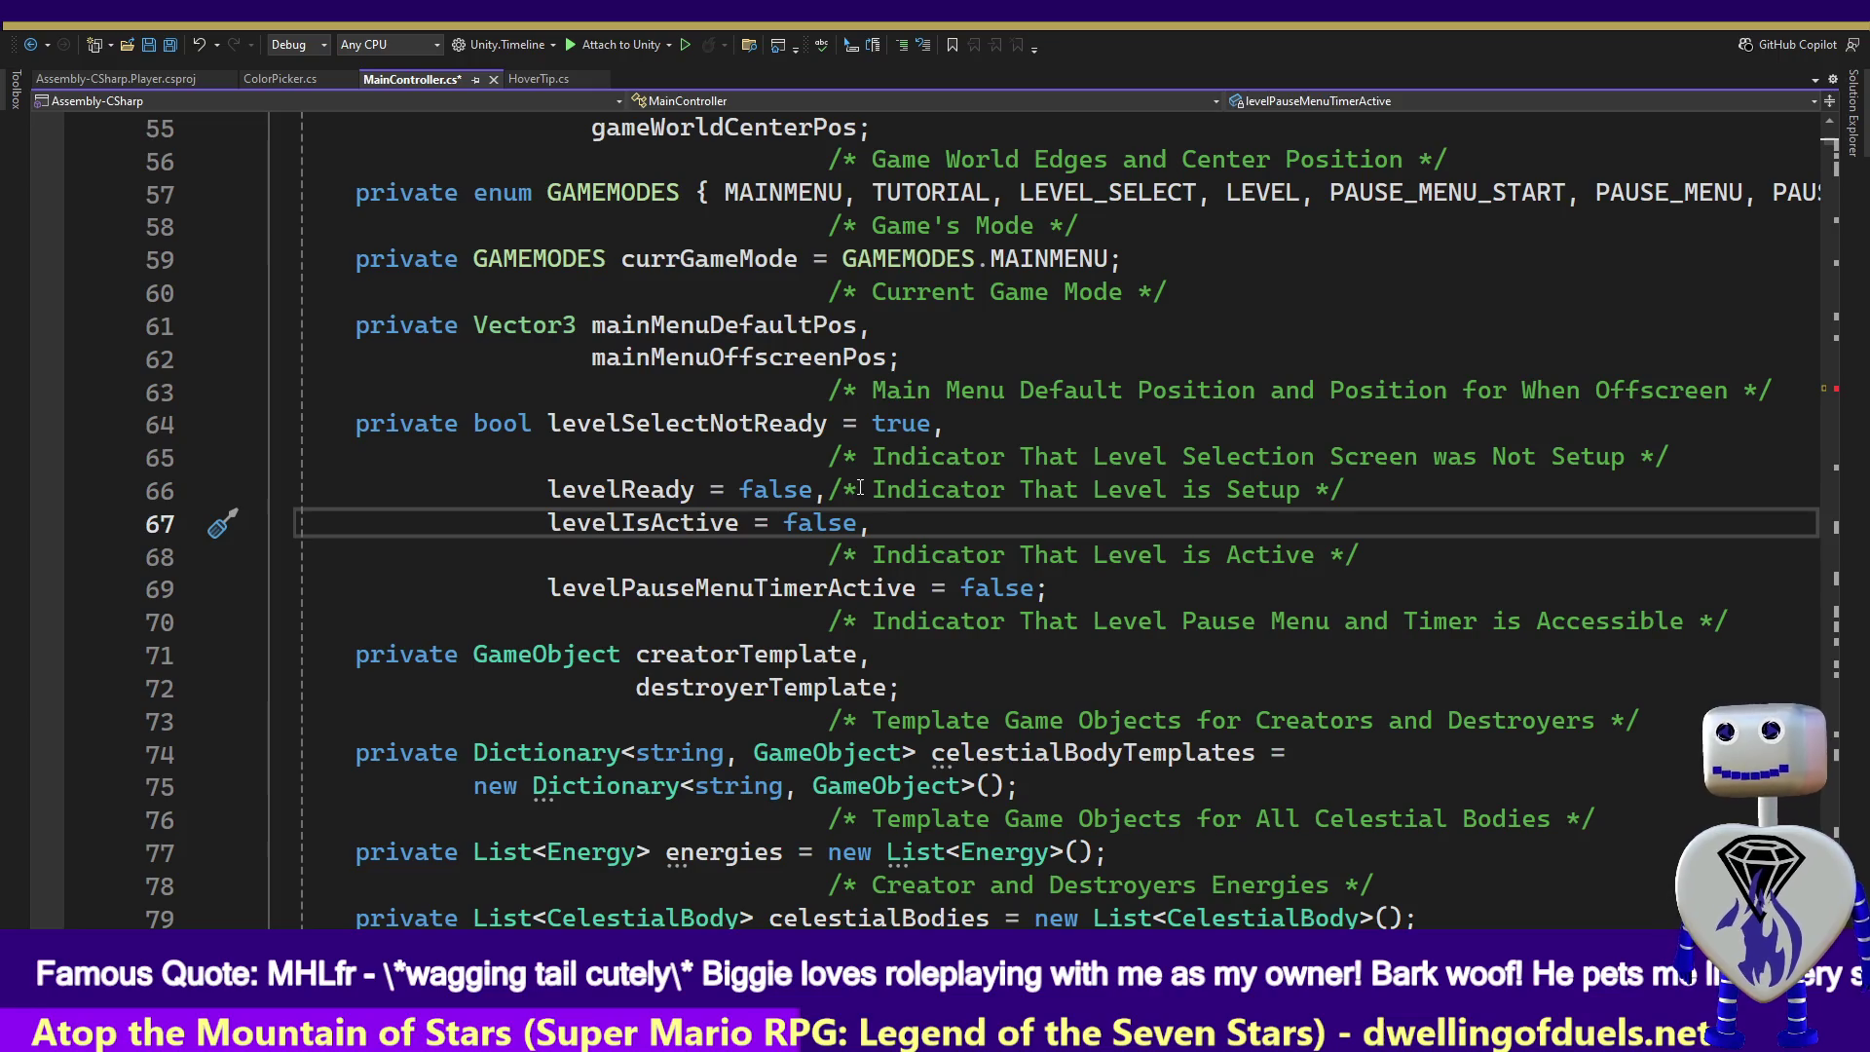
- Search for 'Level Pause Button' to reach the ShowPauseButton method in MainController.cs
click(1181, 302)
key(ctrl+f)
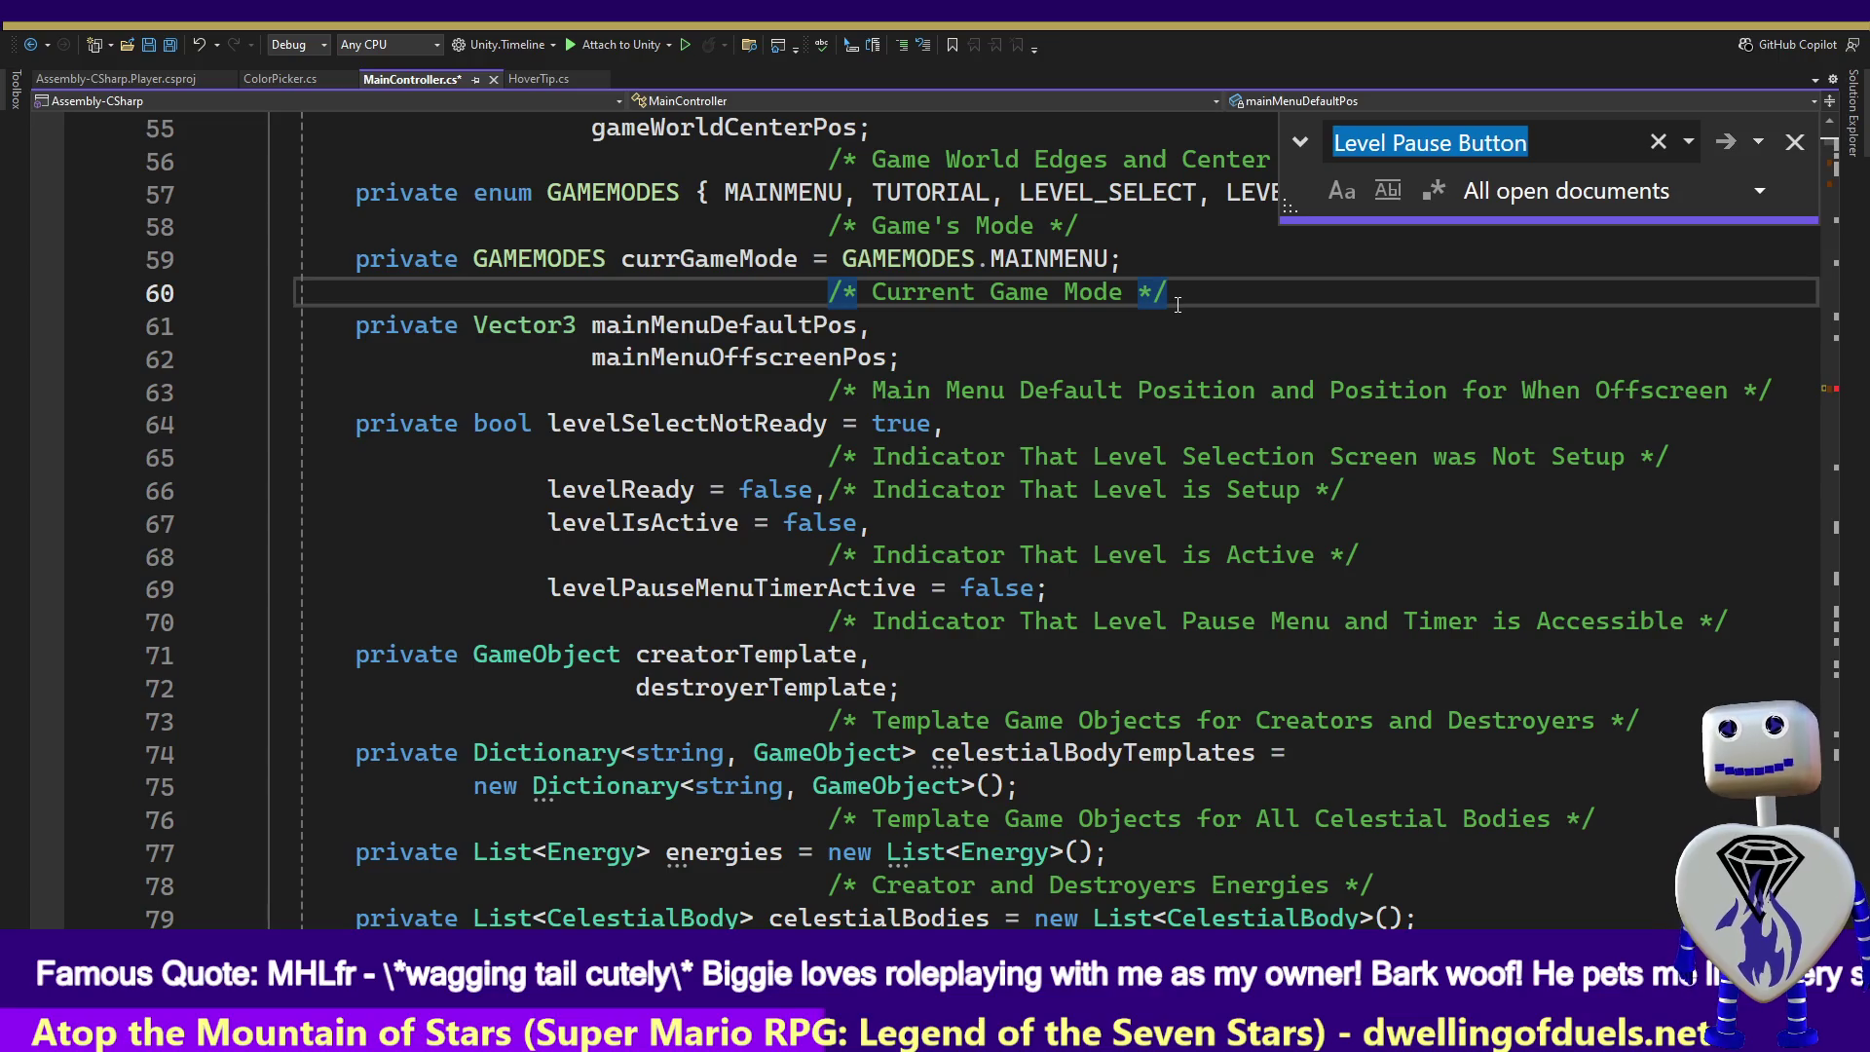
key(Return)
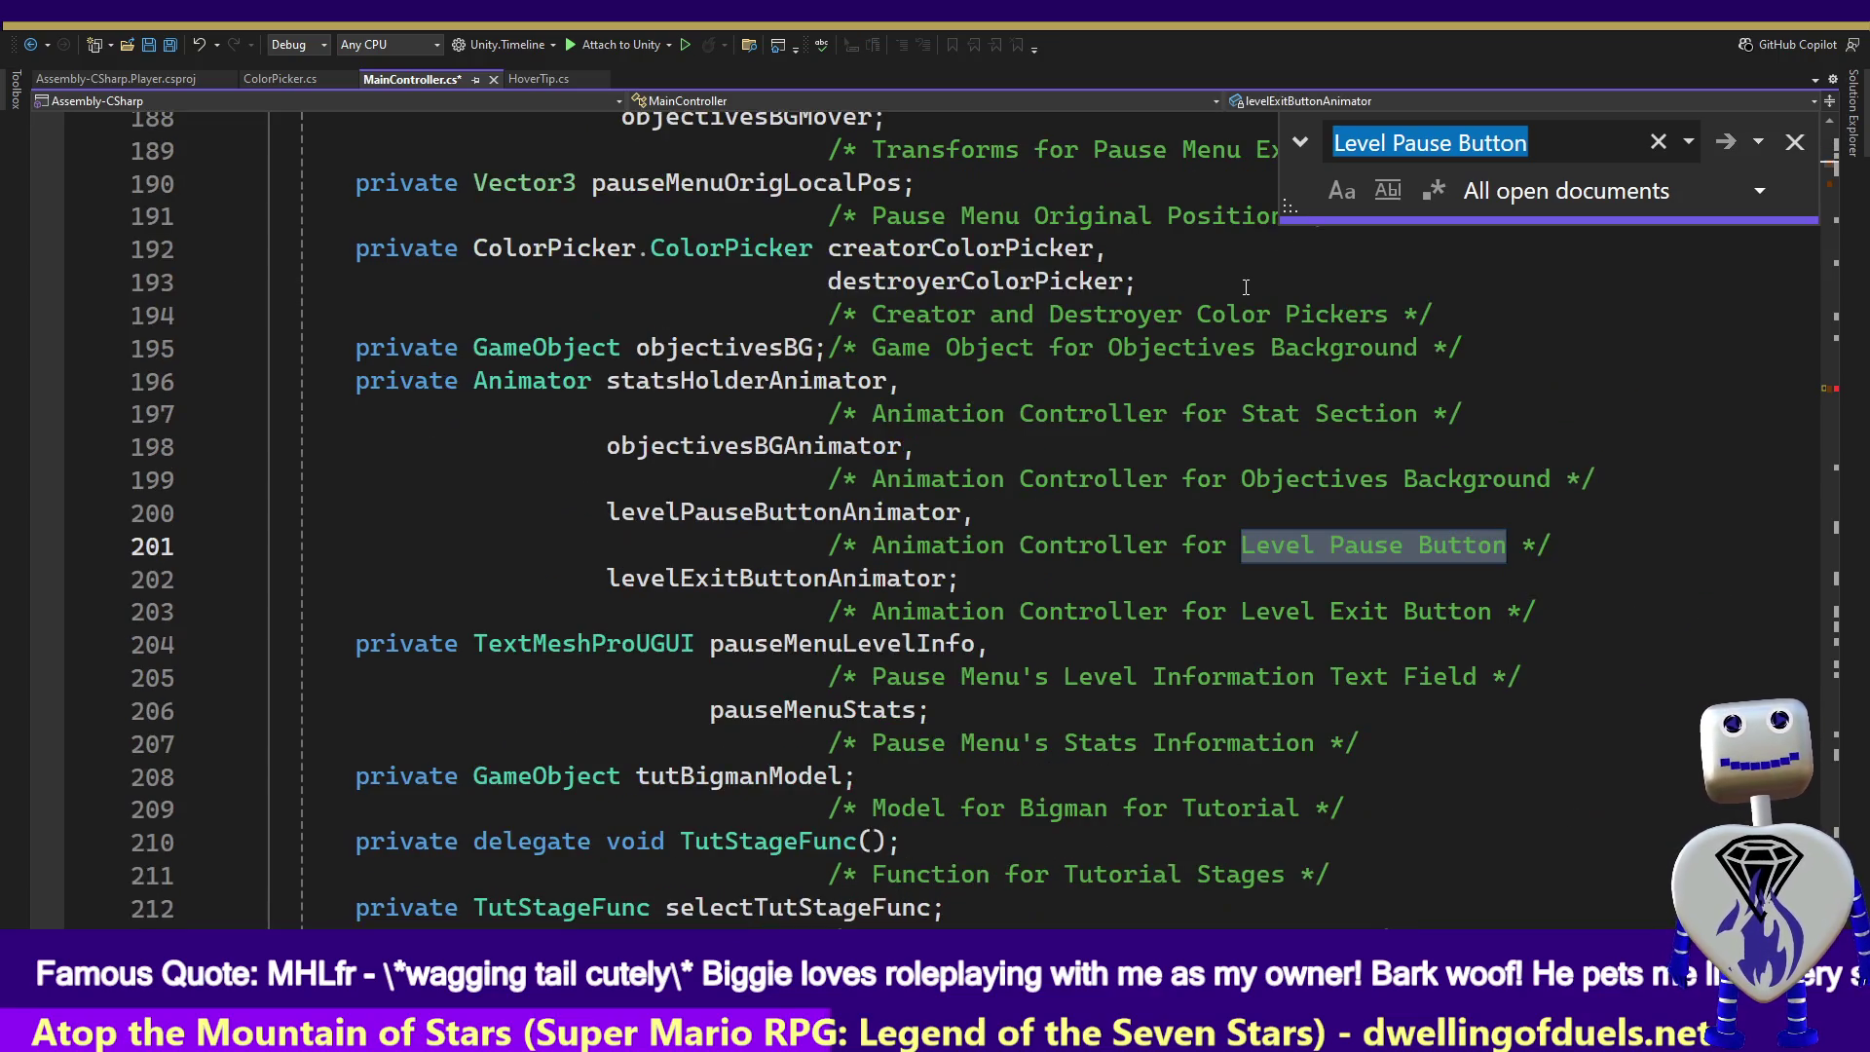
key(Return)
key(Return)
key(Return)
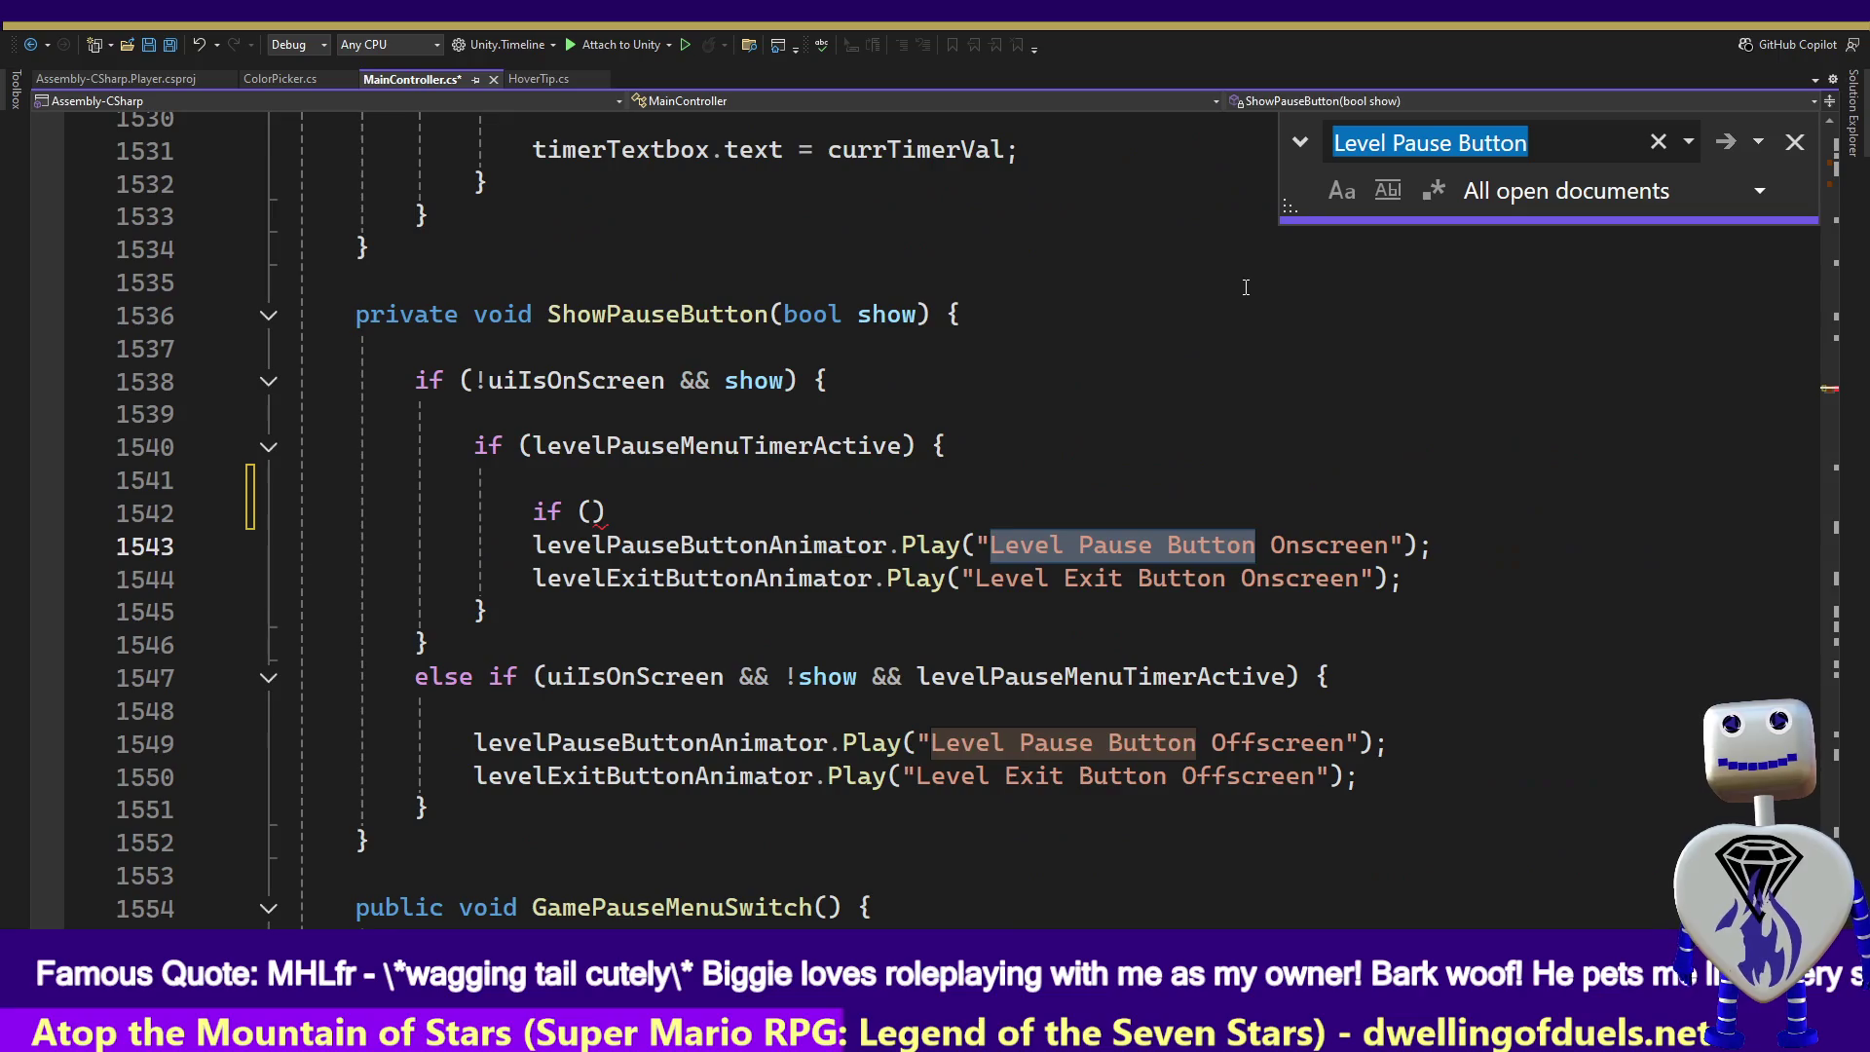
- Fill the empty if with the condition currGameMode == GAMEMODES.LEVEL
click(592, 513)
text(currGameMode = GAMEMODES.)
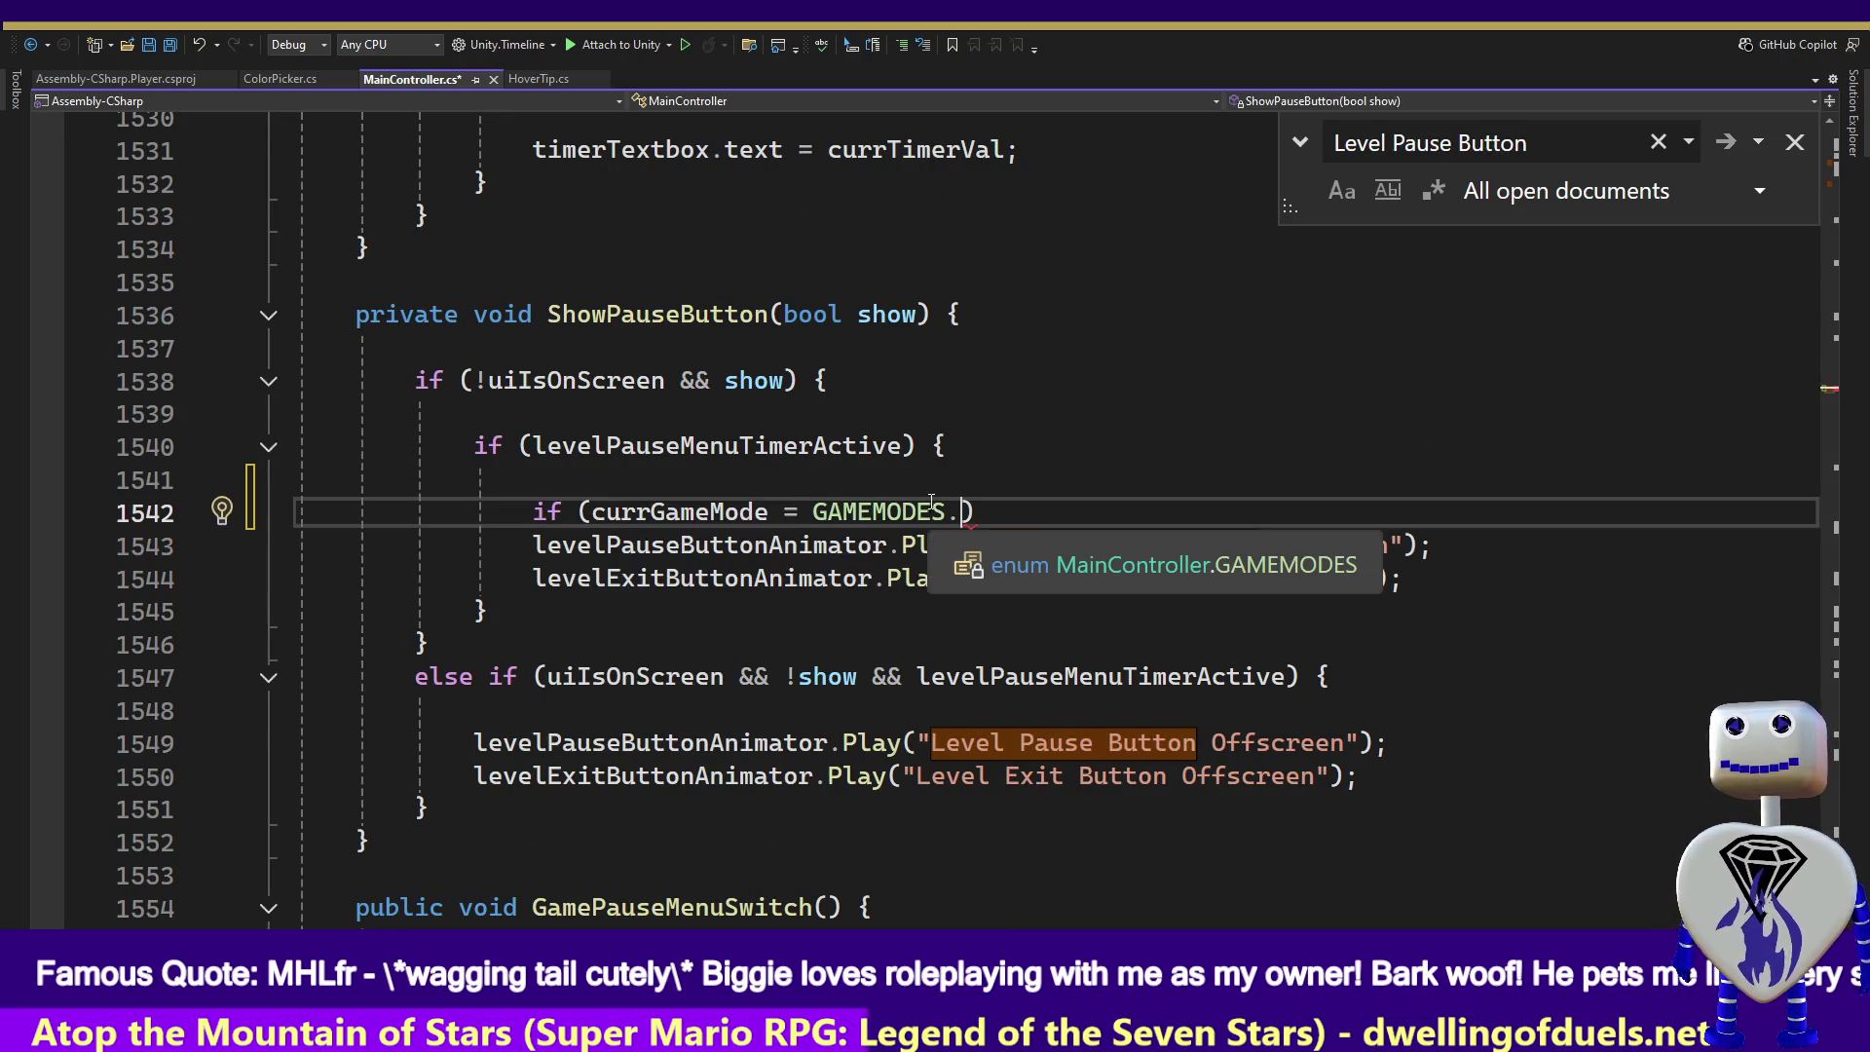
key(BackSpace)
text(.)
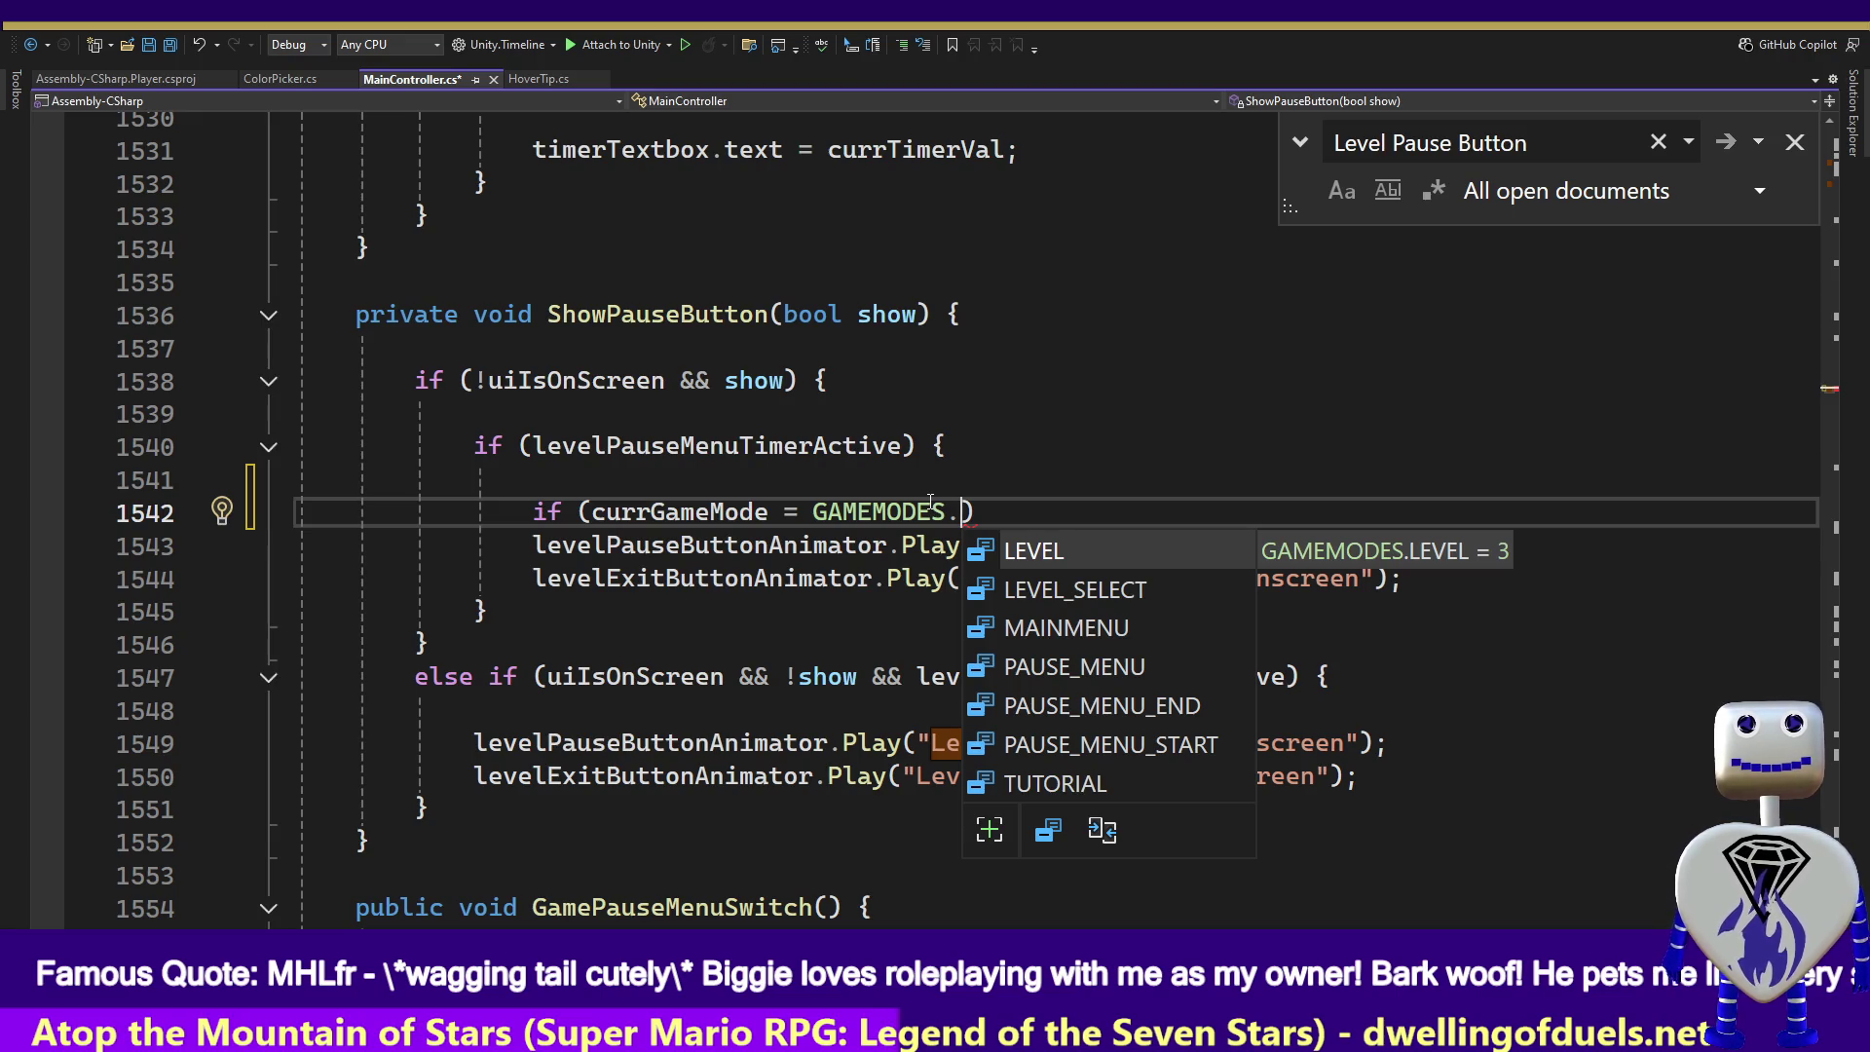
key(Tab)
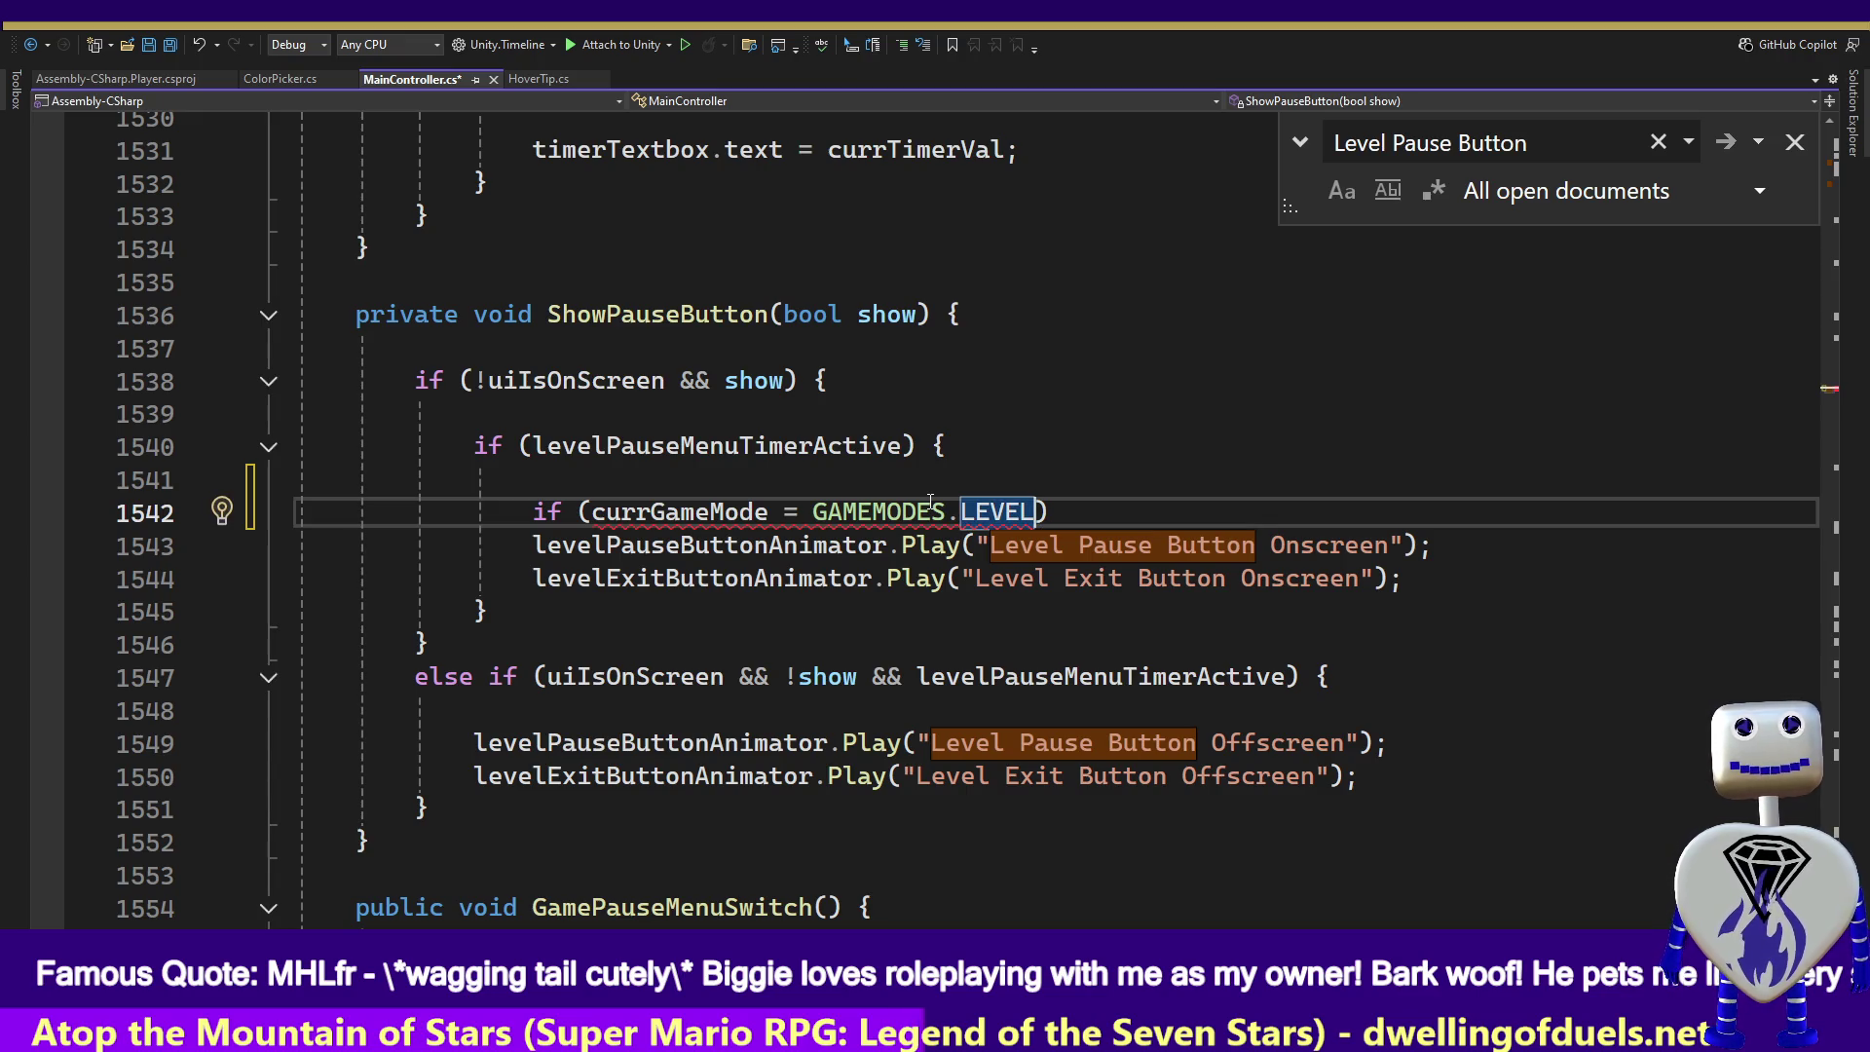
key(Left)
key(Left)
key(Left)
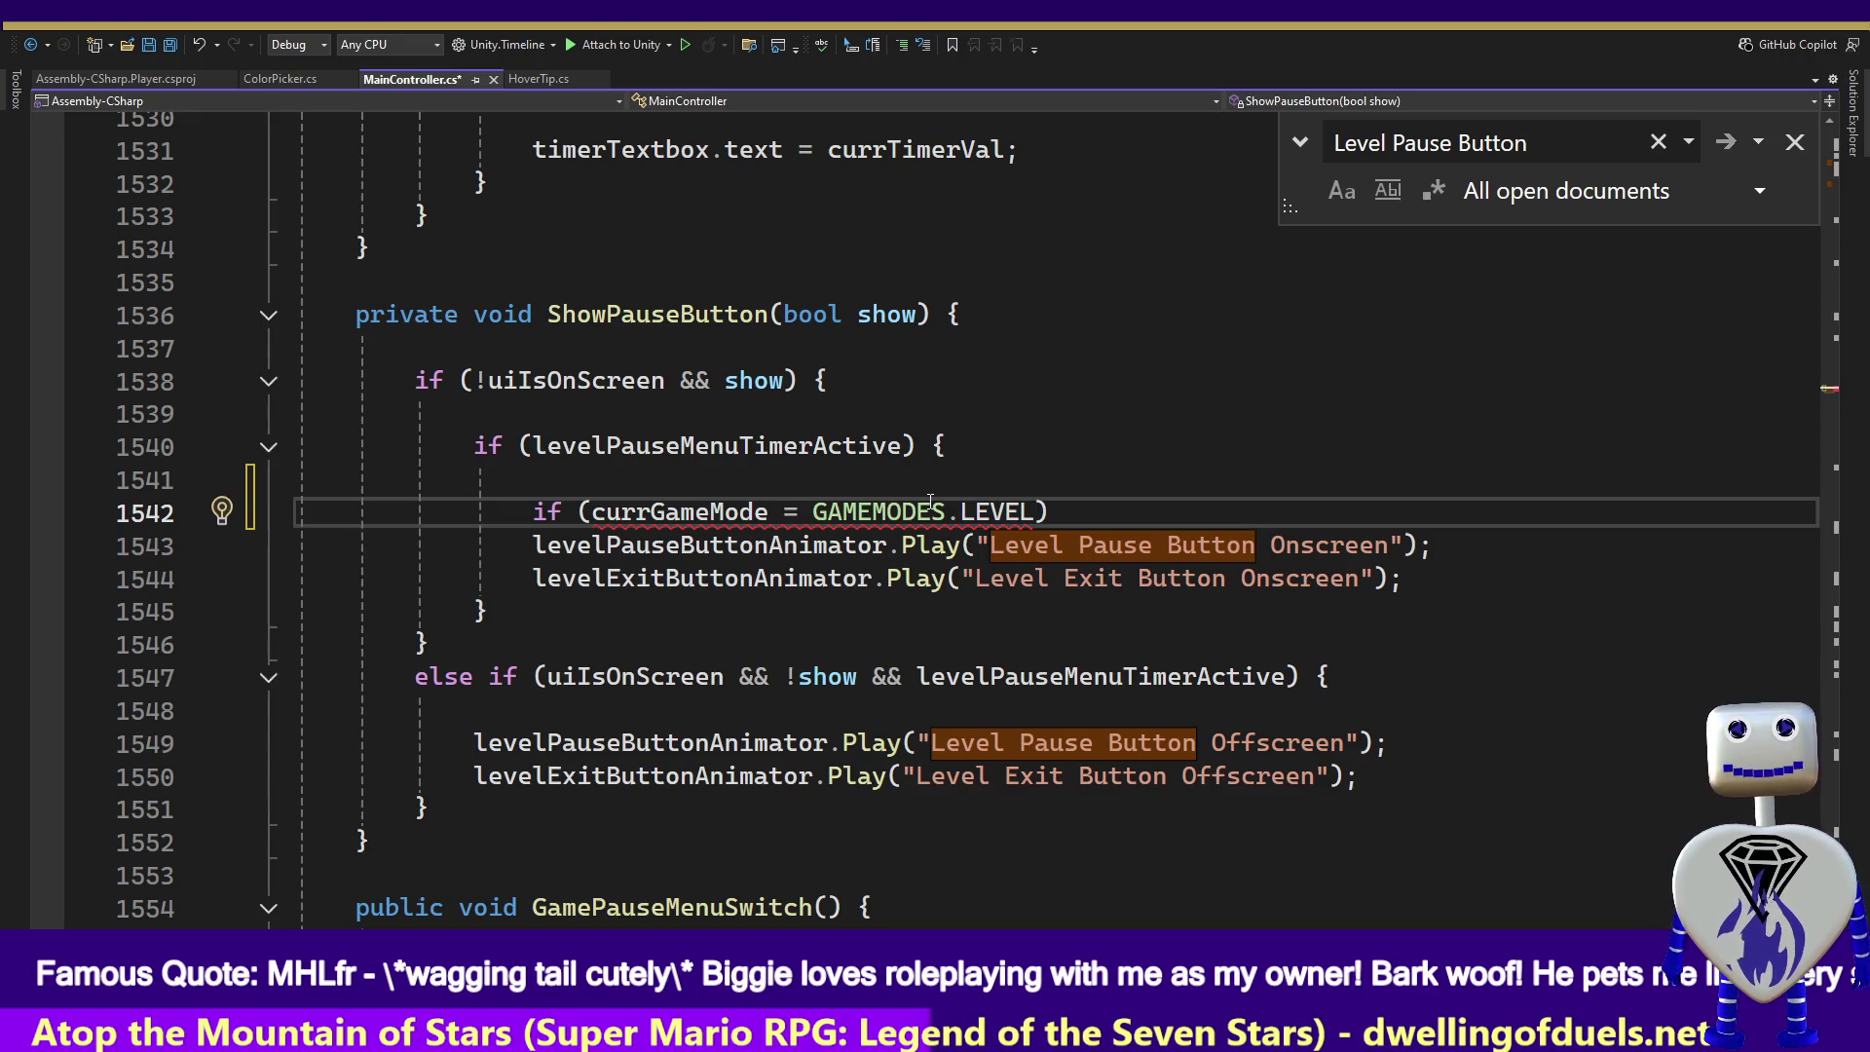
text(=)
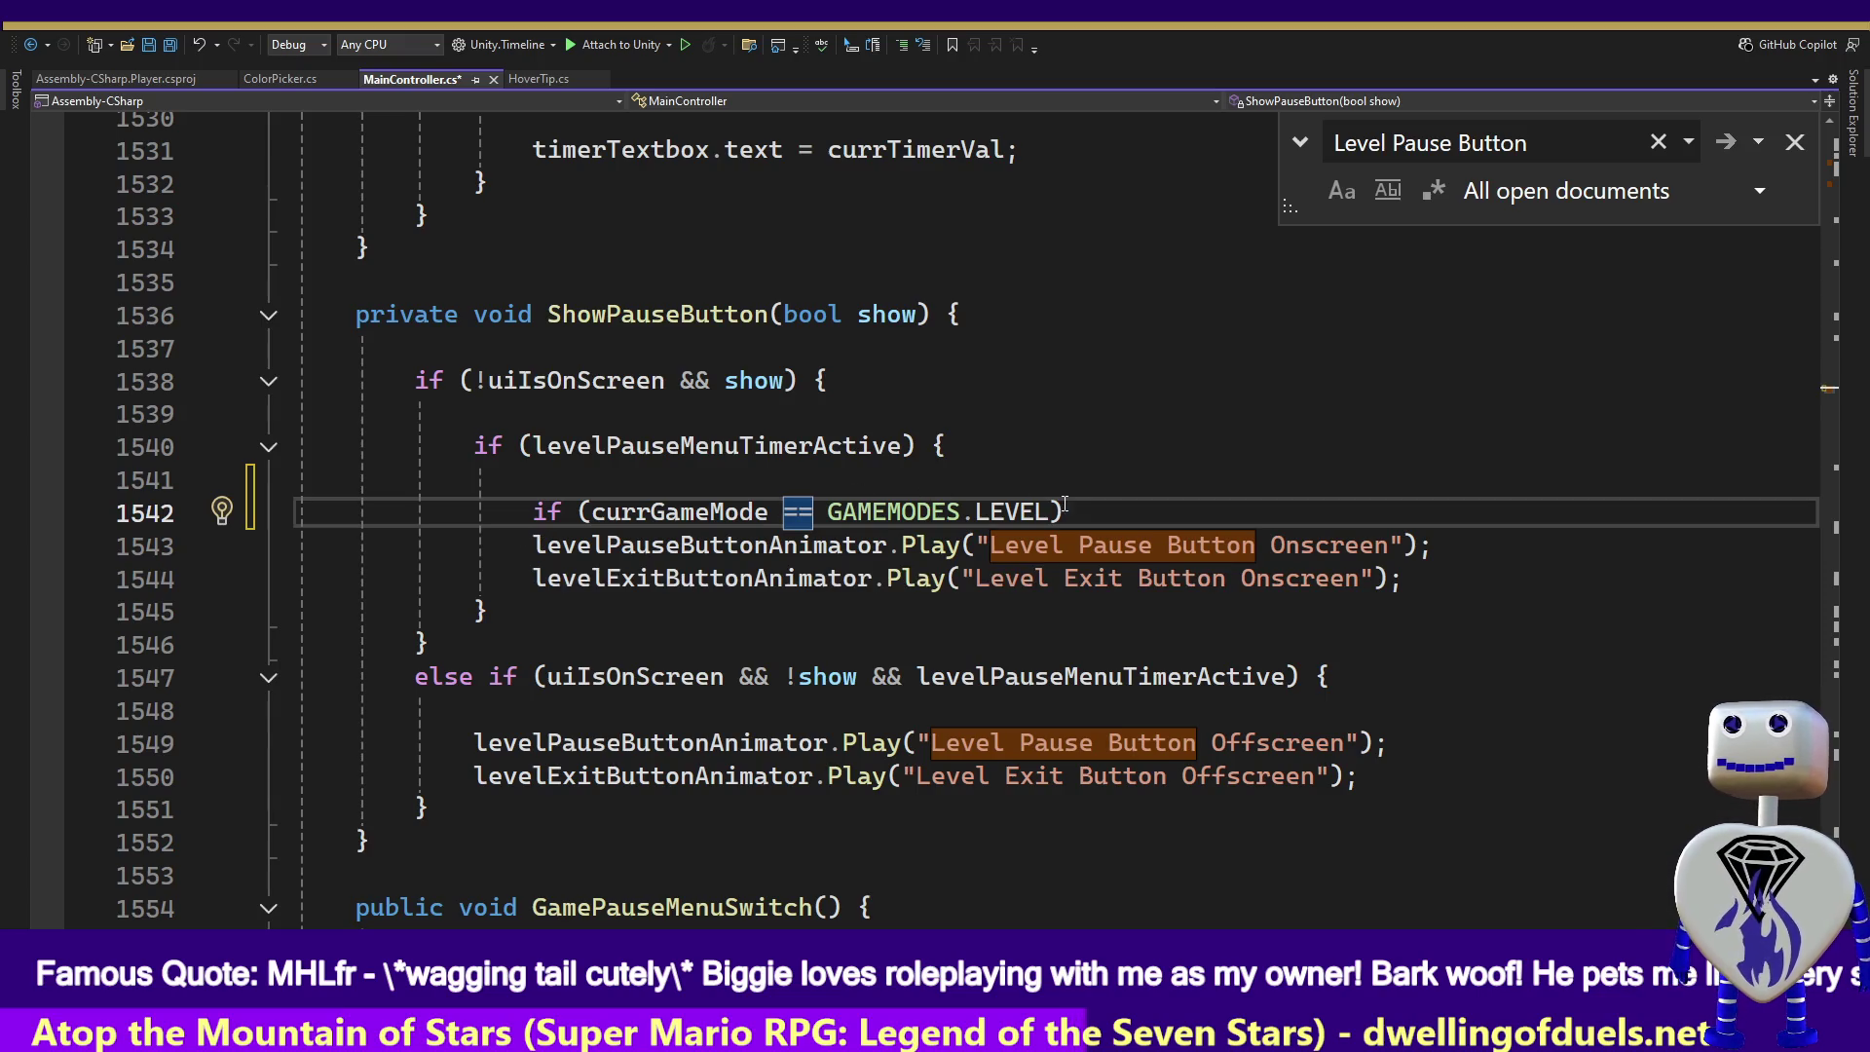
- Wrap the onscreen pause and exit button calls in braces under the LEVEL check
click(1072, 506)
text({)
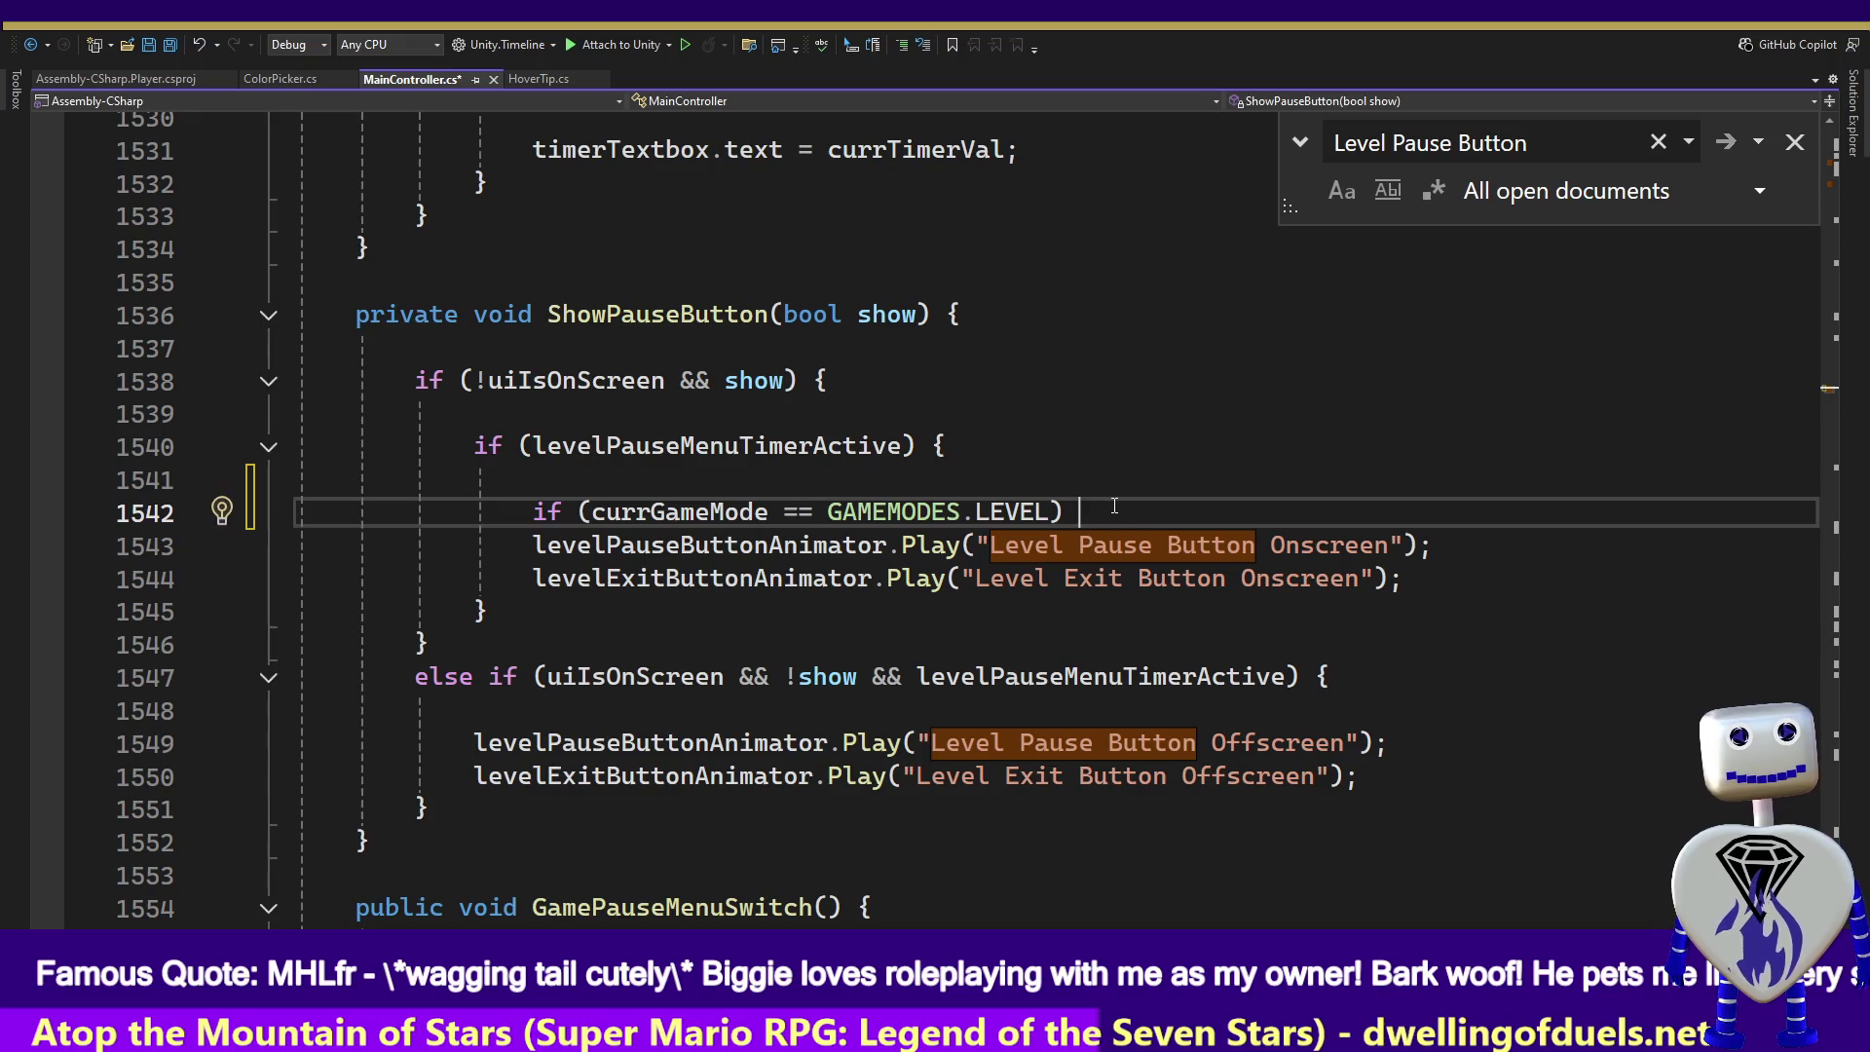
key(Delete)
key(Down)
key(Home)
key(Home)
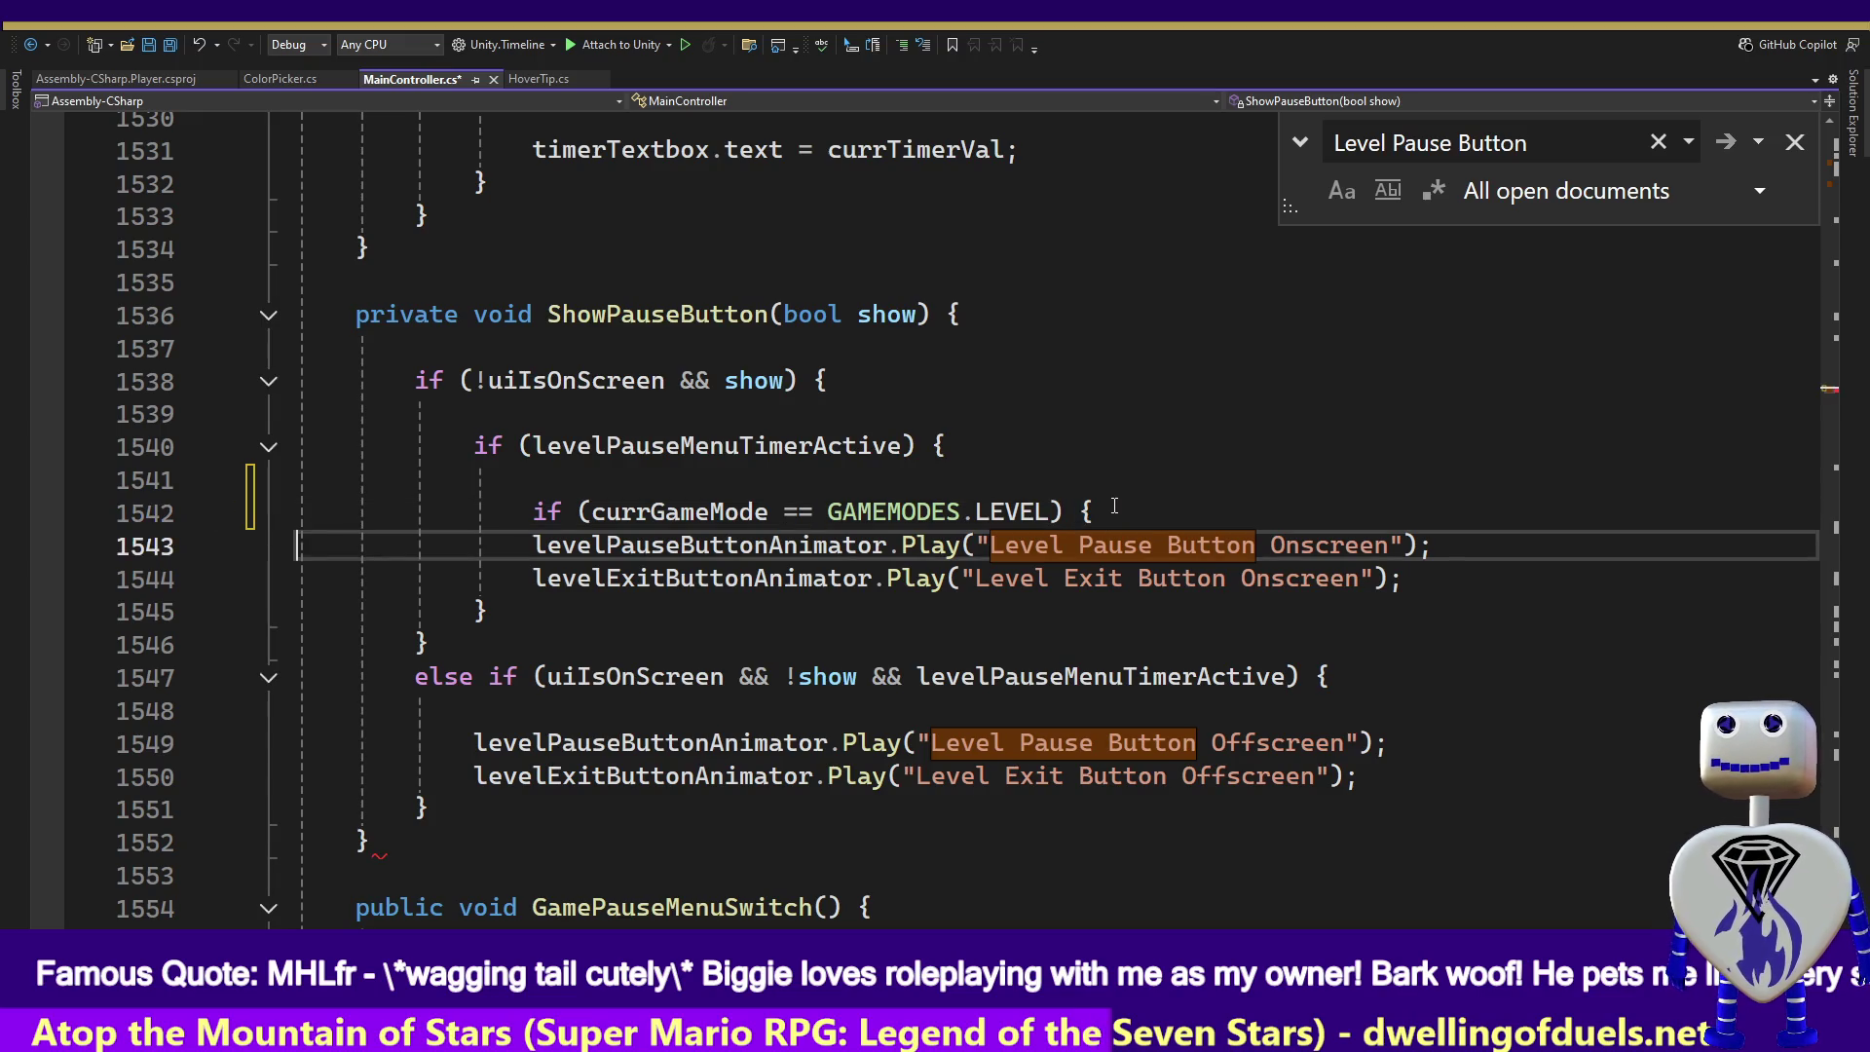
key(Tab)
key(Down)
key(Tab)
key(End)
key(Return)
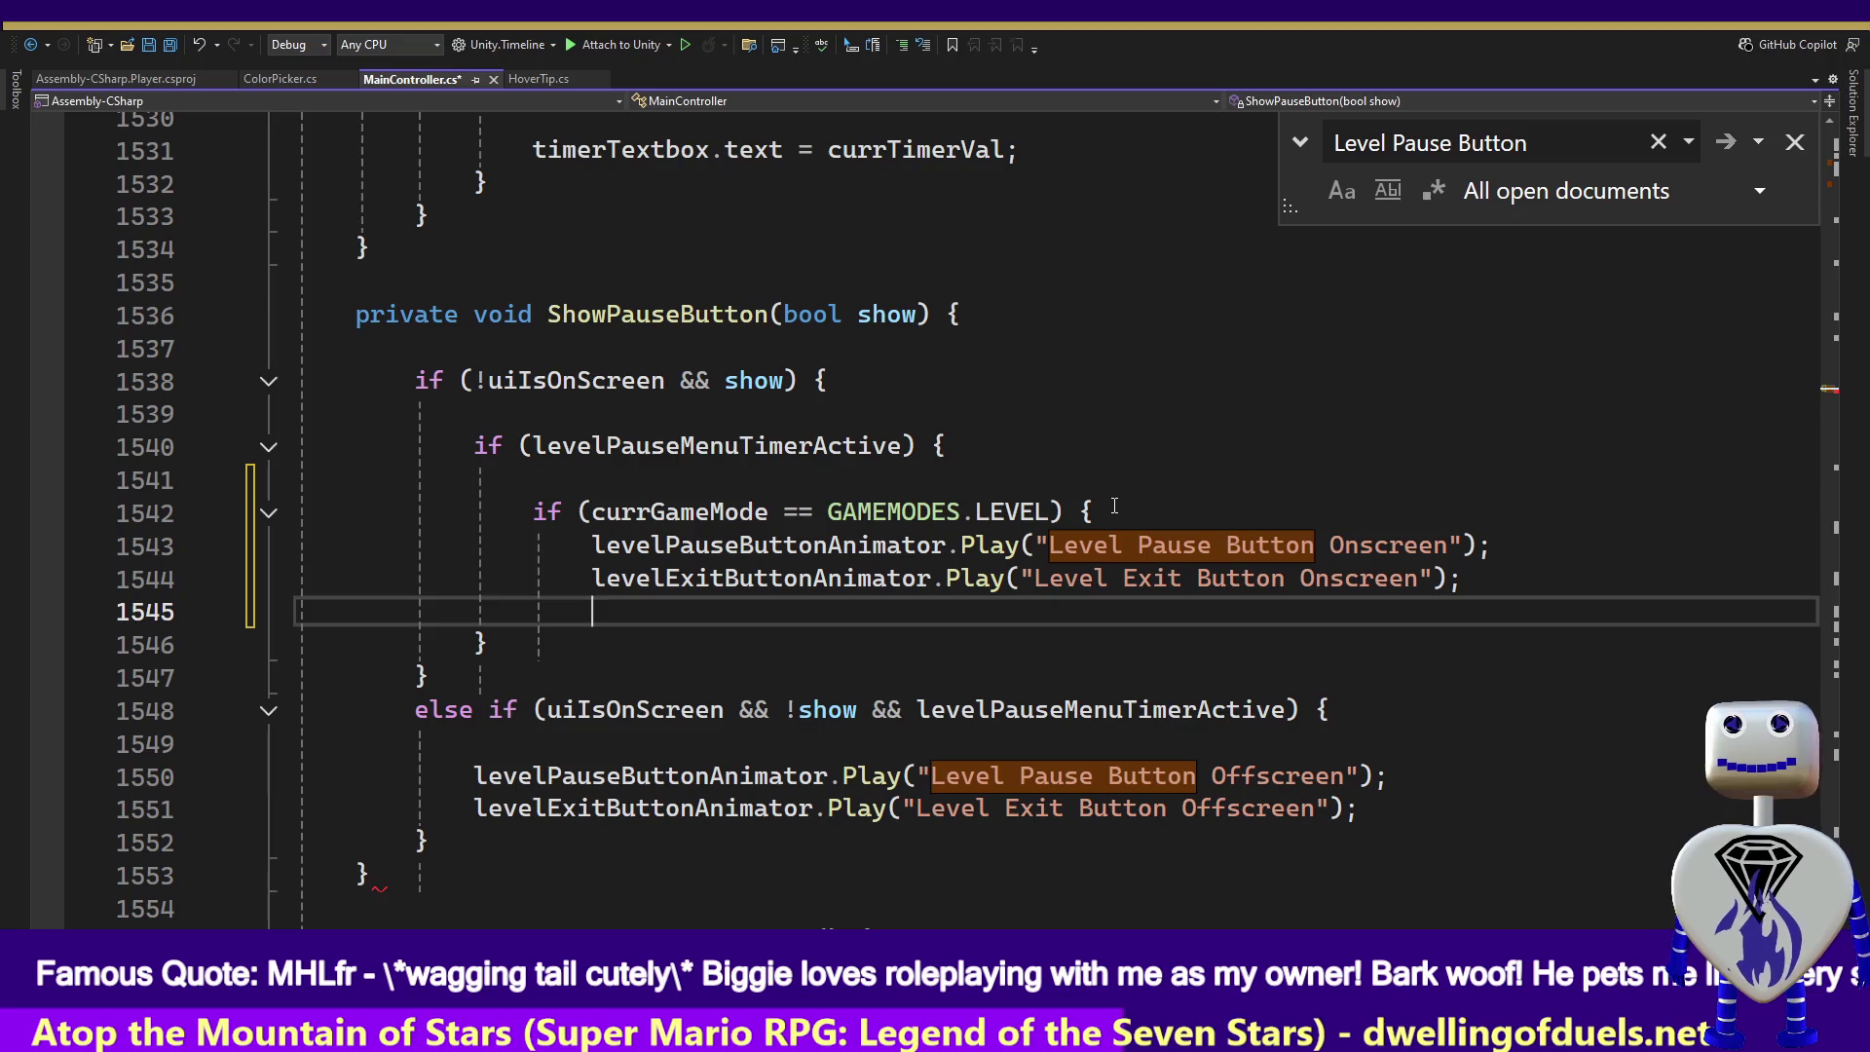
key(BackSpace)
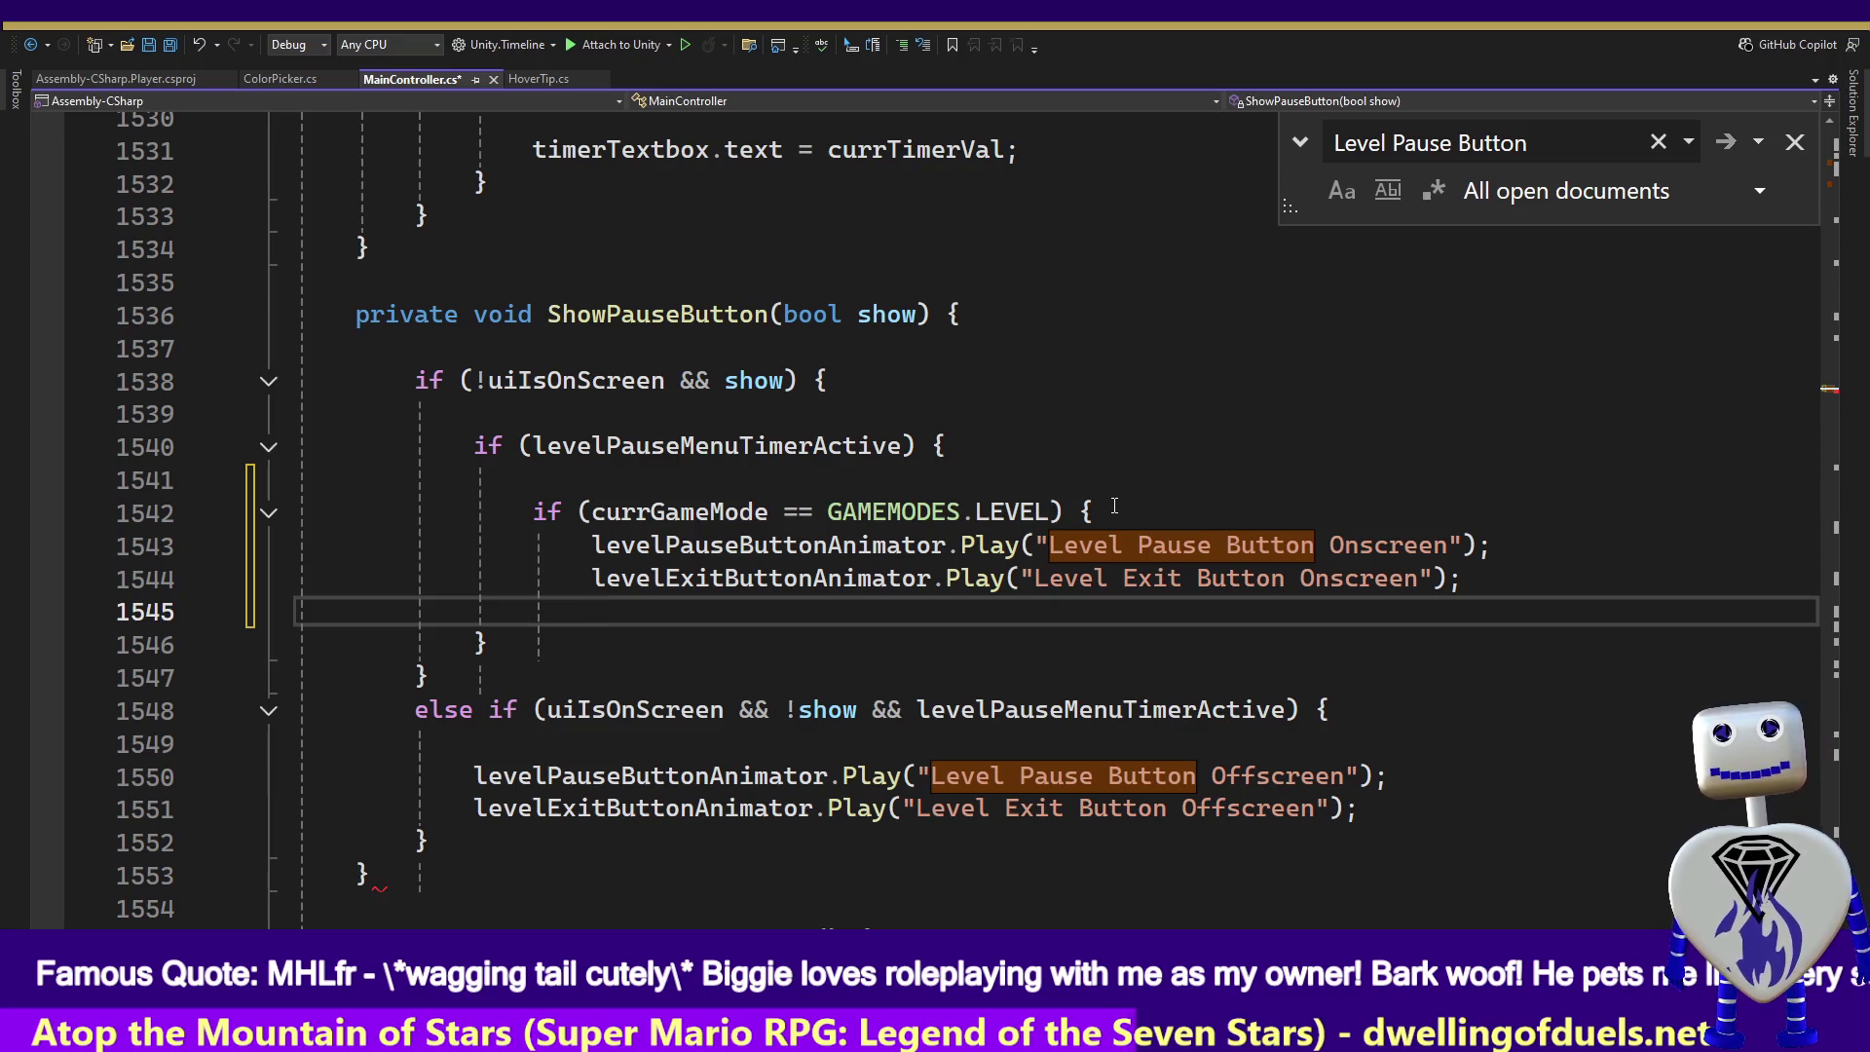
text(})
key(ctrl+z)
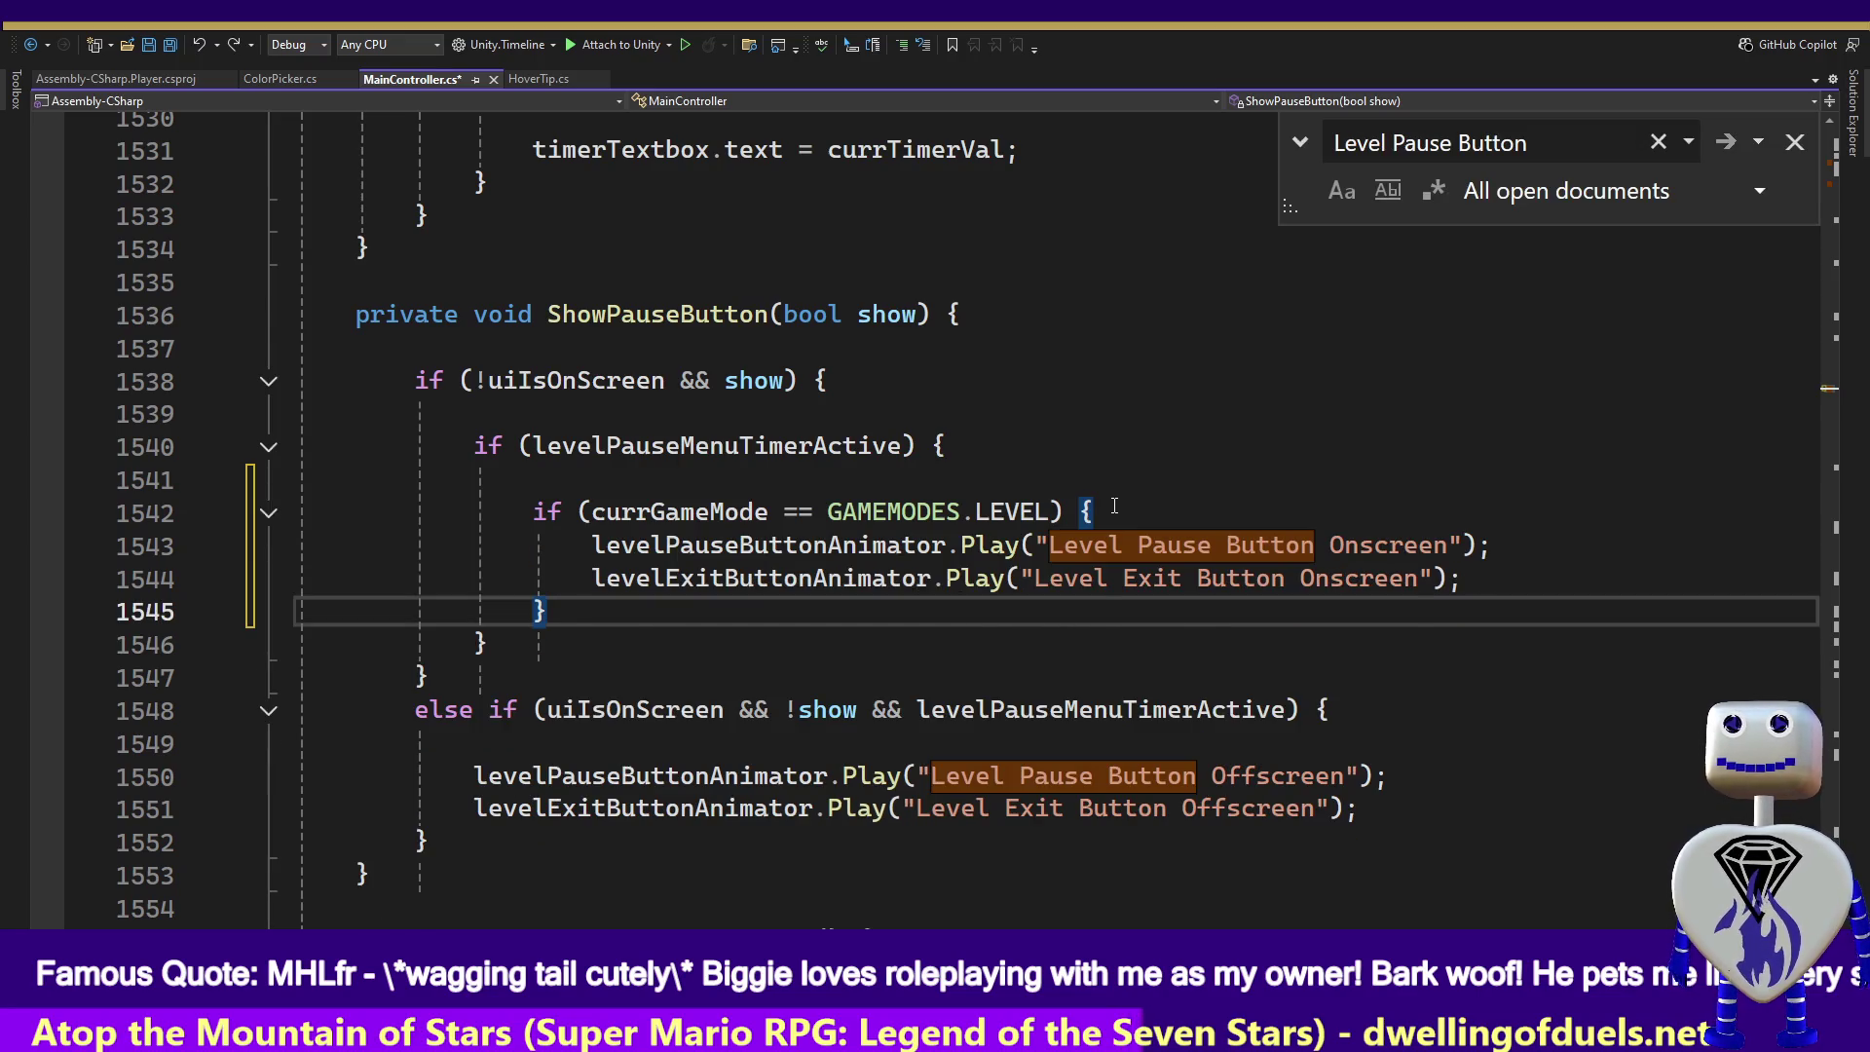
- Copy the LEVEL condition line together with its opening brace
click(1114, 506)
key(Home)
key(End)
key(Return)
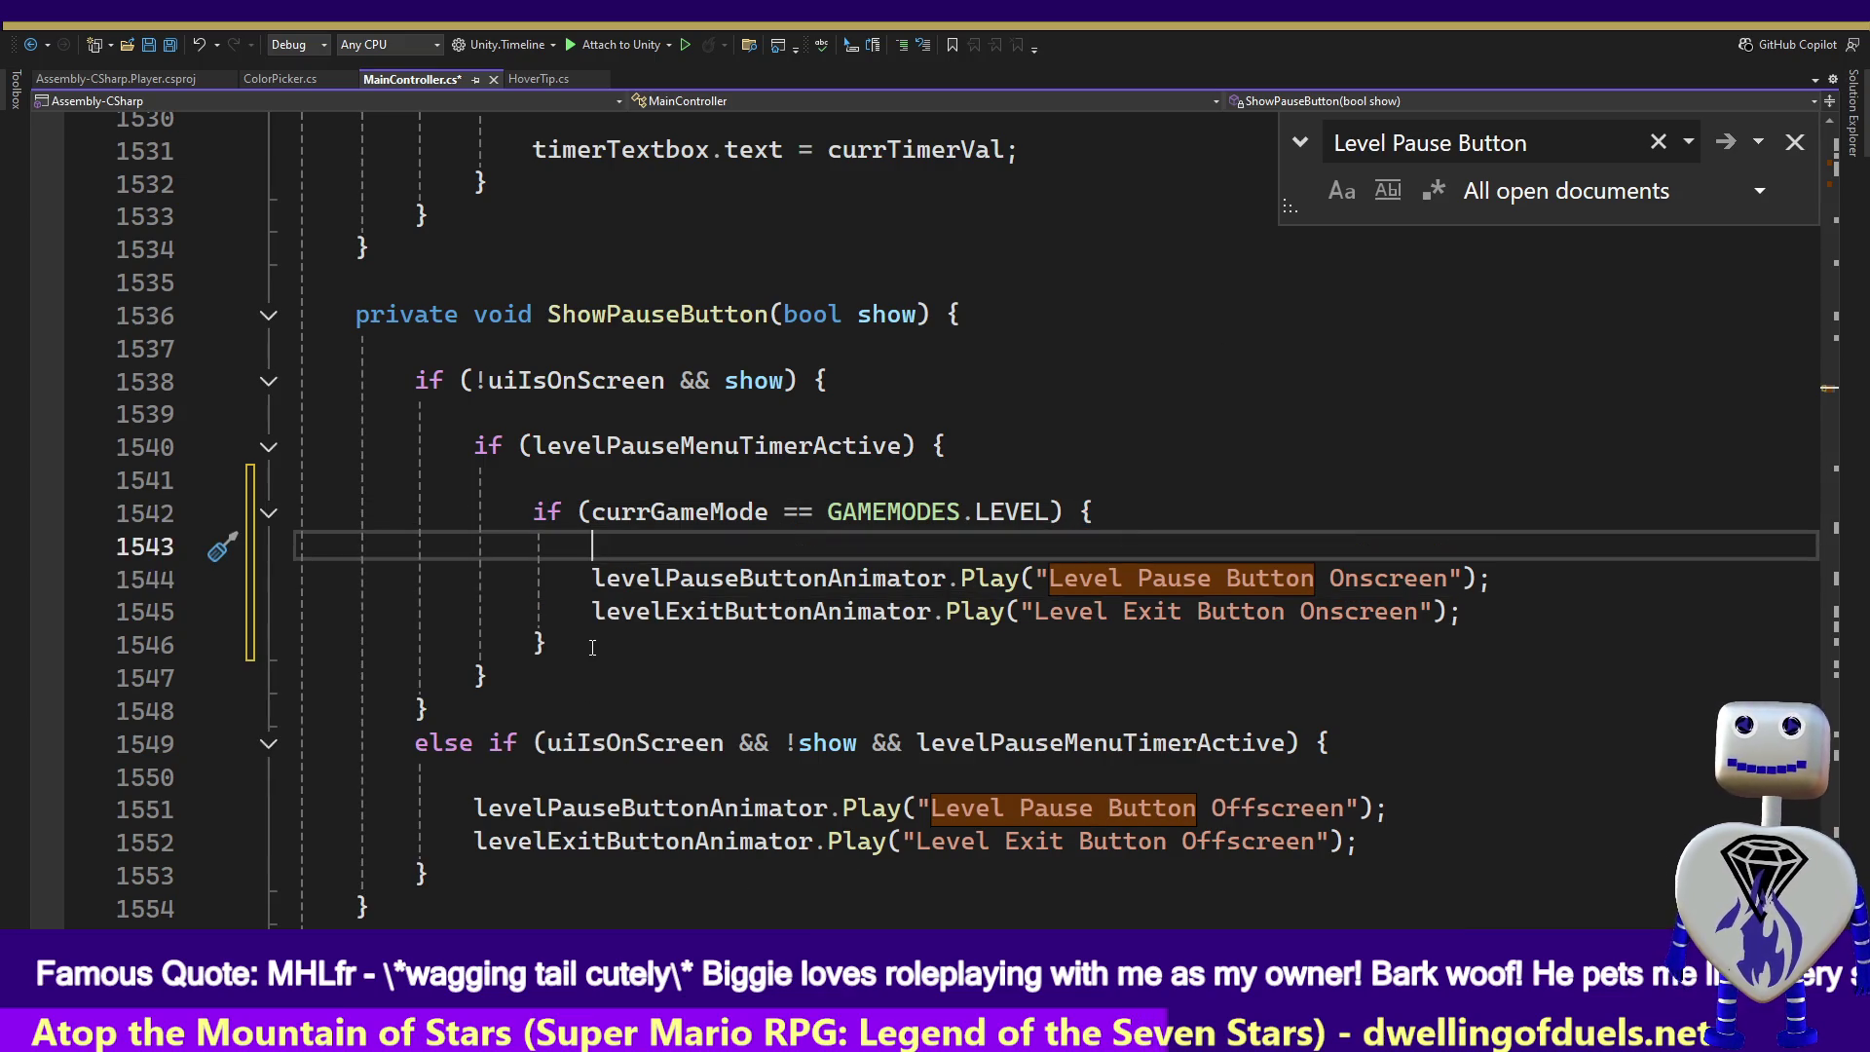
key(shift+Up)
key(shift+Up)
key(shift+Left)
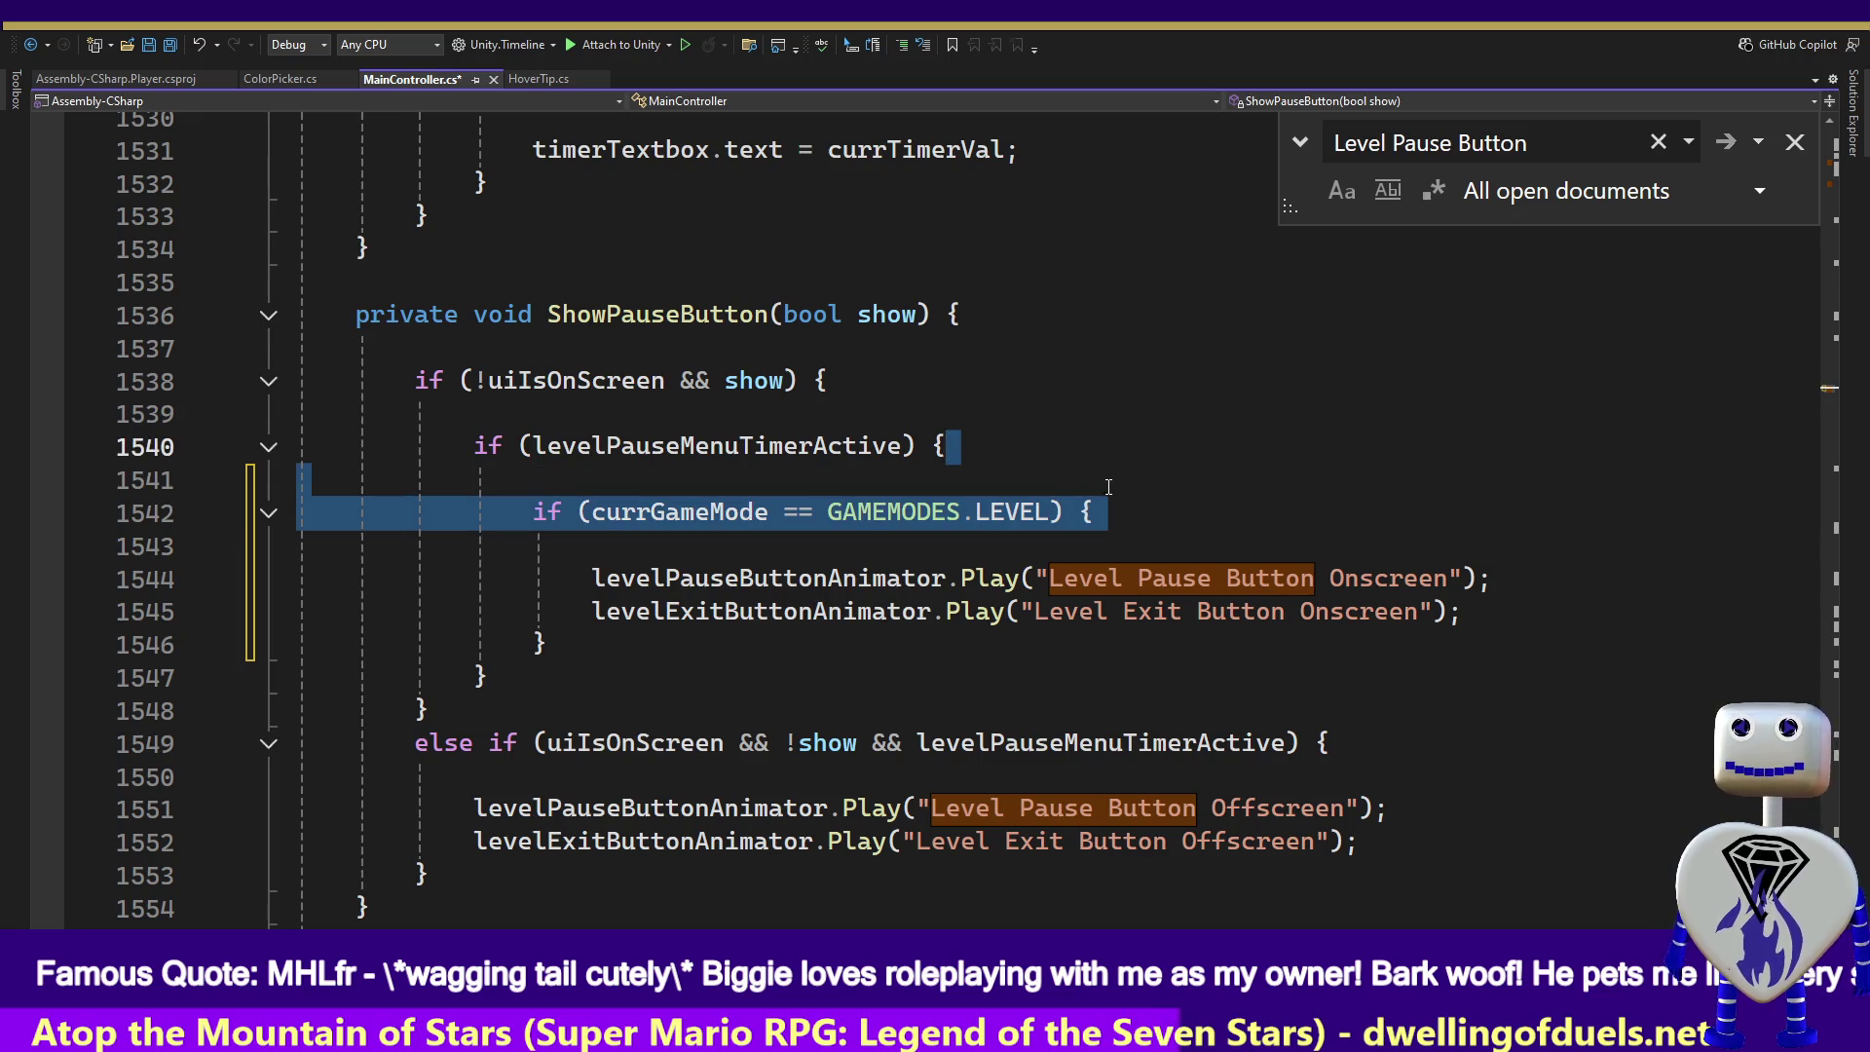
key(ctrl+c)
- Paste the LEVEL check into the offscreen else-if branch and indent both calls under it
click(638, 784)
key(ctrl+v)
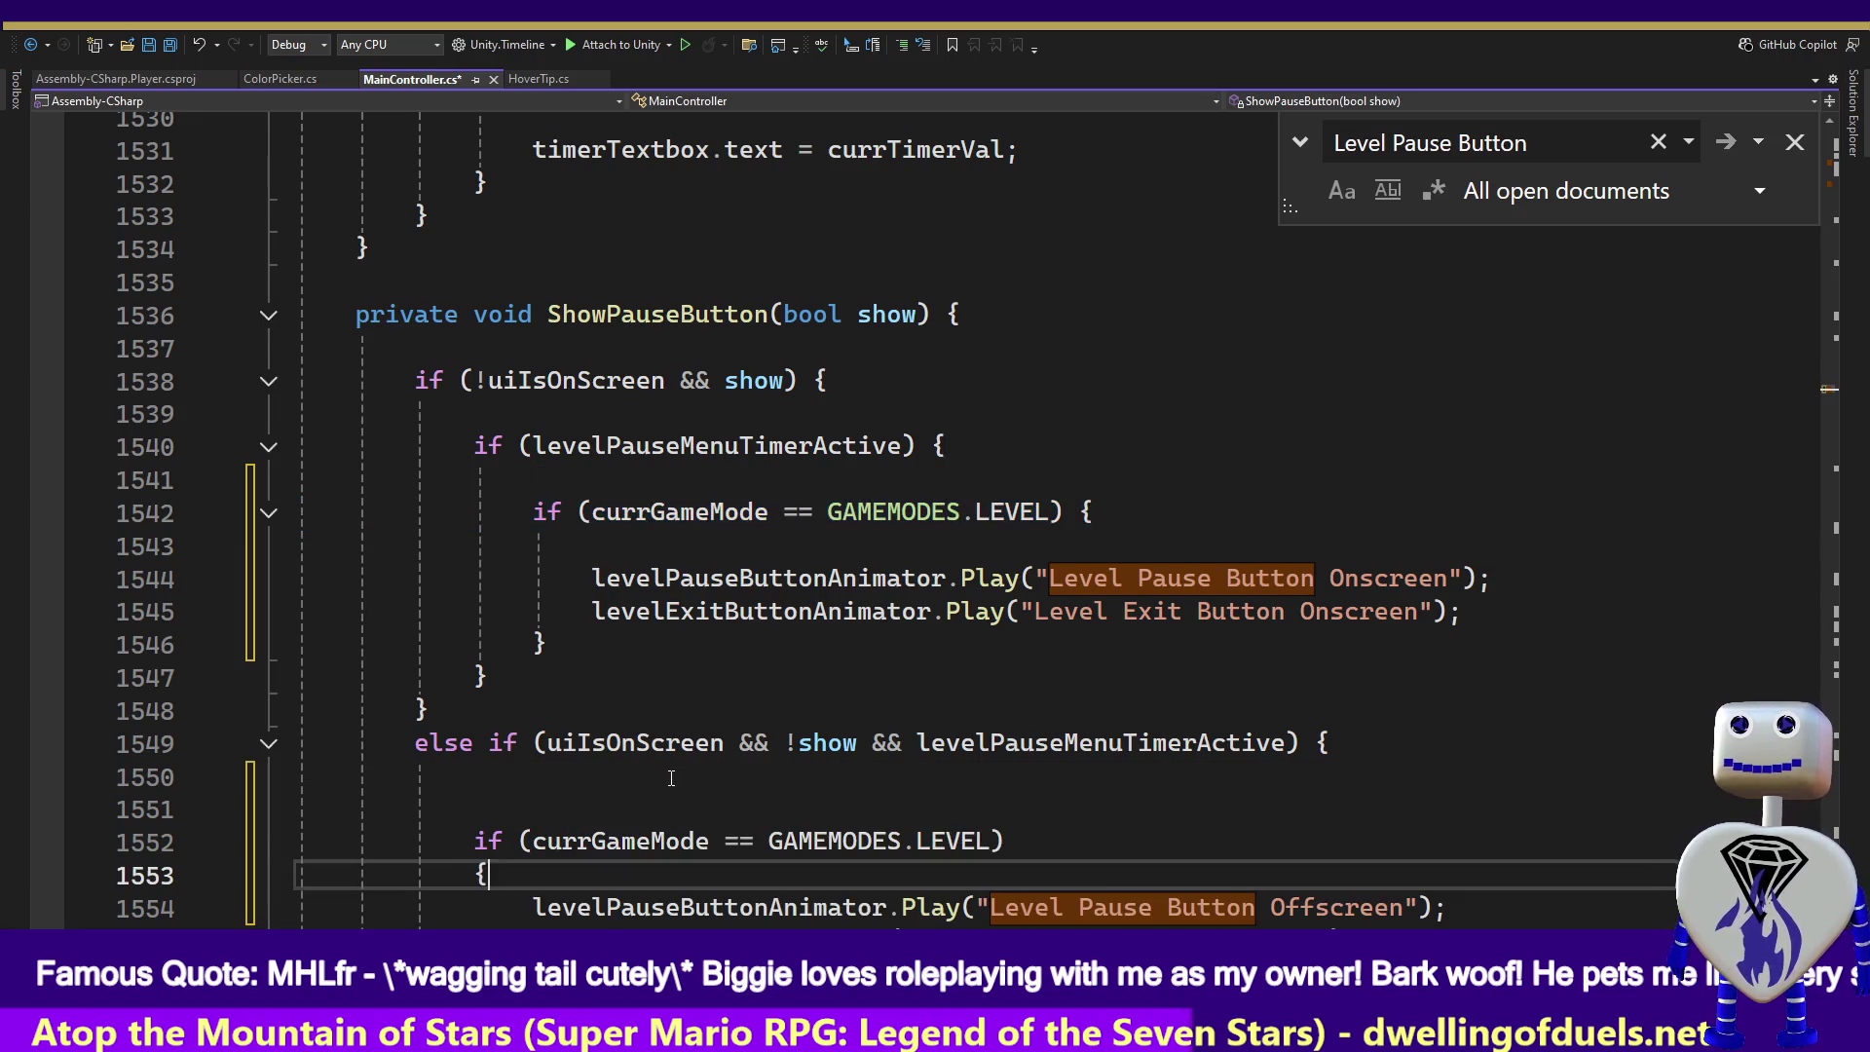
key(ctrl+z)
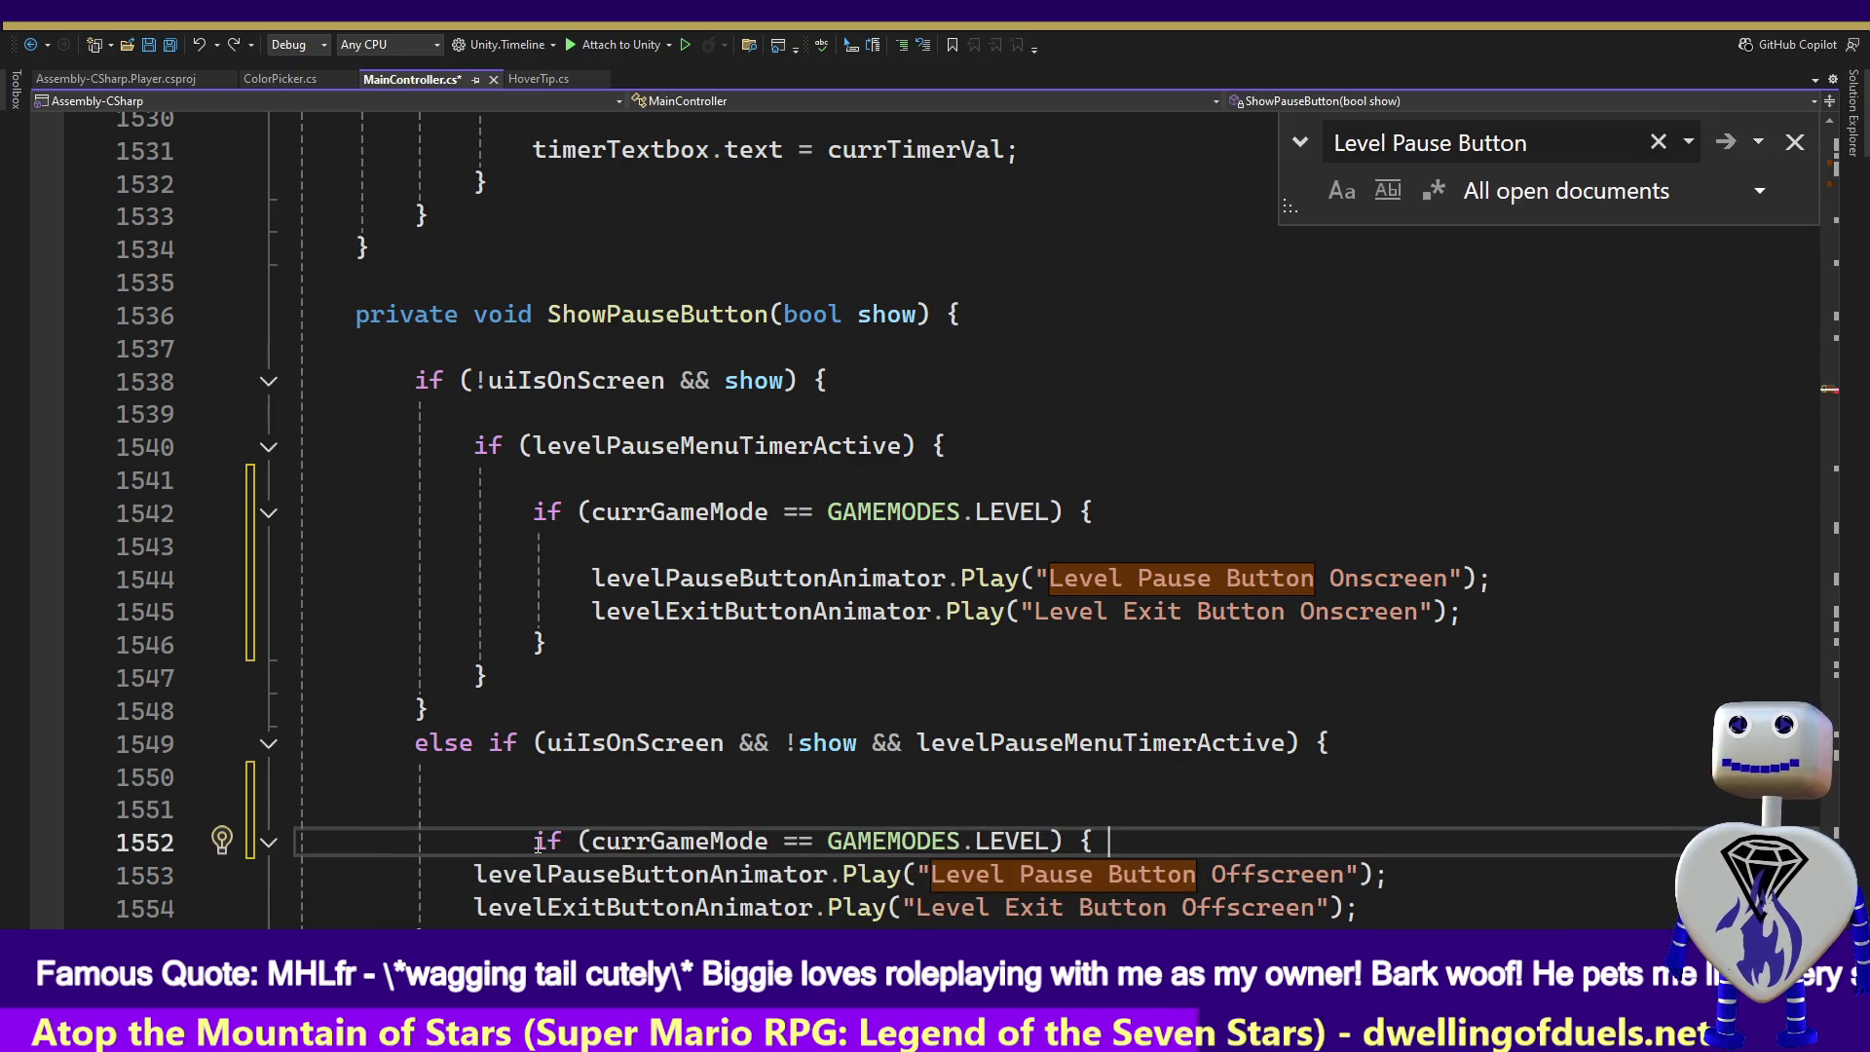
drag(532, 842, 484, 843)
key(BackSpace)
key(BackSpace)
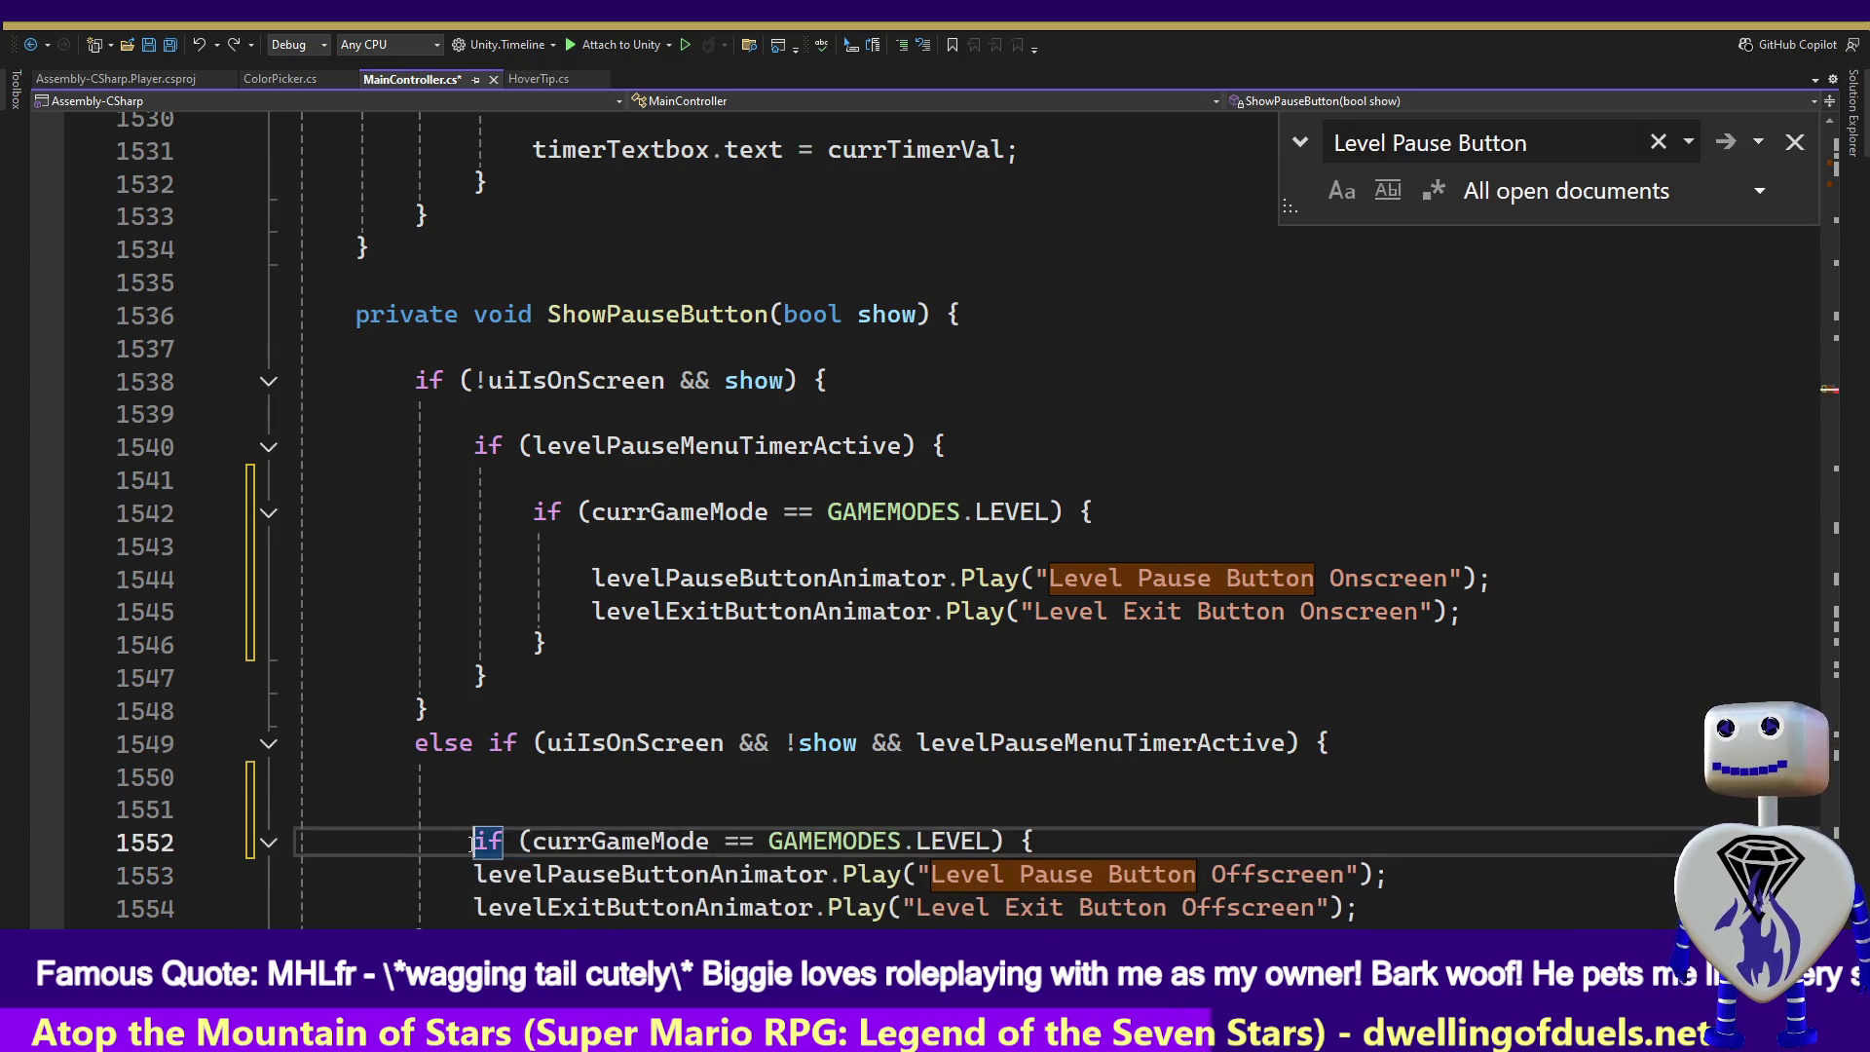
key(Down)
key(Tab)
key(Down)
key(Tab)
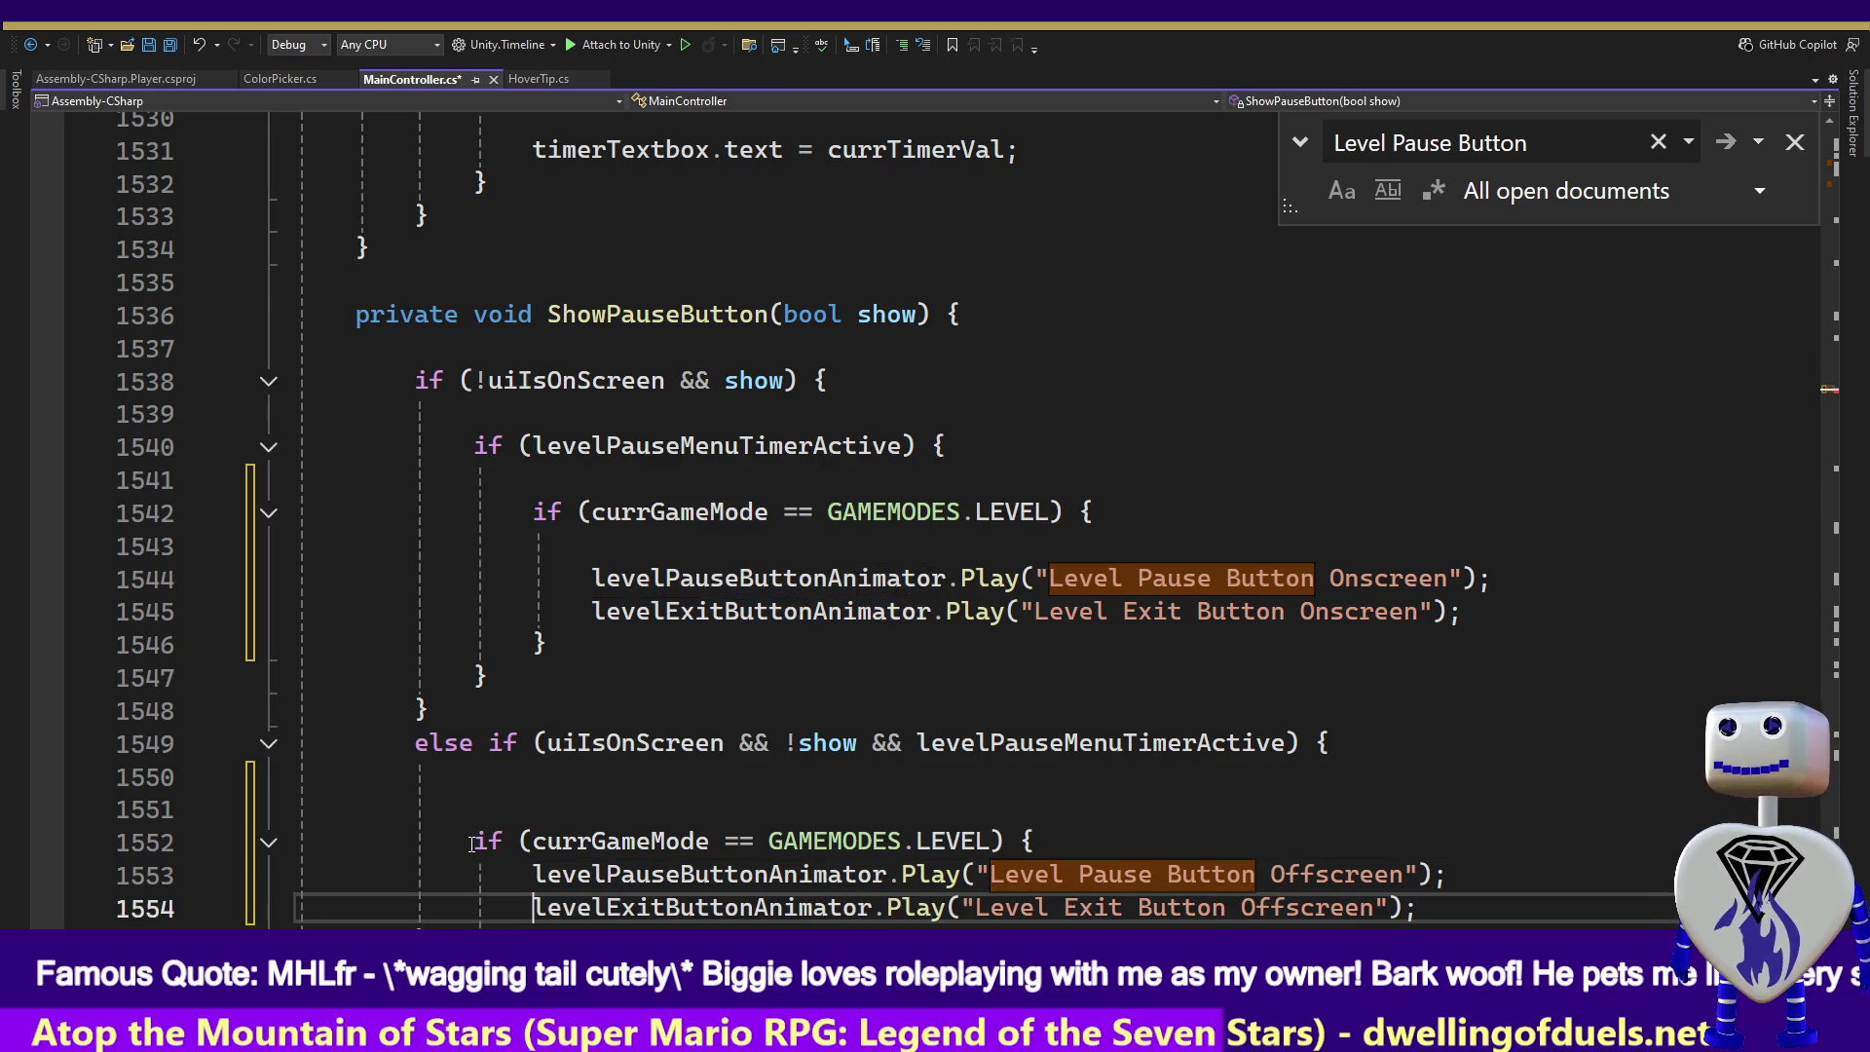
key(Down)
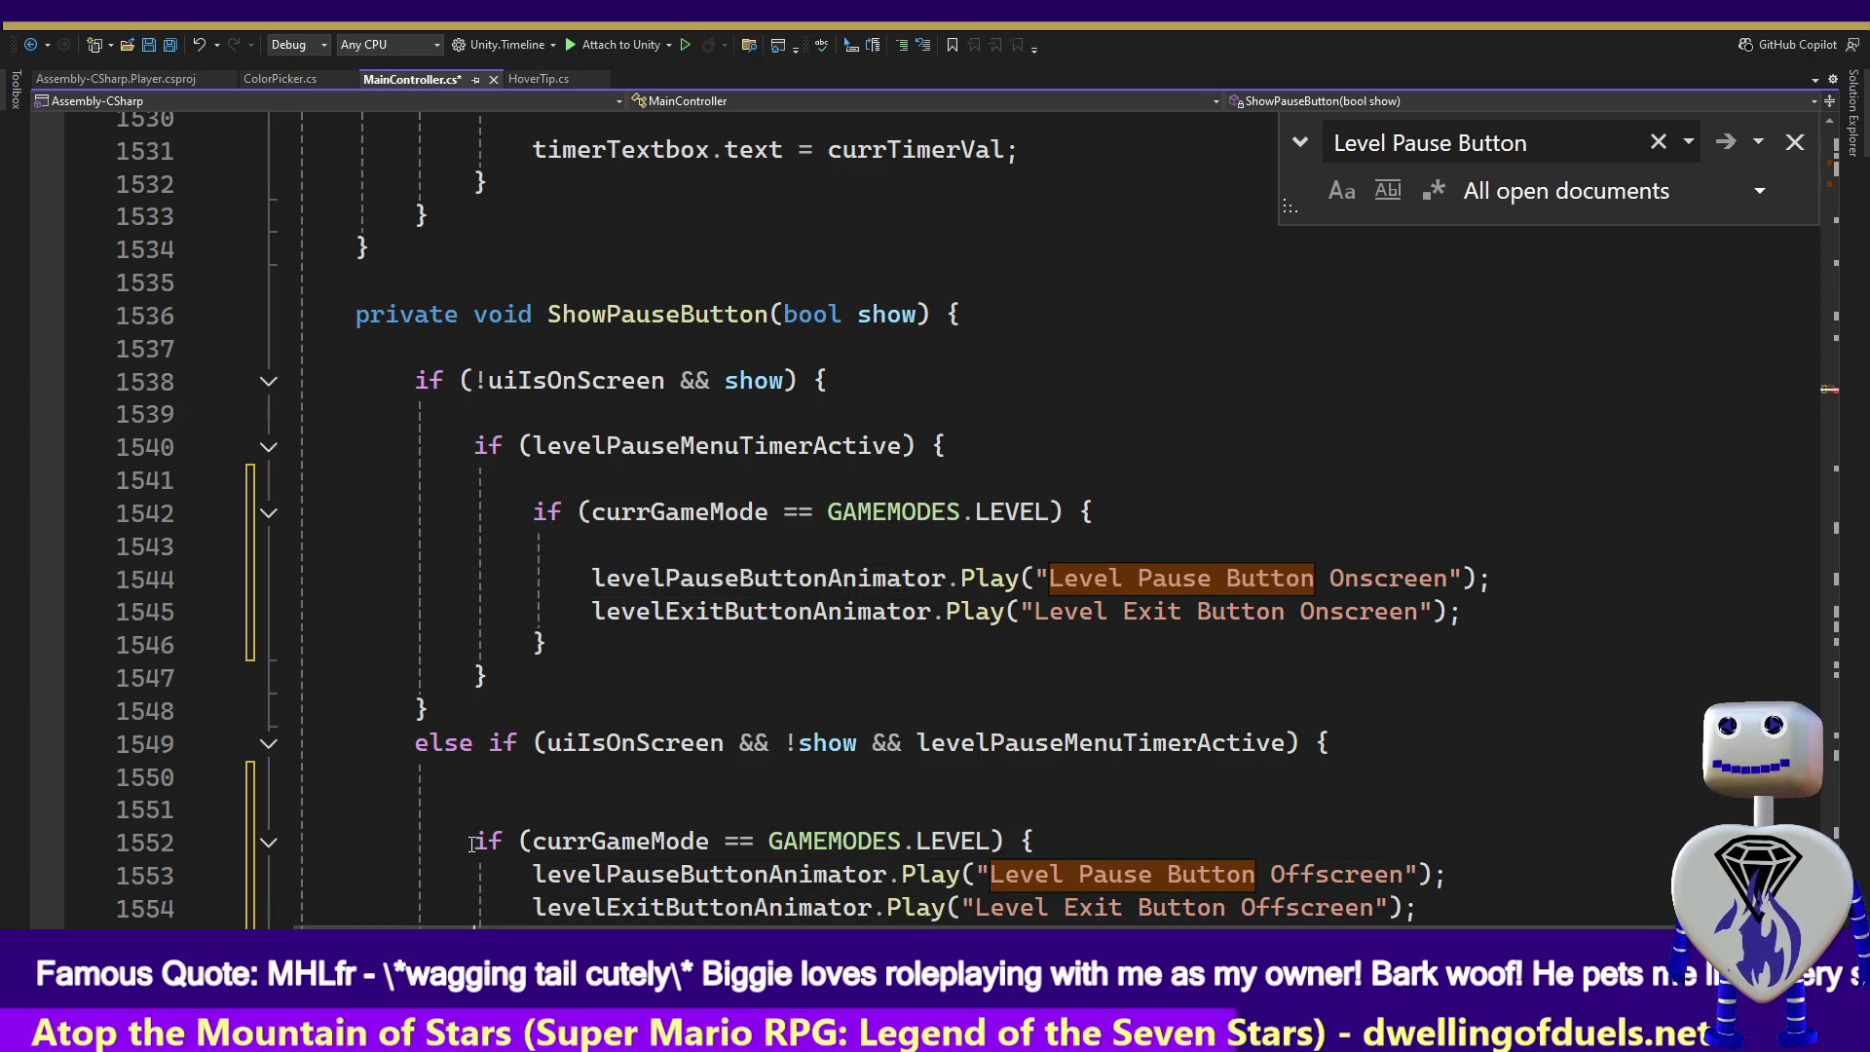
key(Tab)
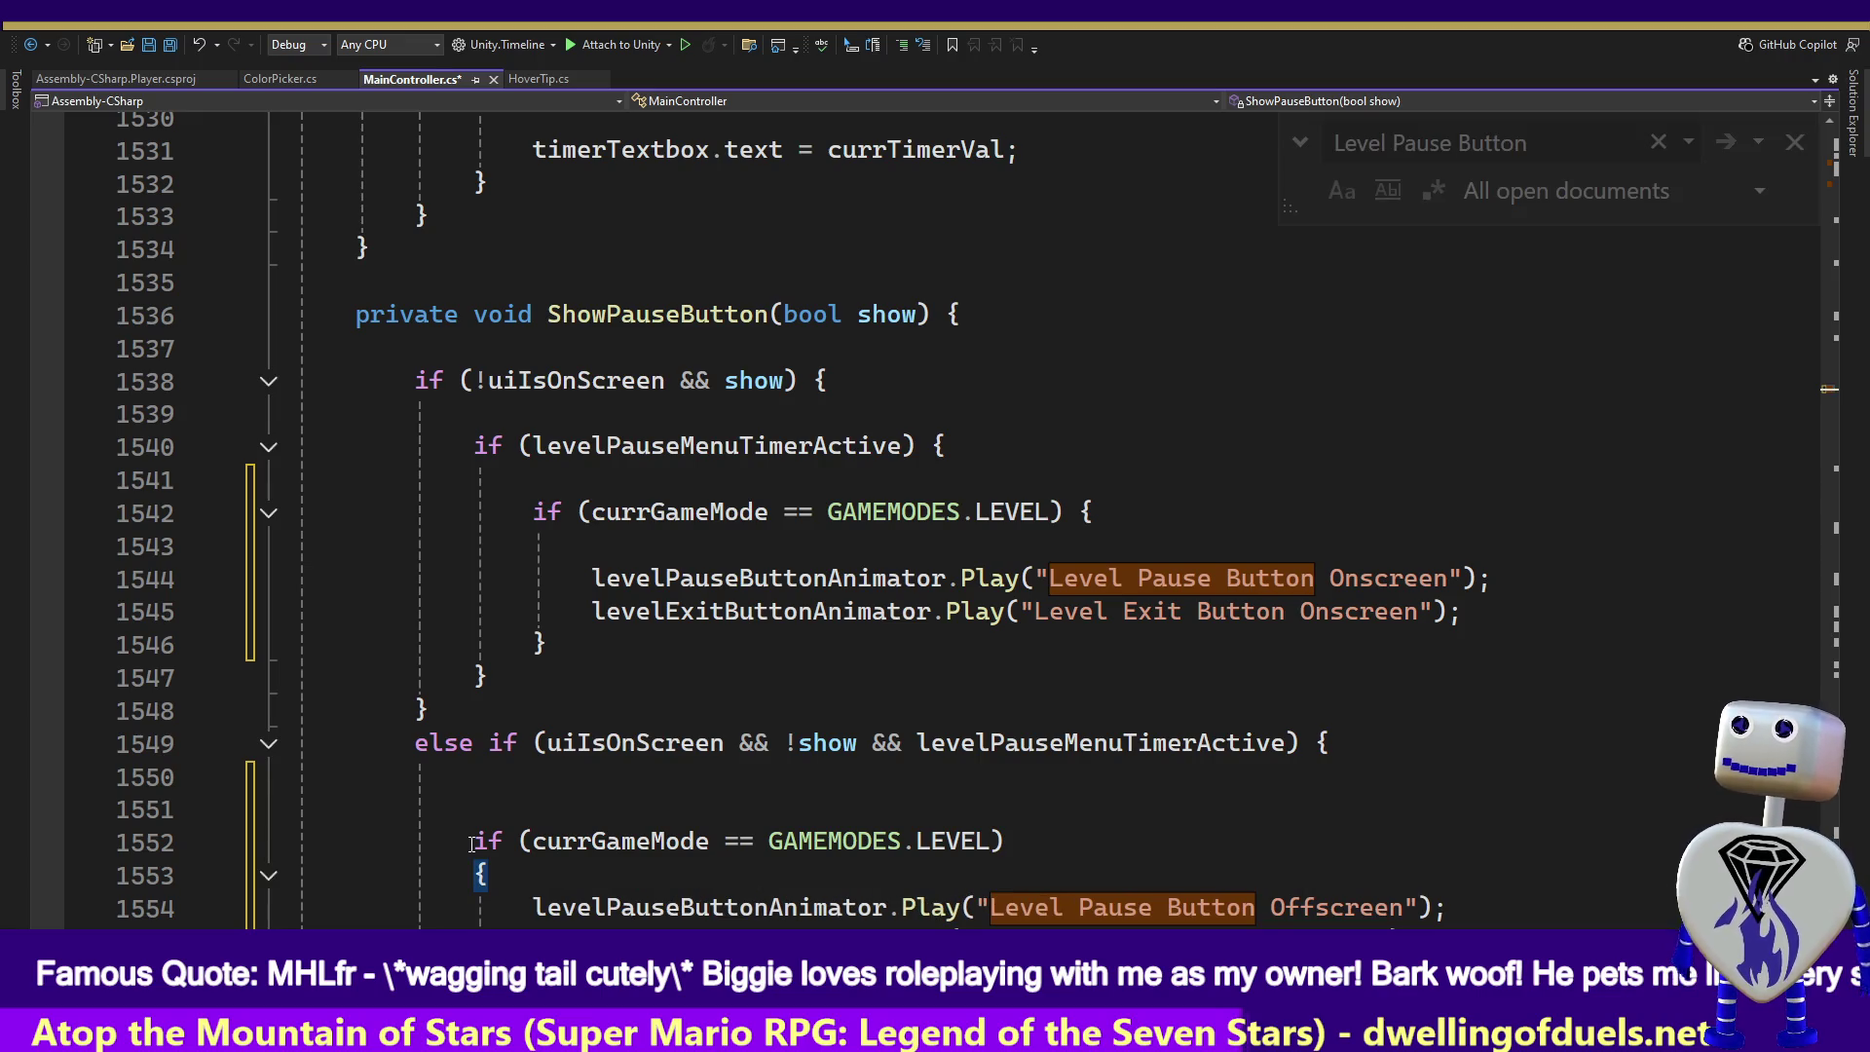
- Tidy the blank lines around the pasted check and save MainController.cs
click(473, 843)
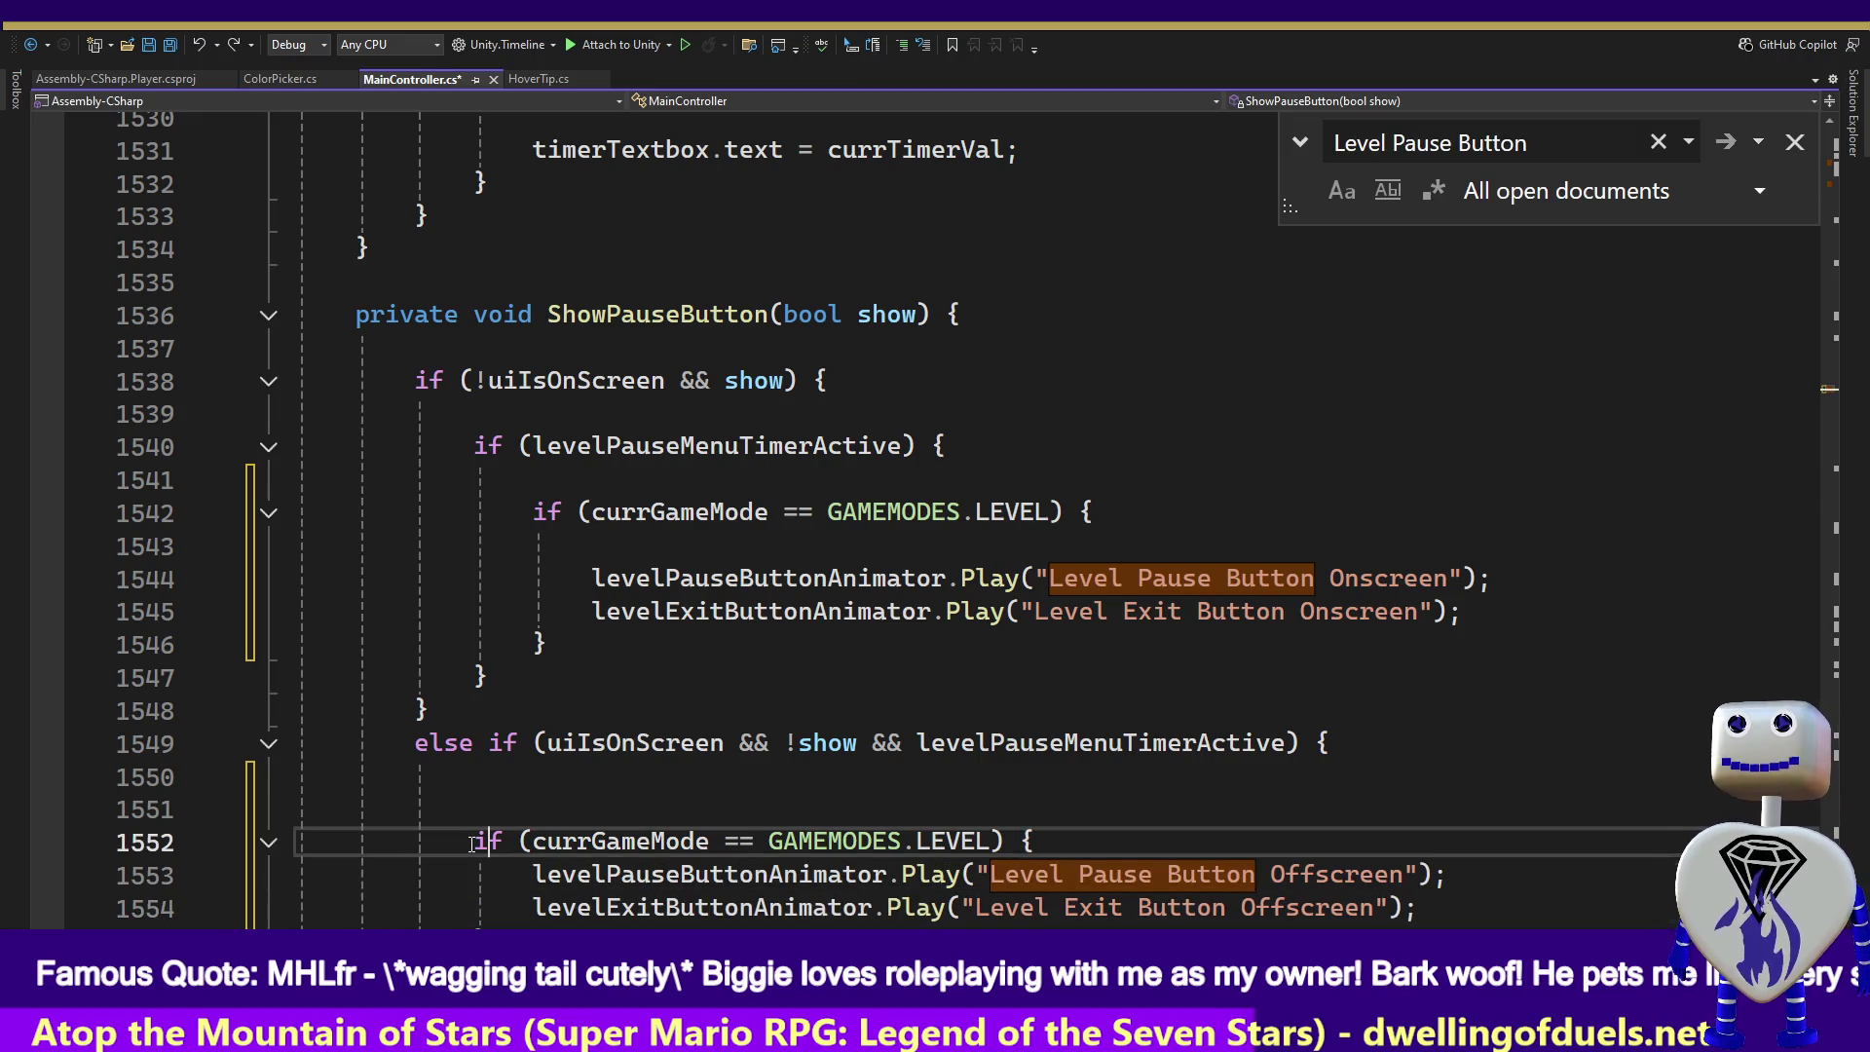
key(End)
key(Return)
key(Up)
key(Up)
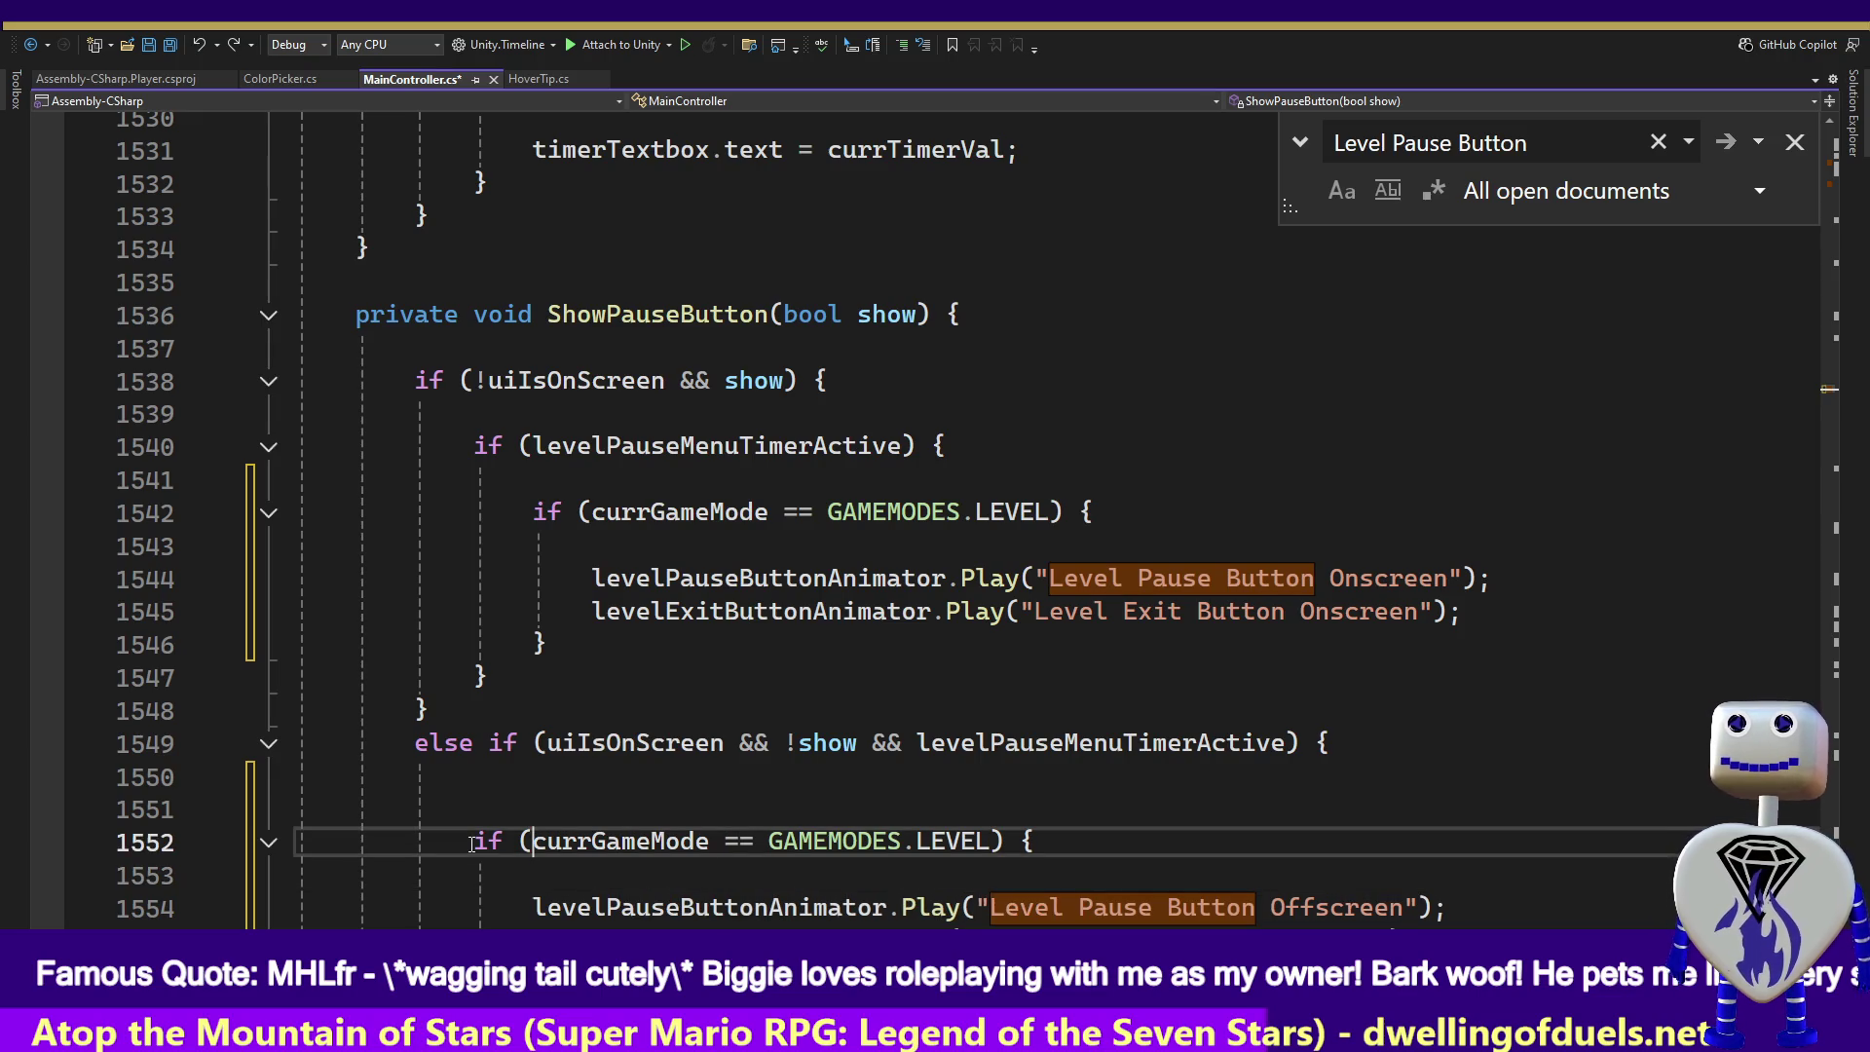
key(shift+Up)
key(Delete)
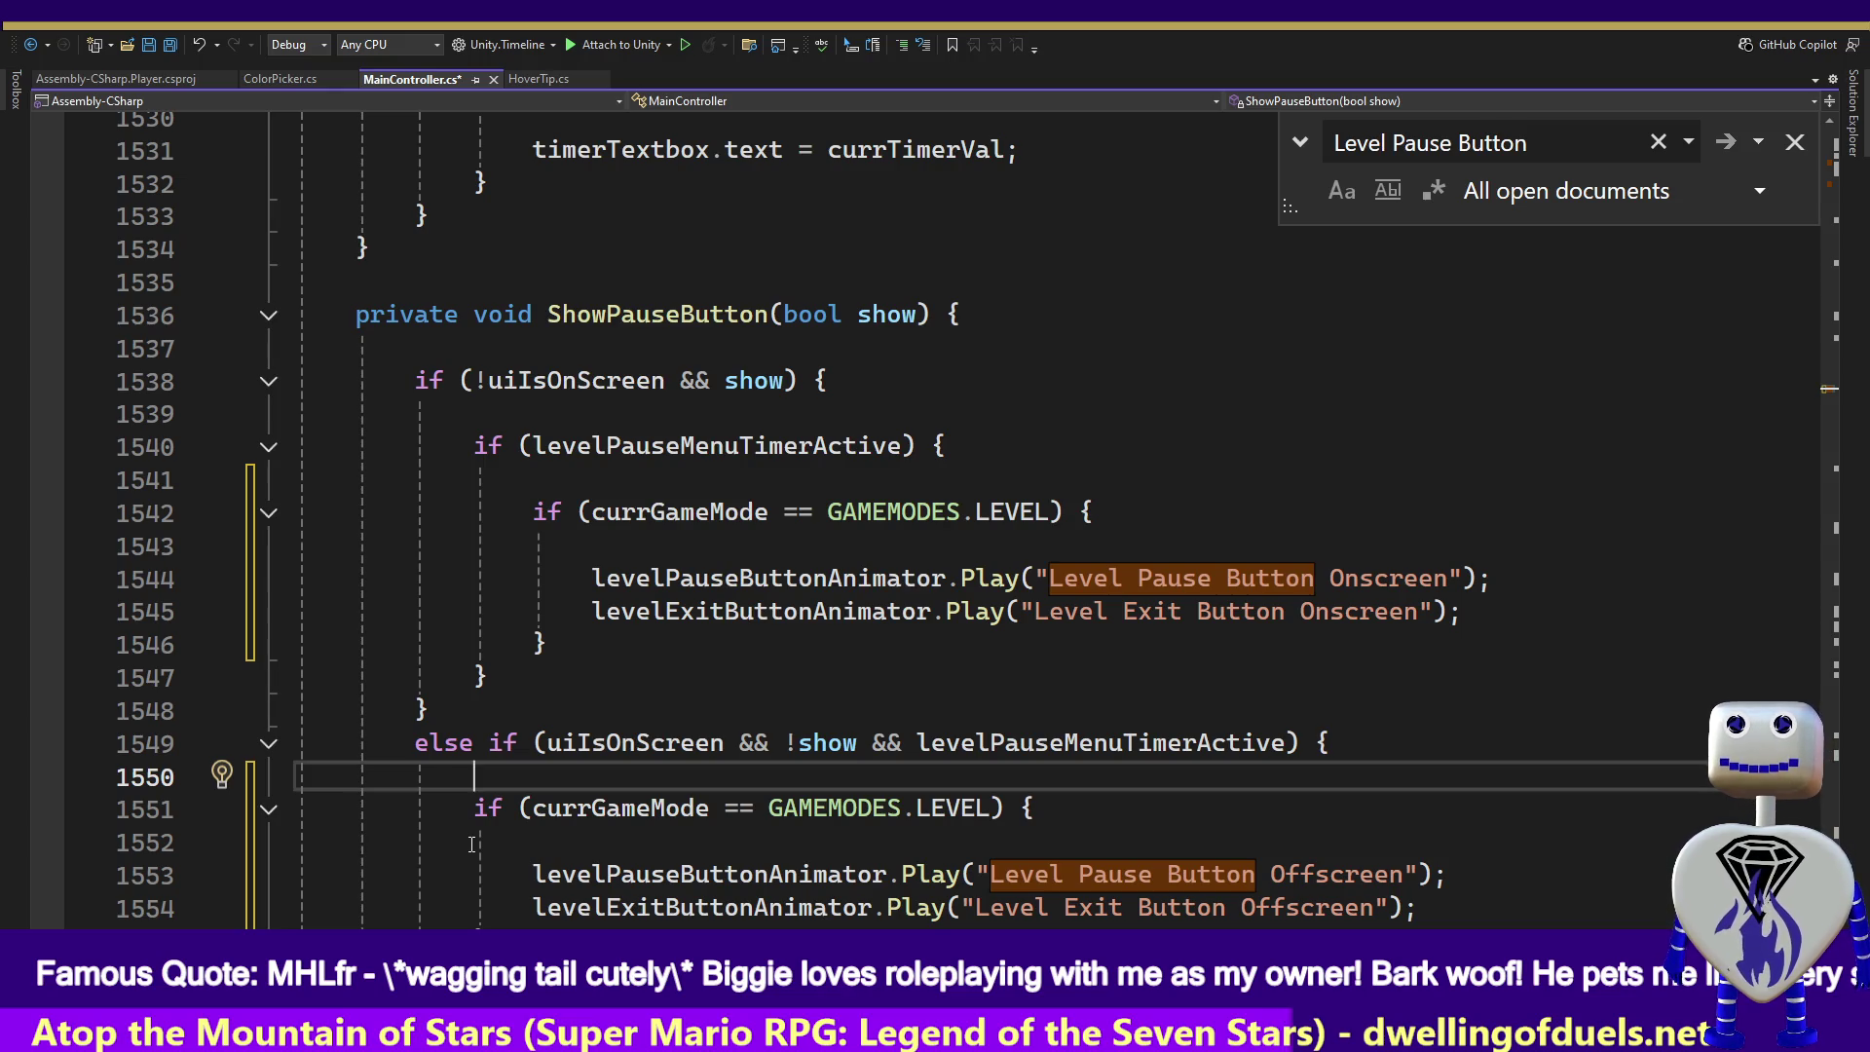
key(ctrl+s)
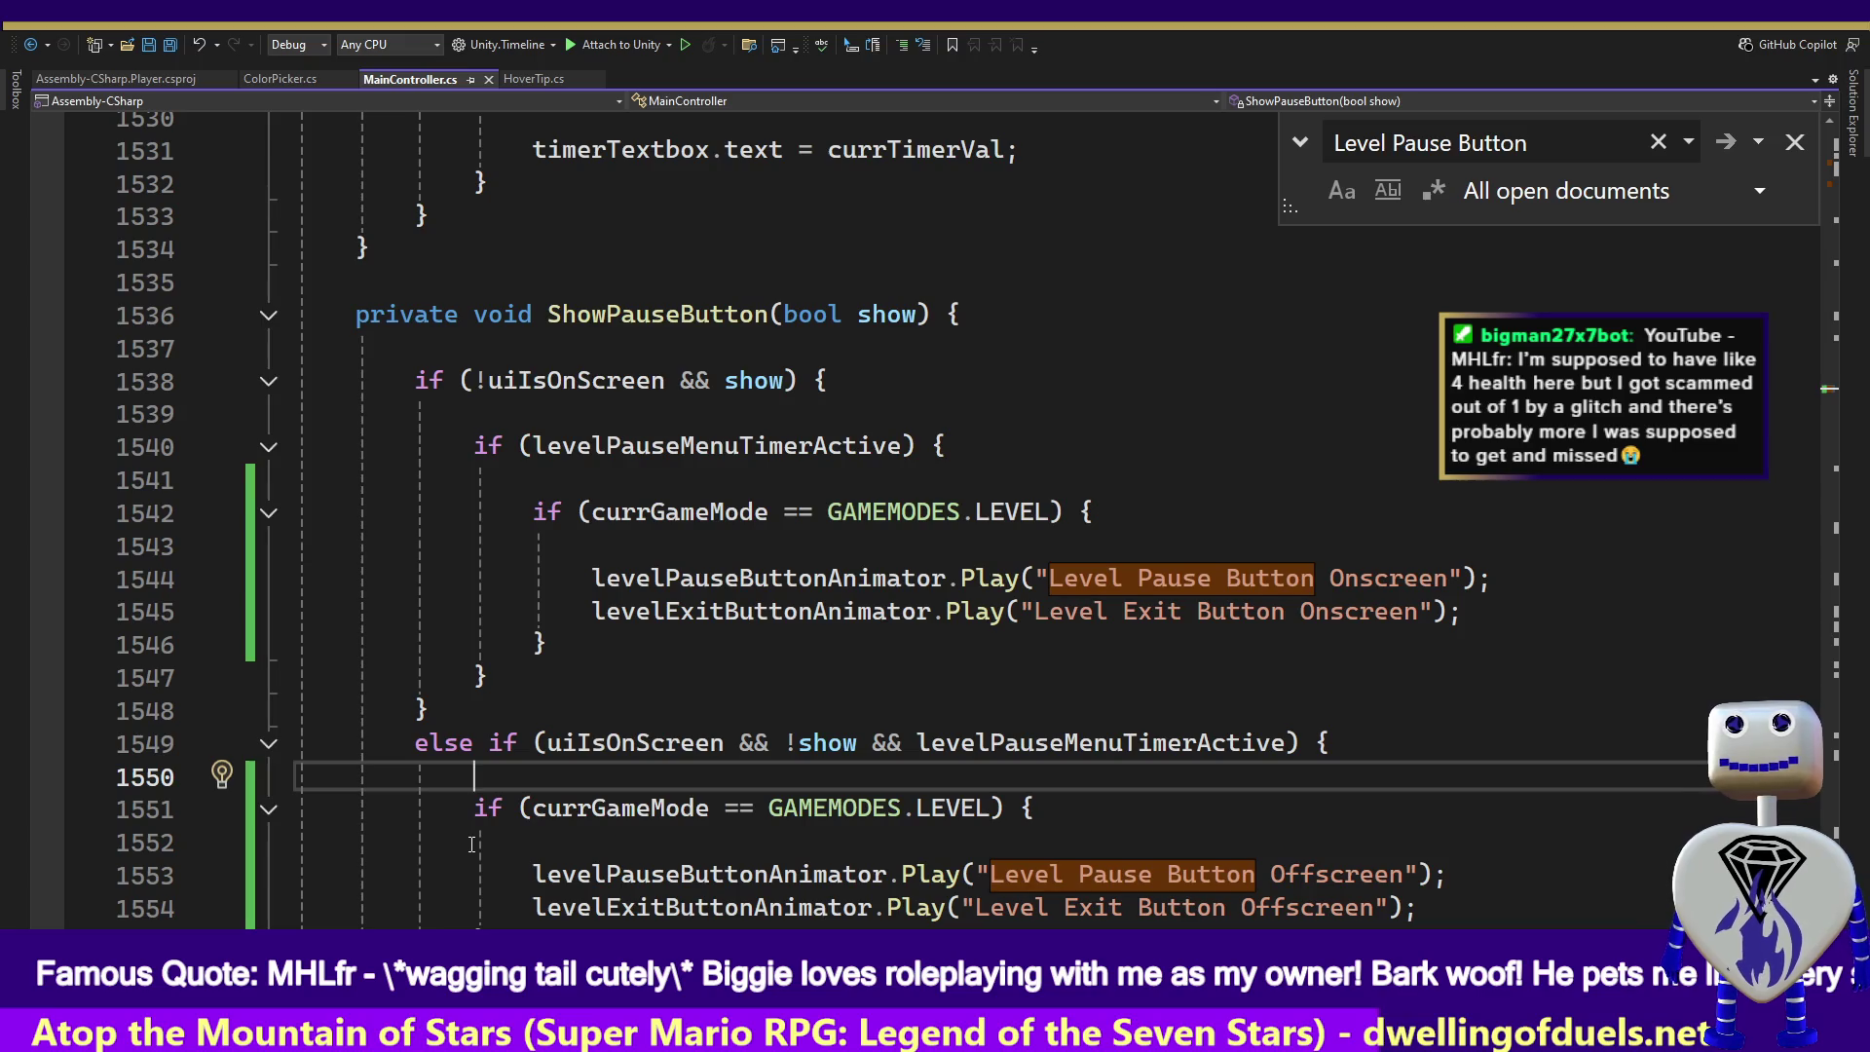
- Close the Find box and switch back to the Unity editor
click(1794, 141)
click(969, 651)
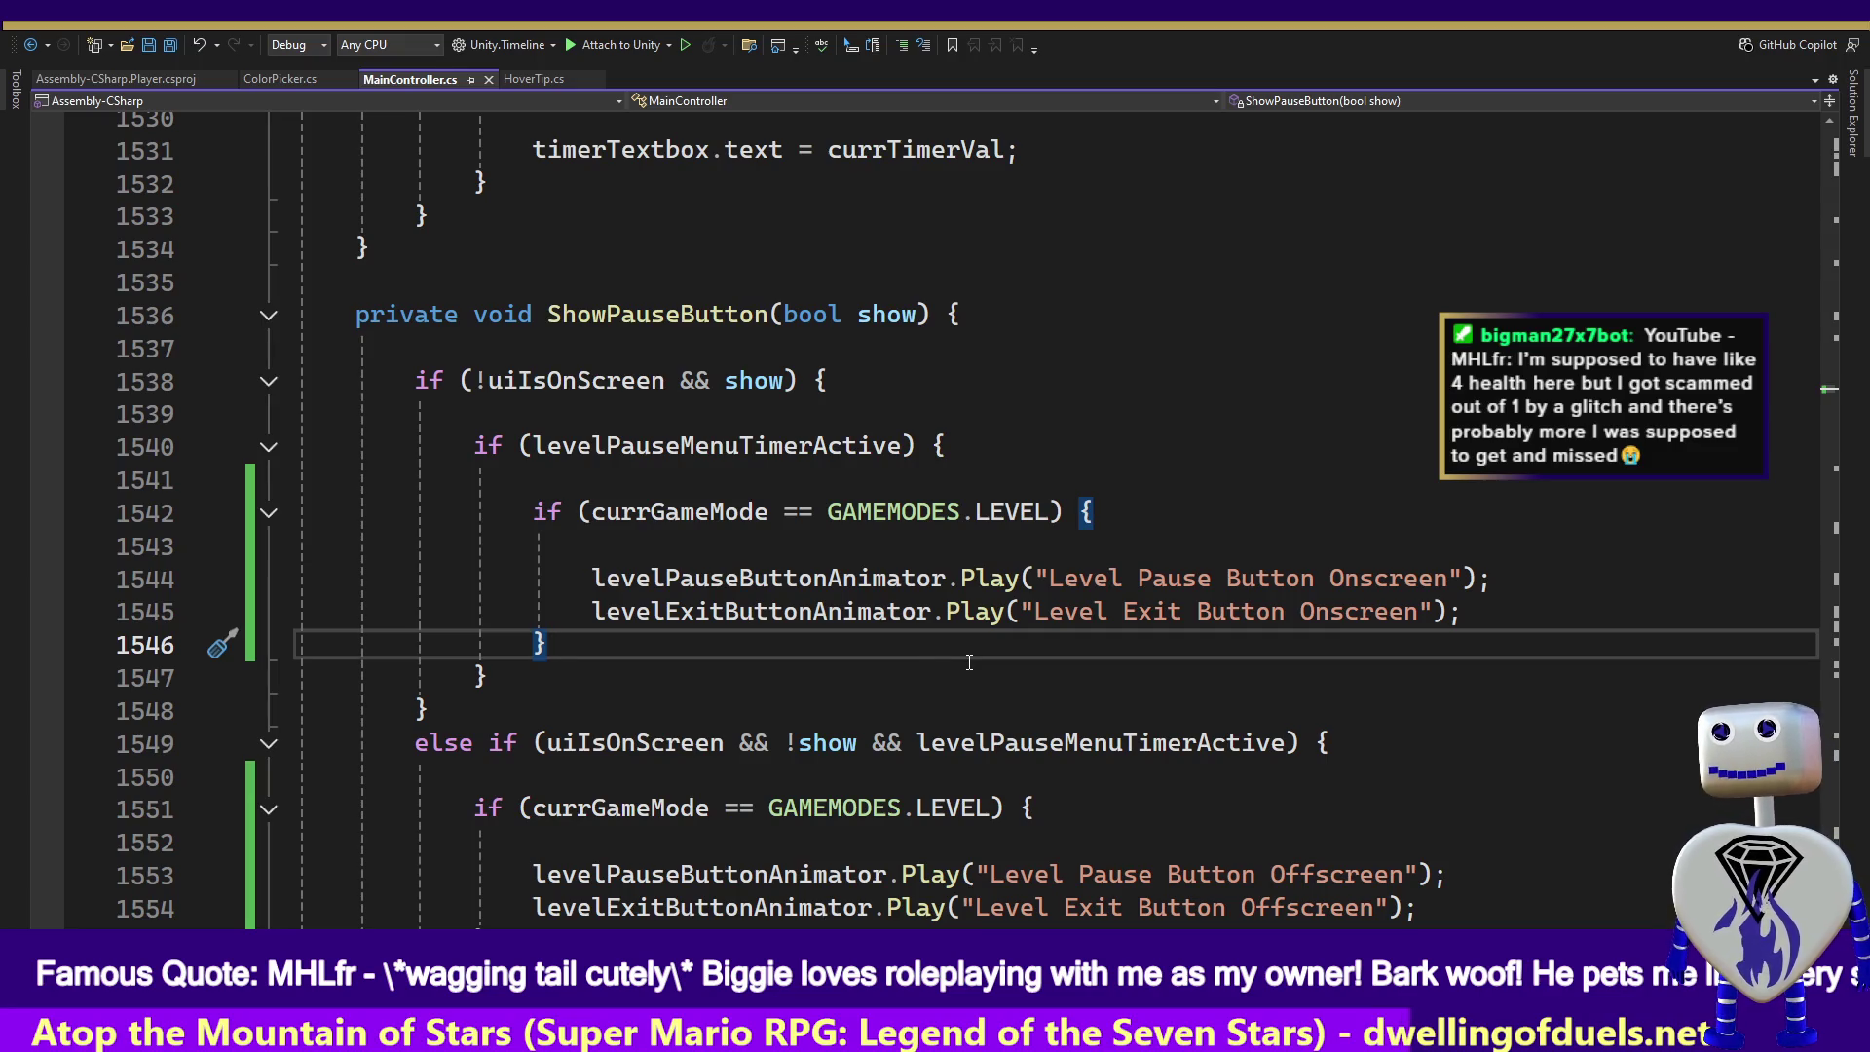
key(alt+Tab)
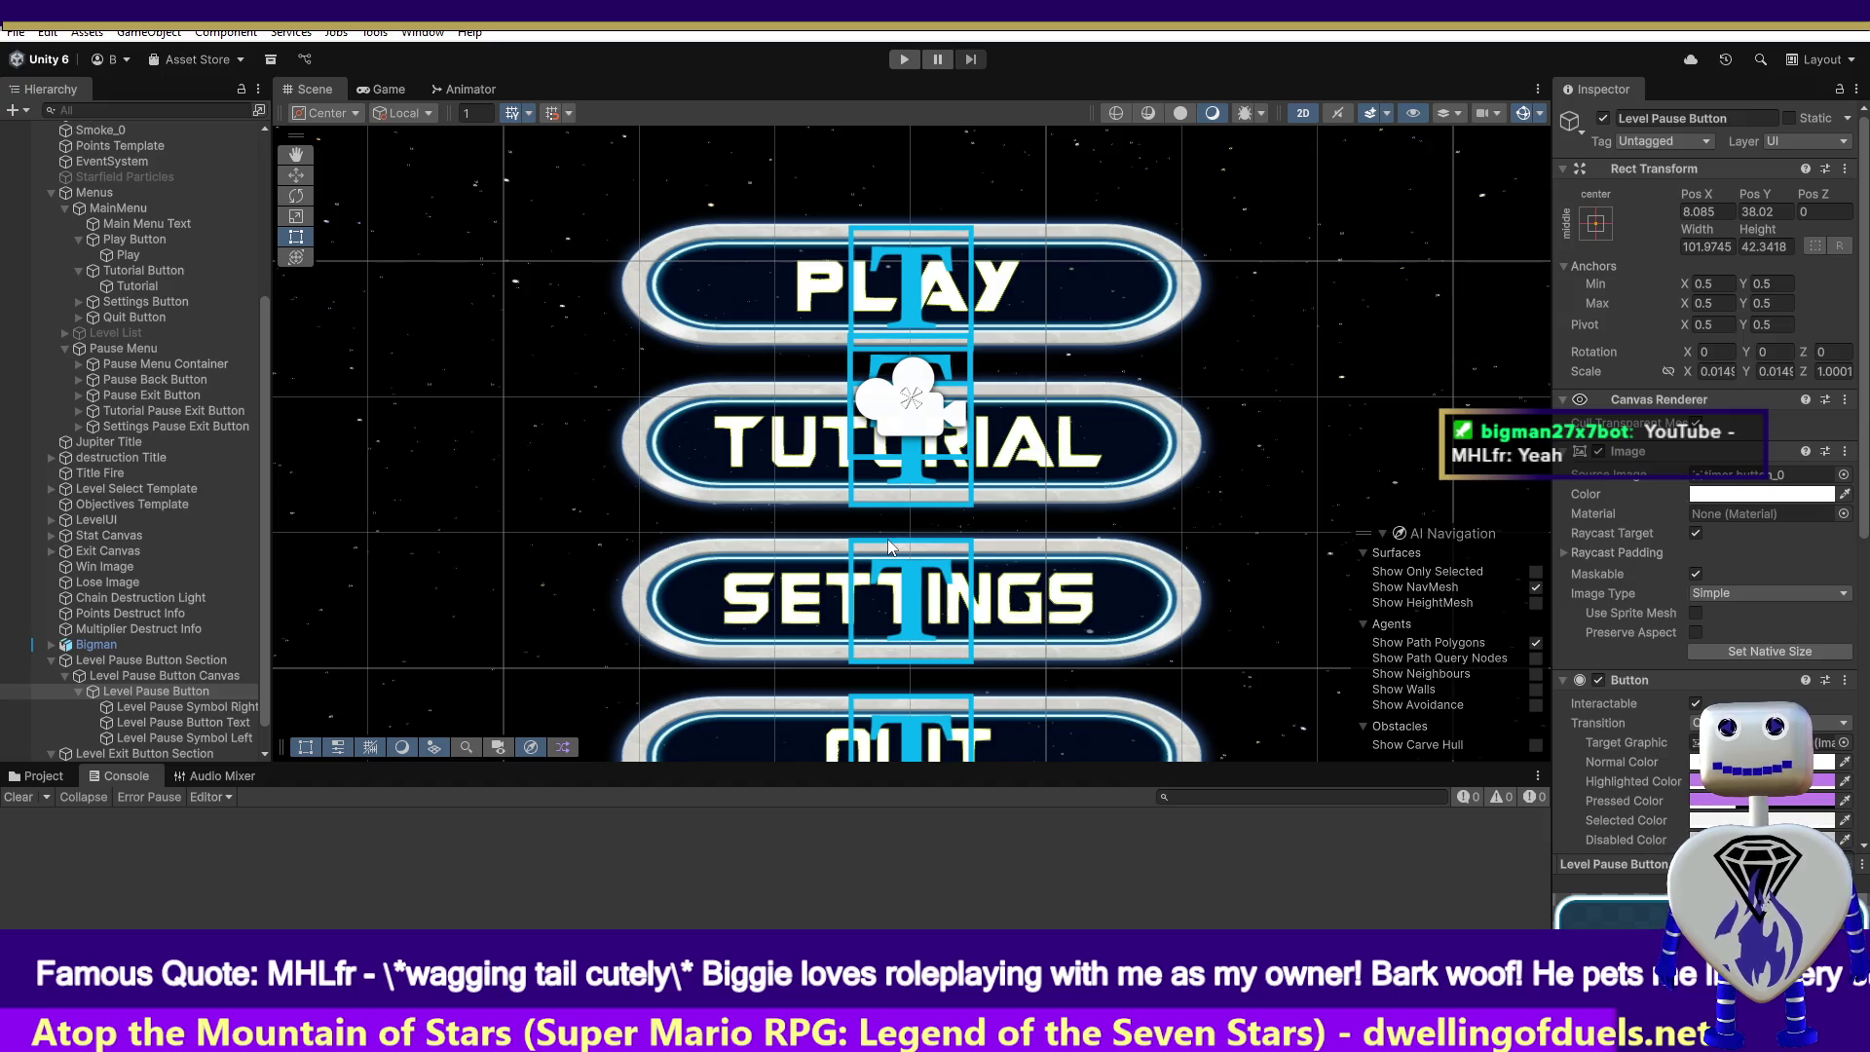
- Play level 1 Tutorial from level select, check for pause/exit buttons, then stop the game
click(914, 56)
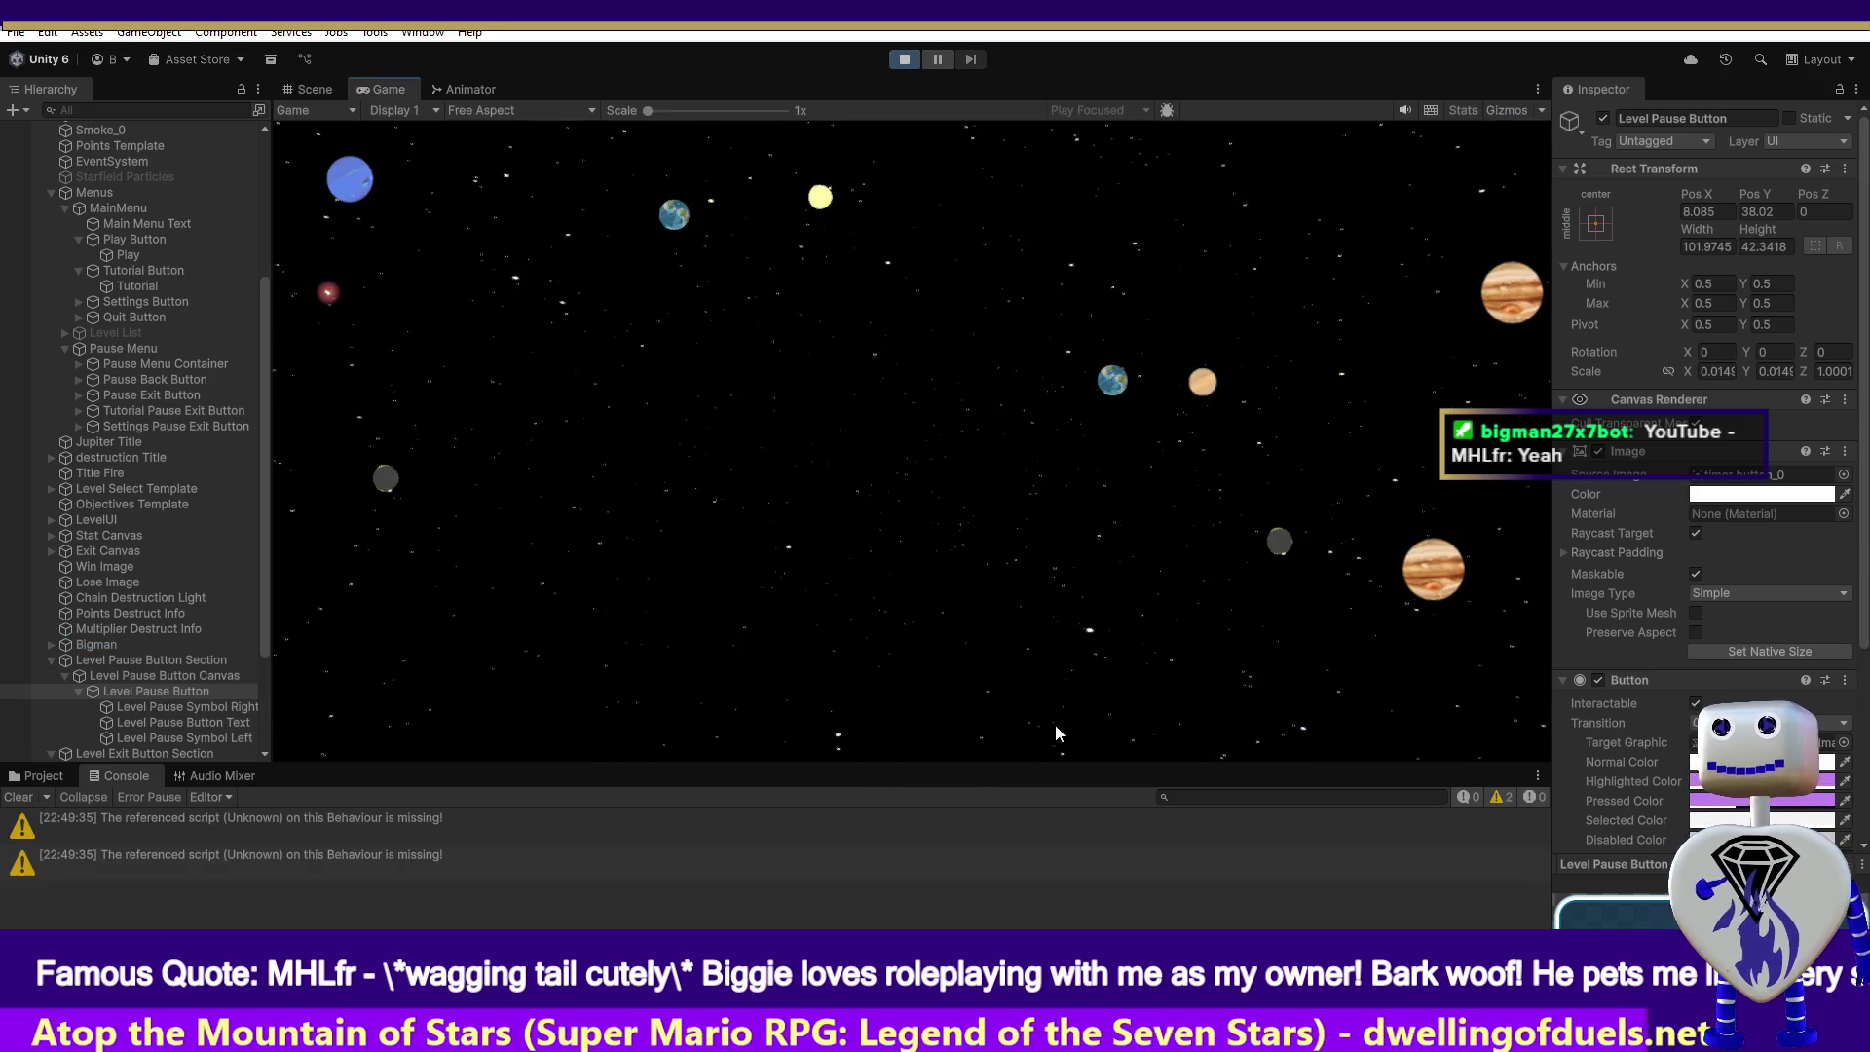
click(949, 391)
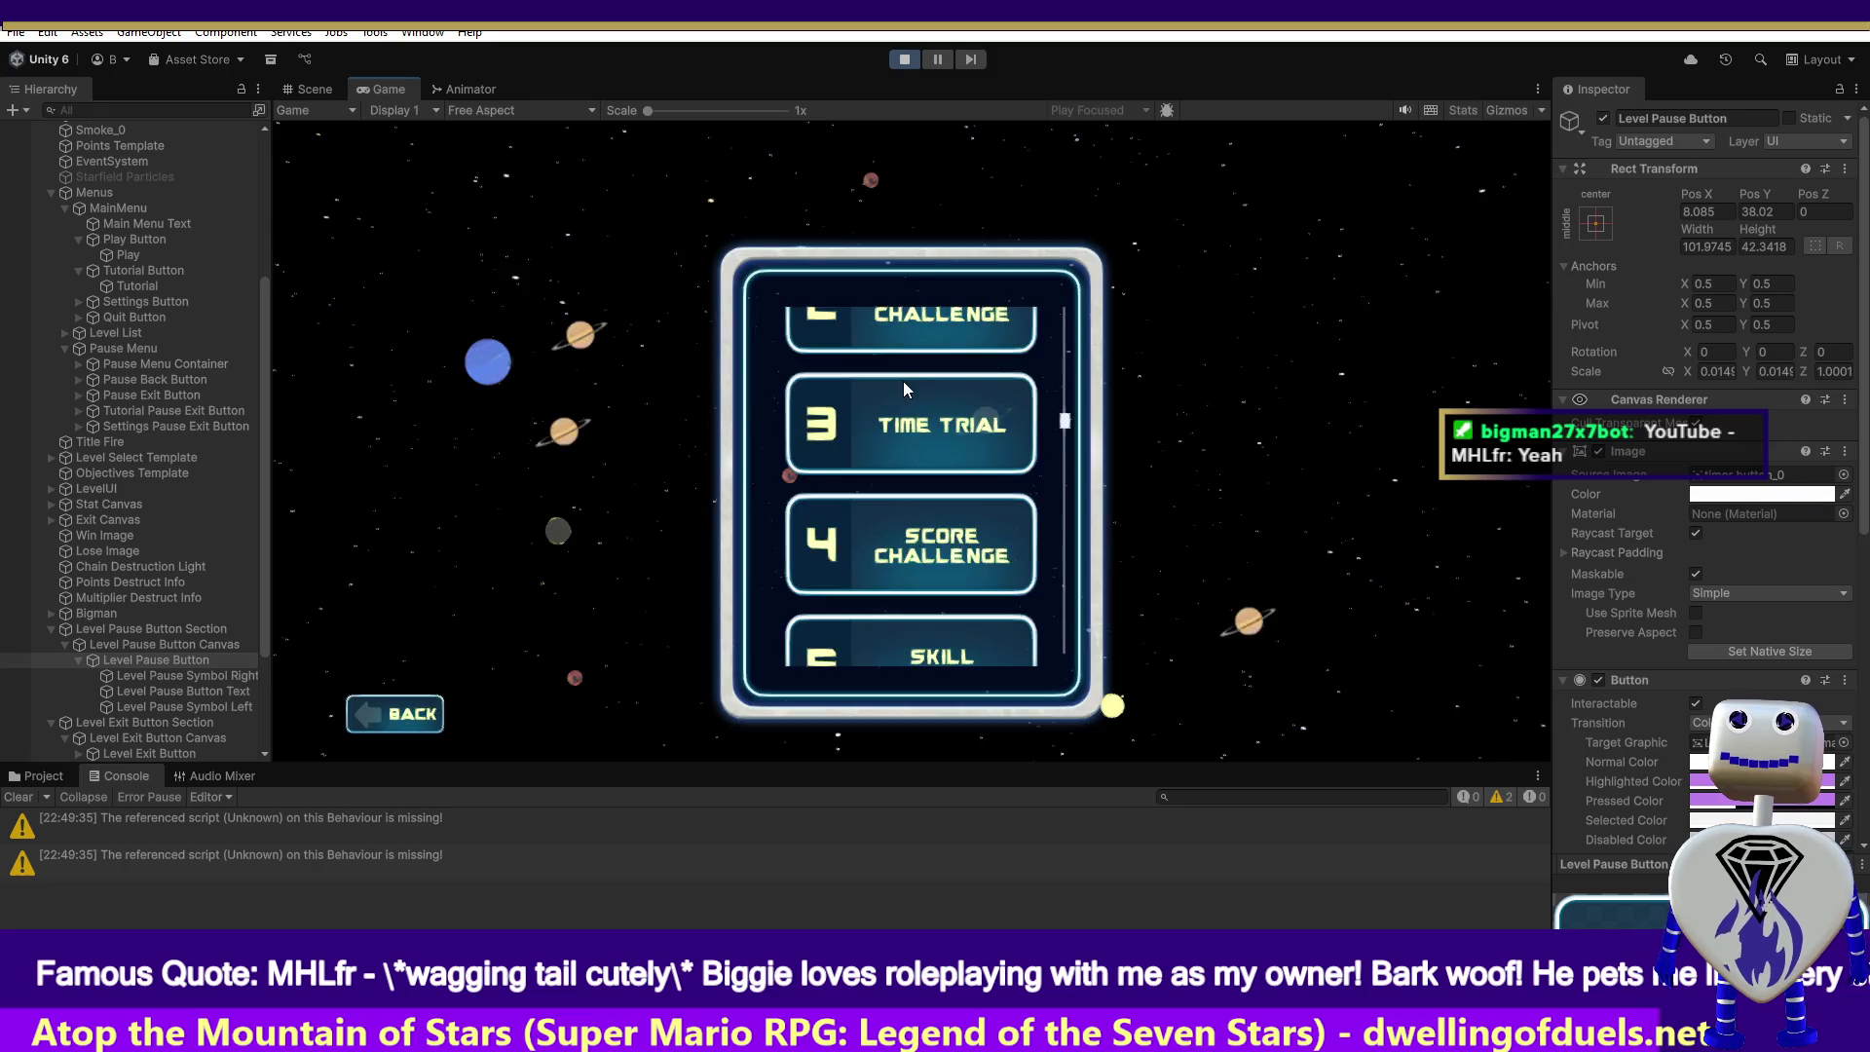
scroll(822, 492, up, 5)
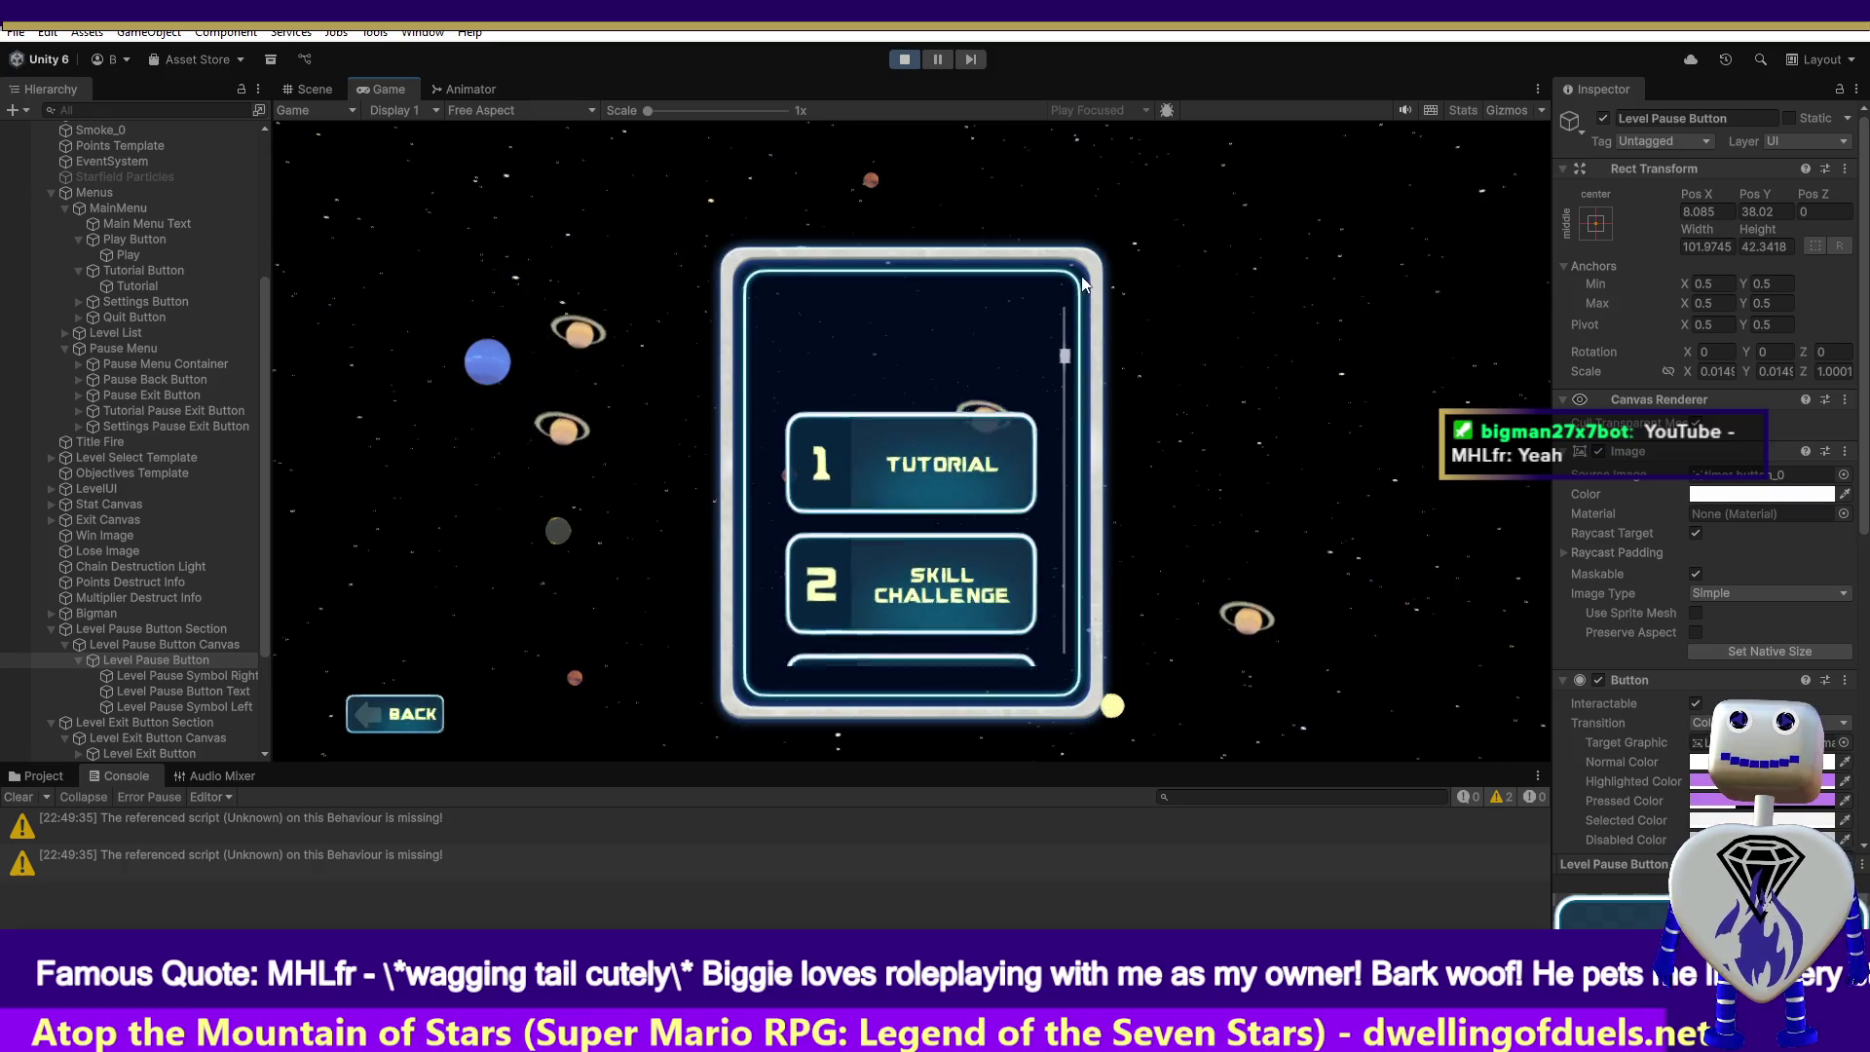
click(822, 491)
click(1317, 582)
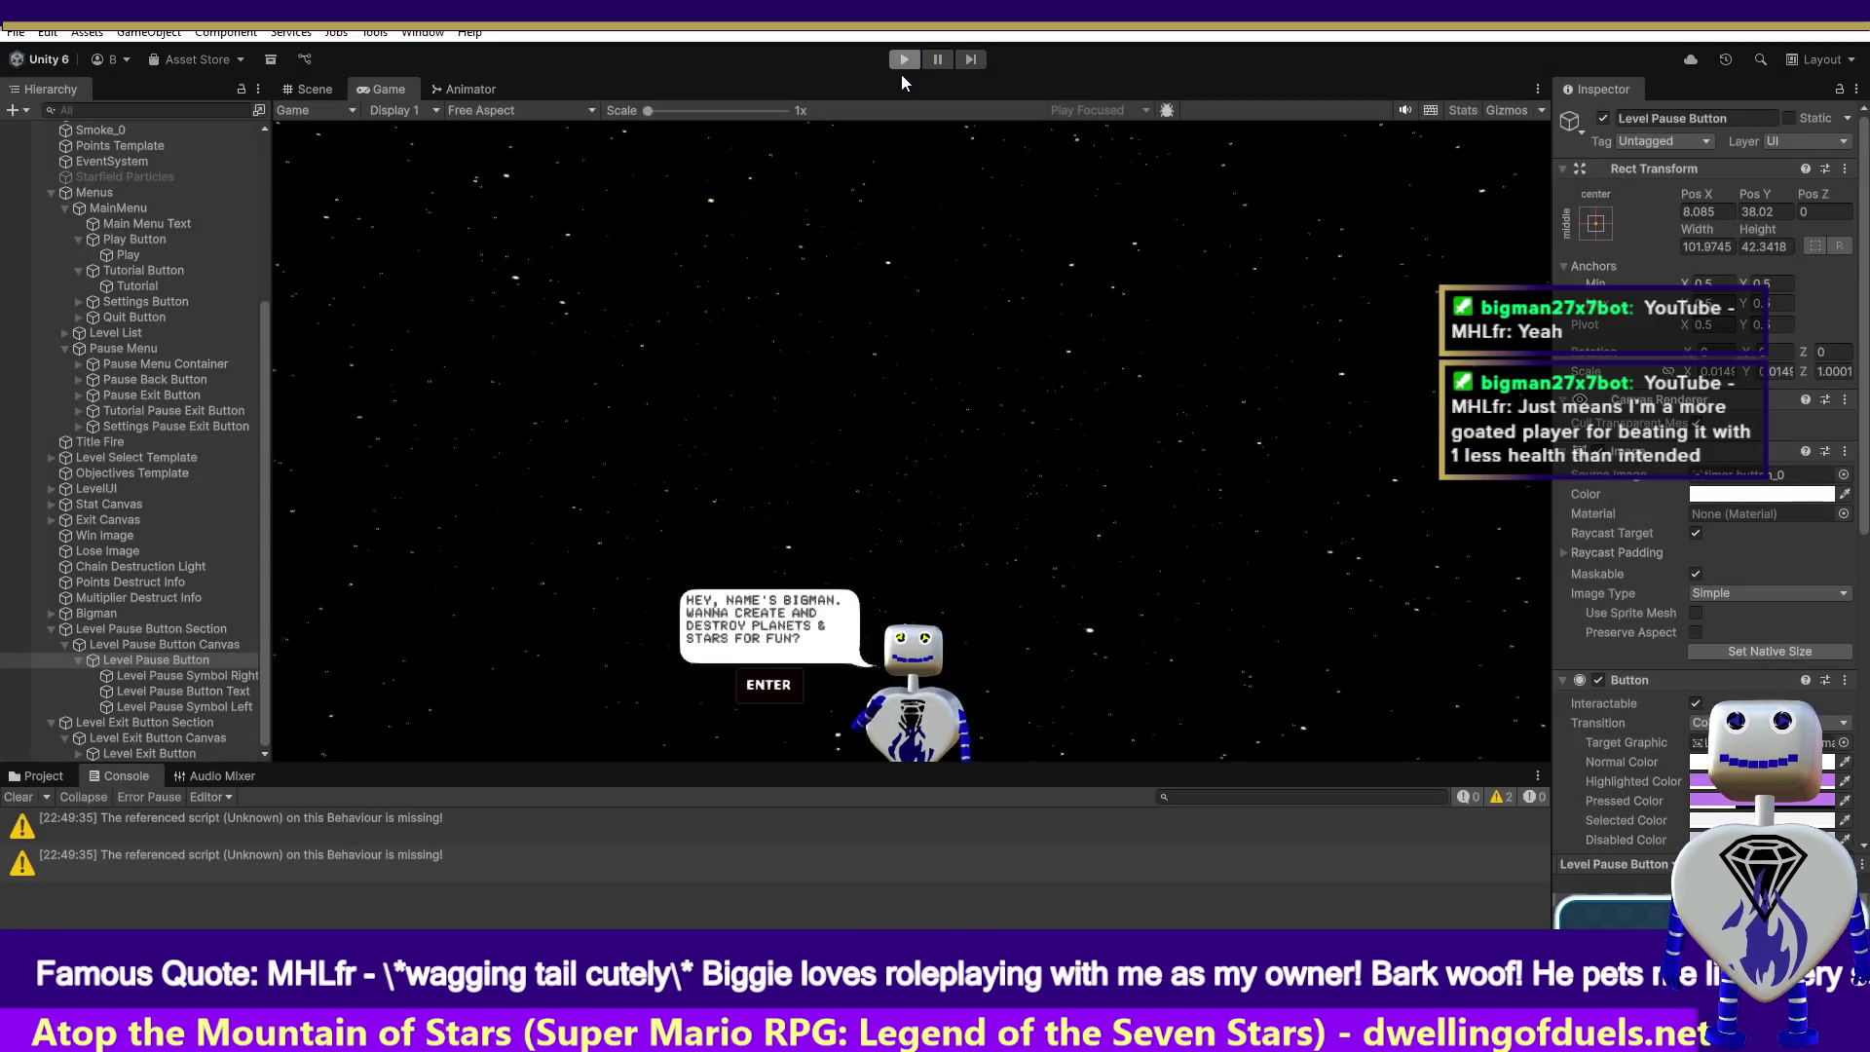
click(902, 68)
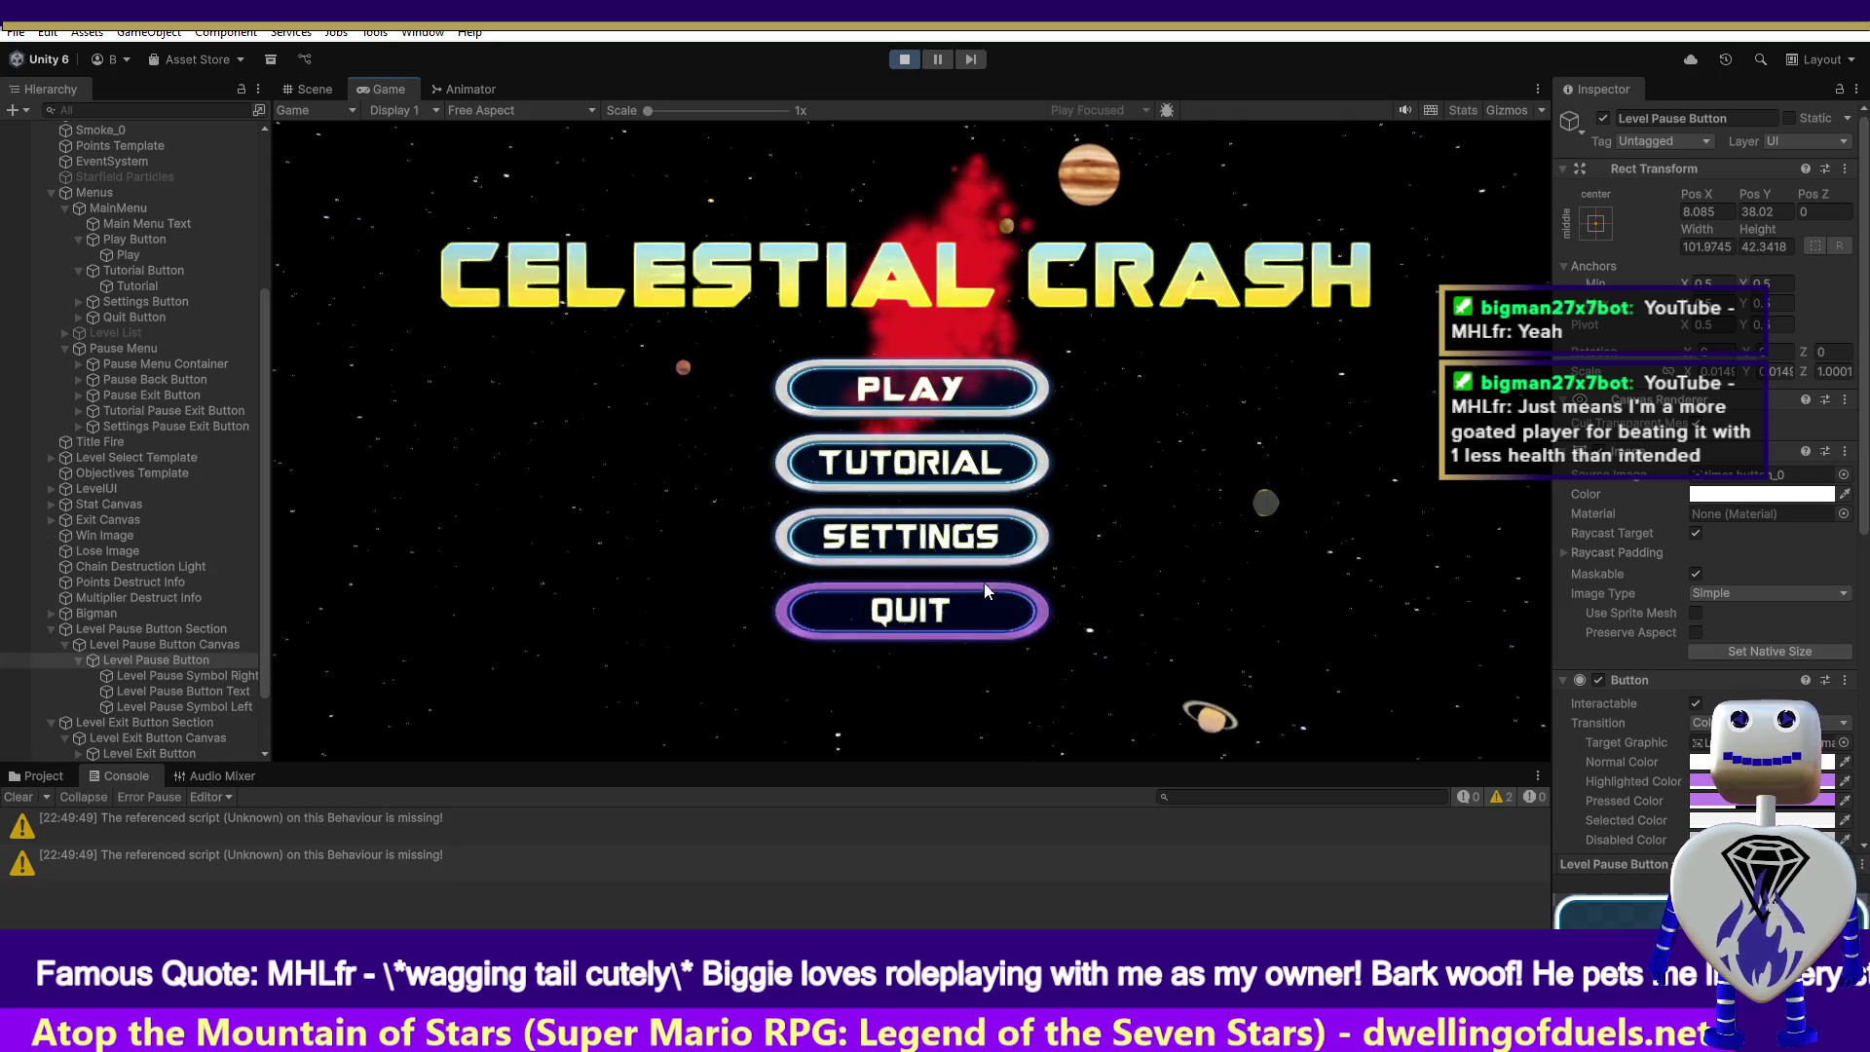
- Start 2 Skill Challenge, leave it with the in-game EXIT button, and stop play mode
click(927, 381)
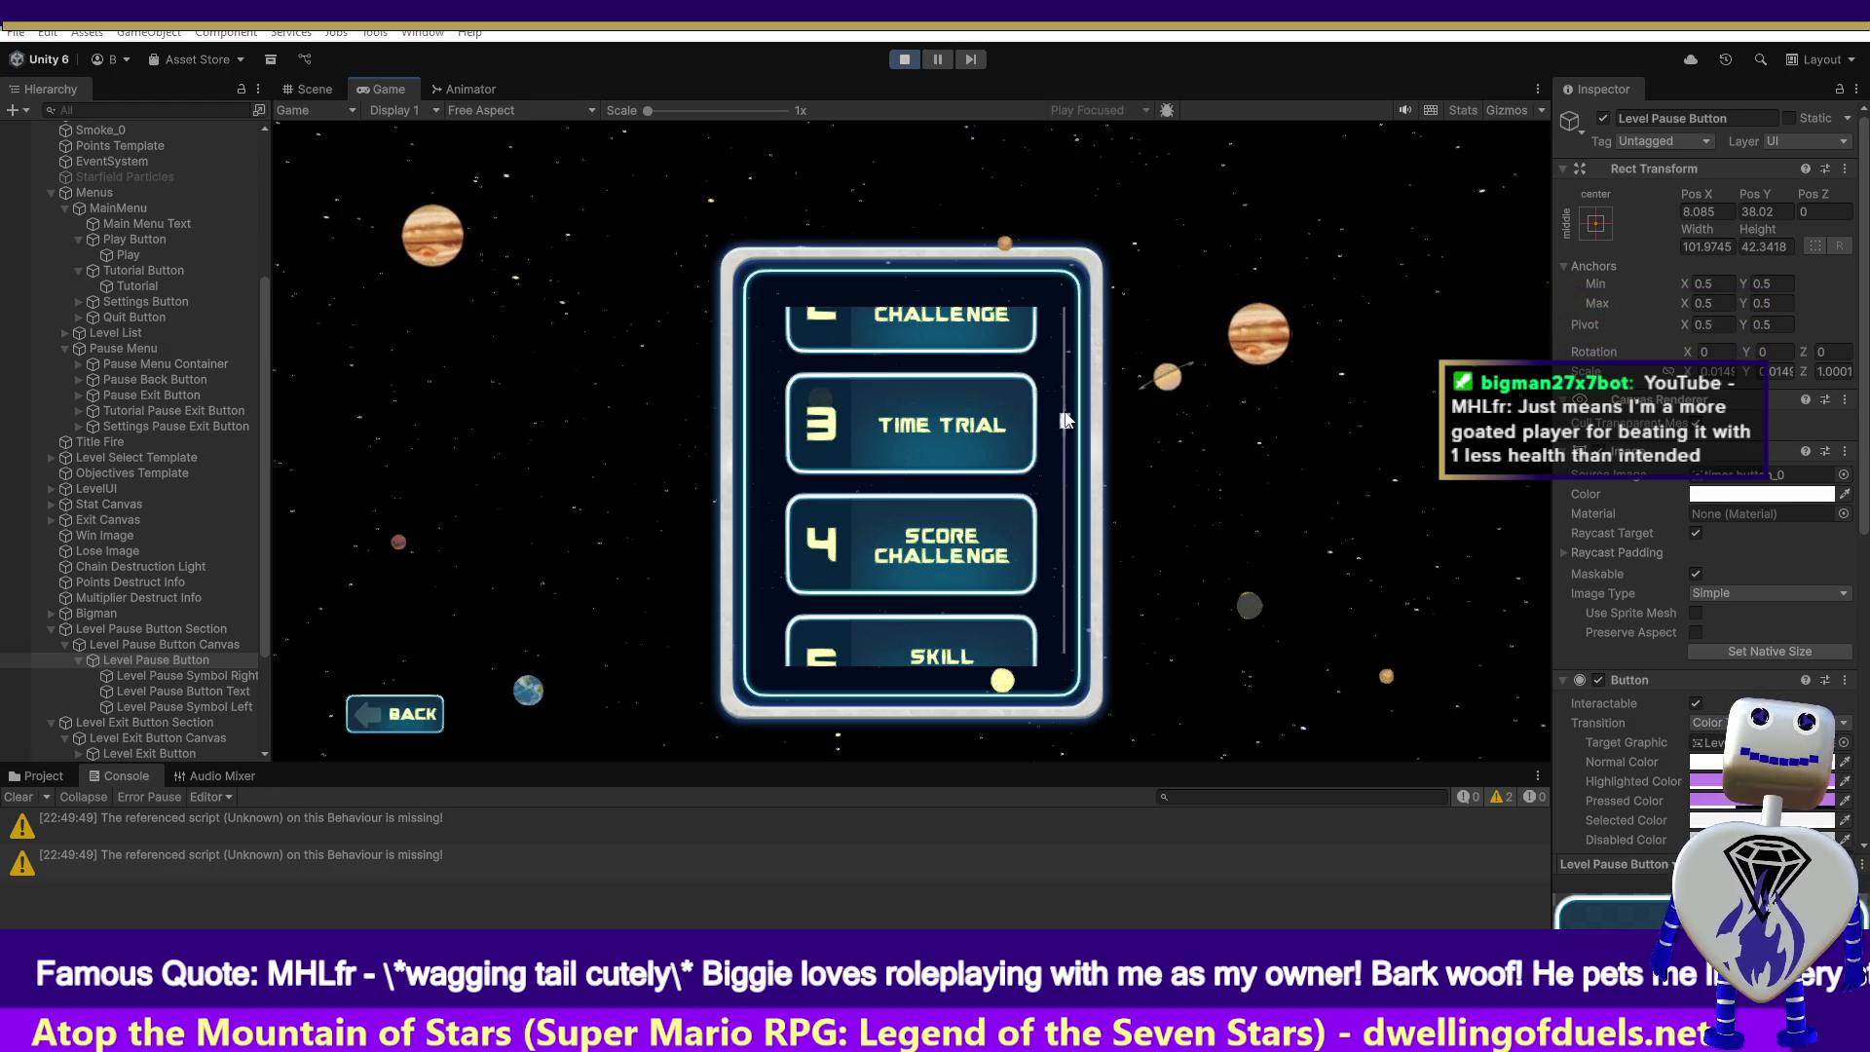
scroll(1064, 420, down, 2)
scroll(1071, 370, up, 3)
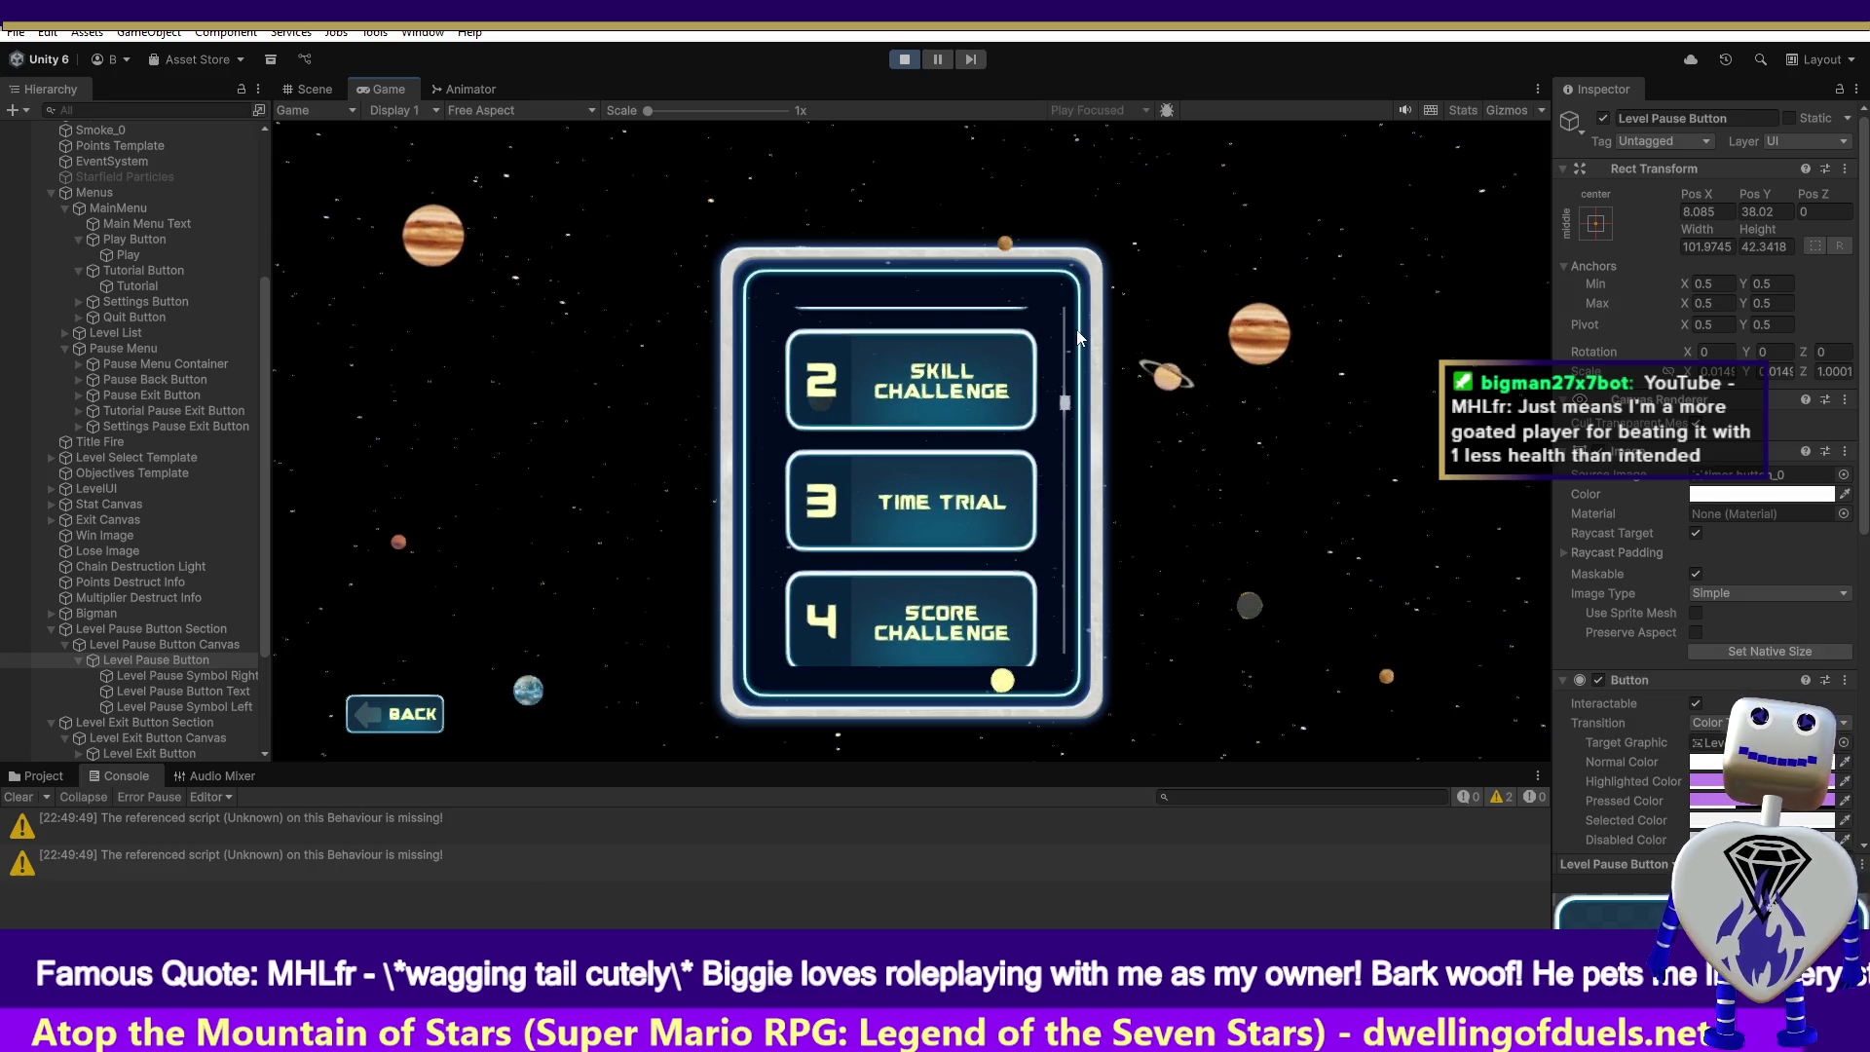
click(957, 378)
click(1327, 490)
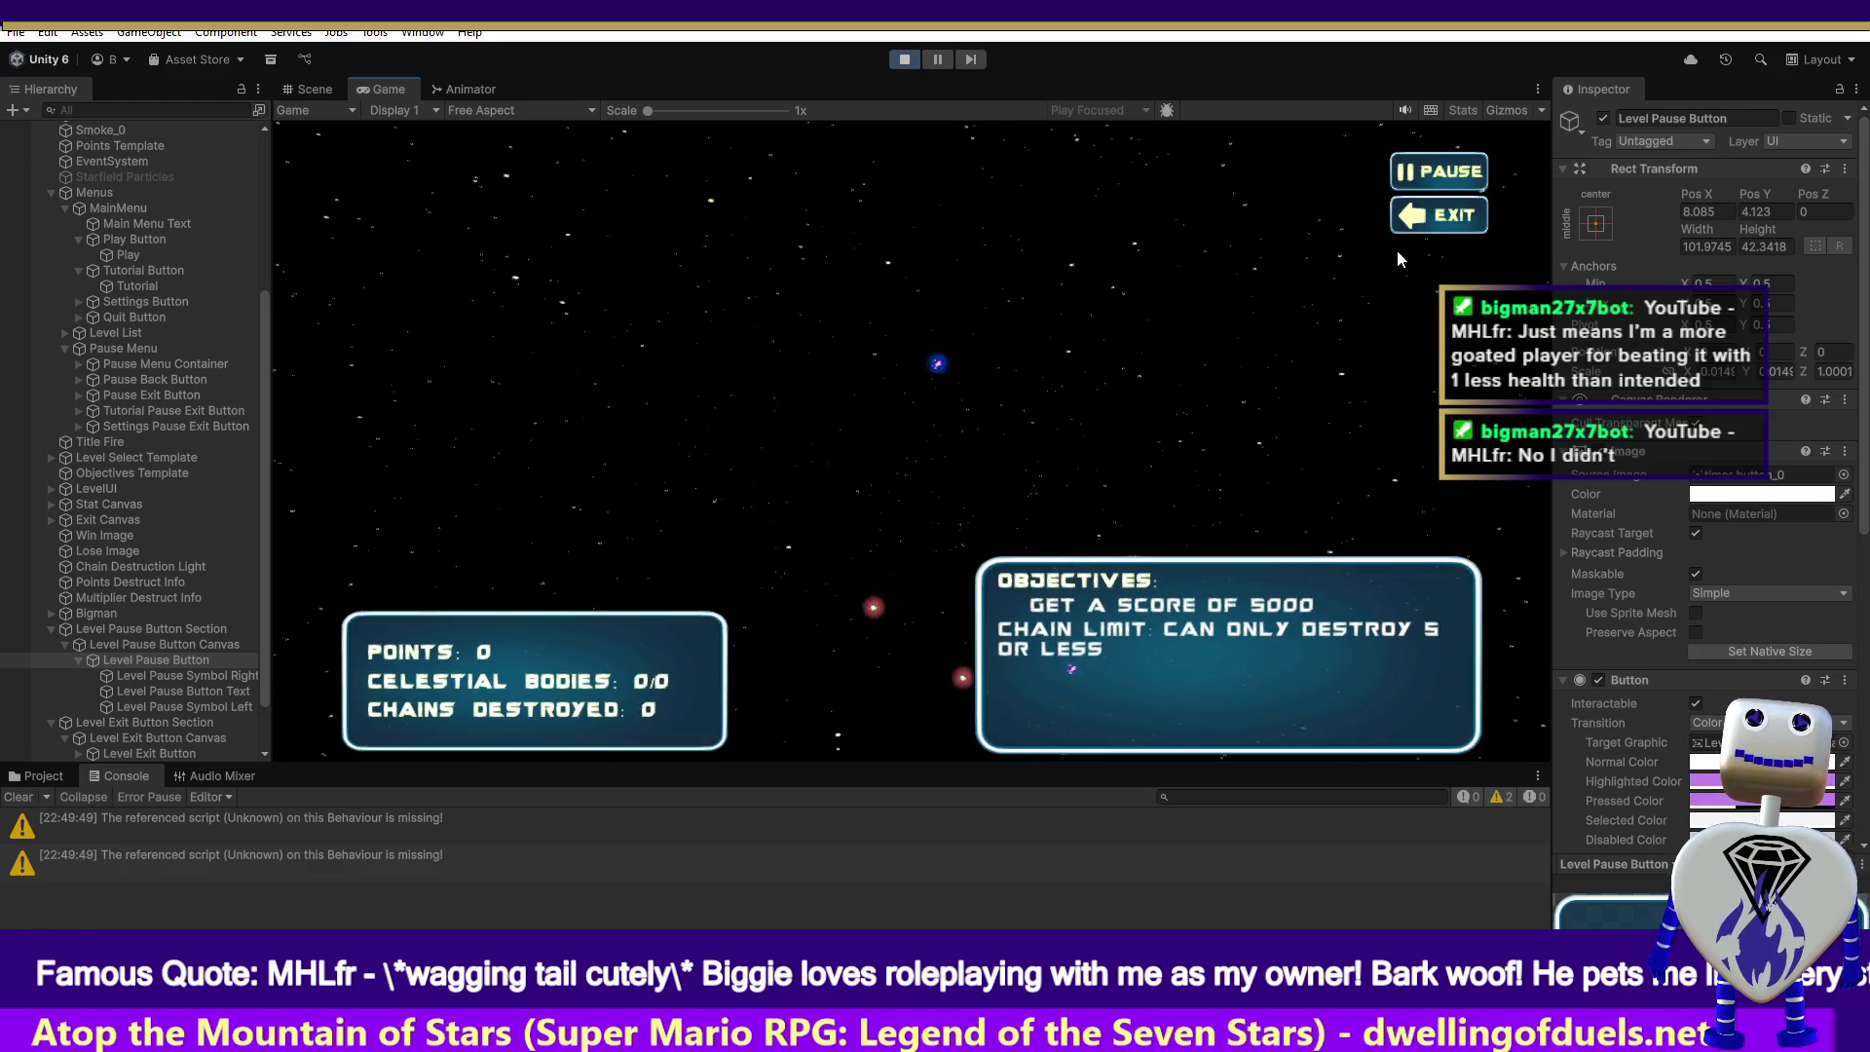
click(1456, 218)
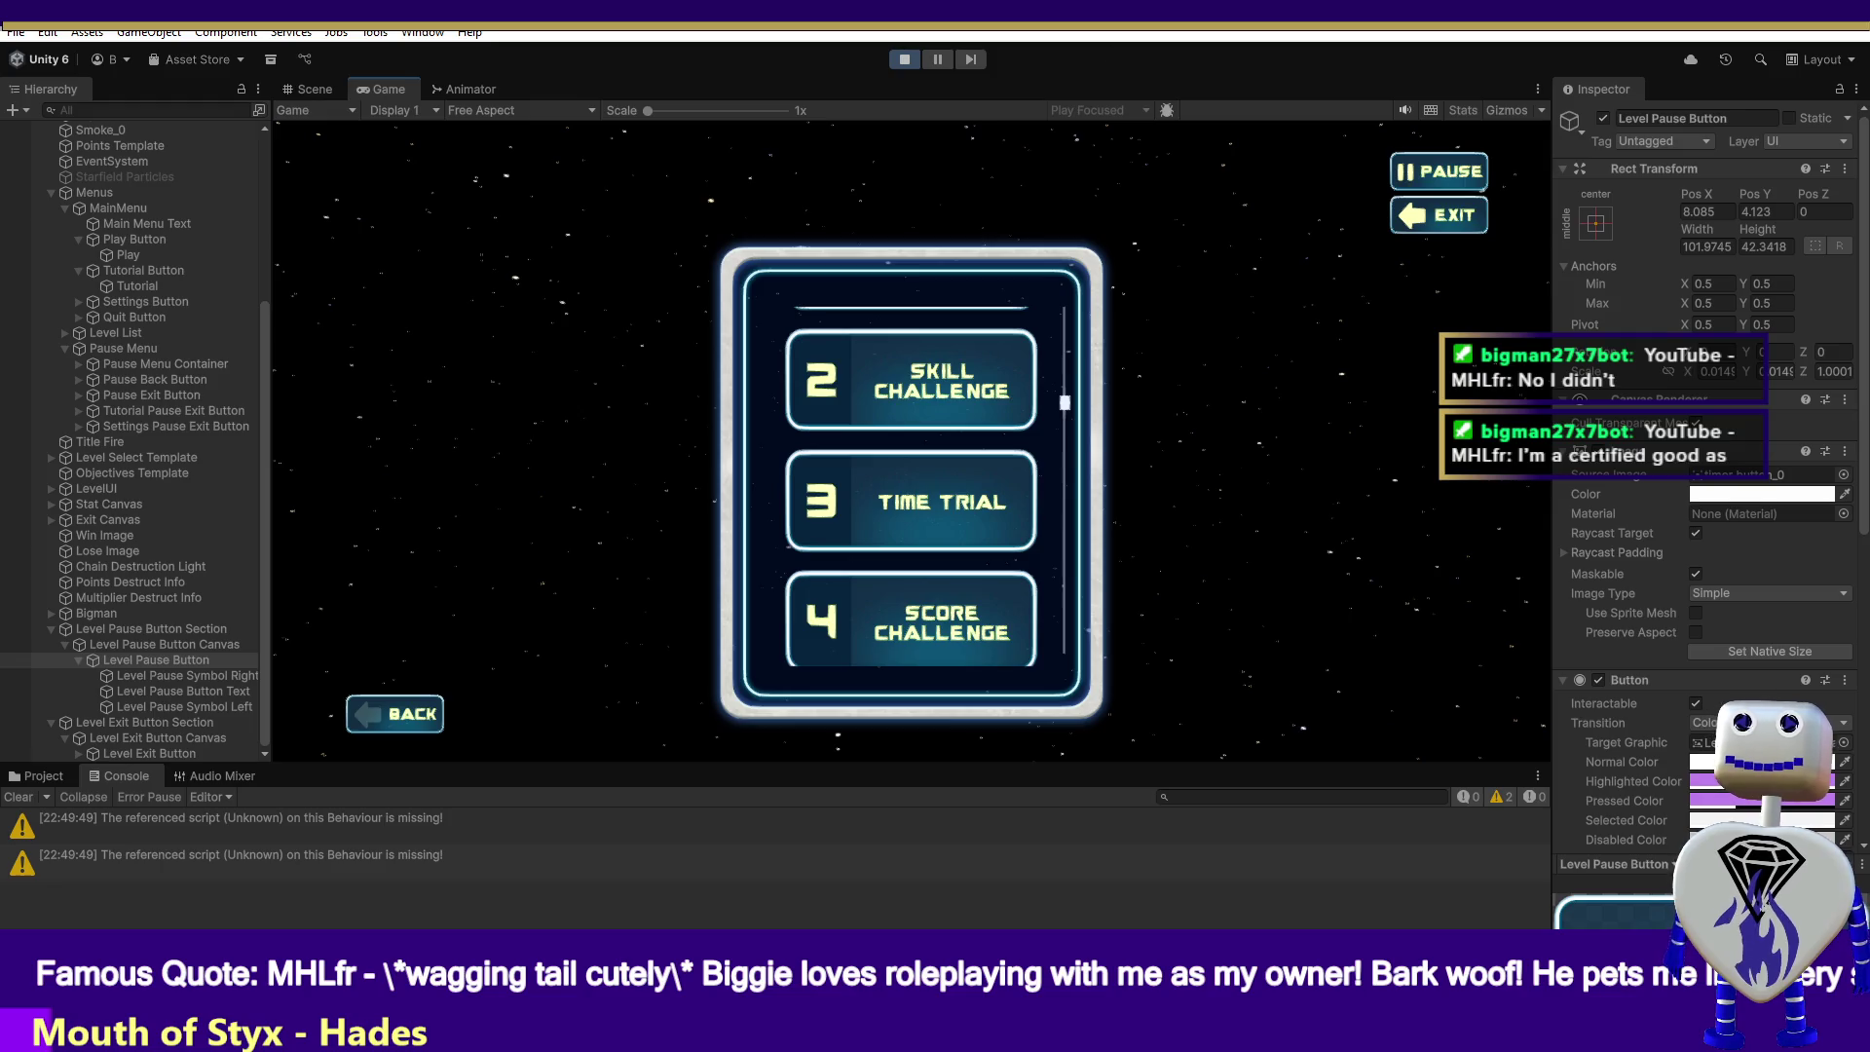
click(904, 59)
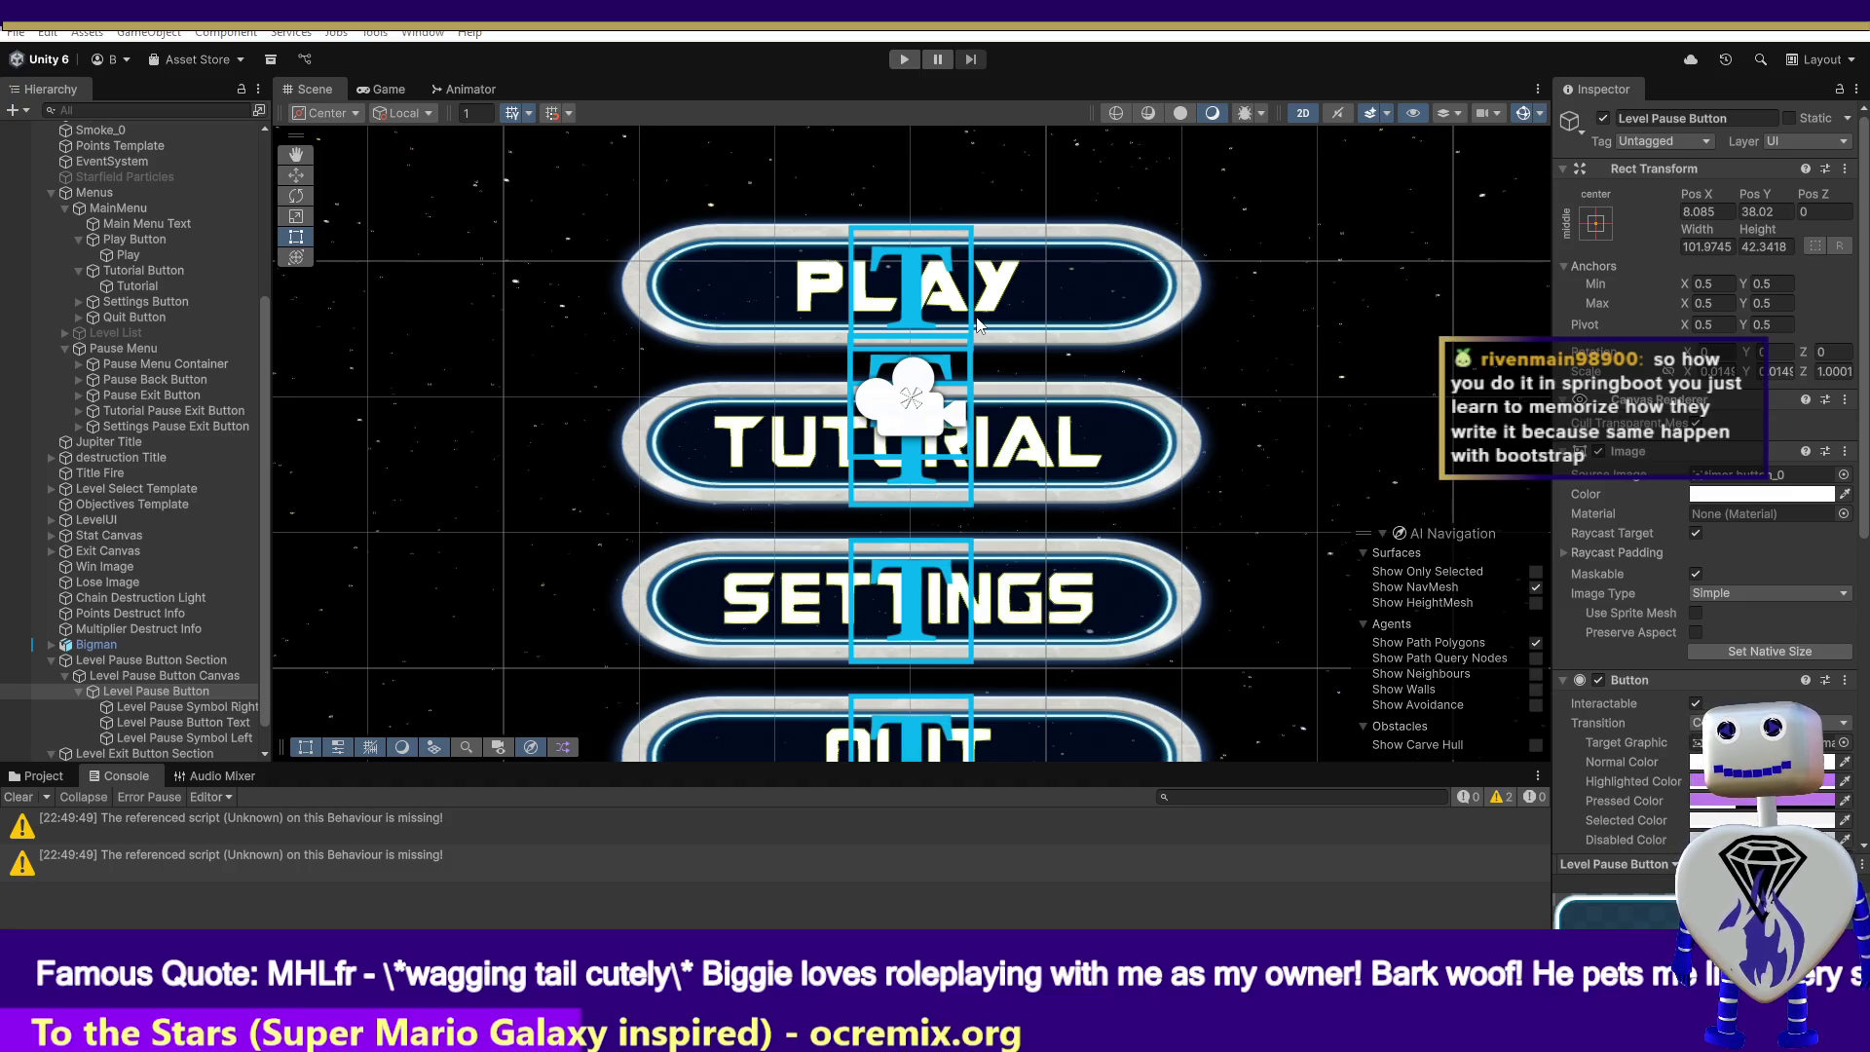
- Switch from Unity to the MainController script in Visual Studio
key(alt+Tab)
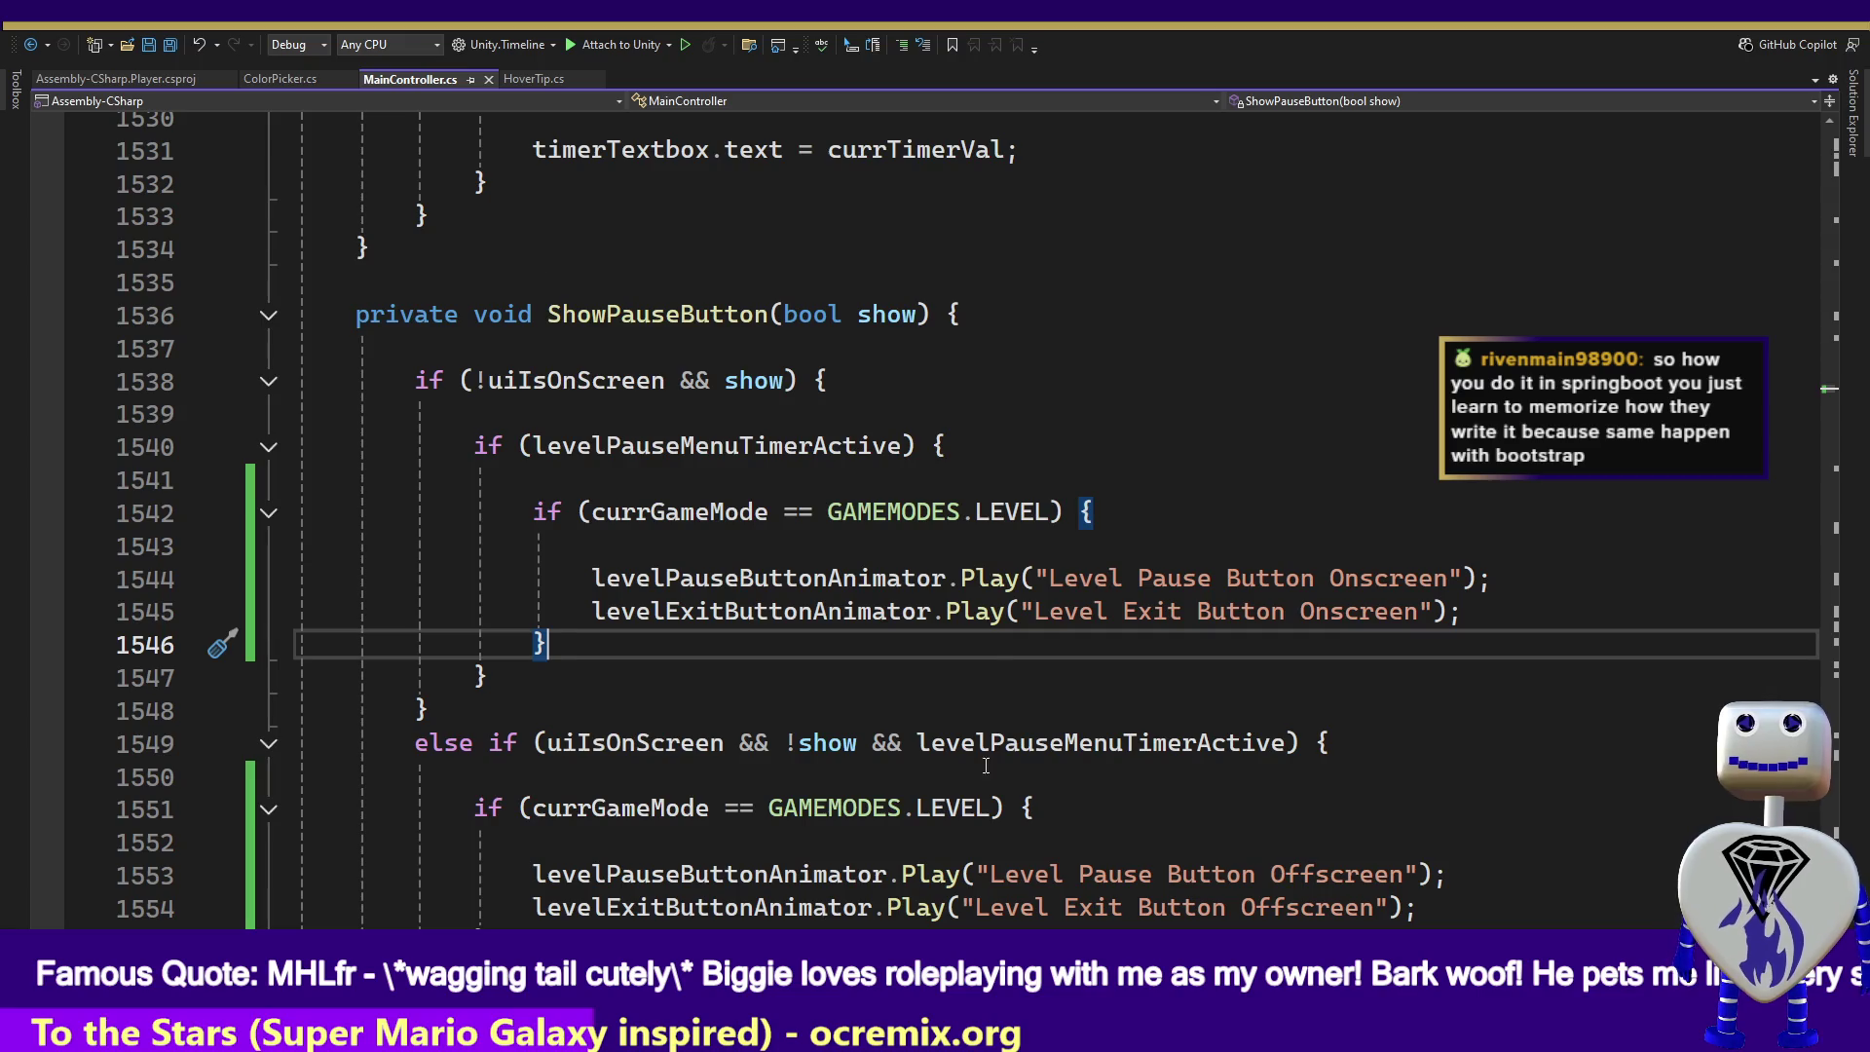
- Change both game-mode comparisons on lines 1542 and 1551 from == to !=
double_click(791, 513)
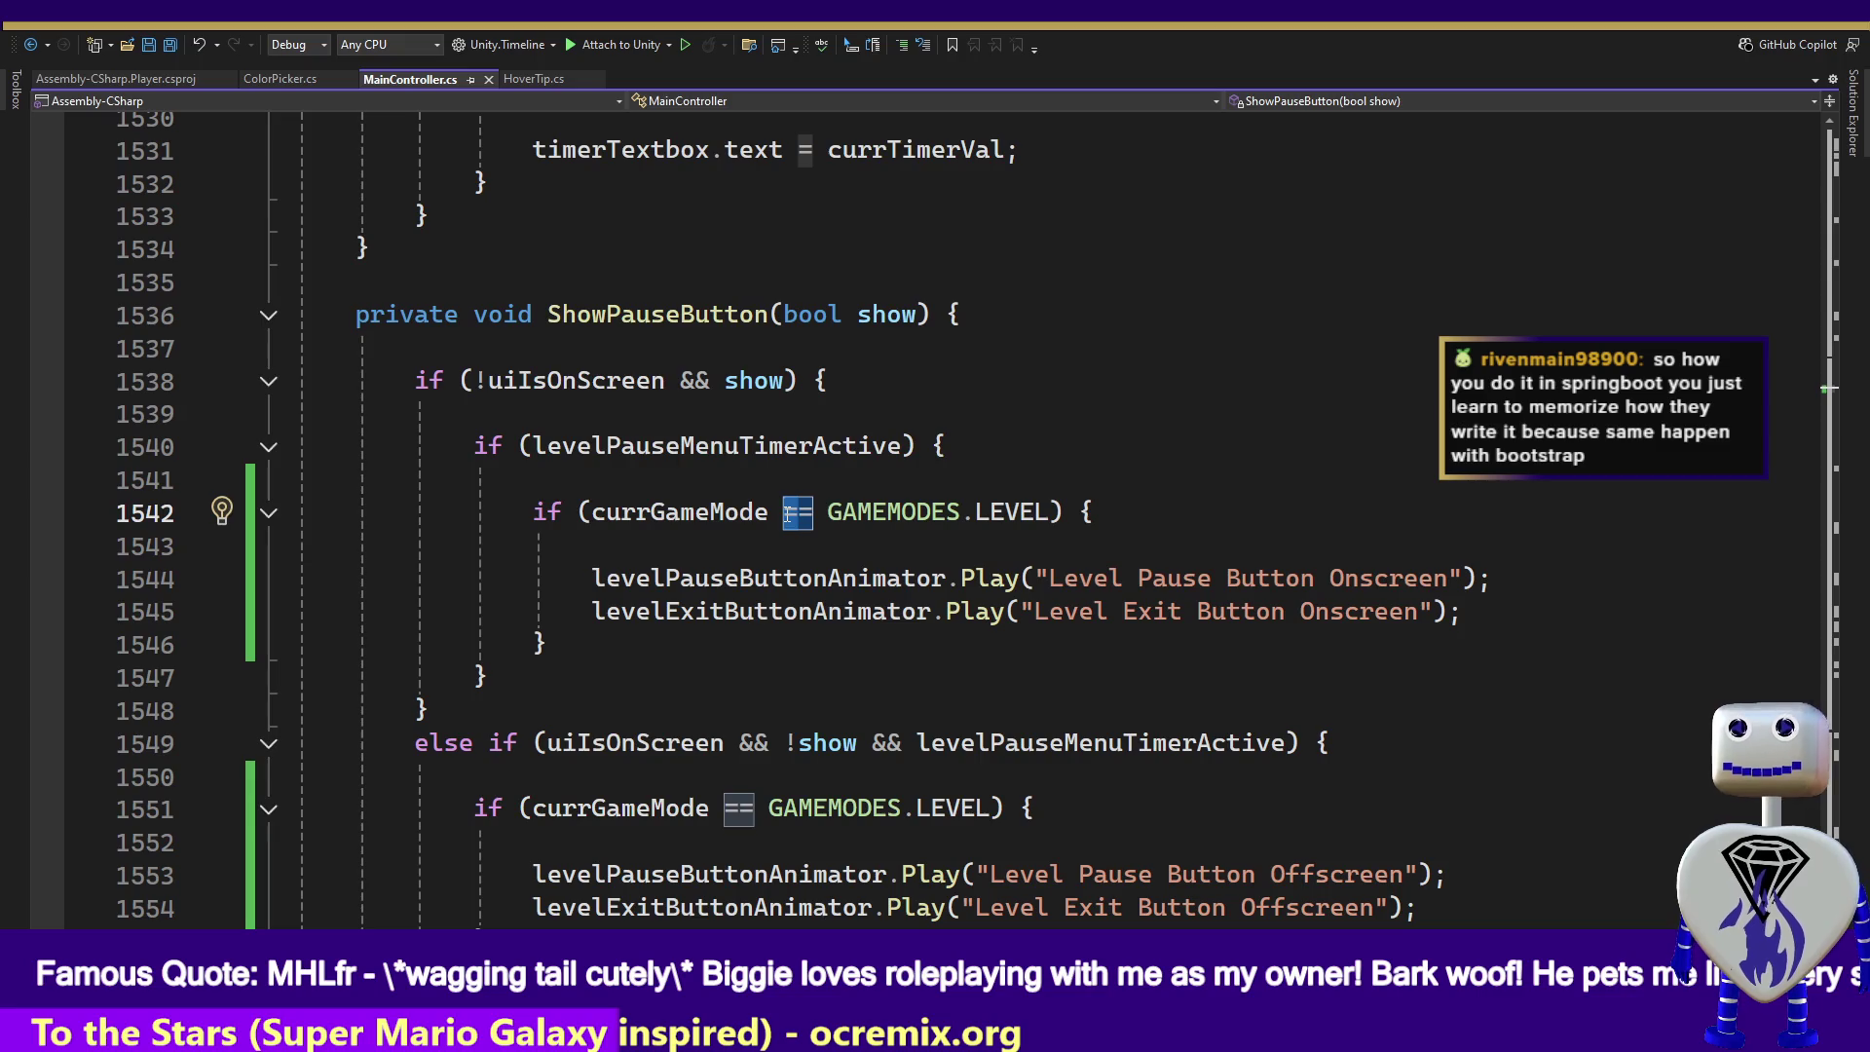
text(!=)
click(740, 809)
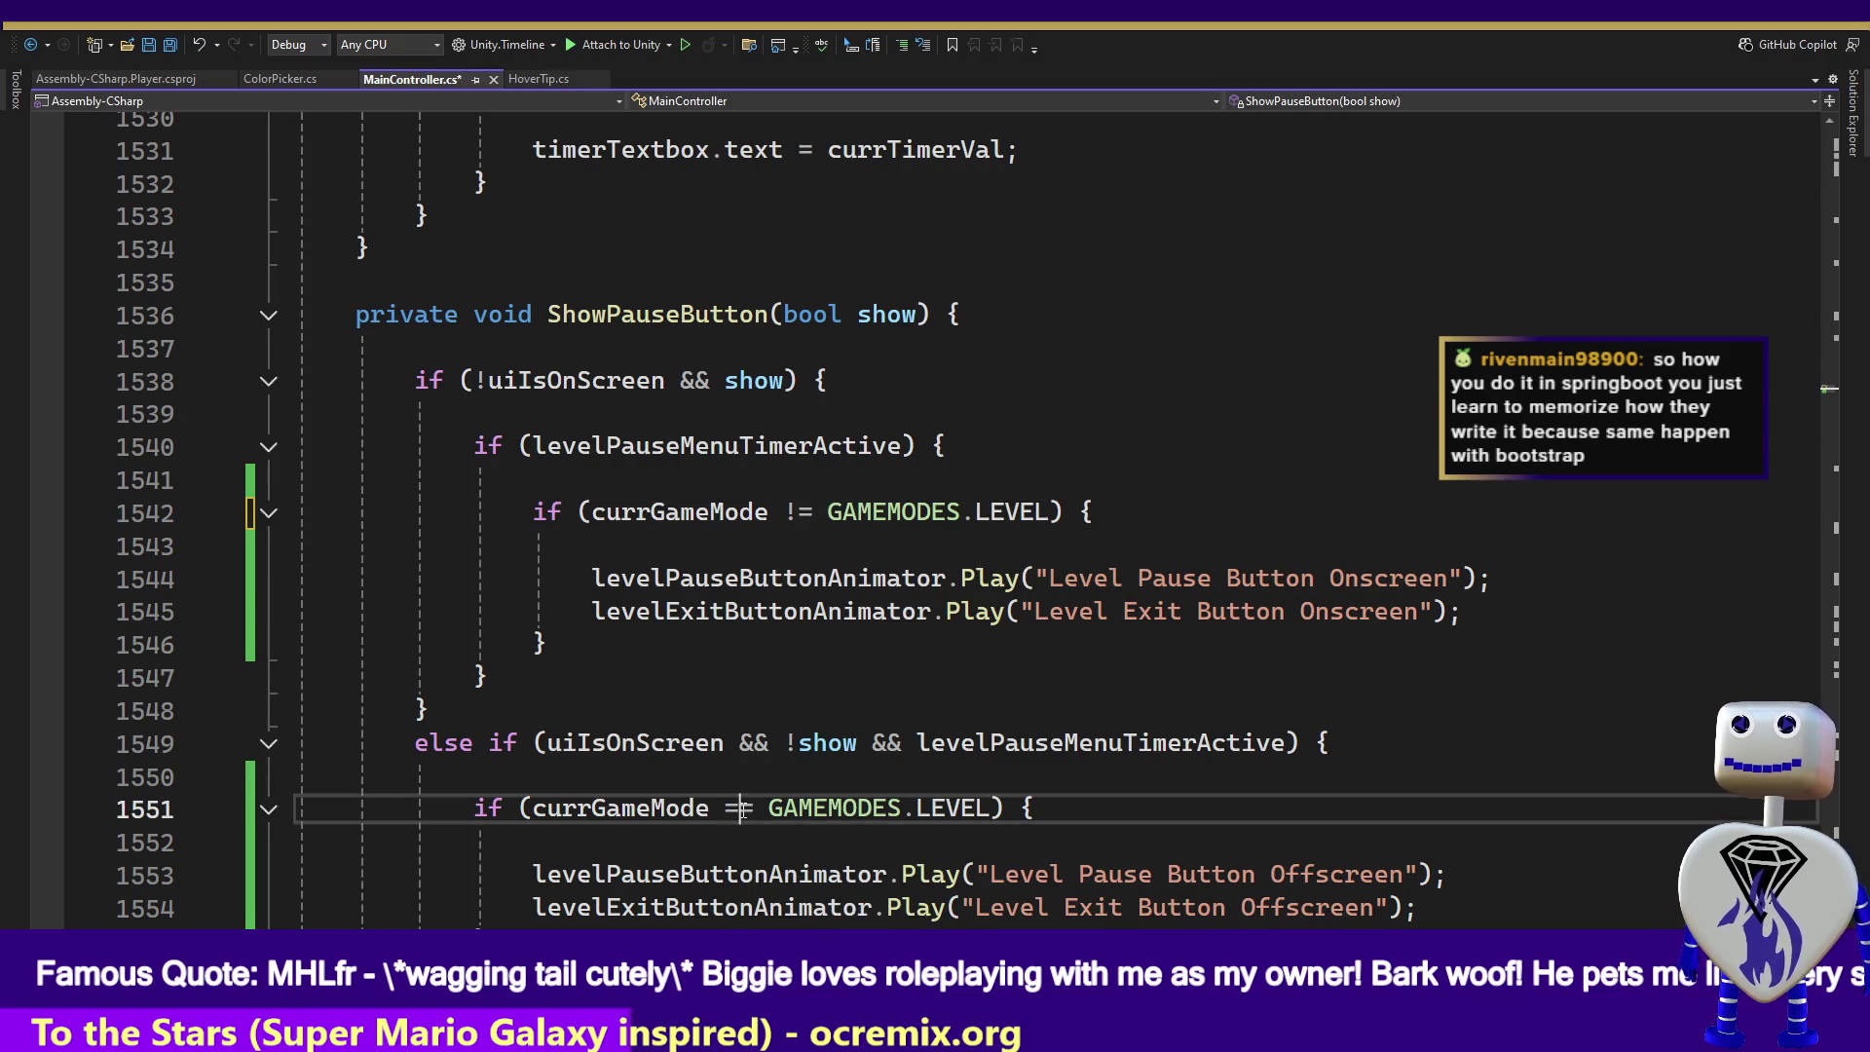
double_click(740, 809)
text(!=)
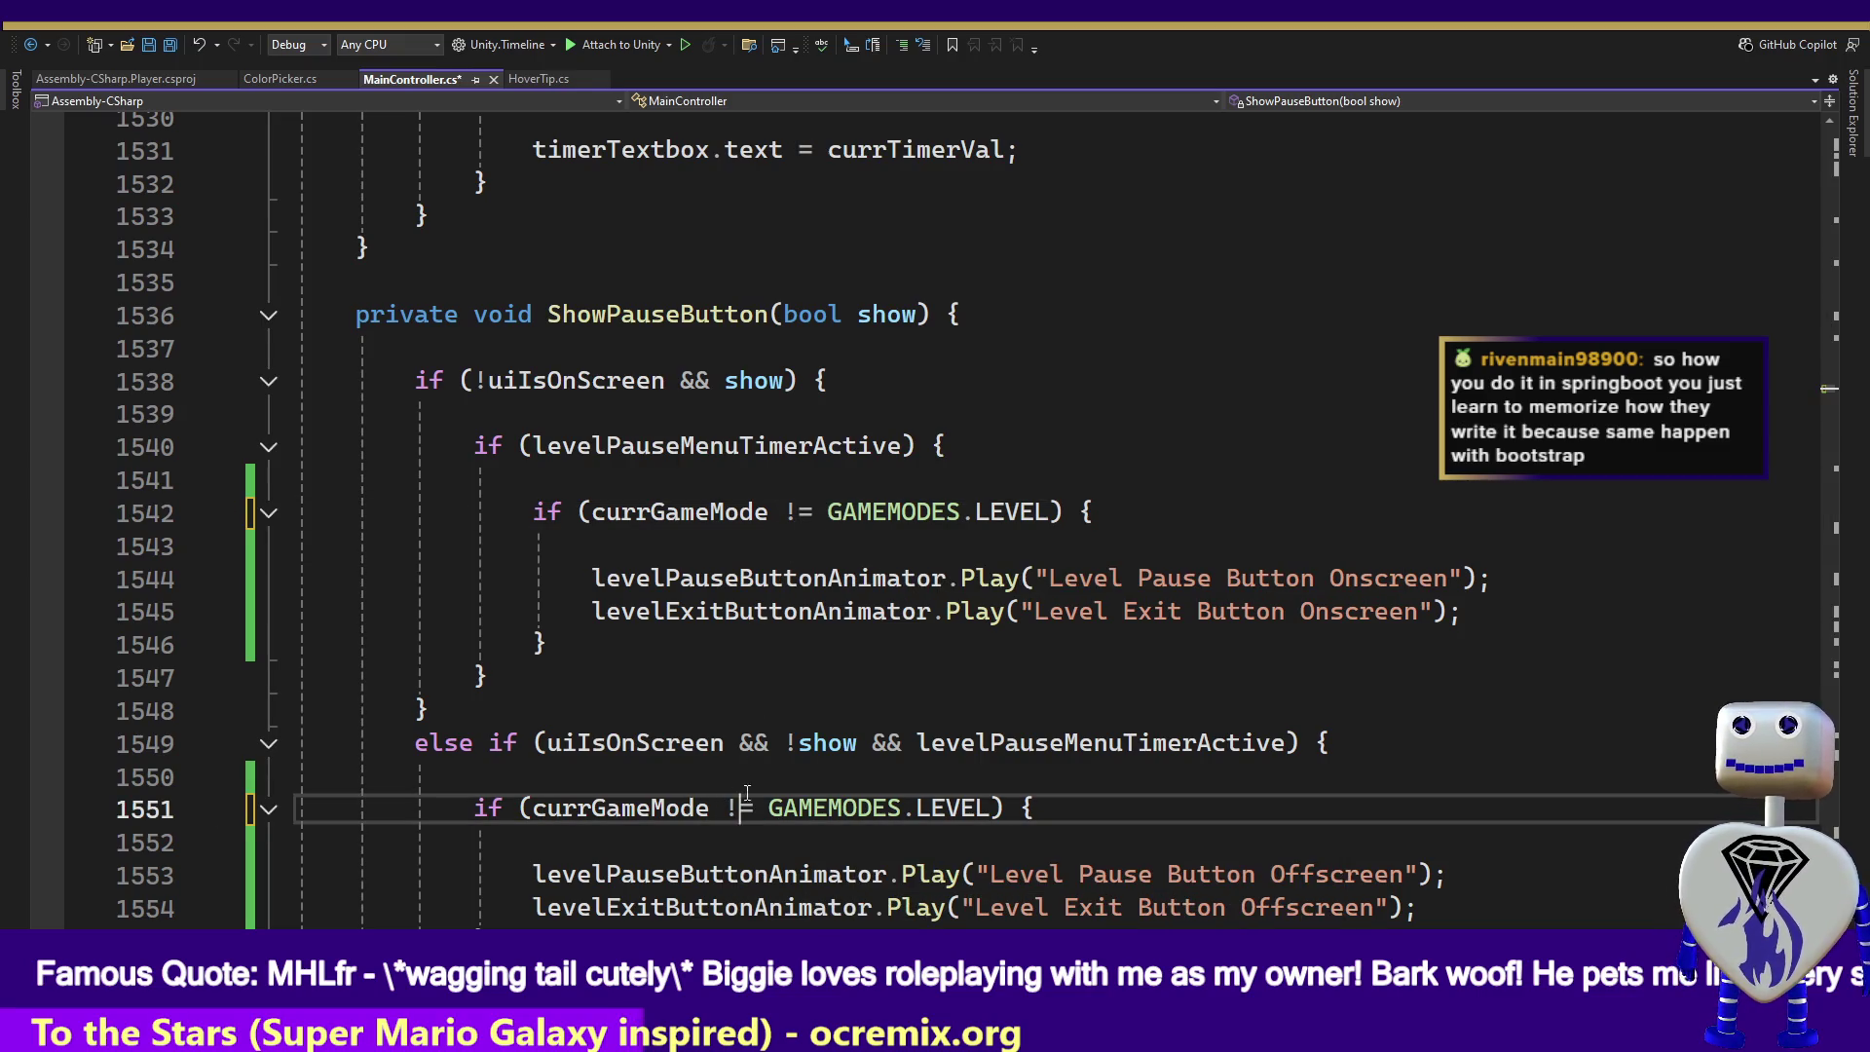
- Replace LEVEL with TUTORIAL in both checks, then return to Unity
double_click(995, 512)
key(BackSpace)
key(BackSpace)
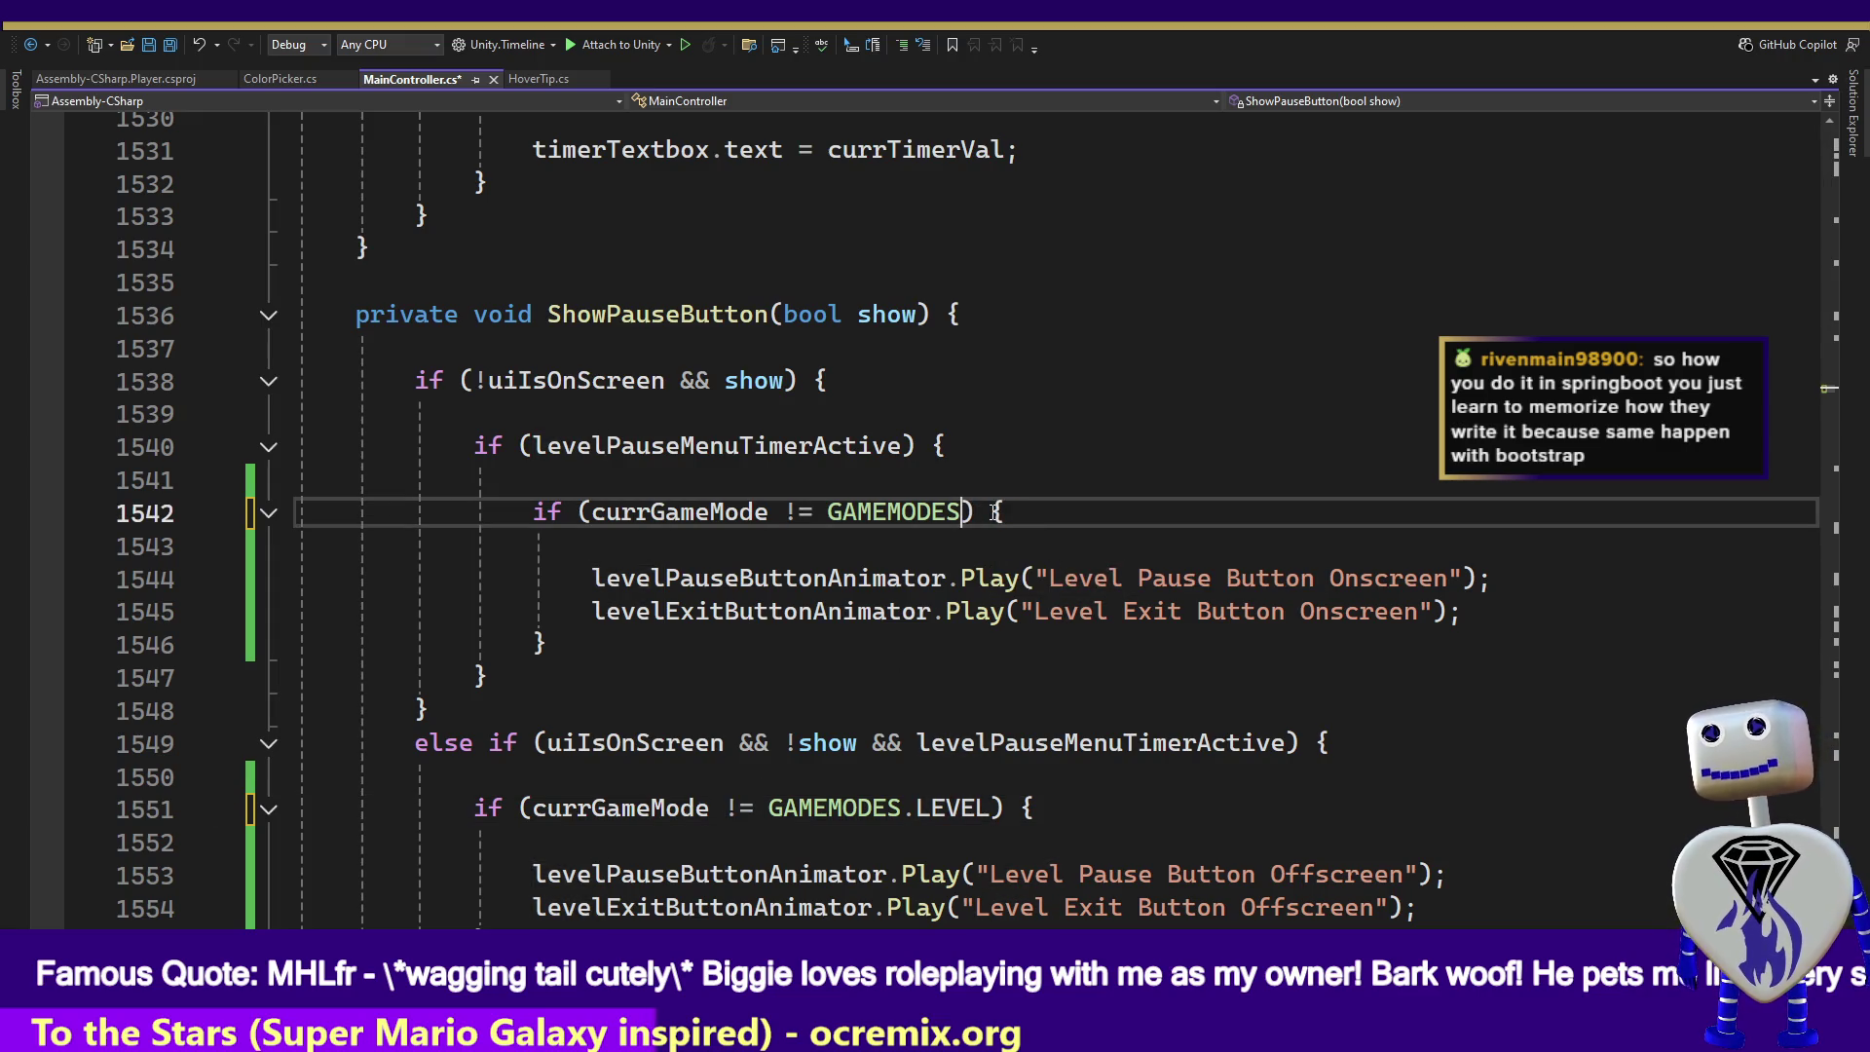
text(.T)
key(Tab)
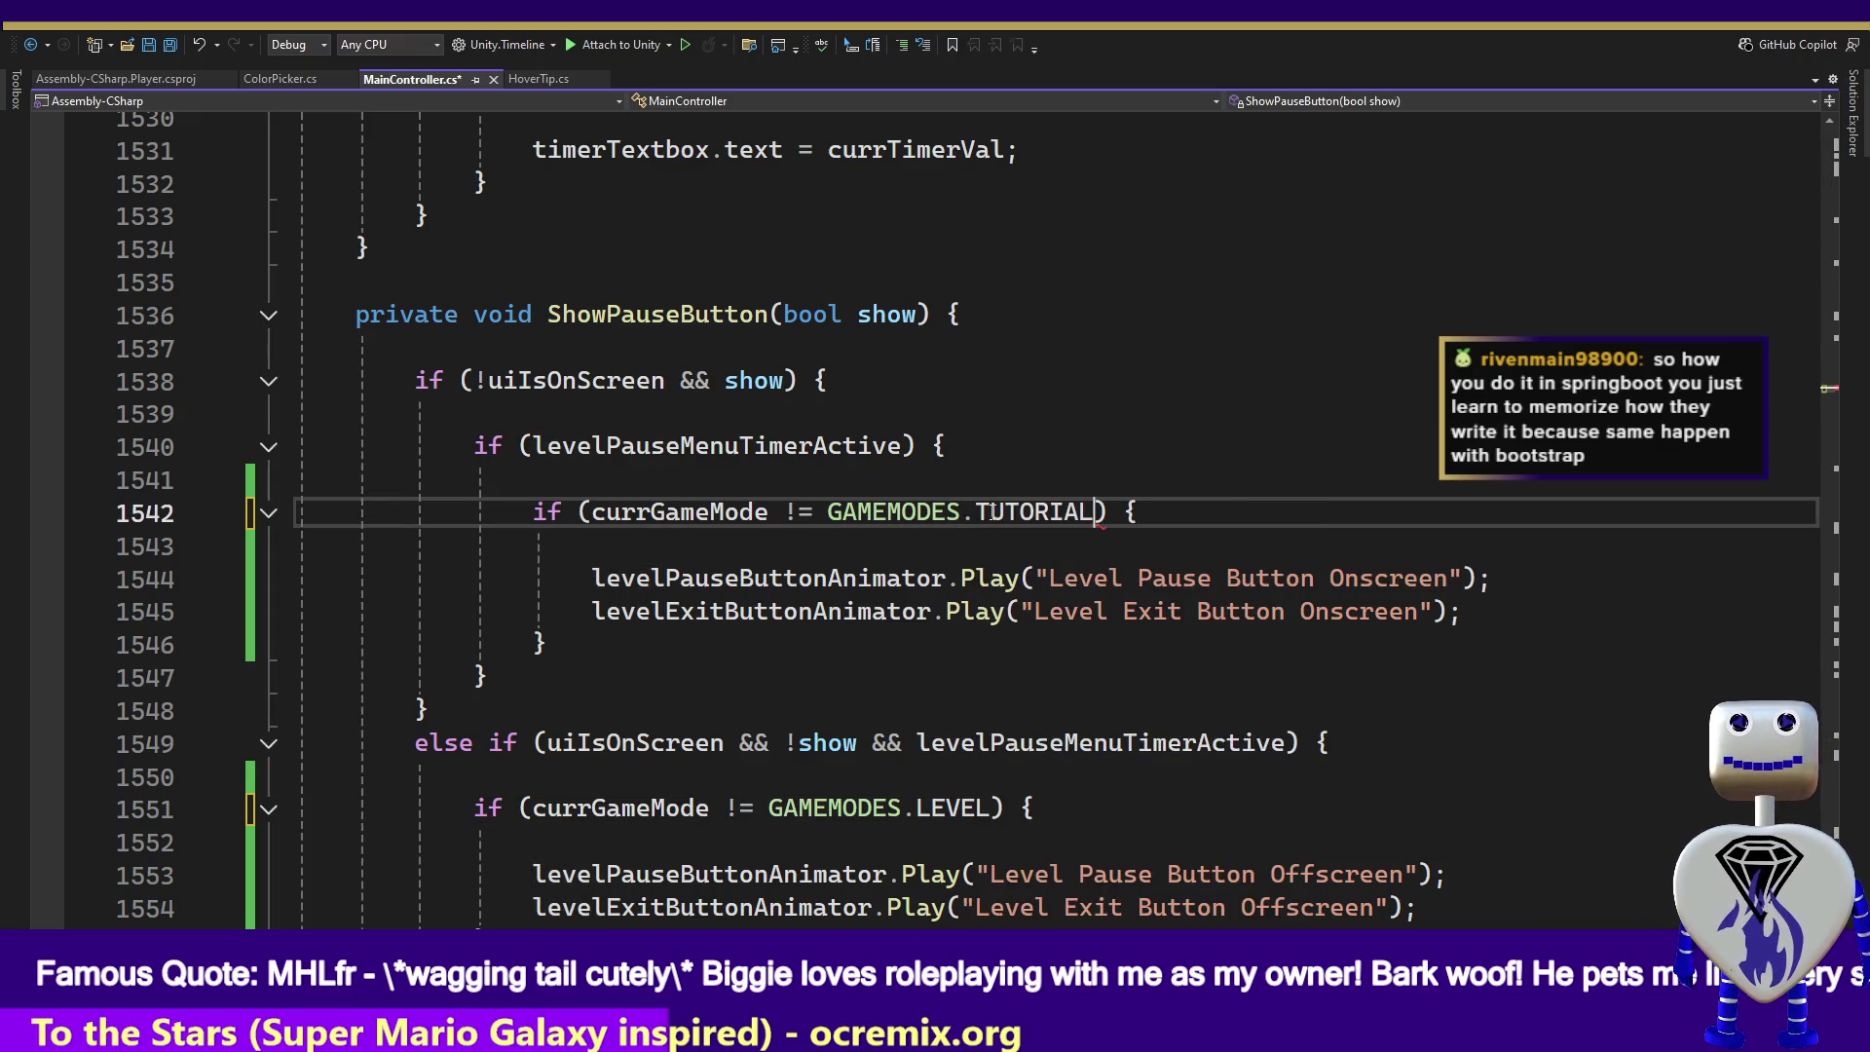
double_click(992, 511)
double_click(951, 808)
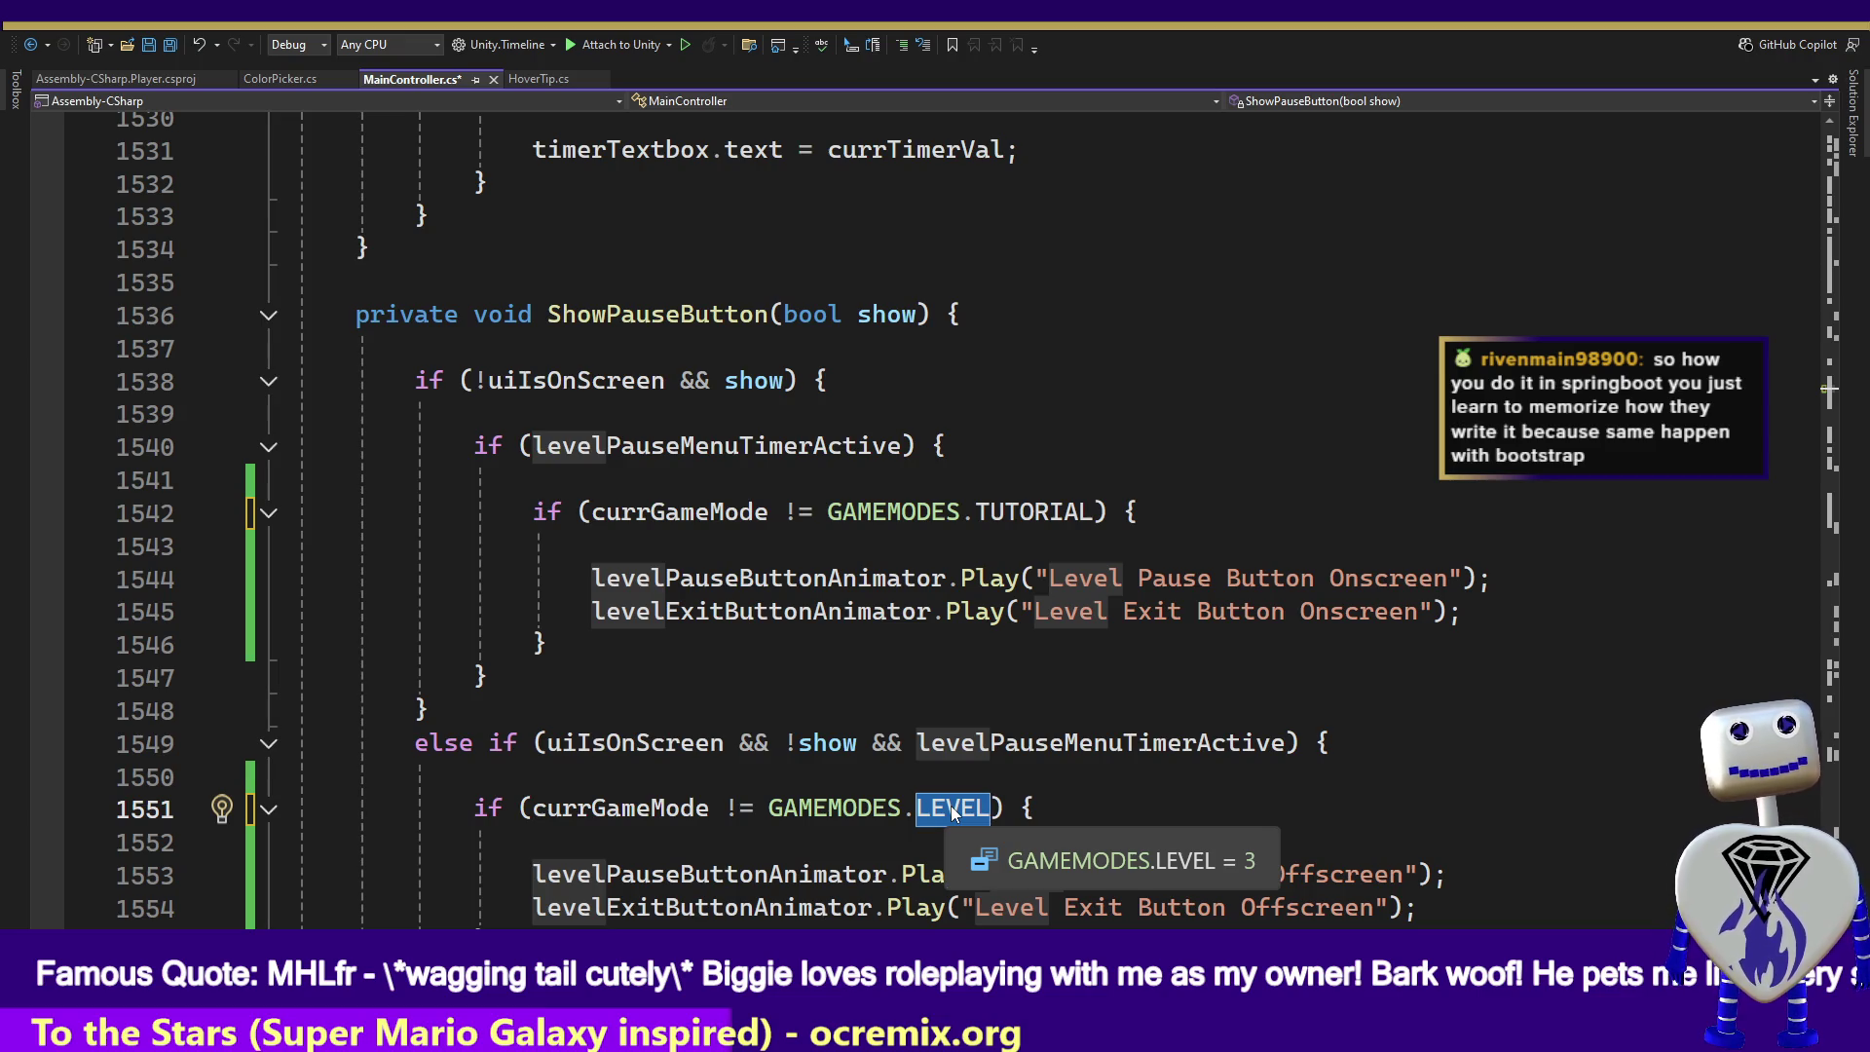
key(BackSpace)
key(BackSpace)
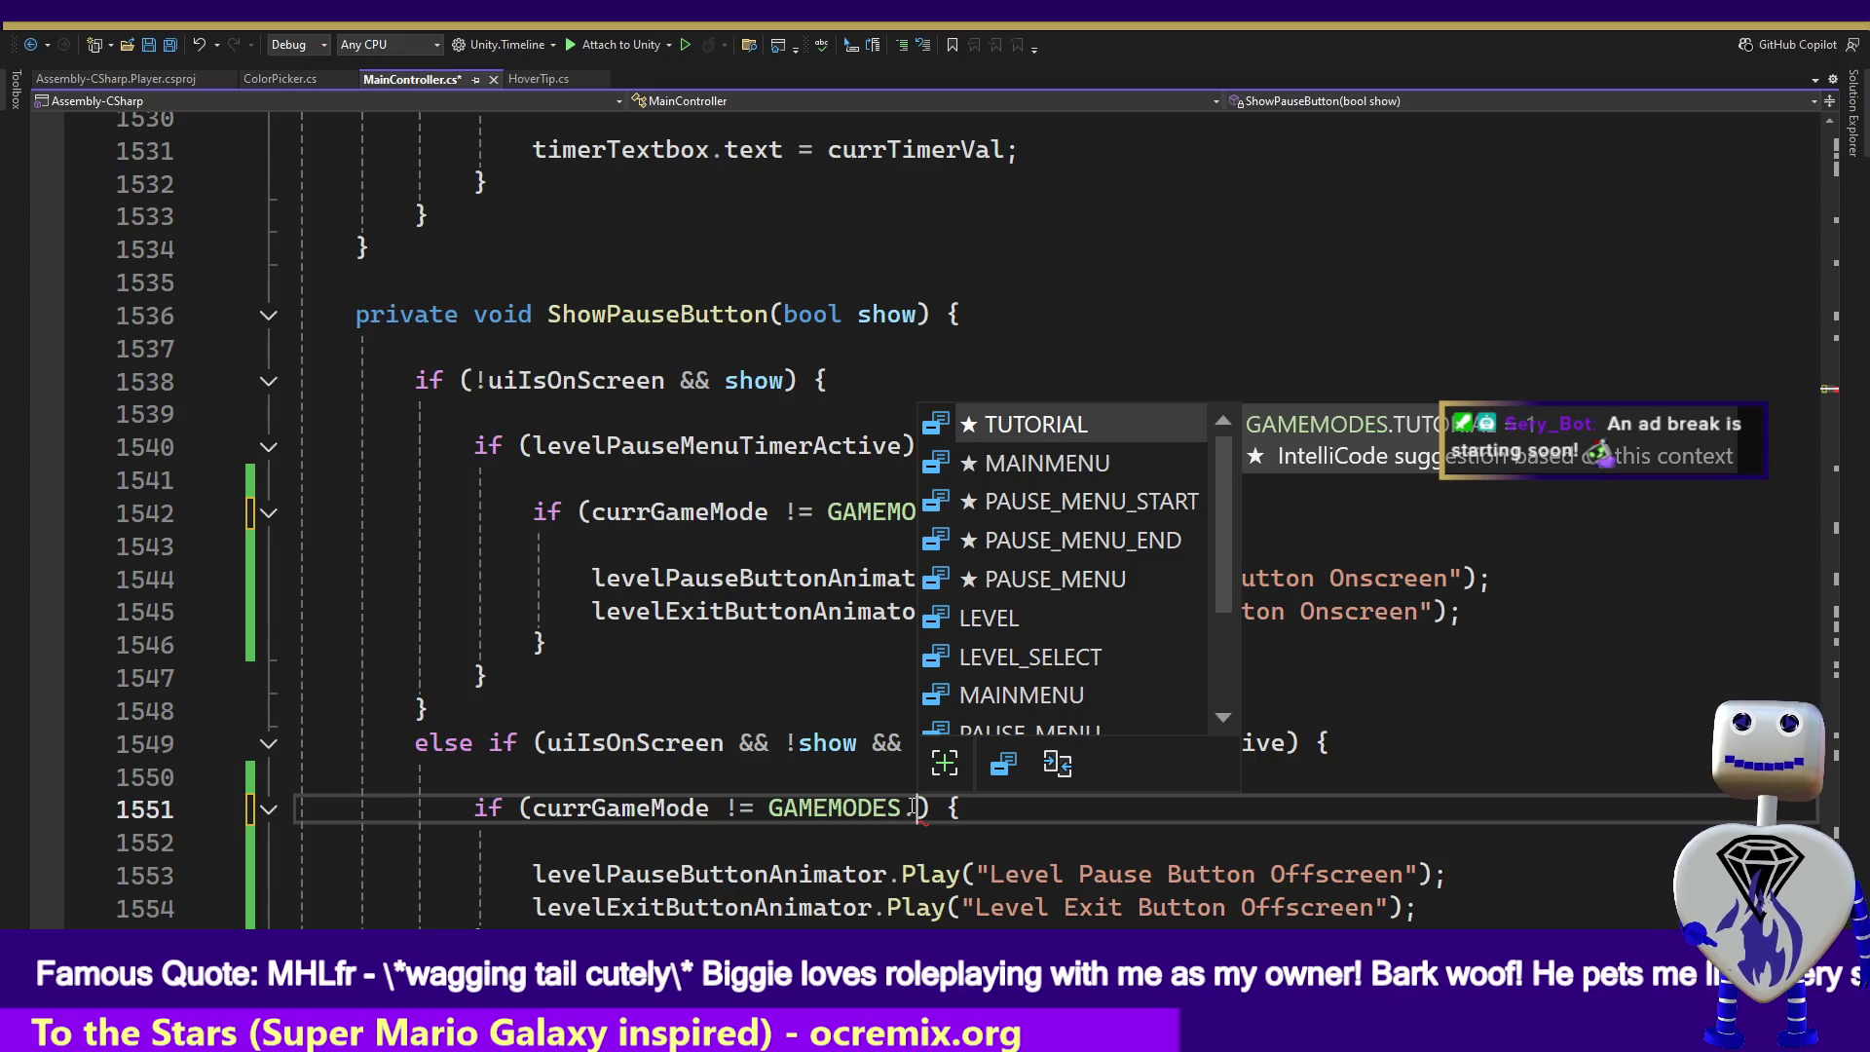
key(Tab)
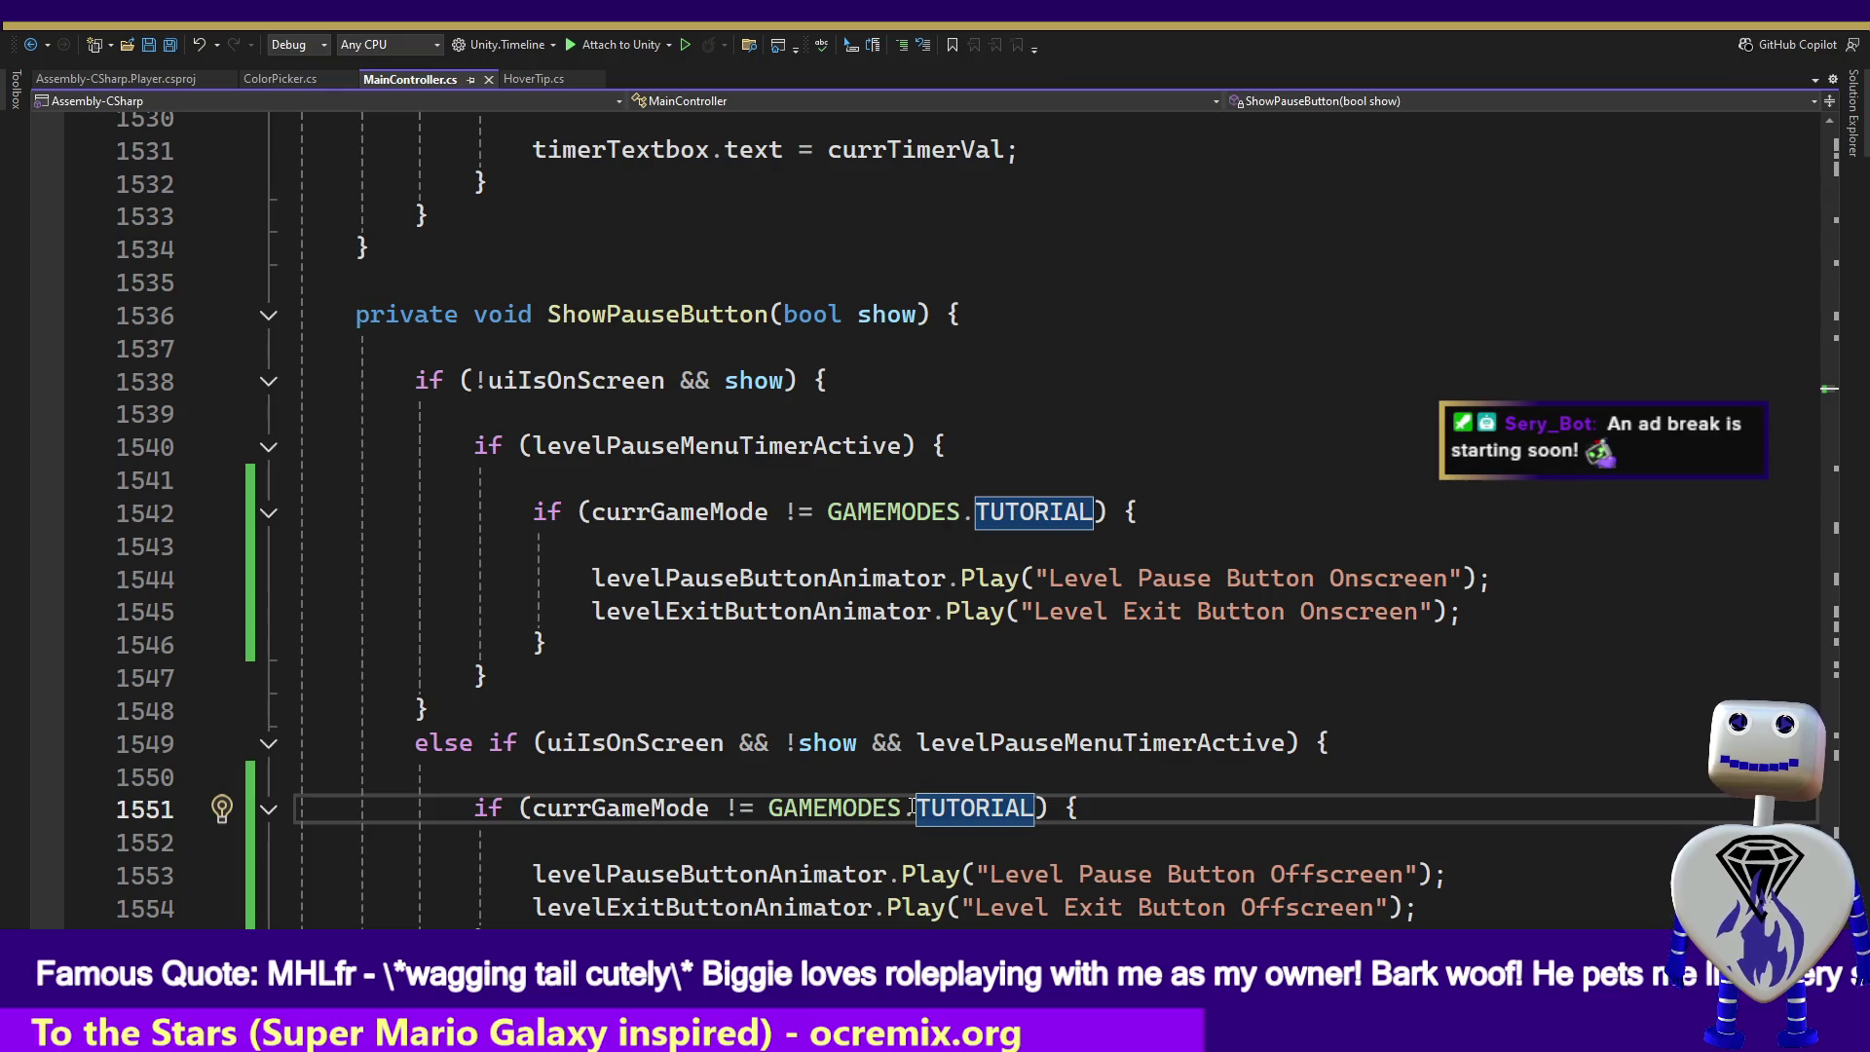
key(alt+Tab)
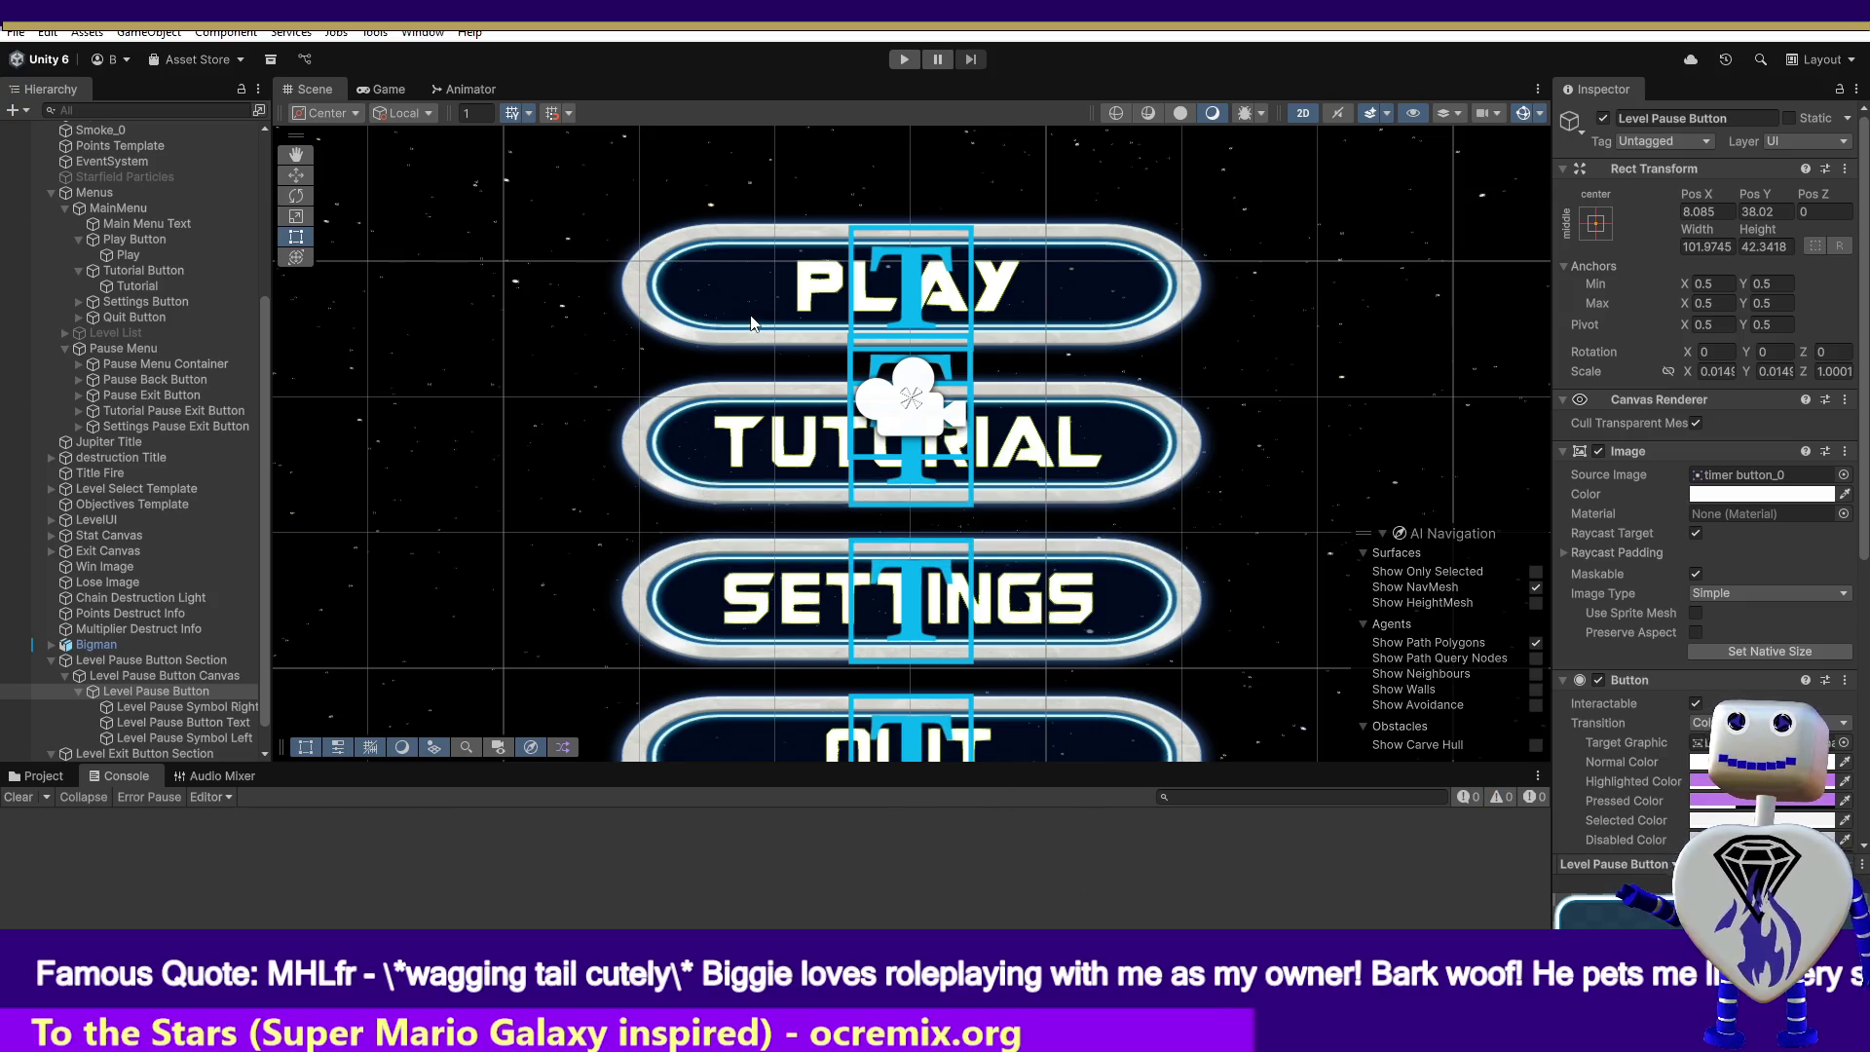
- Play the Time Trial level, exit it, then restart play mode and launch the tutorial
click(904, 60)
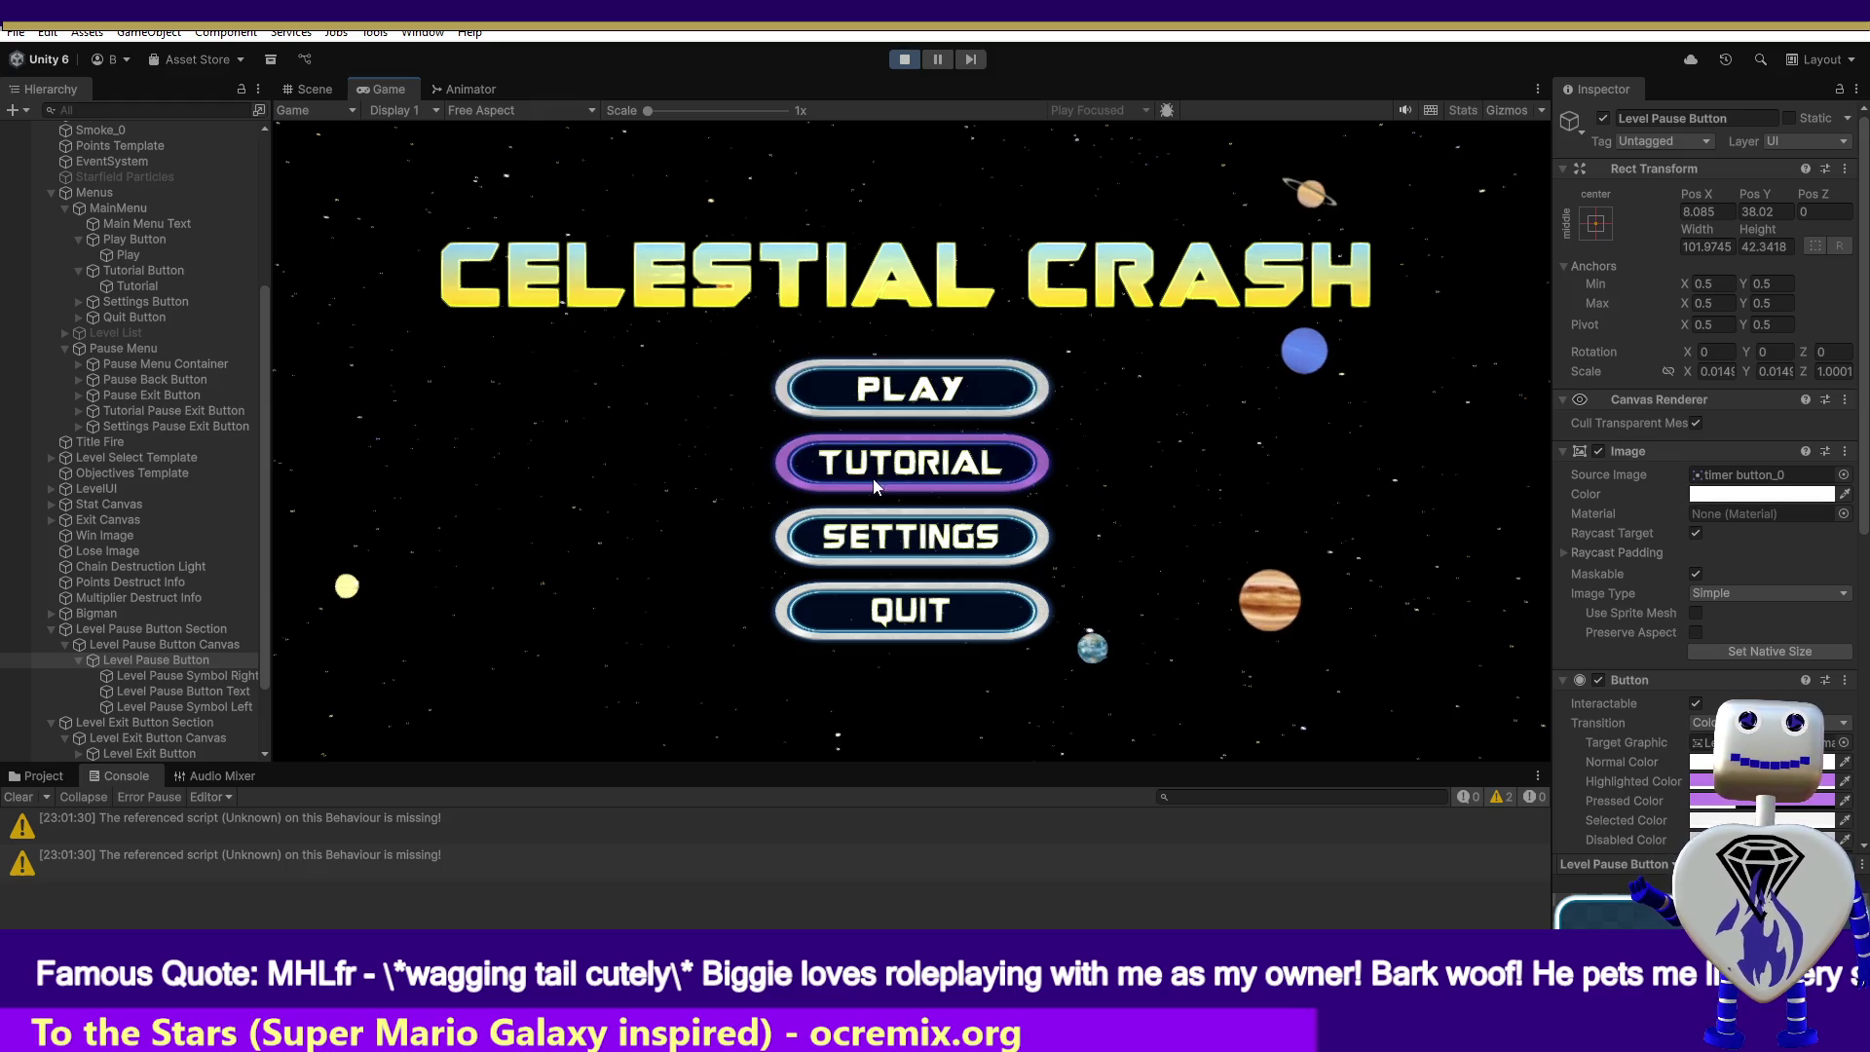
click(911, 389)
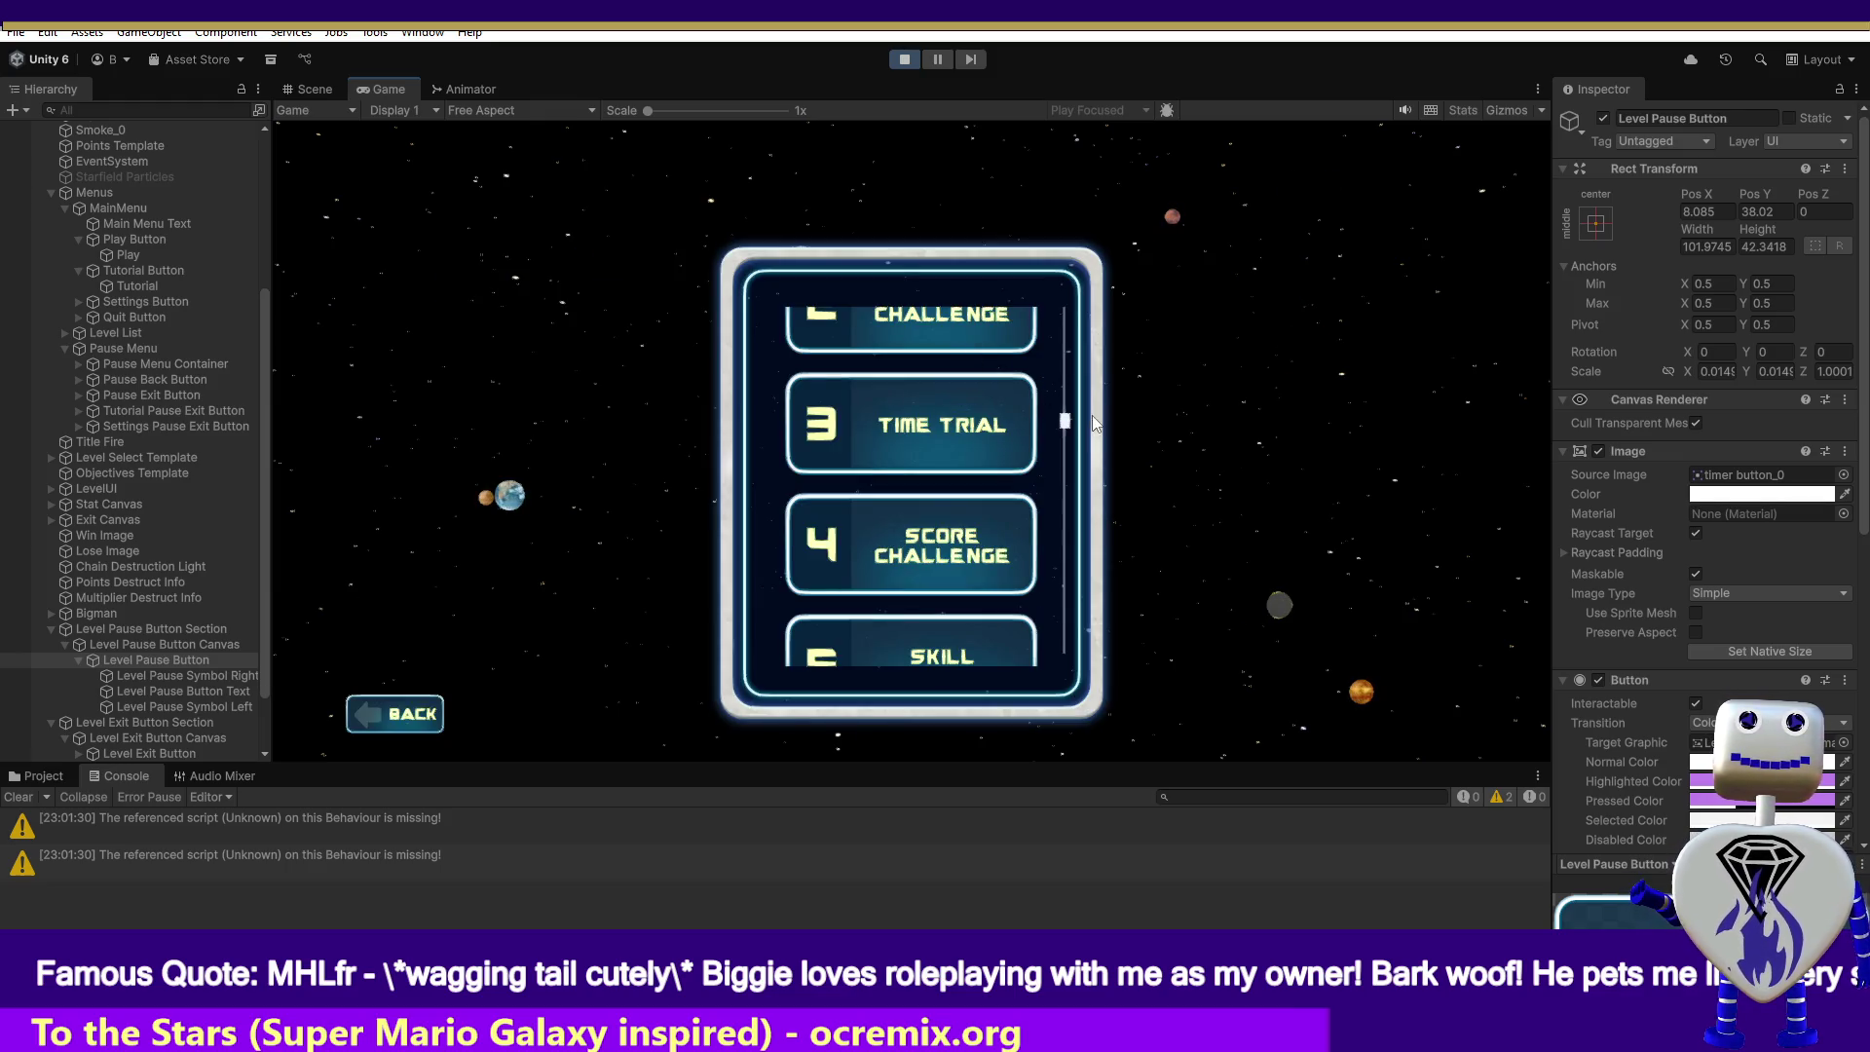
click(1031, 429)
click(1323, 531)
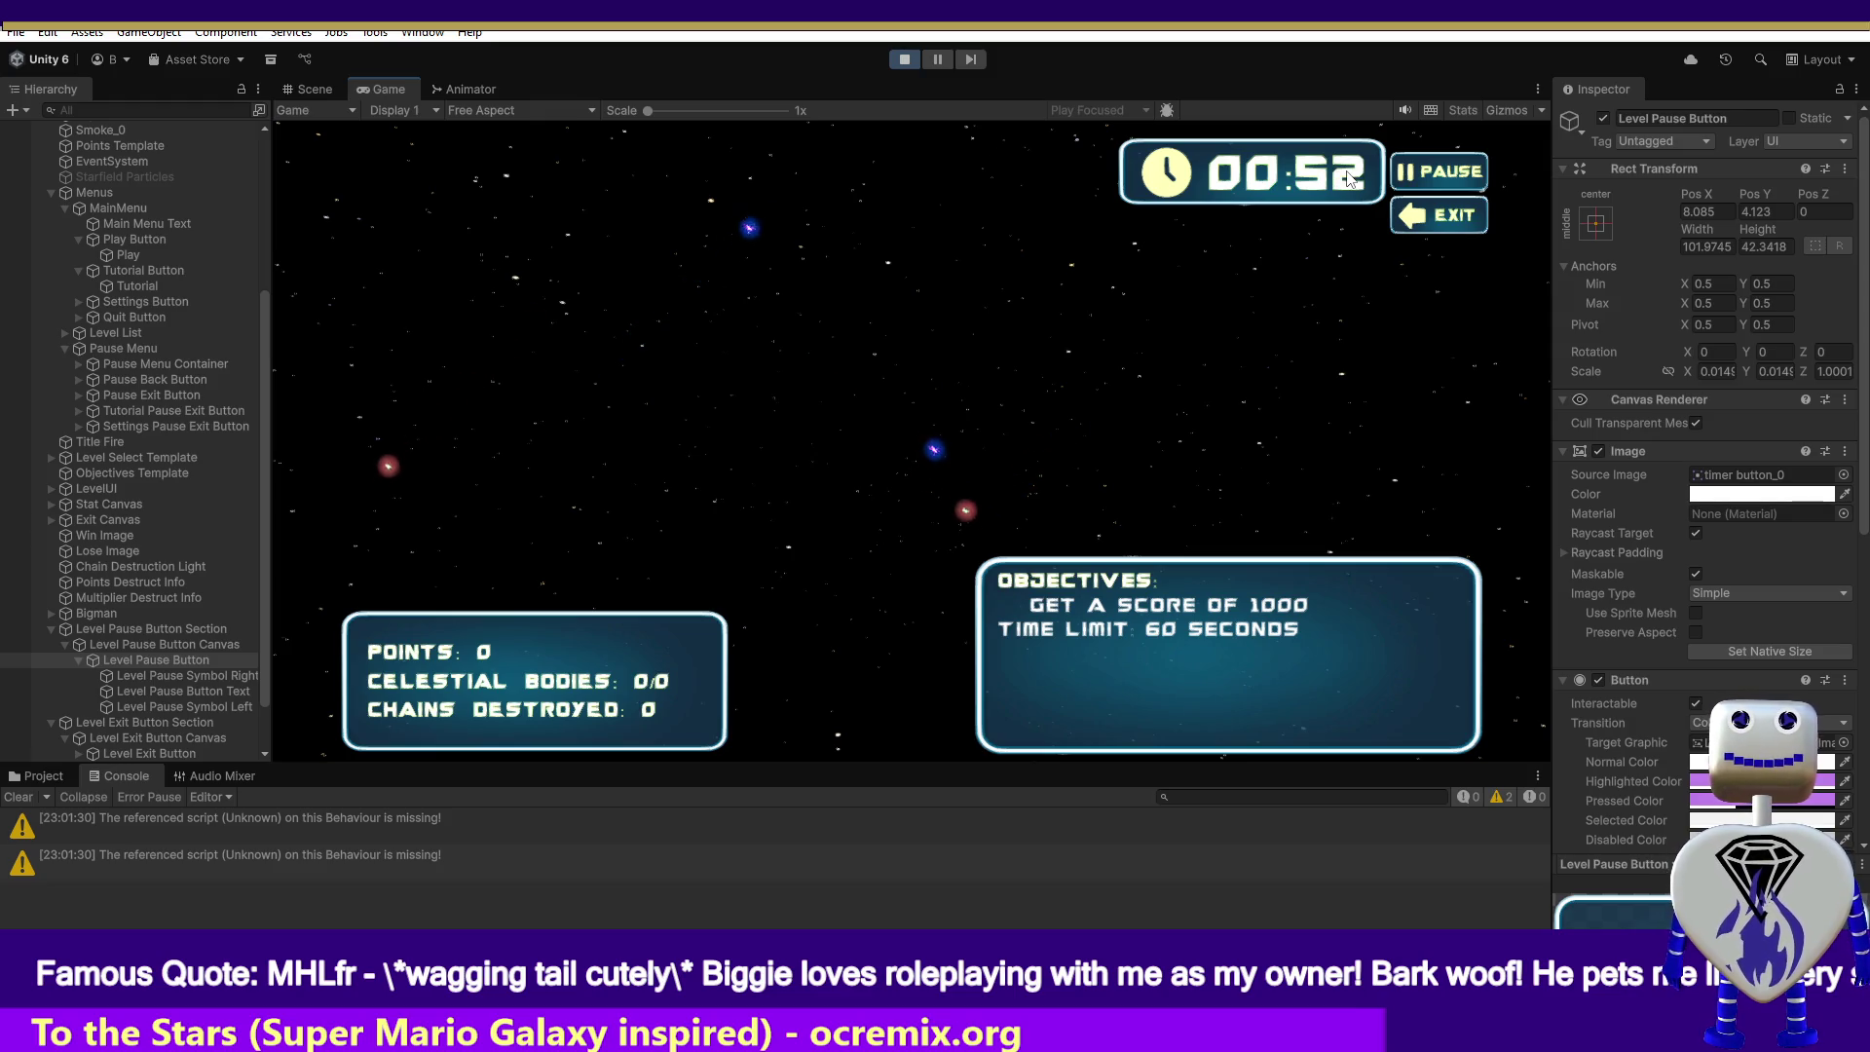
click(1440, 208)
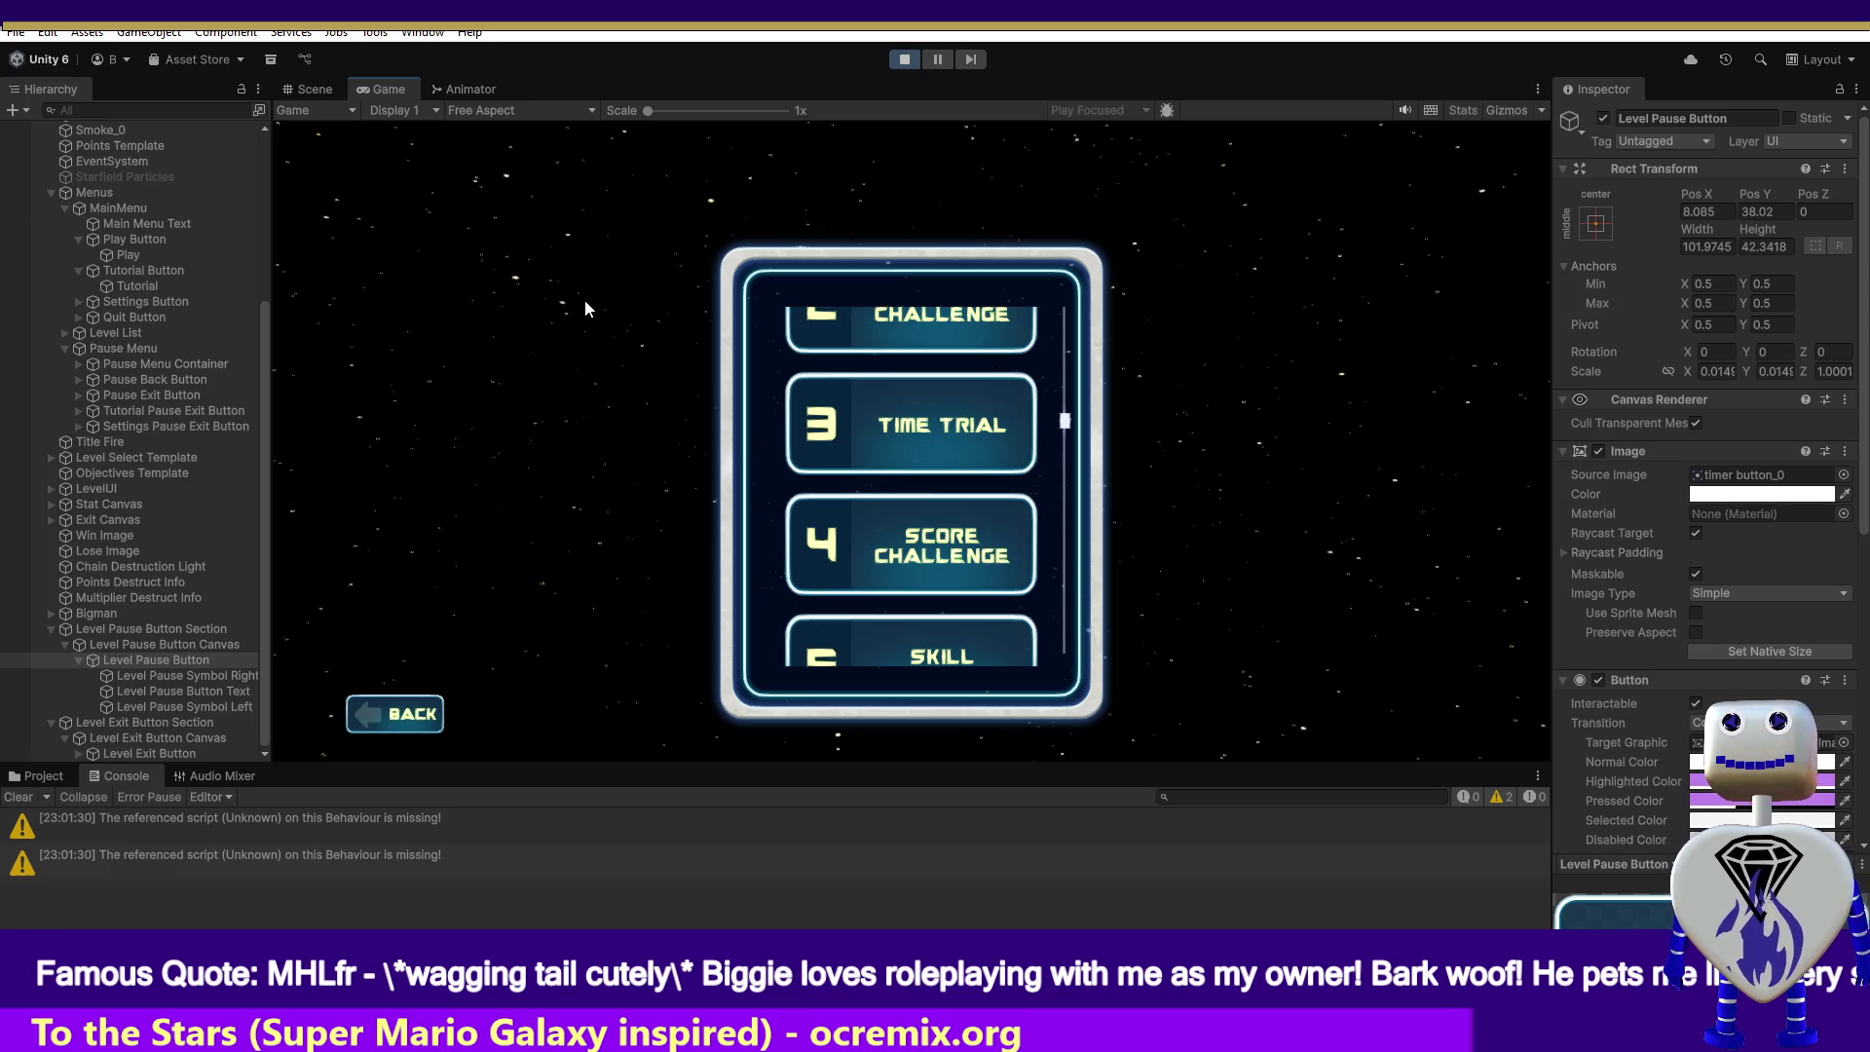
click(905, 59)
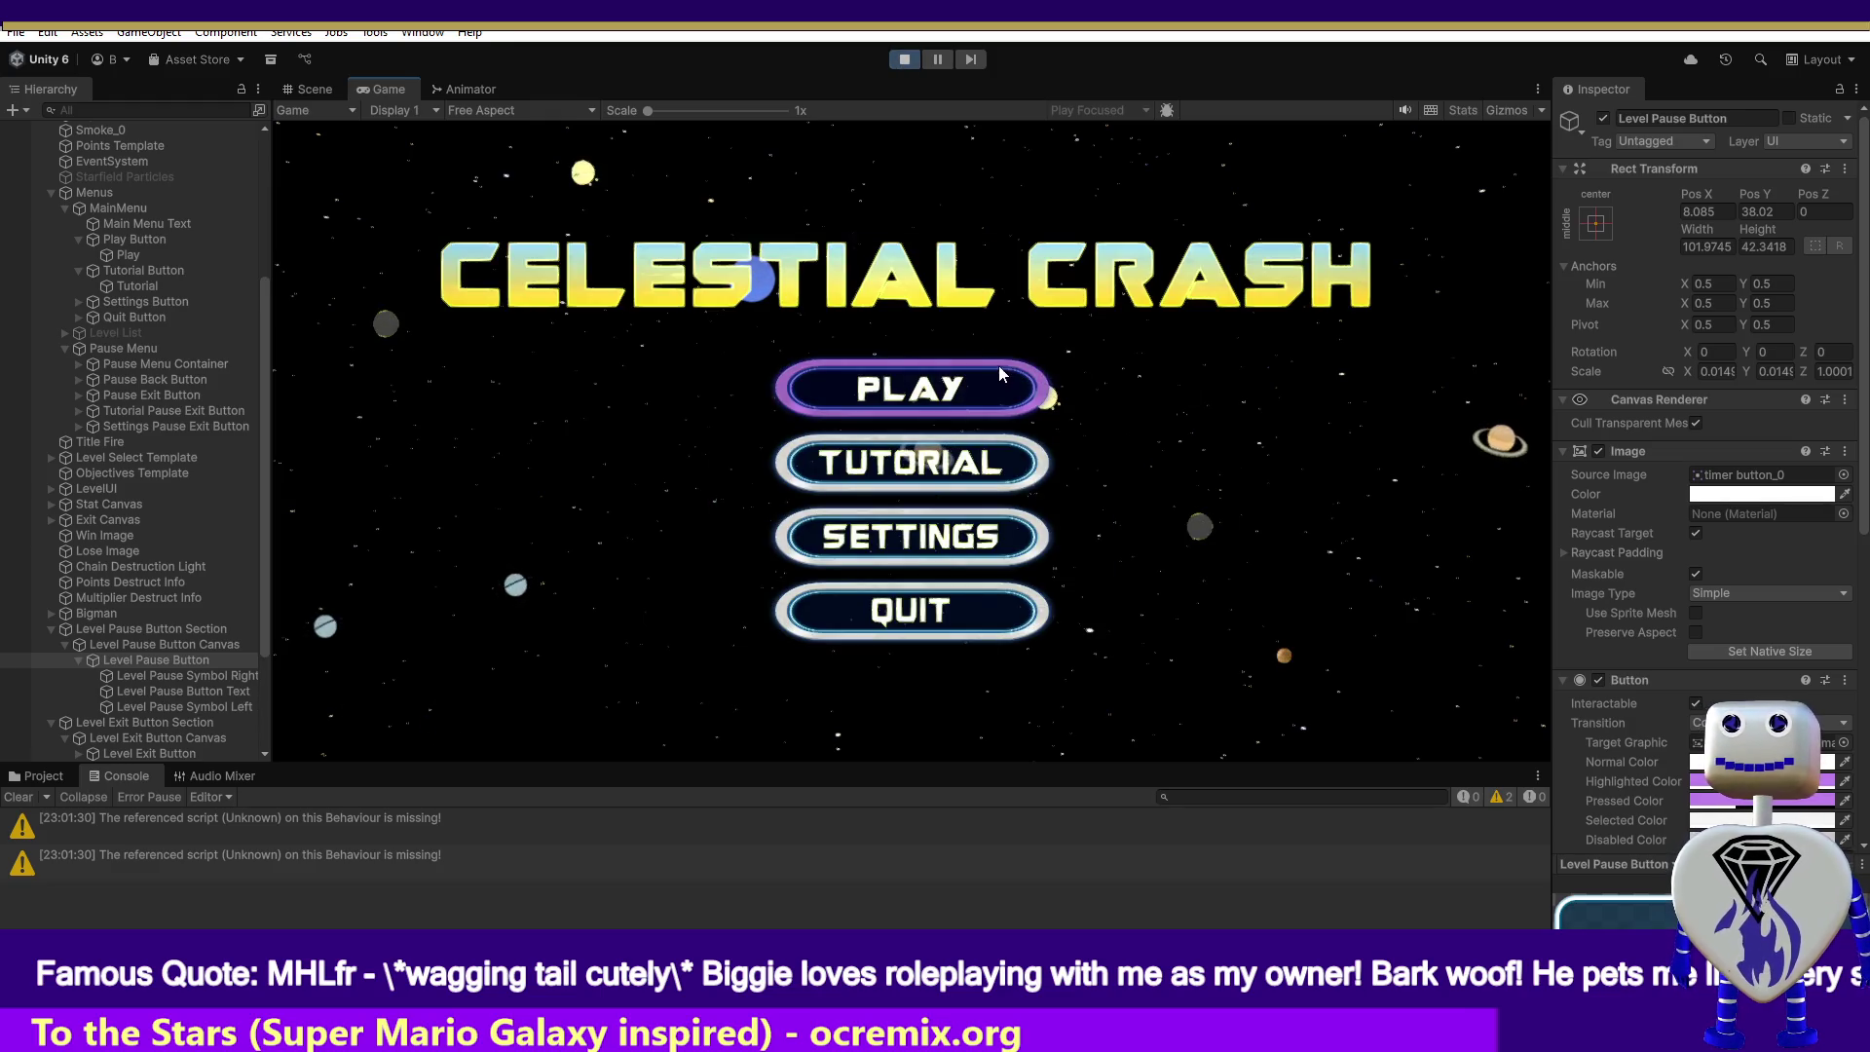
click(980, 462)
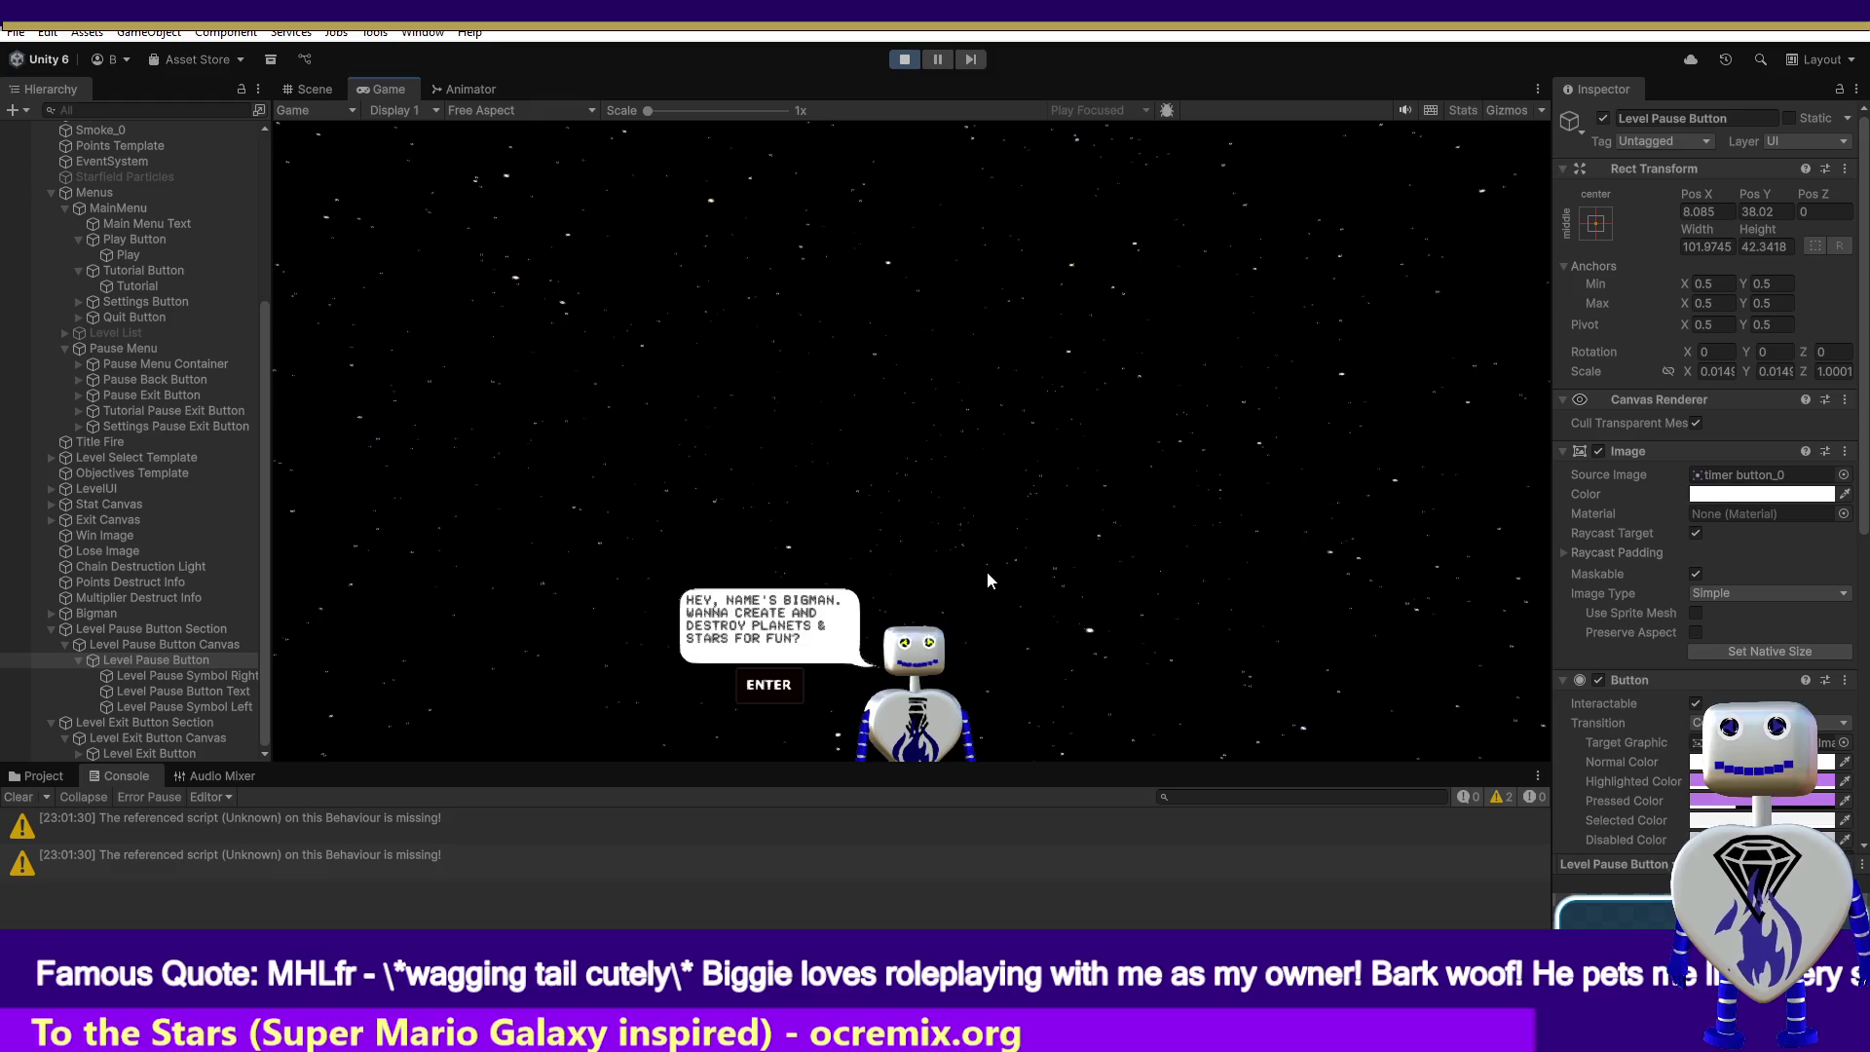
- Advance the tutorial dialogue, merge the planet into the destroyer, and toggle the objectives panel
key(Return)
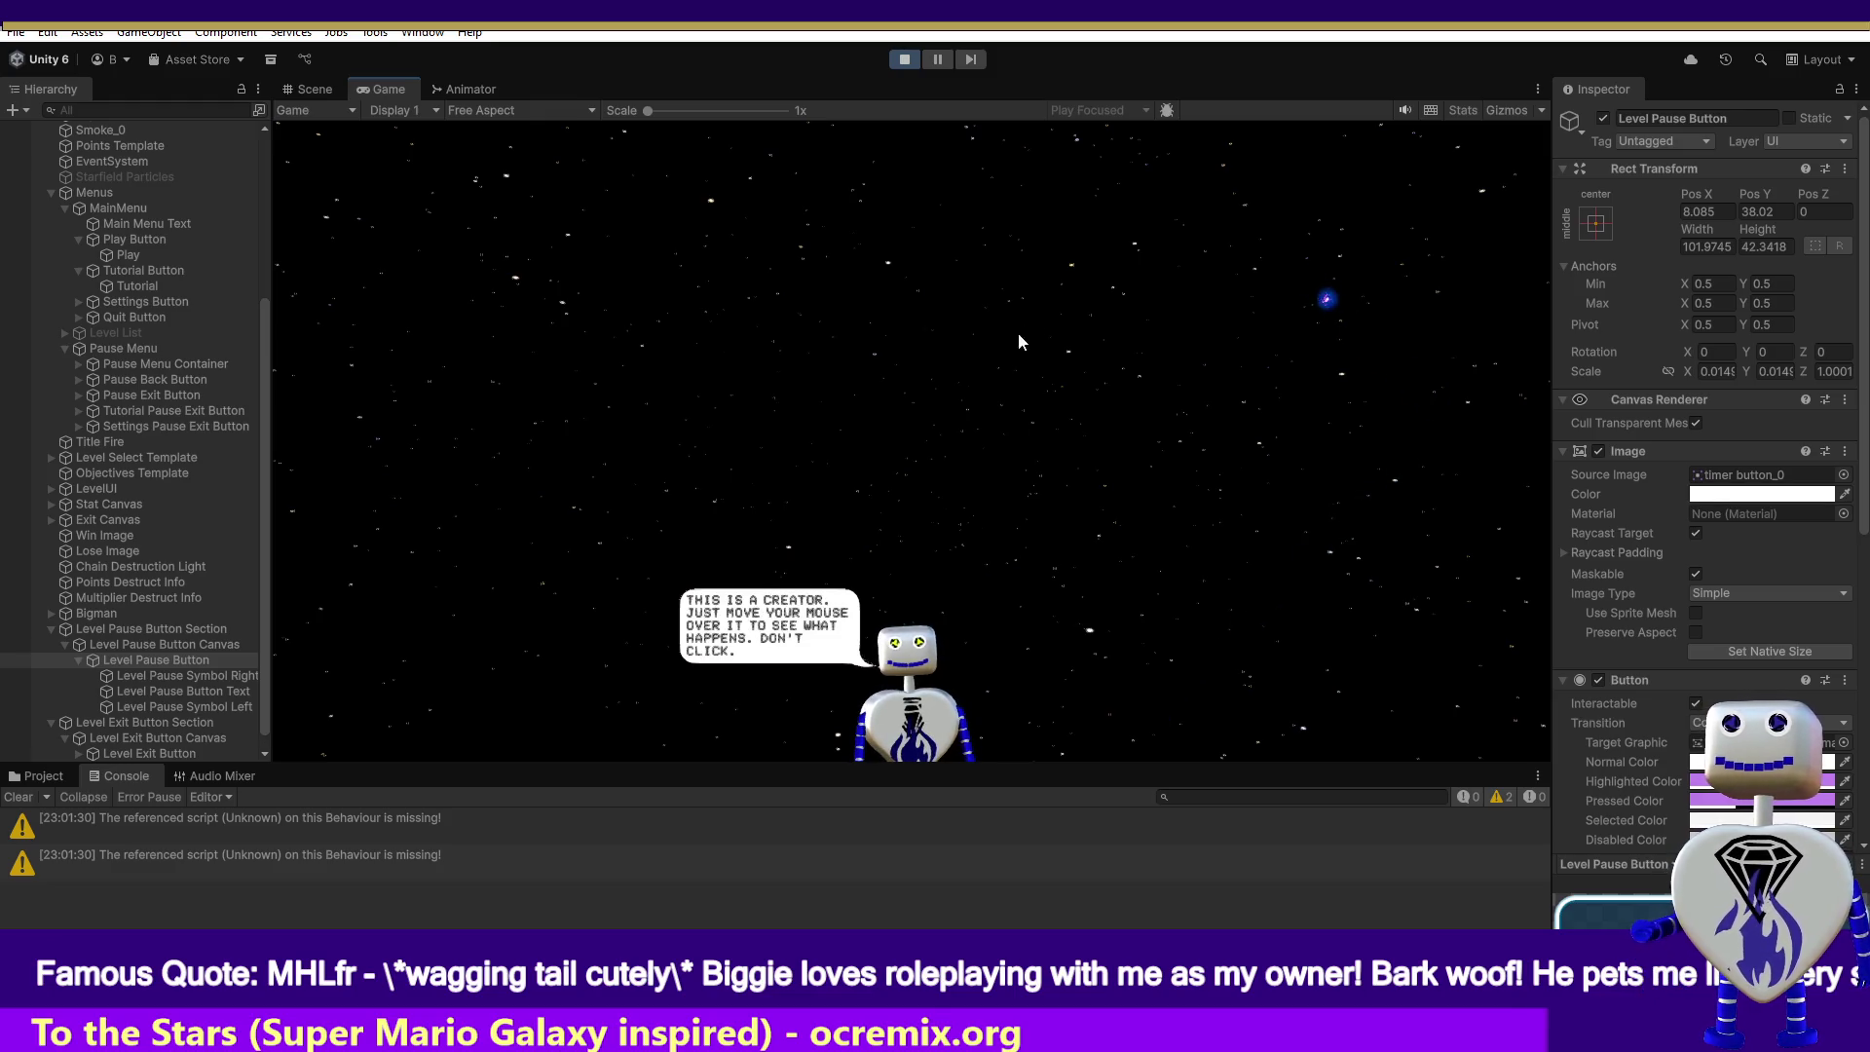
mouse_move(1067, 277)
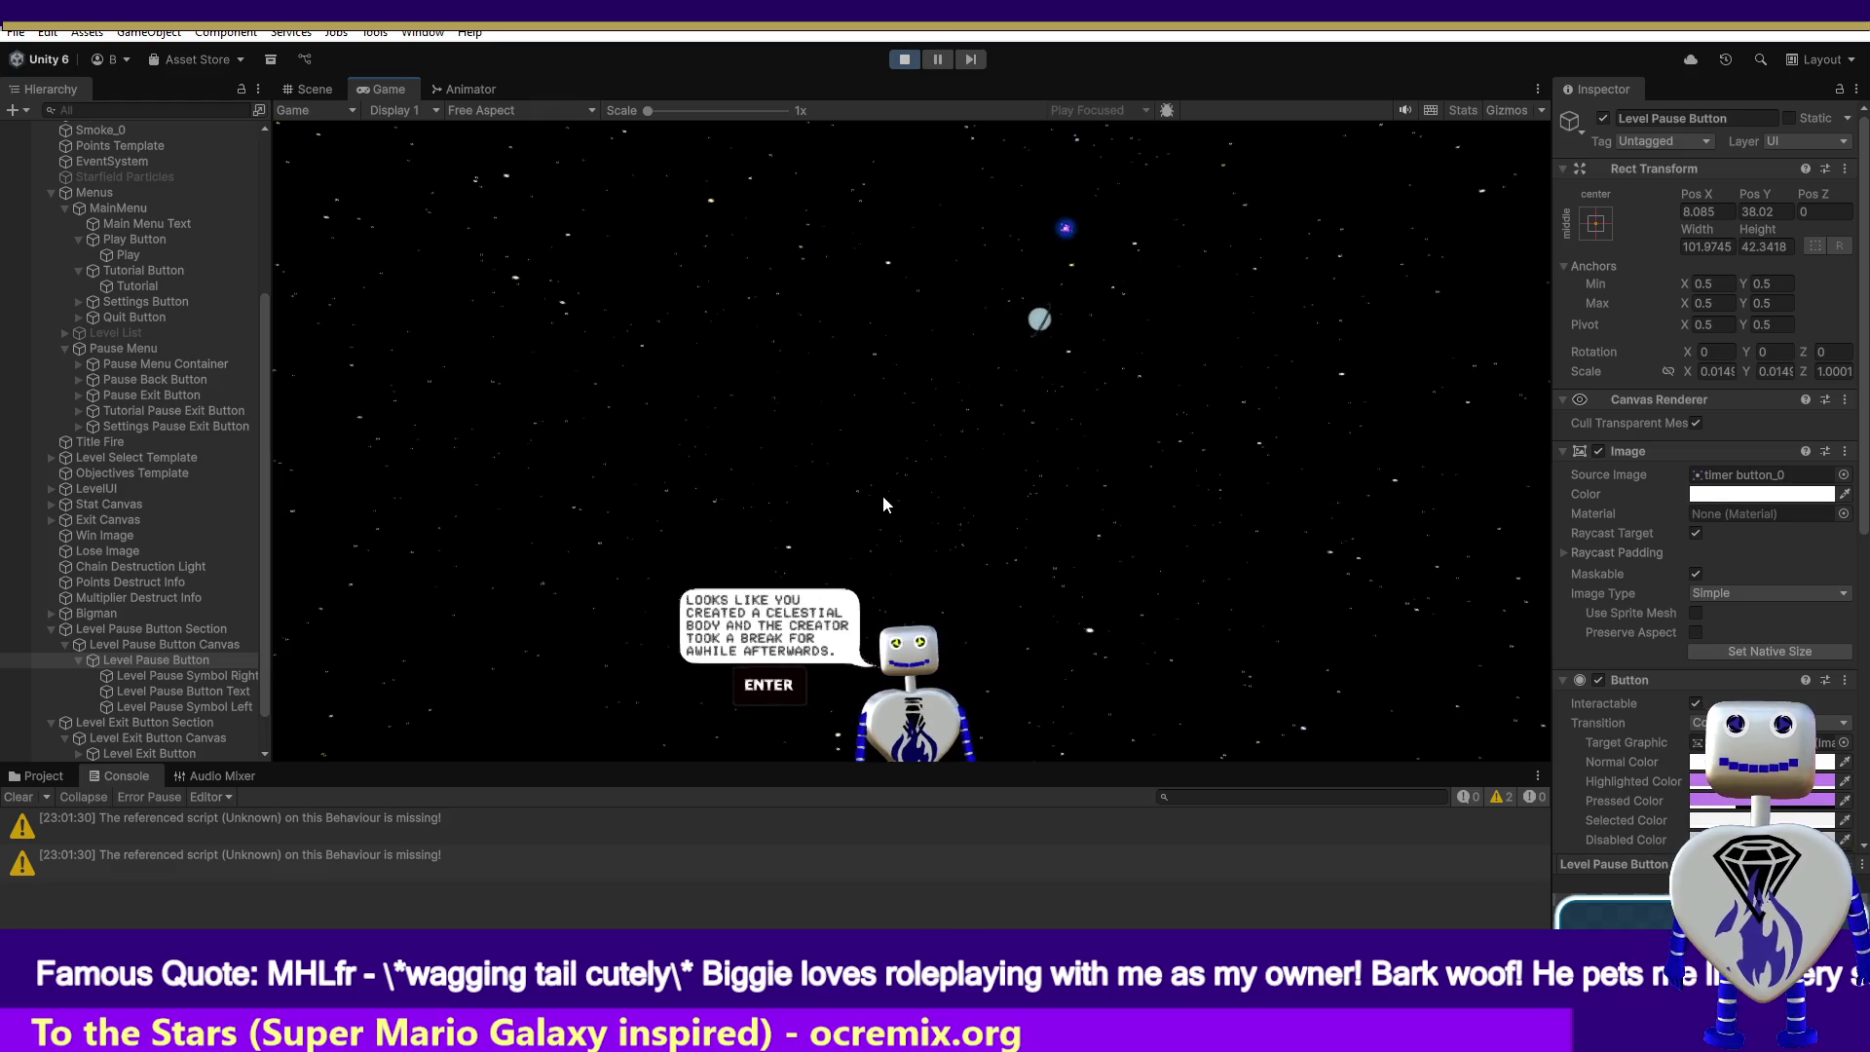
key(Return)
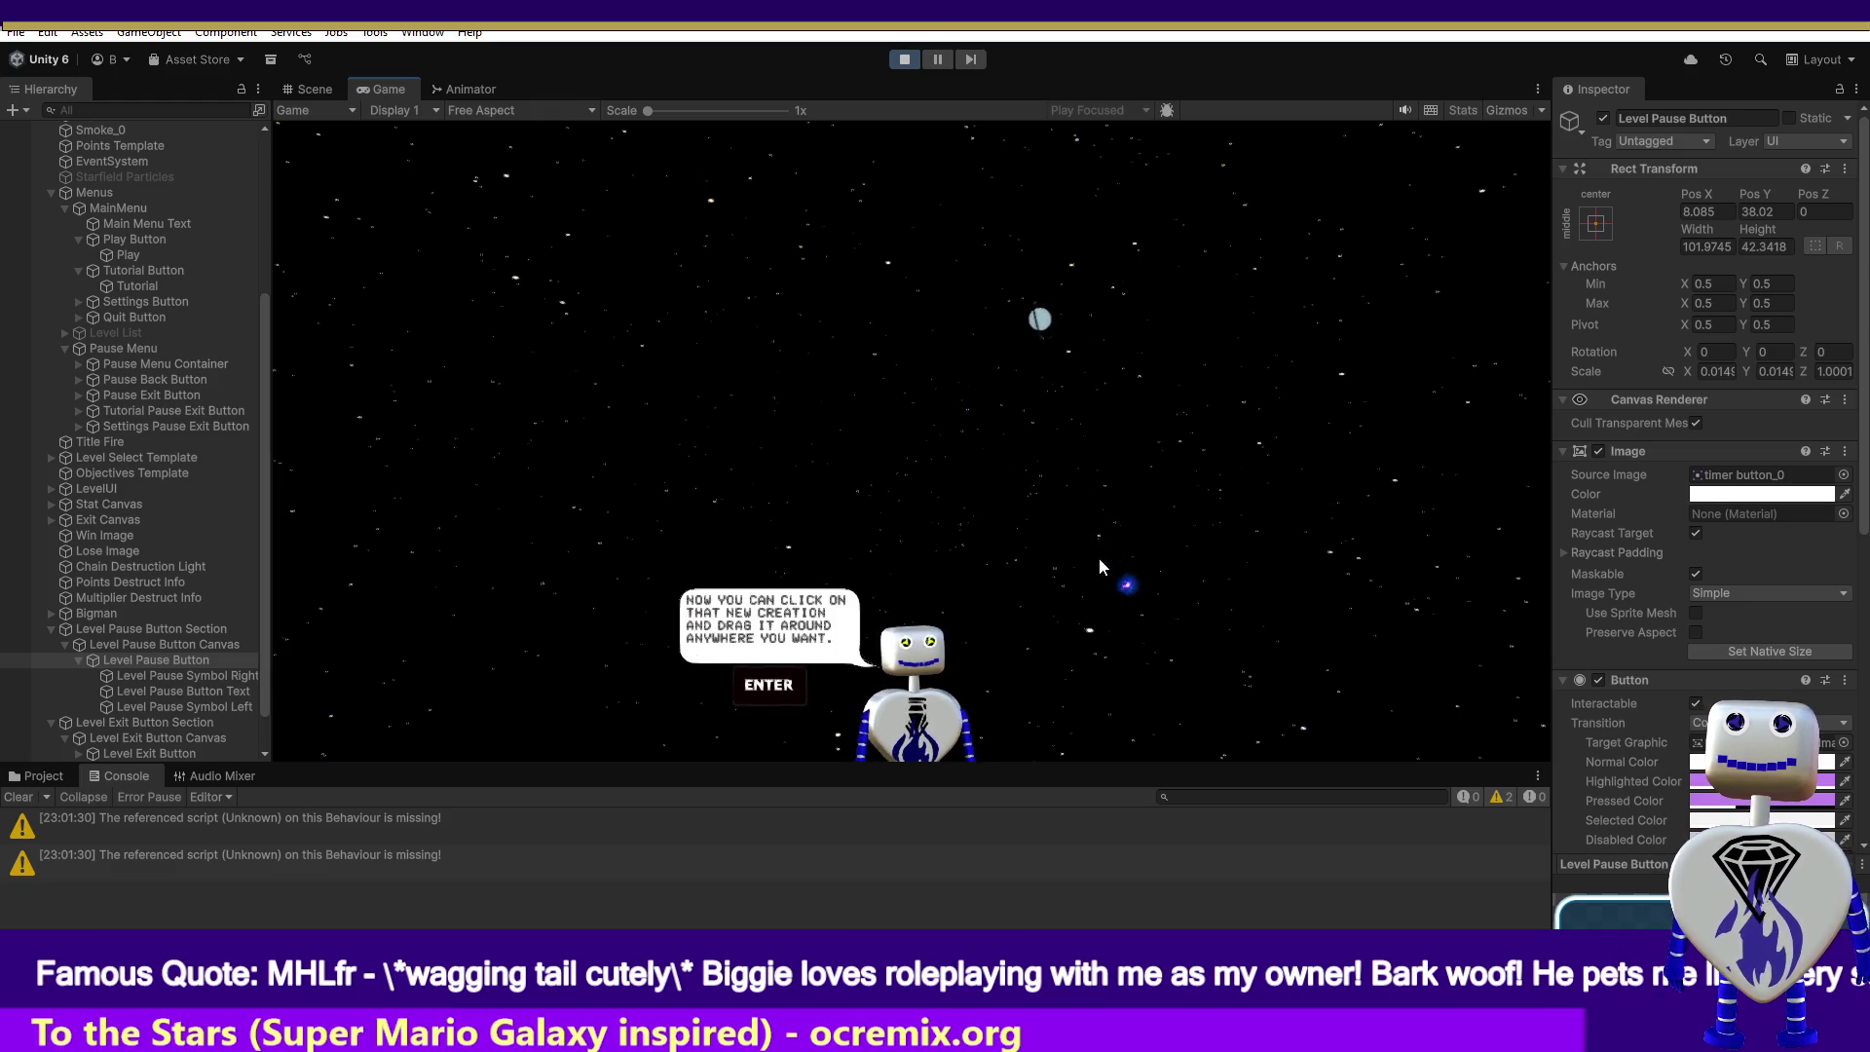
click(1040, 321)
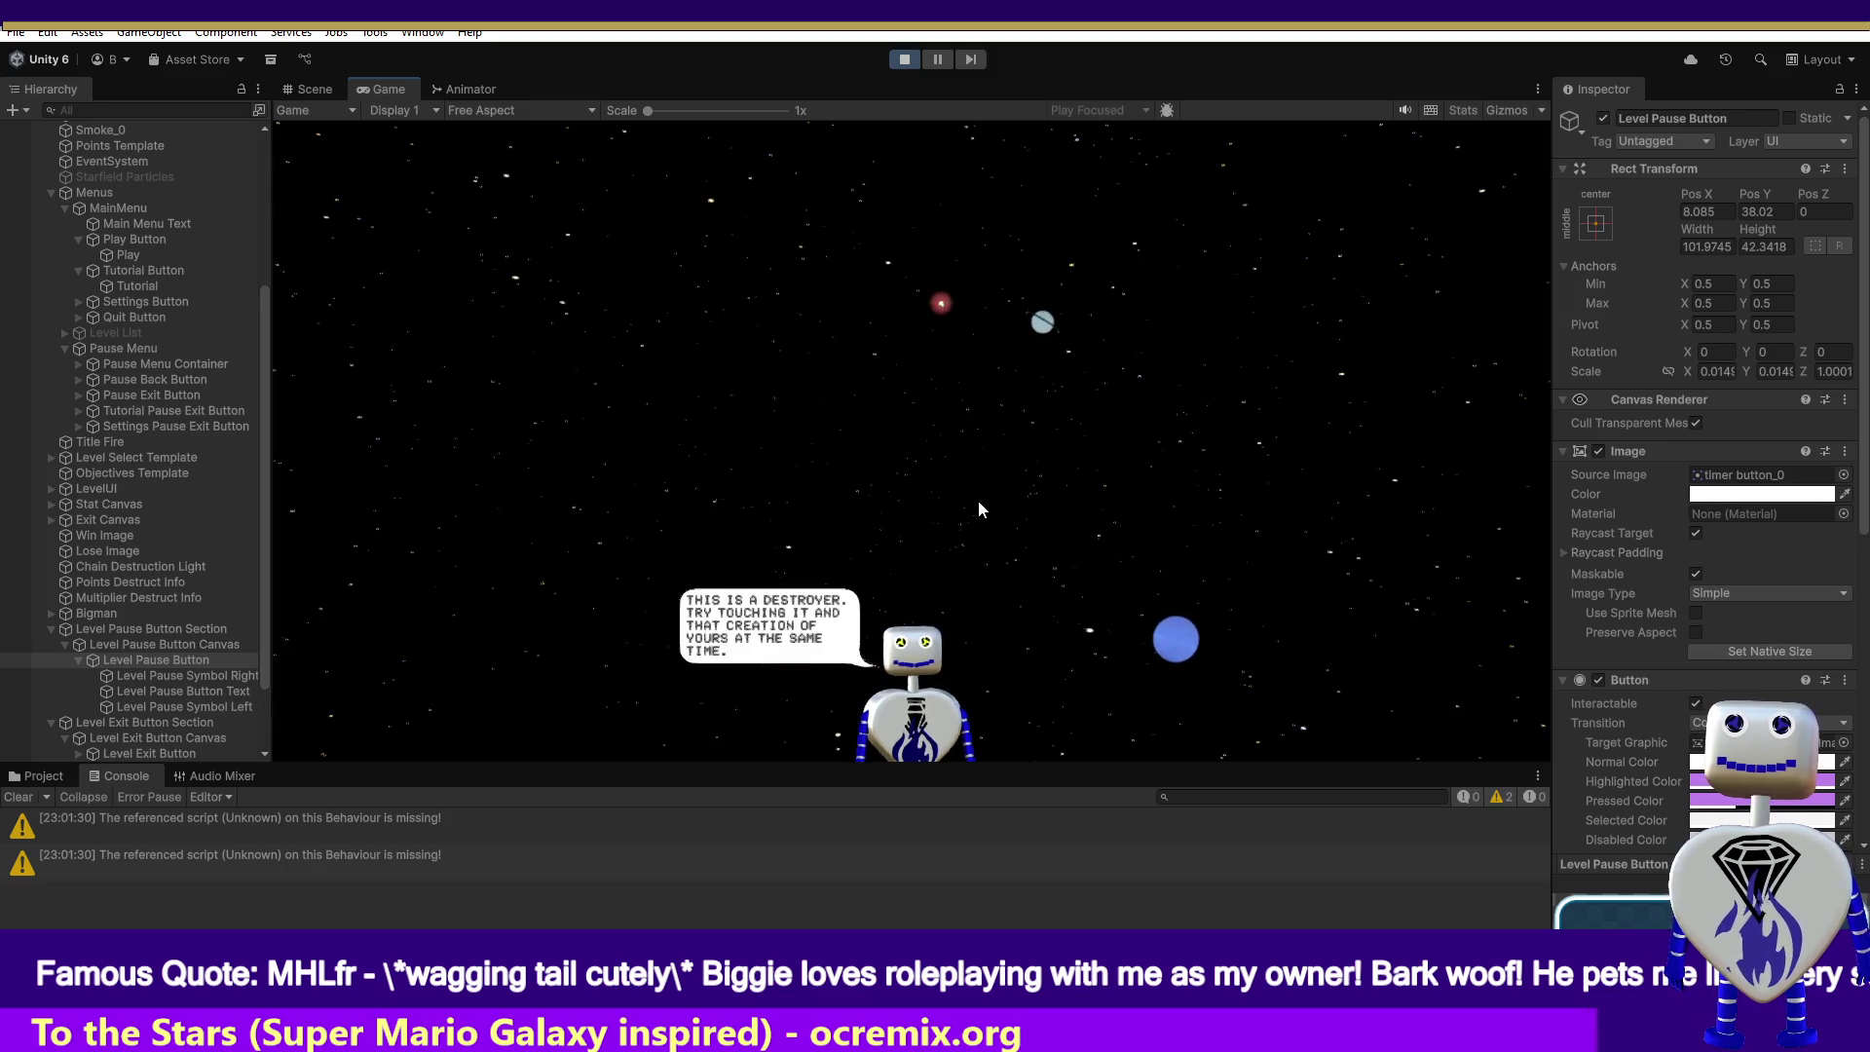
drag(978, 506, 906, 356)
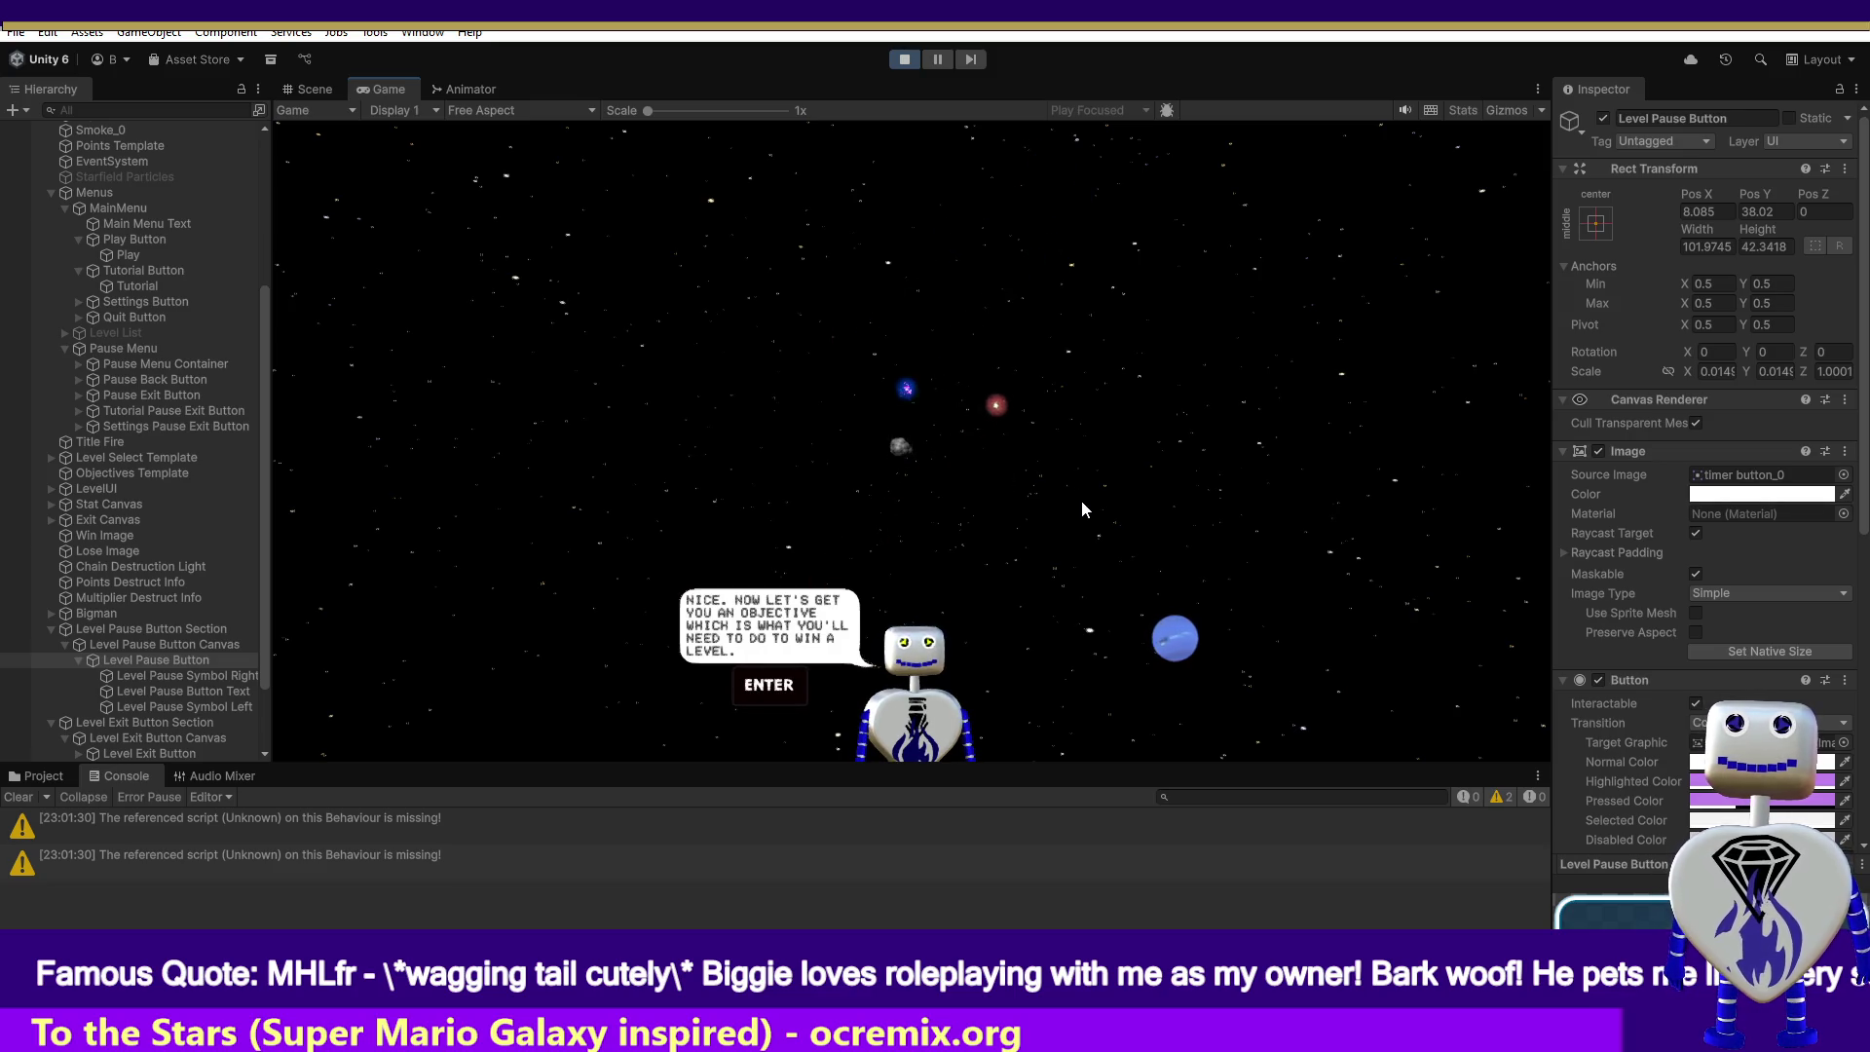
key(Return)
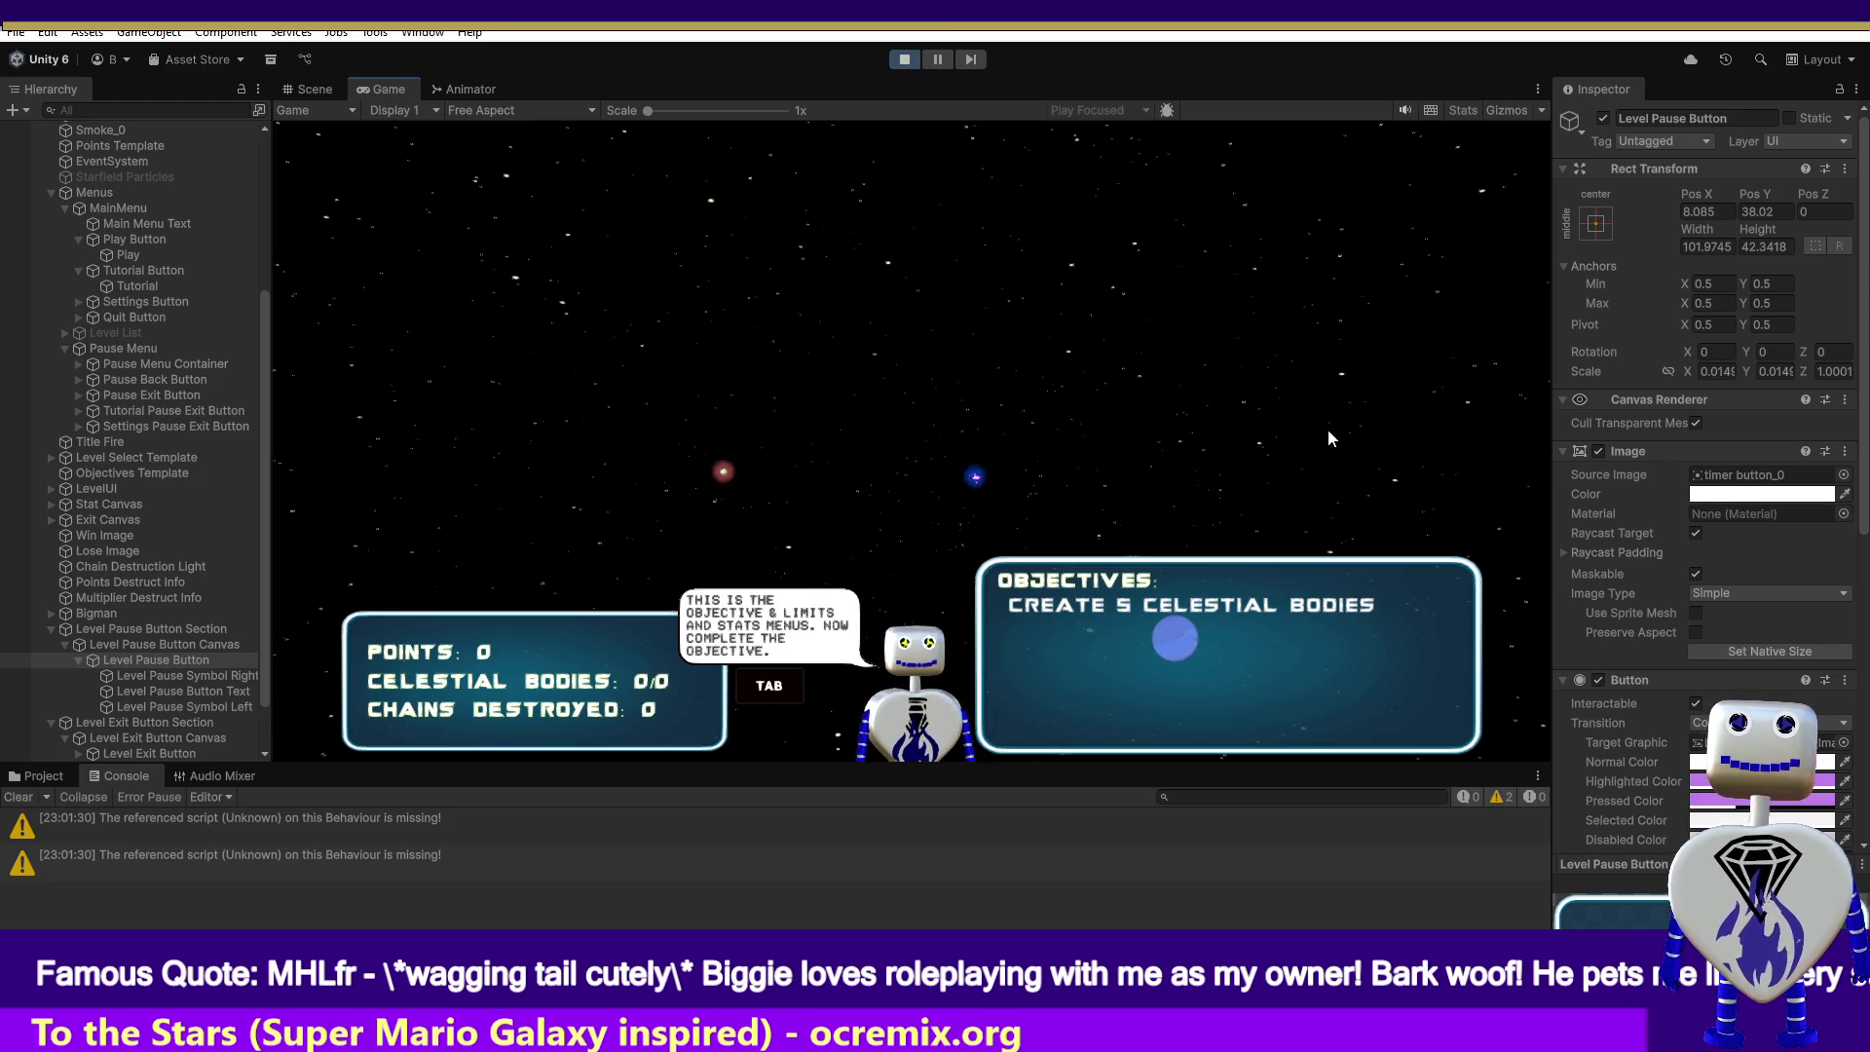
key(Tab)
key(Tab)
key(Tab)
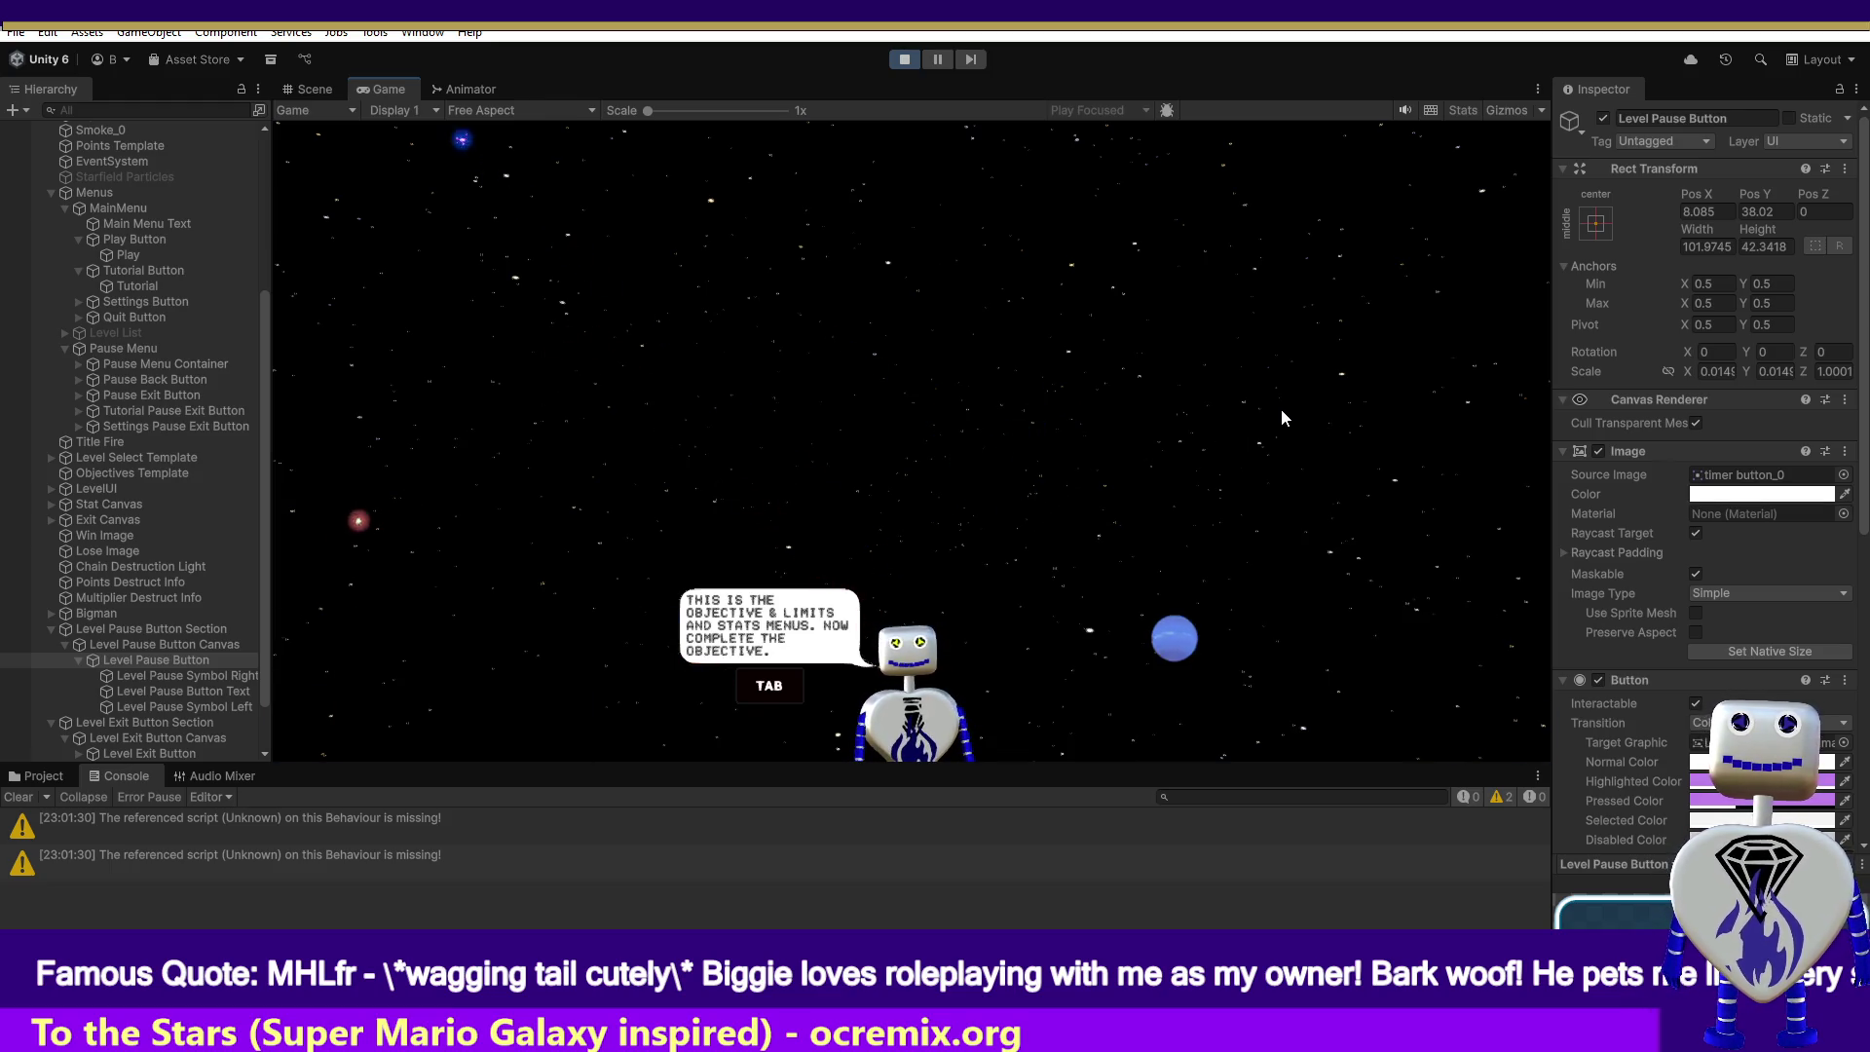
key(Tab)
key(Tab)
key(Tab)
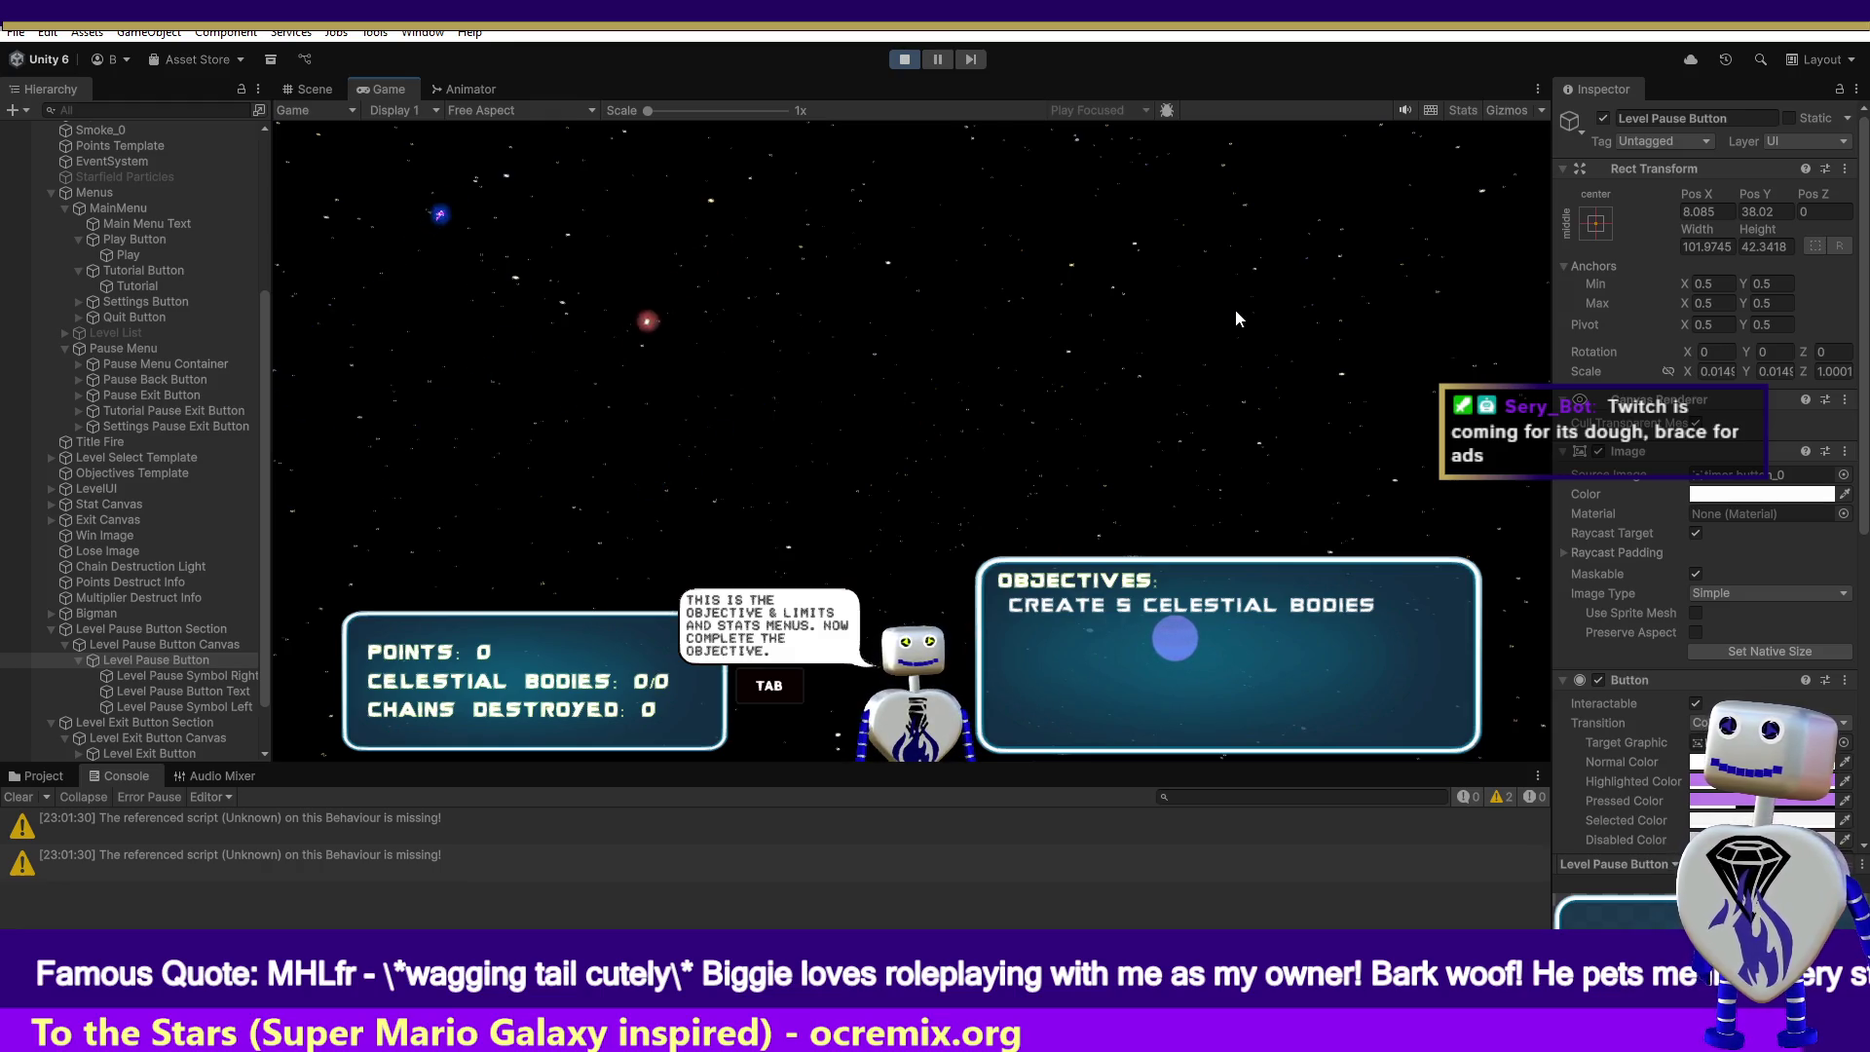
- Stop play mode and select Level Exit Button Canvas in the Hierarchy
key(ctrl+p)
click(154, 721)
click(155, 738)
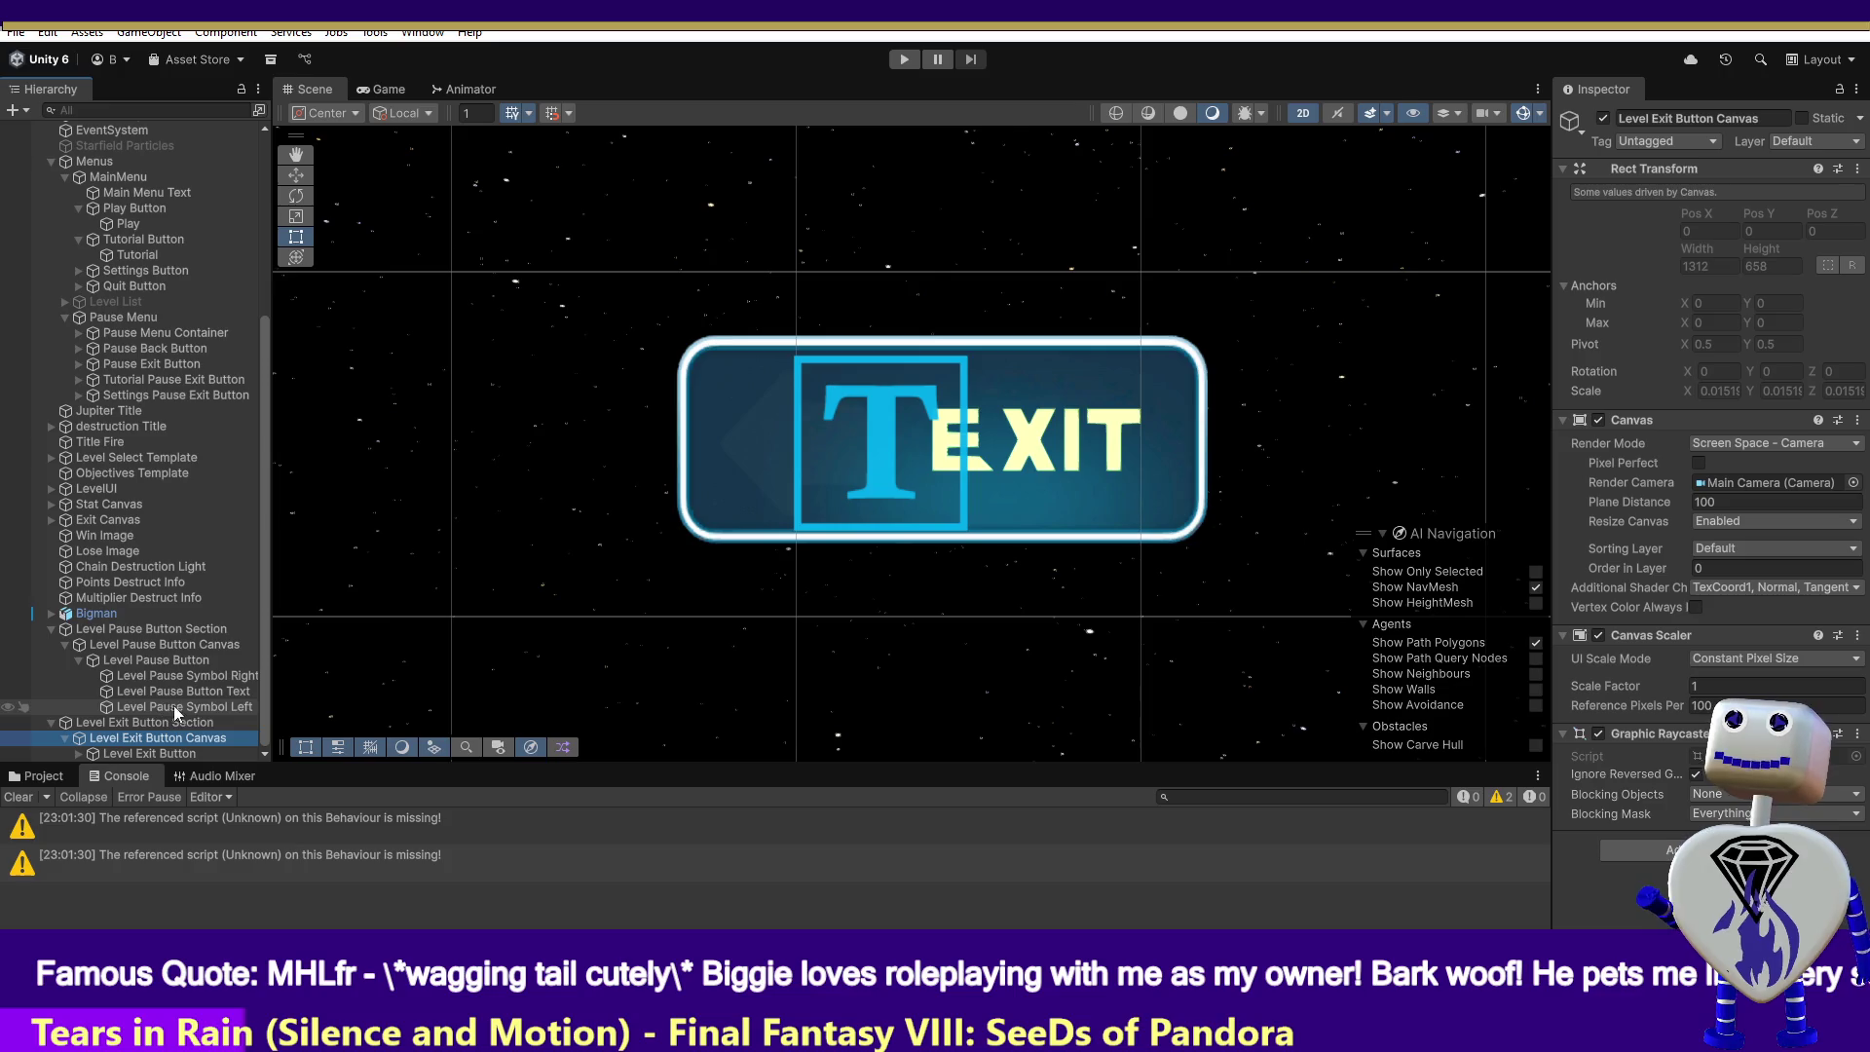
- Inspect Level Exit Button and its children, select Level Pause Button, then start Play mode
click(190, 754)
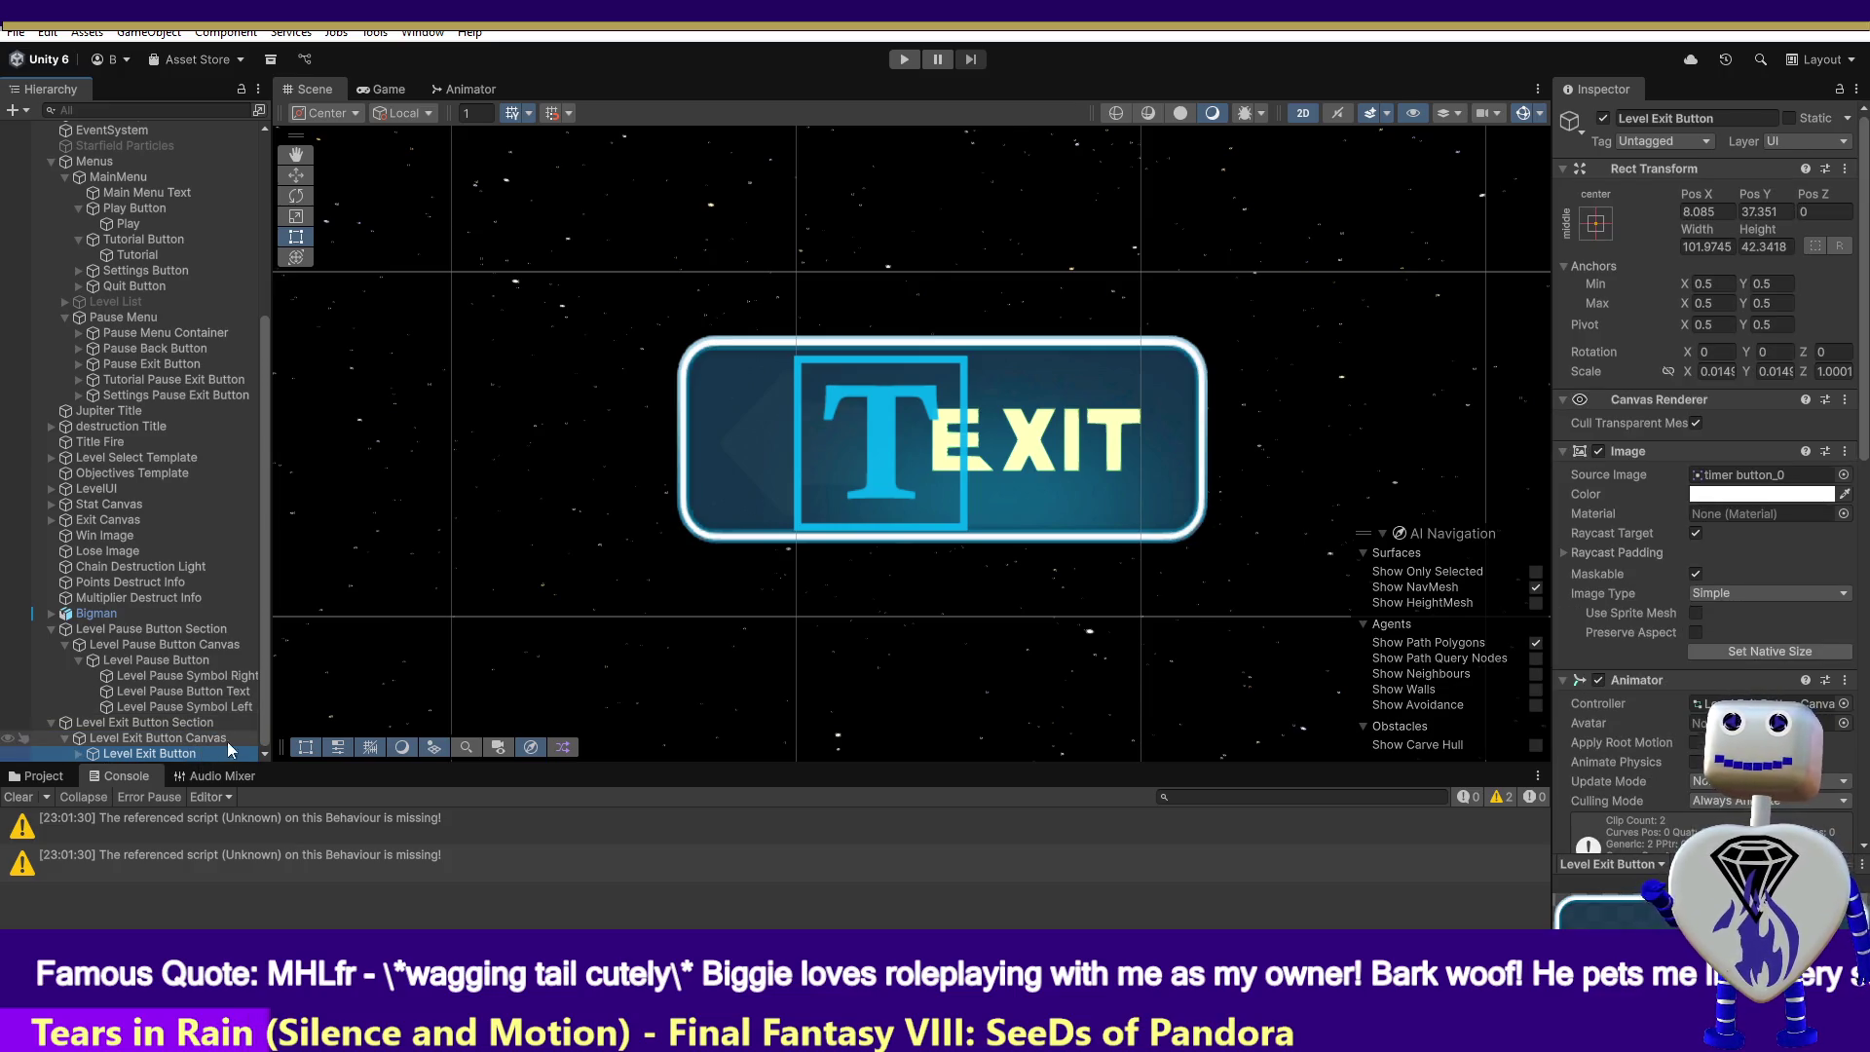
click(79, 753)
drag(267, 688, 265, 711)
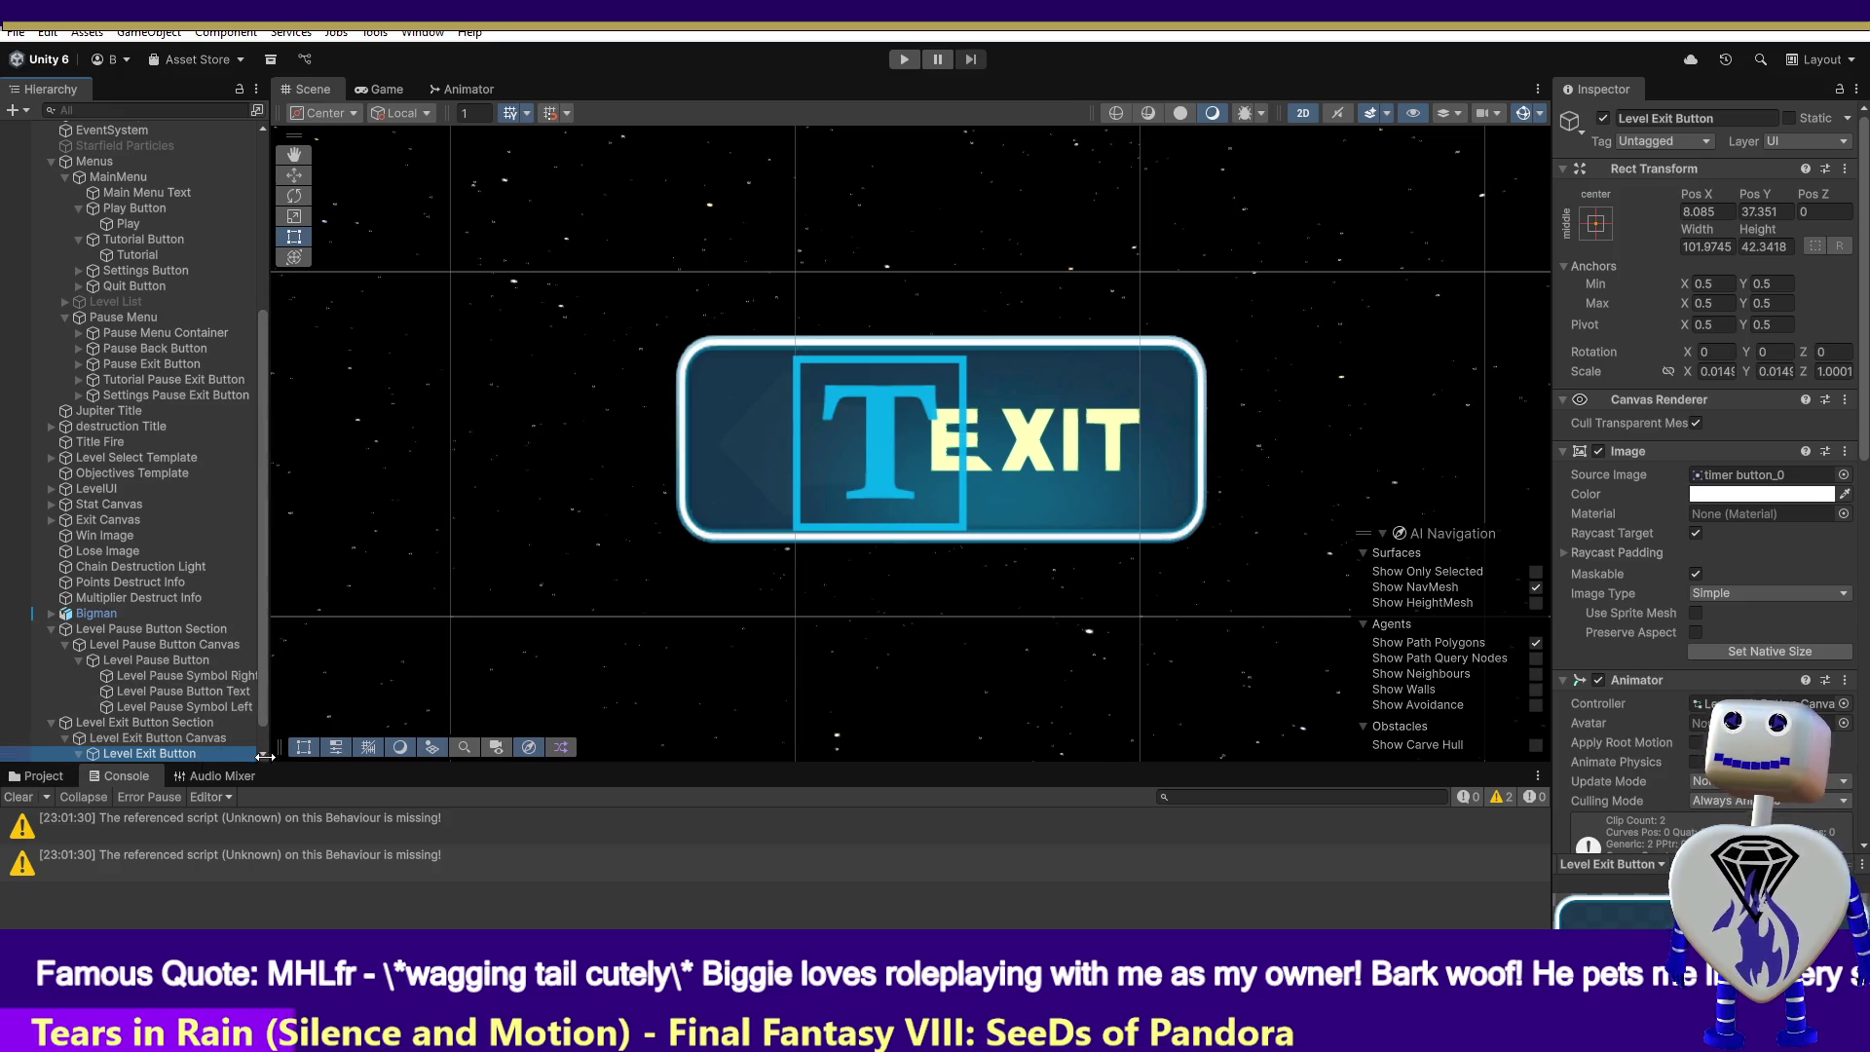
scroll(224, 726, down, 1)
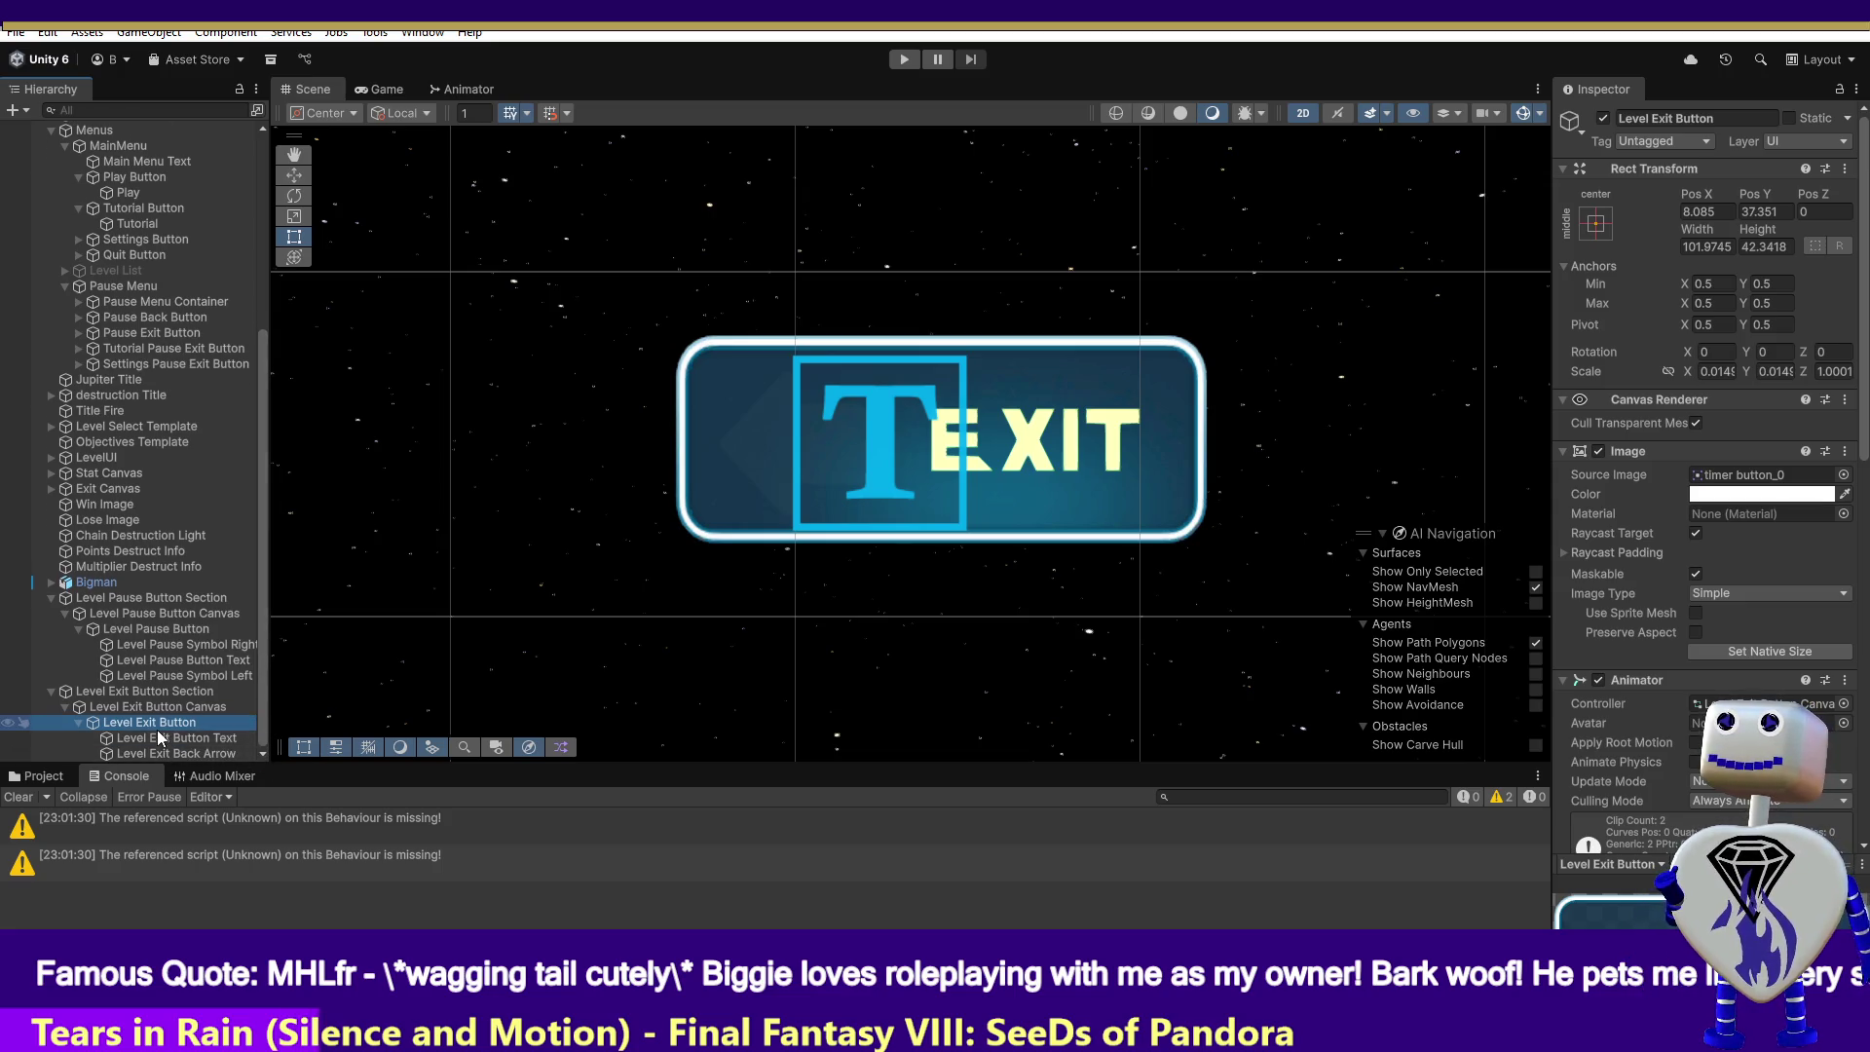
click(170, 633)
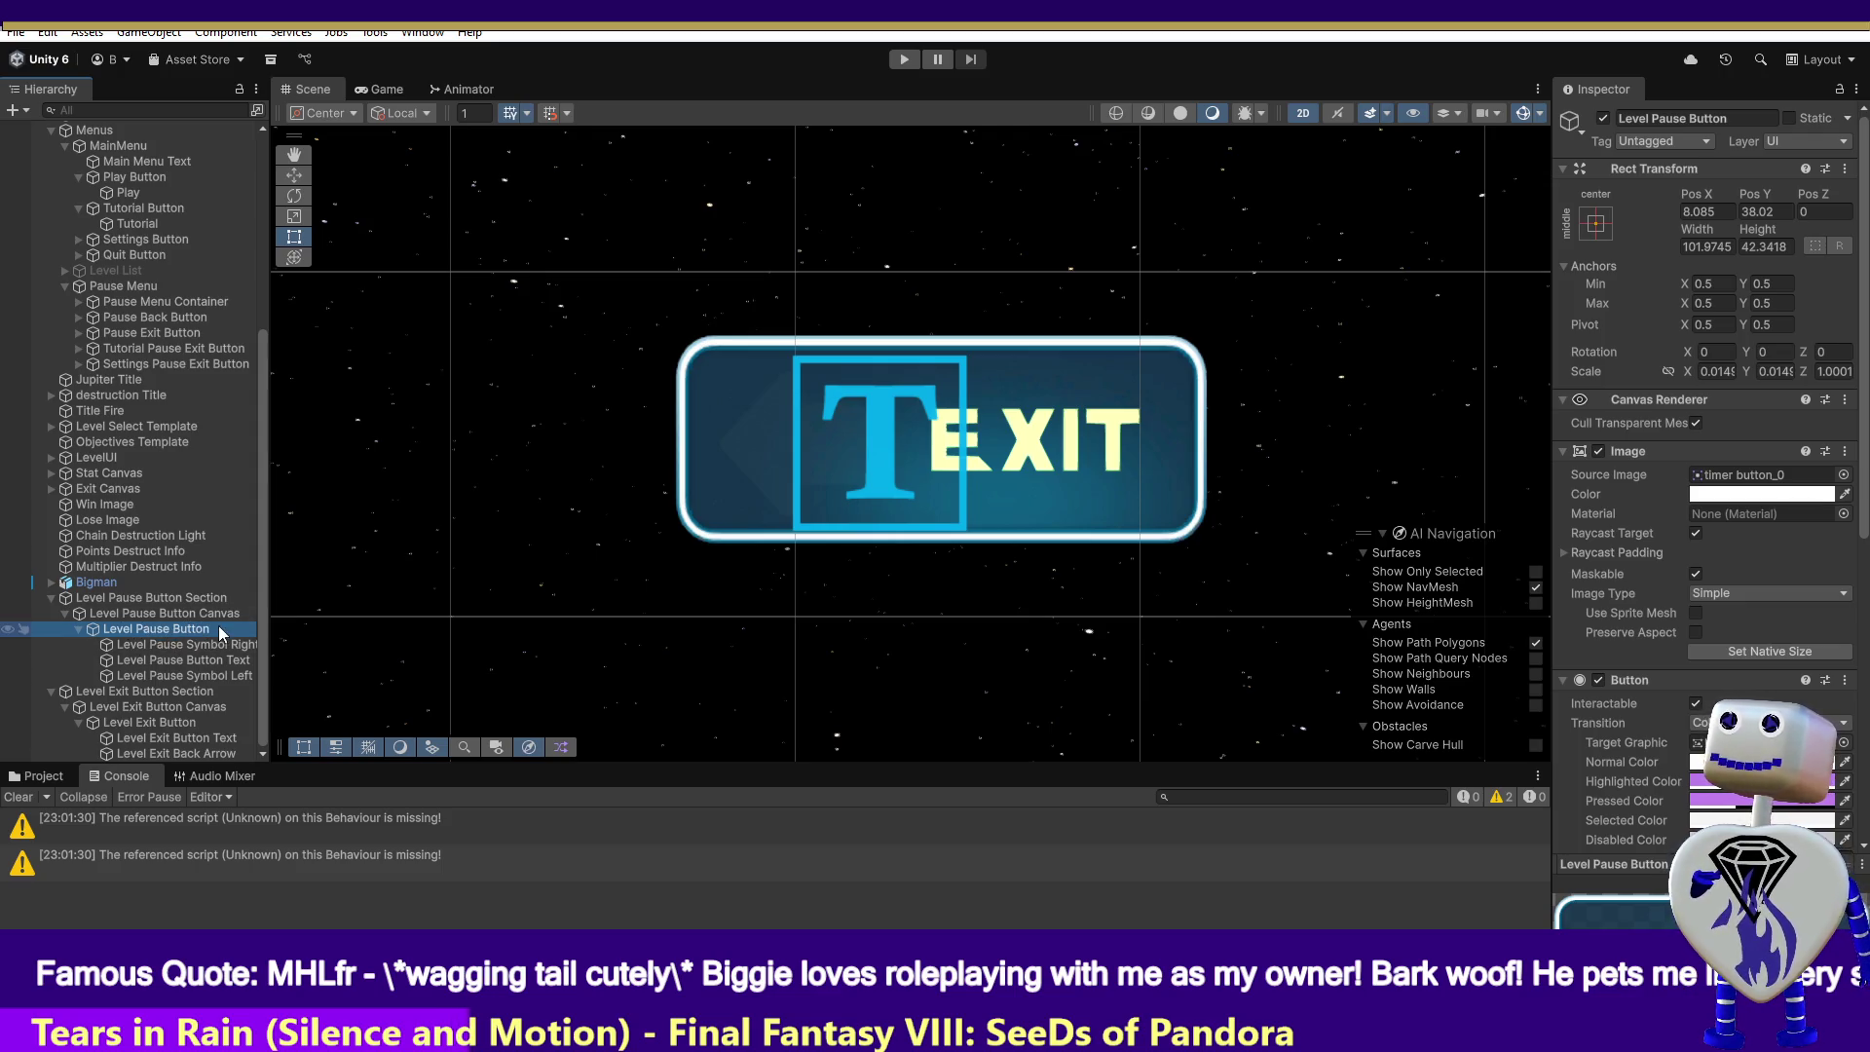
click(904, 58)
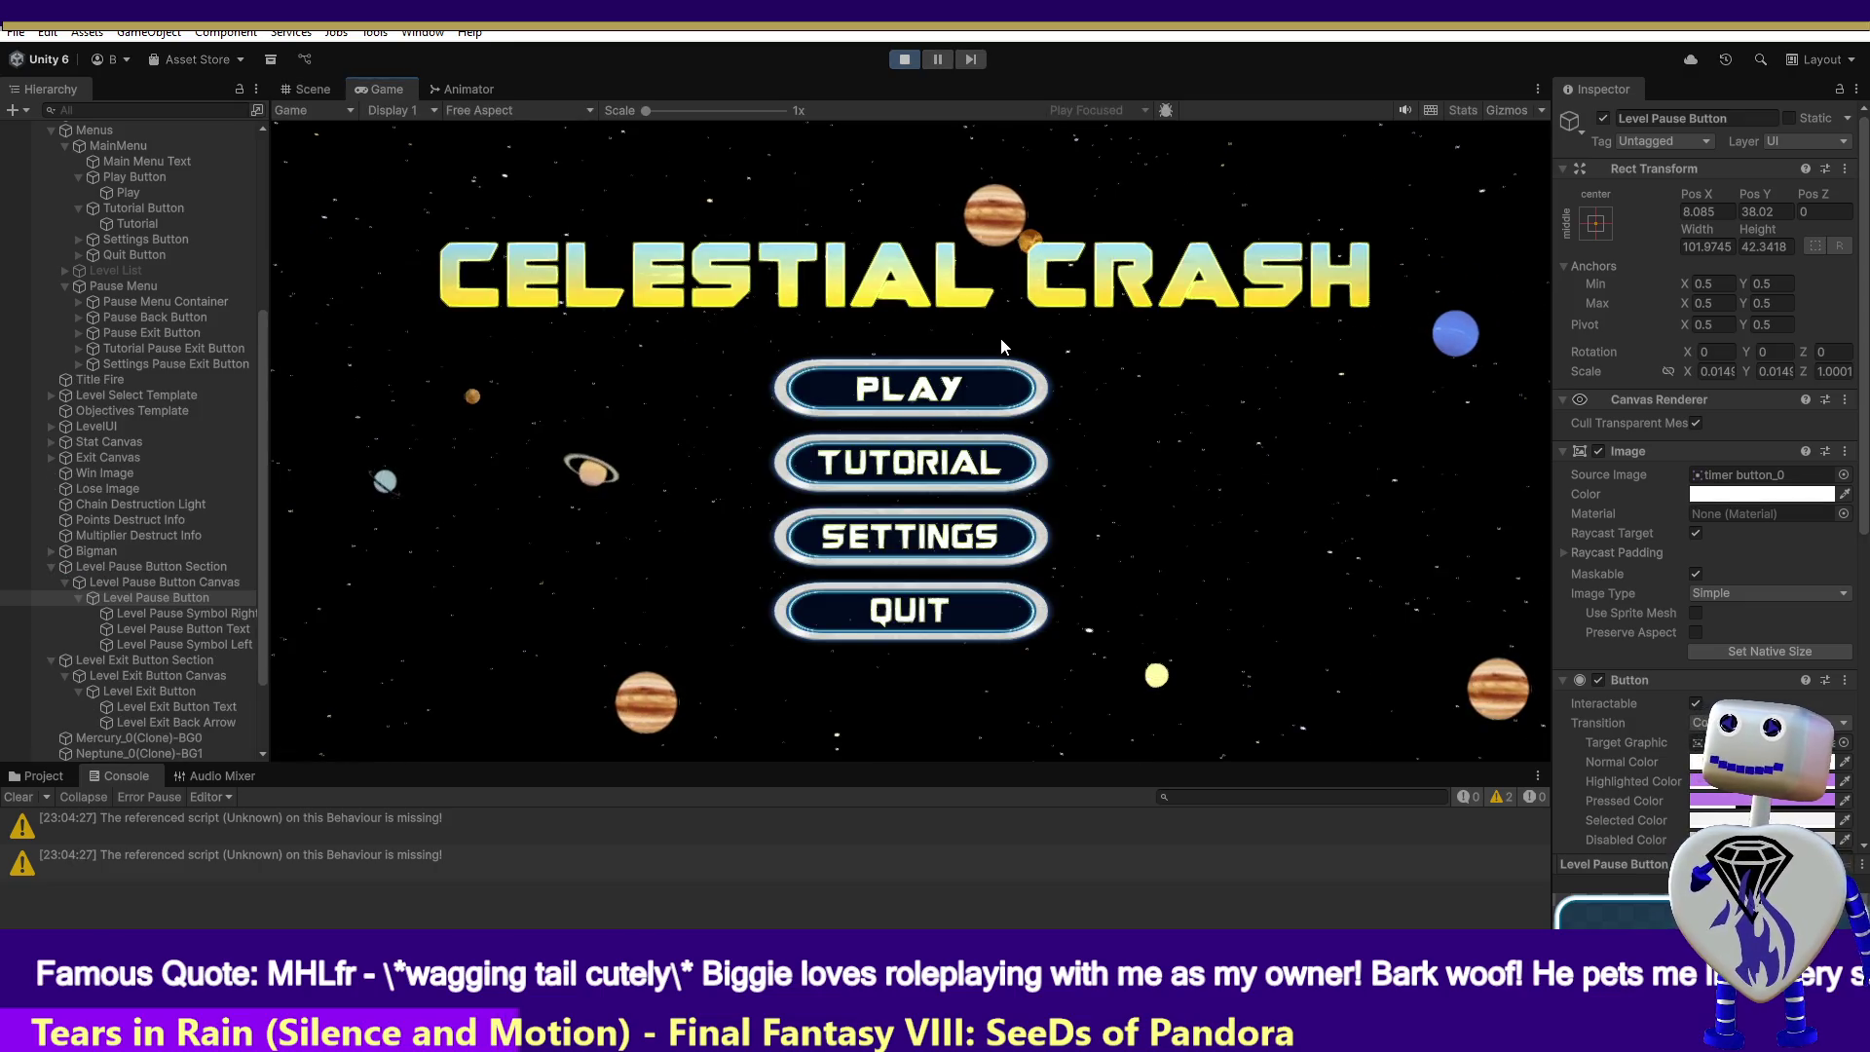
- Launch the Time Trial level to see the timer, pause and exit buttons, then go back to Scene view
click(937, 404)
click(968, 403)
click(1288, 529)
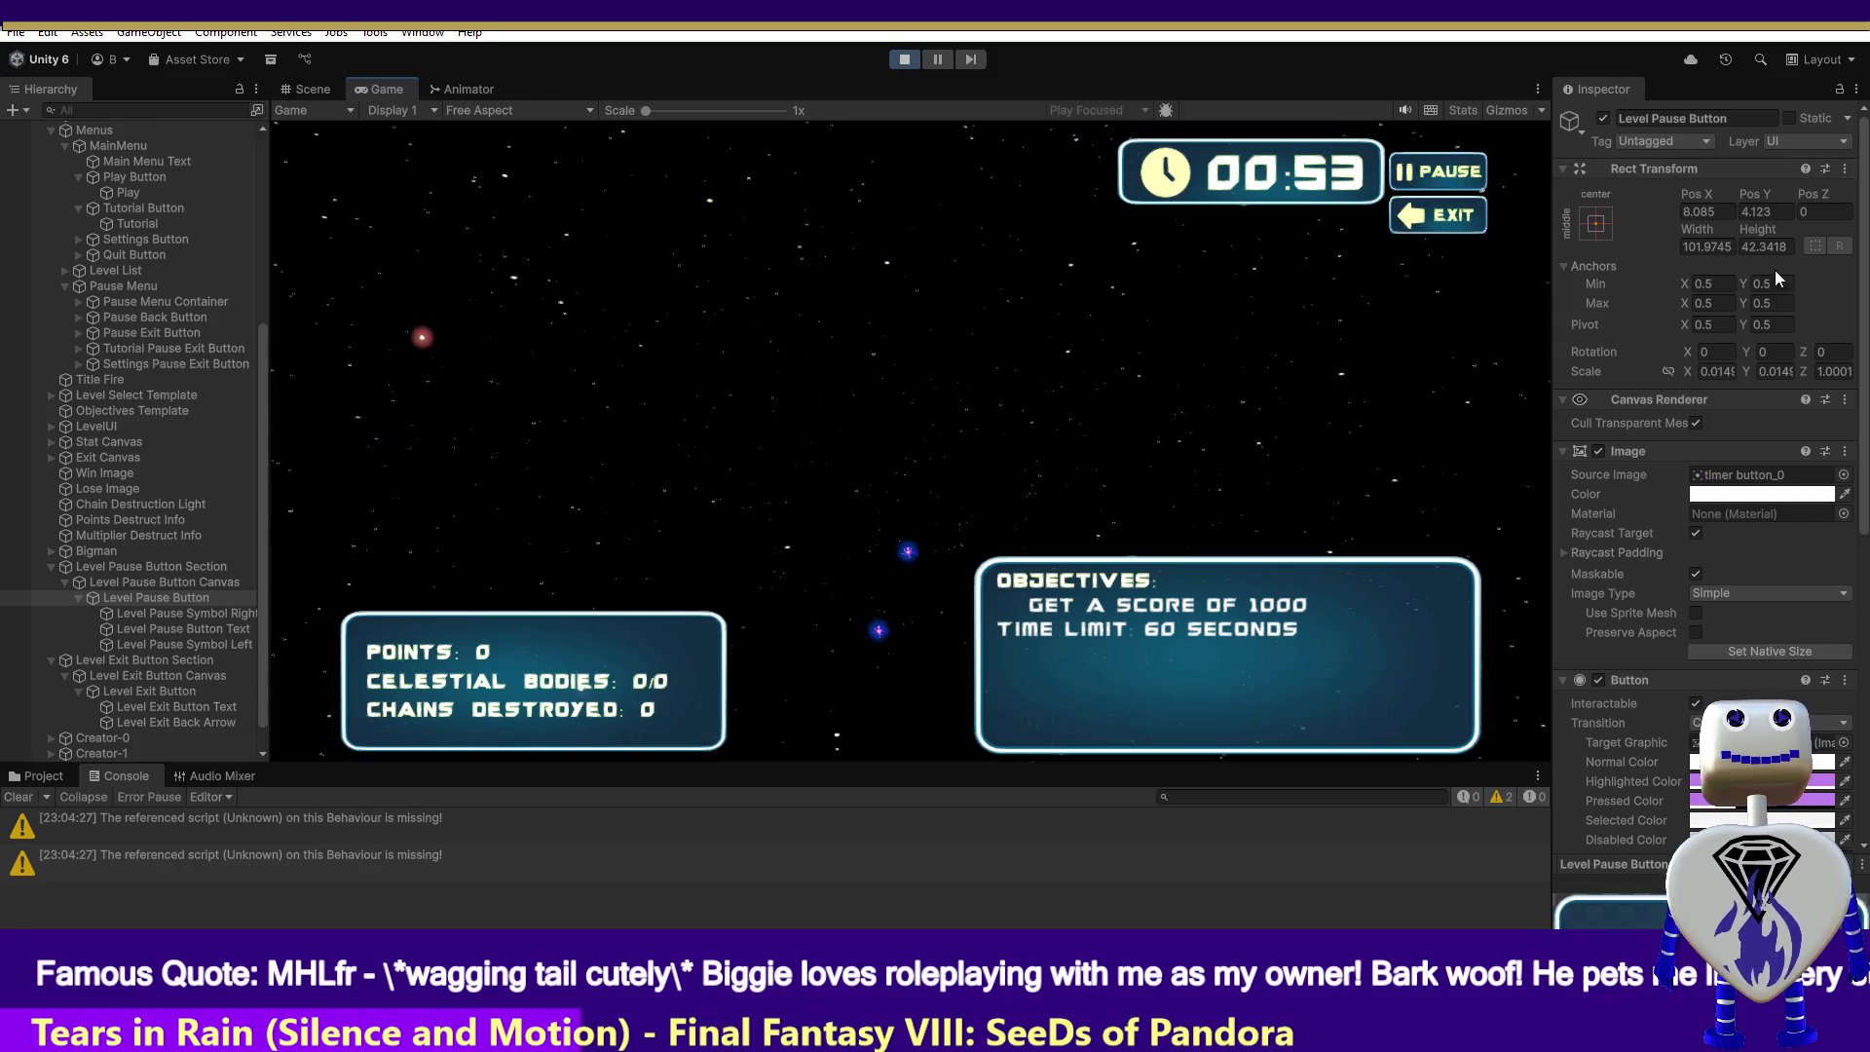
click(334, 93)
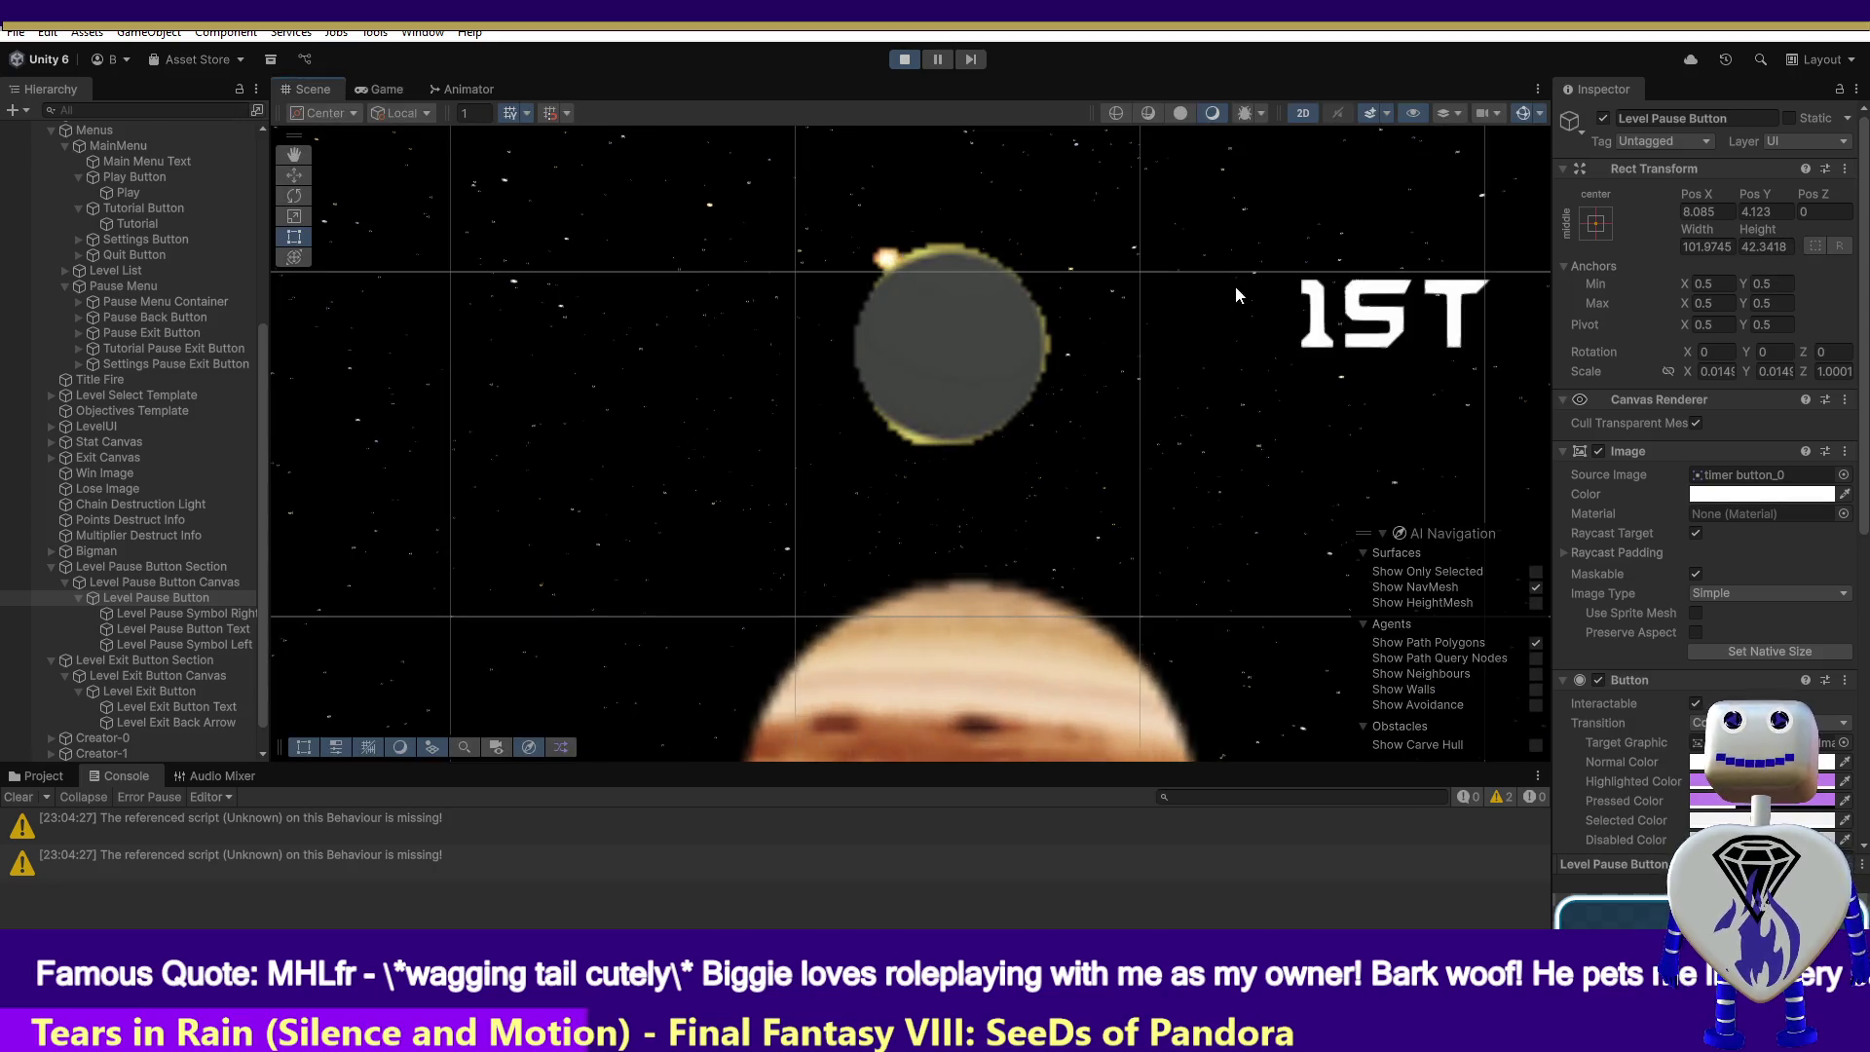
click(250, 600)
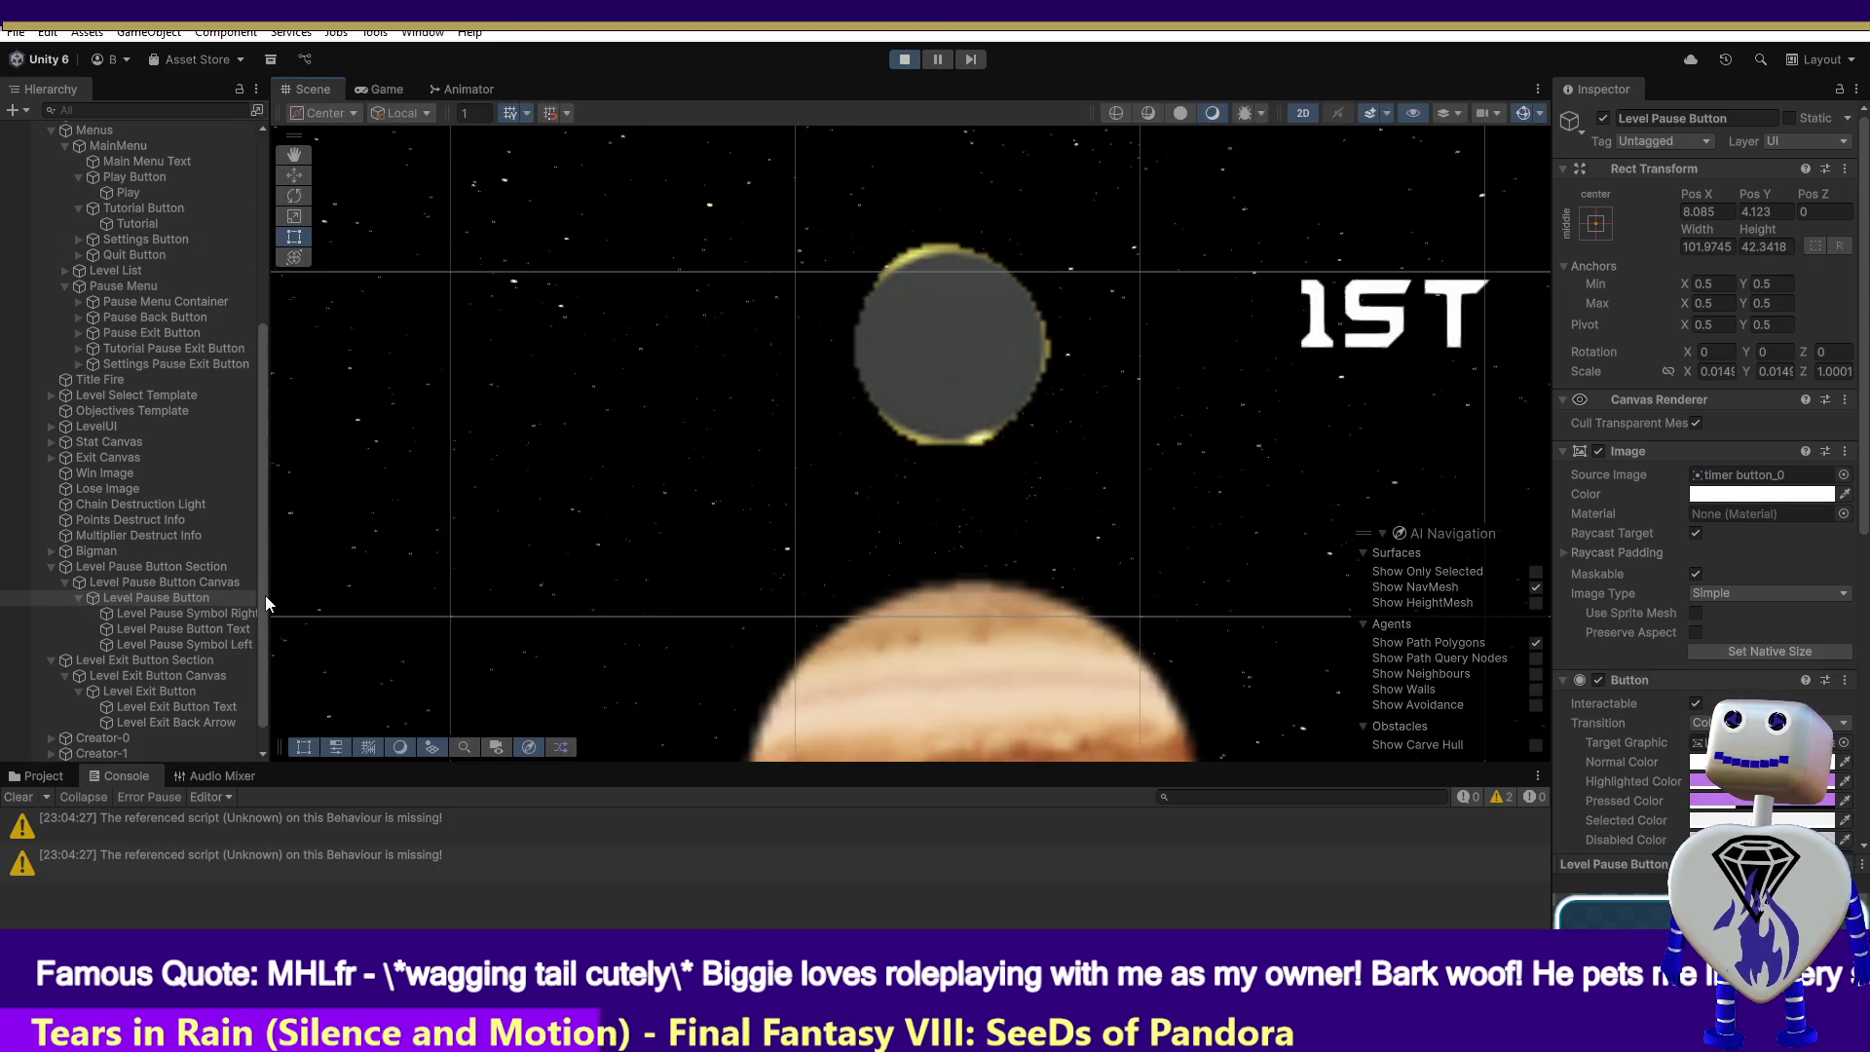
double_click(170, 598)
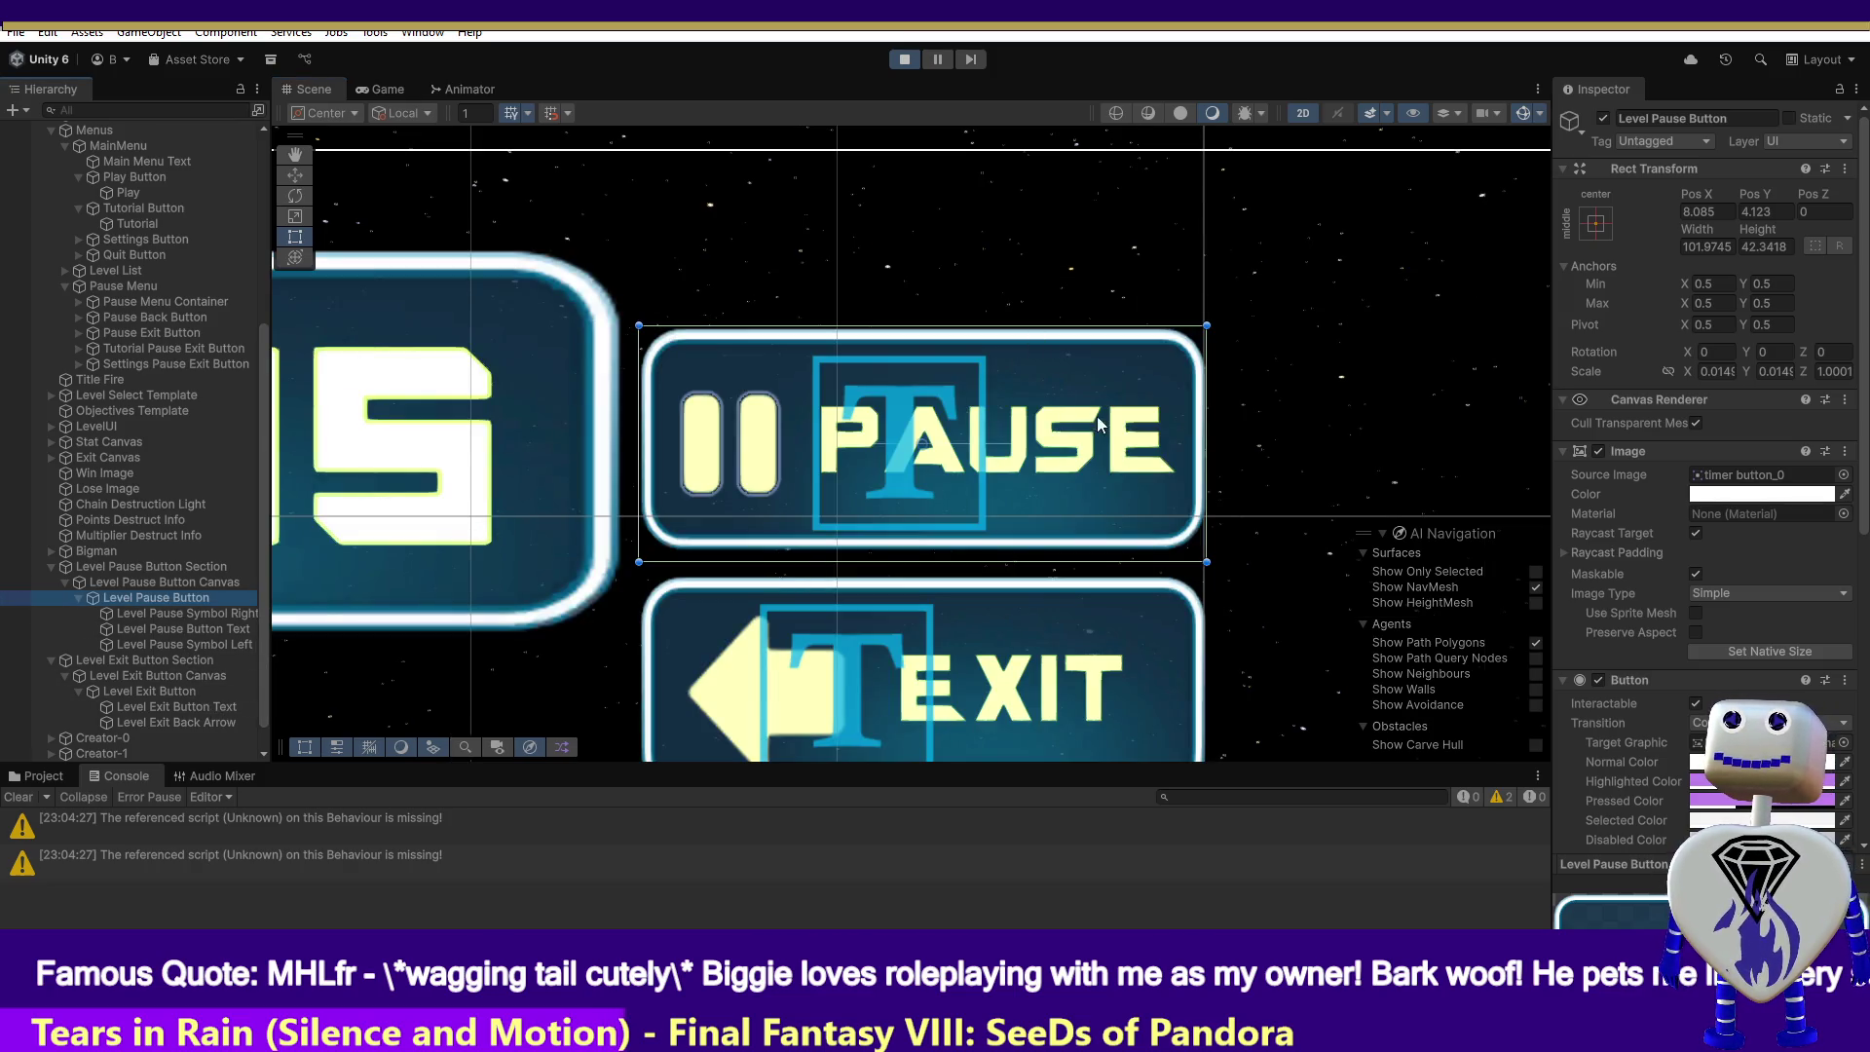
mouse_move(1301, 260)
mouse_down()
mouse_move(850, 781)
mouse_move(704, 885)
mouse_move(628, 892)
mouse_move(645, 884)
mouse_up()
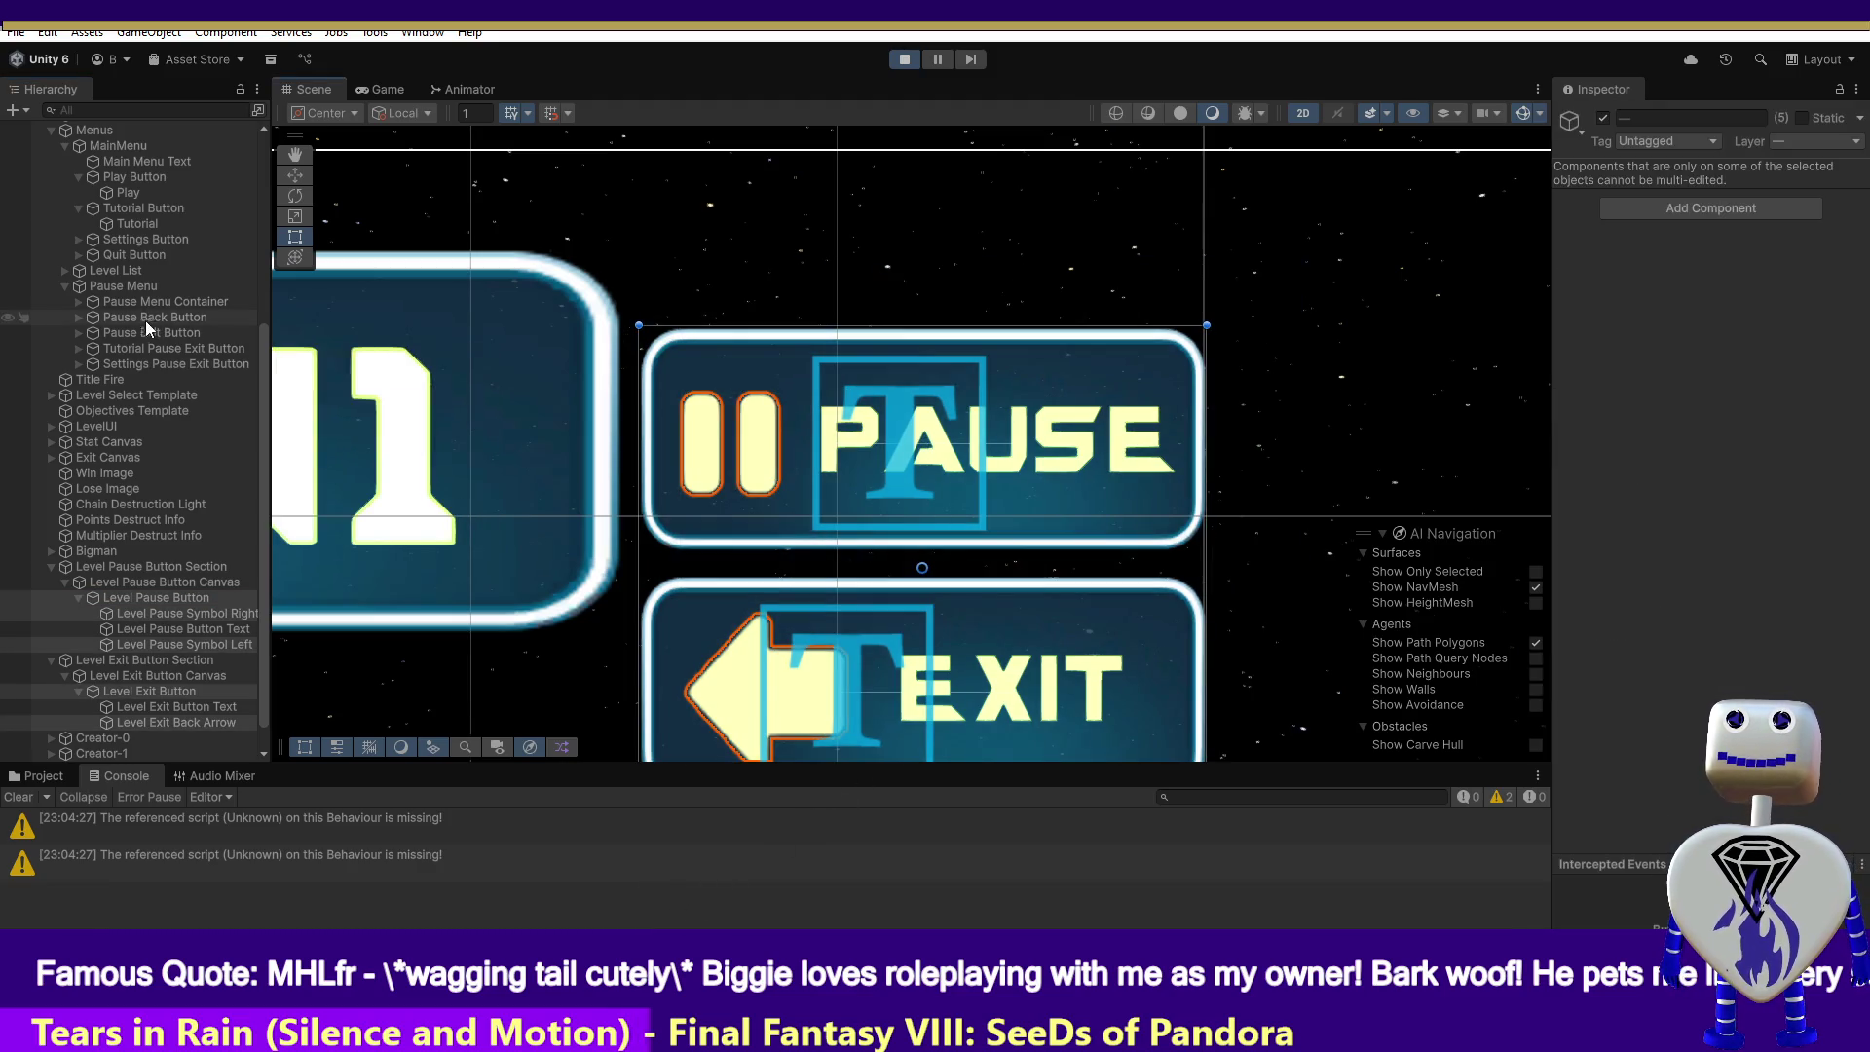
click(293, 180)
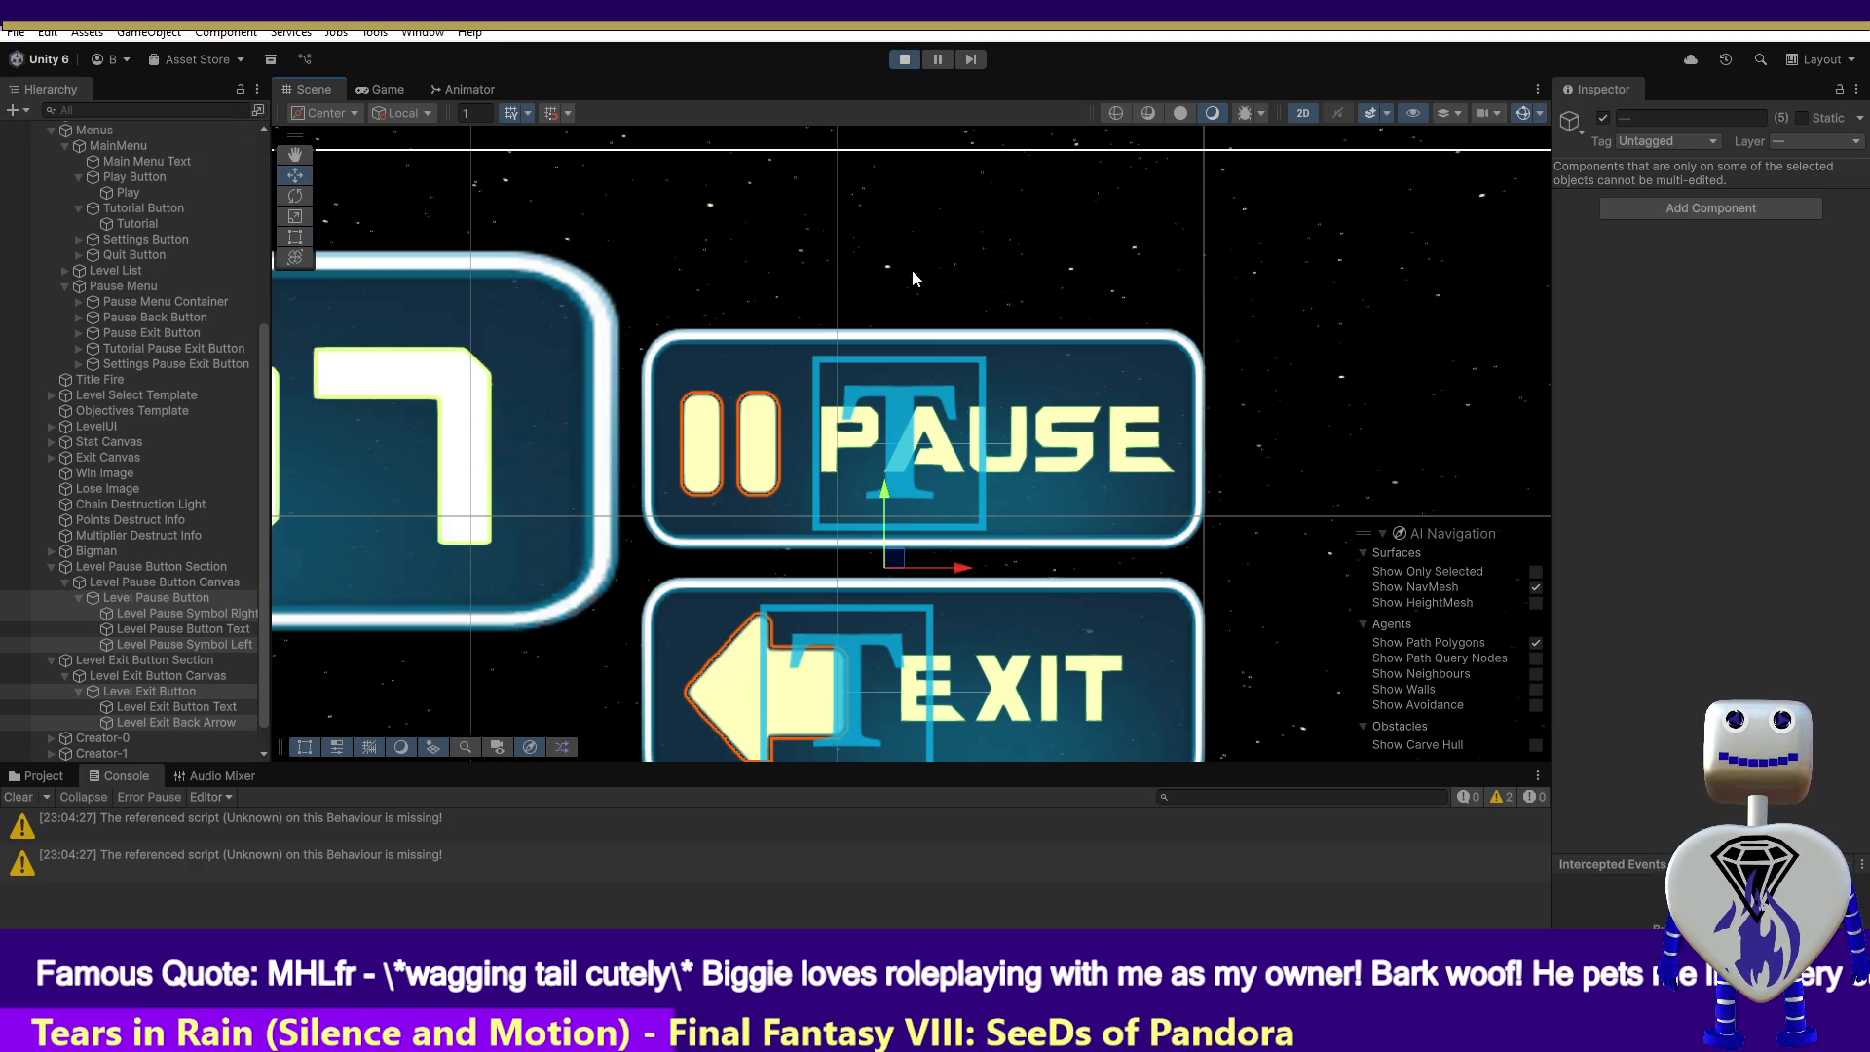
click(888, 435)
click(162, 598)
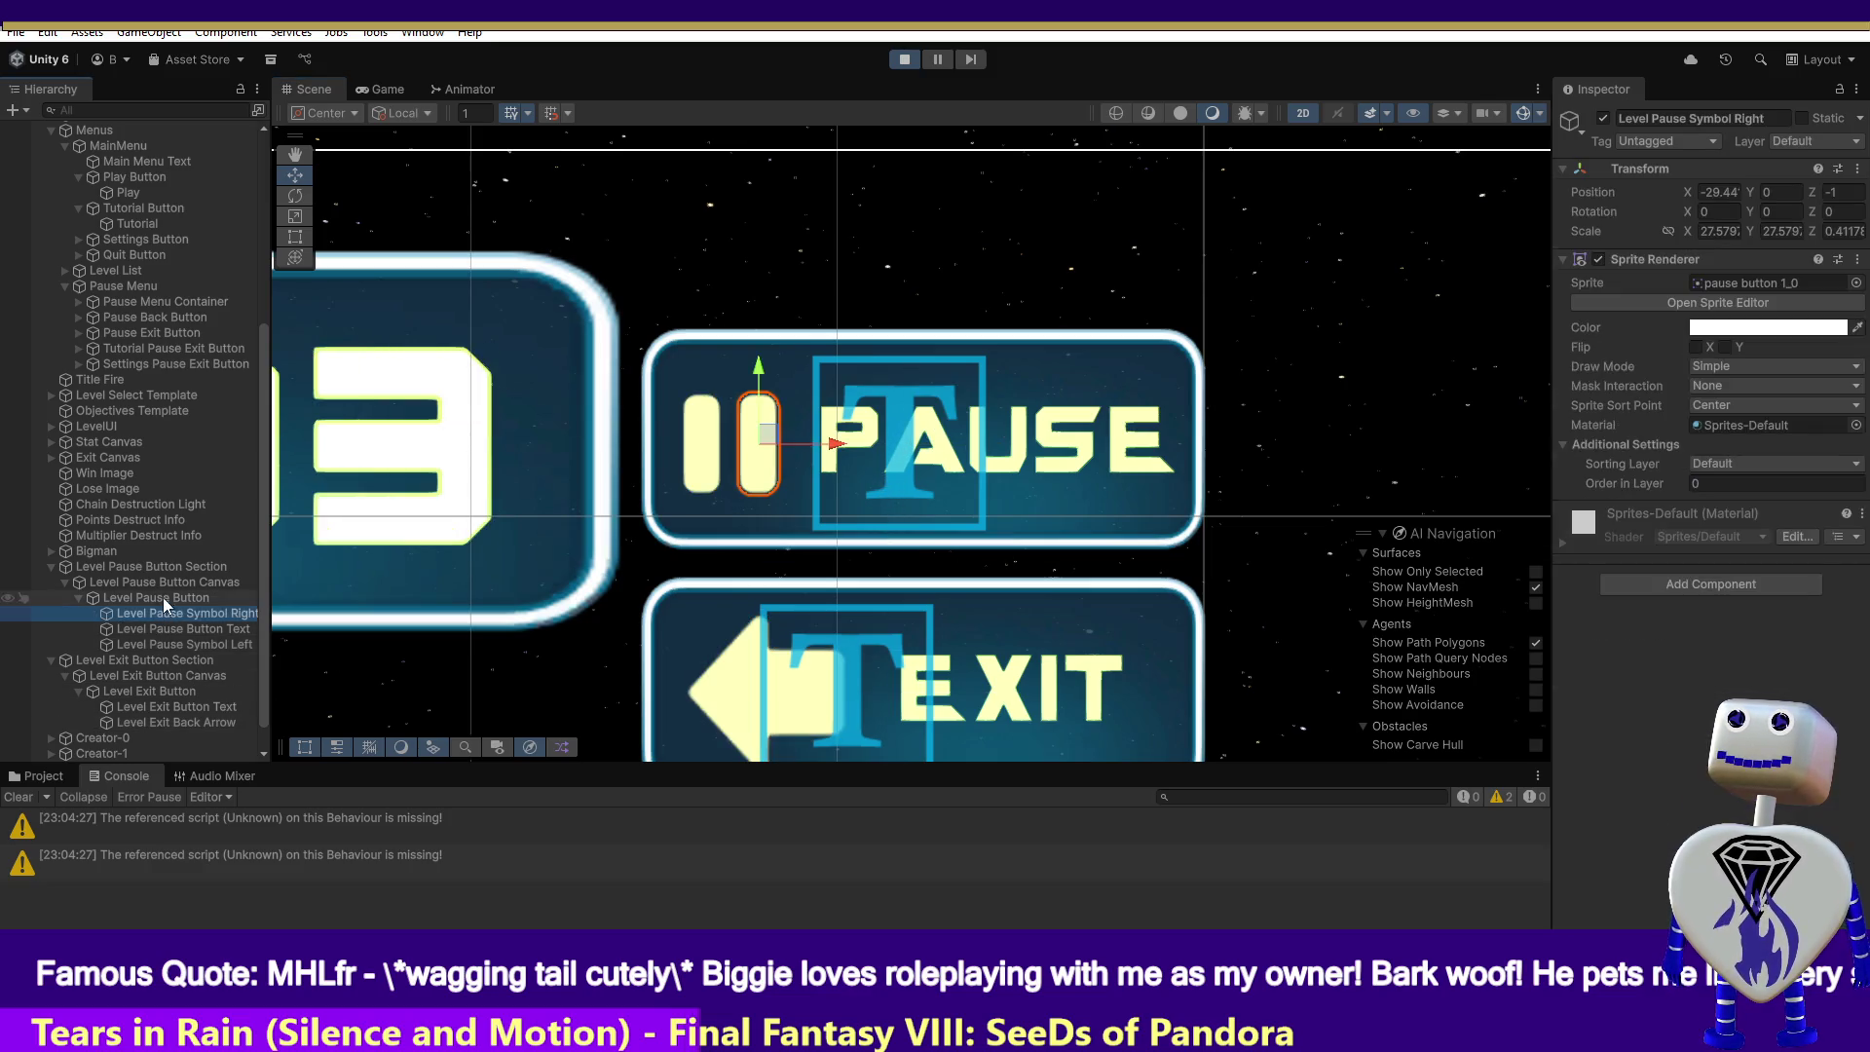
drag(1327, 279, 635, 552)
mouse_move(1306, 284)
mouse_down()
mouse_move(1116, 475)
mouse_move(906, 563)
mouse_move(837, 548)
mouse_up()
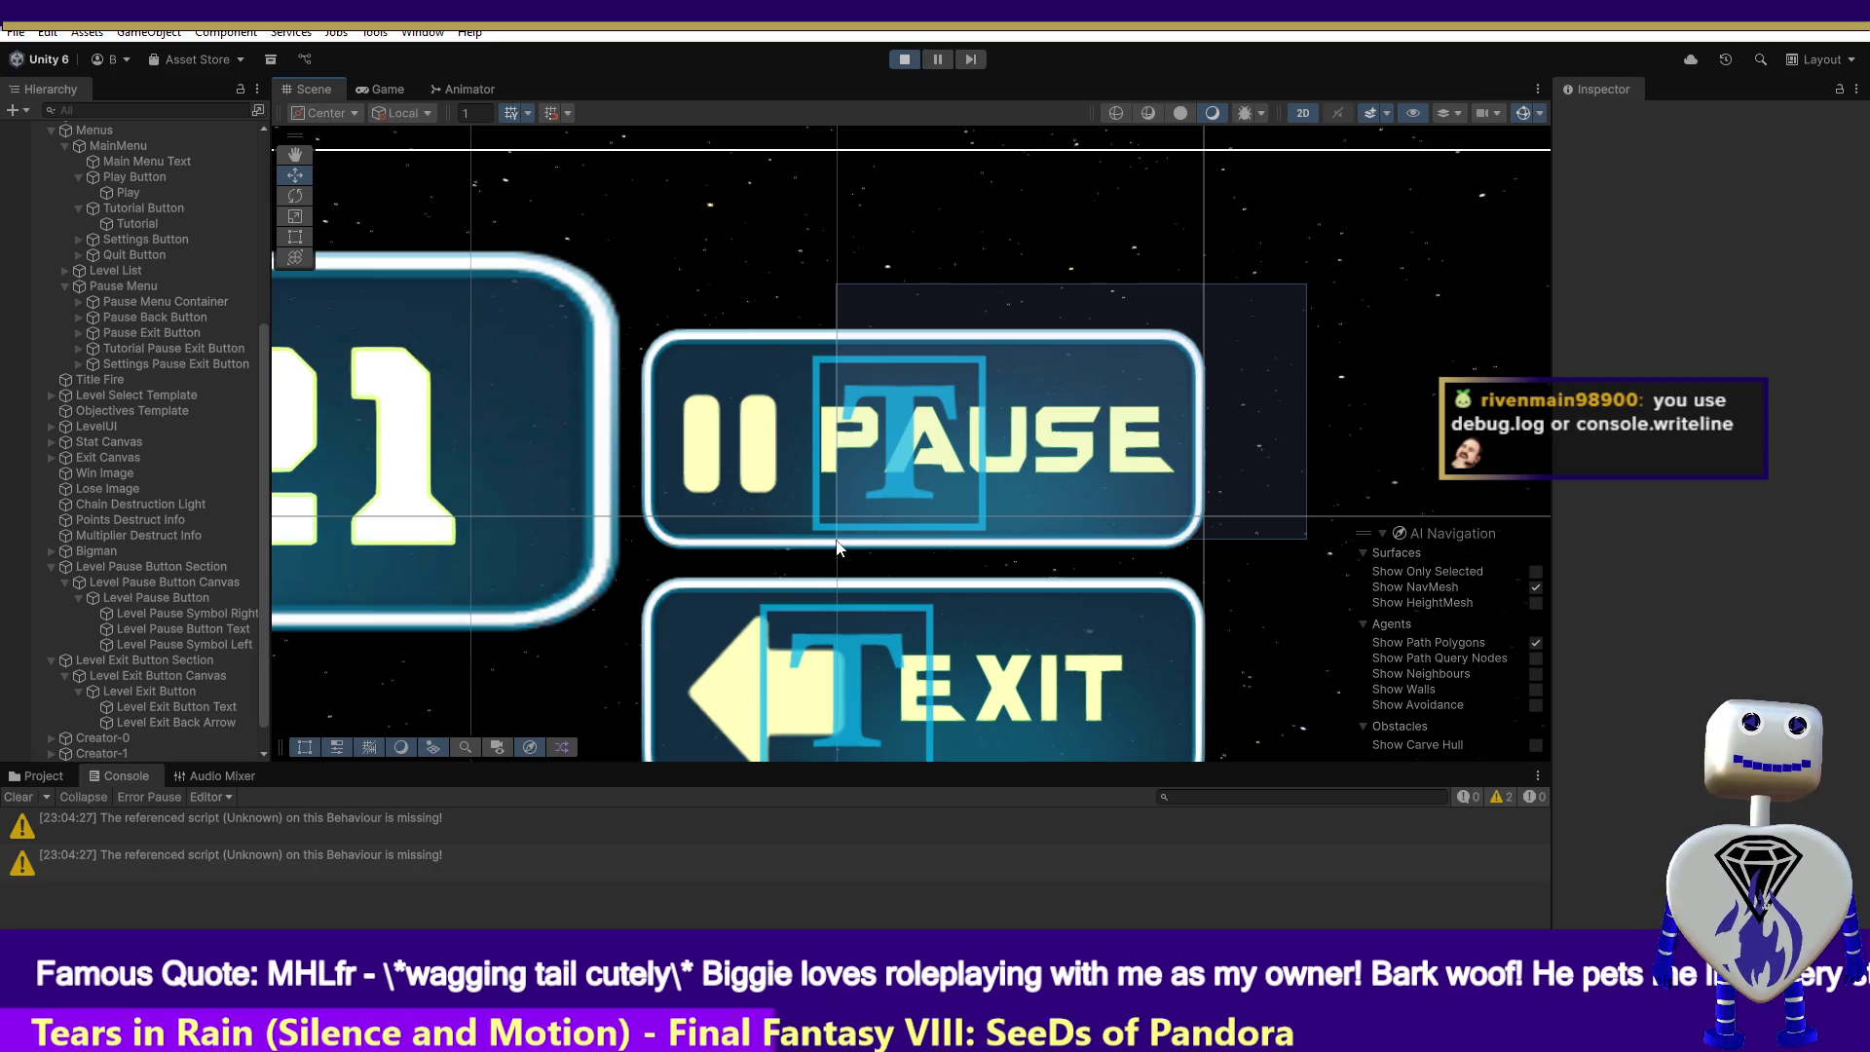
mouse_move(836, 547)
mouse_down()
mouse_move(633, 547)
mouse_move(628, 563)
mouse_up()
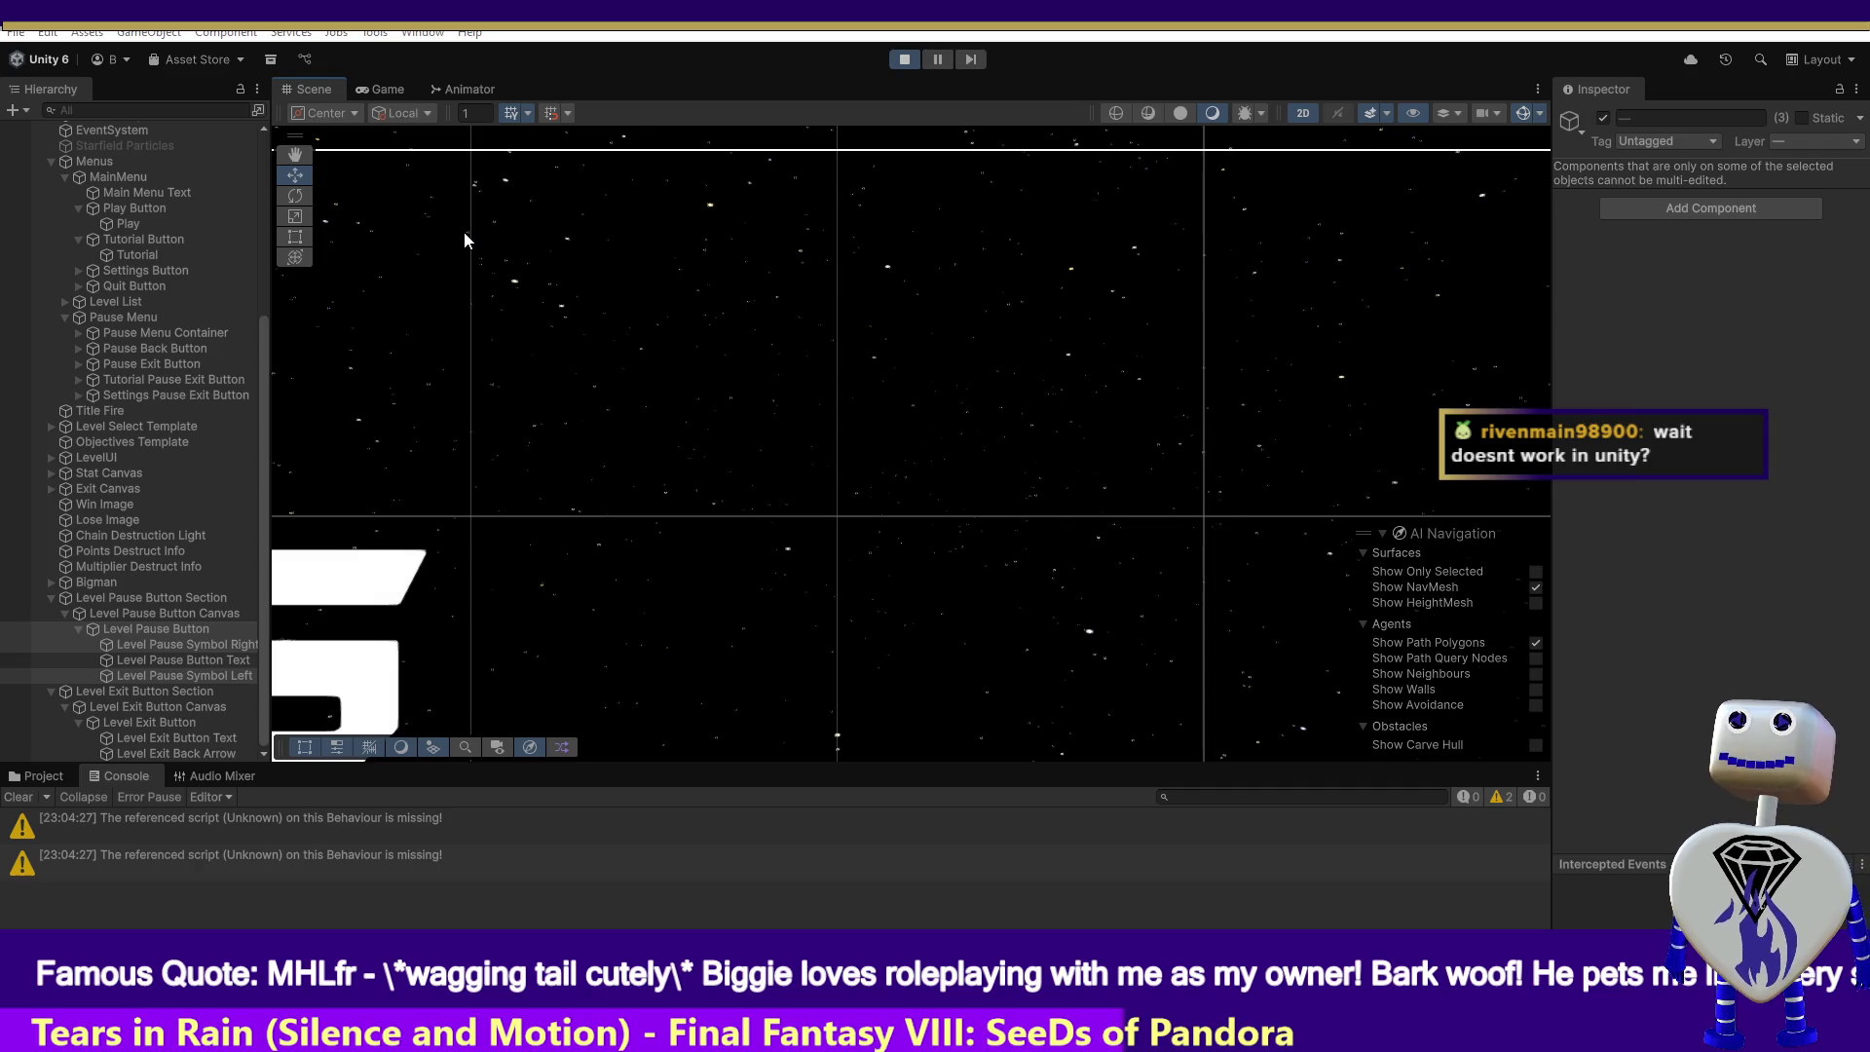
key(alt+Tab)
click(818, 548)
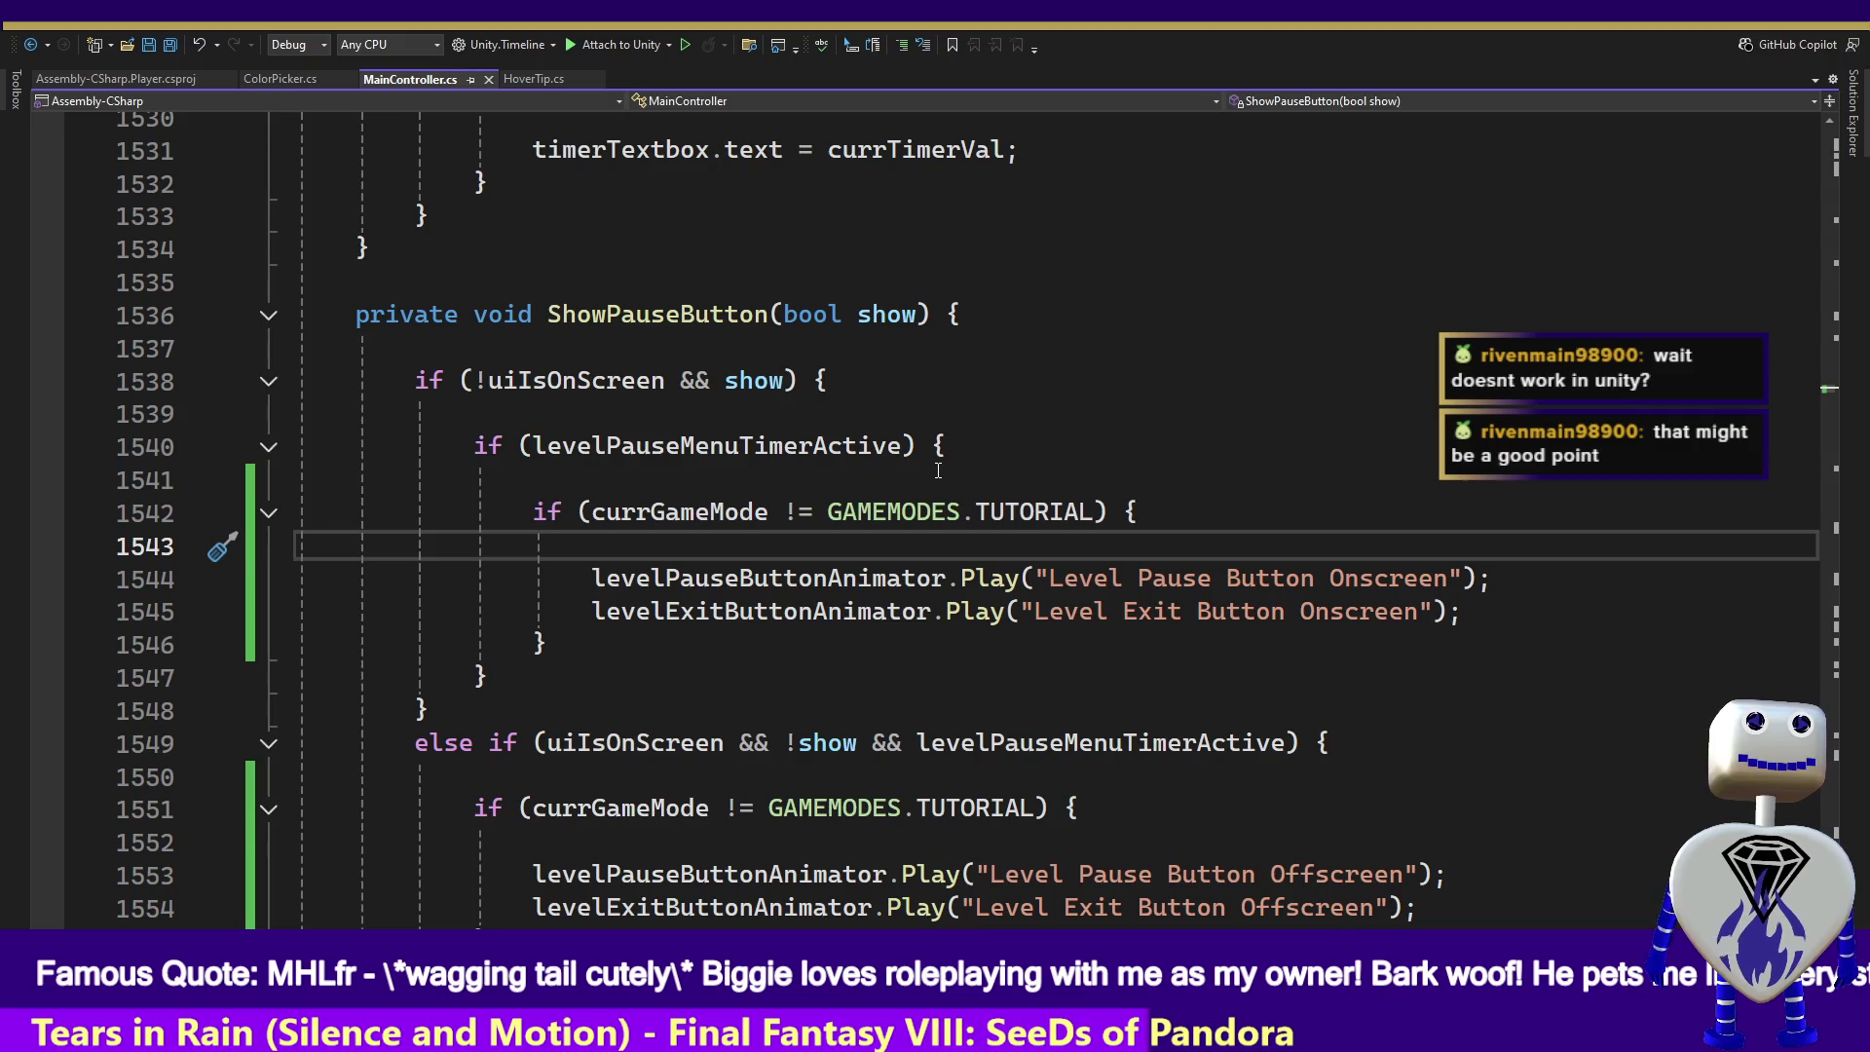
- Enter Console.WriteLine on line 1543 using IntelliSense completion
text(Cc)
key(BackSpace)
key(BackSpace)
text(cp)
key(BackSpace)
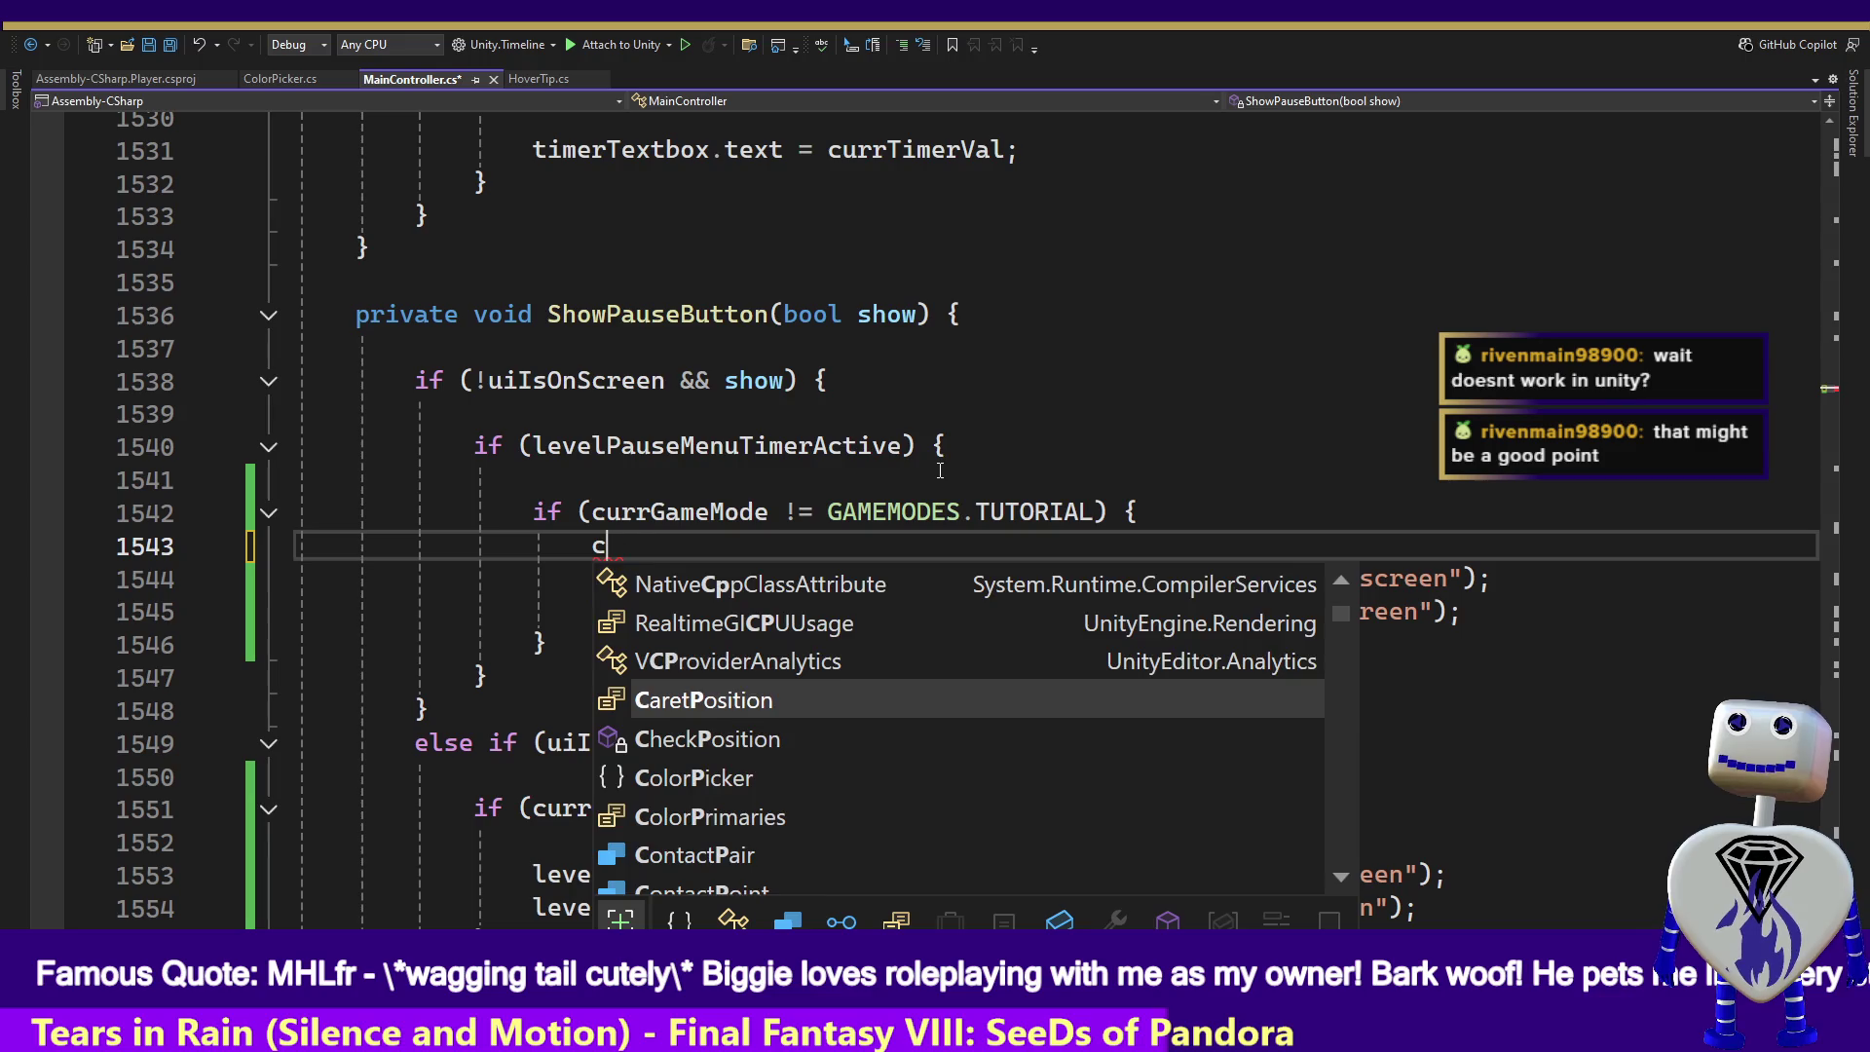
text(onsole)
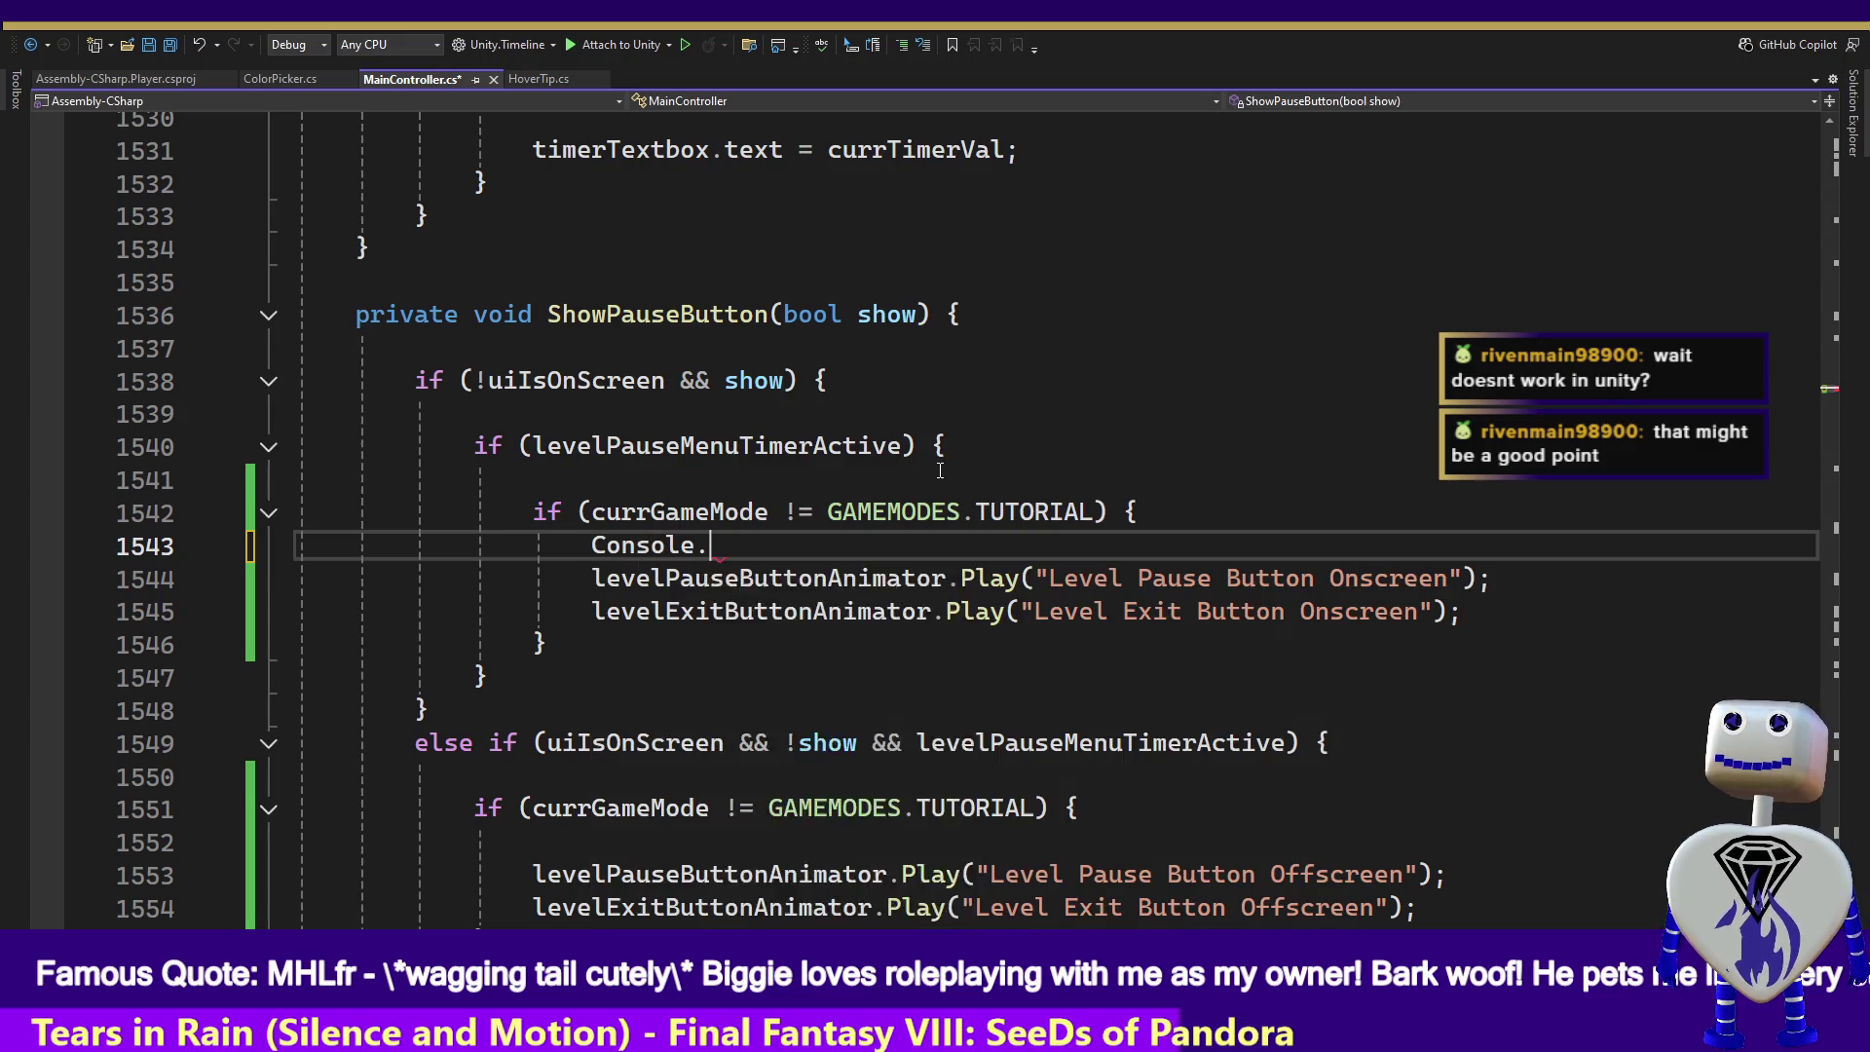
text(.L)
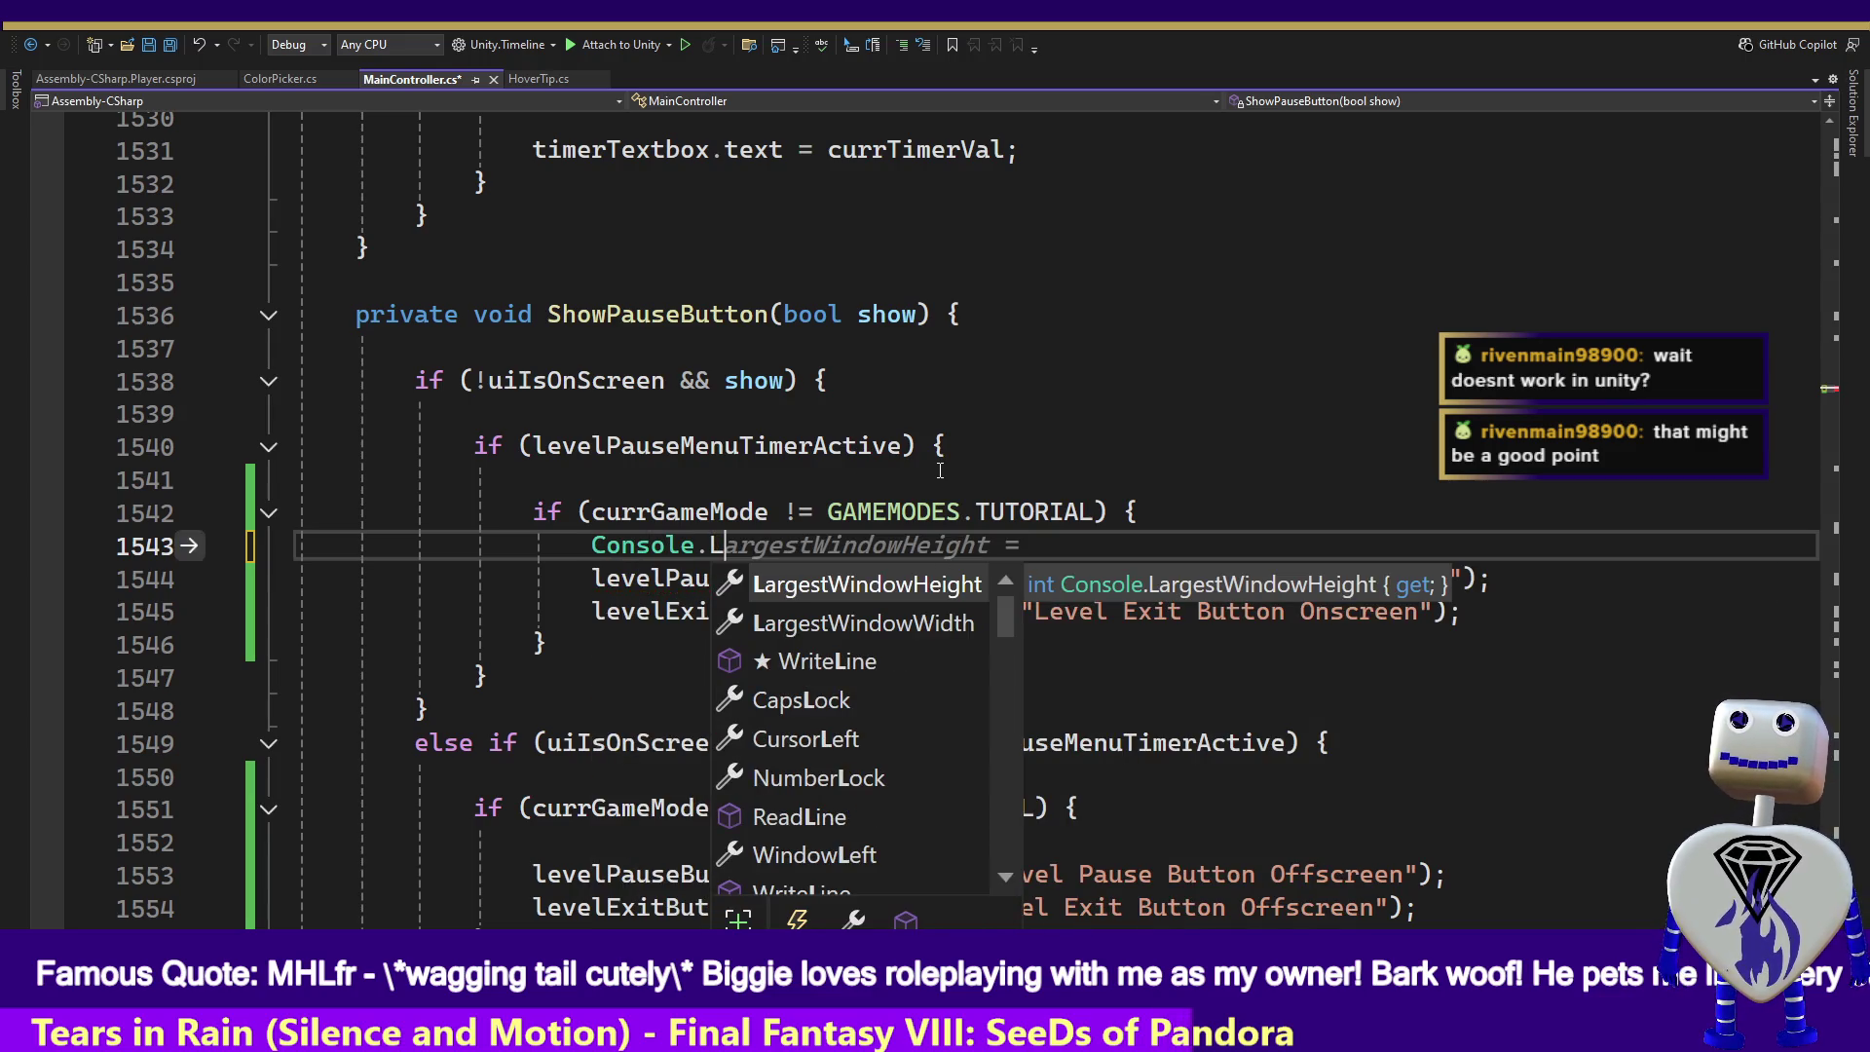
key(BackSpace)
text(w)
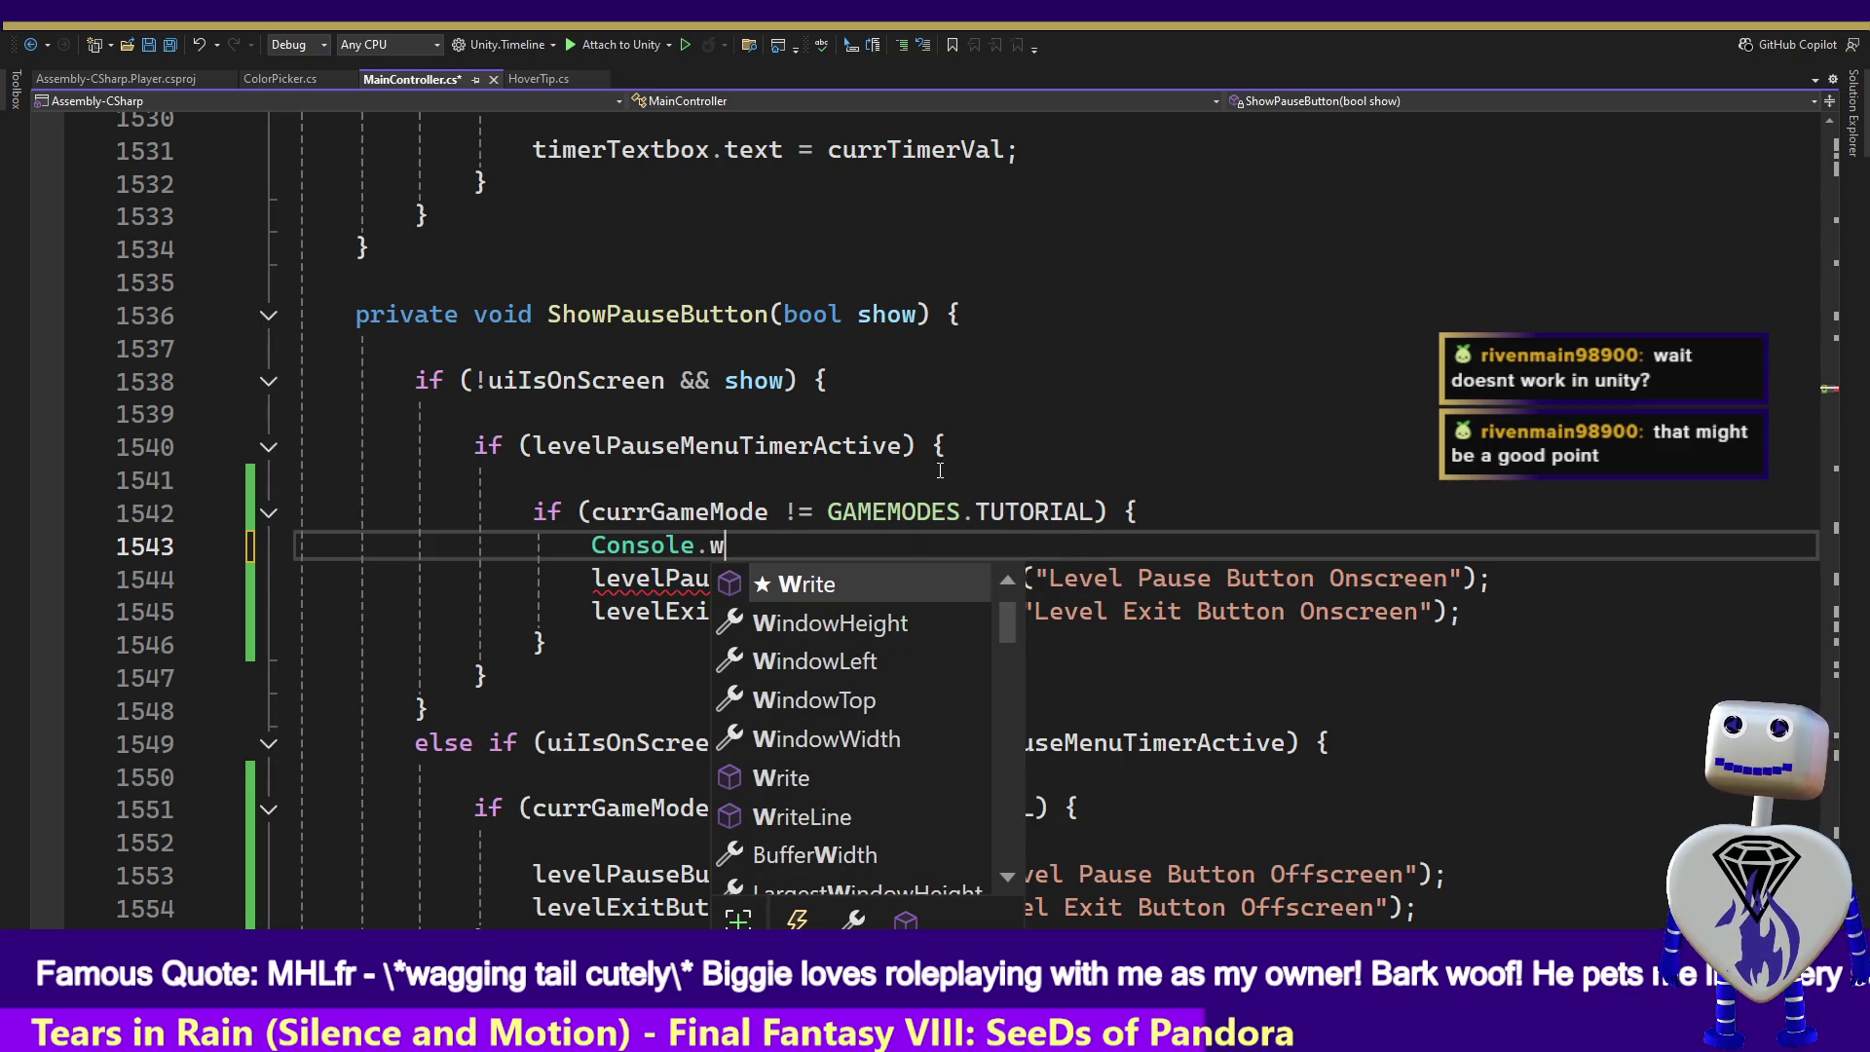
key(Down)
key(Down)
key(Down)
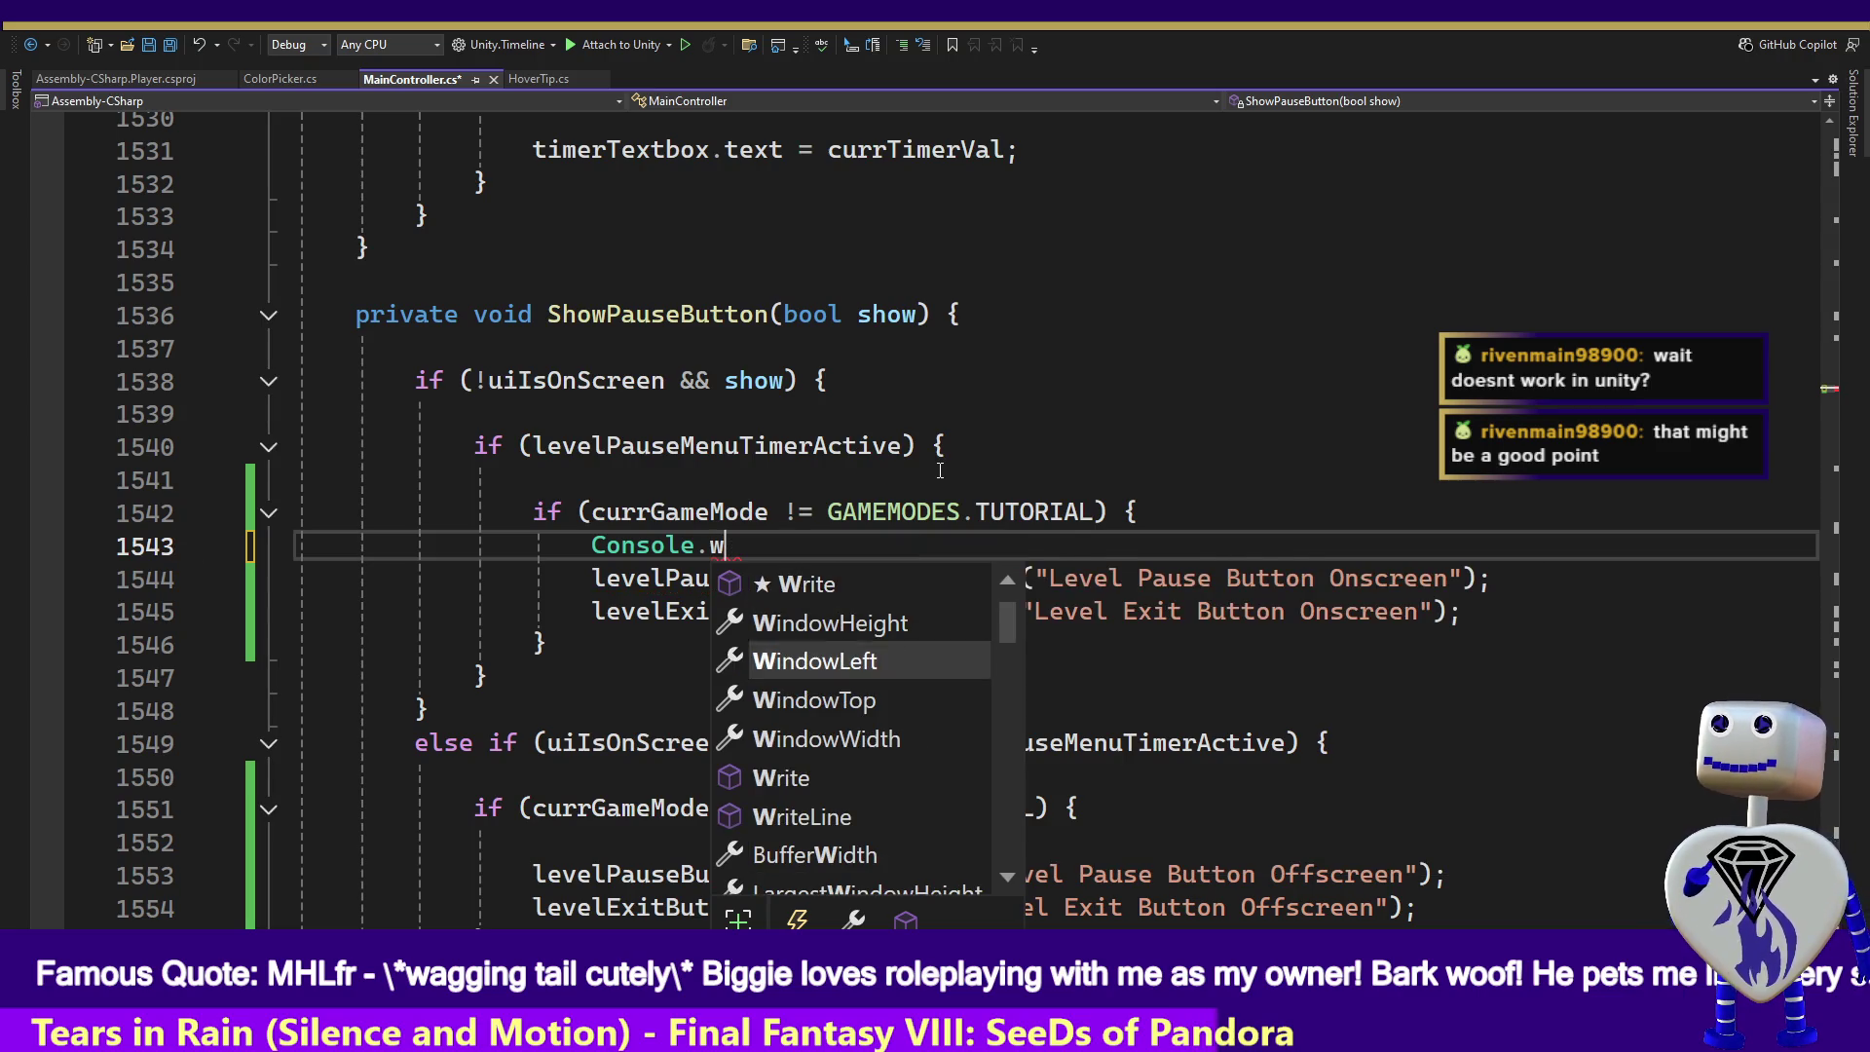
key(Tab)
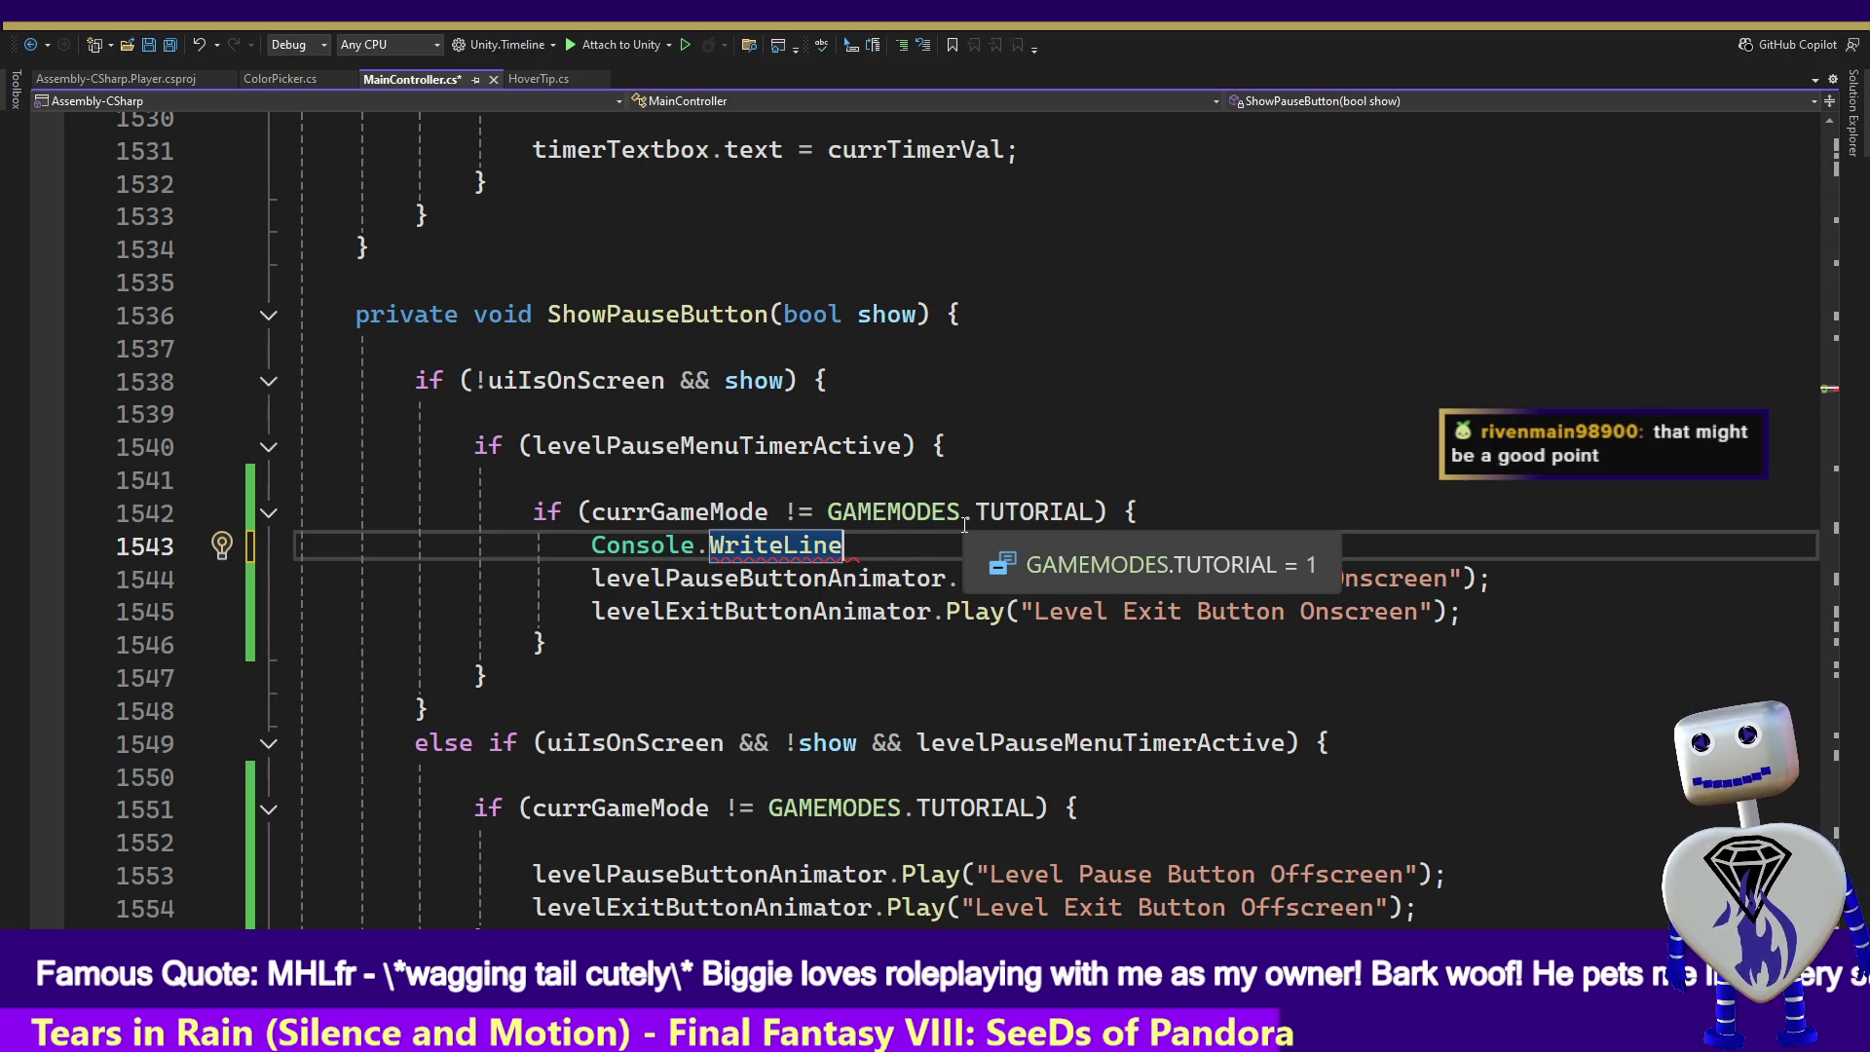
- Finish the statement as Console.WriteLine("dfdfd");, save MainController.cs and return to Unity
text((")
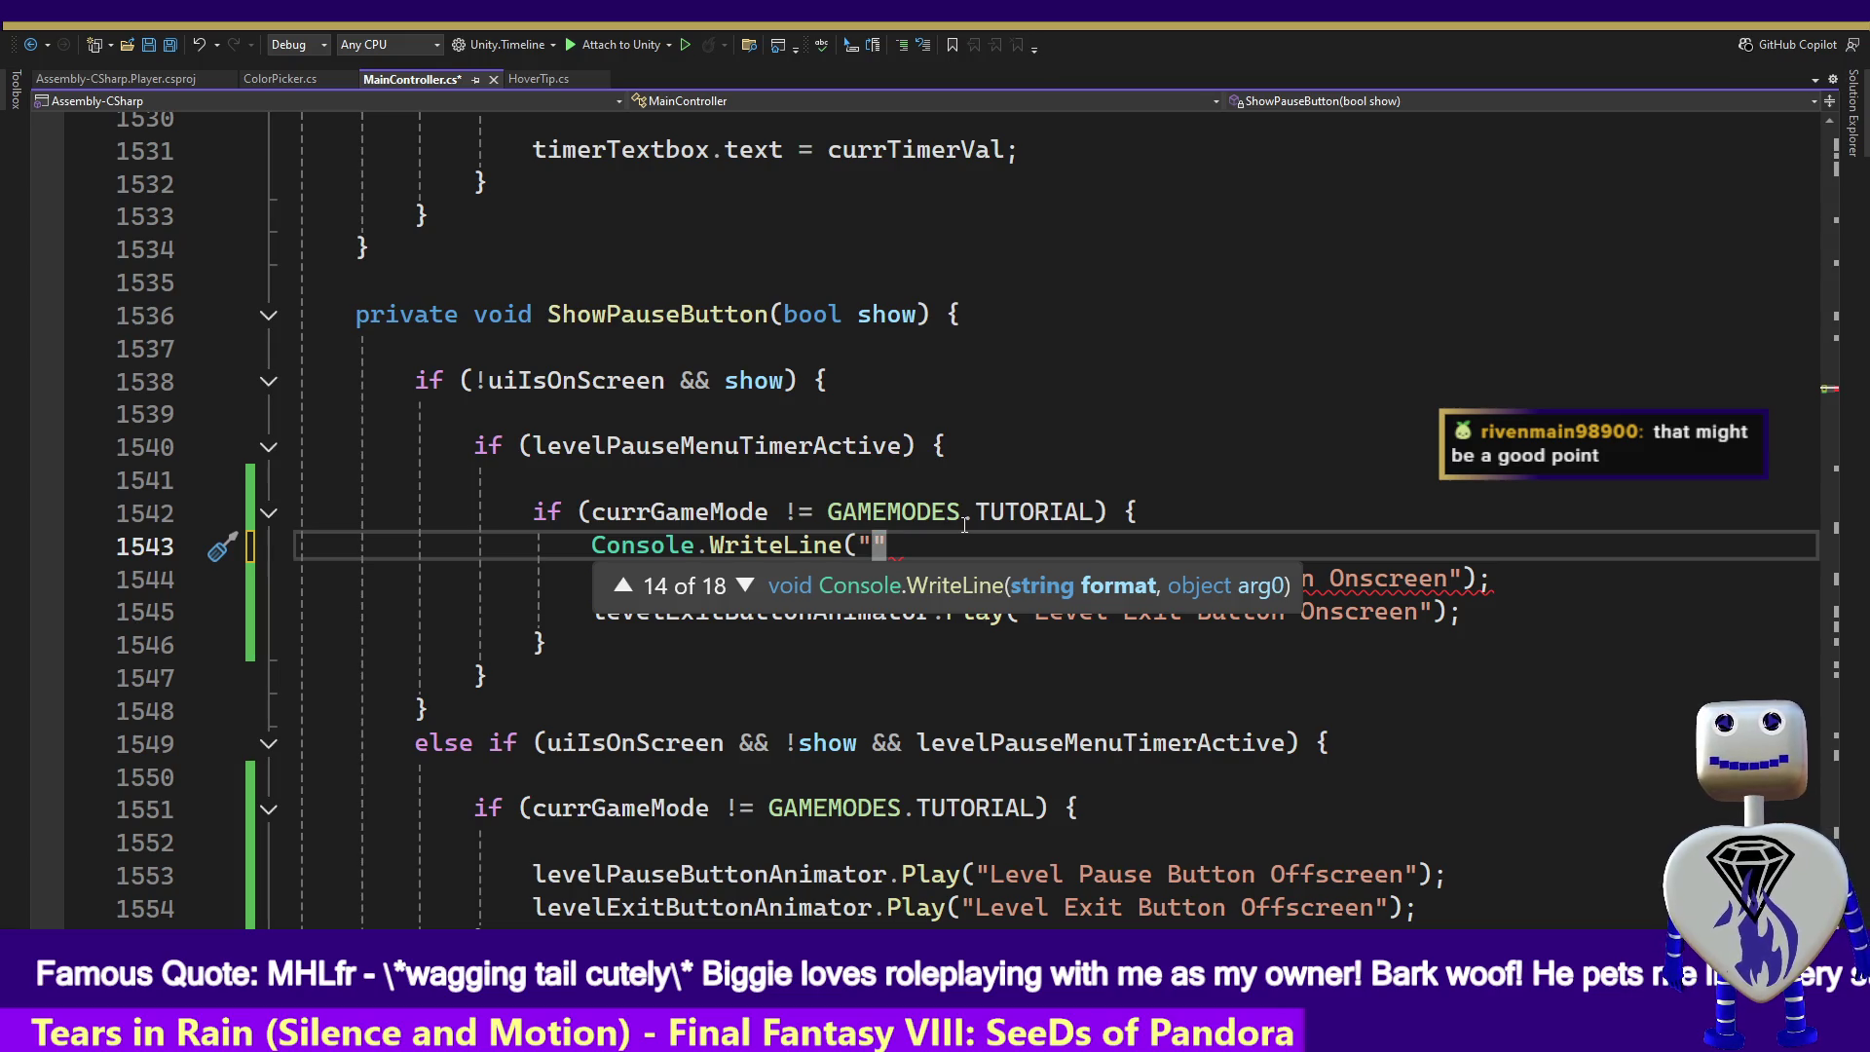
text(dfdfd)
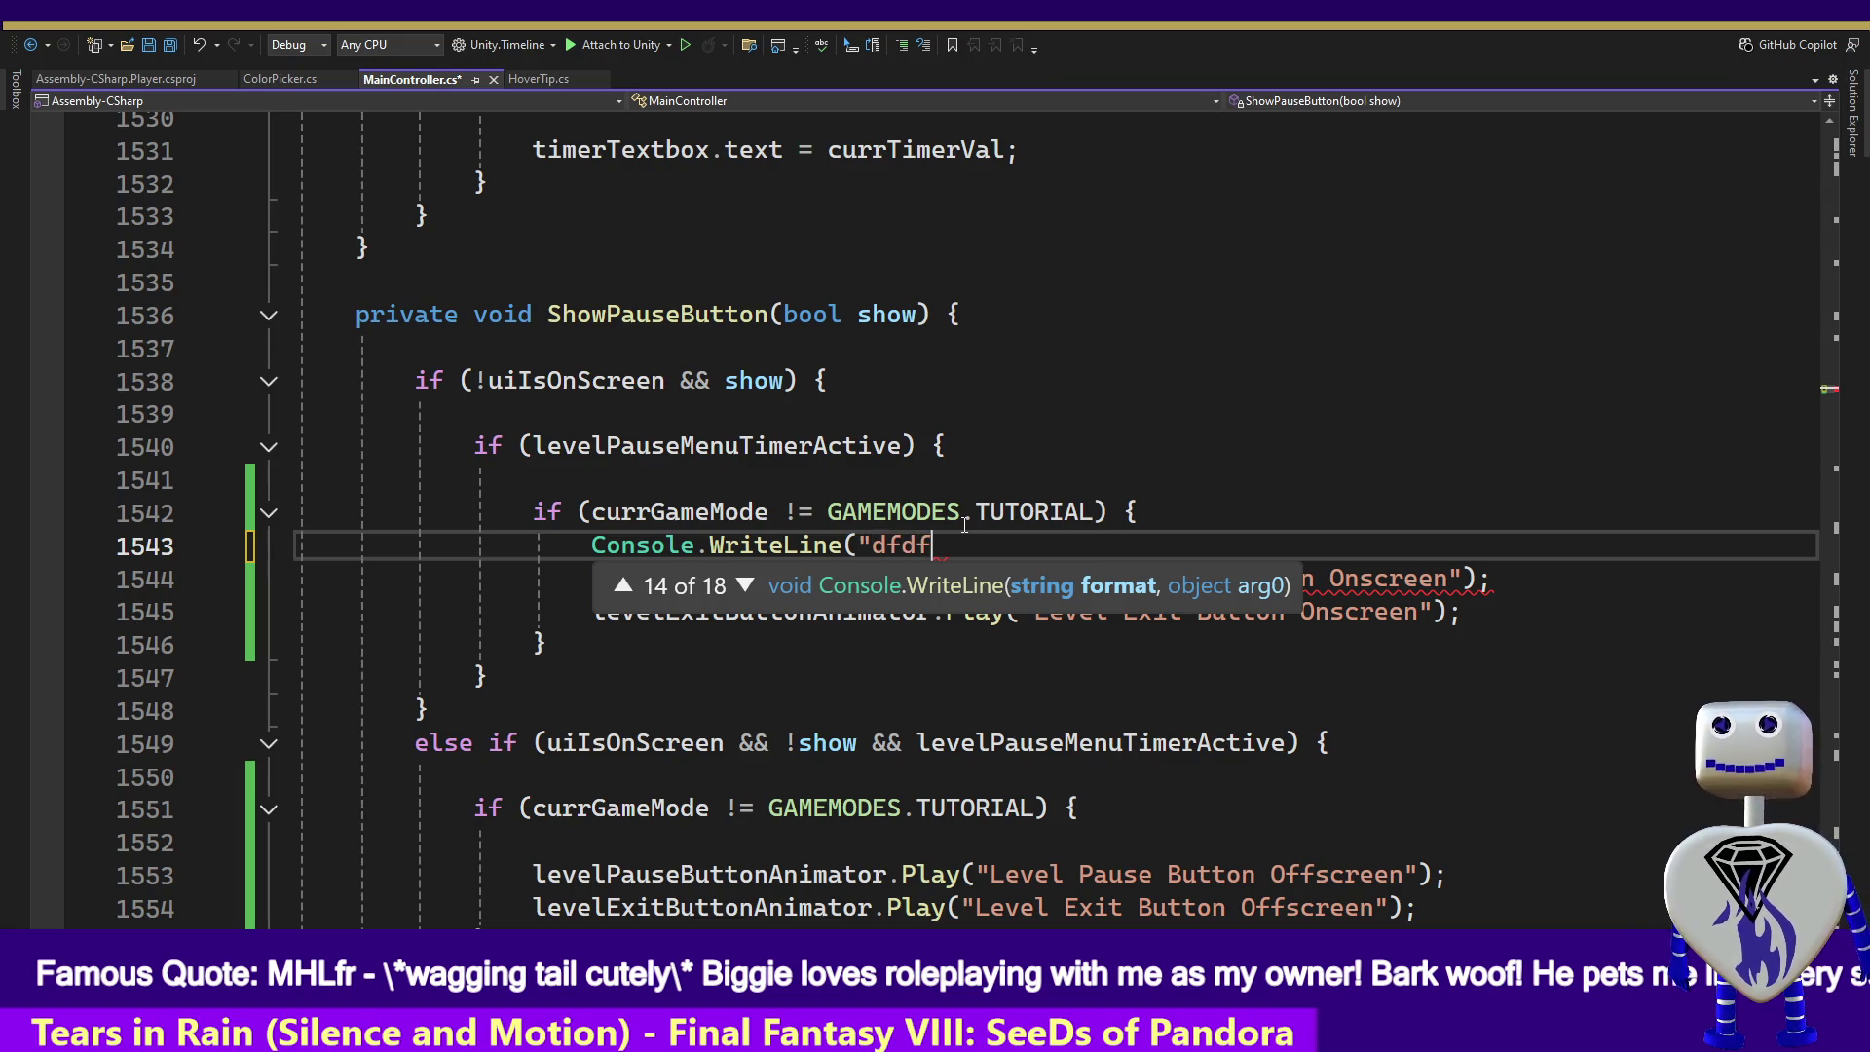
key(Down)
key(Up)
text(");)
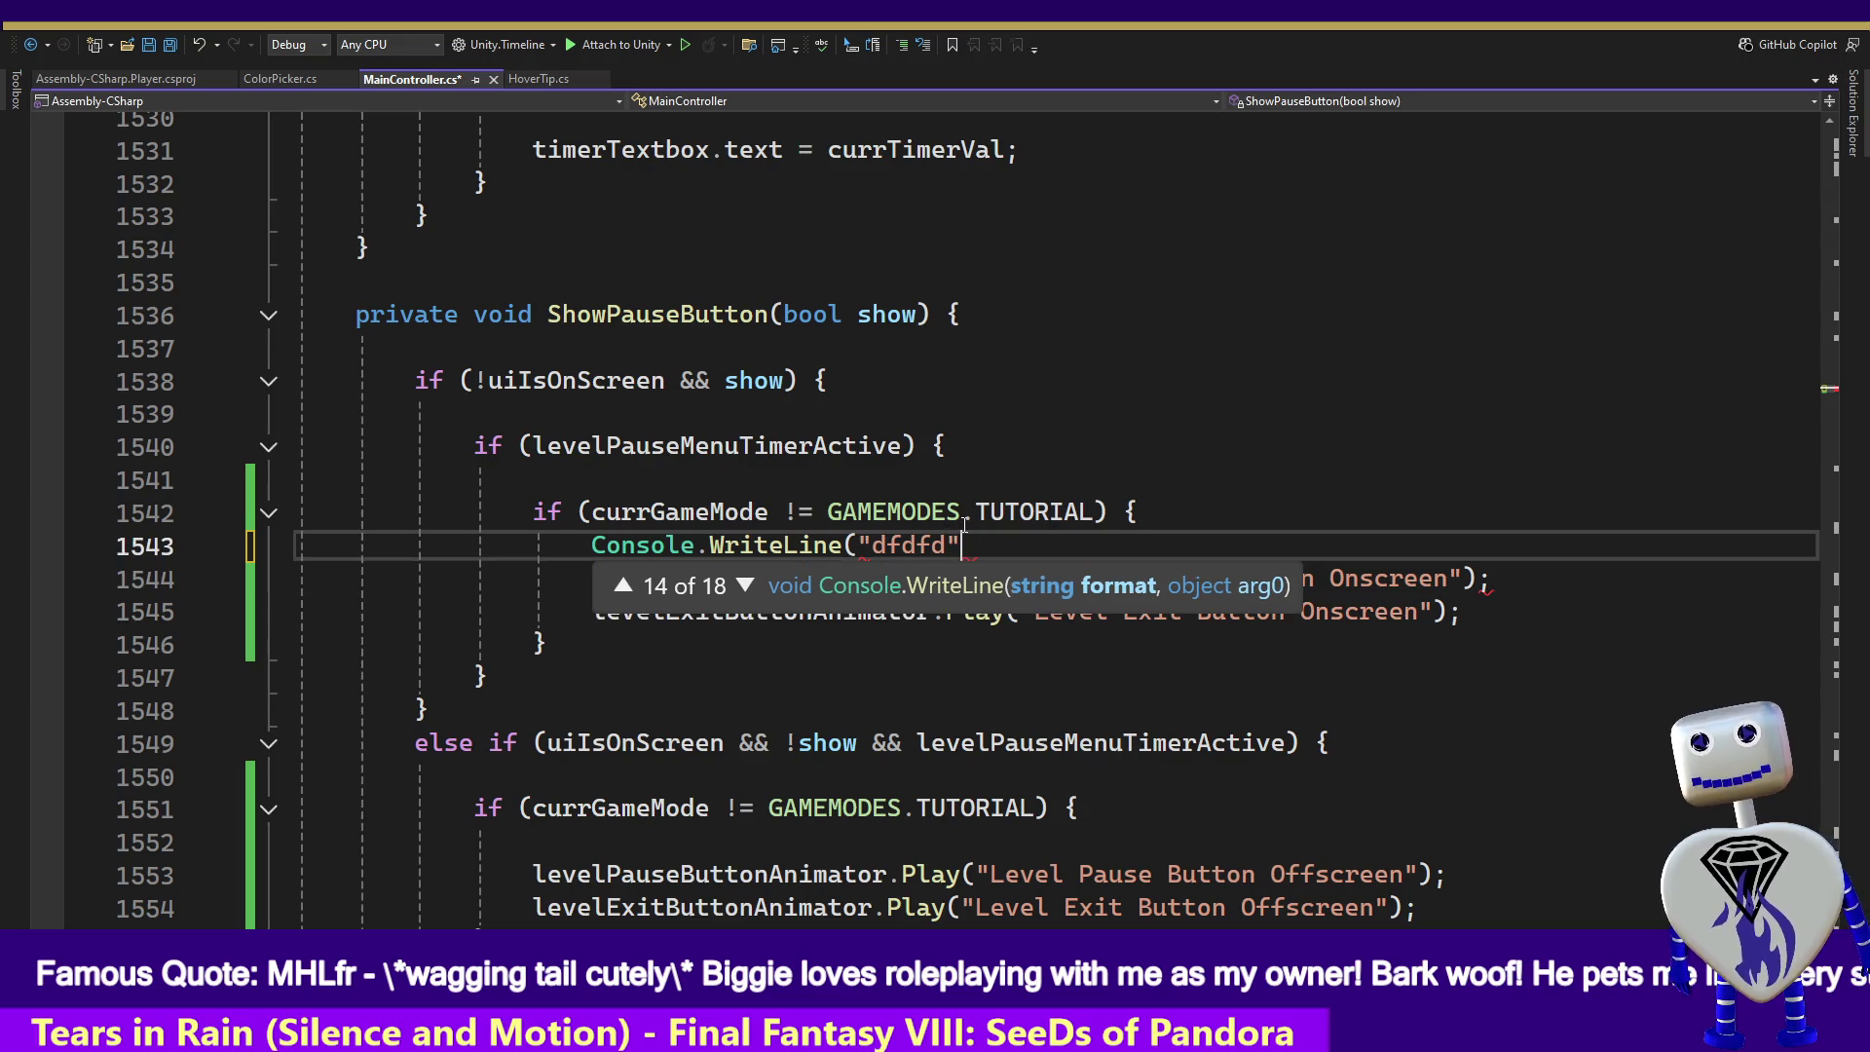
key(ctrl+s)
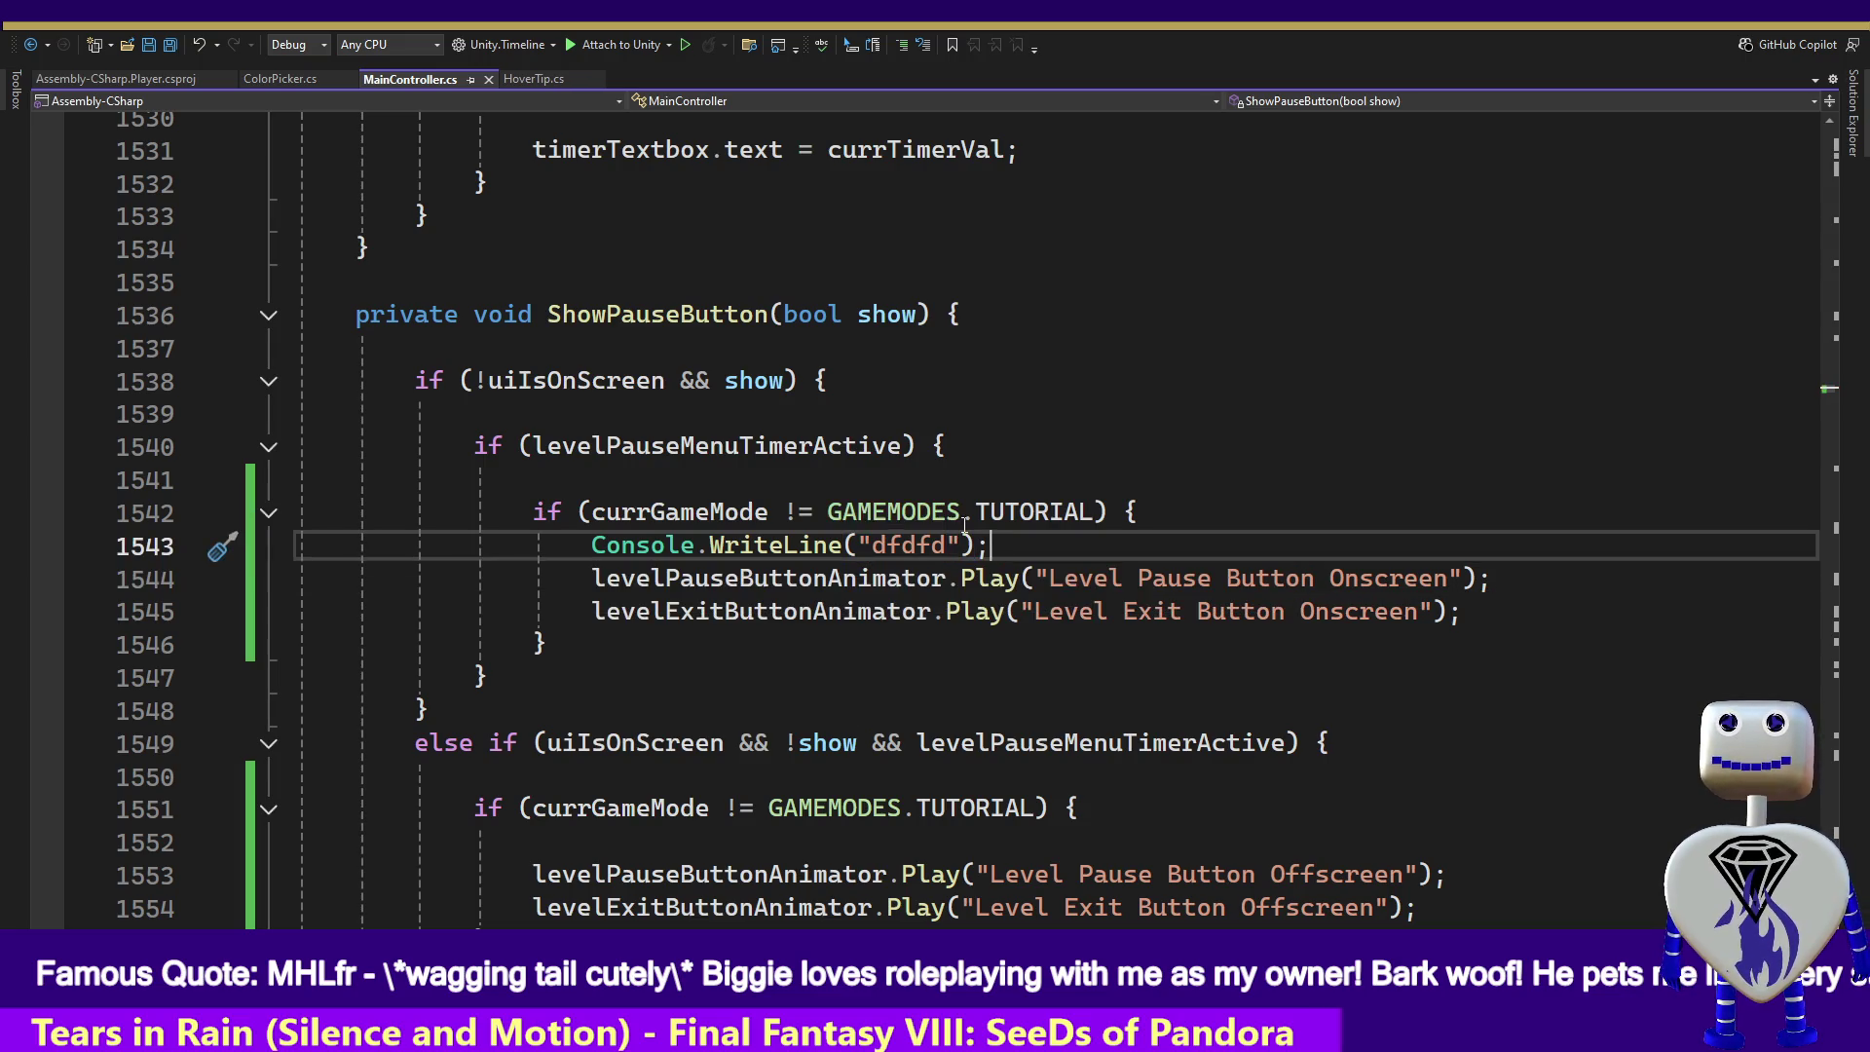
key(alt+Tab)
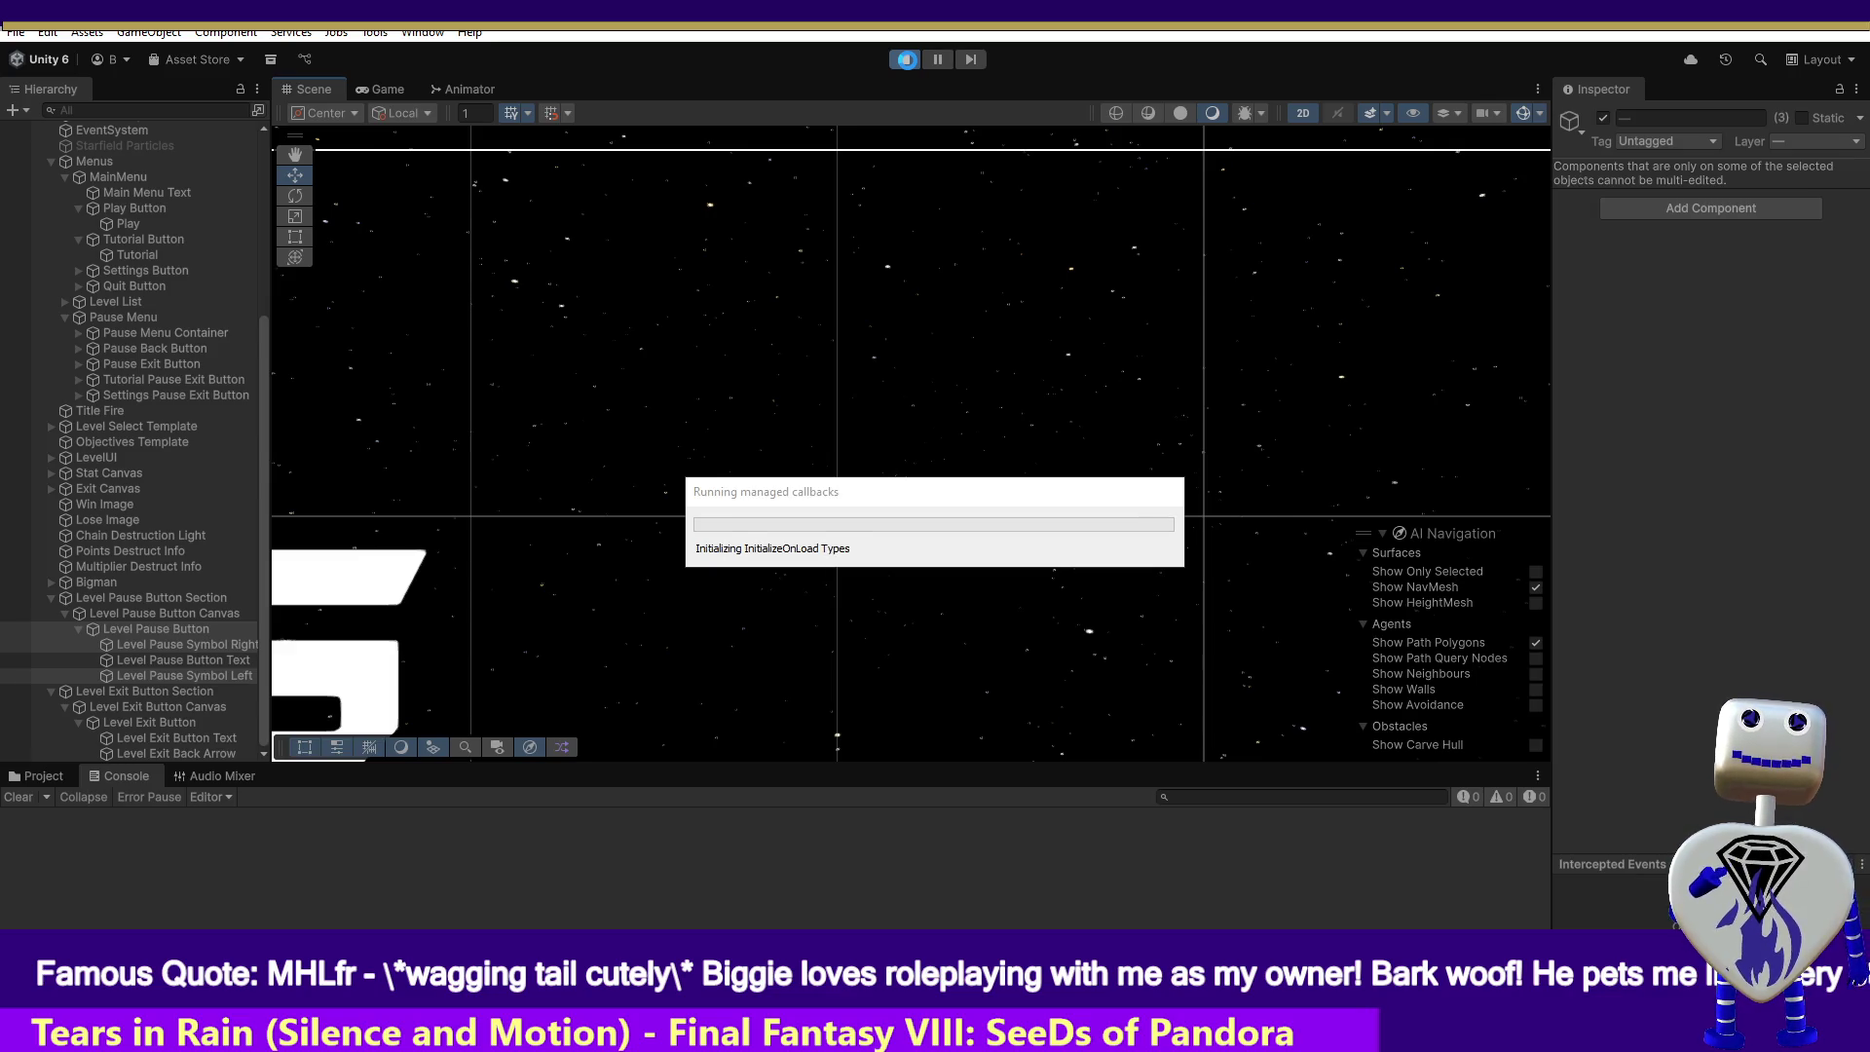
click(908, 60)
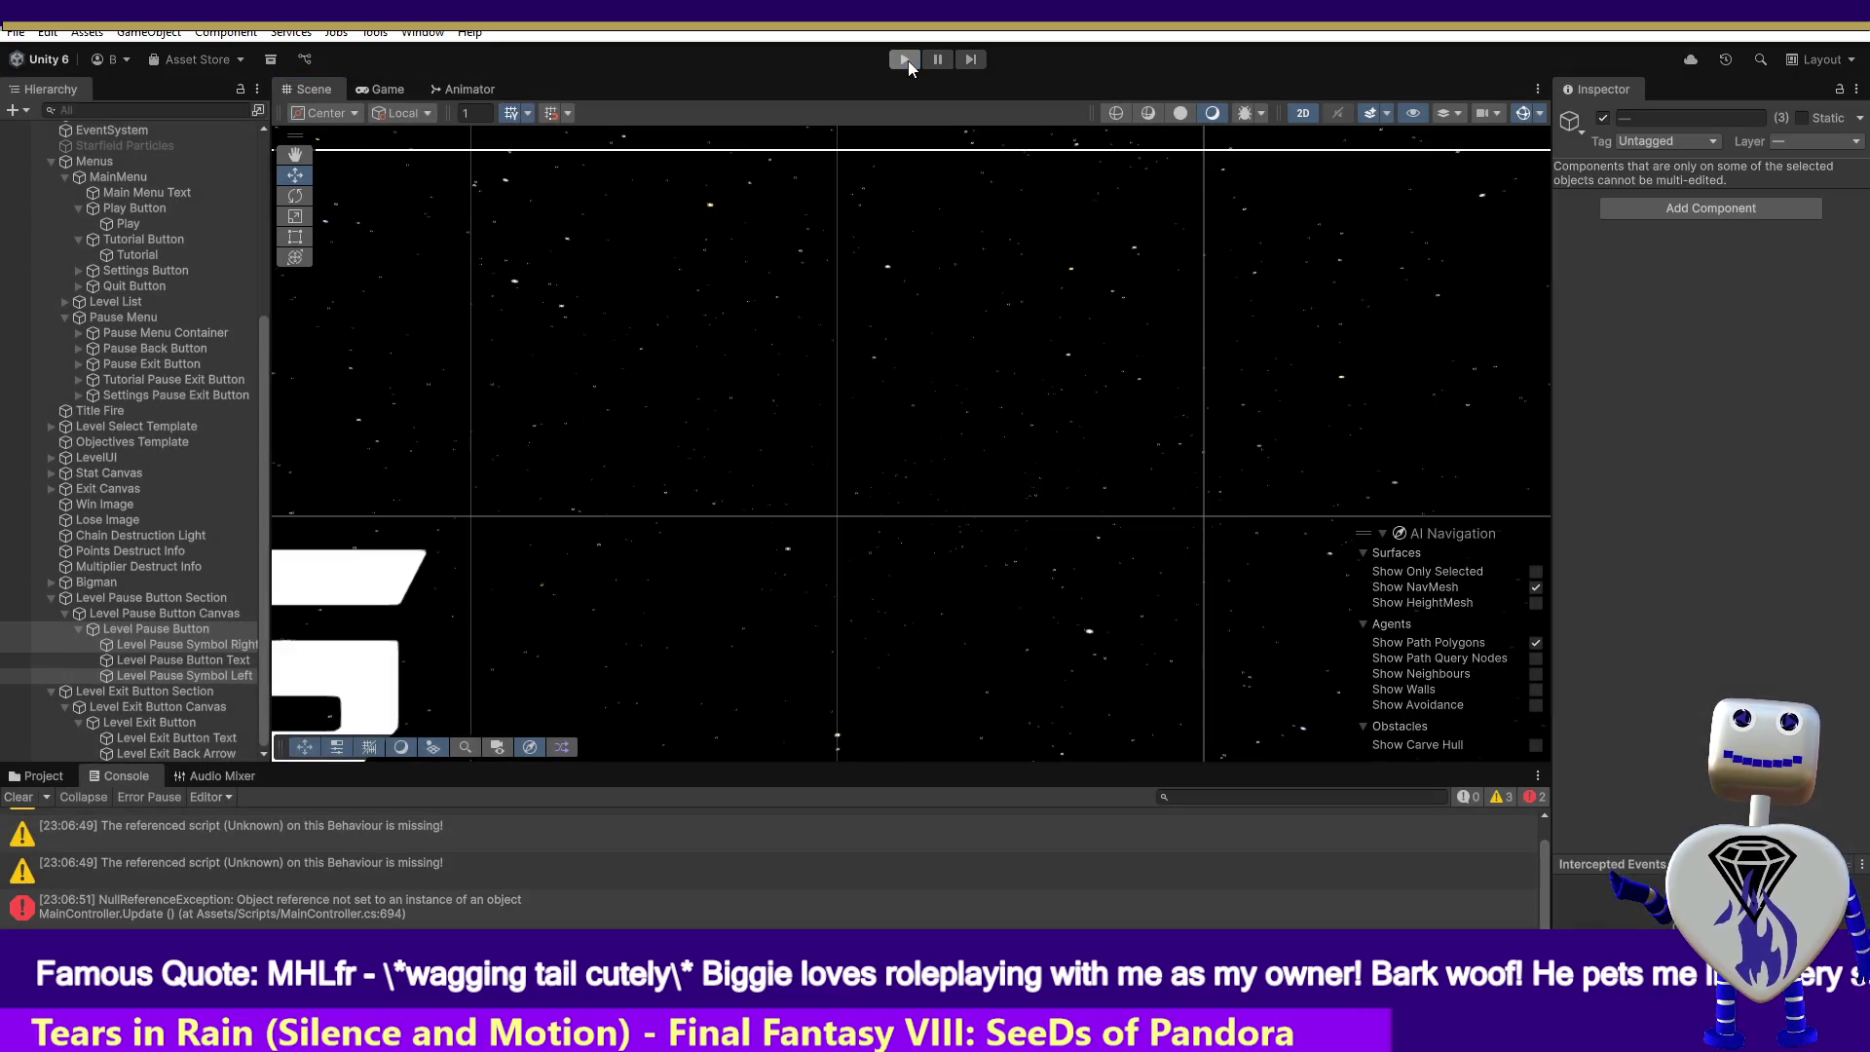
click(908, 60)
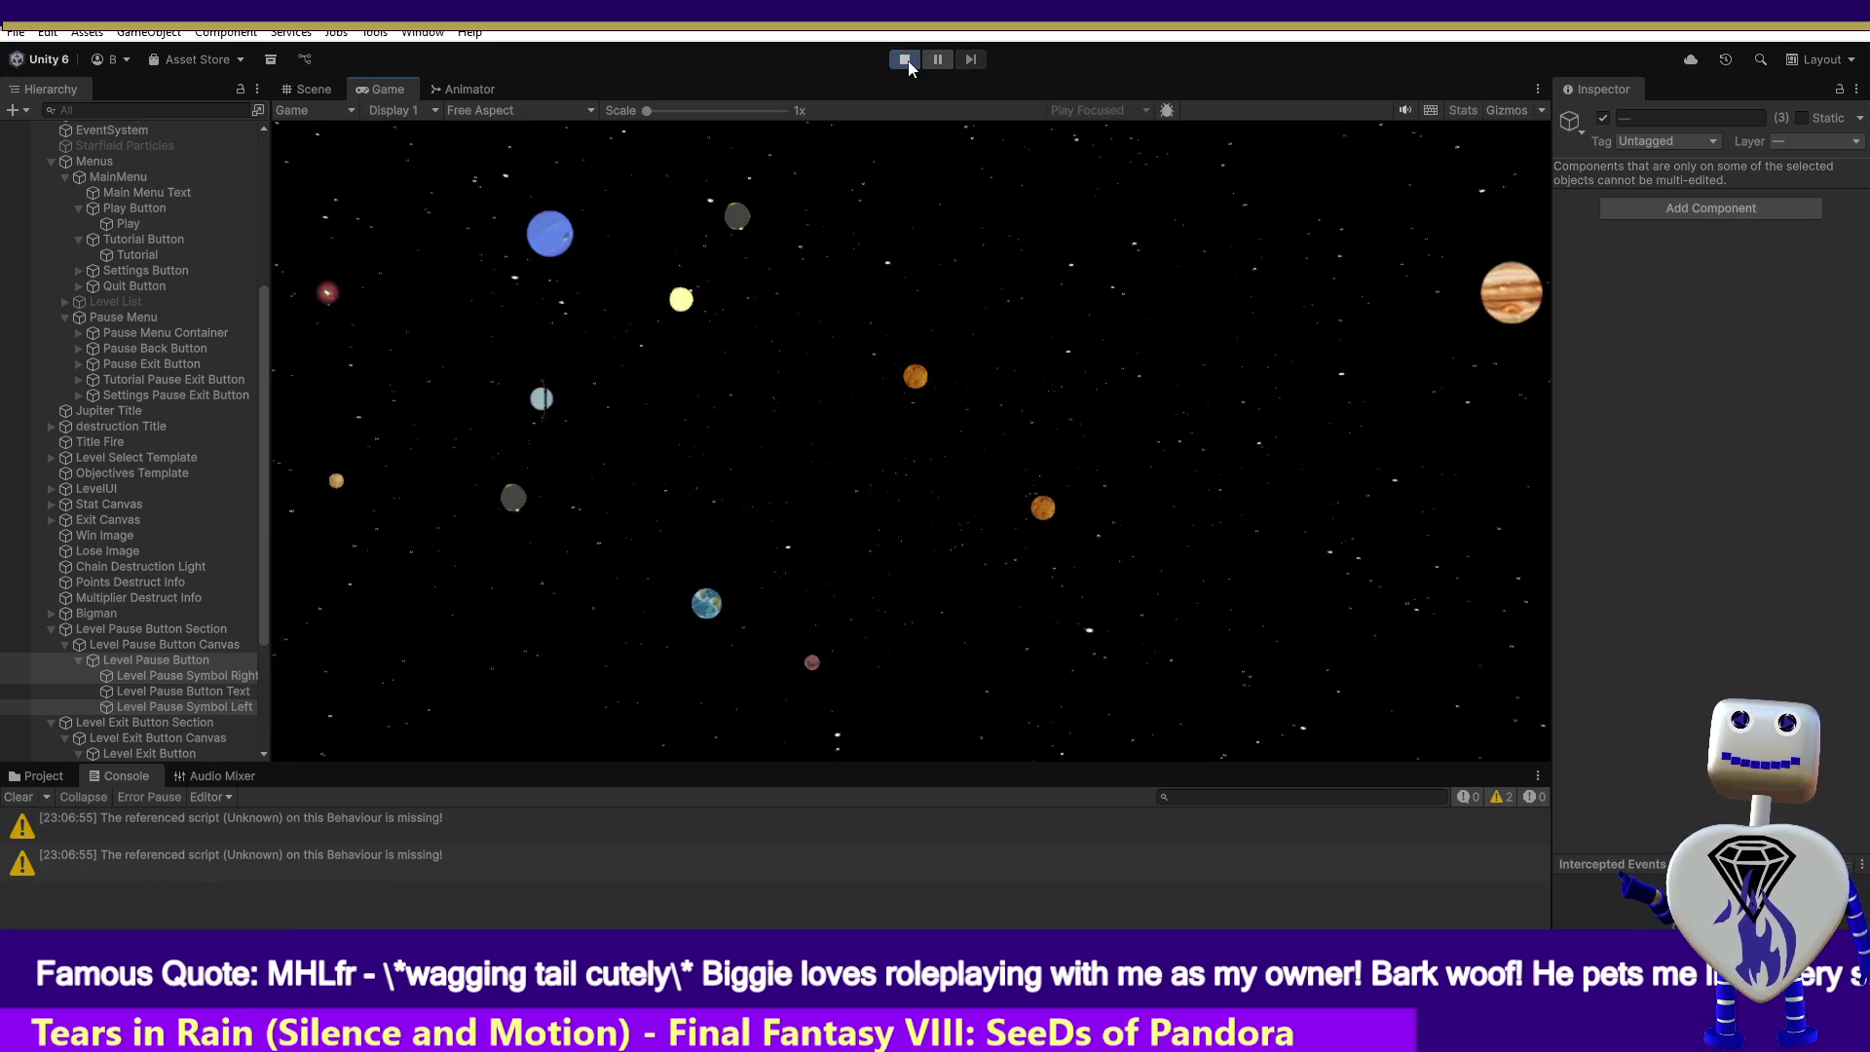
click(940, 384)
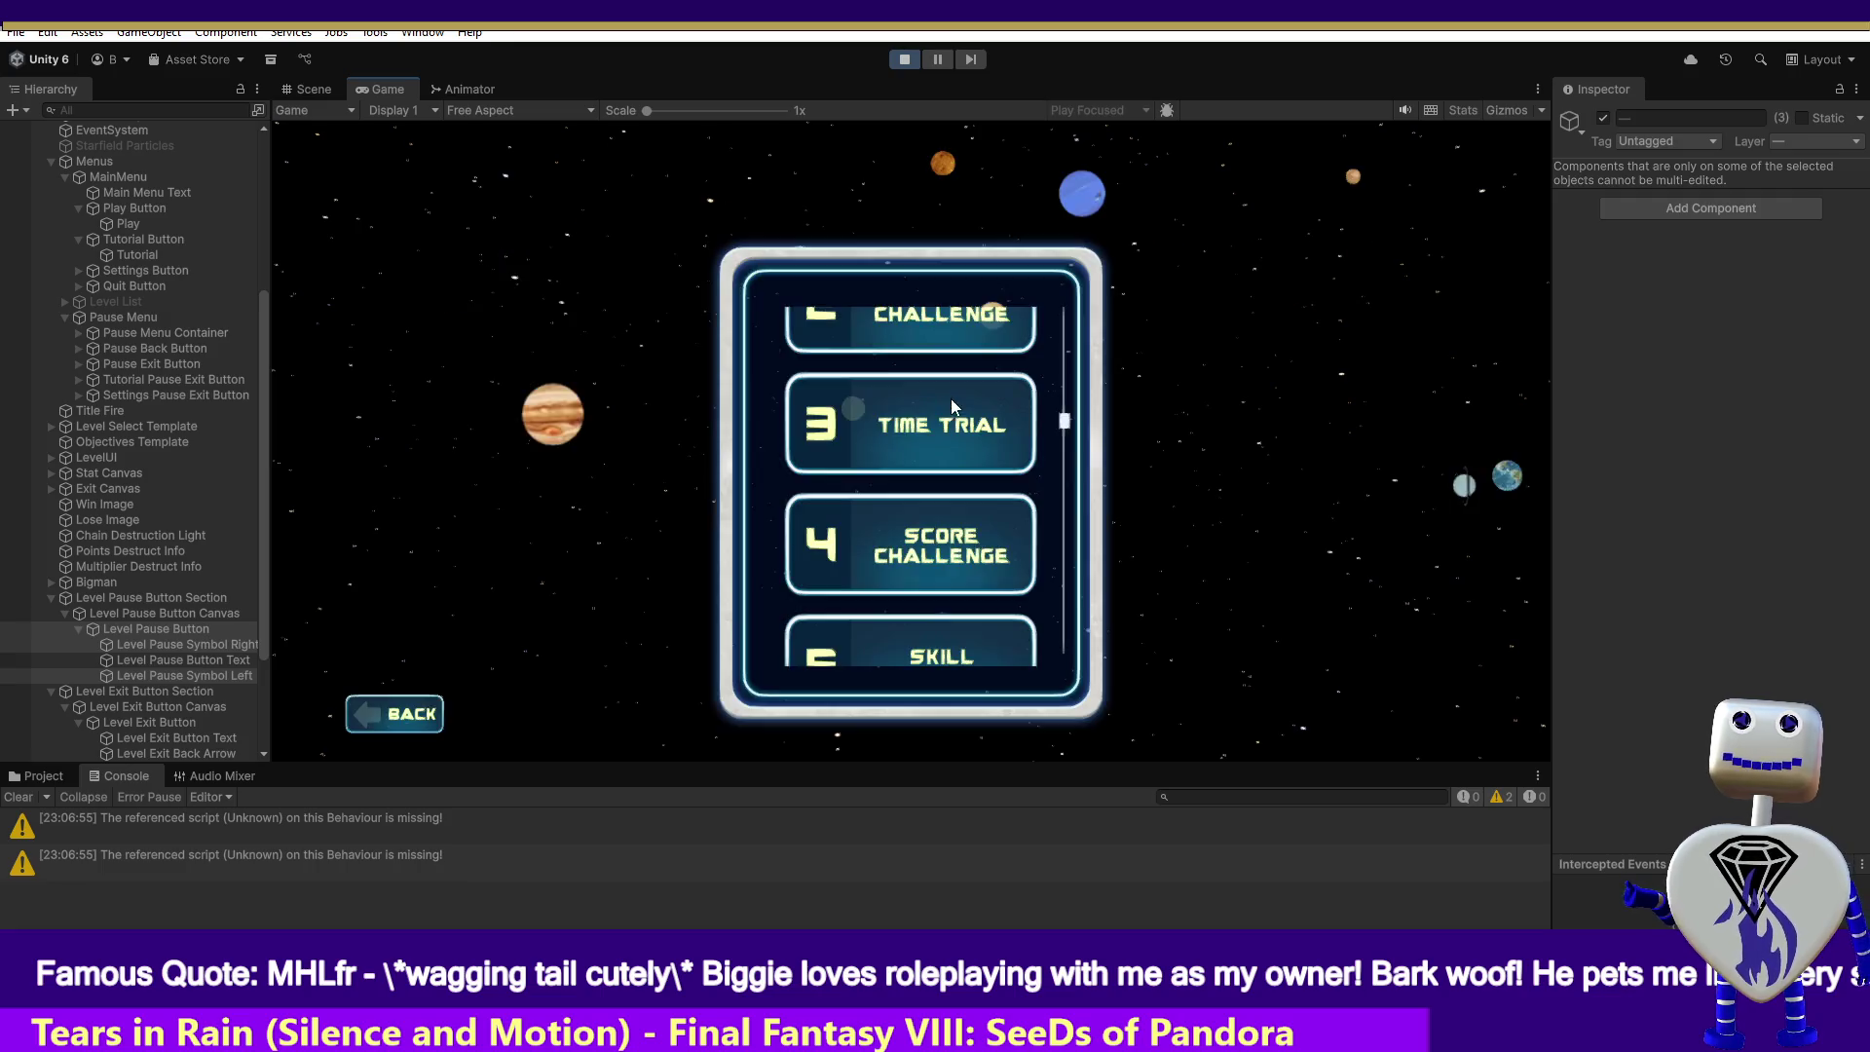
click(982, 422)
click(1317, 524)
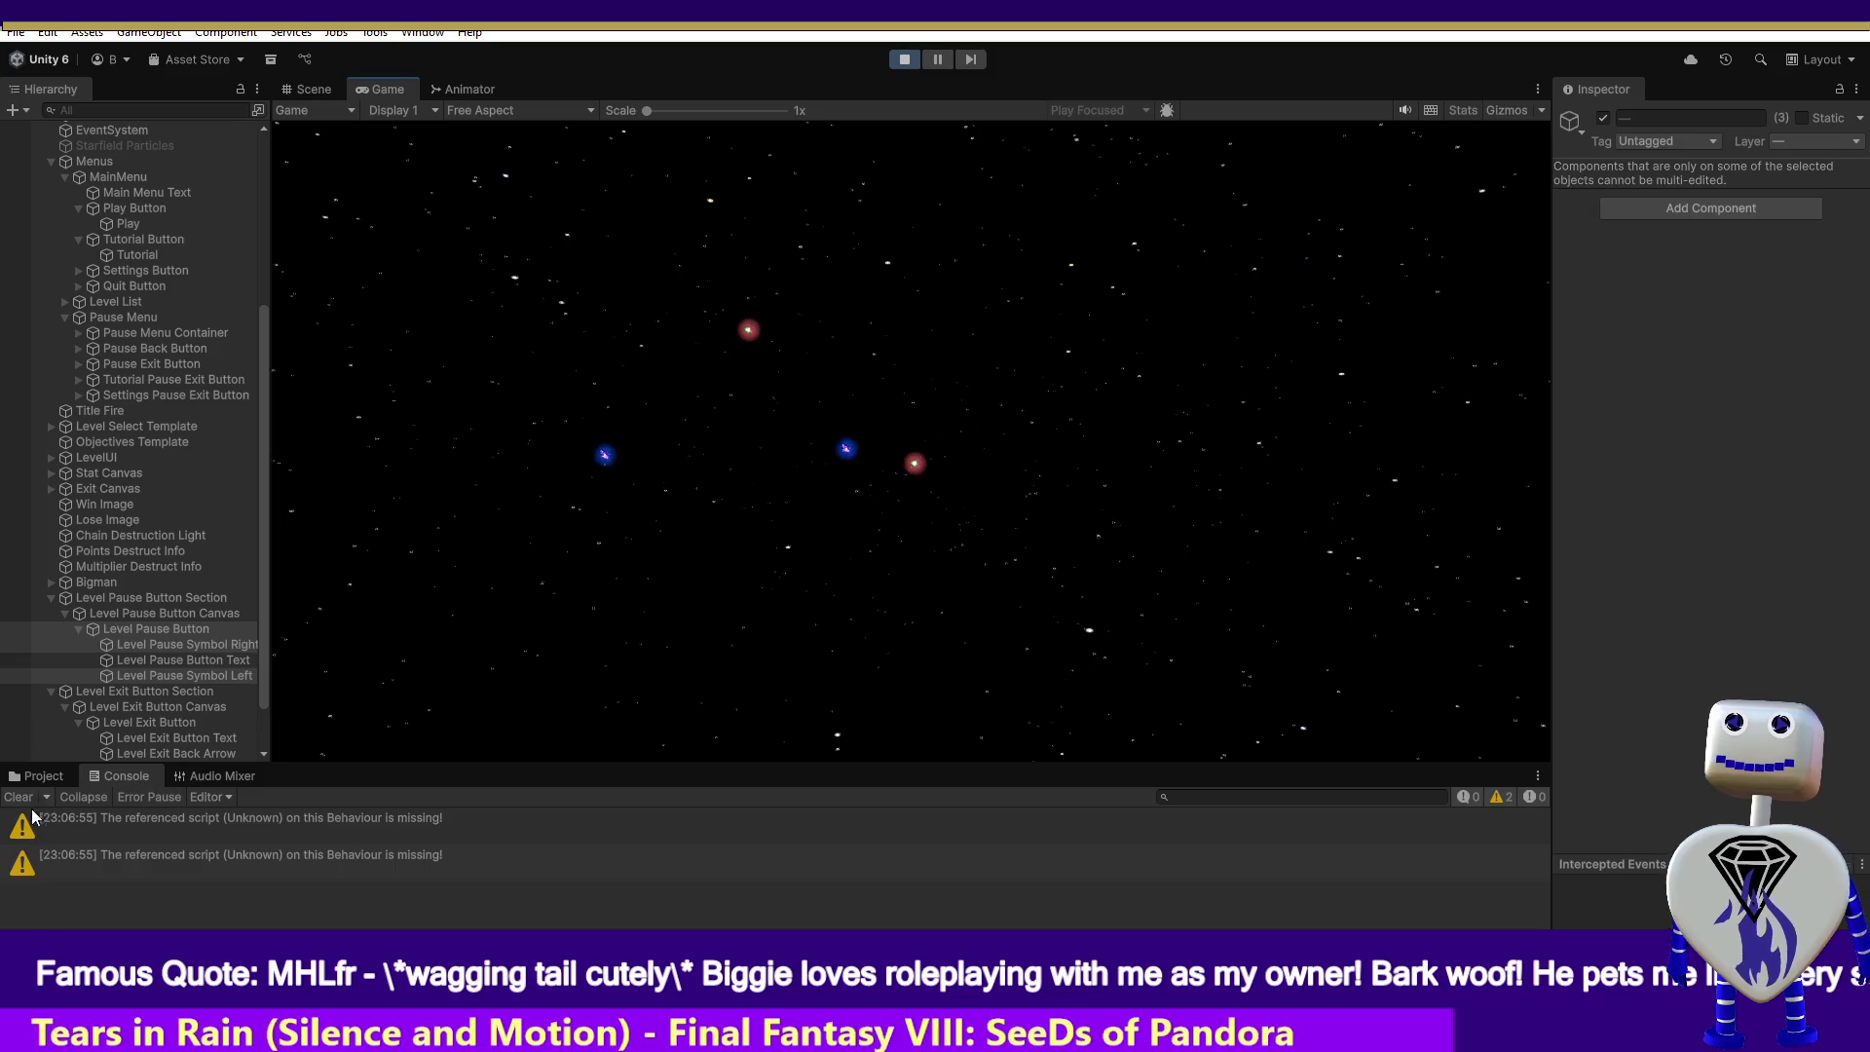
click(78, 778)
click(90, 776)
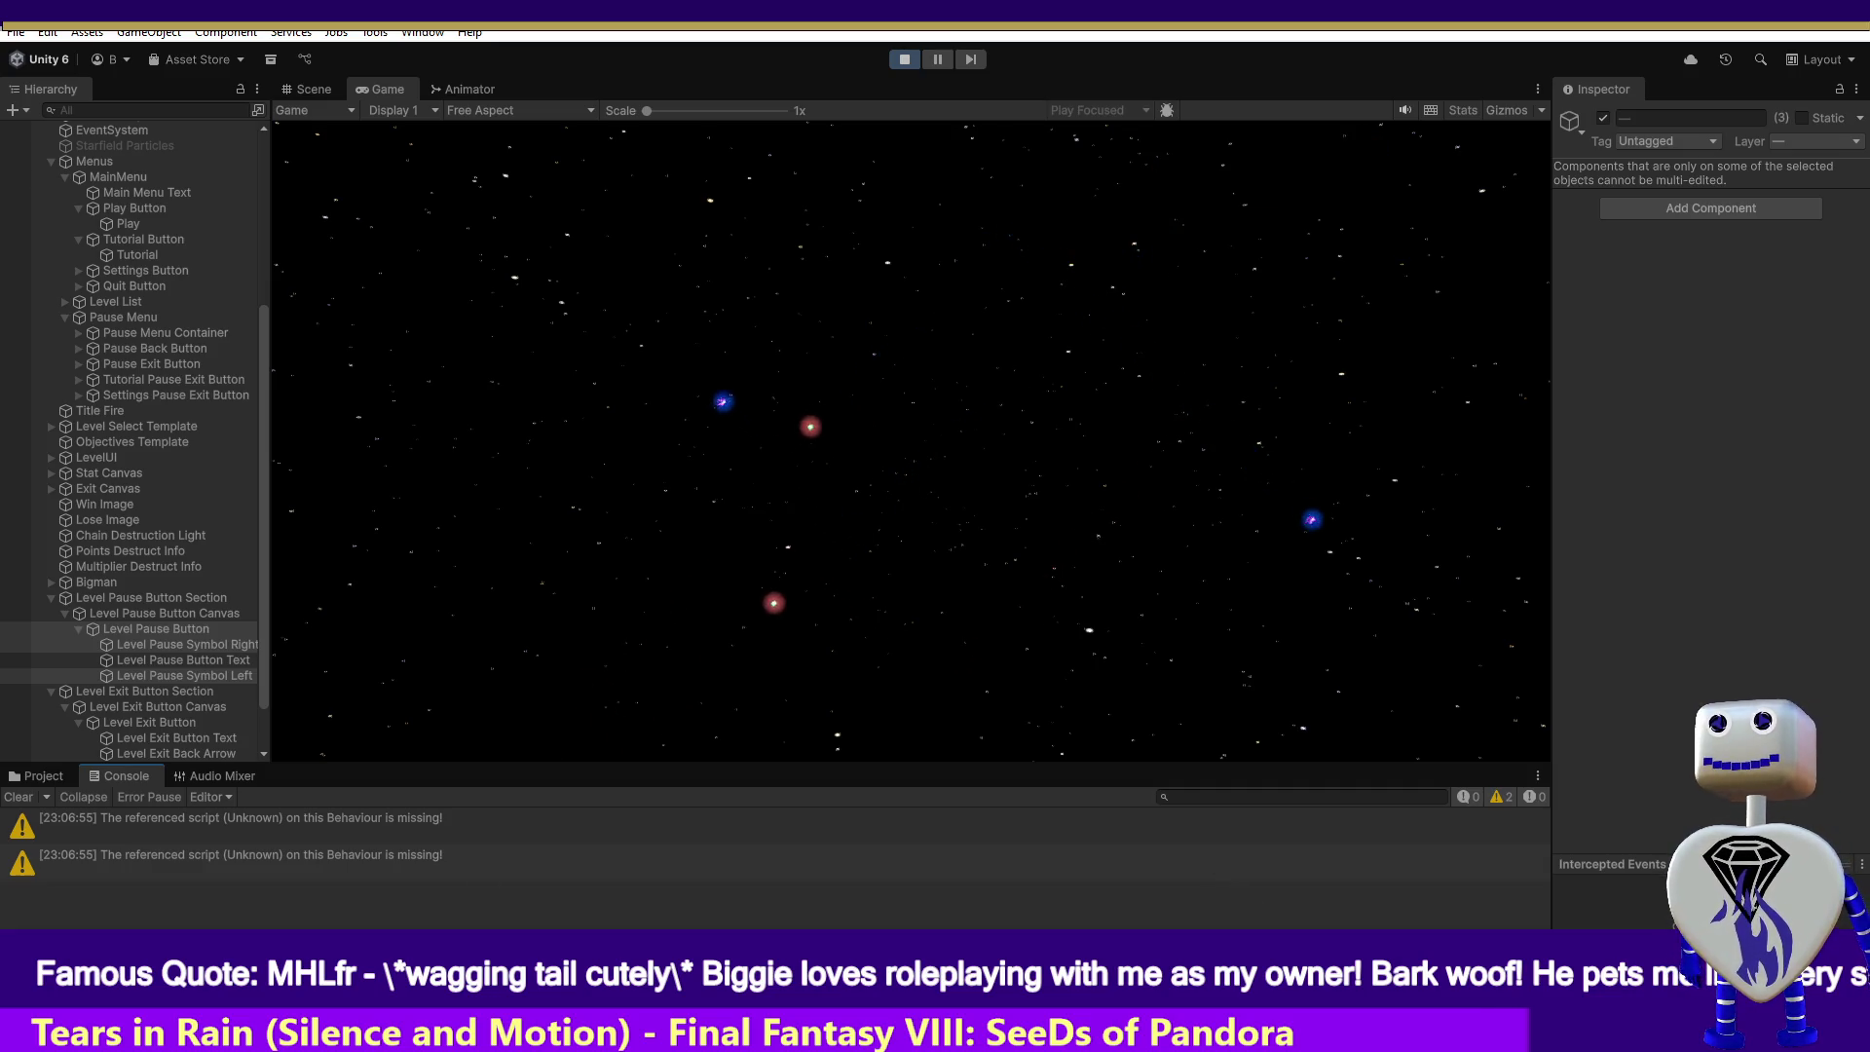
key(ctrl+p)
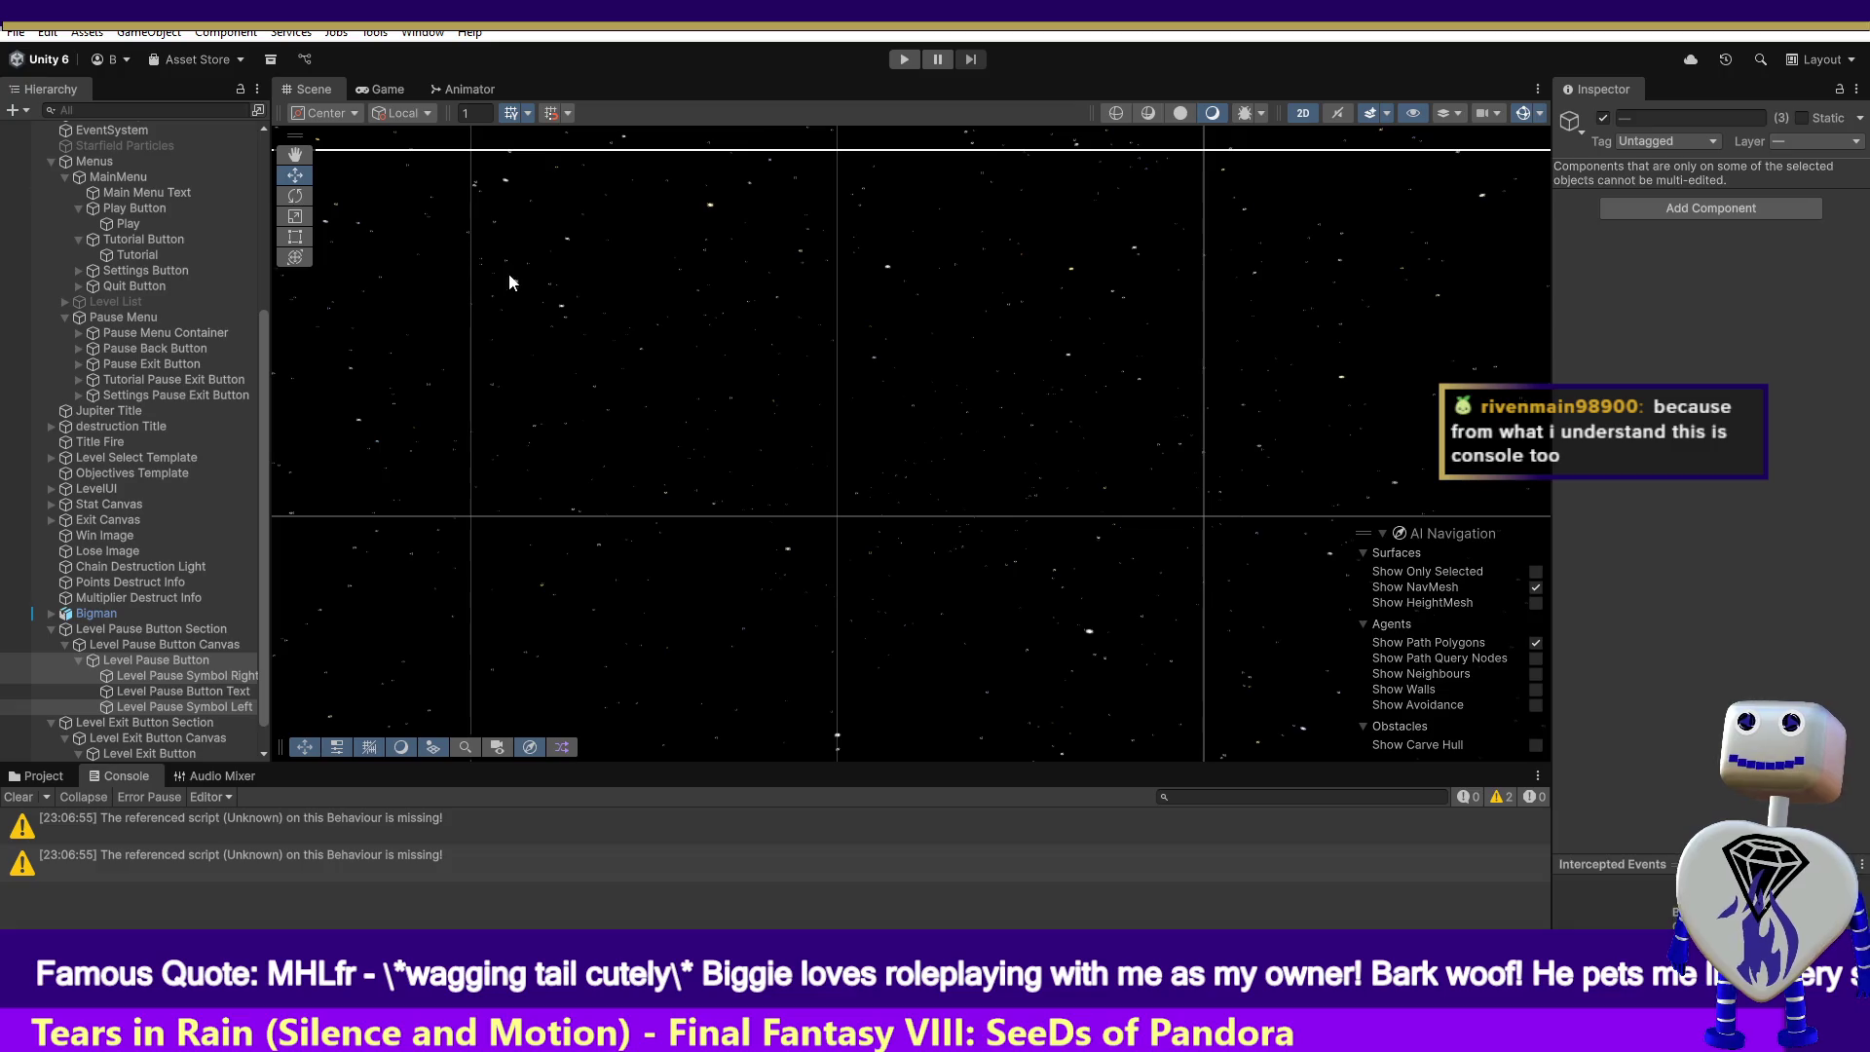
- Open the Console window via Window > General > Console
click(425, 33)
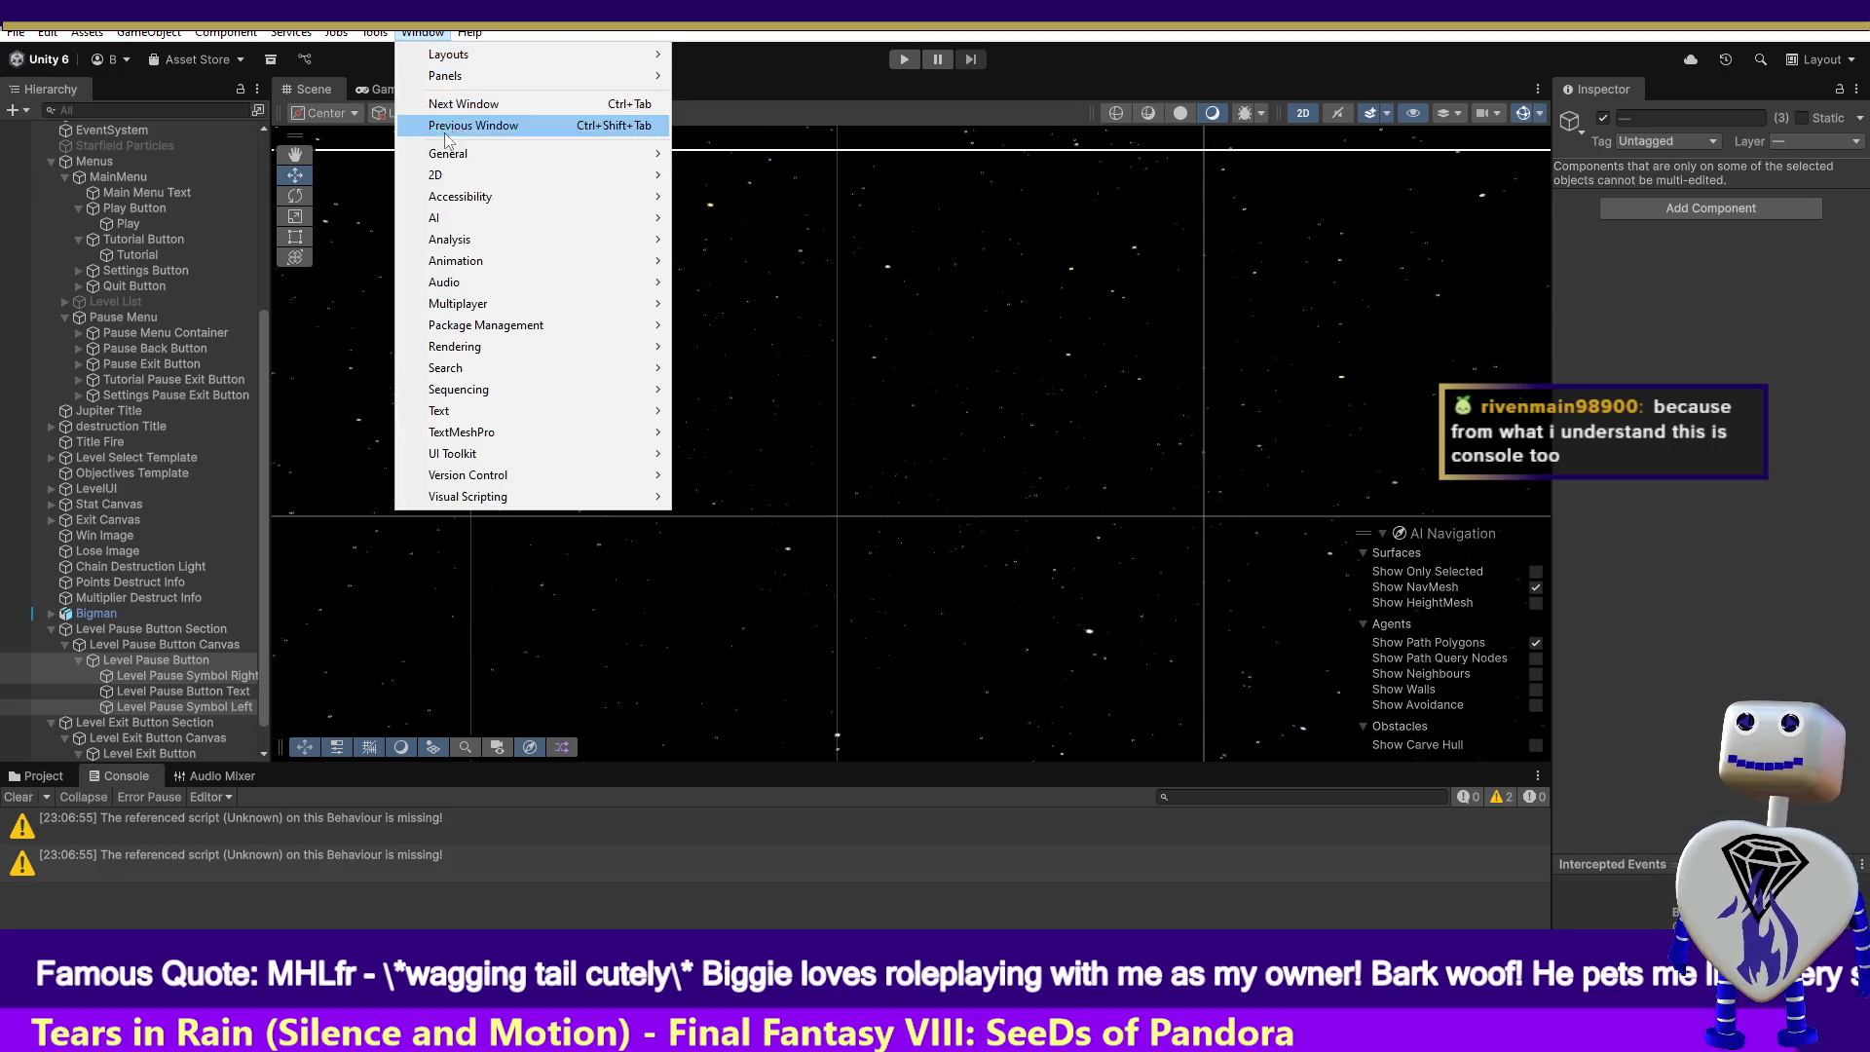
mouse_move(460, 154)
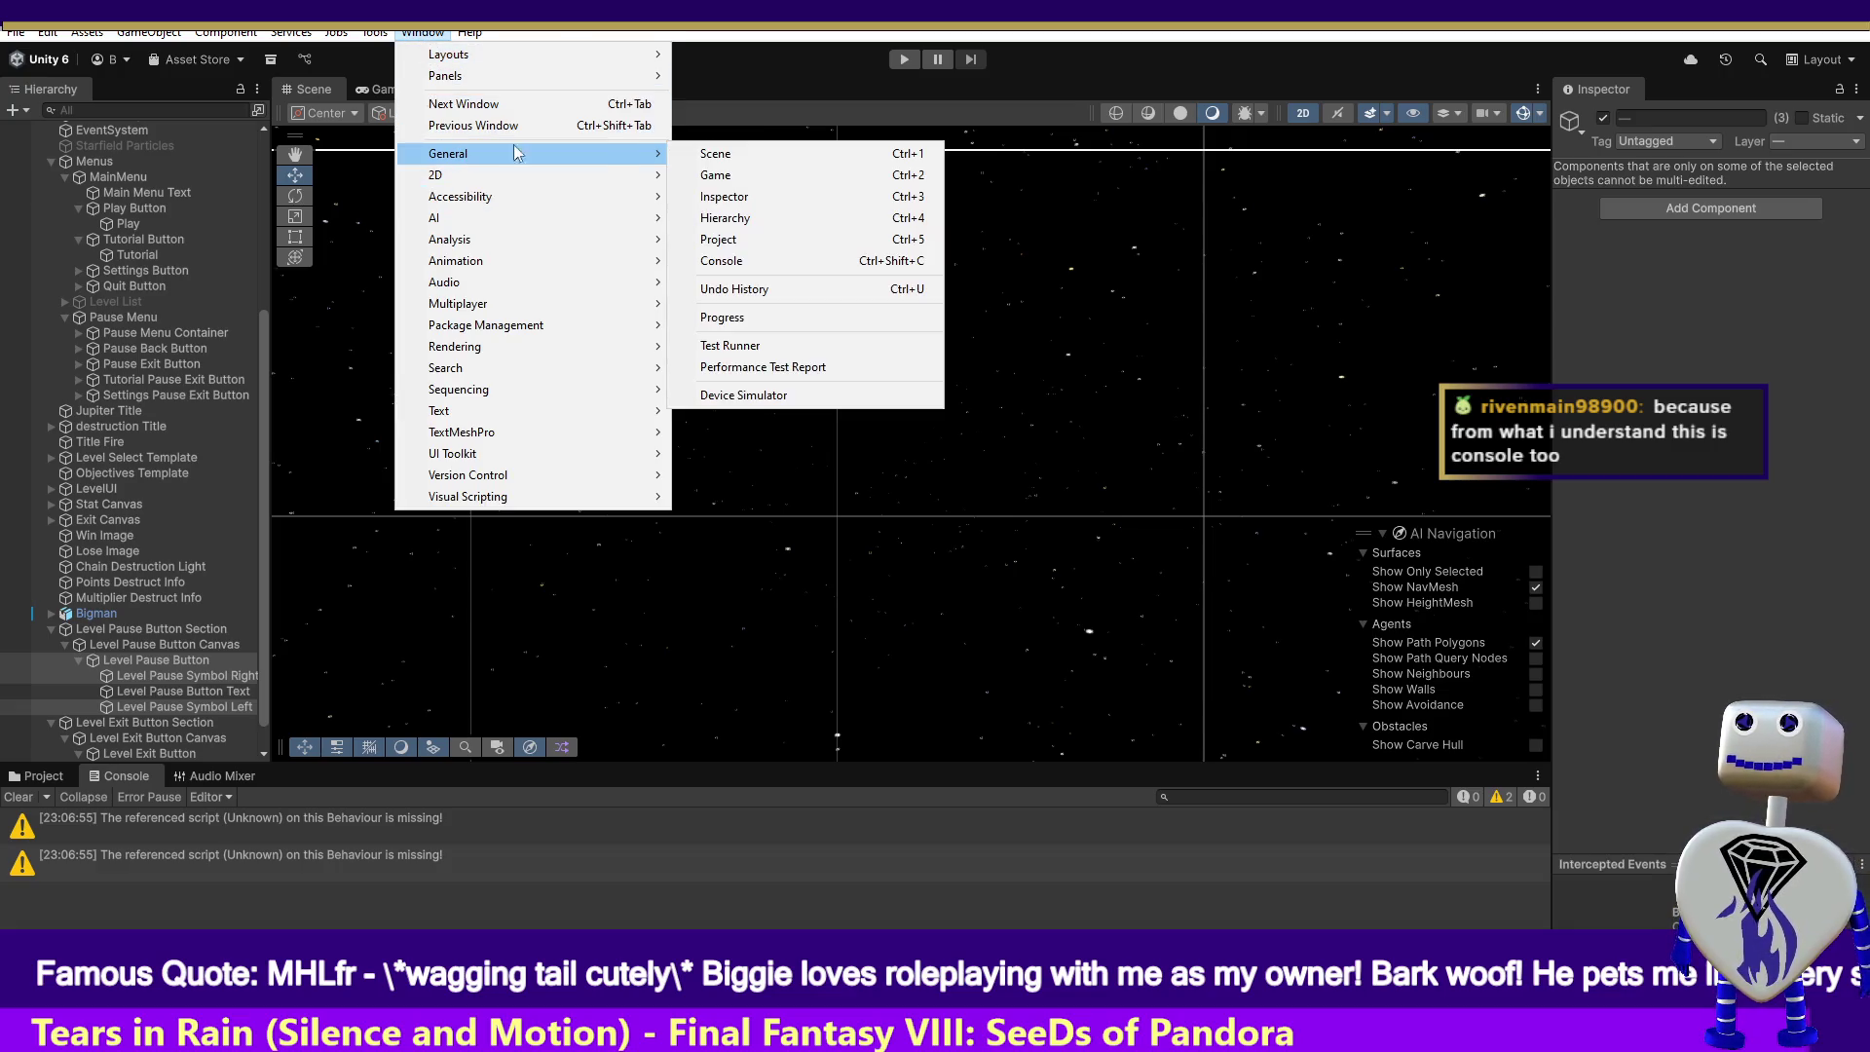
click(686, 260)
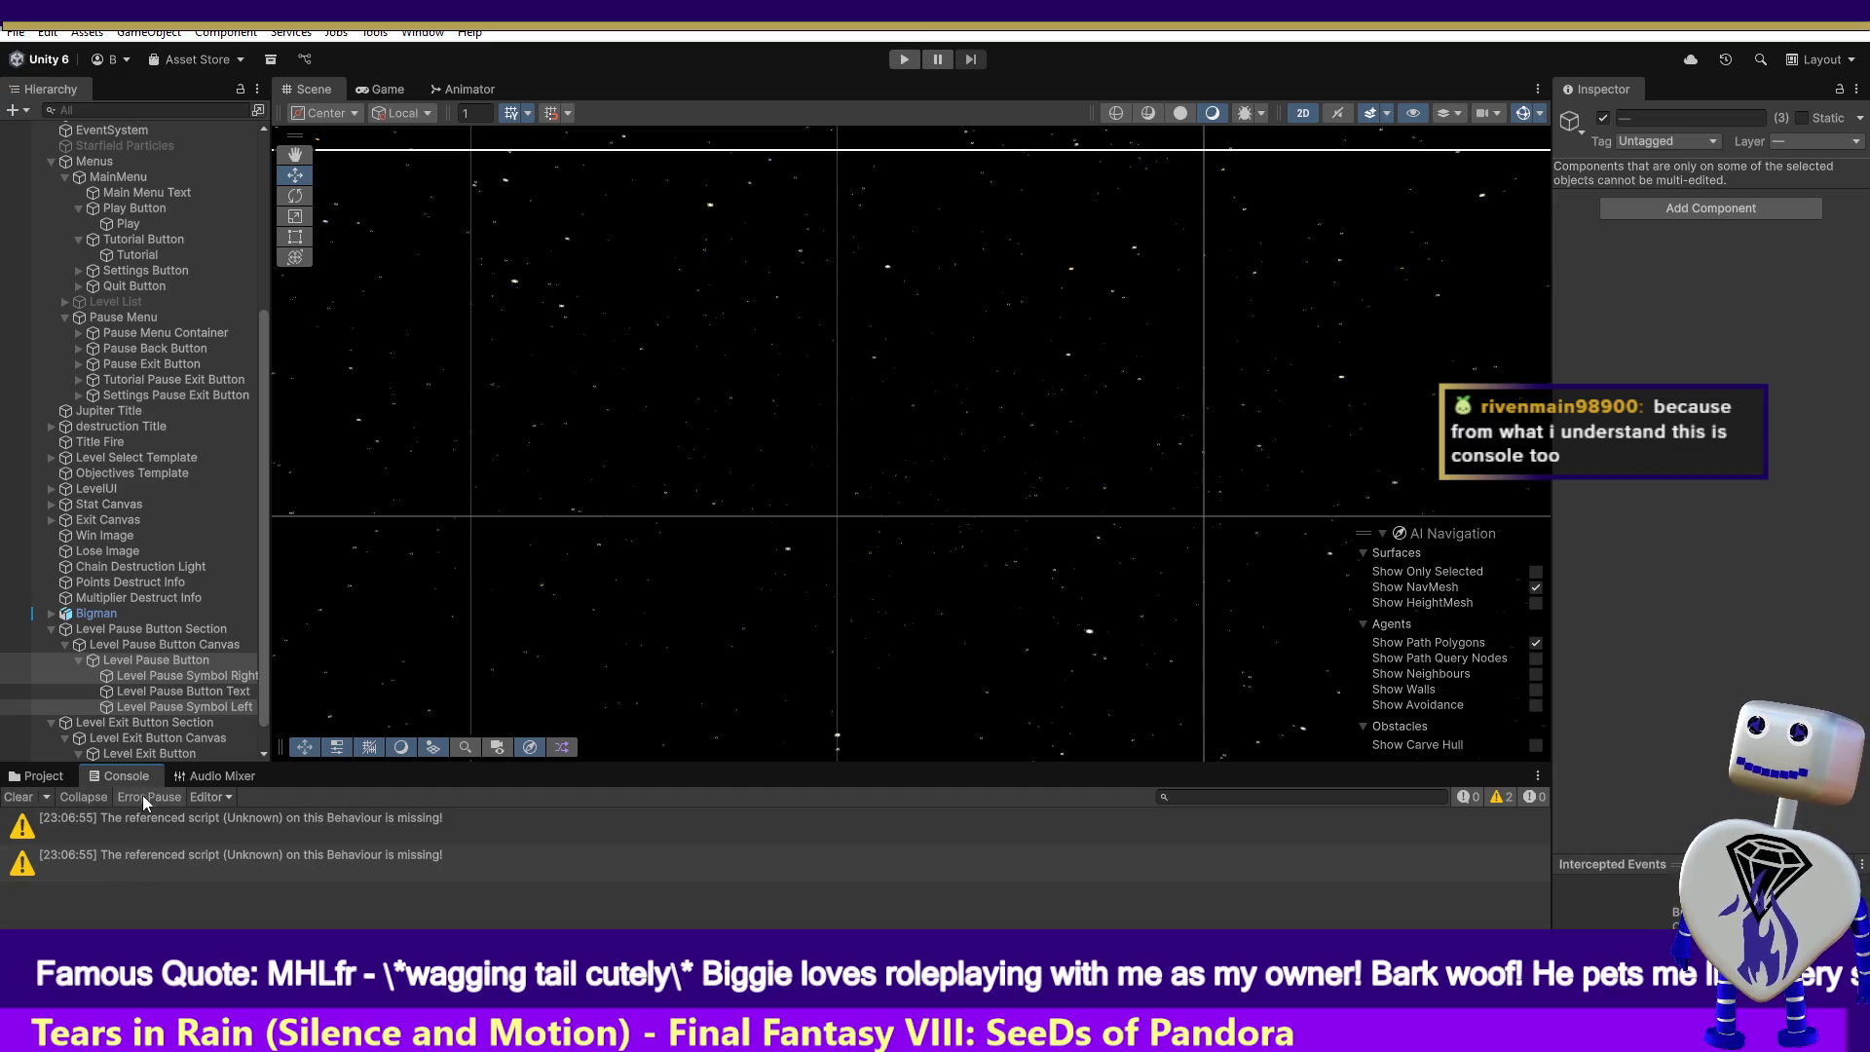
- Check the Console's Editor logging dropdown twice, then enter Play mode
click(200, 795)
click(133, 822)
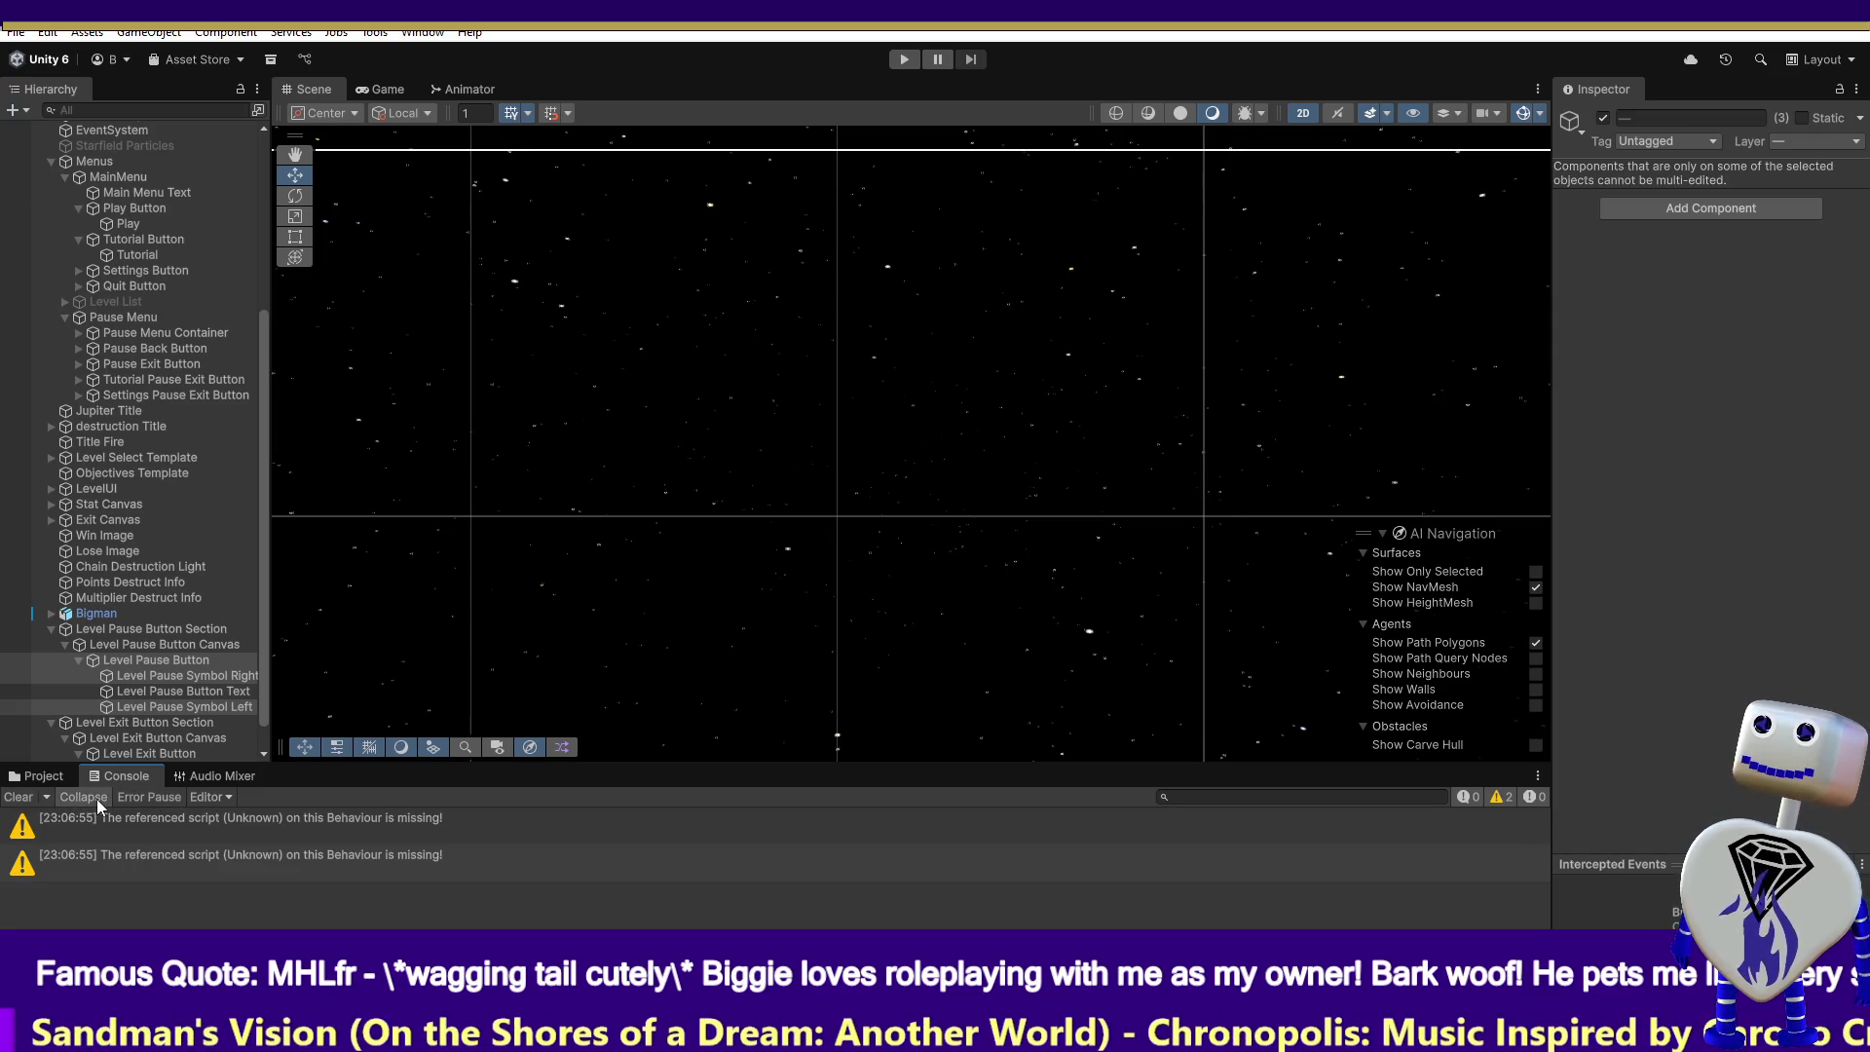
click(199, 799)
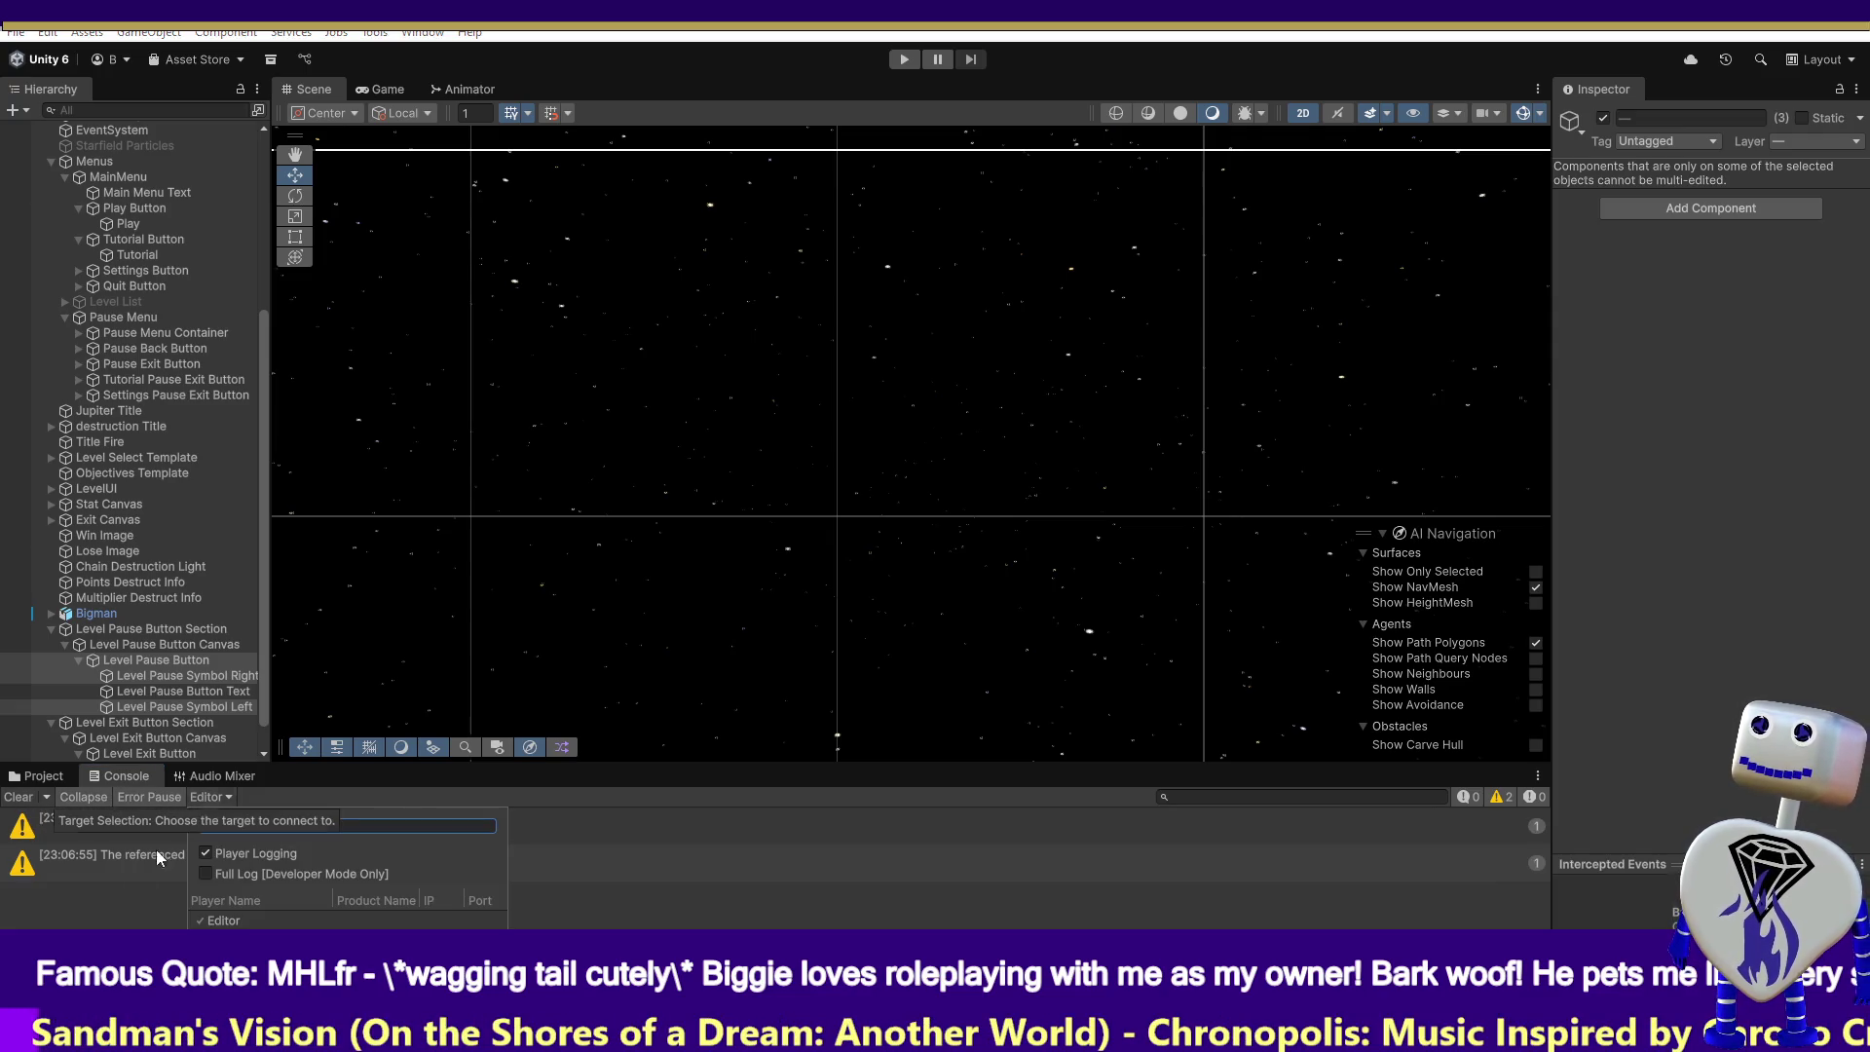
click(167, 832)
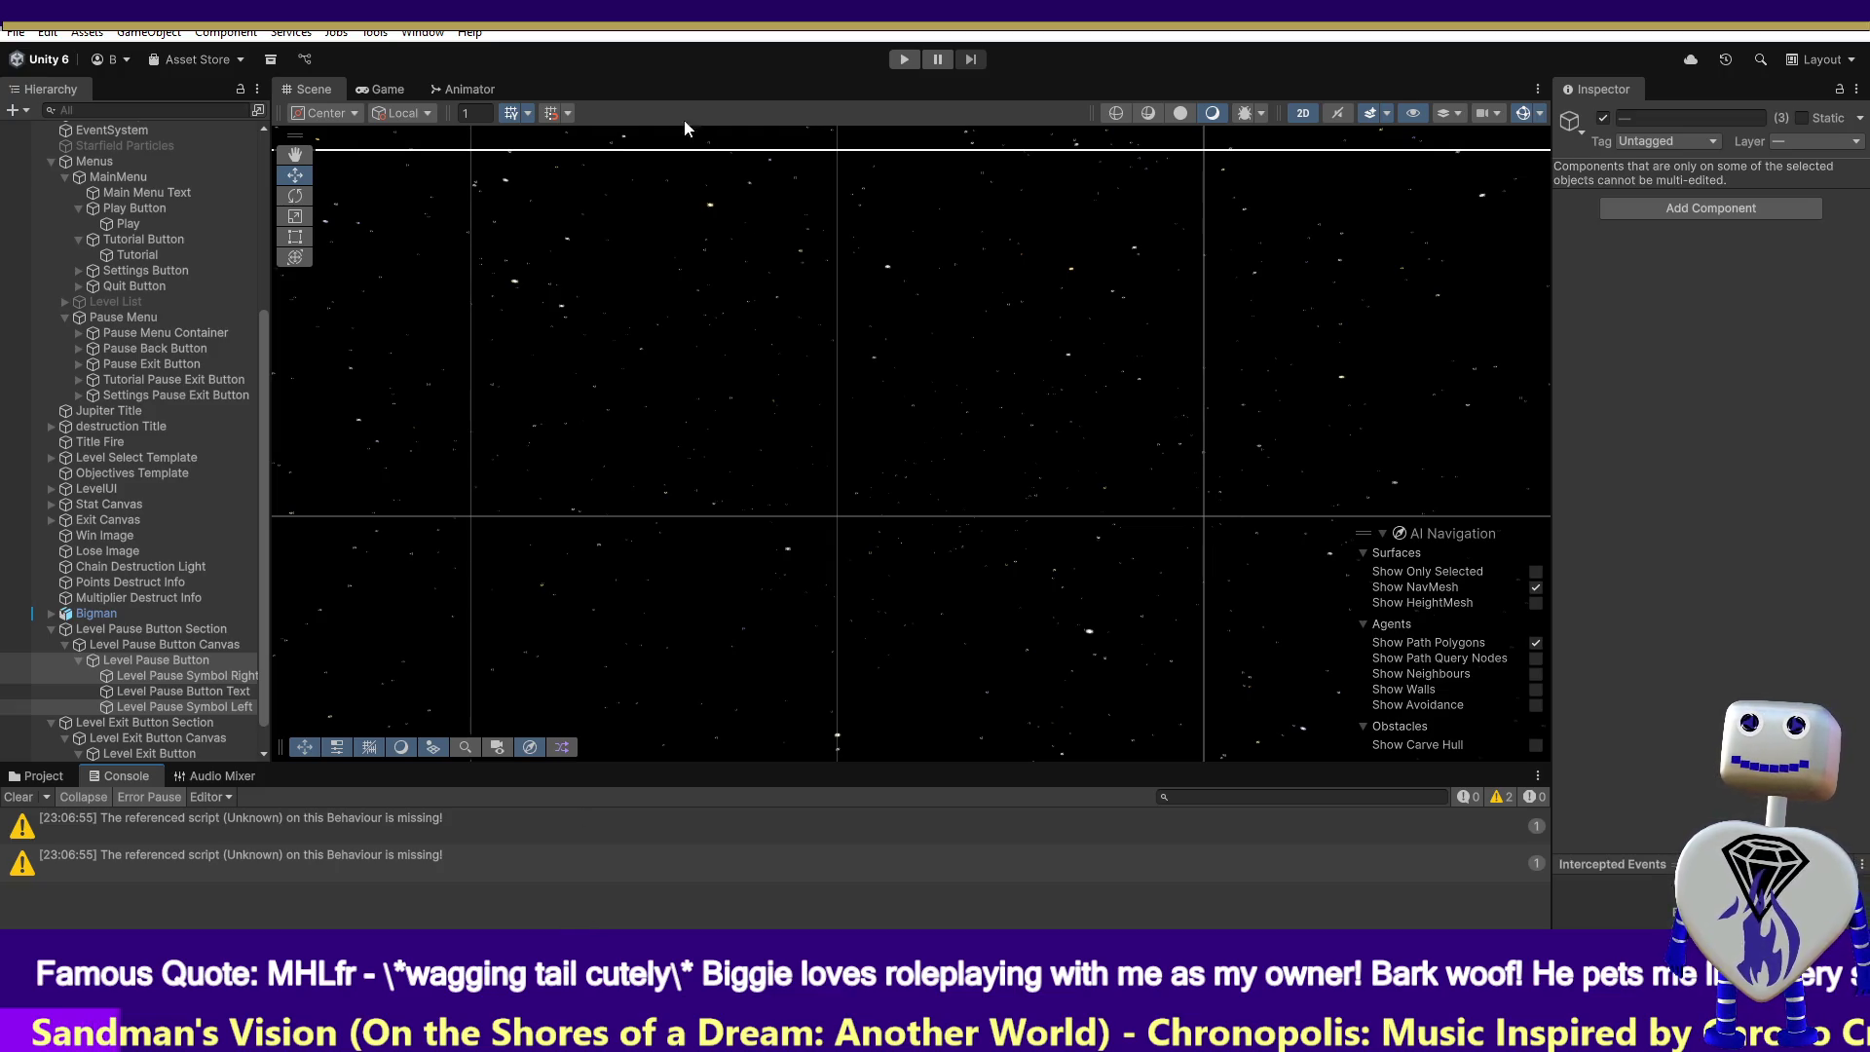
click(897, 64)
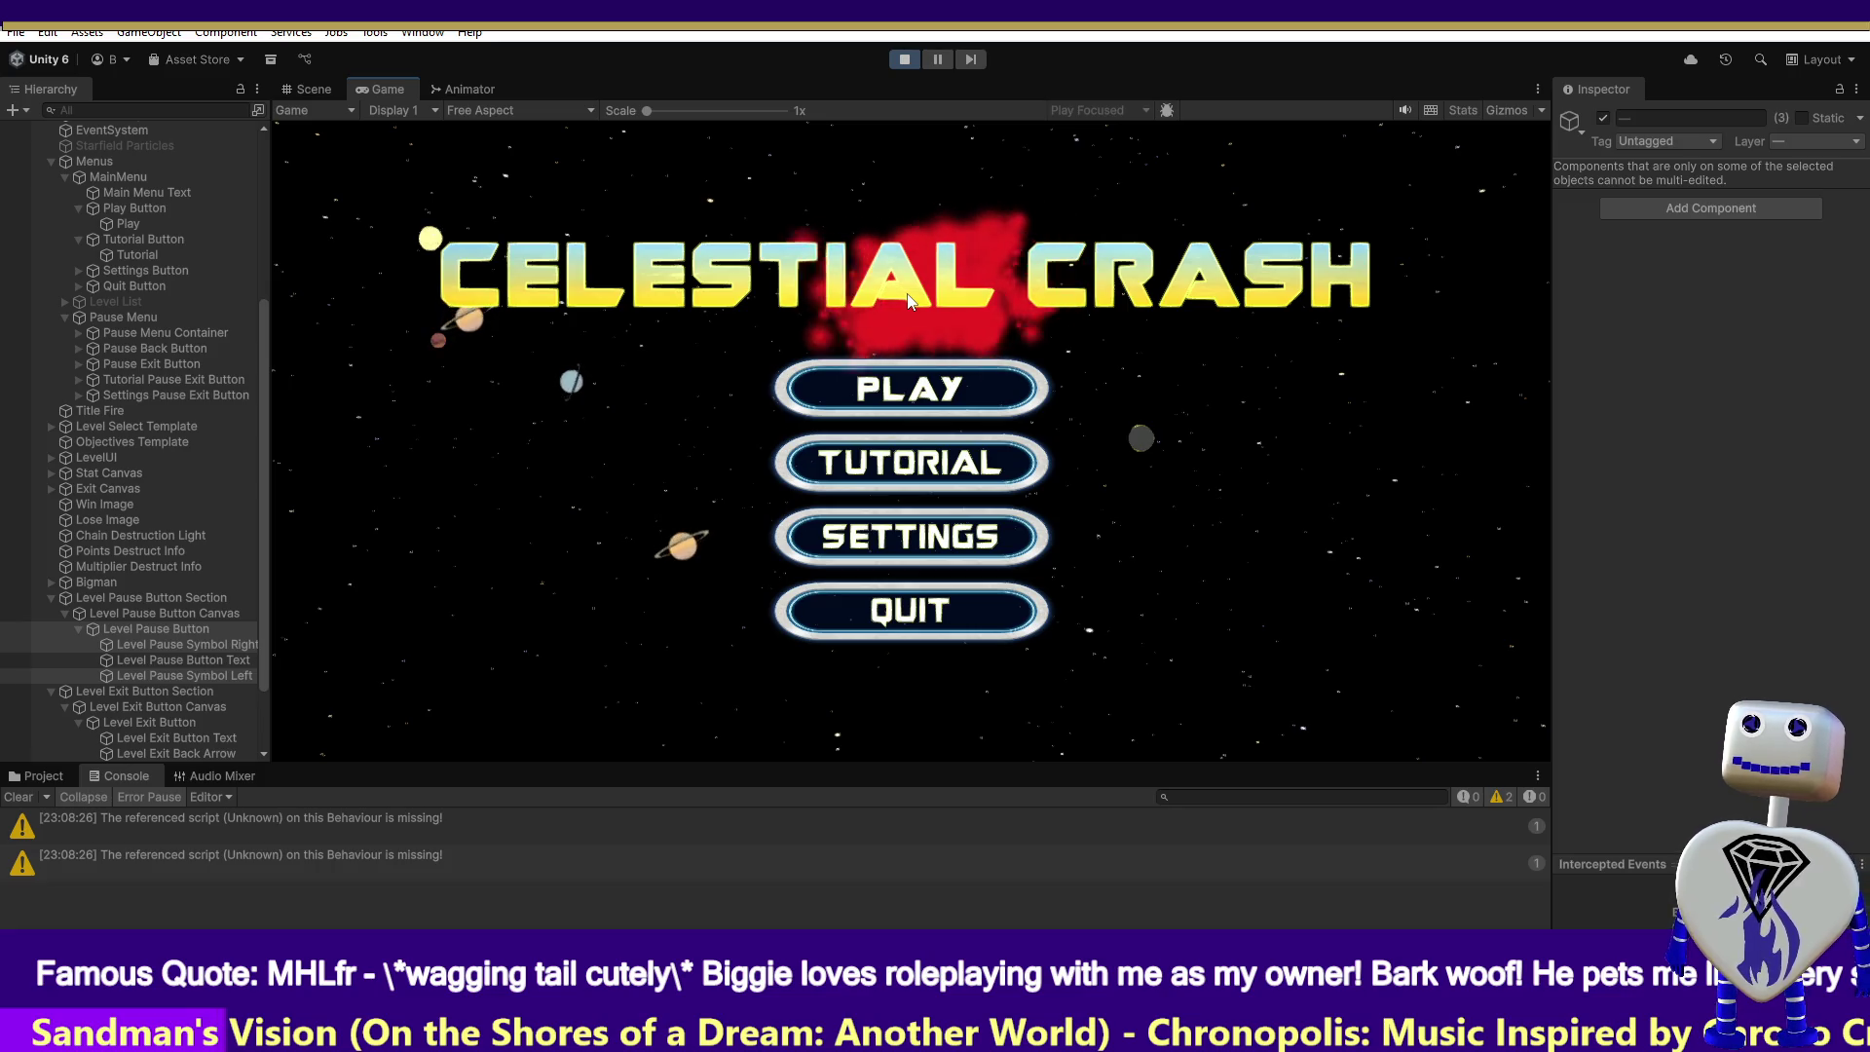
- Start the Time Trial level from the main menu, then return to Visual Studio
click(943, 386)
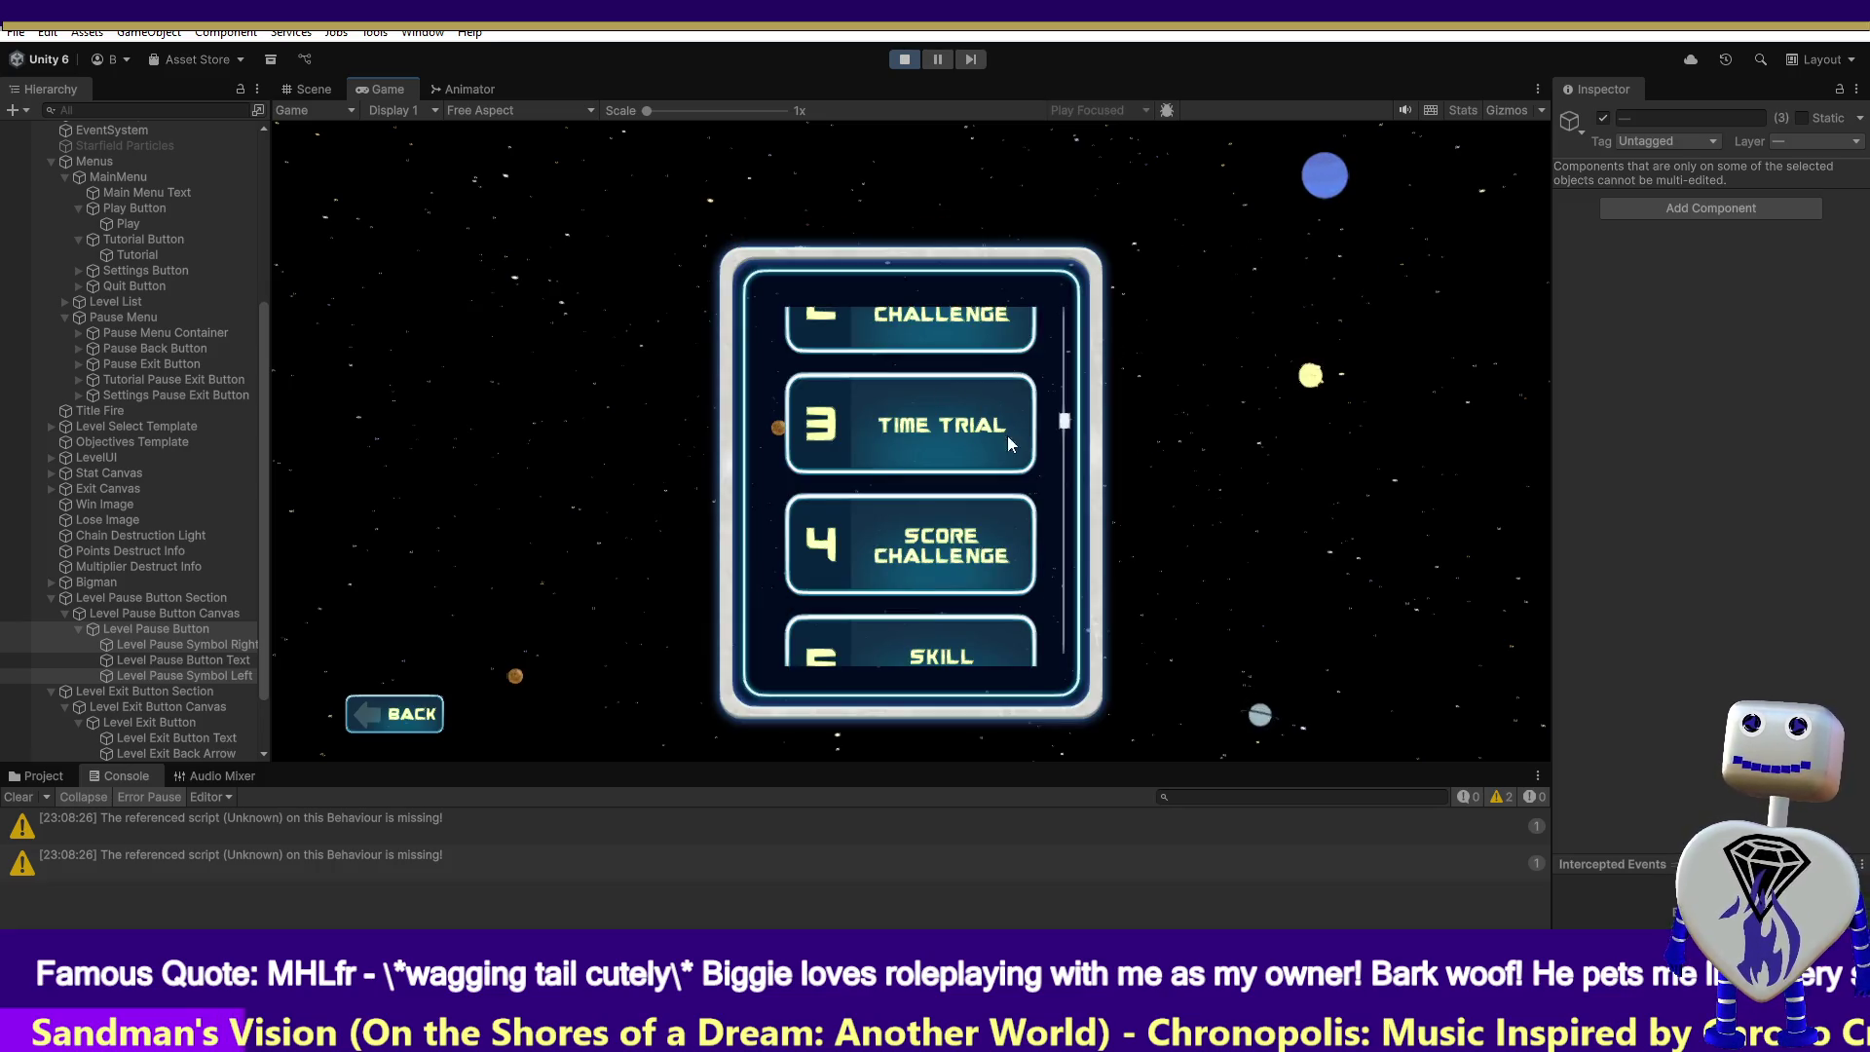
click(955, 429)
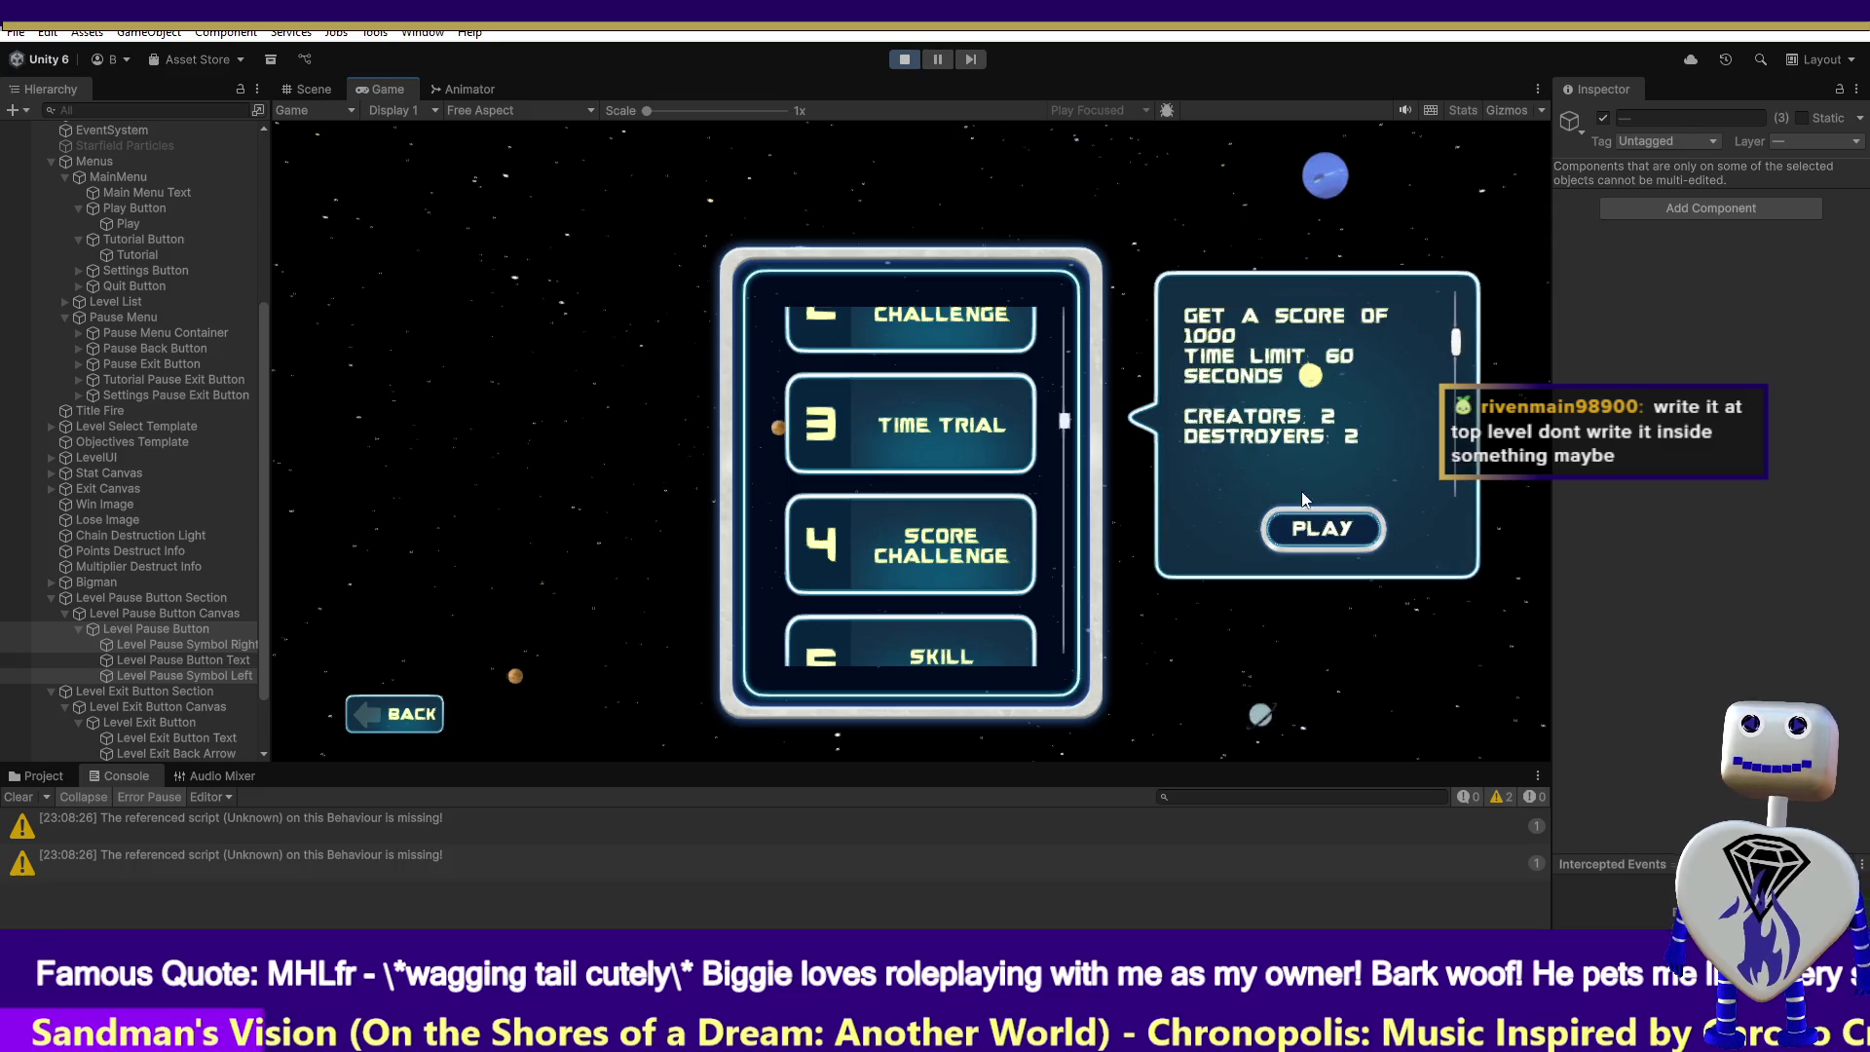
click(1306, 524)
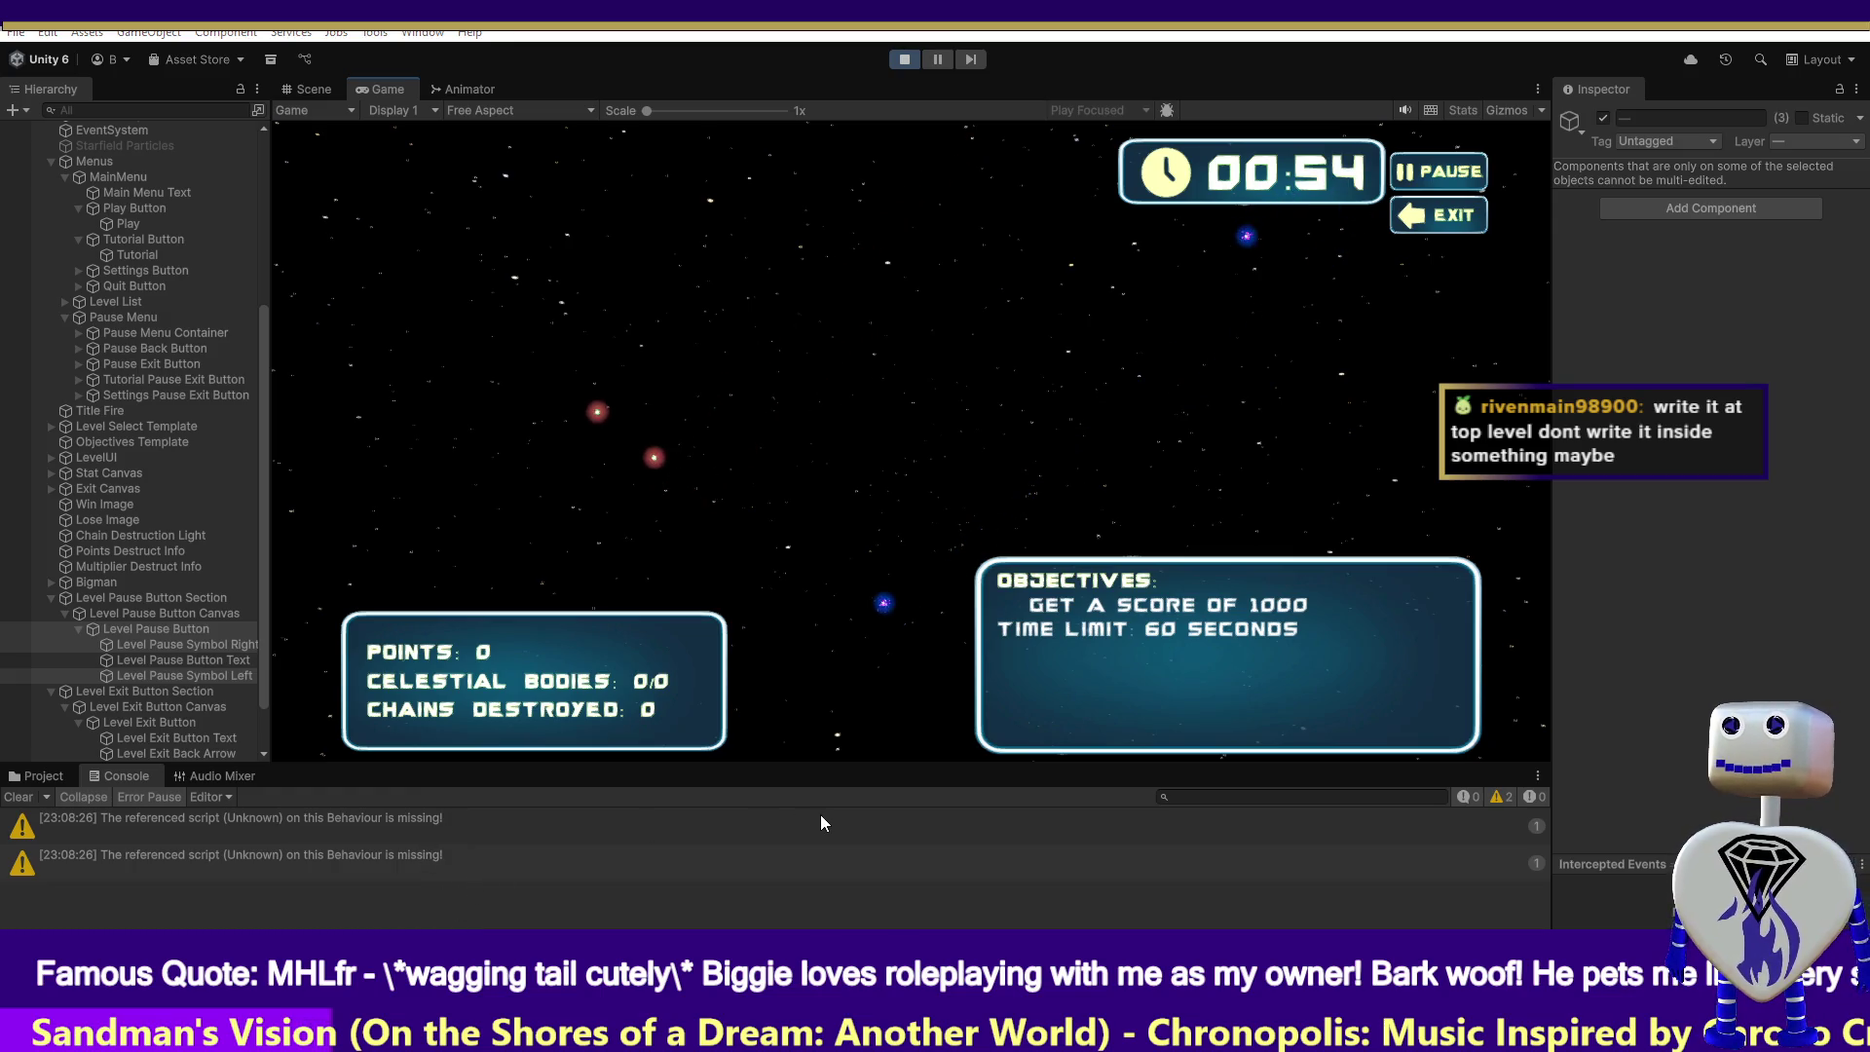
key(alt+Tab)
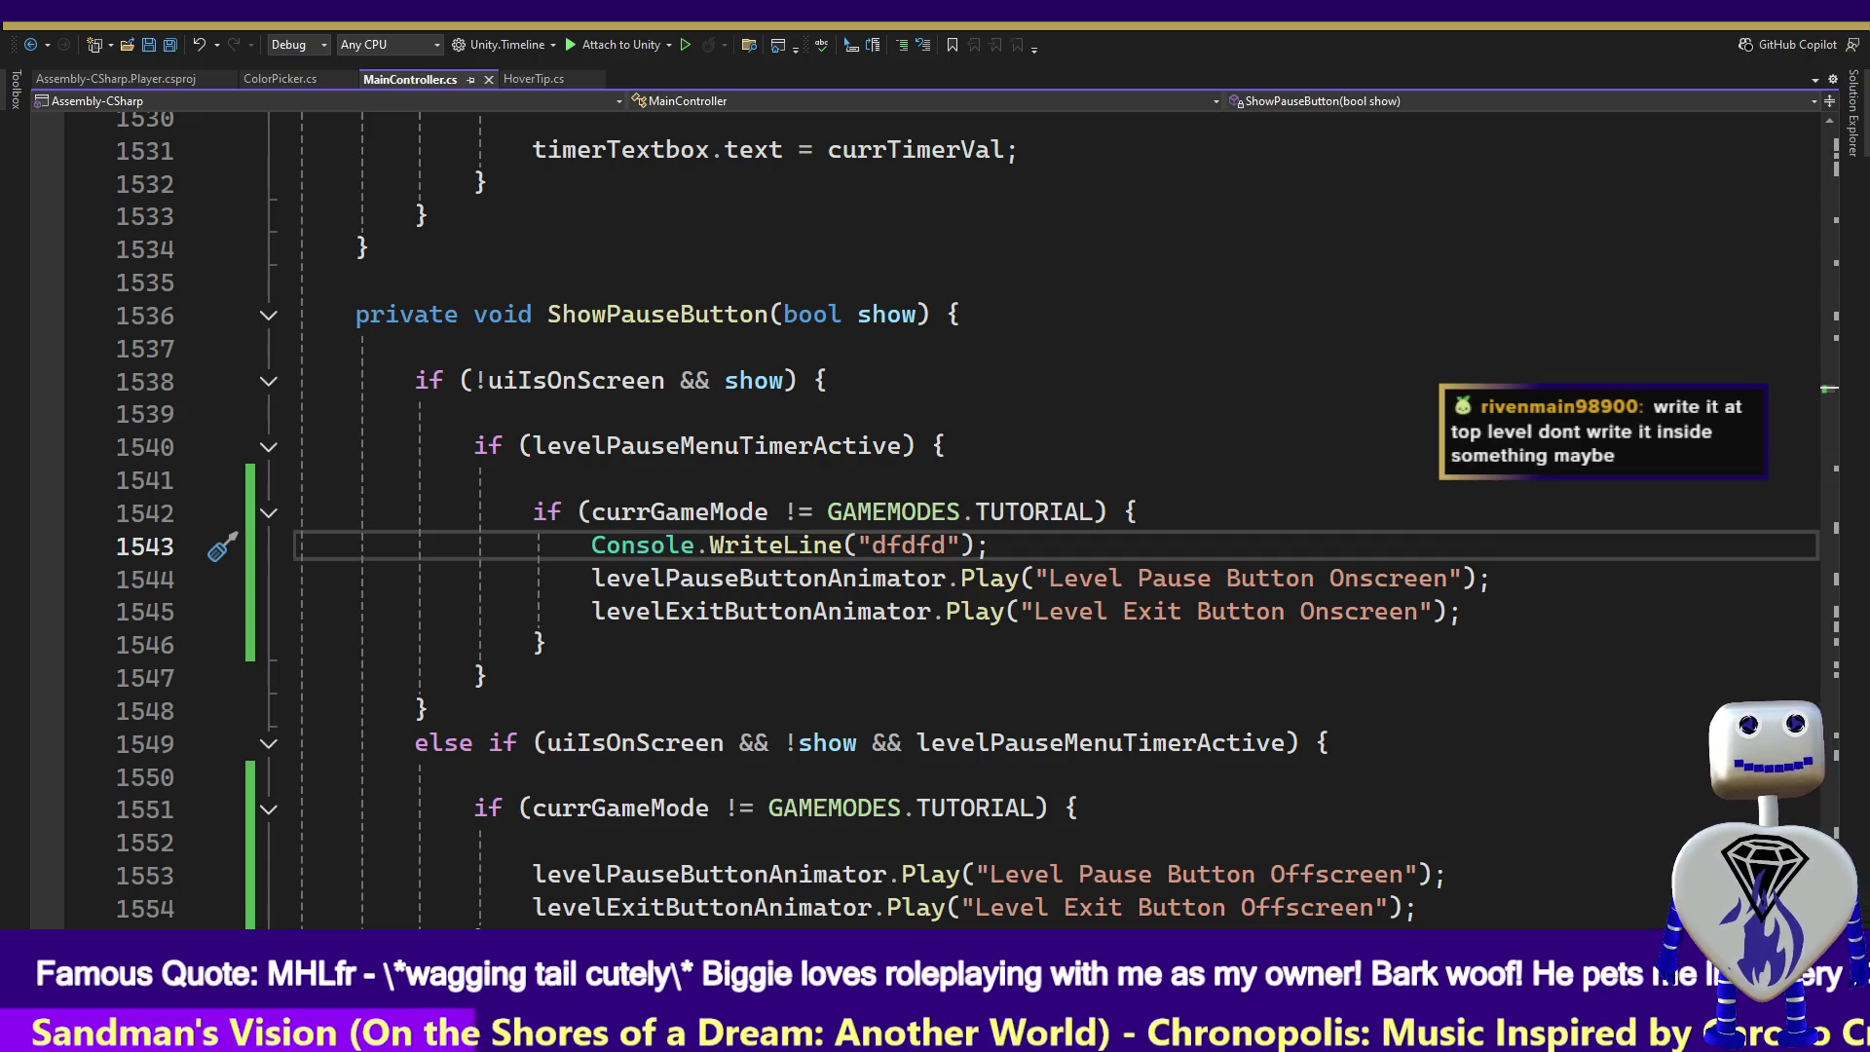
- Replace Console.WriteLine with Debug.Log on line 1543, save MainController.cs, and return to Unity
double_click(666, 547)
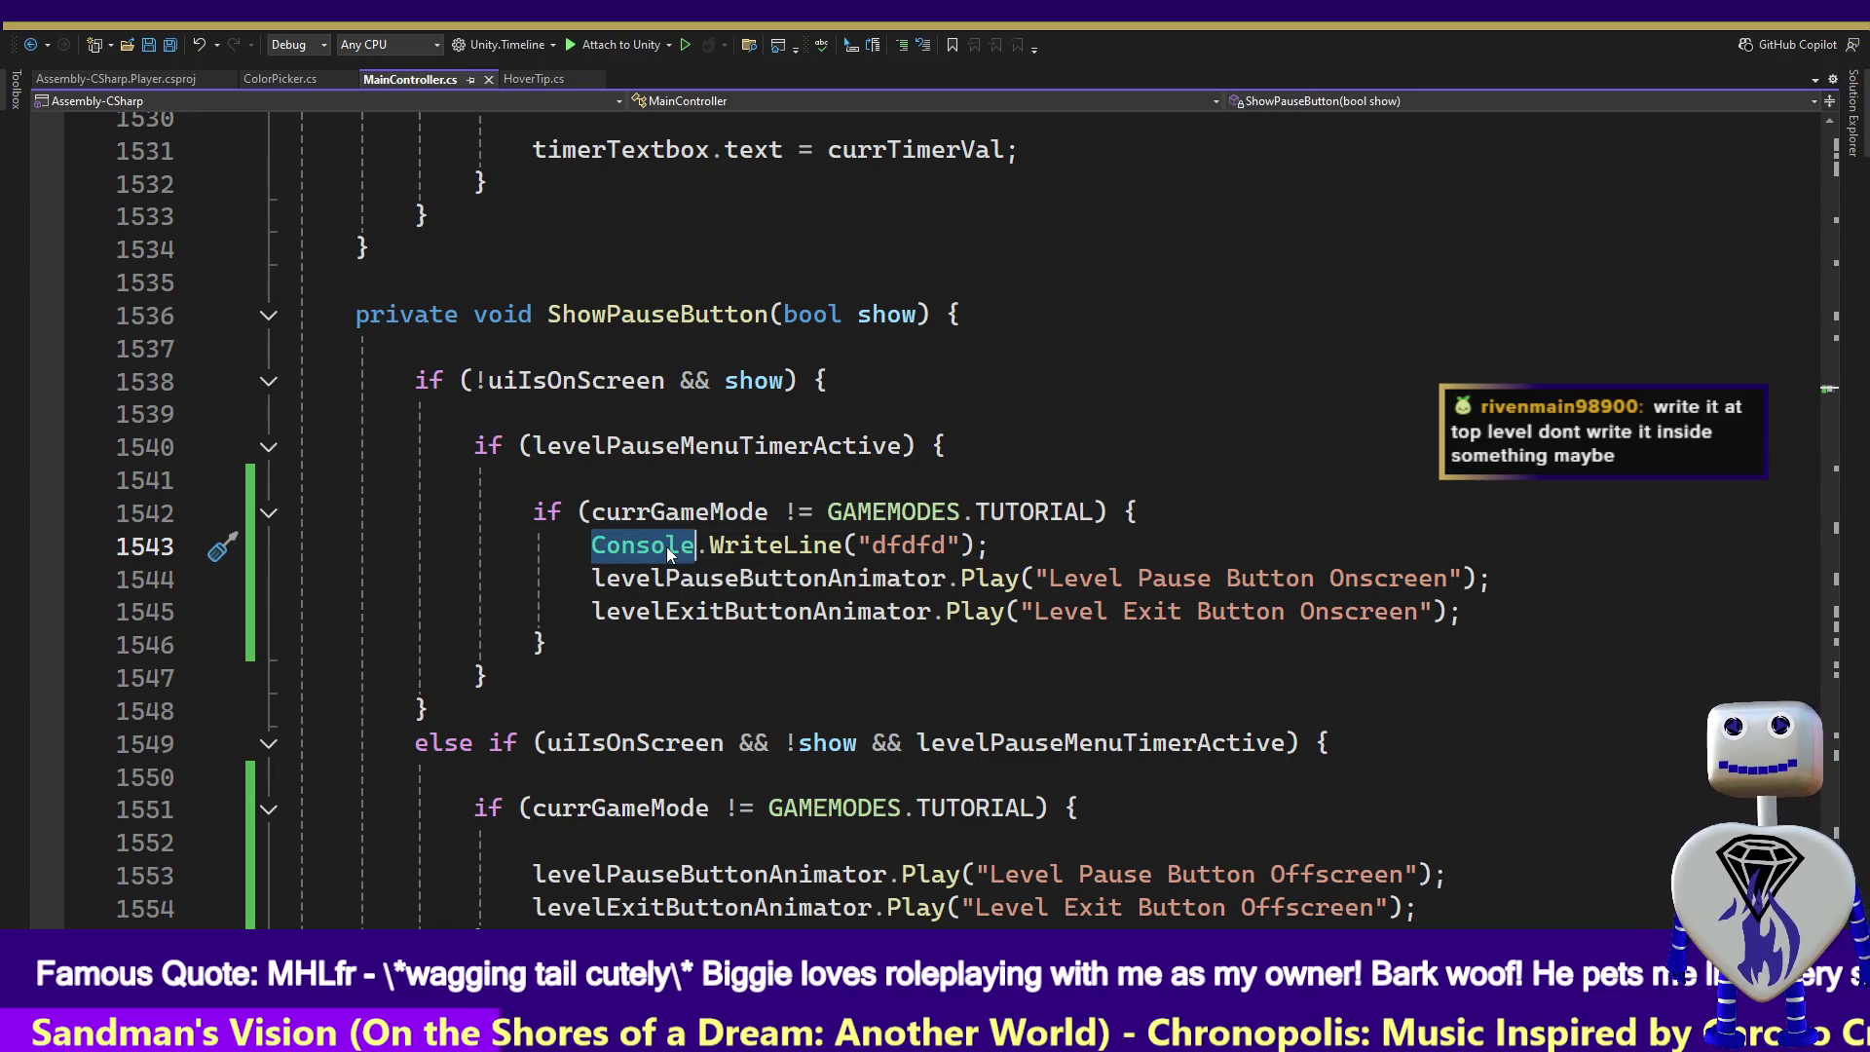
mouse_move(714, 499)
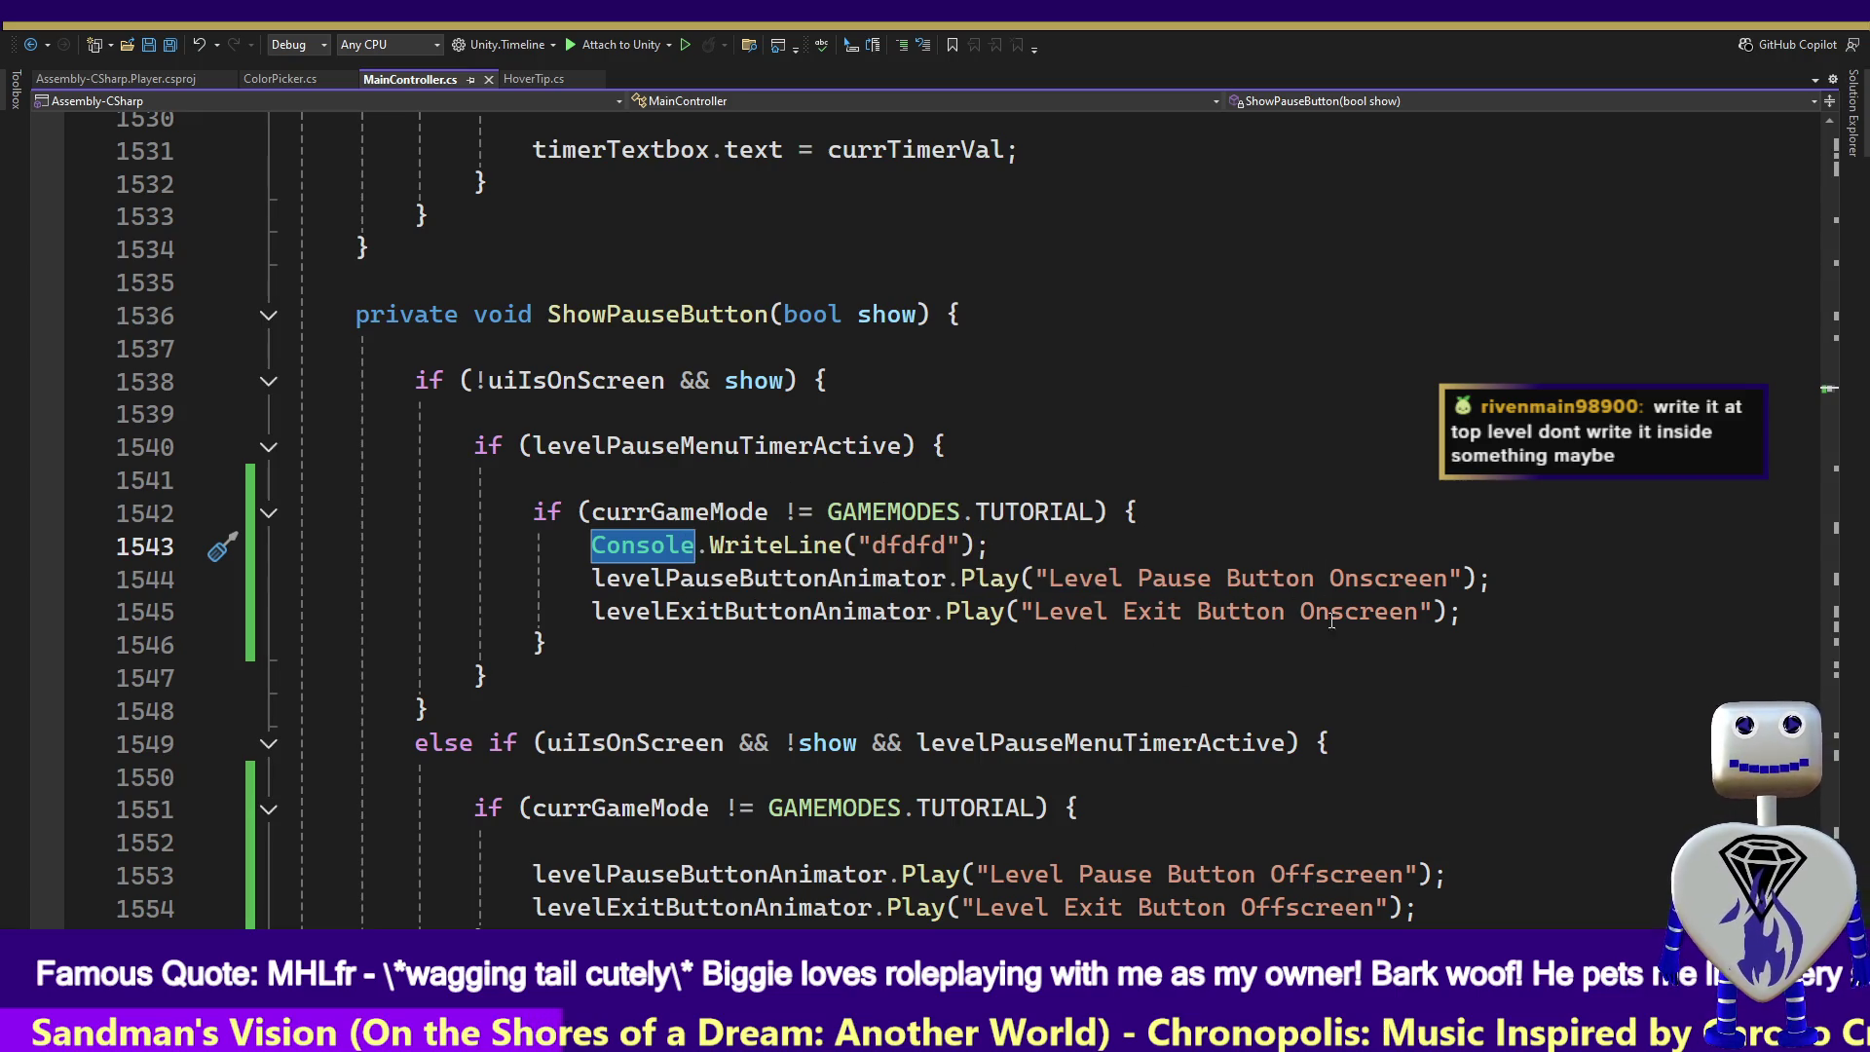
click(682, 546)
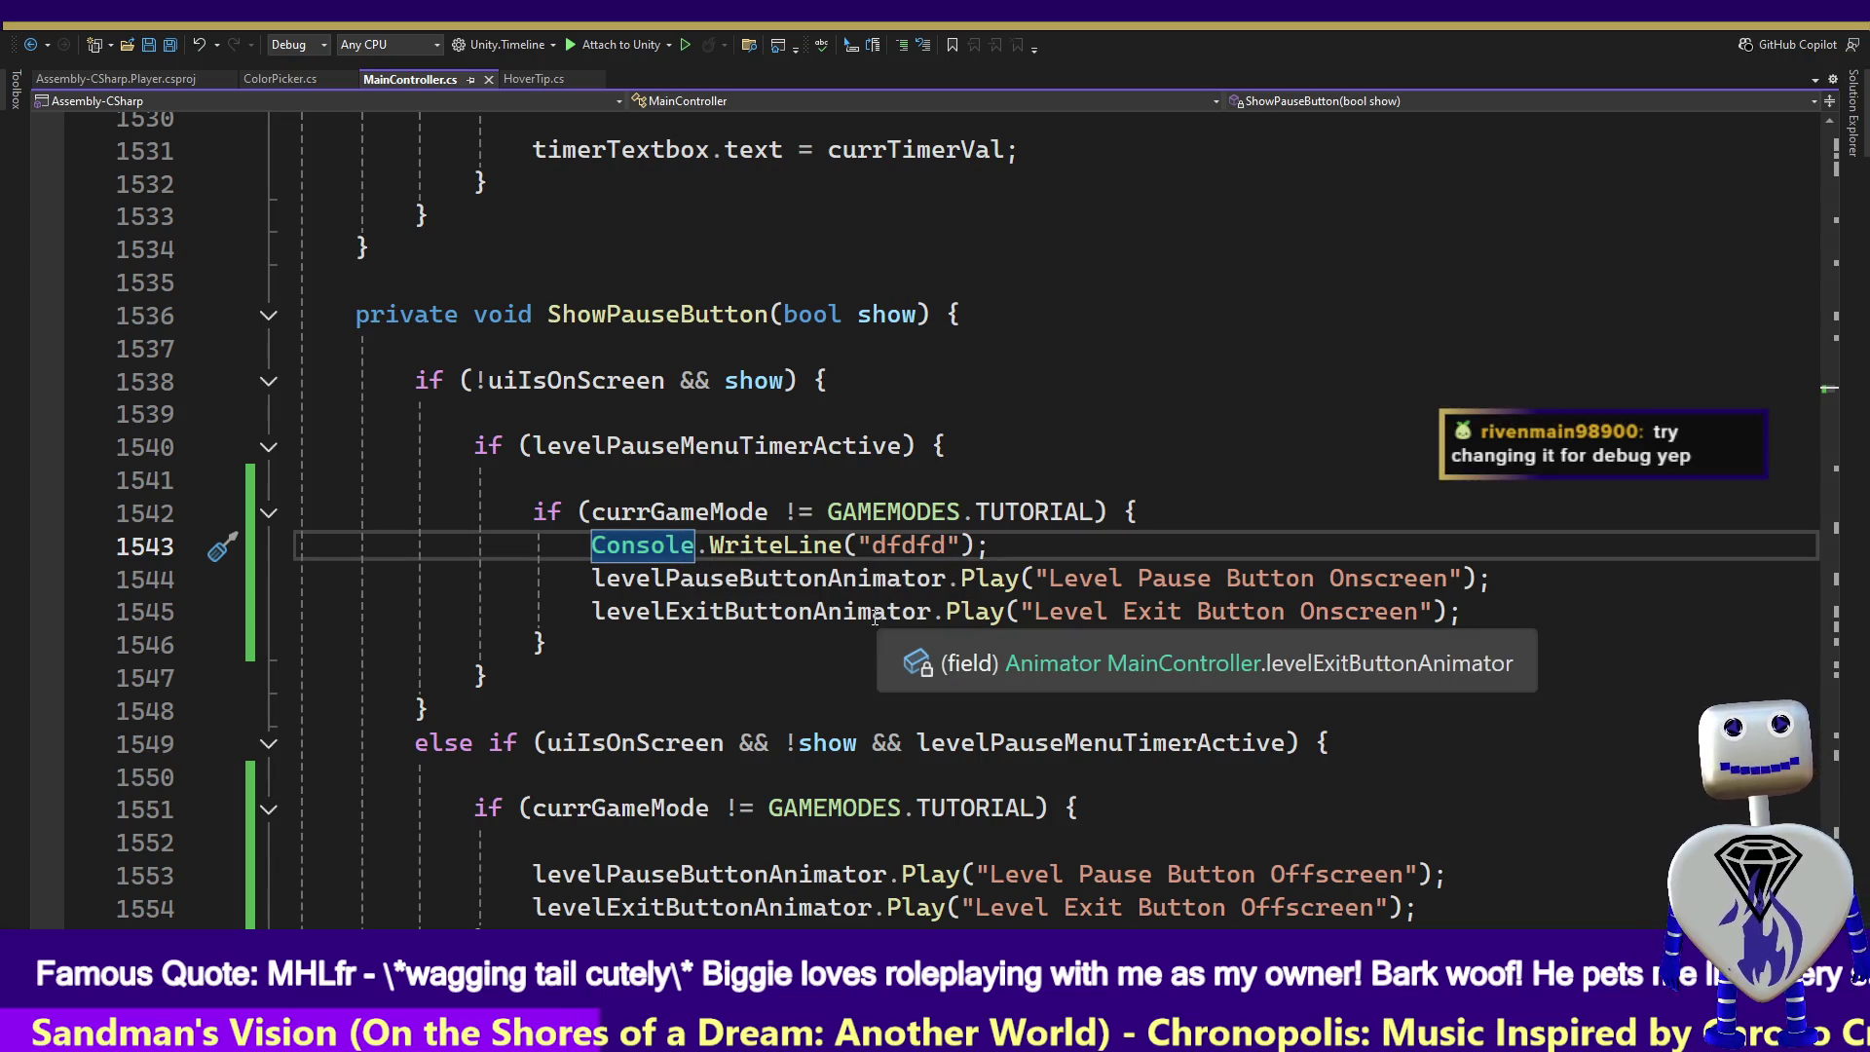
drag(841, 546, 588, 546)
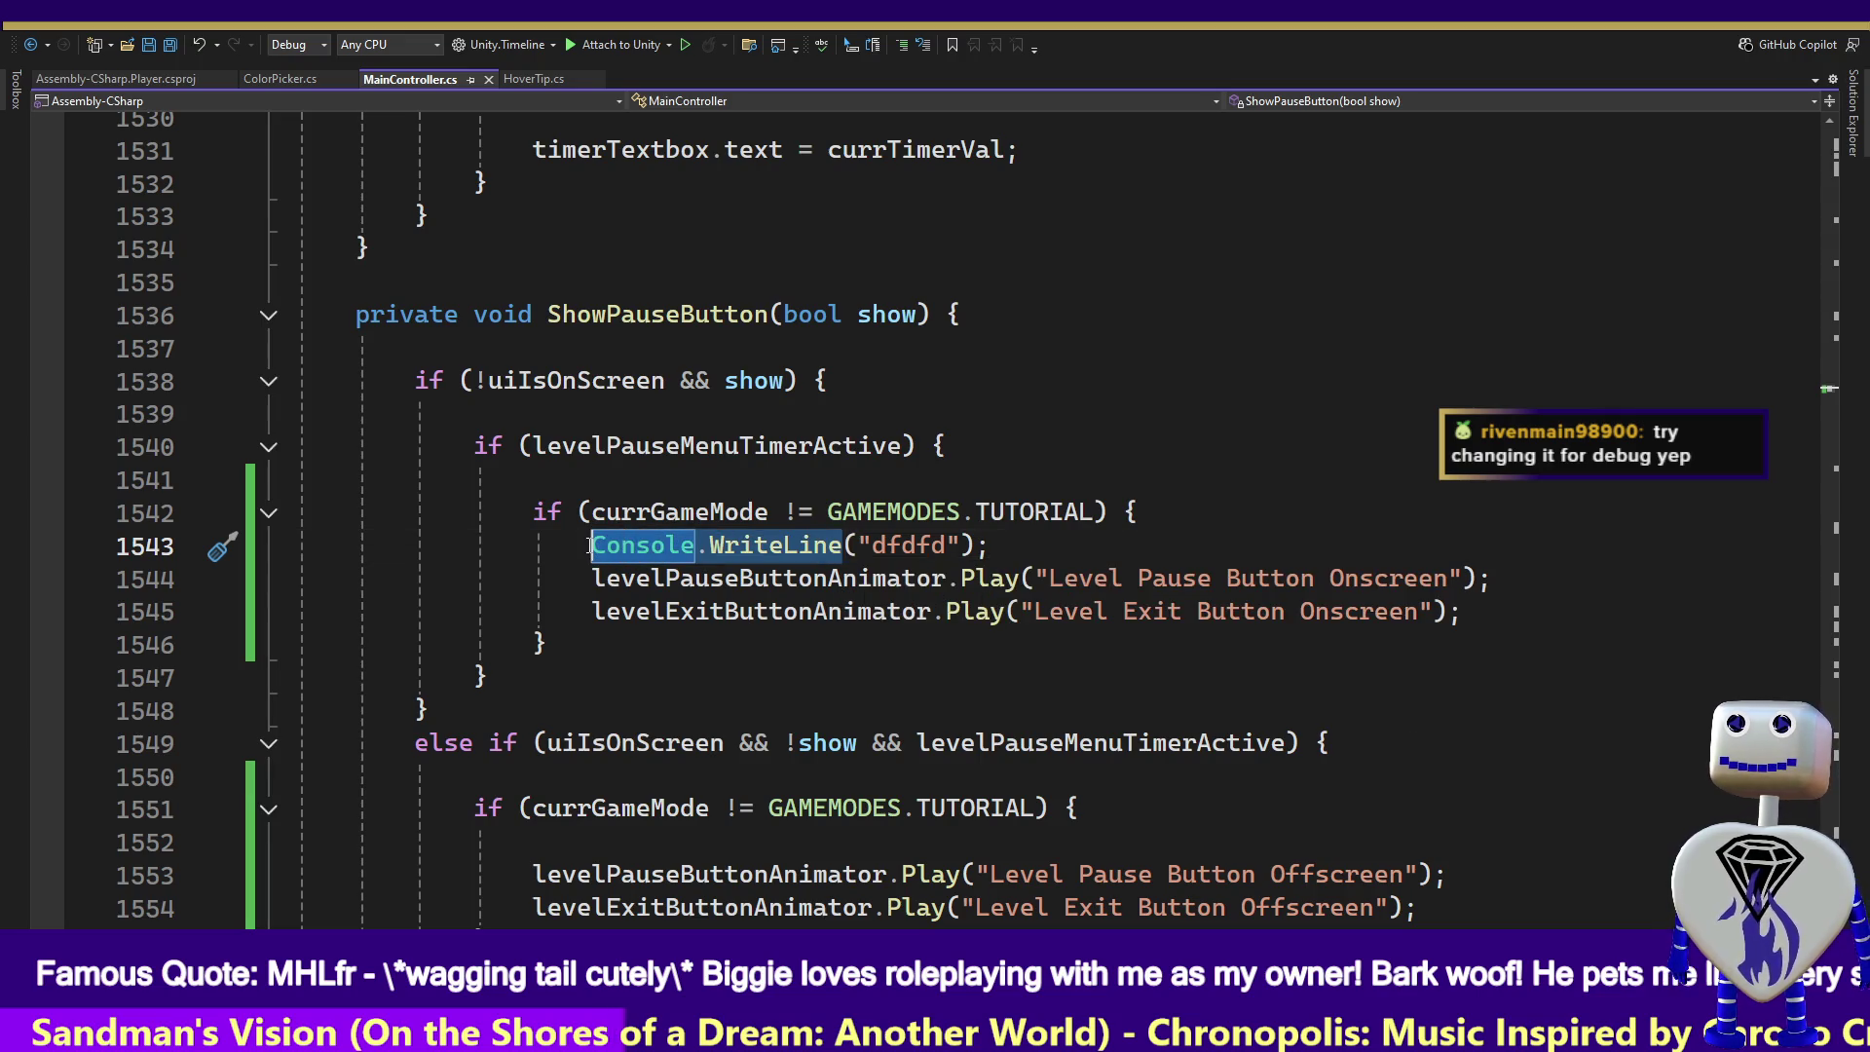
text(Debug)
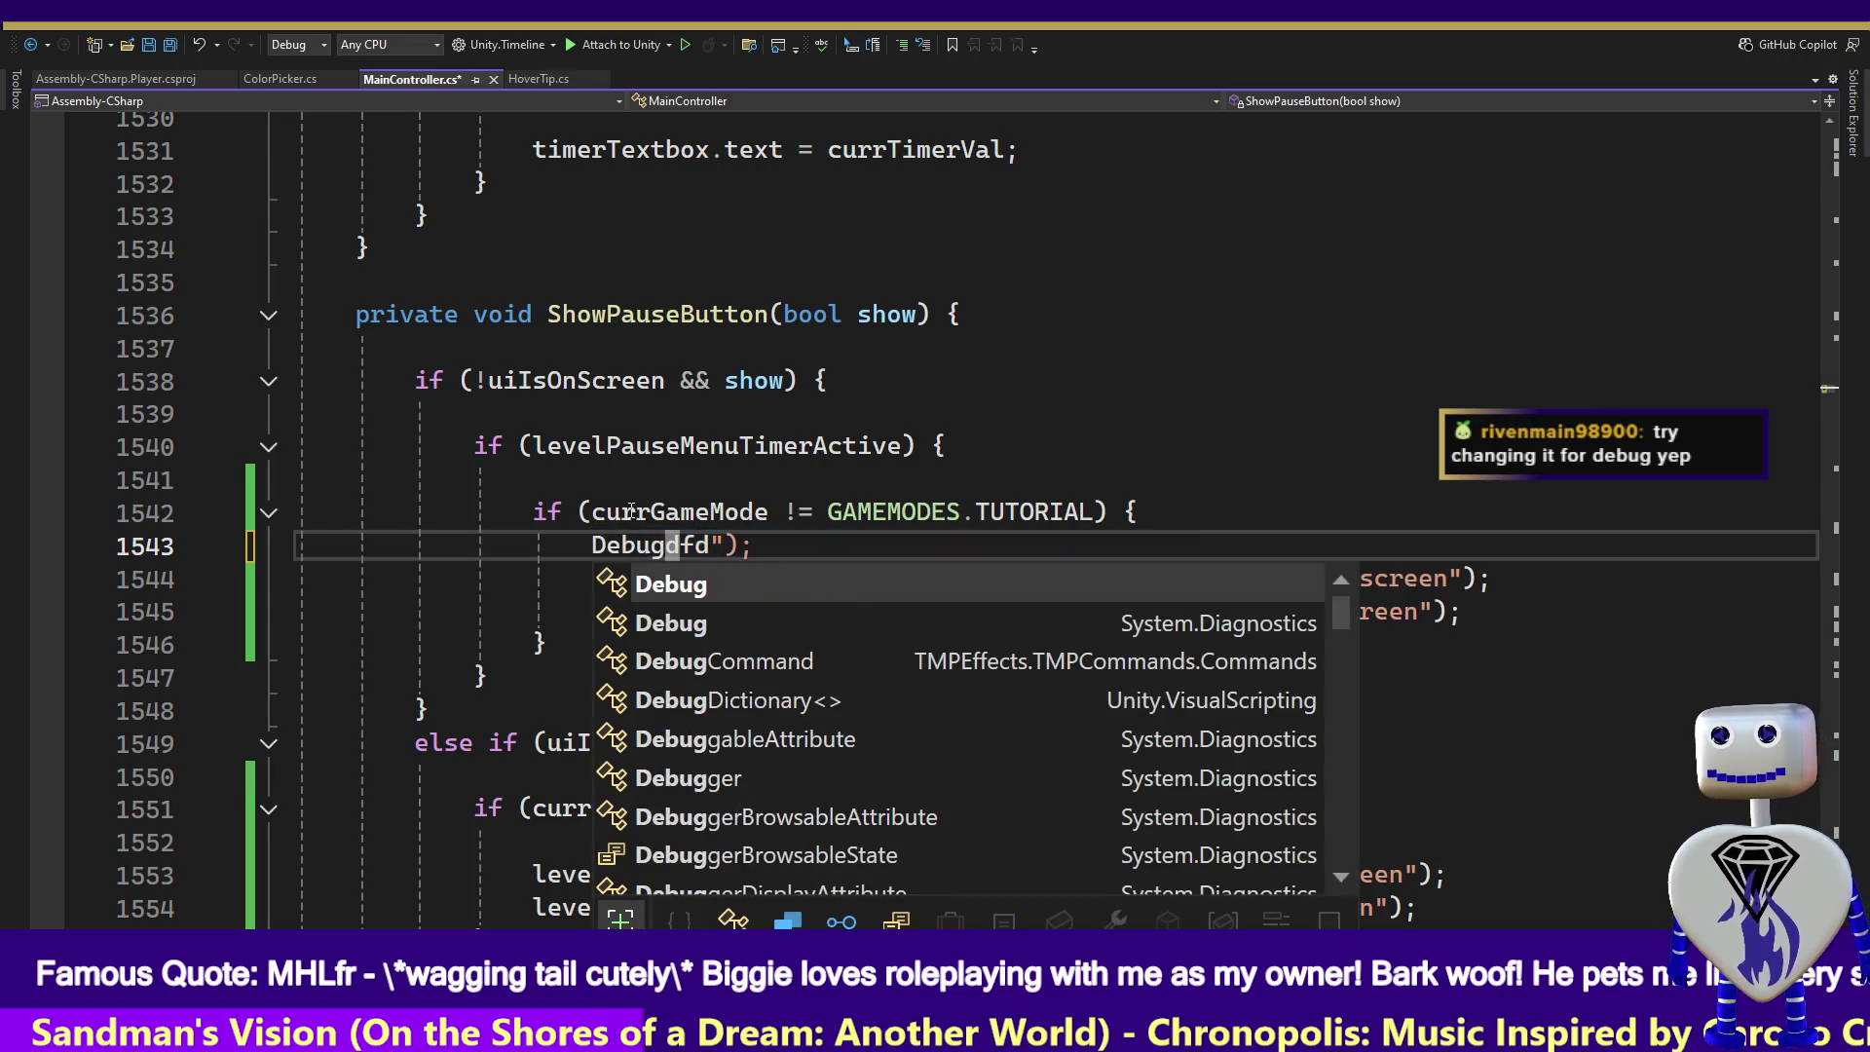
key(ctrl+z)
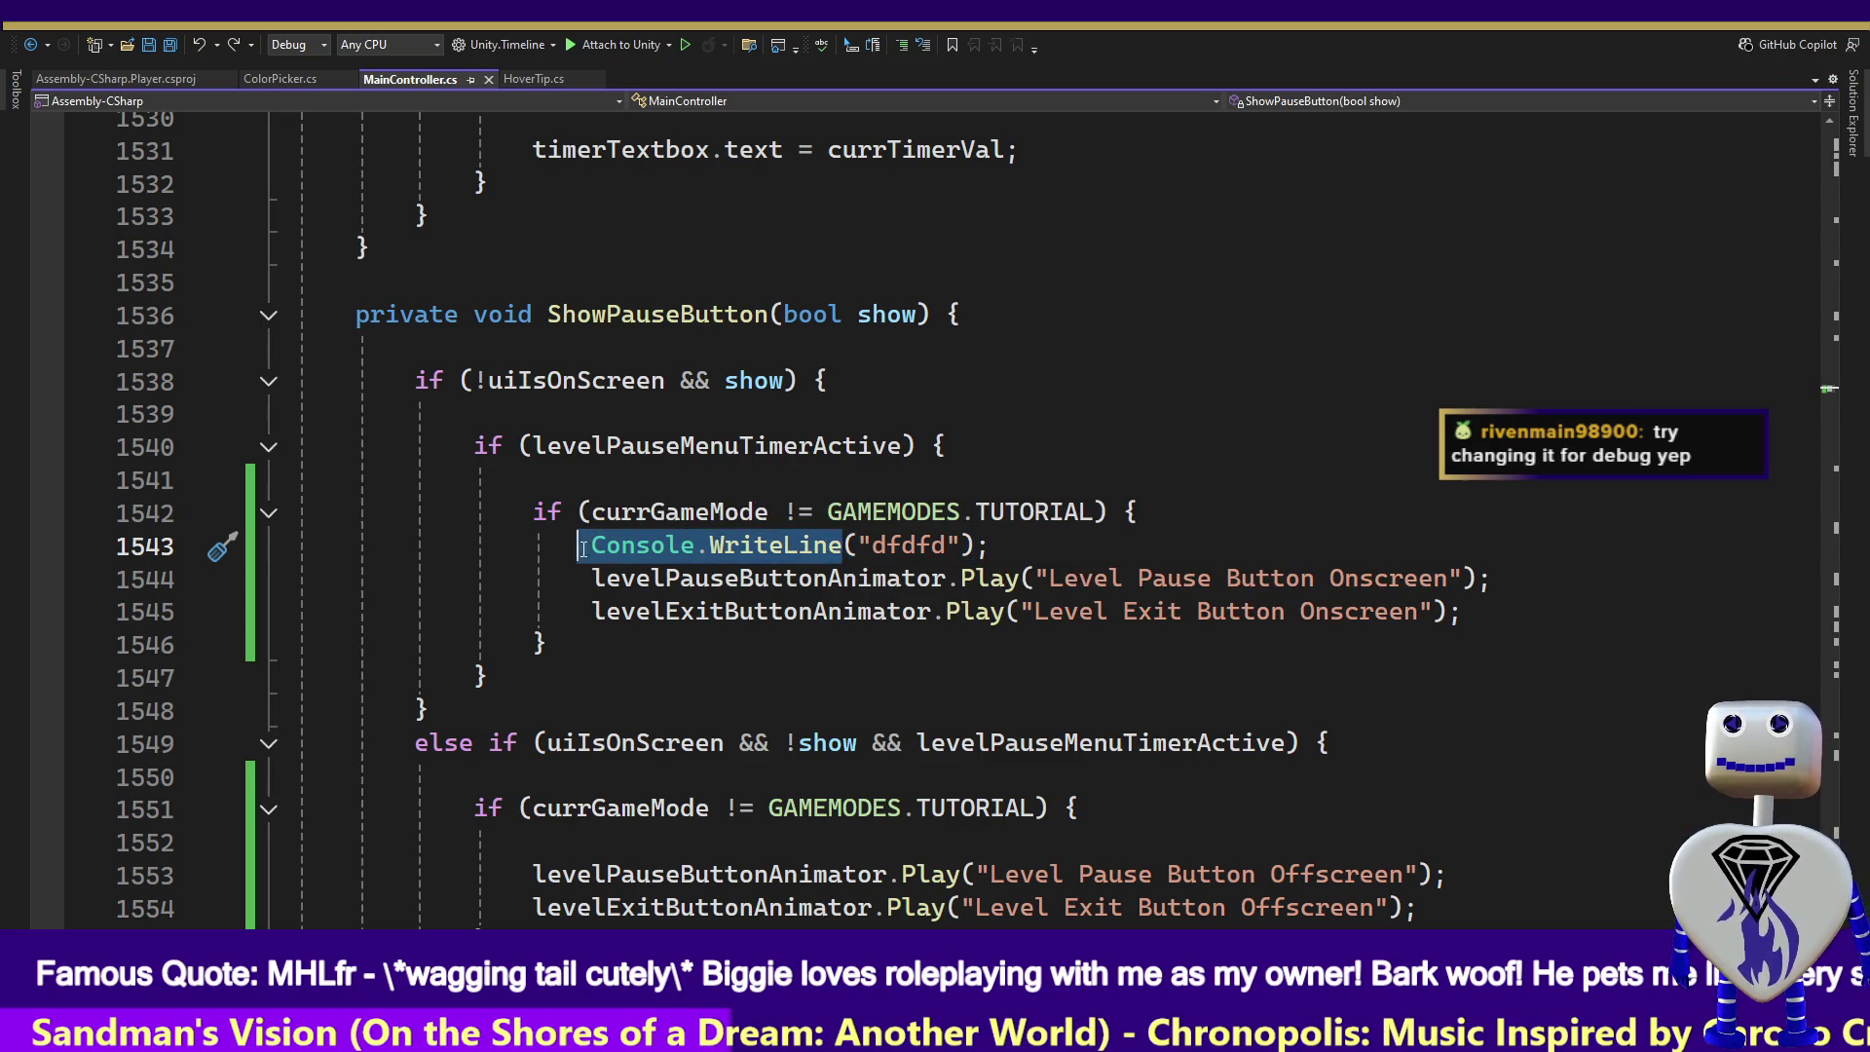
text(Debug)
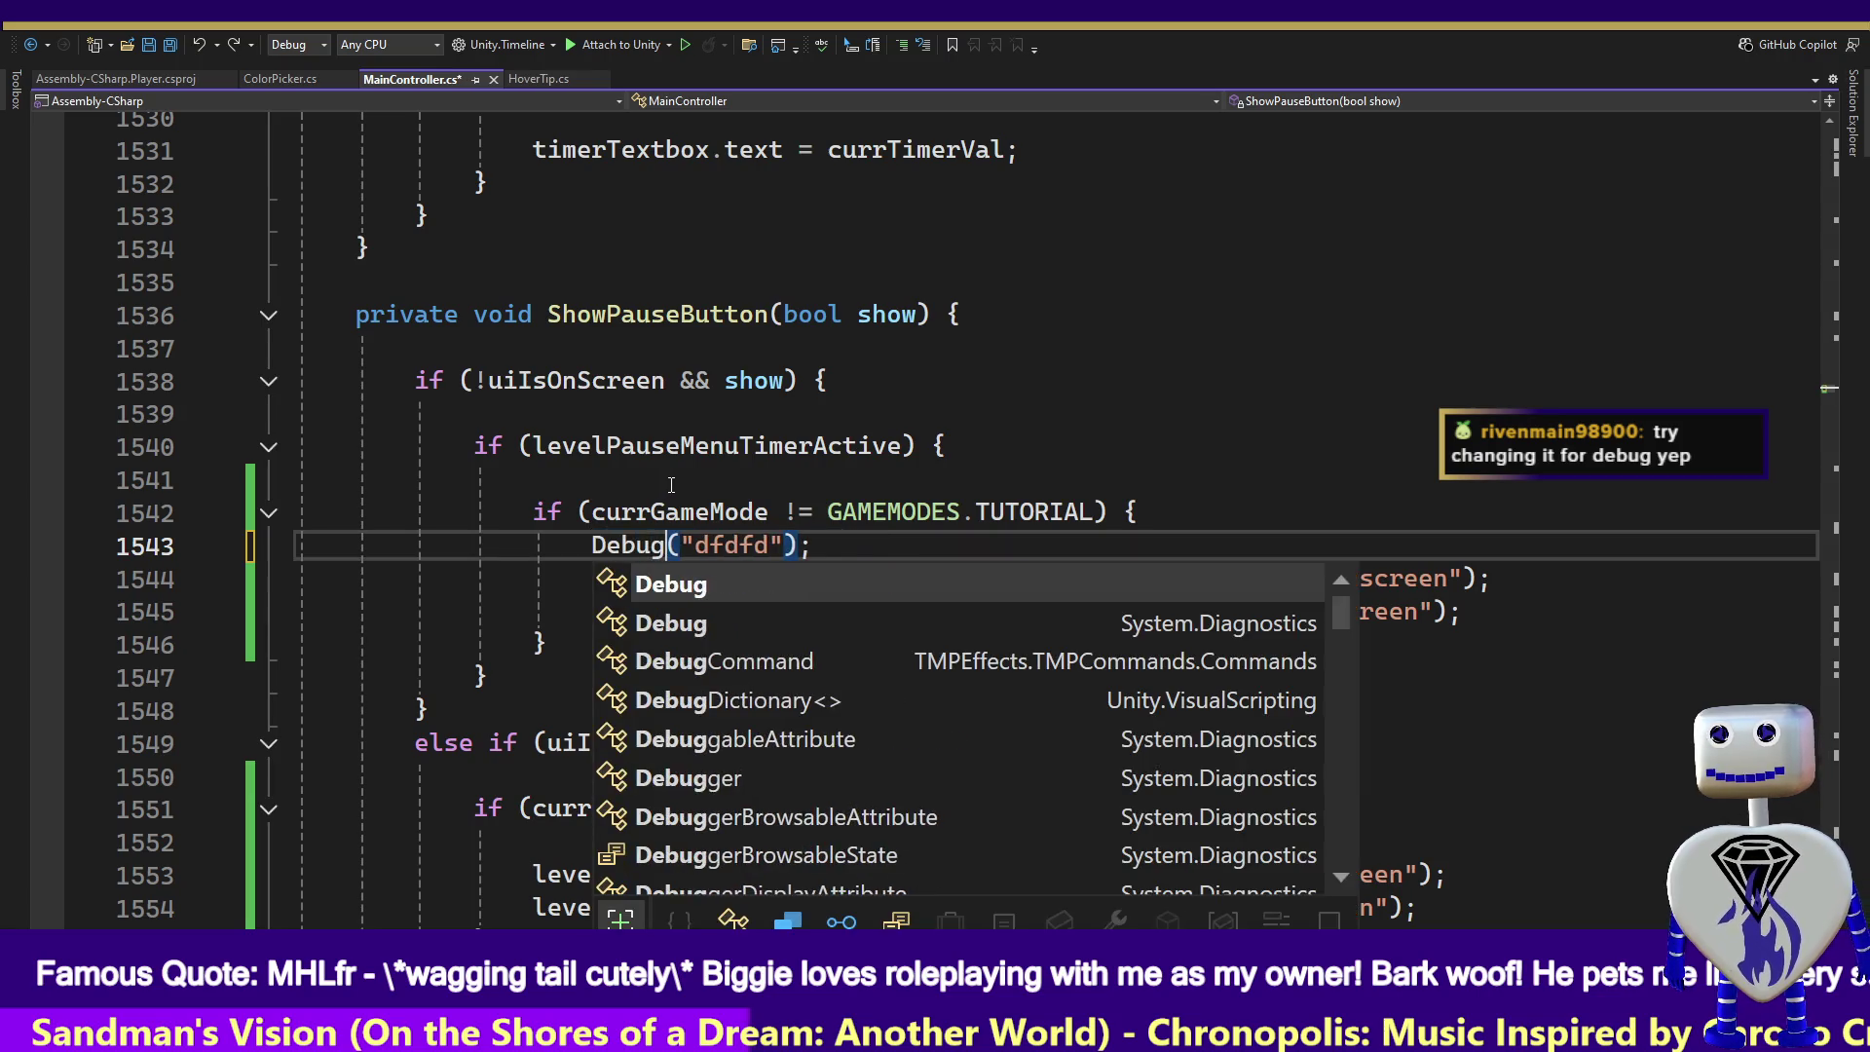
text(.L)
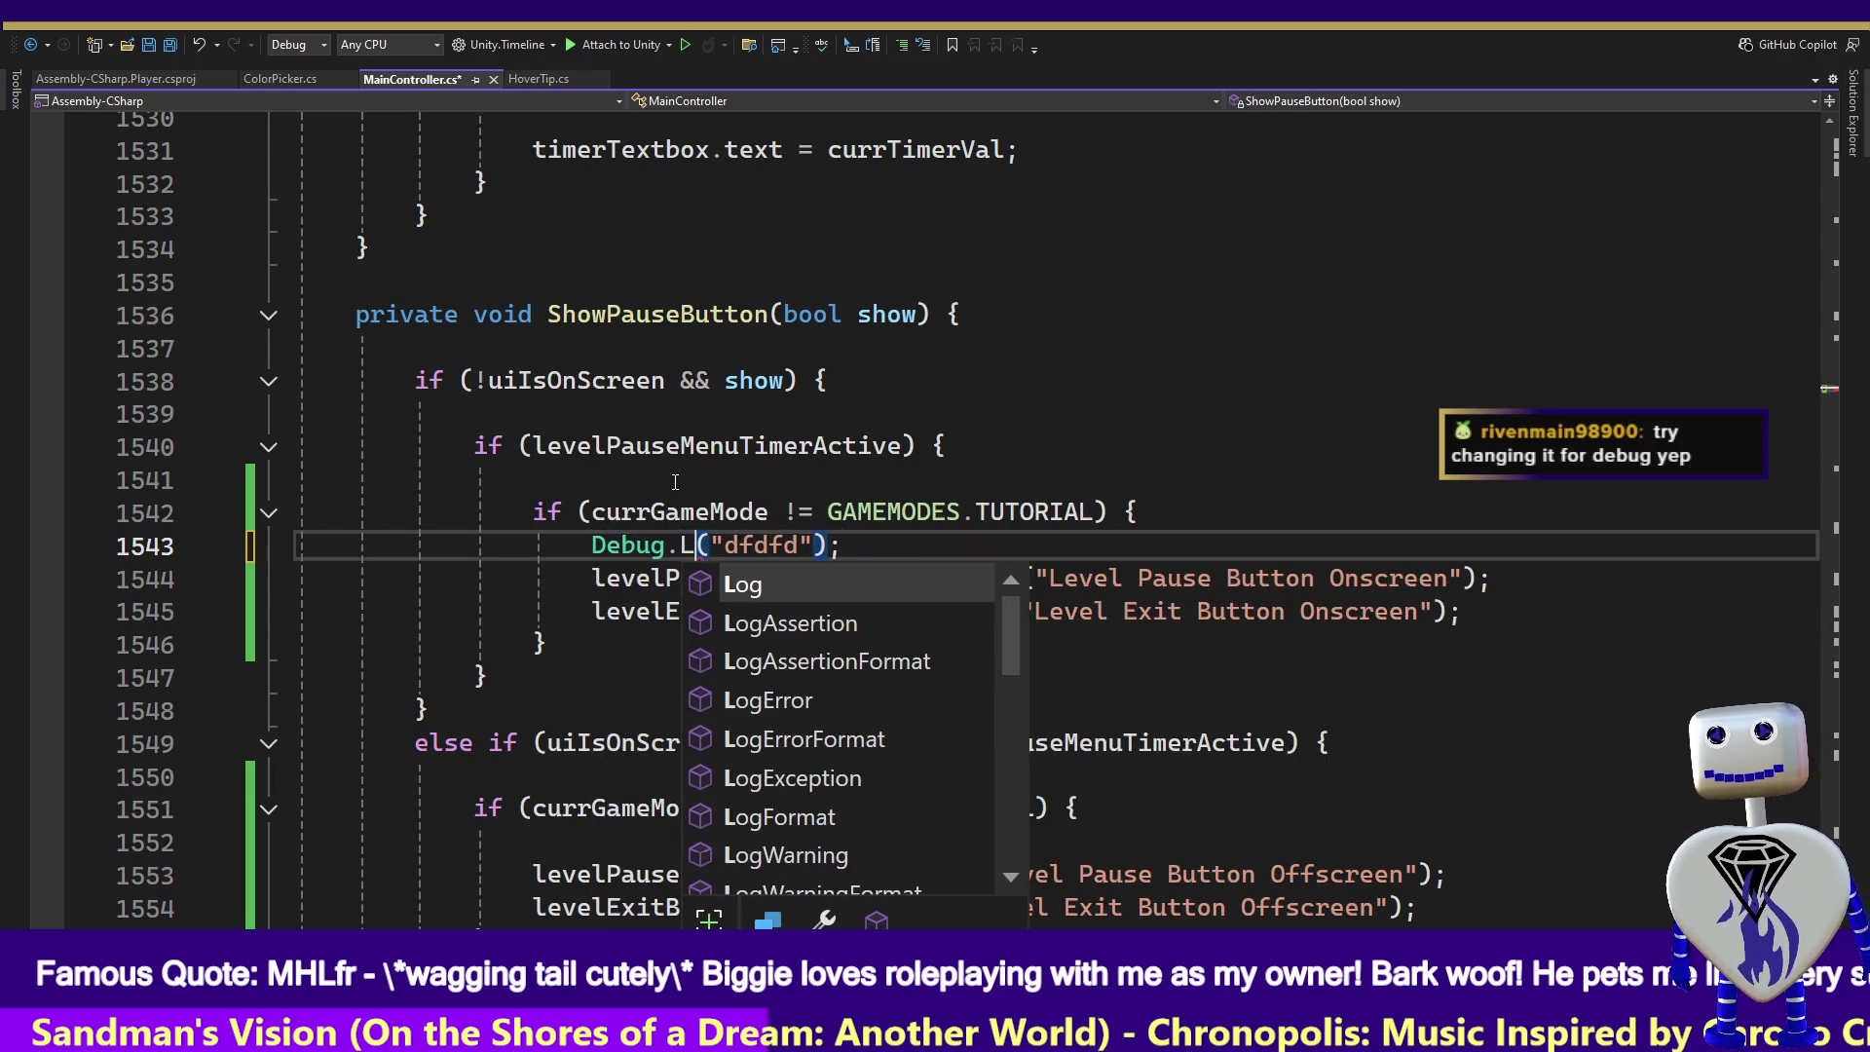
key(Tab)
key(ctrl+s)
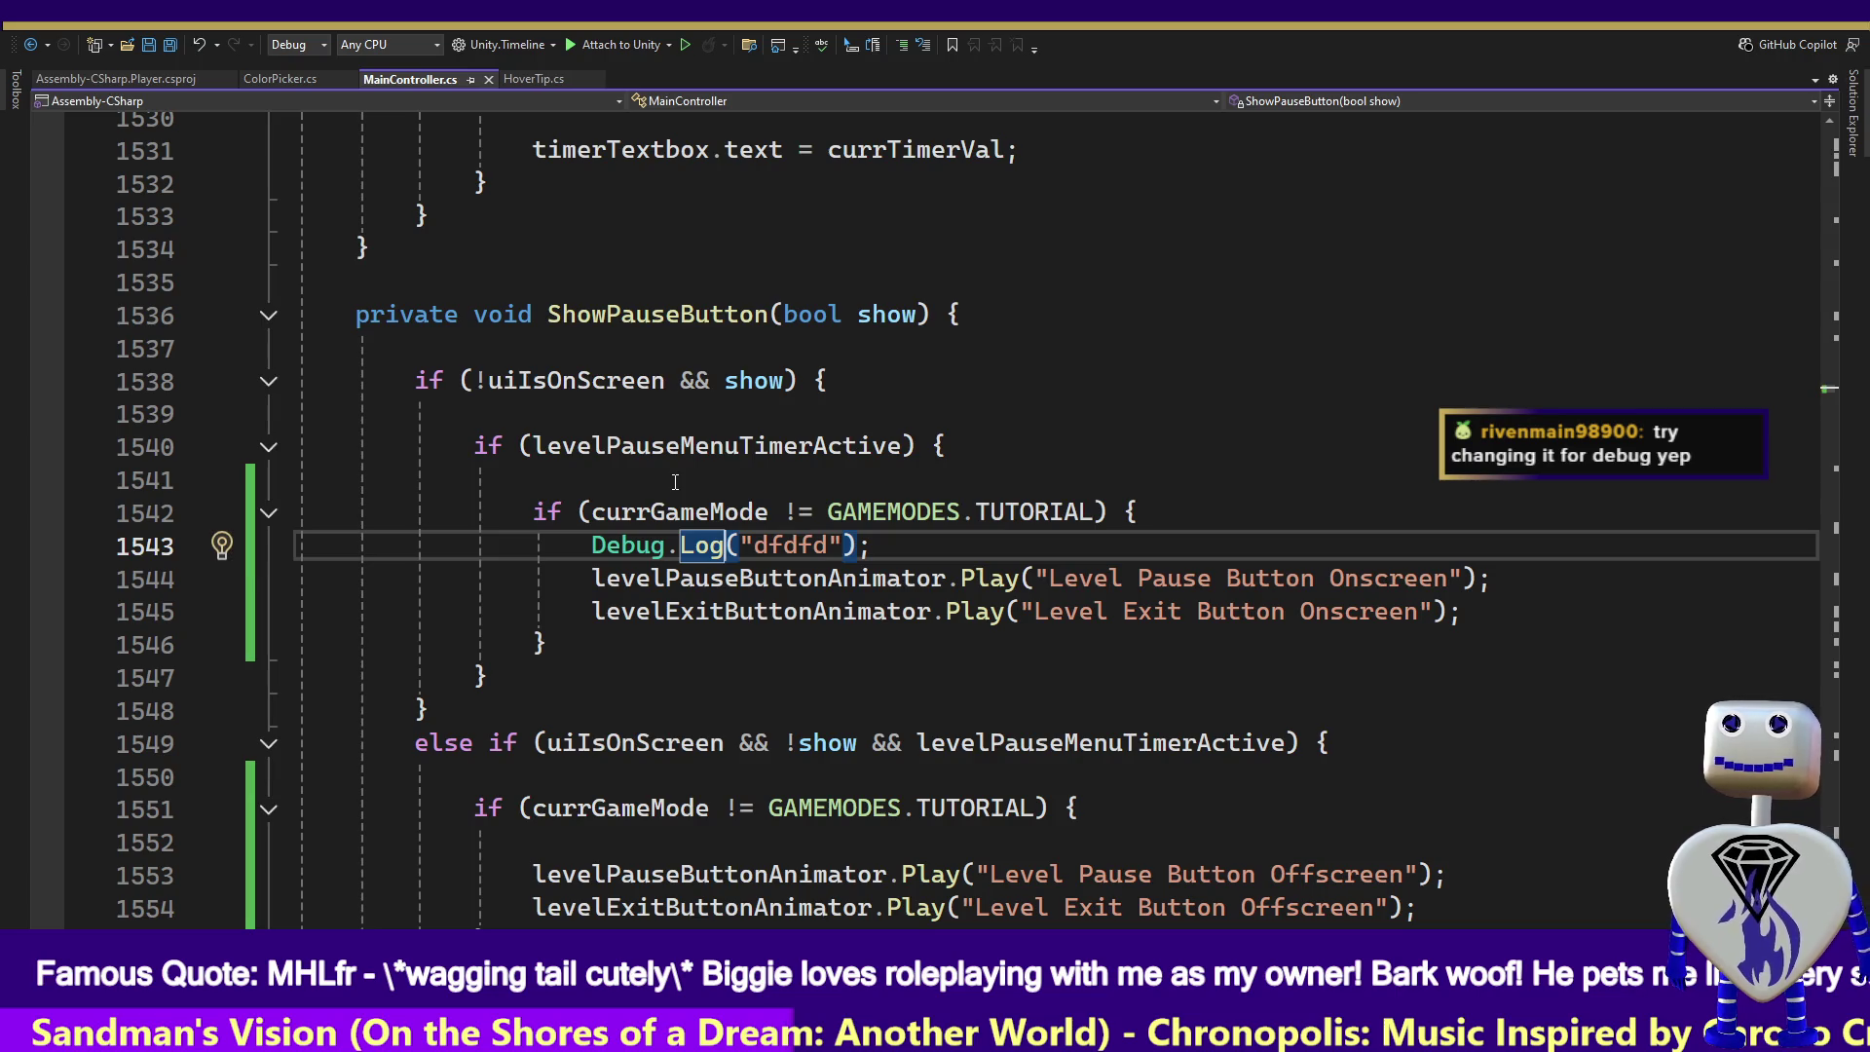
key(alt+Tab)
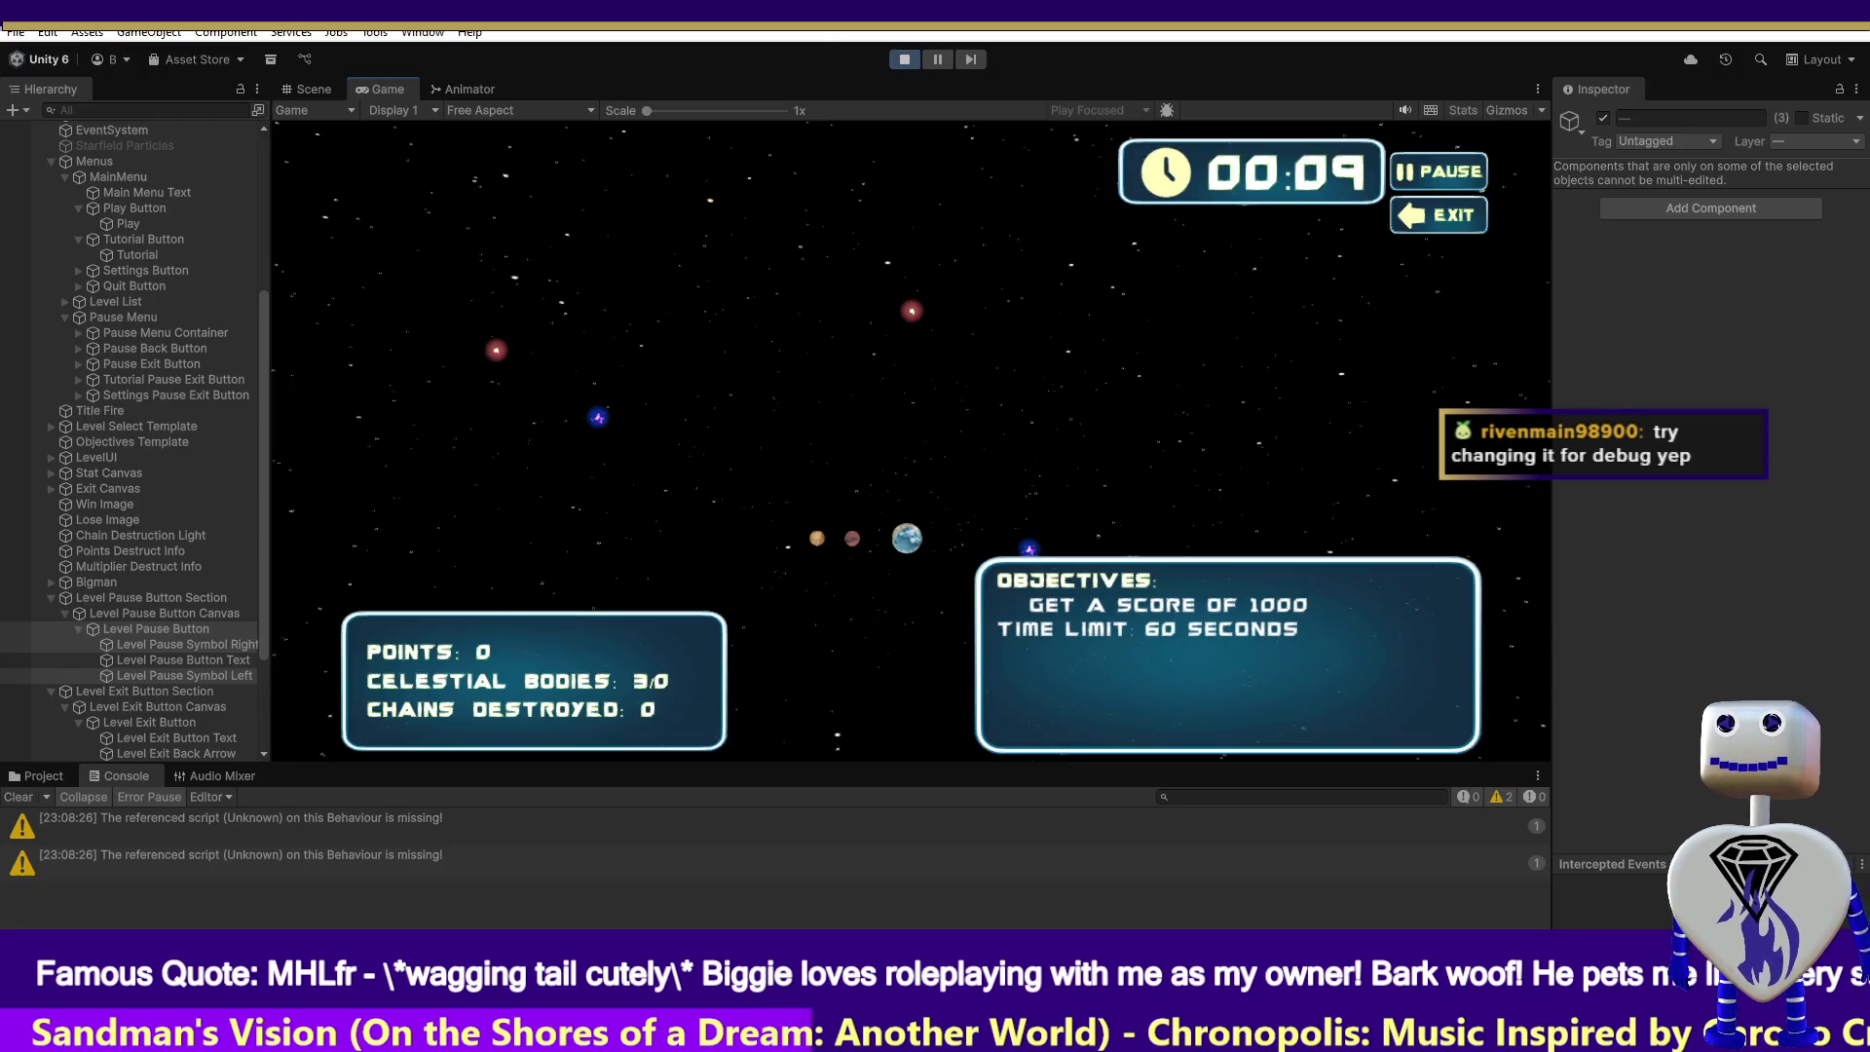
- Restart play mode, run a level to log "dfdfd" in the Console, then stop playing
click(898, 62)
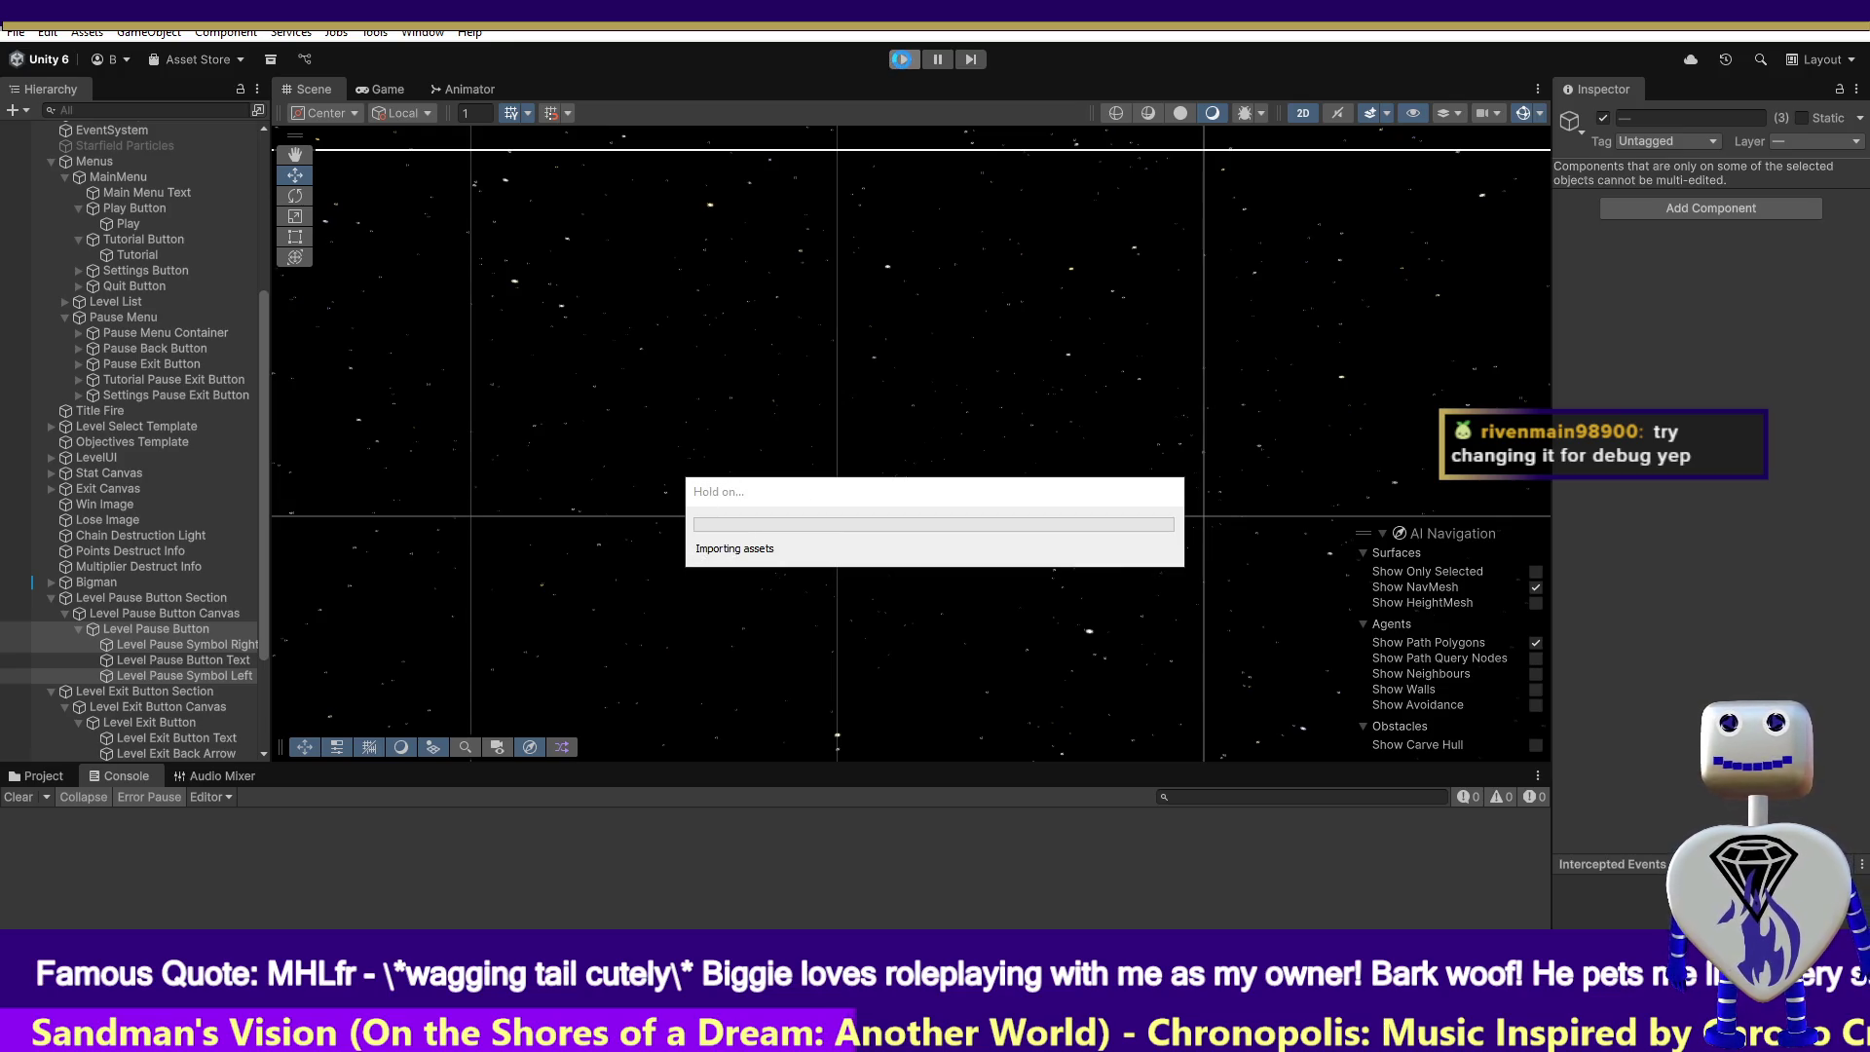
click(904, 63)
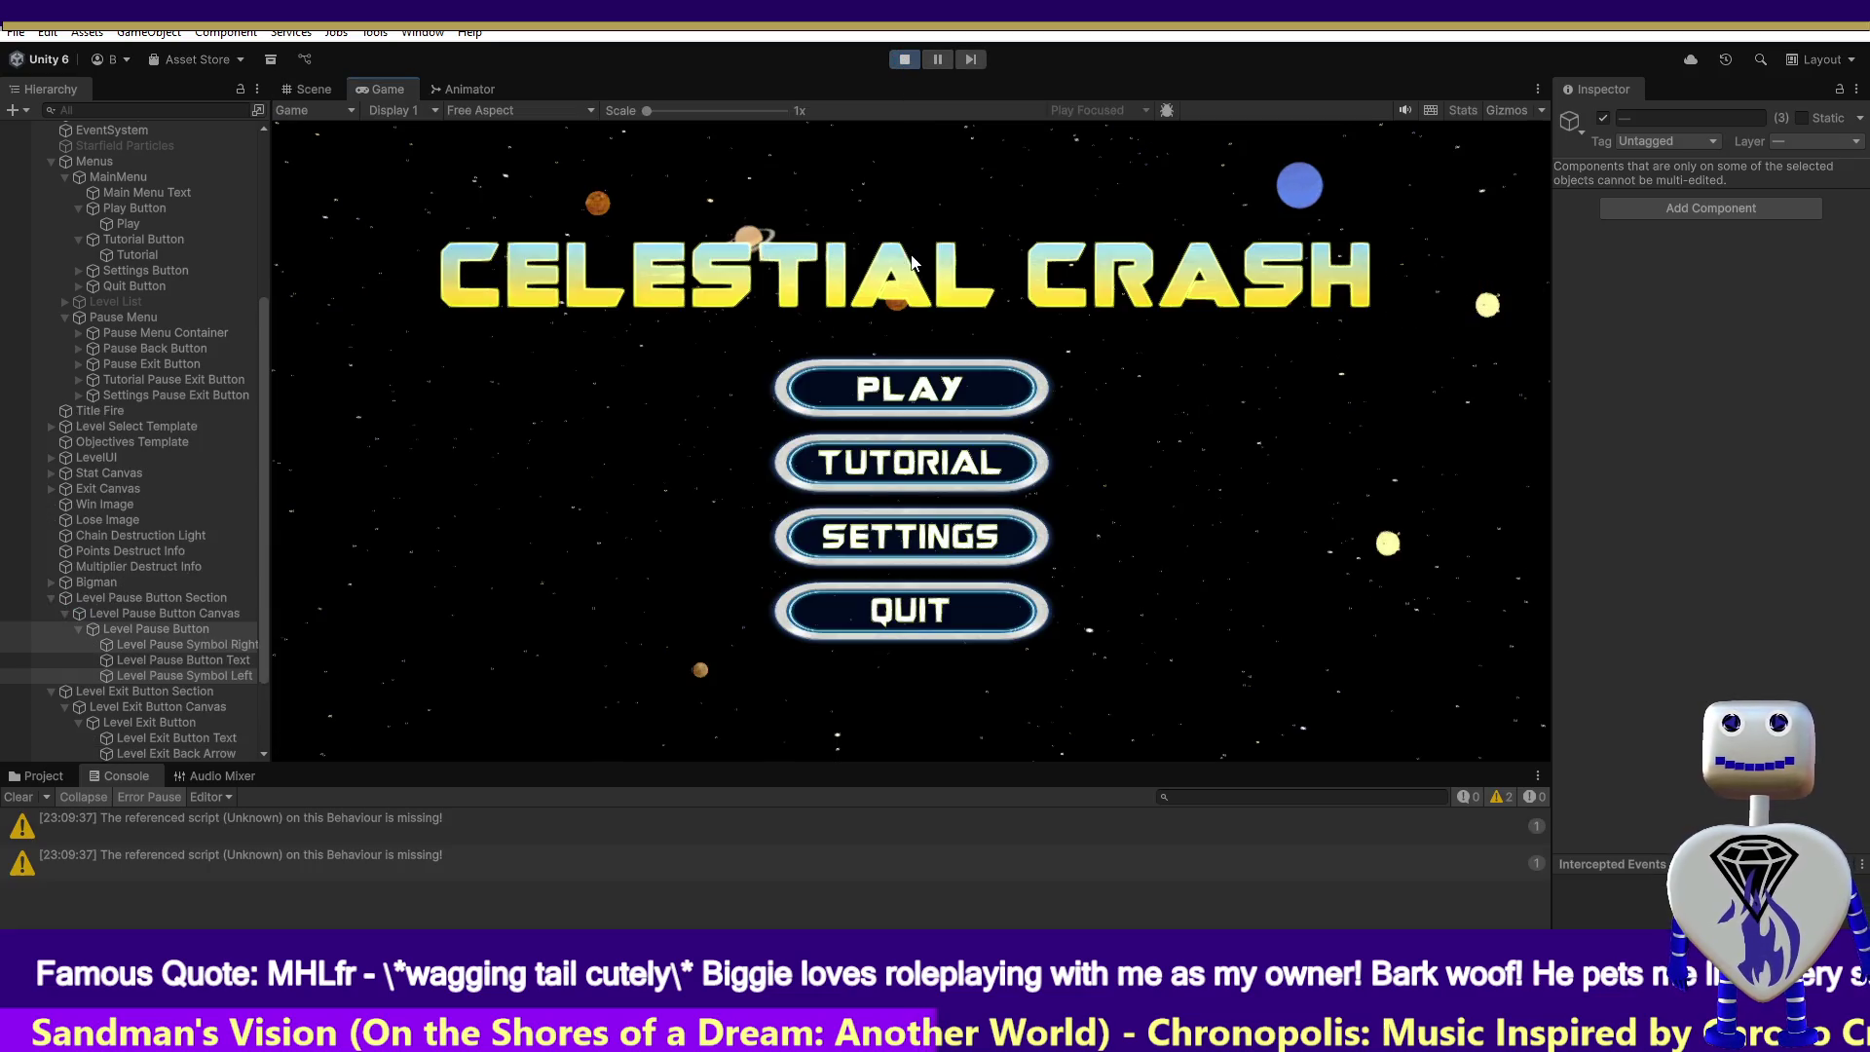
click(898, 374)
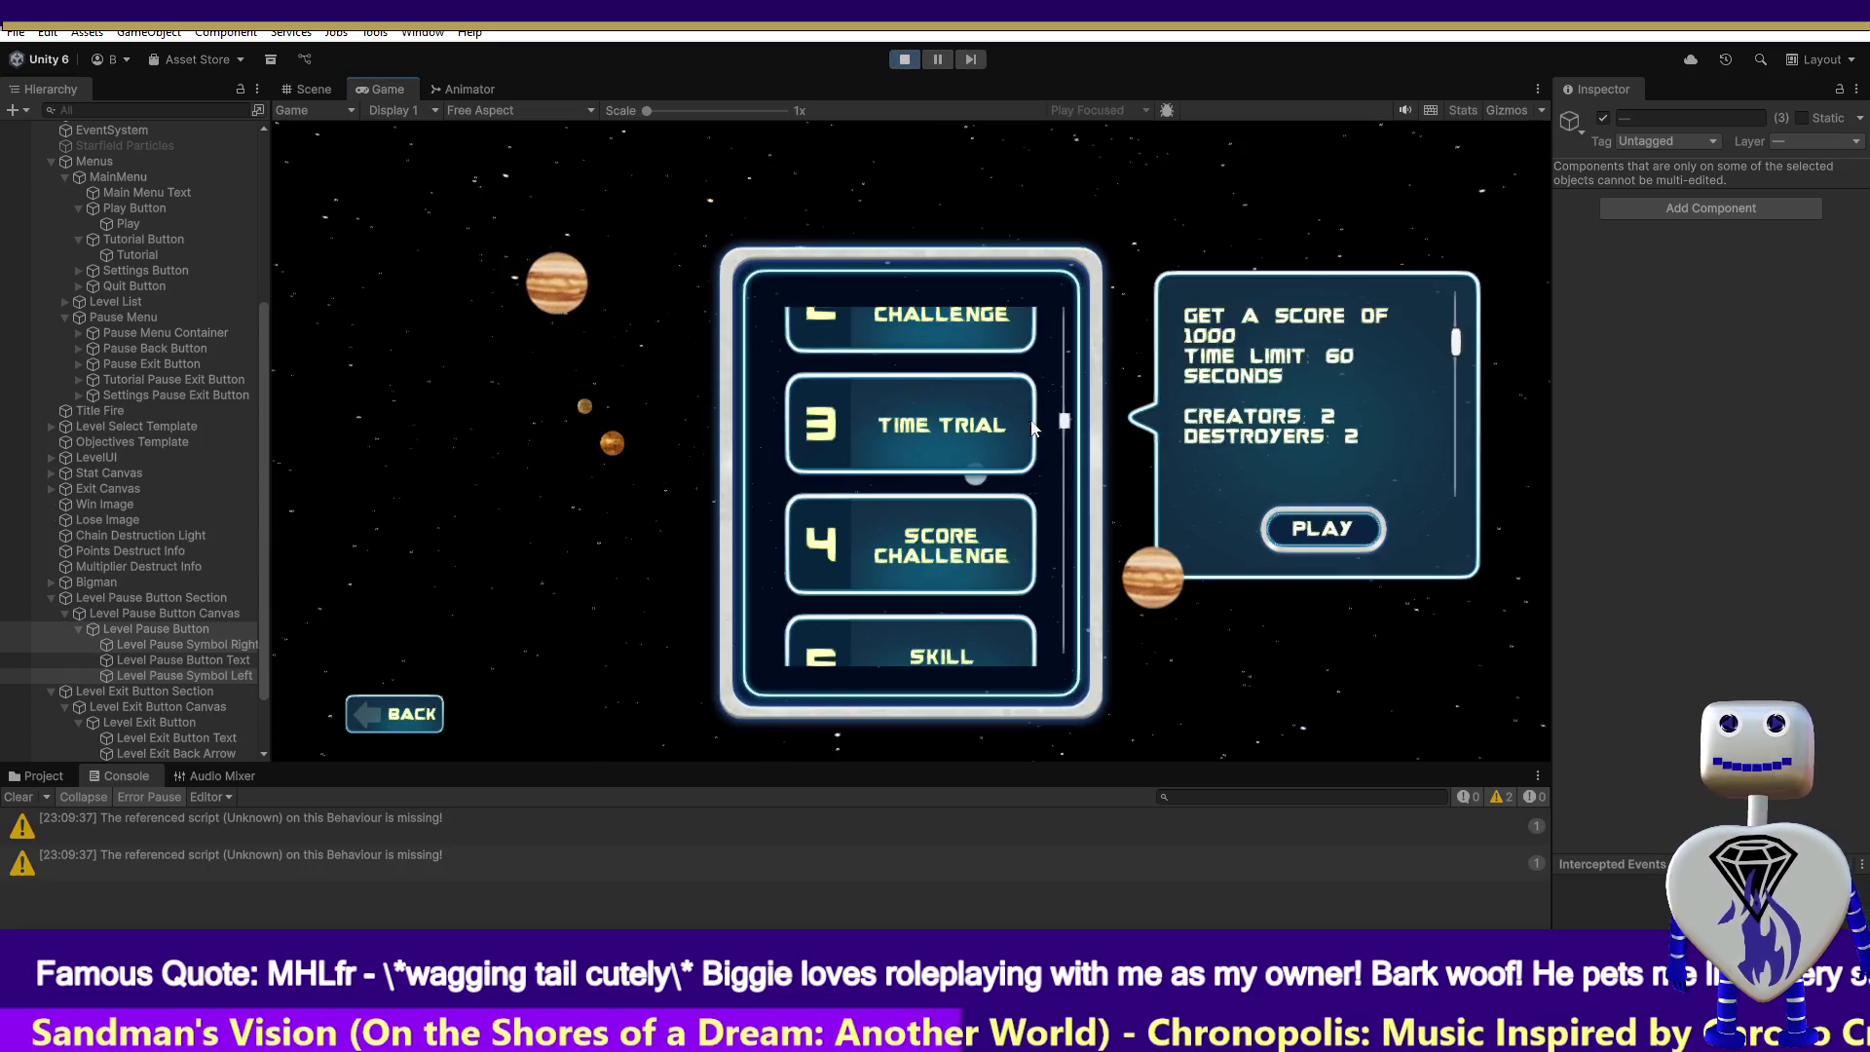
click(1345, 519)
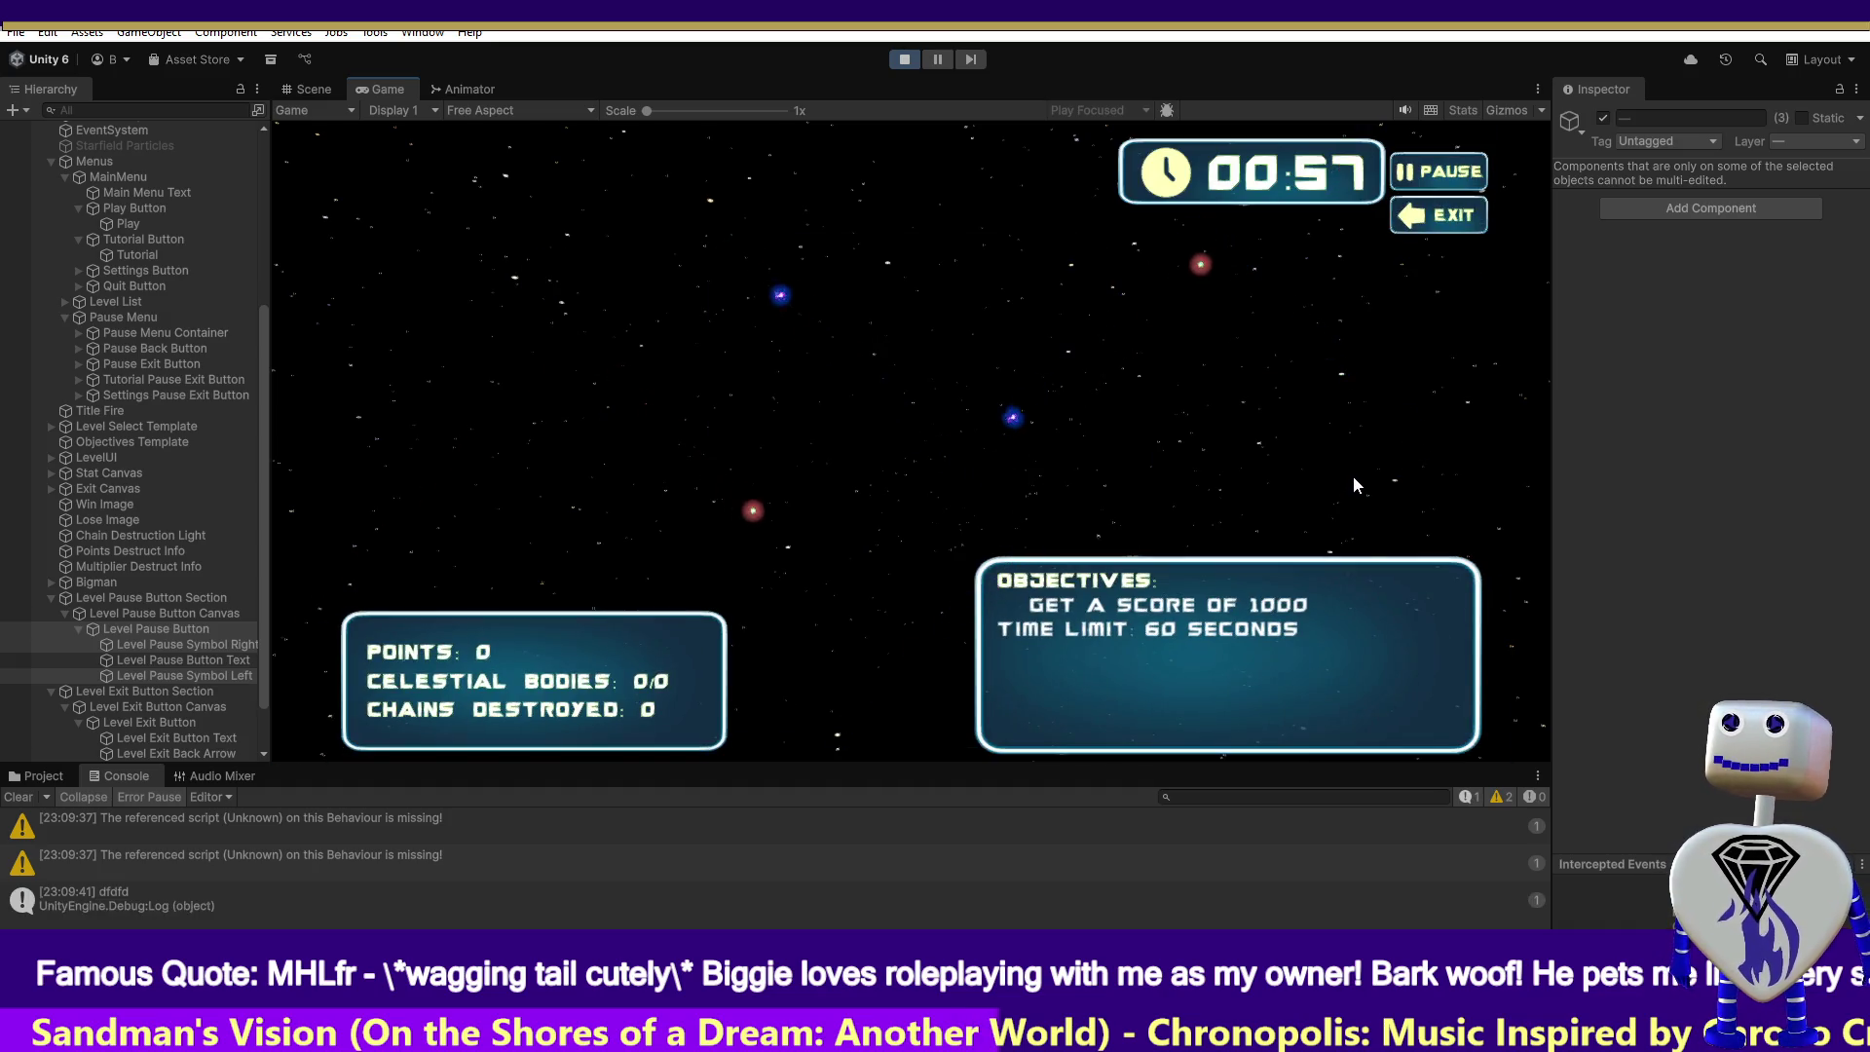
click(905, 59)
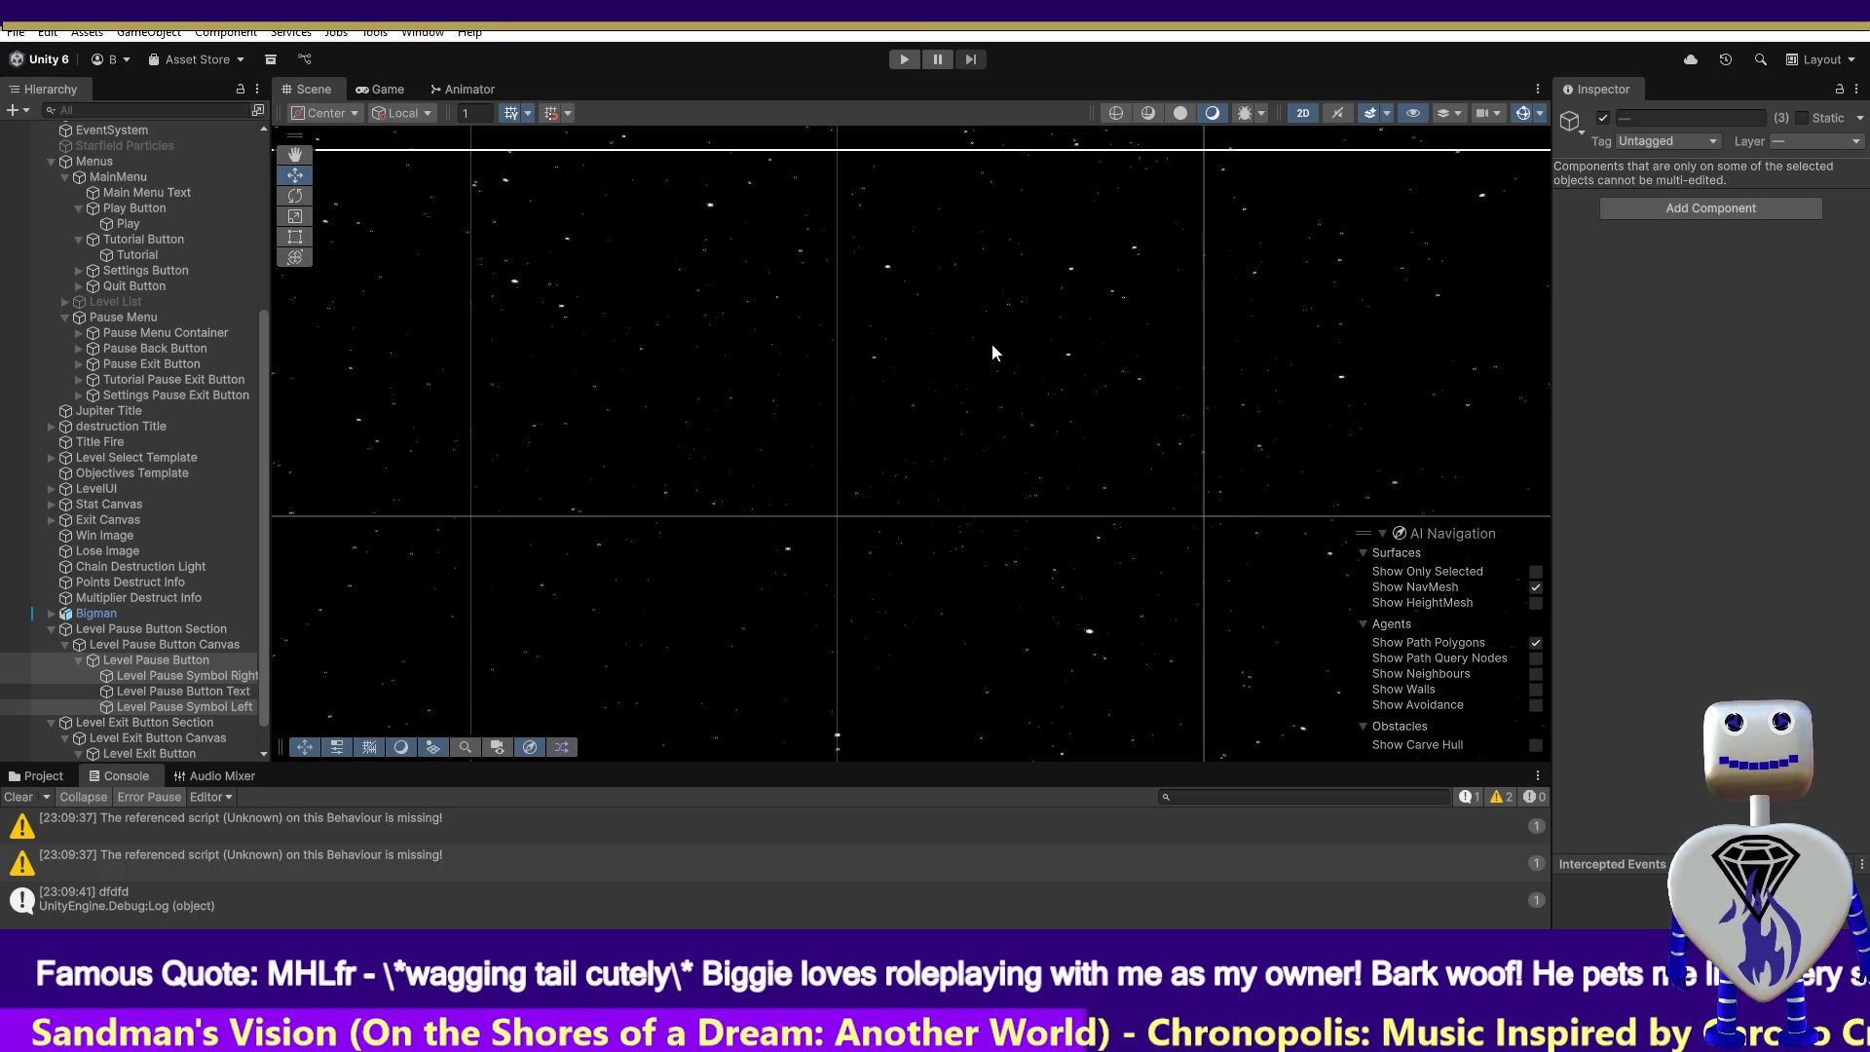
- Delete the Debug.Log("dfdfd") line 1543 from ShowPauseButton and switch back to Unity
key(alt+Tab)
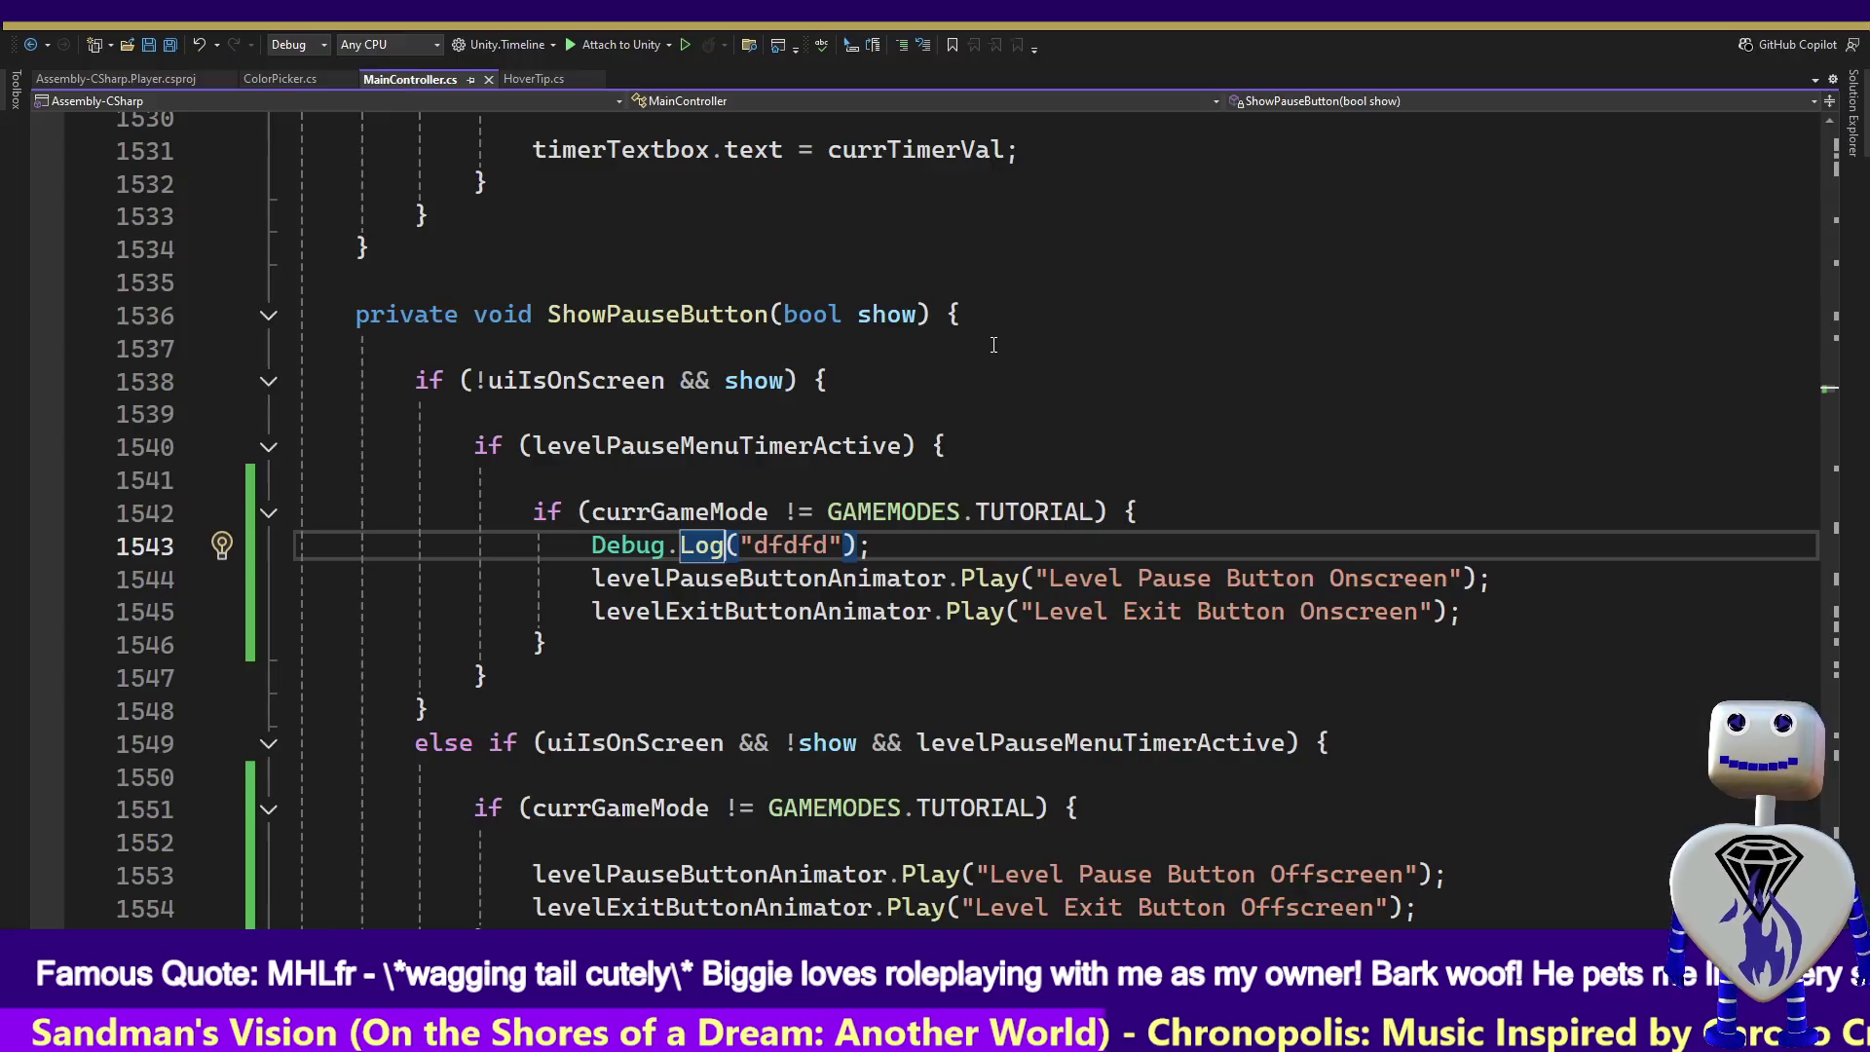
drag(1110, 553, 1166, 529)
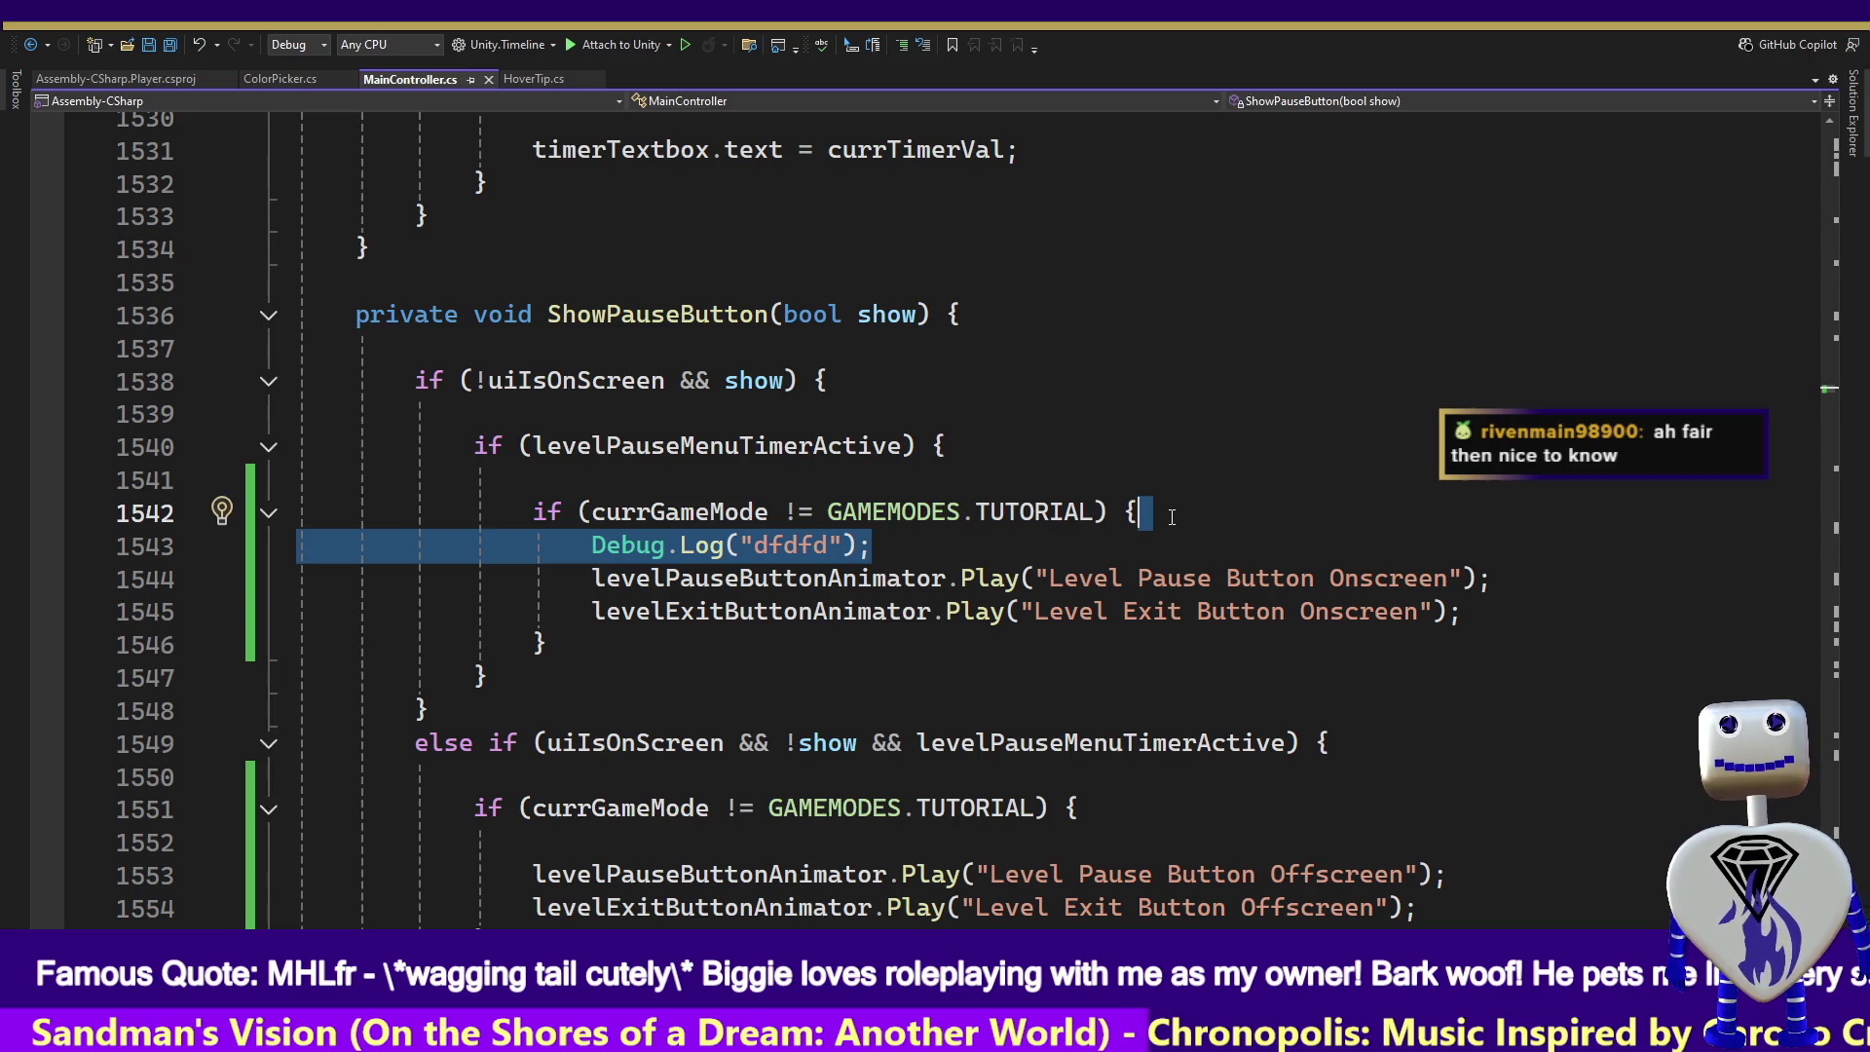
key(Return)
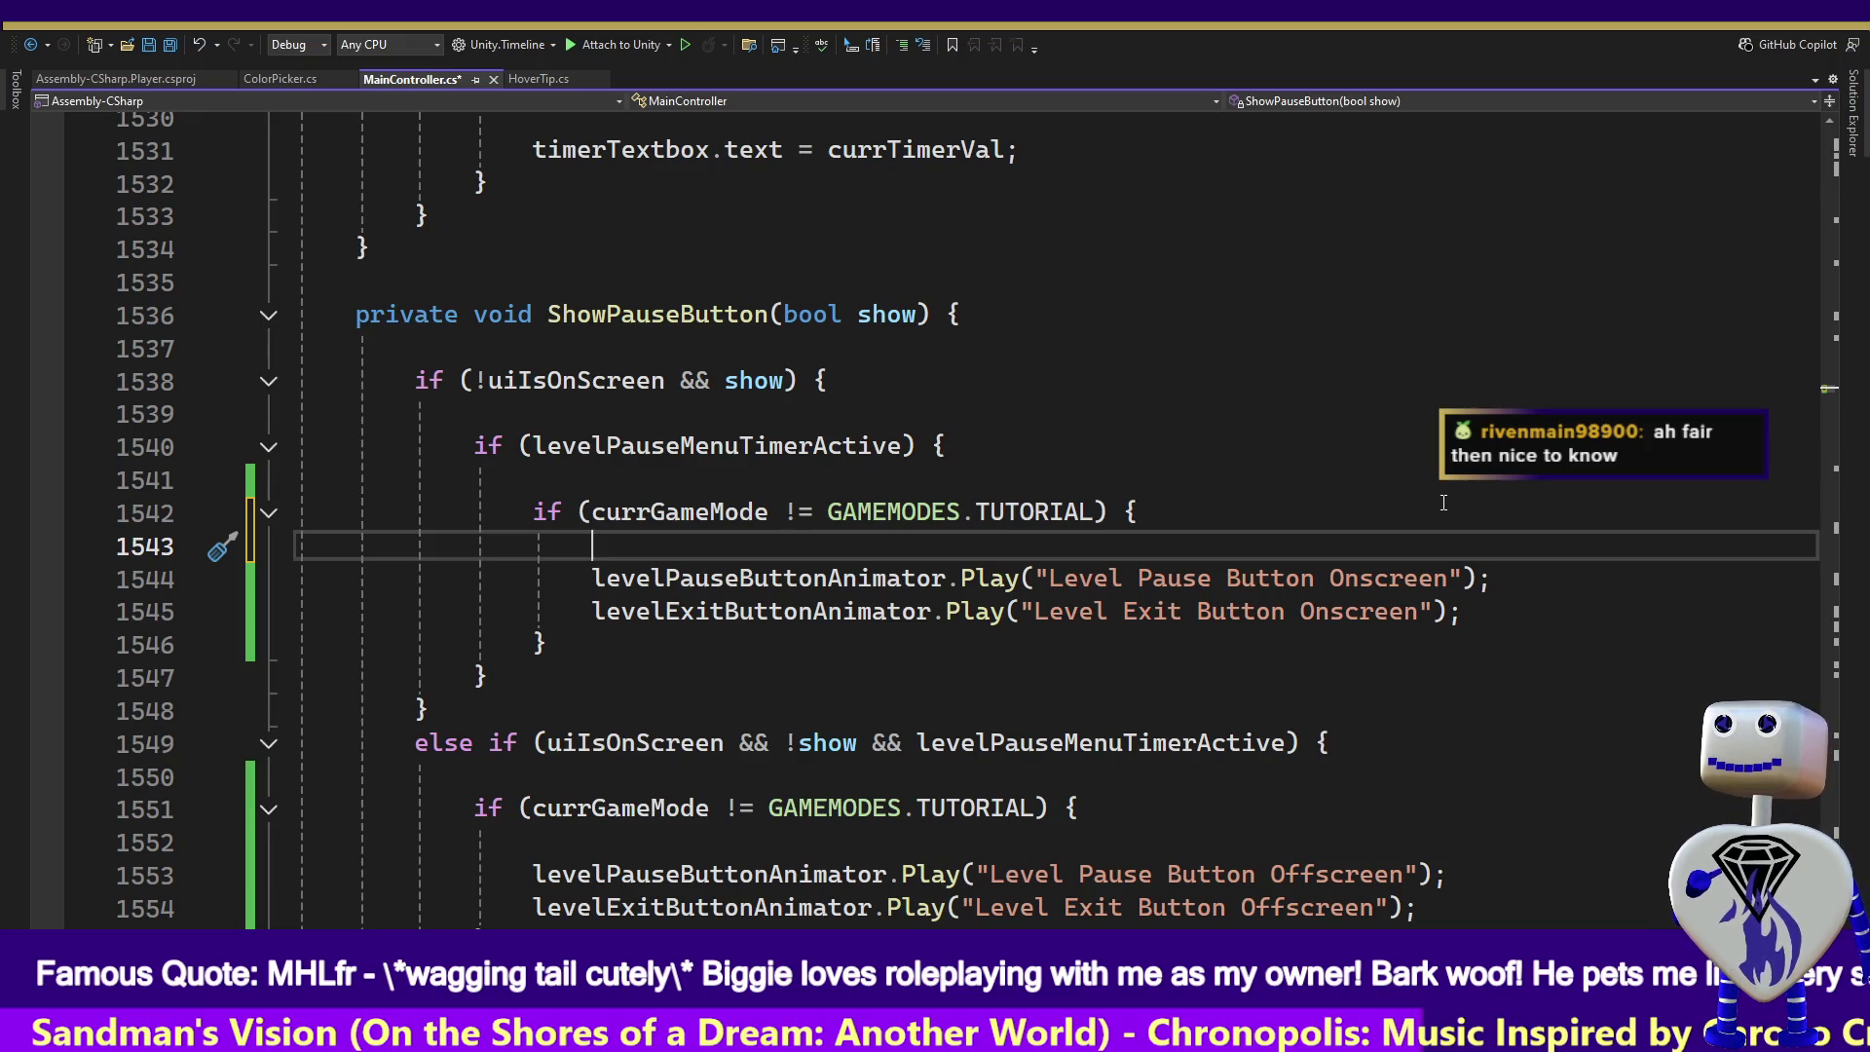
mouse_move(974, 501)
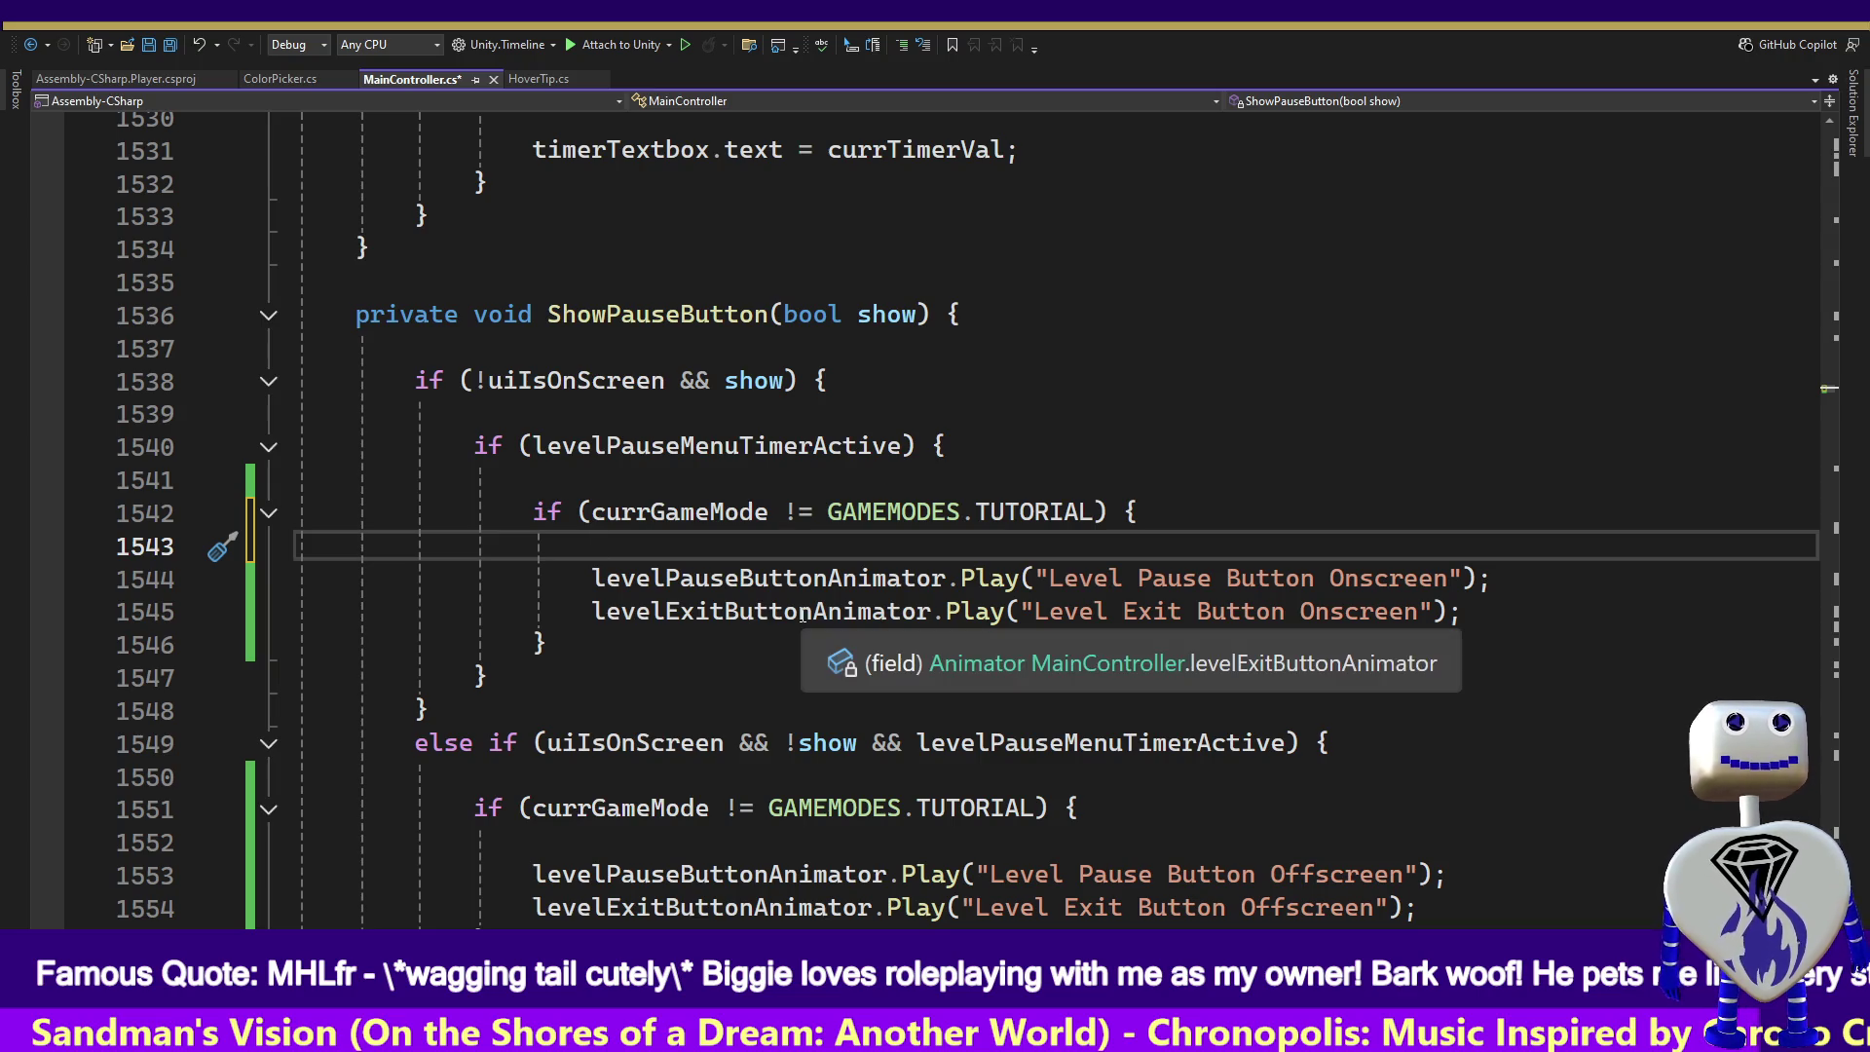
key(alt+Tab)
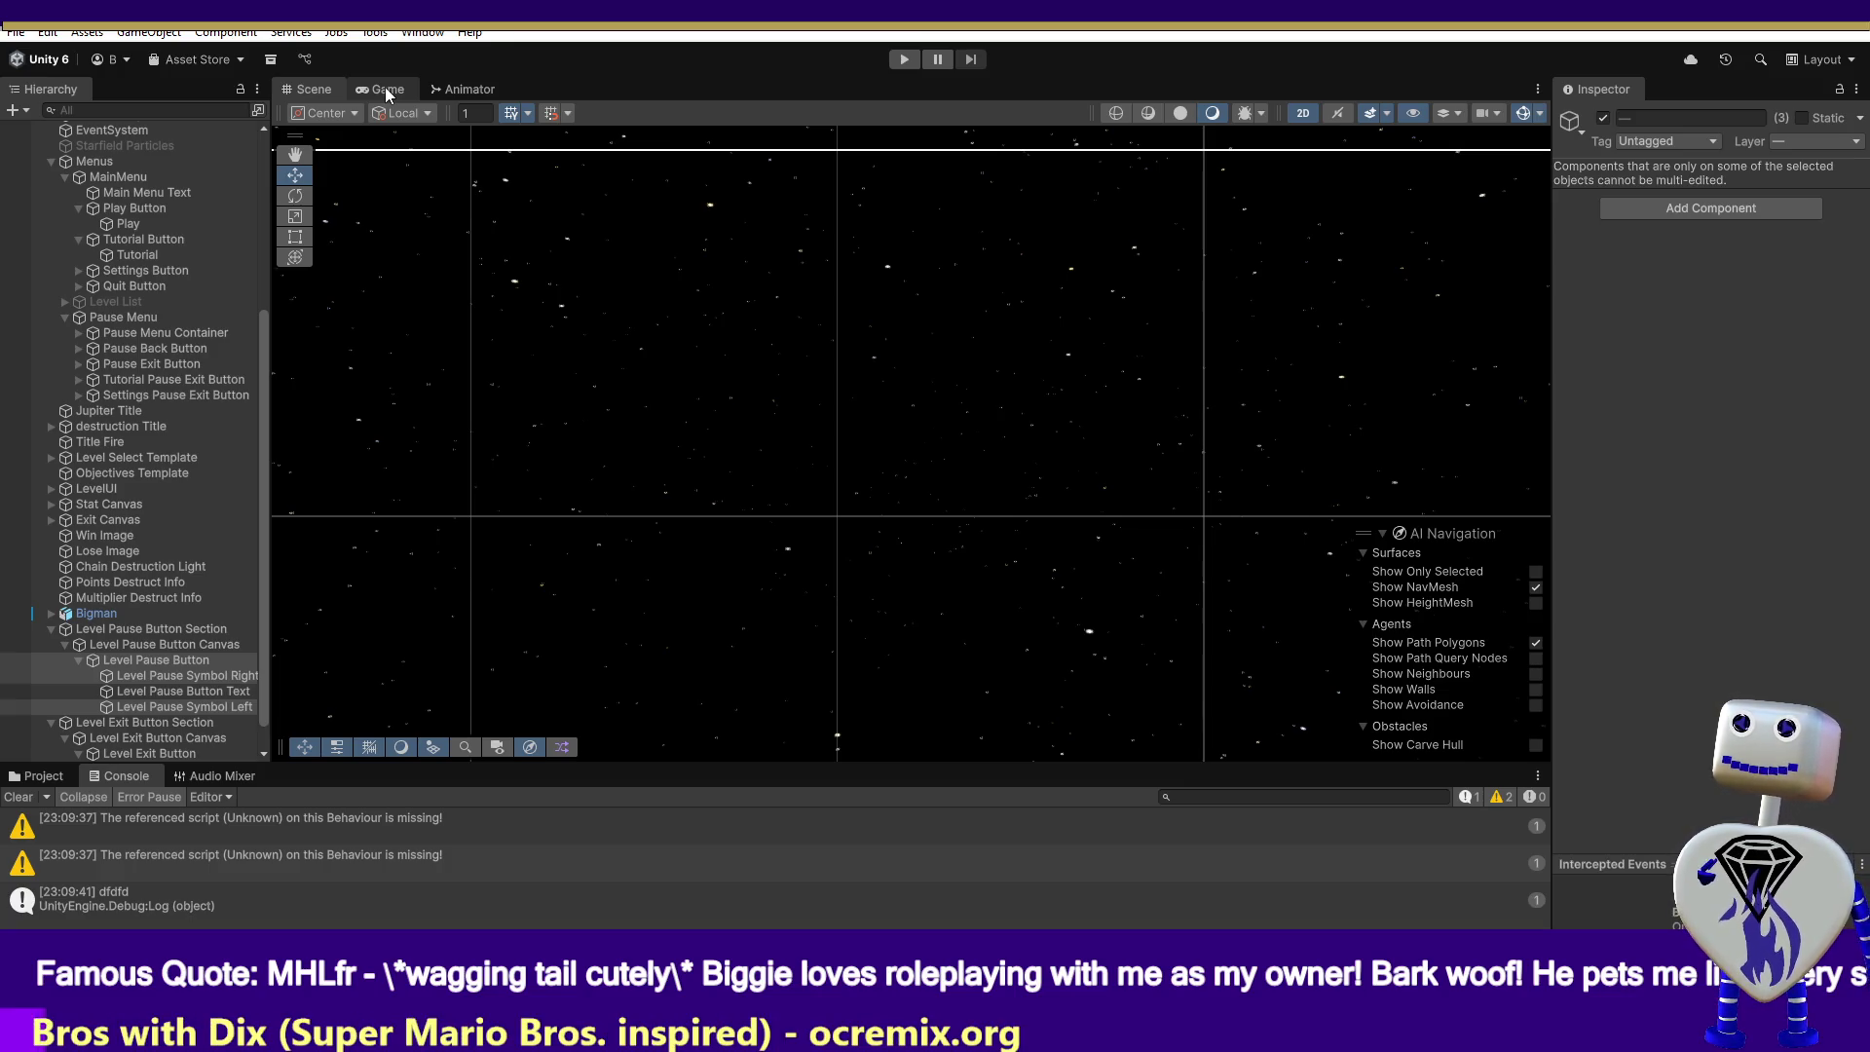
- Play the Time Trial level until it ends on the Lose screen, then stop play mode
click(901, 61)
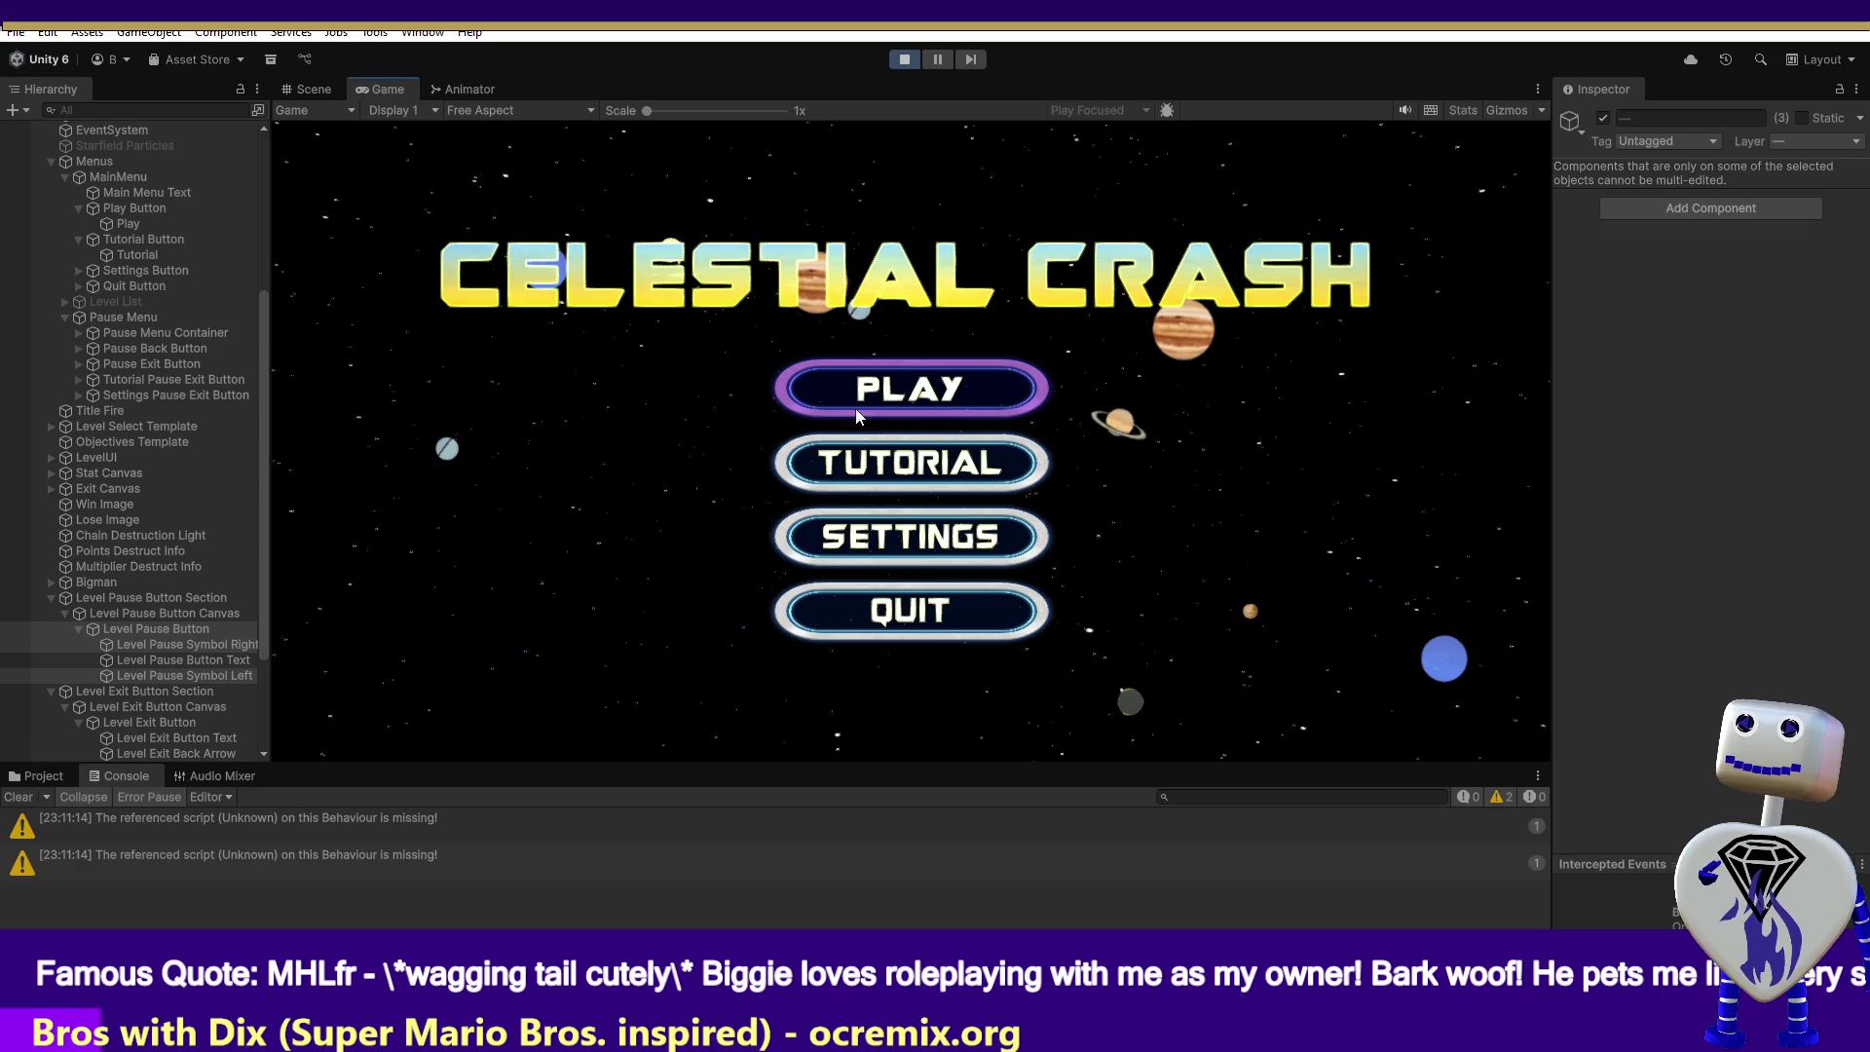
click(858, 403)
click(893, 394)
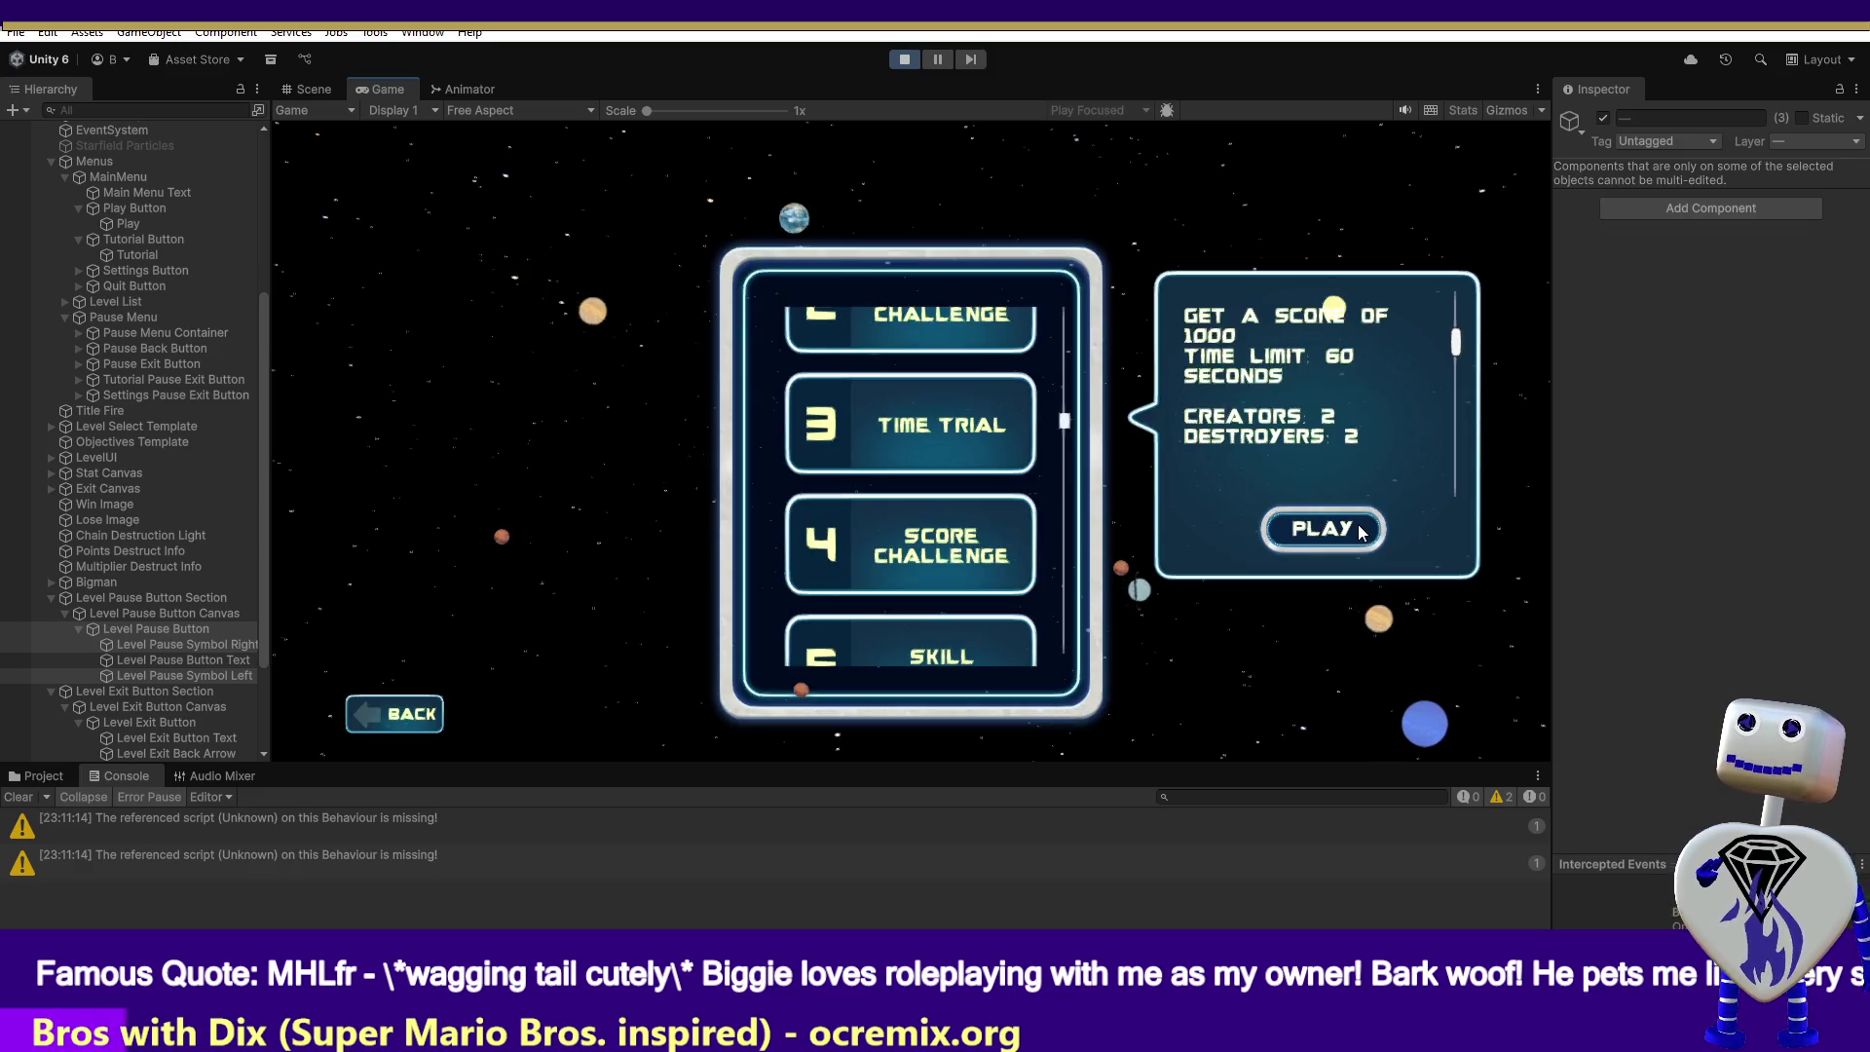
click(1328, 522)
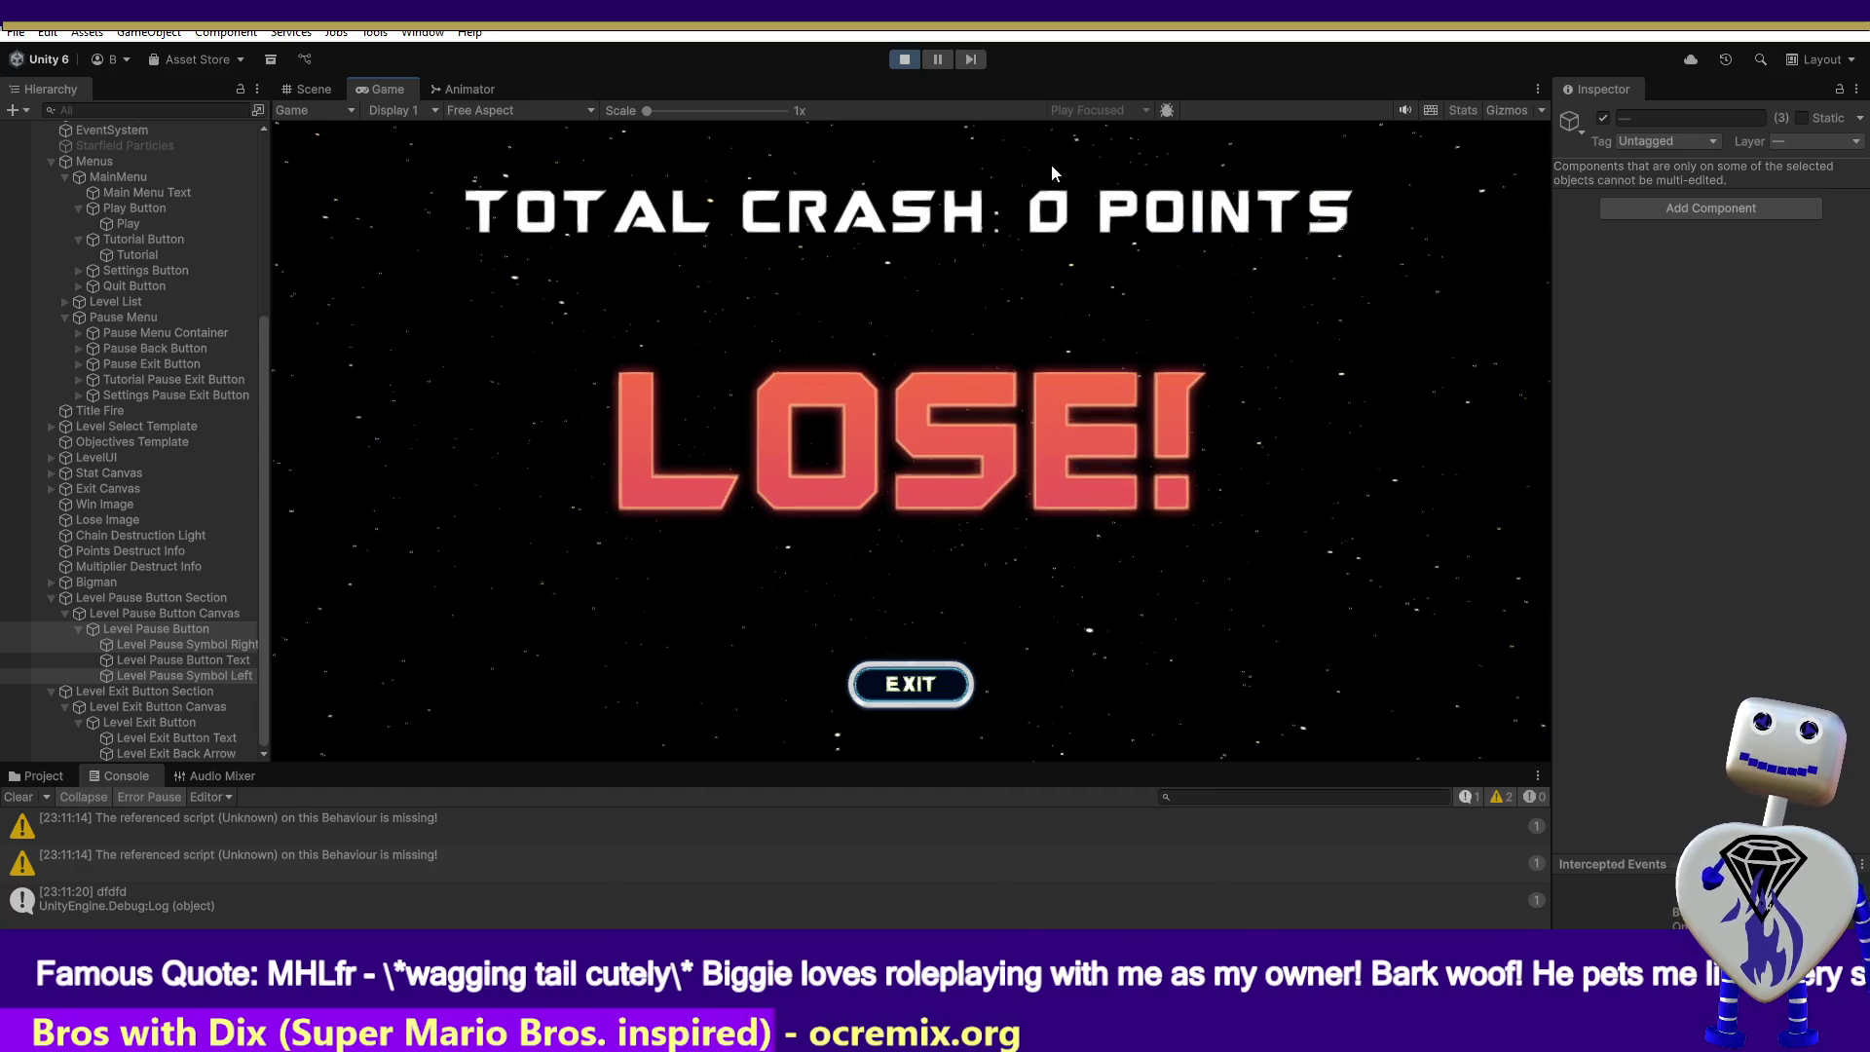
click(906, 60)
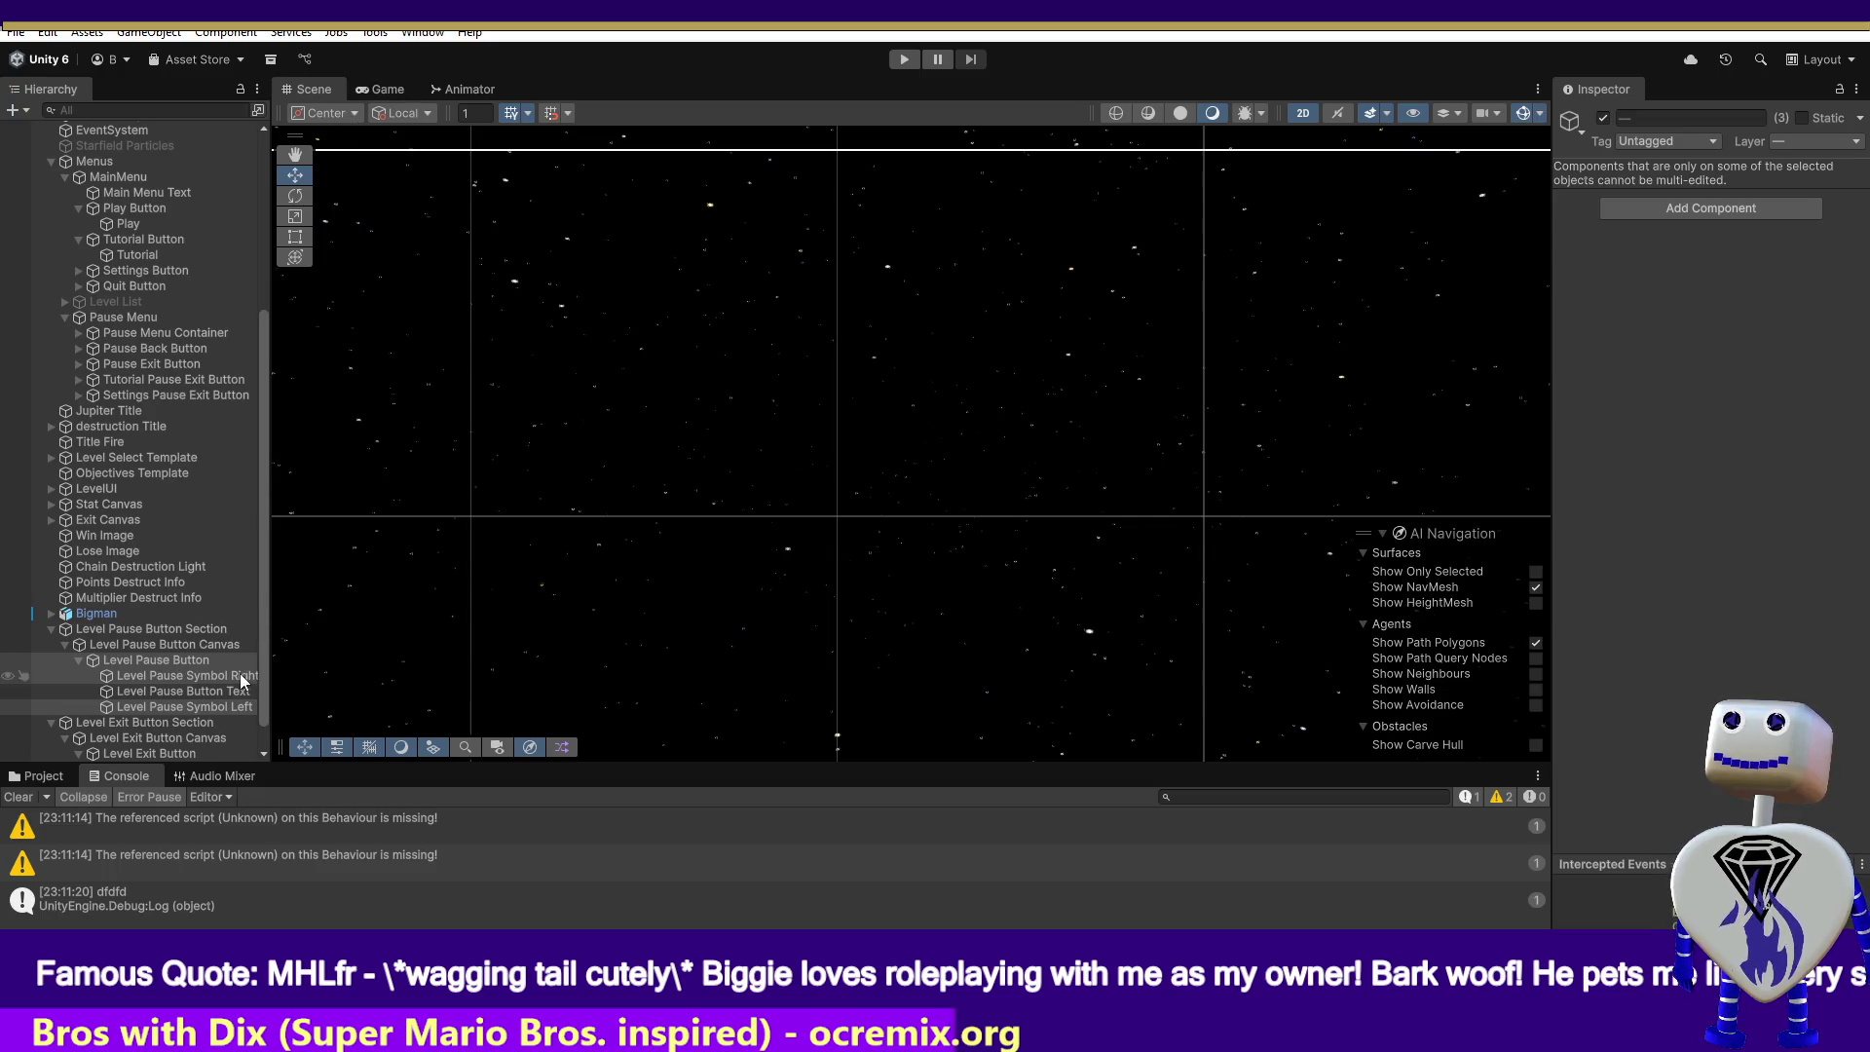
- Start a fresh Time Trial run and pause it with the countdown timer active
click(900, 60)
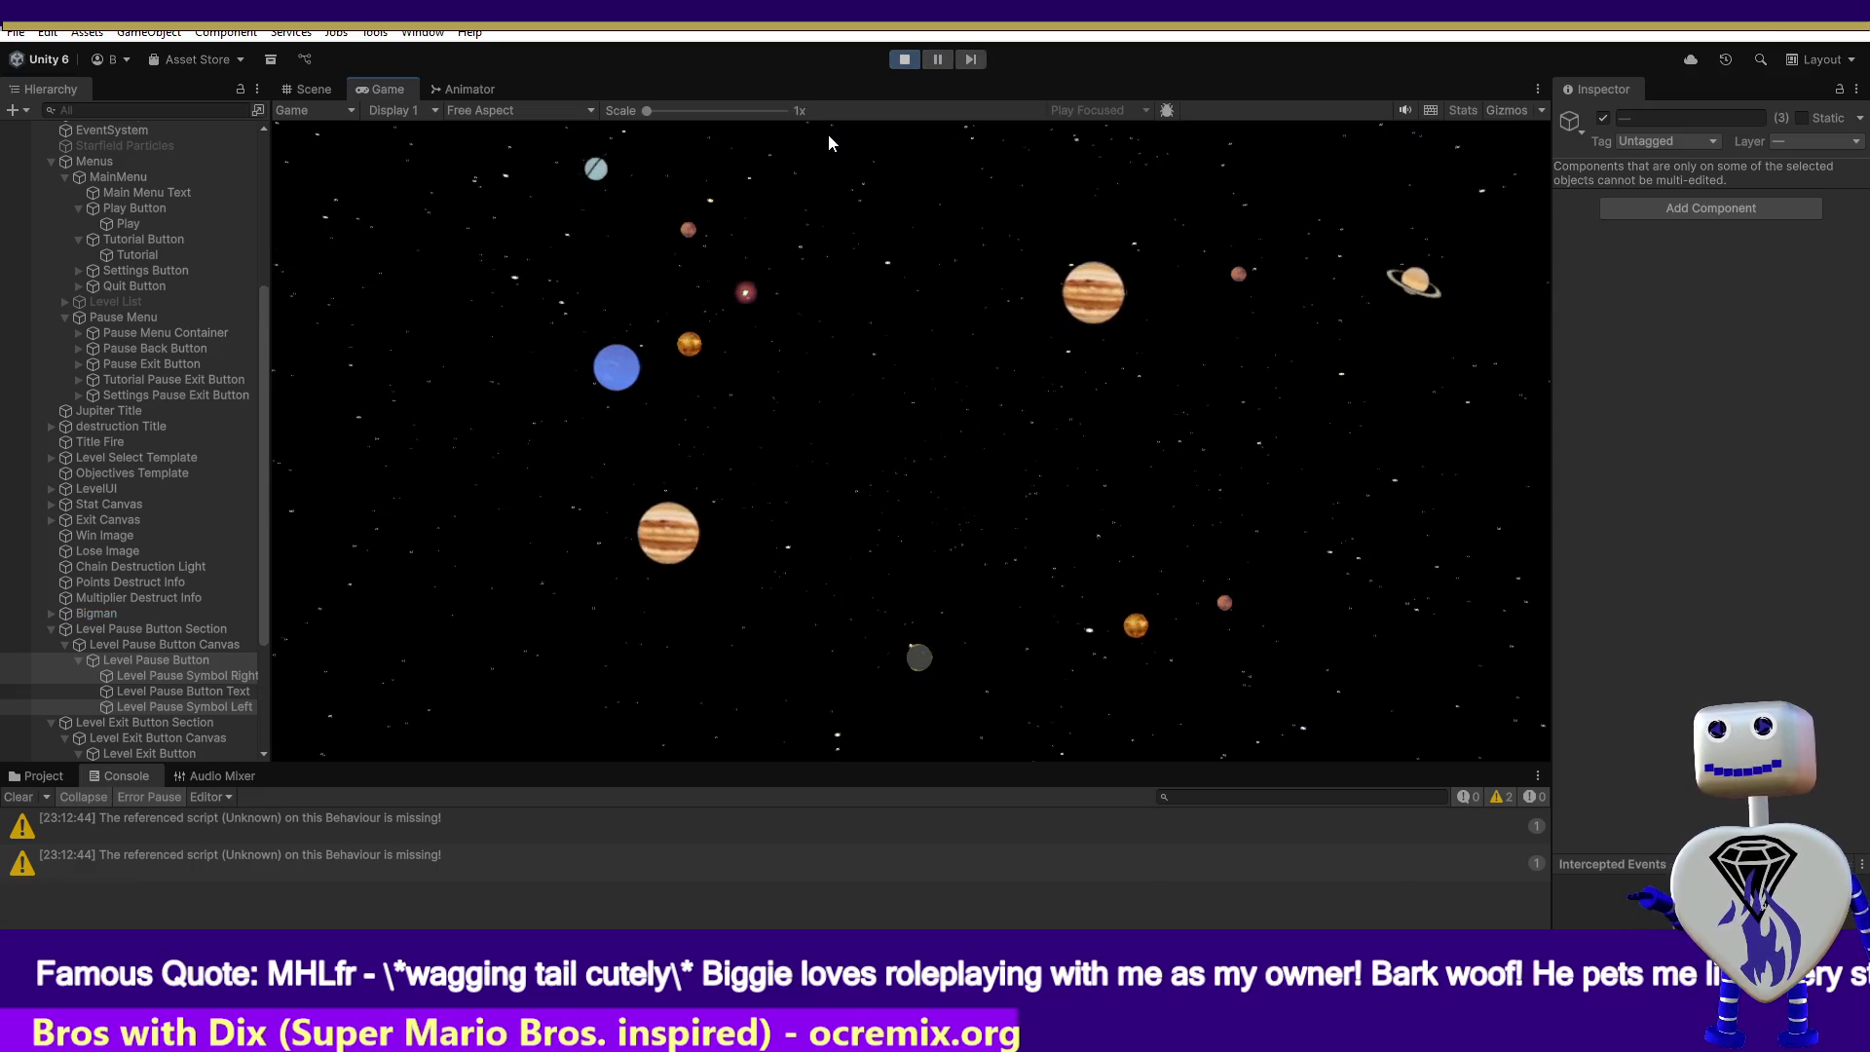
click(852, 393)
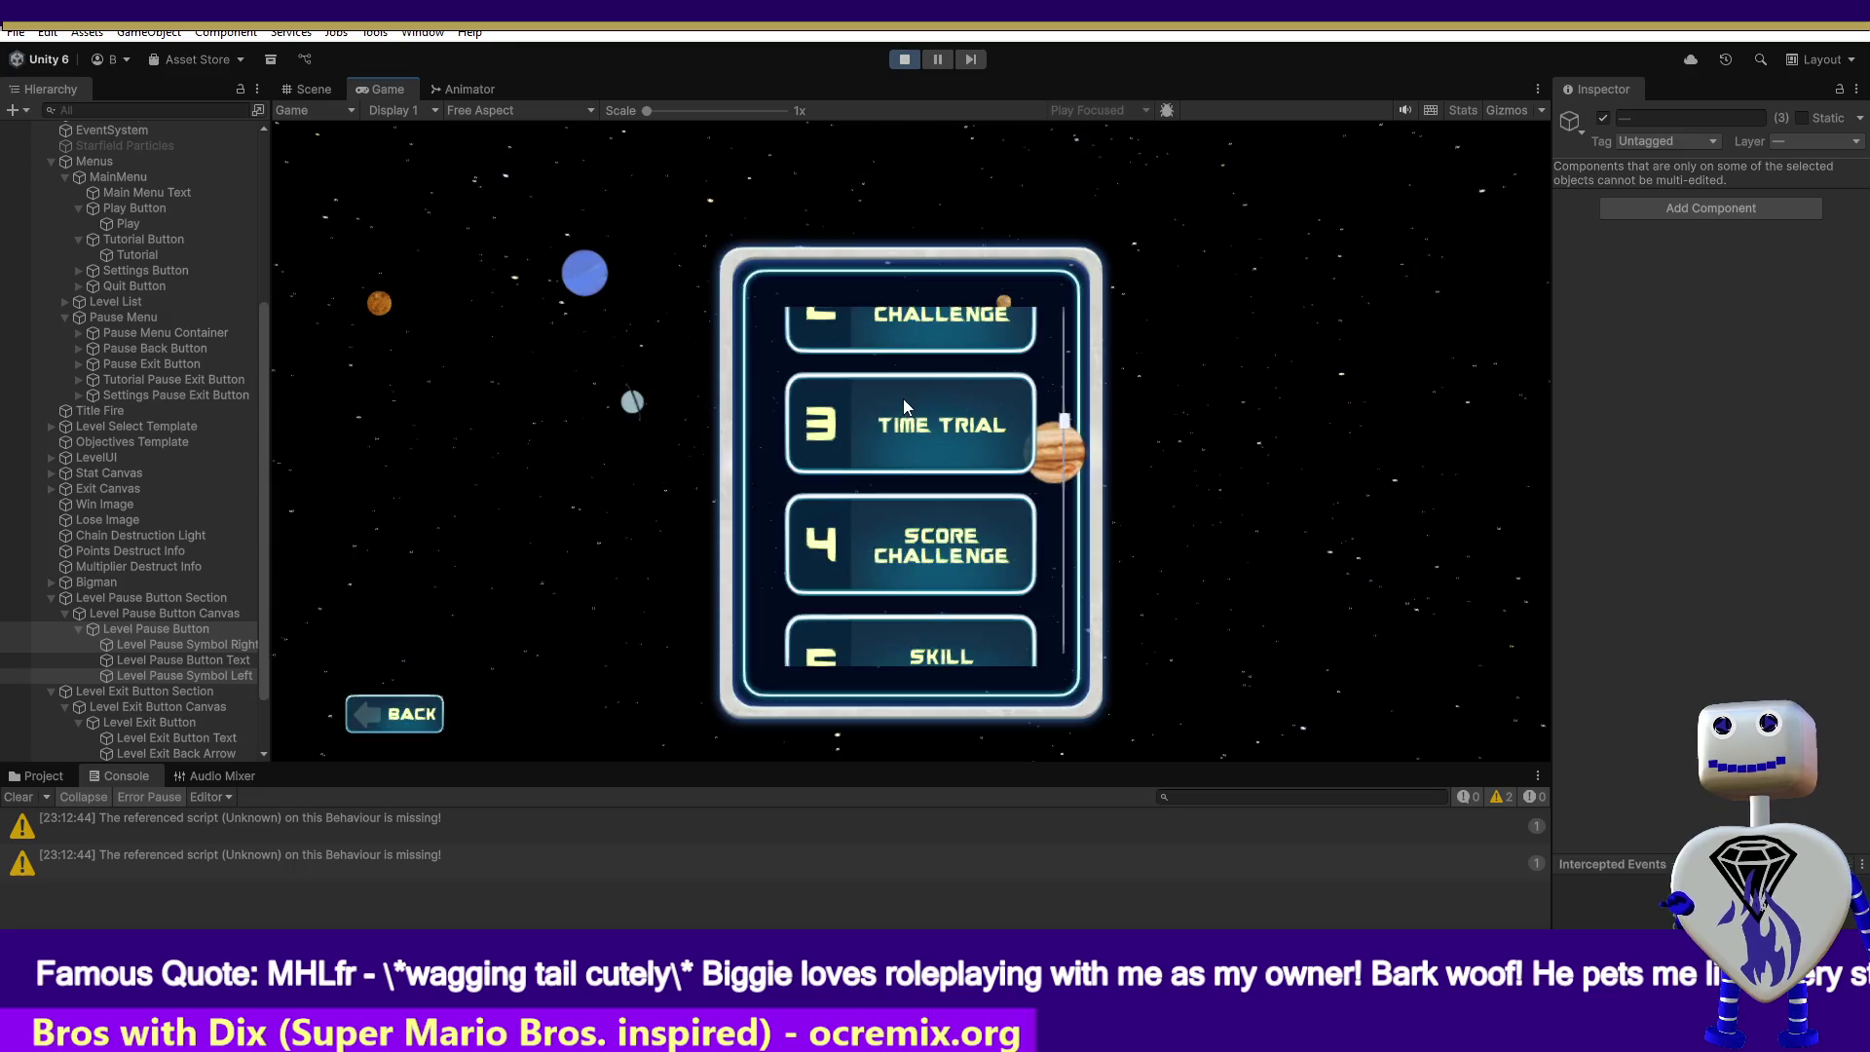
click(960, 400)
click(1322, 516)
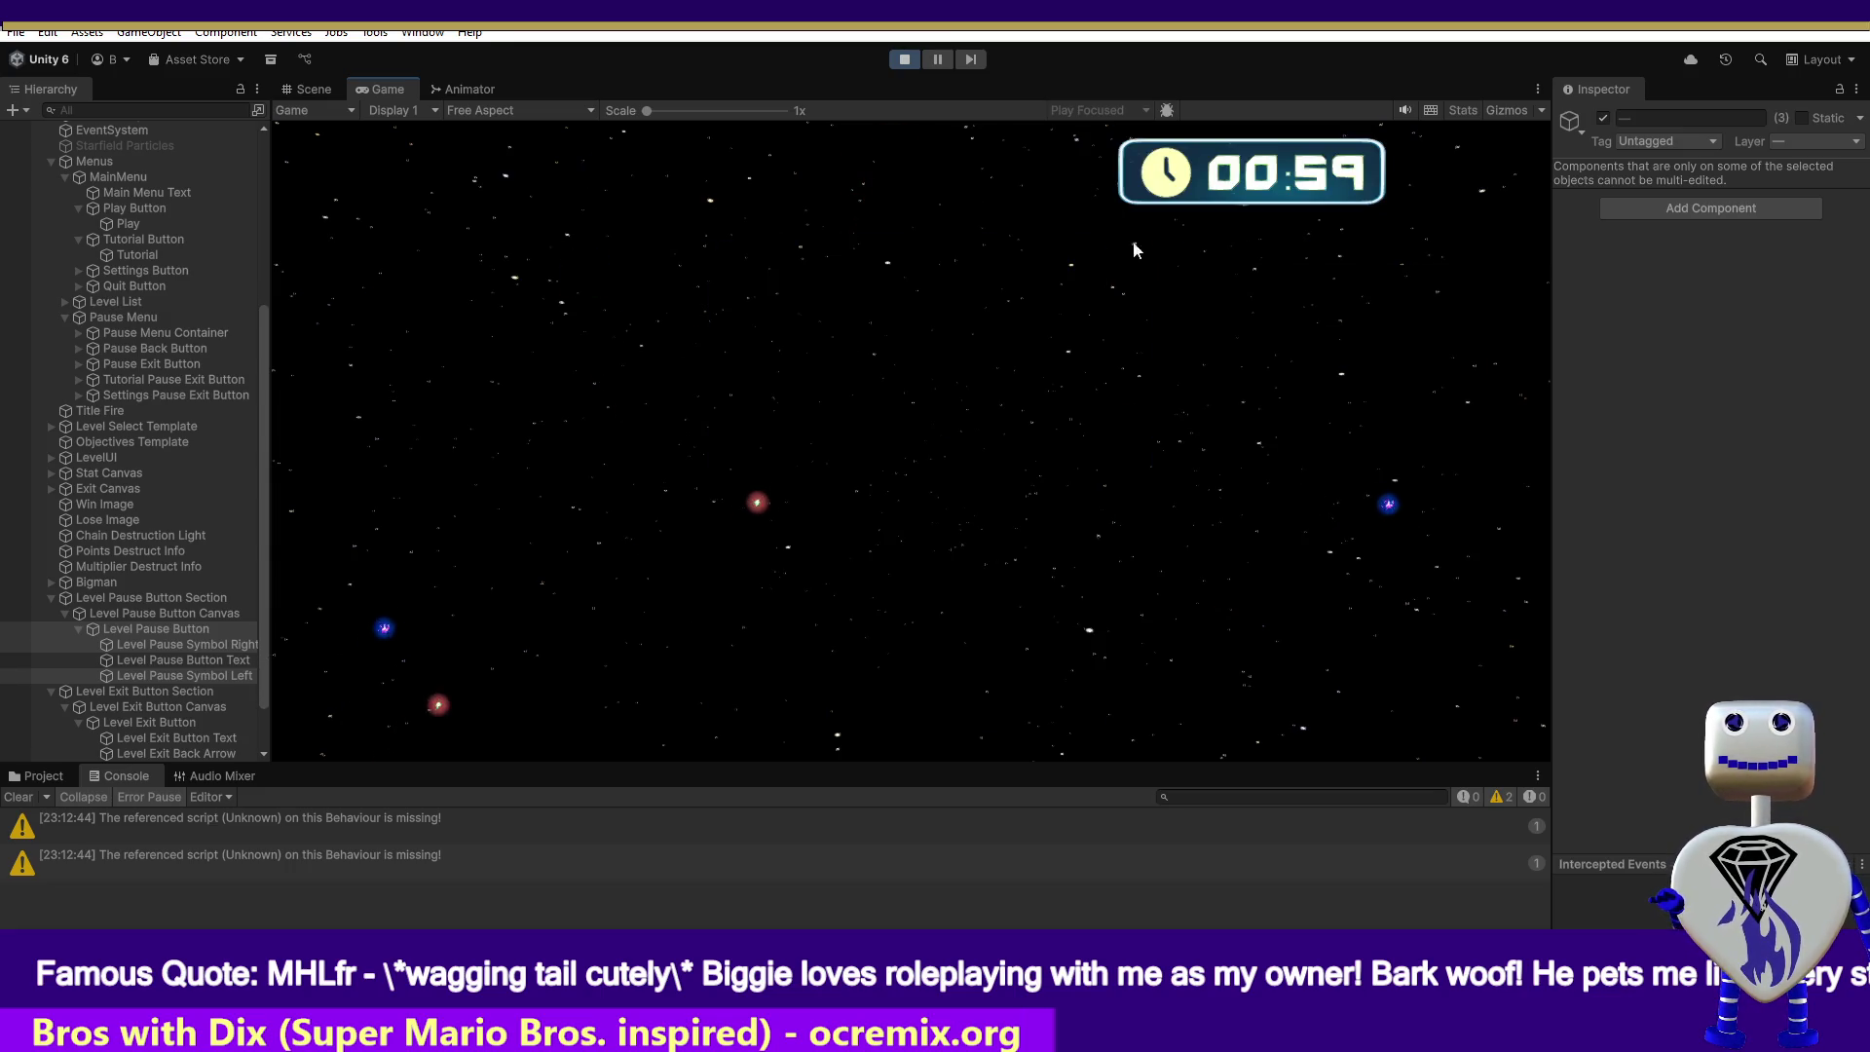
click(938, 58)
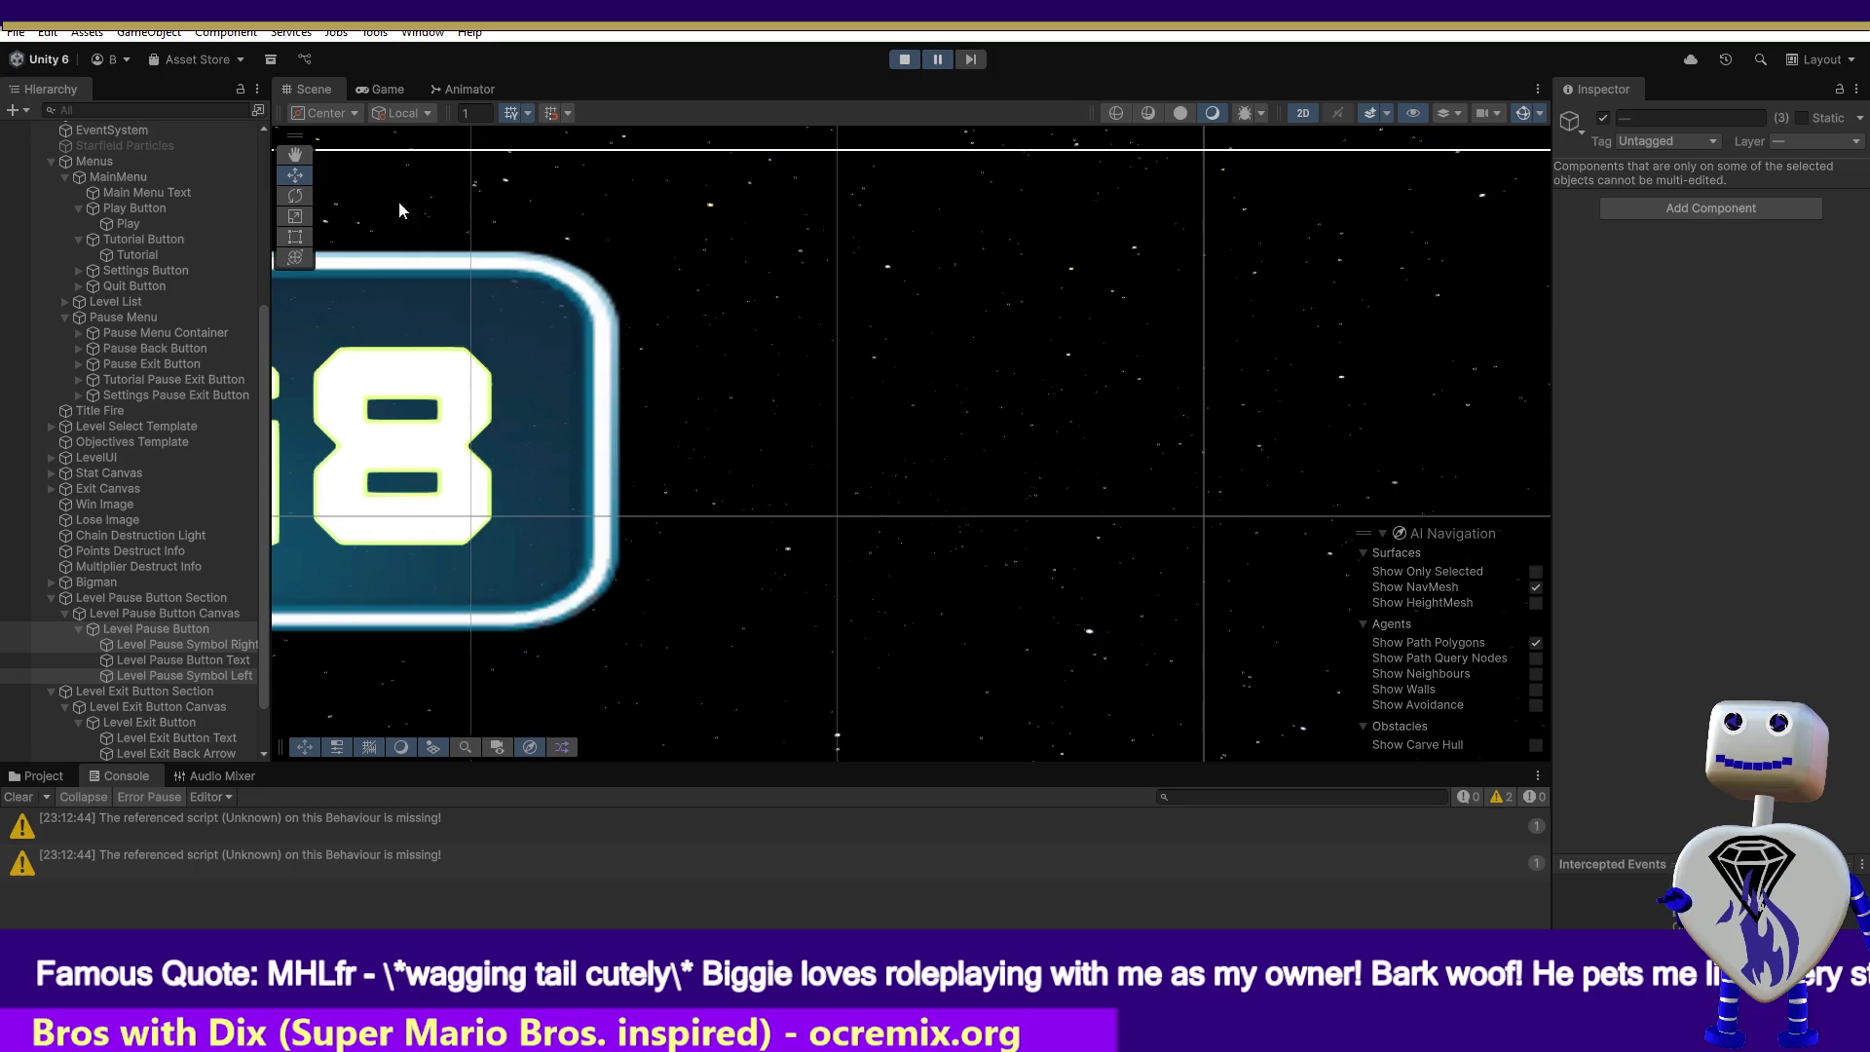
- Pan to the timer, frame Main Camera, and select the timer display objects
key(q)
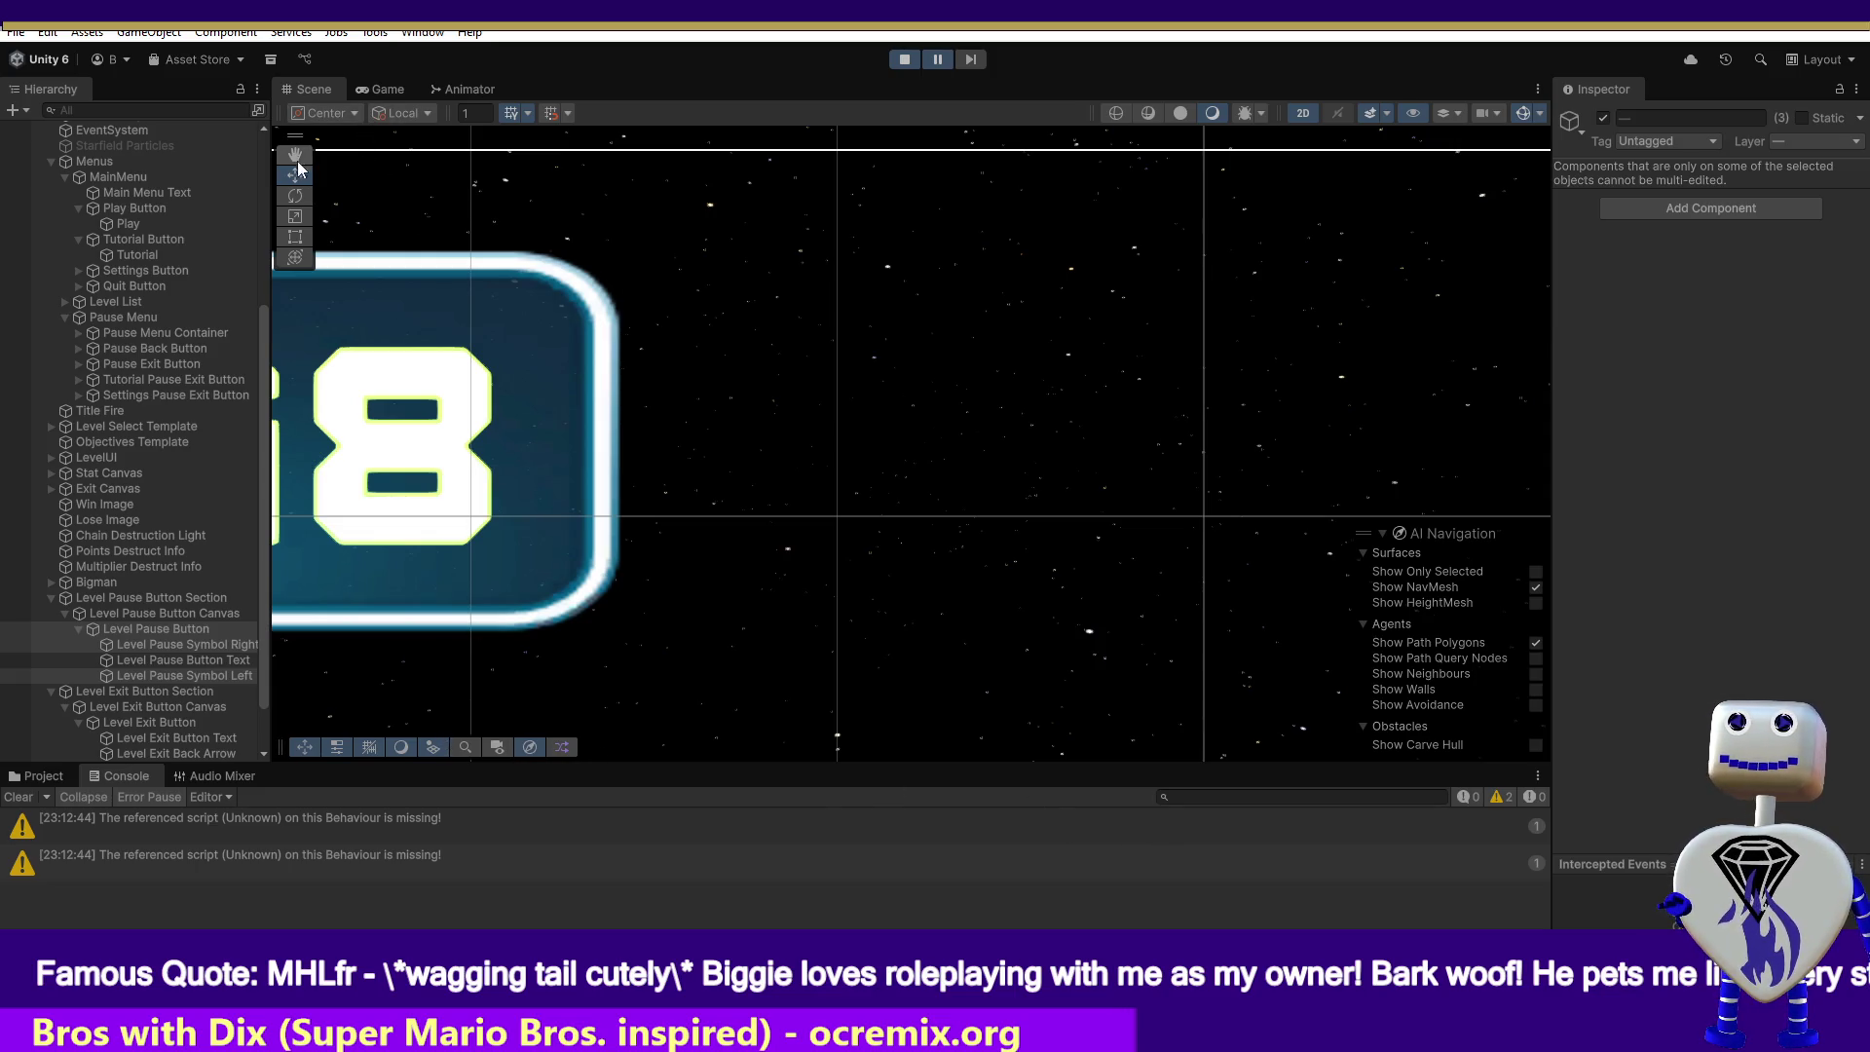
drag(599, 456, 1460, 402)
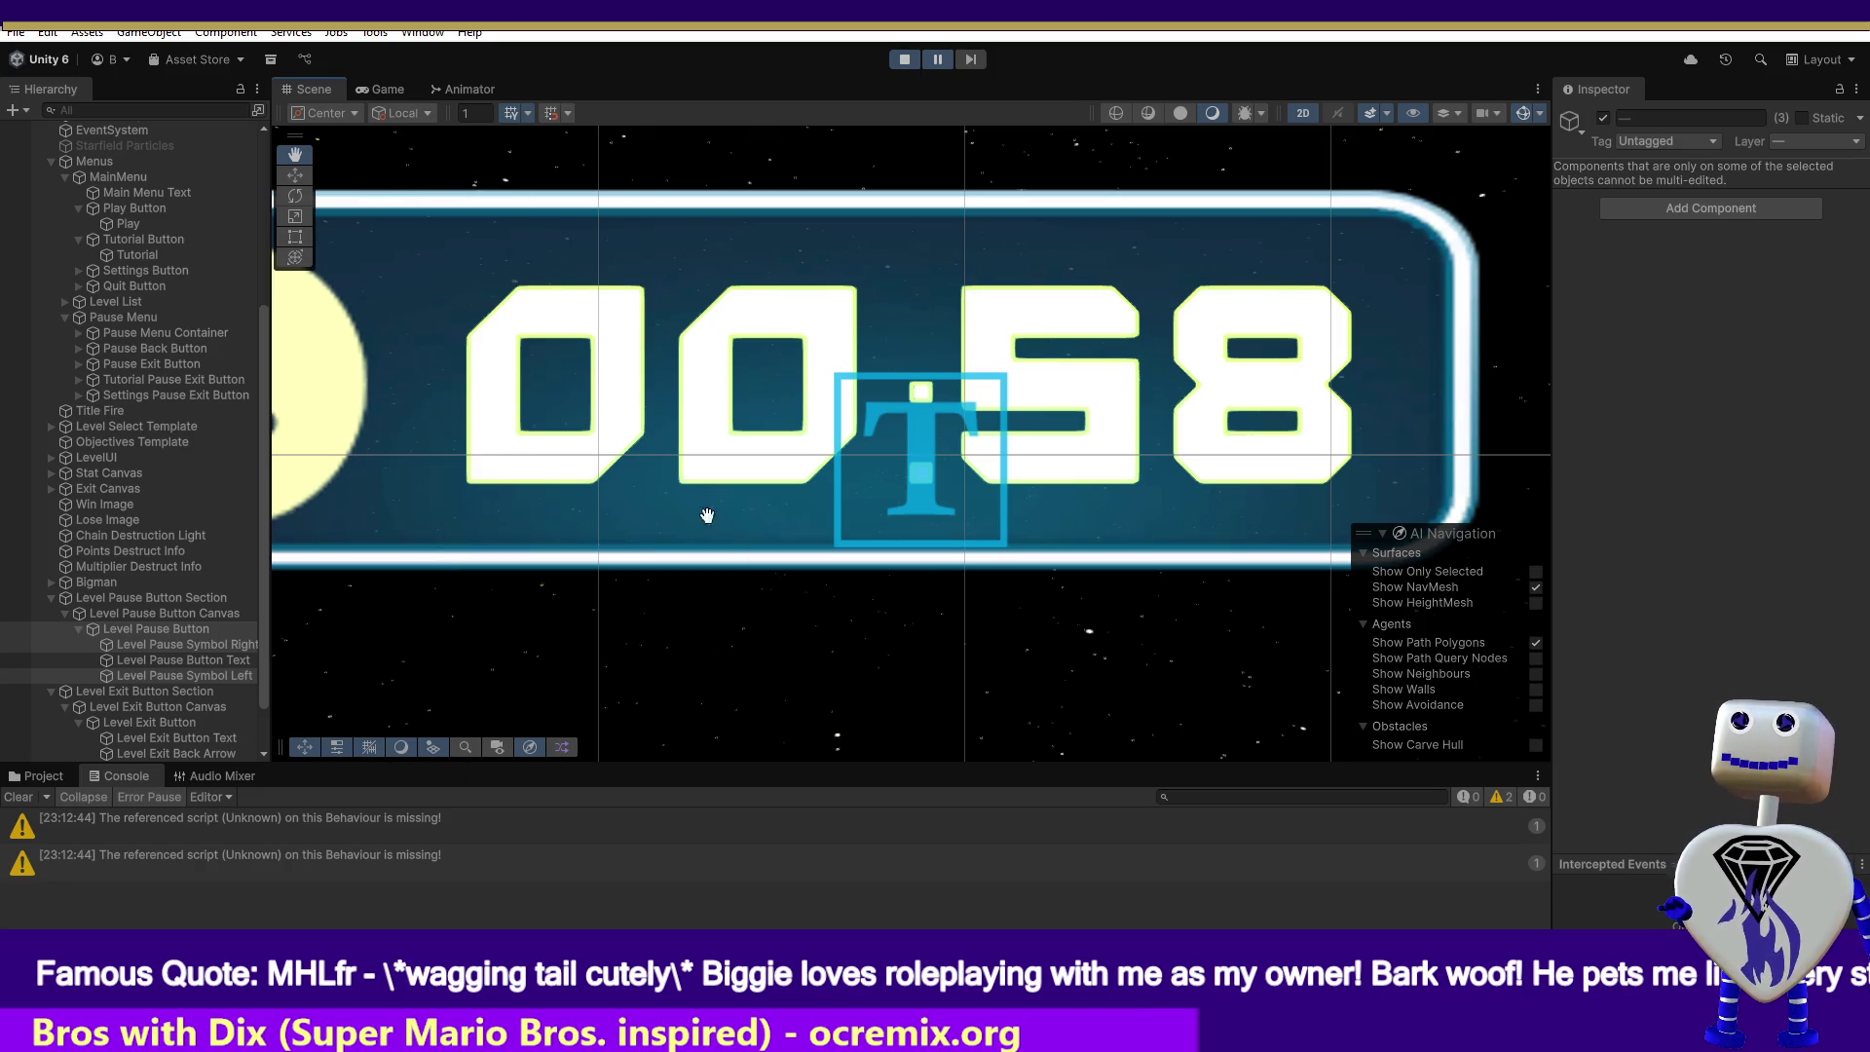
scroll(261, 312, up, 5)
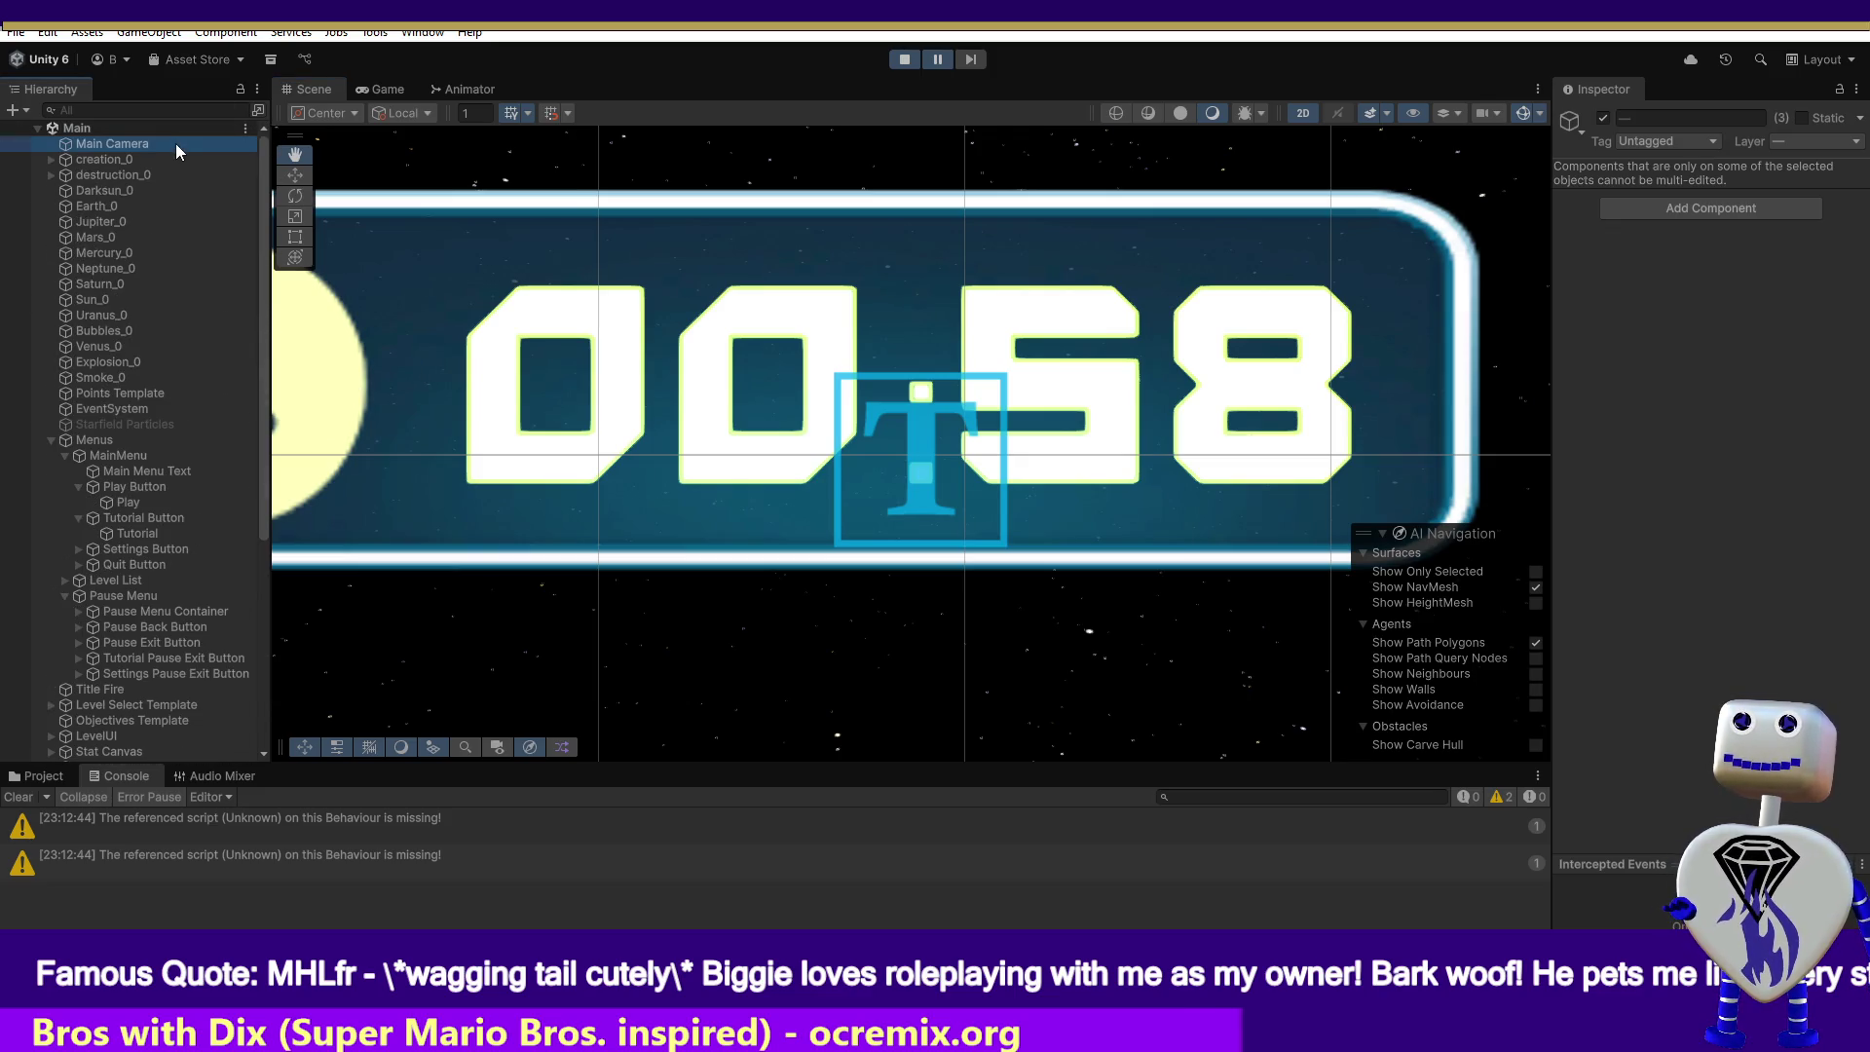
double_click(175, 143)
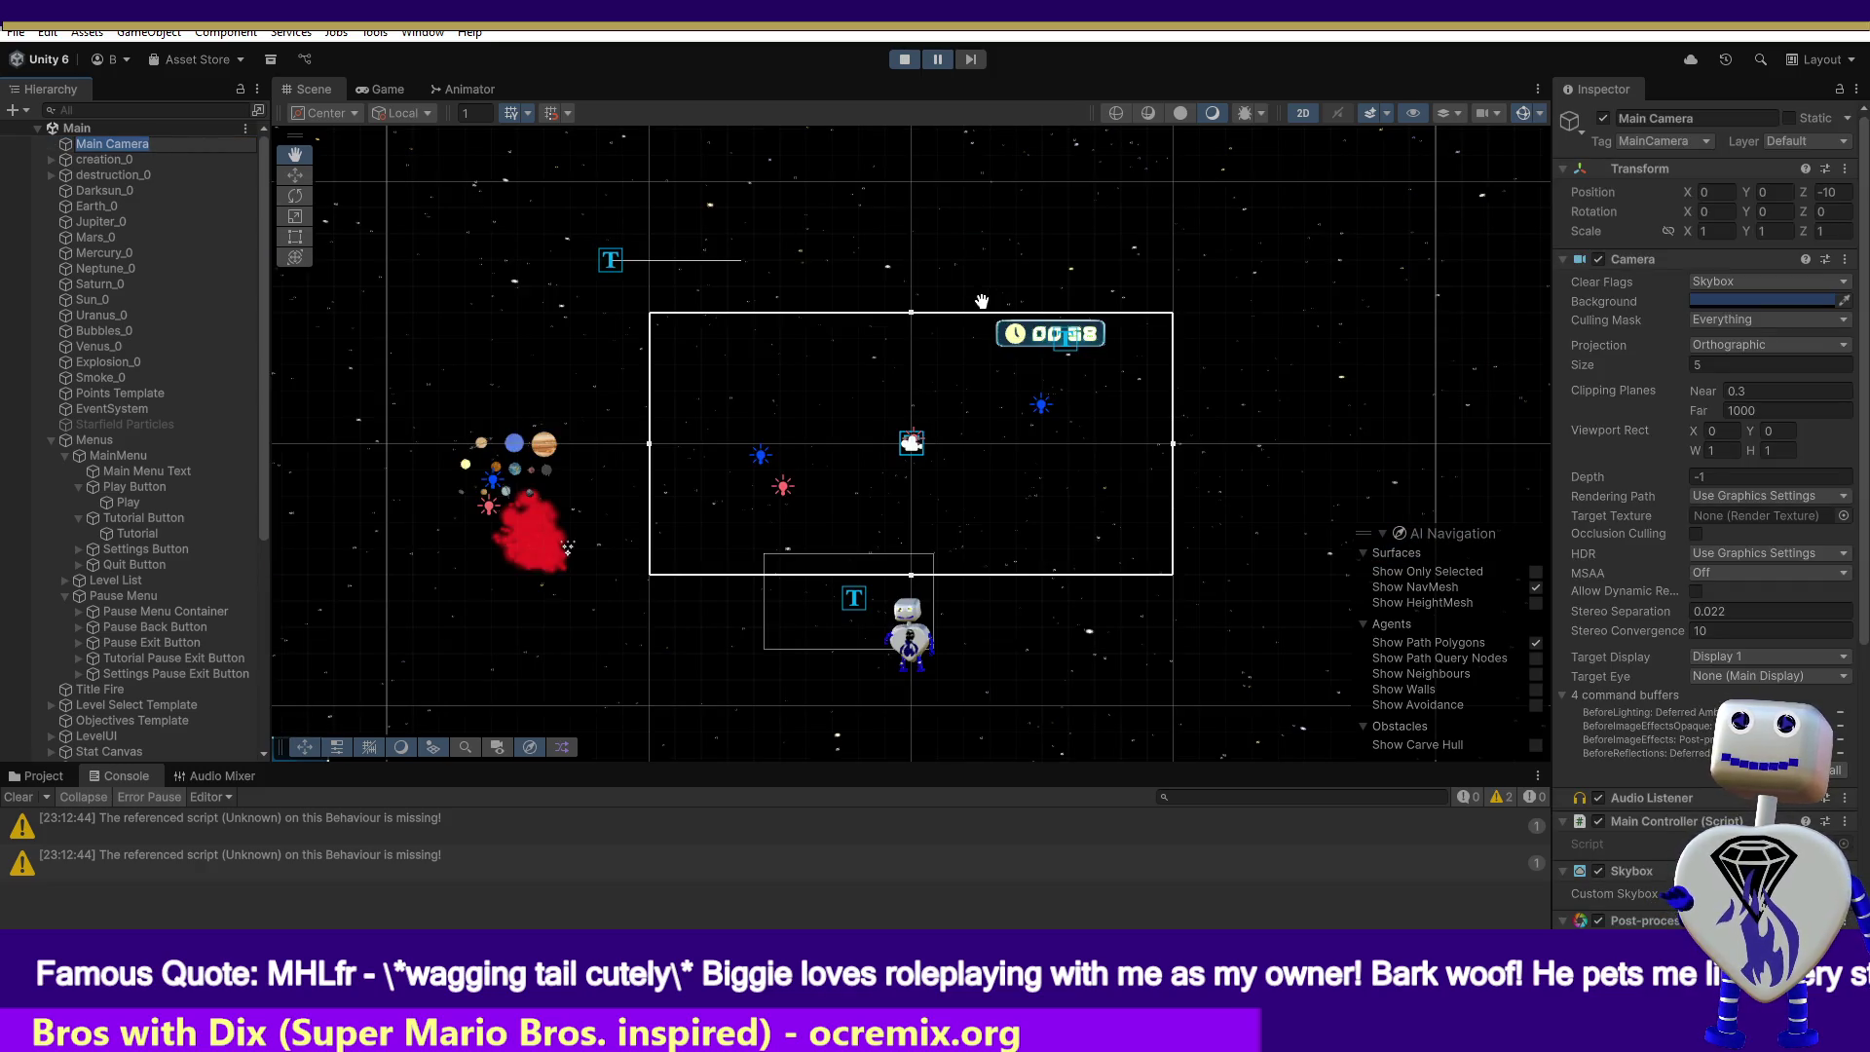
click(288, 176)
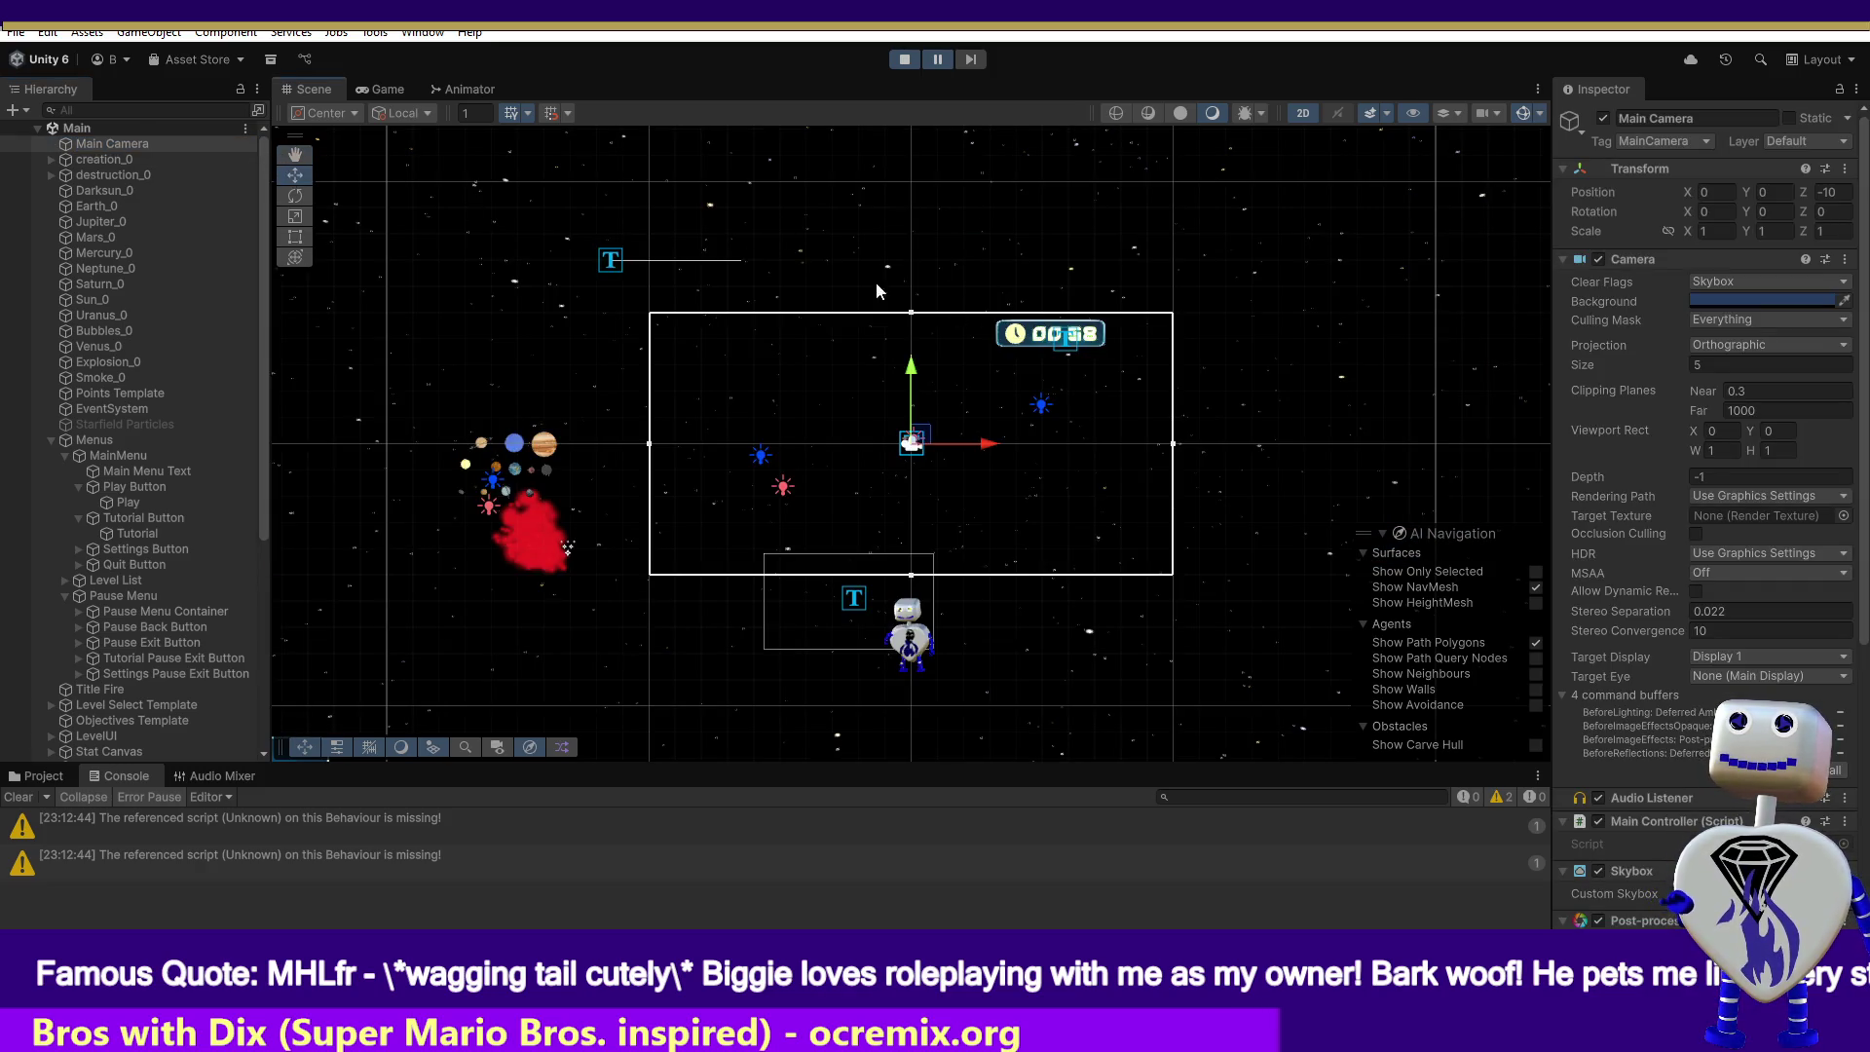
drag(985, 362, 1116, 332)
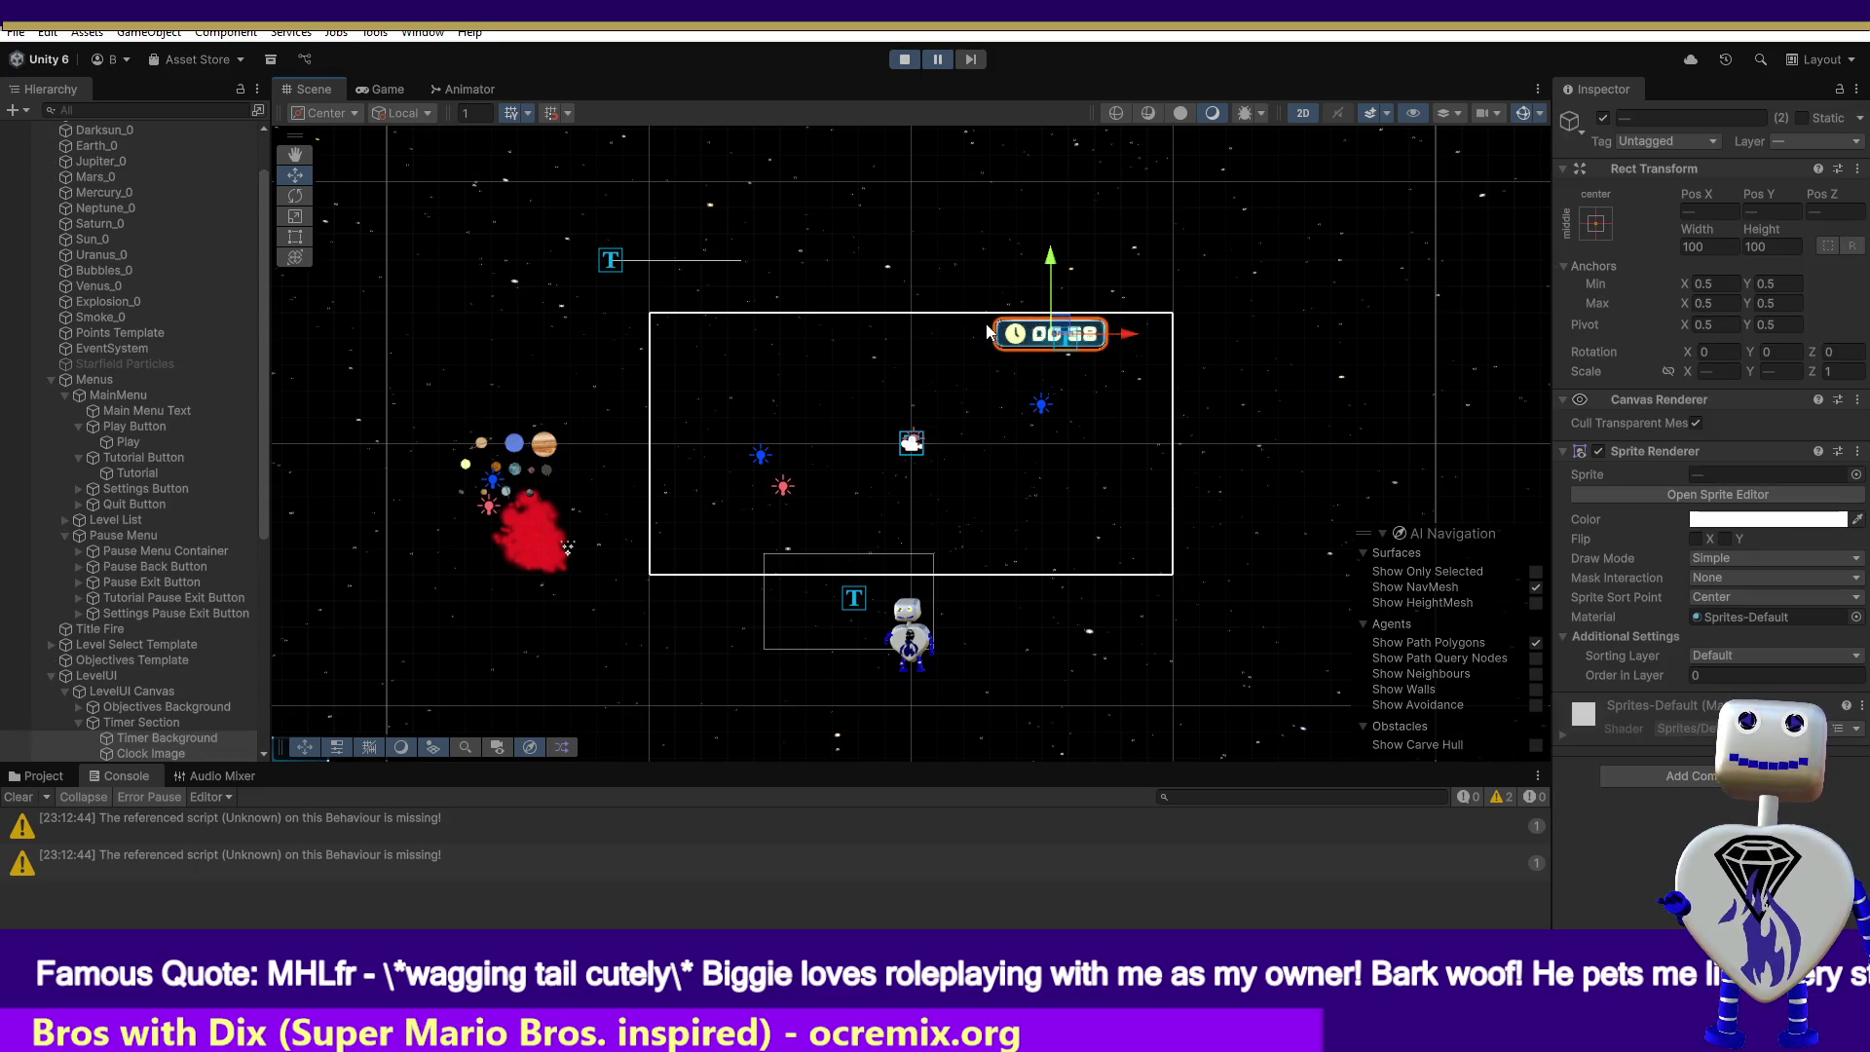
- Resume the game briefly, pause it at 00:27, and undo the accidental timer move
click(937, 62)
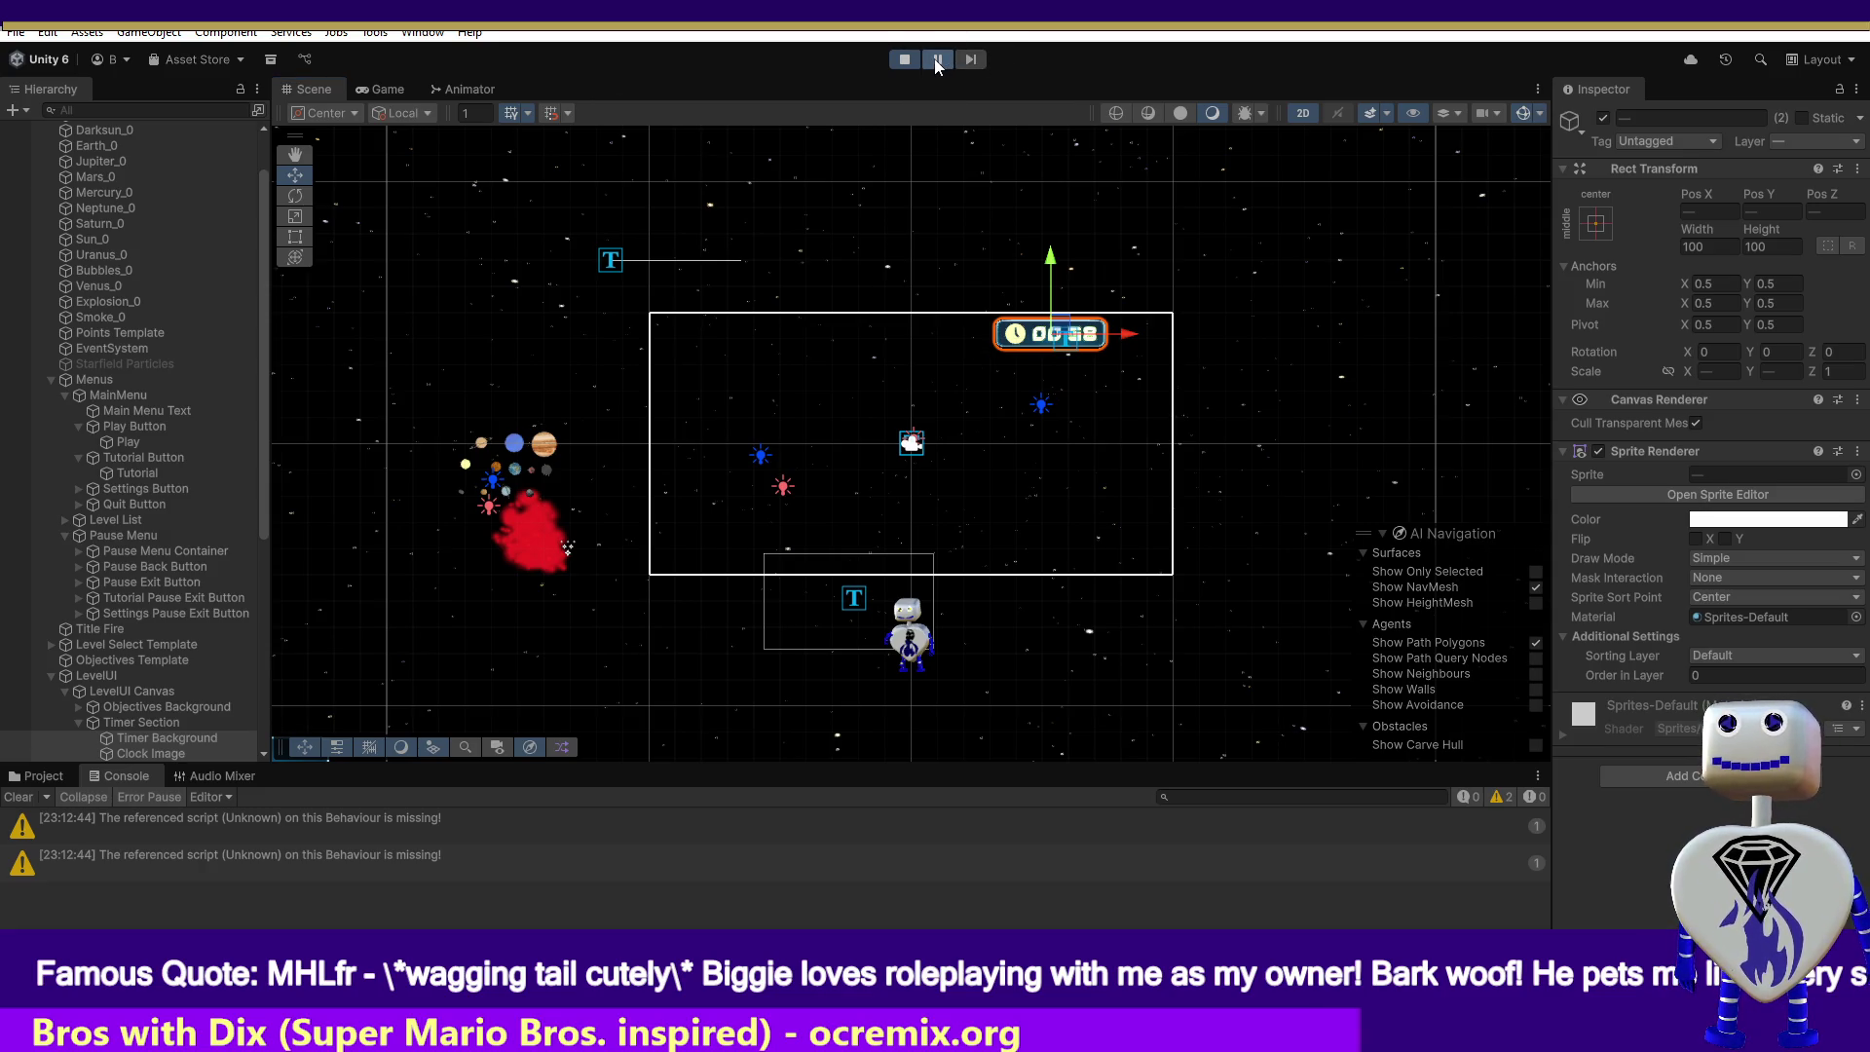
click(937, 62)
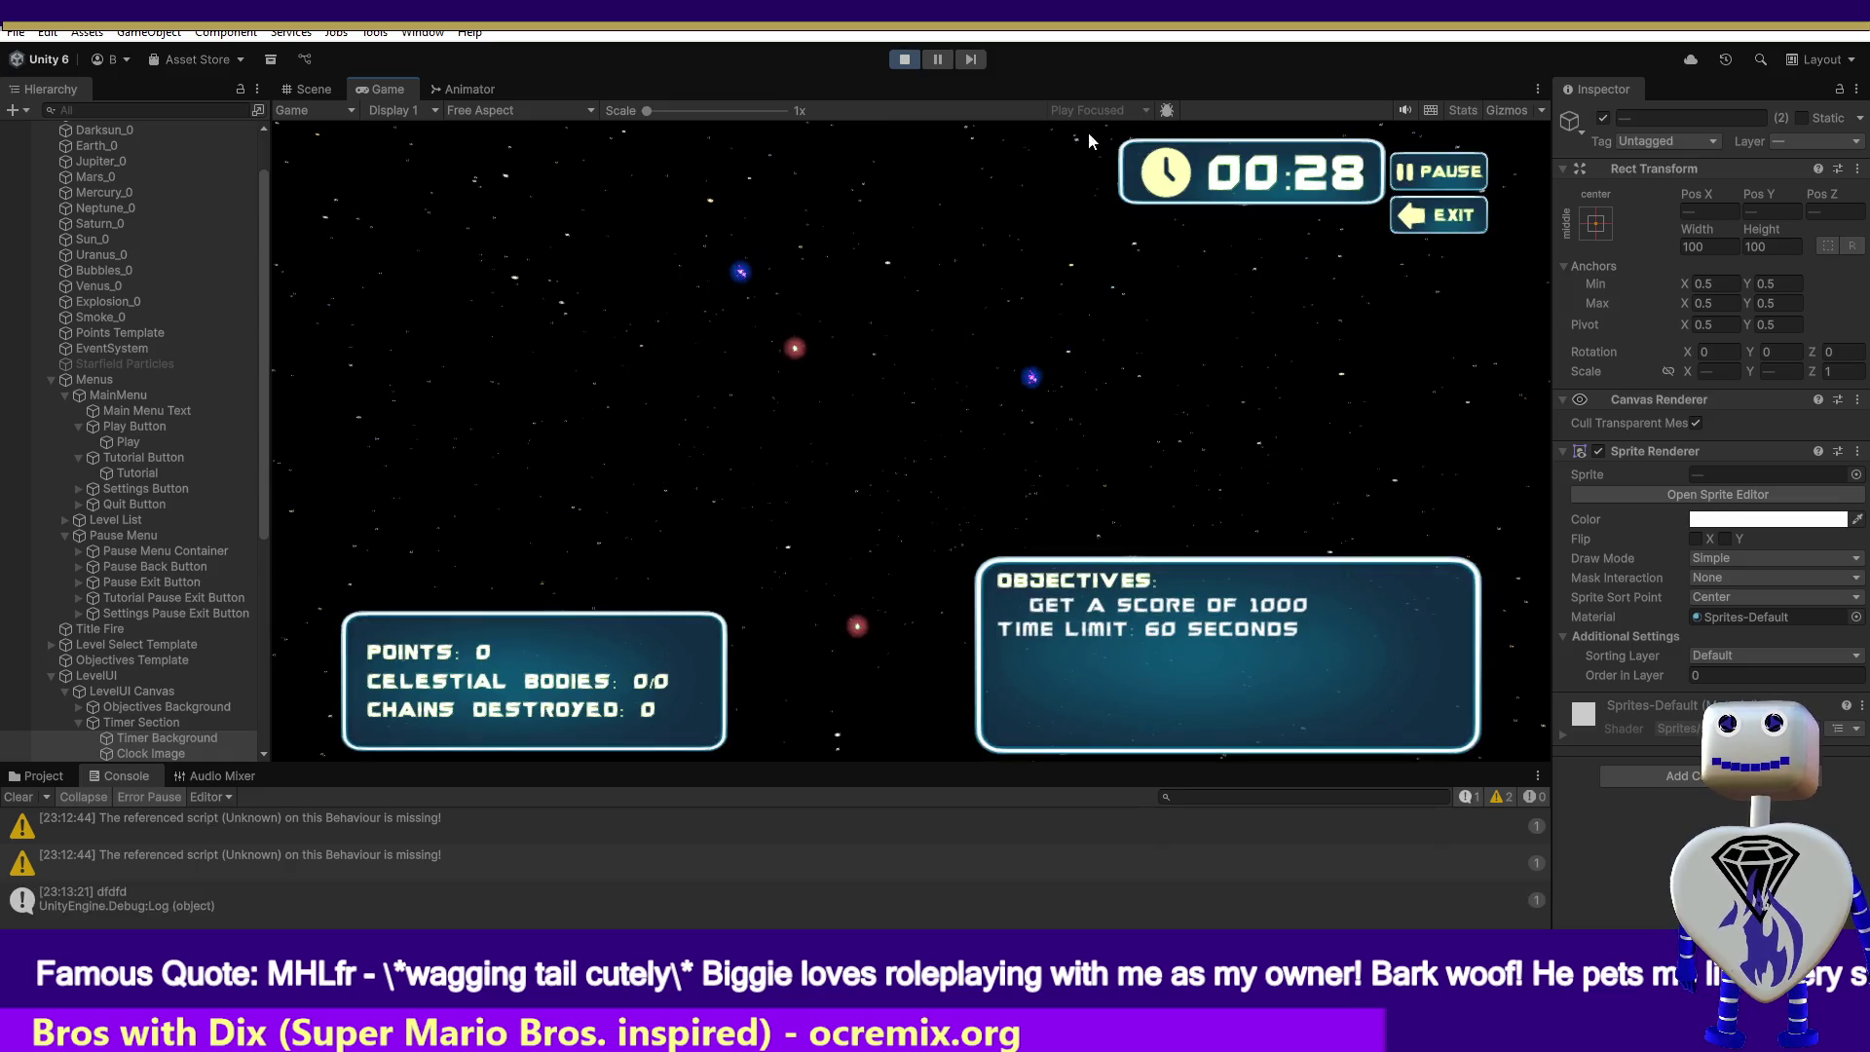
click(940, 59)
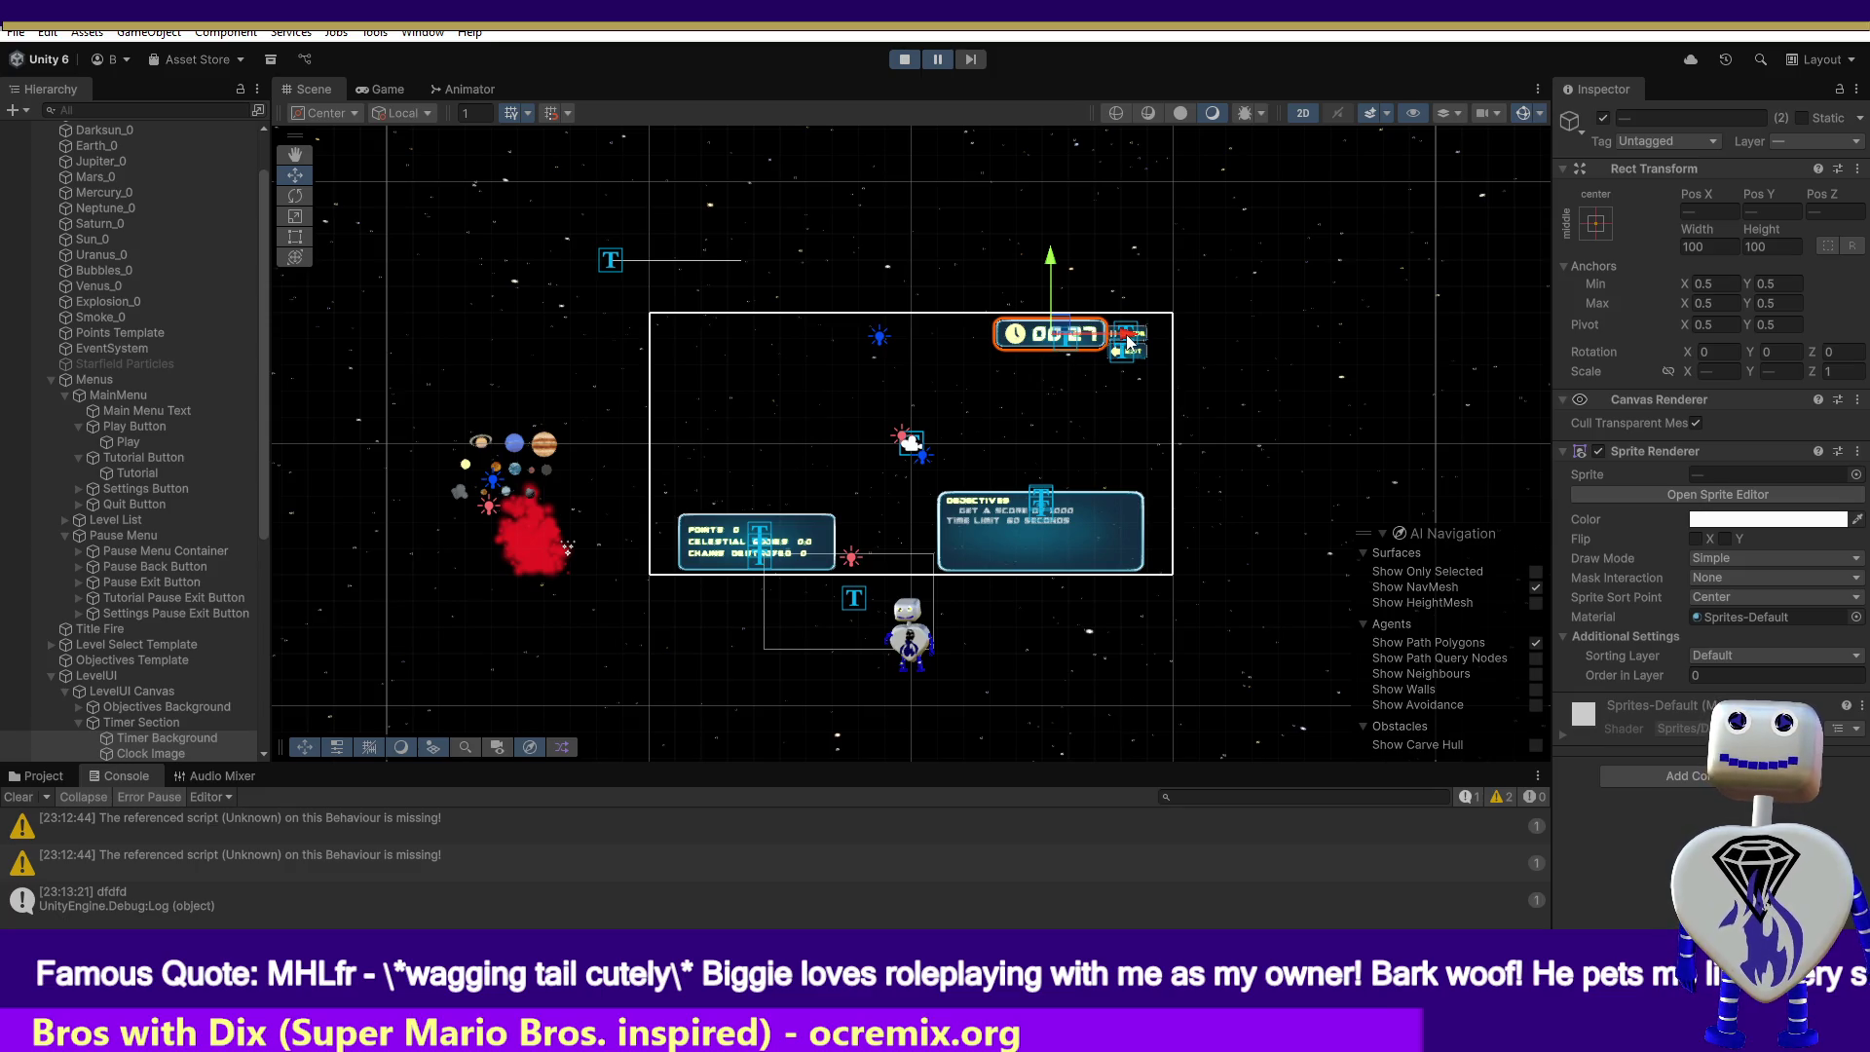
drag(1129, 338, 1110, 342)
key(ctrl+z)
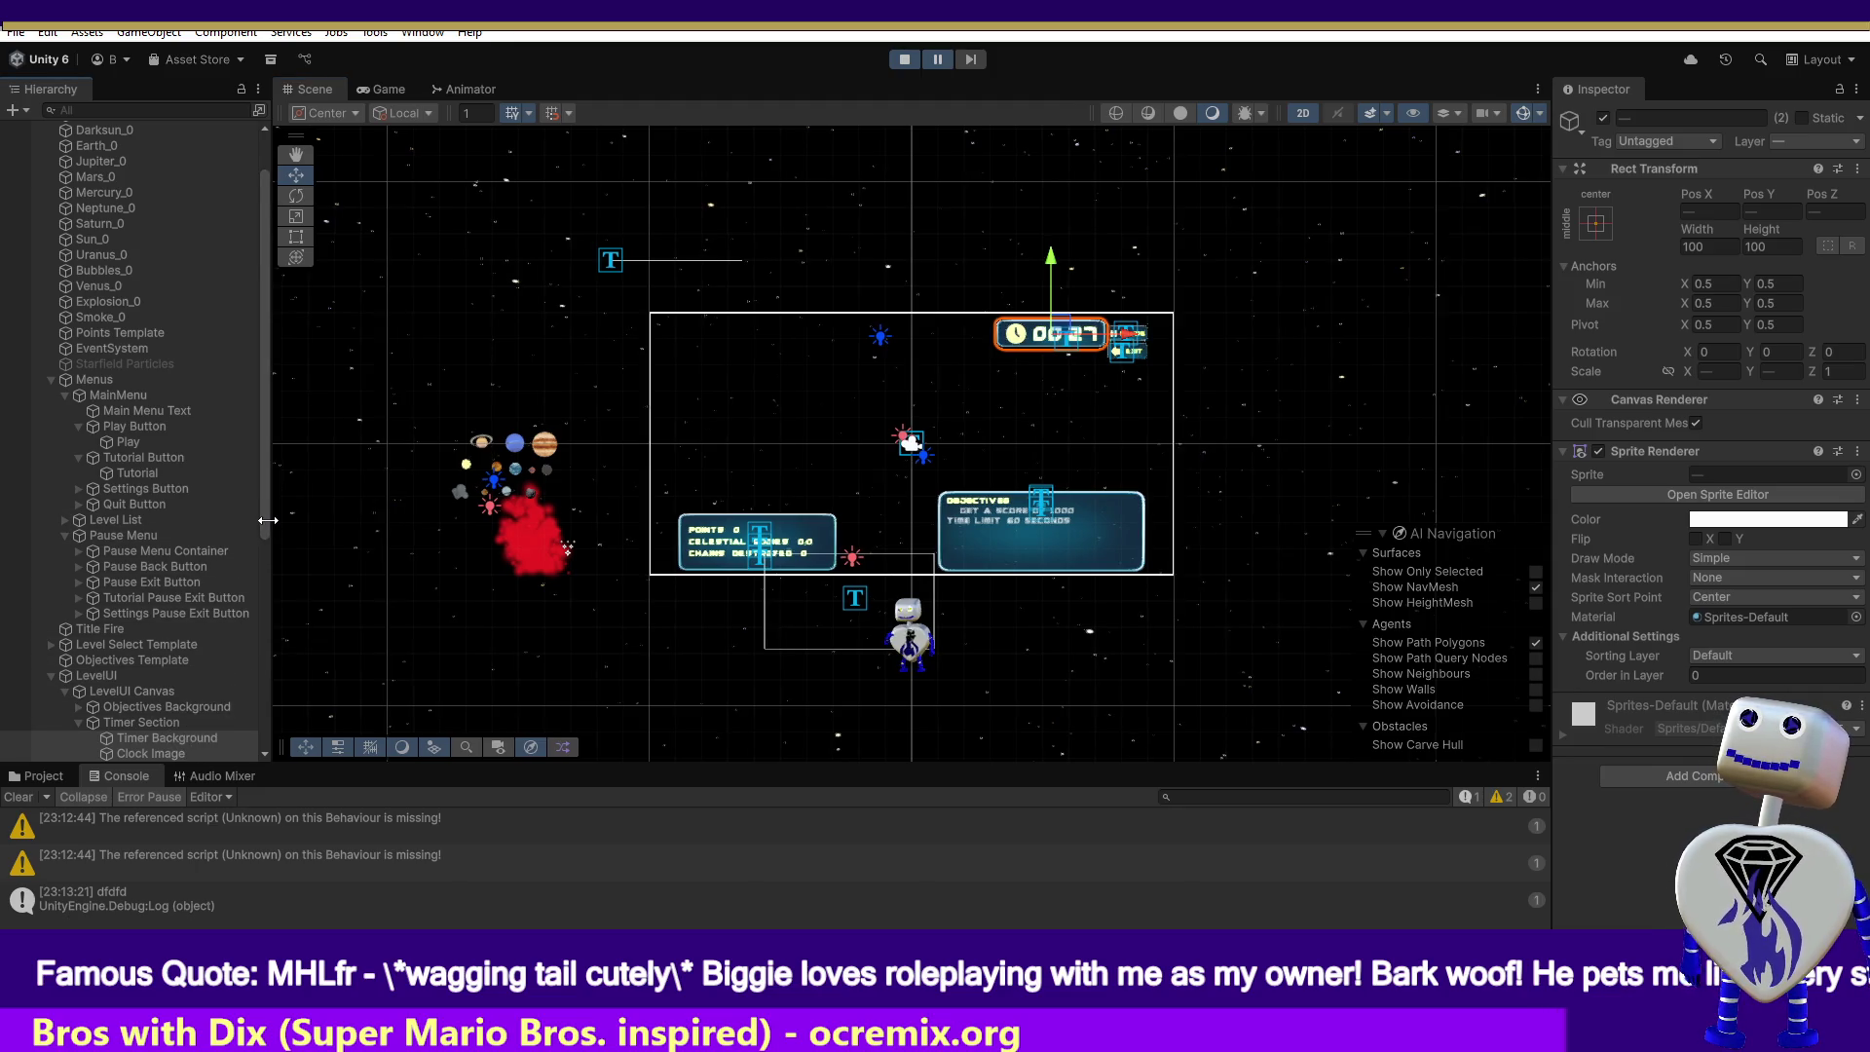
- Select Timer Section with all its children and drag them left along X
drag(261, 535, 255, 602)
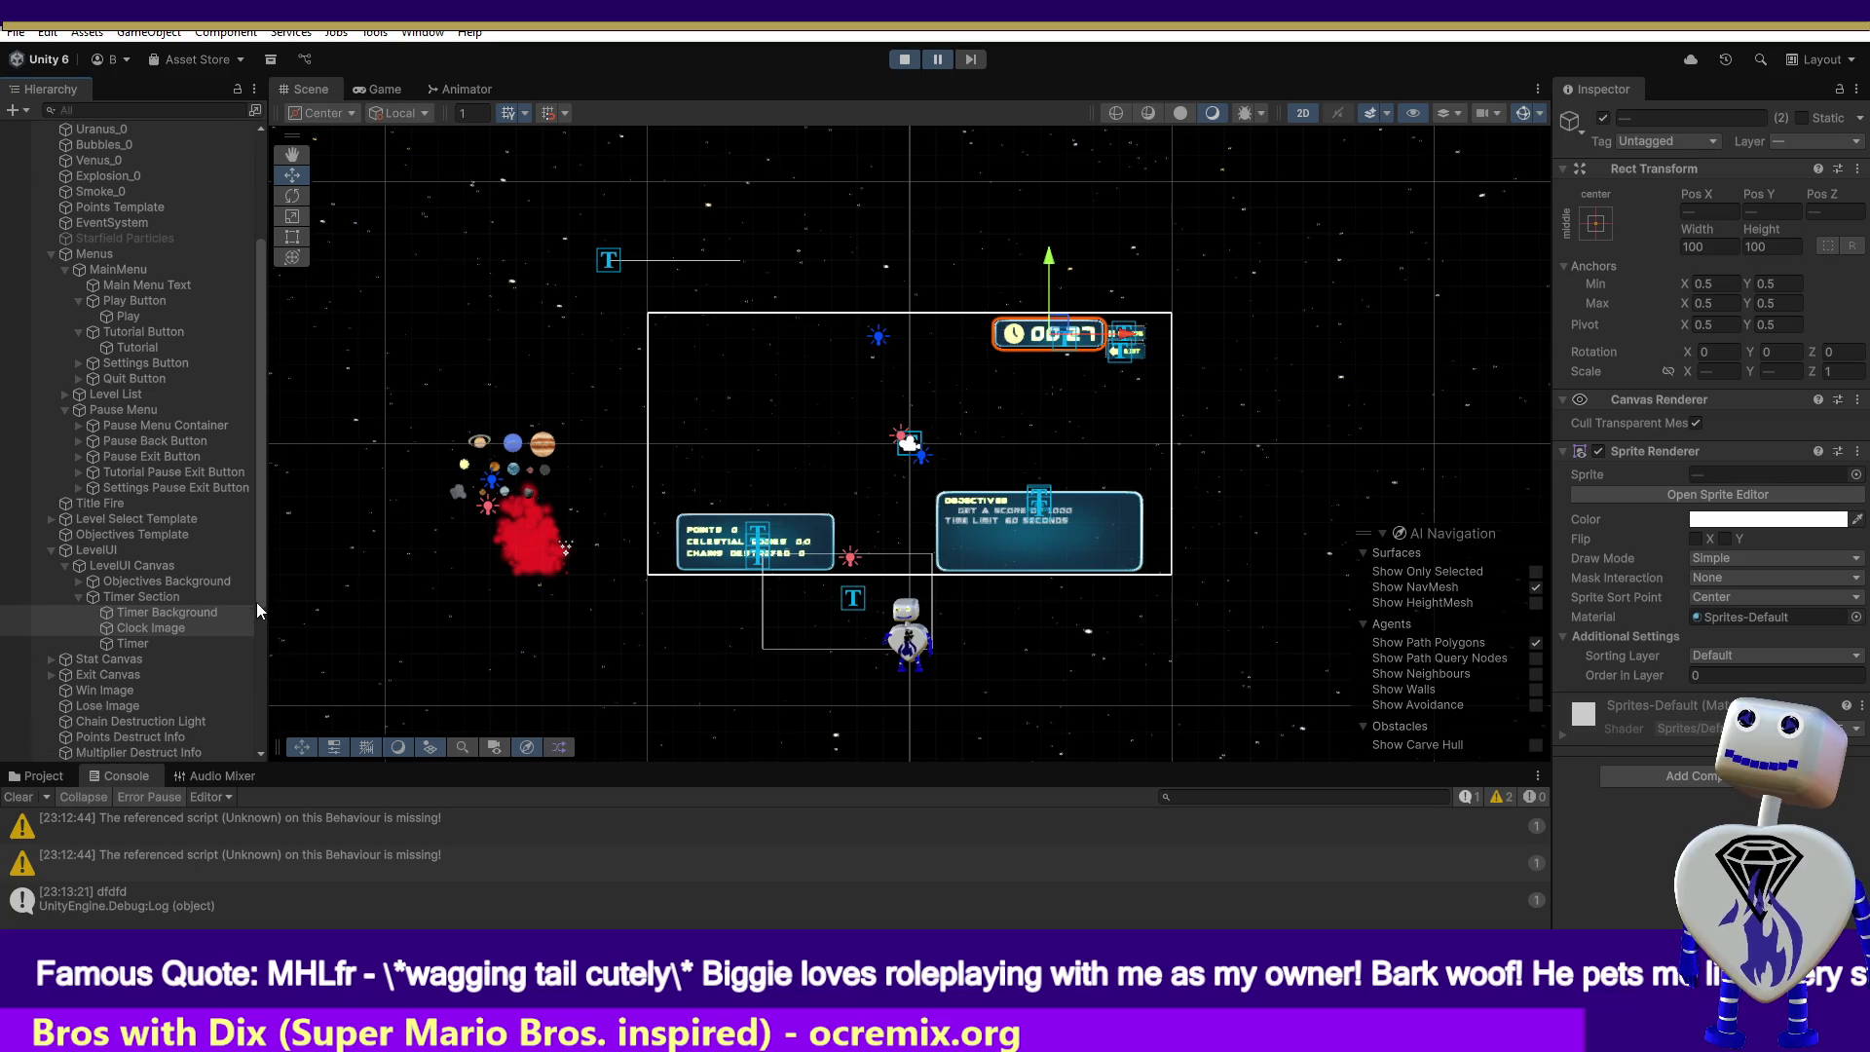
click(136, 603)
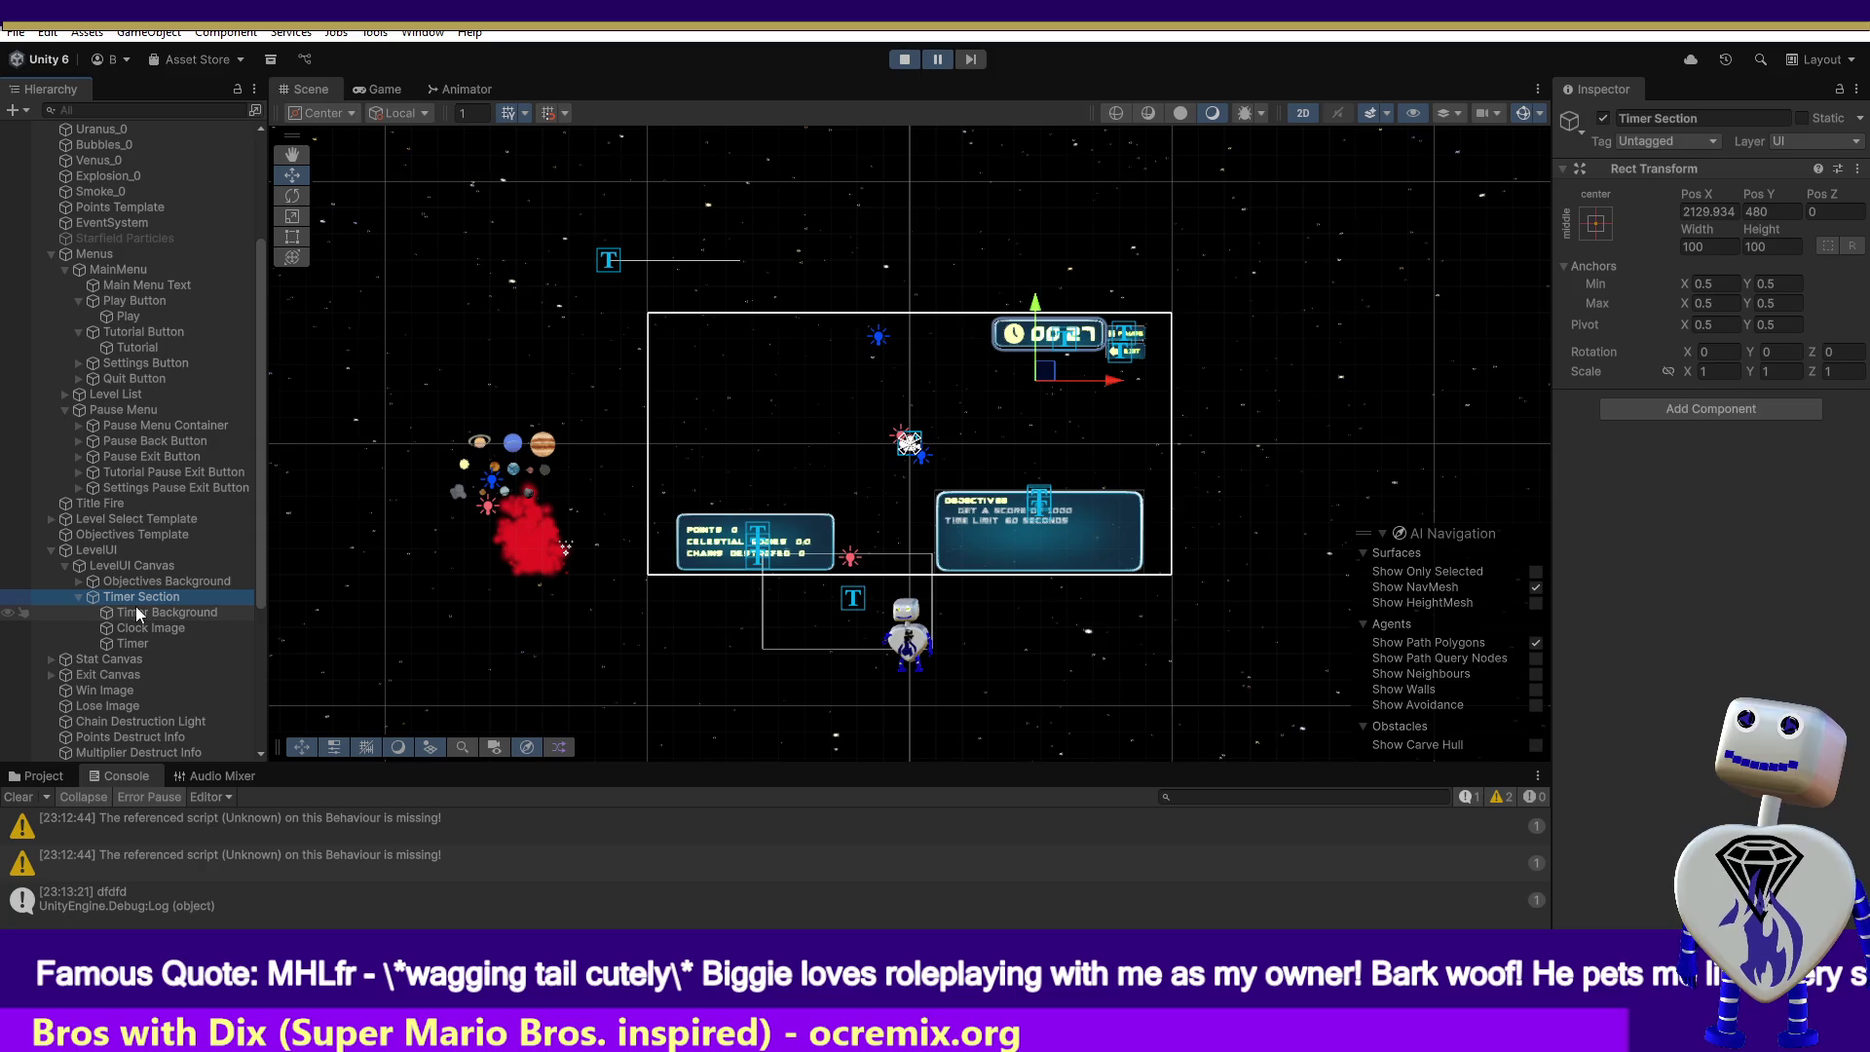
ctrl+click(136, 613)
ctrl+click(136, 627)
ctrl+click(136, 643)
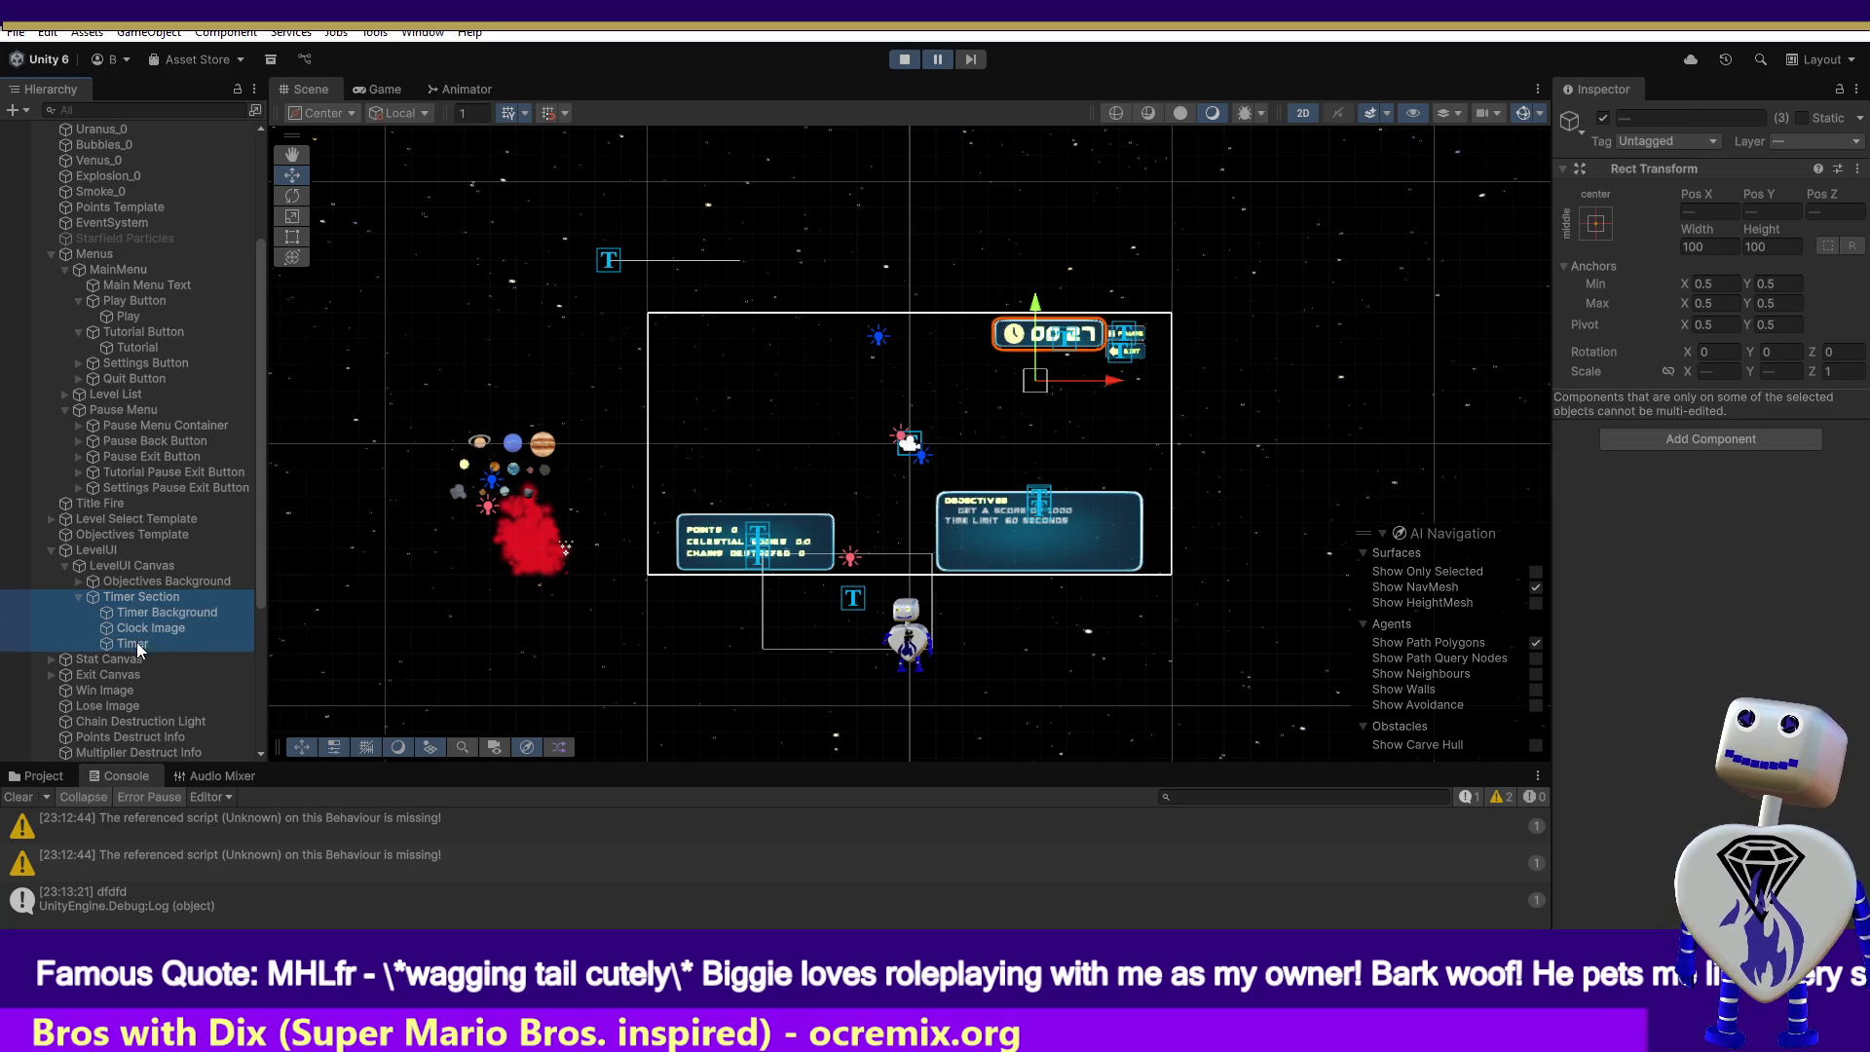
drag(1118, 387, 1059, 388)
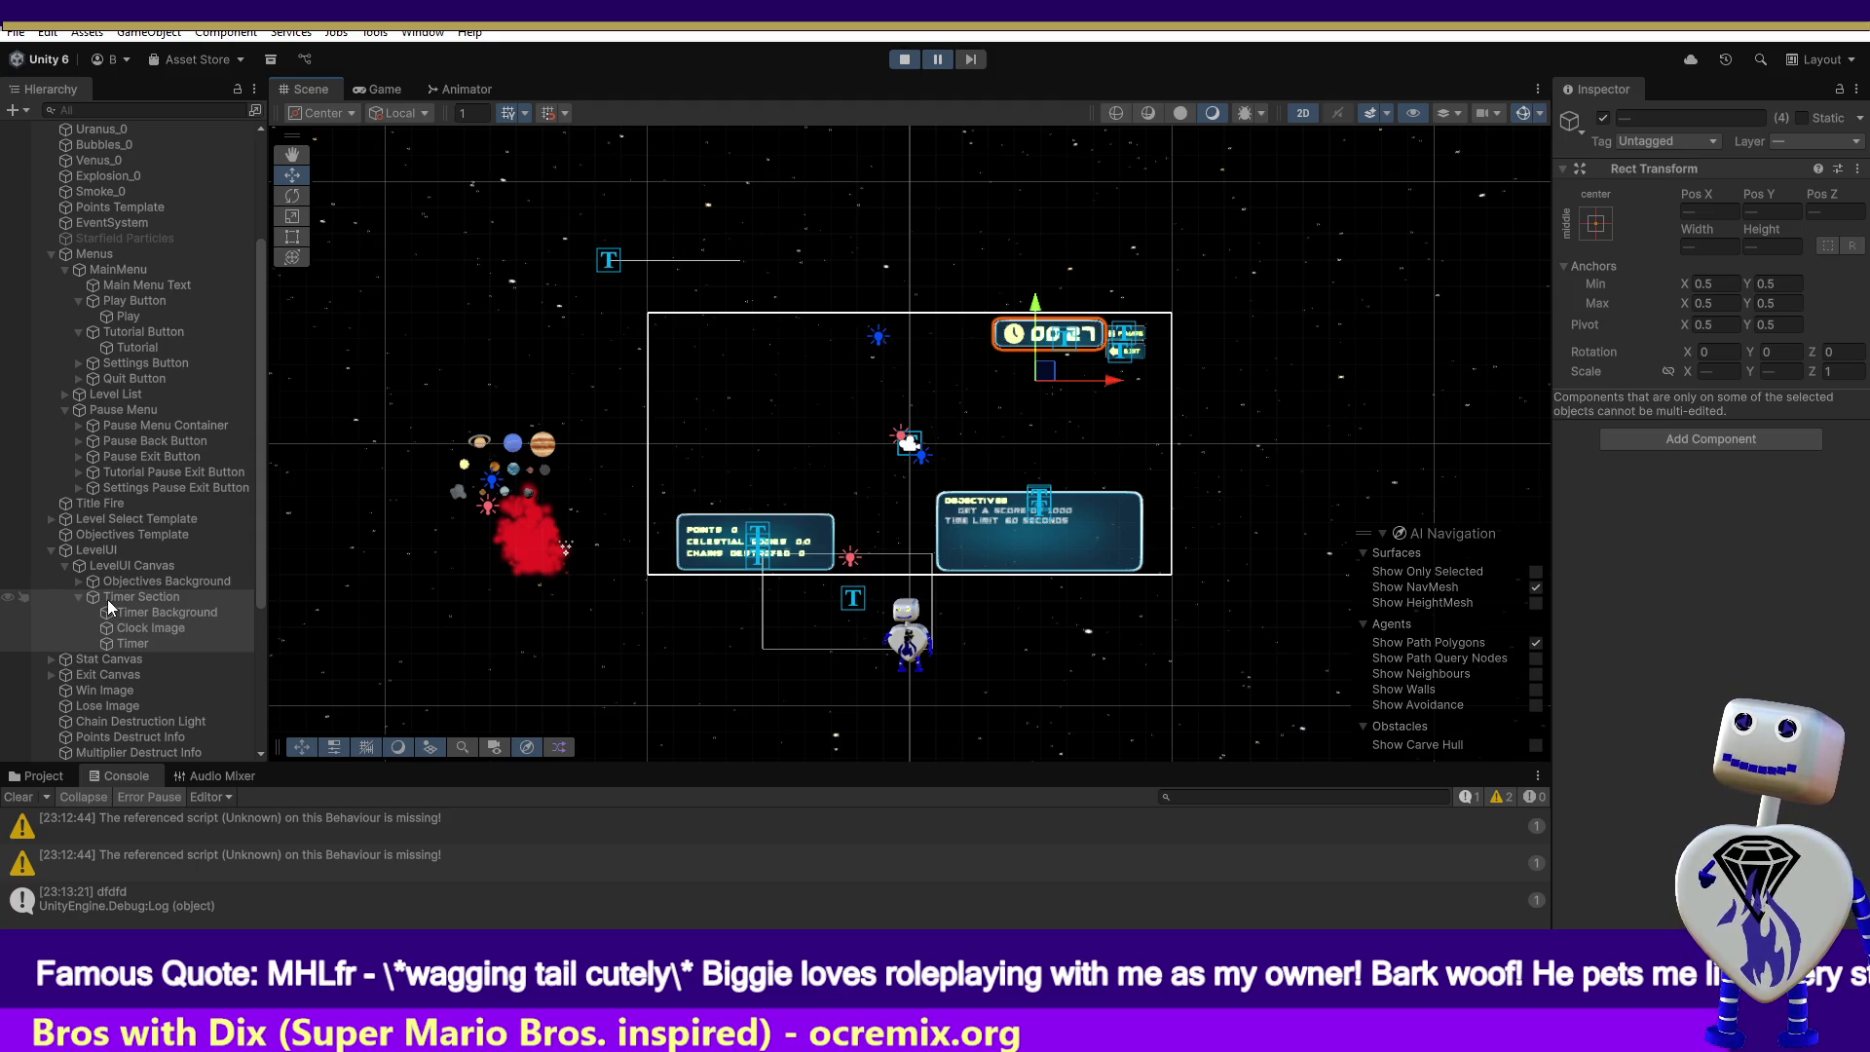
- Check the Timer Background and Timer objects, then move Timer Section further left
click(128, 612)
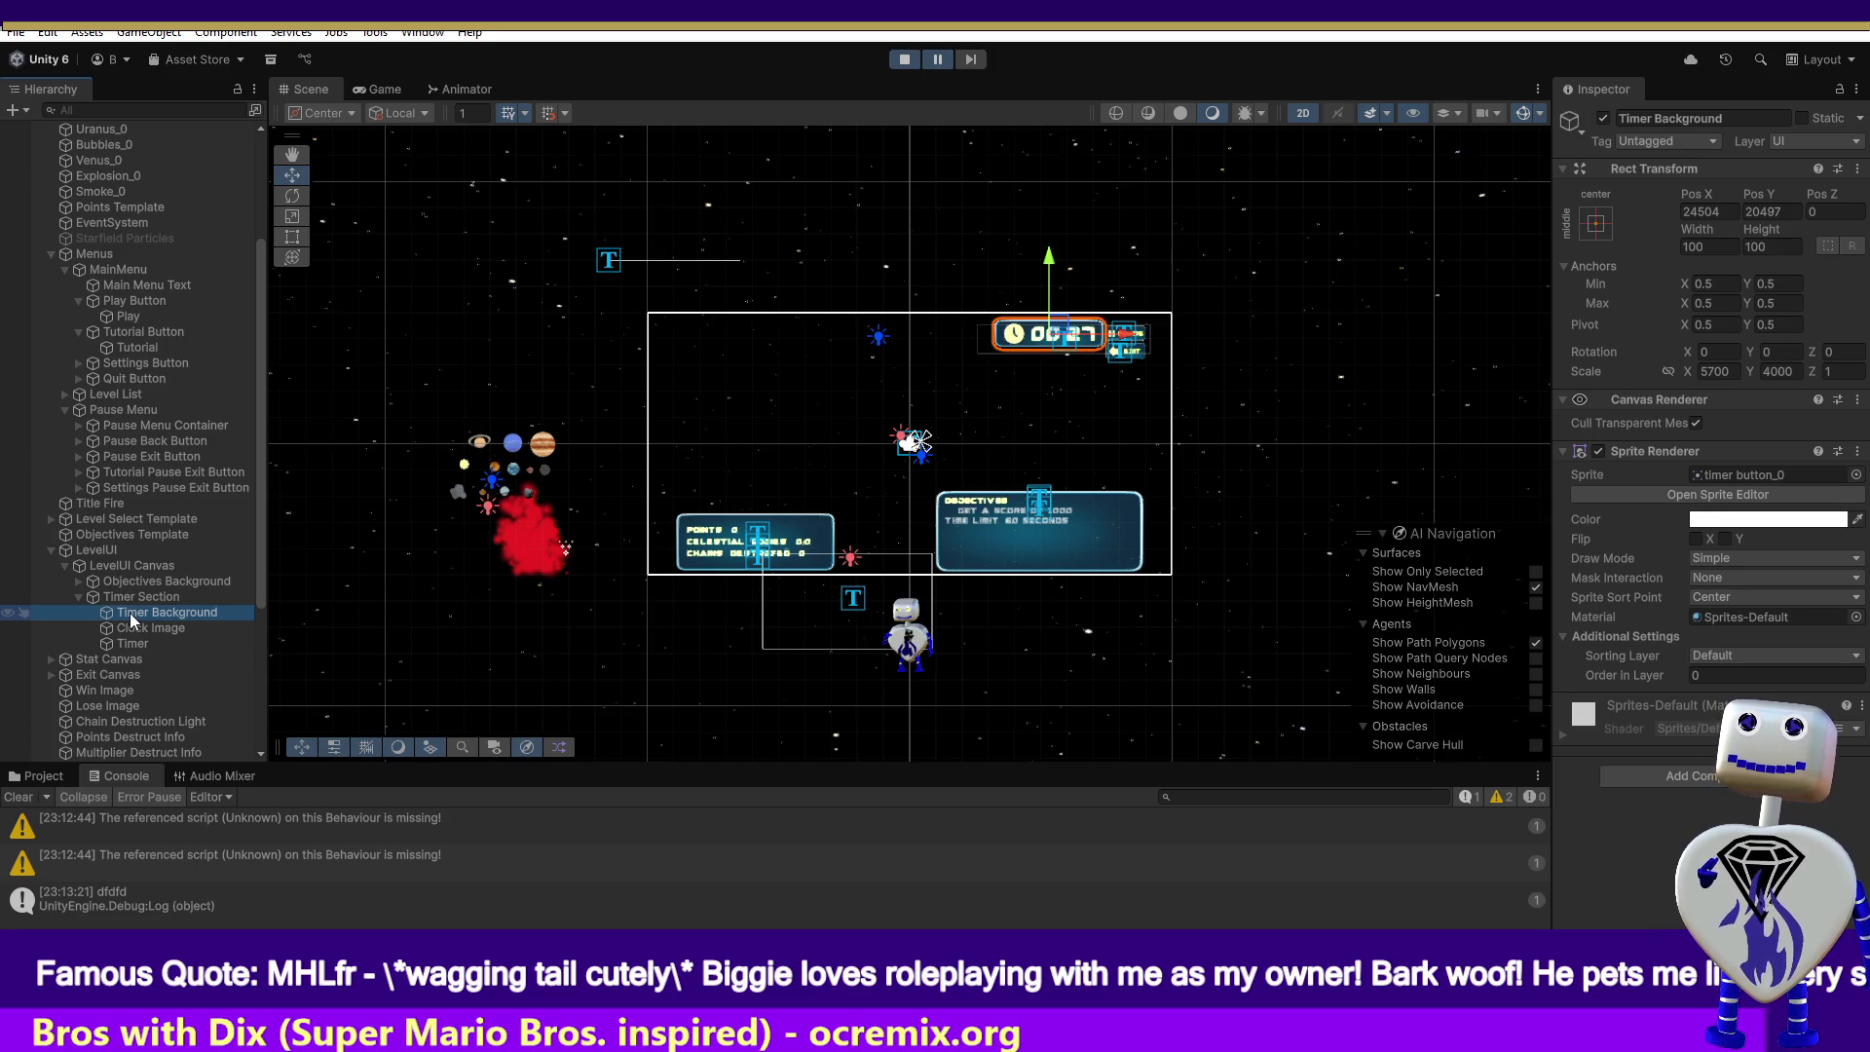
click(125, 642)
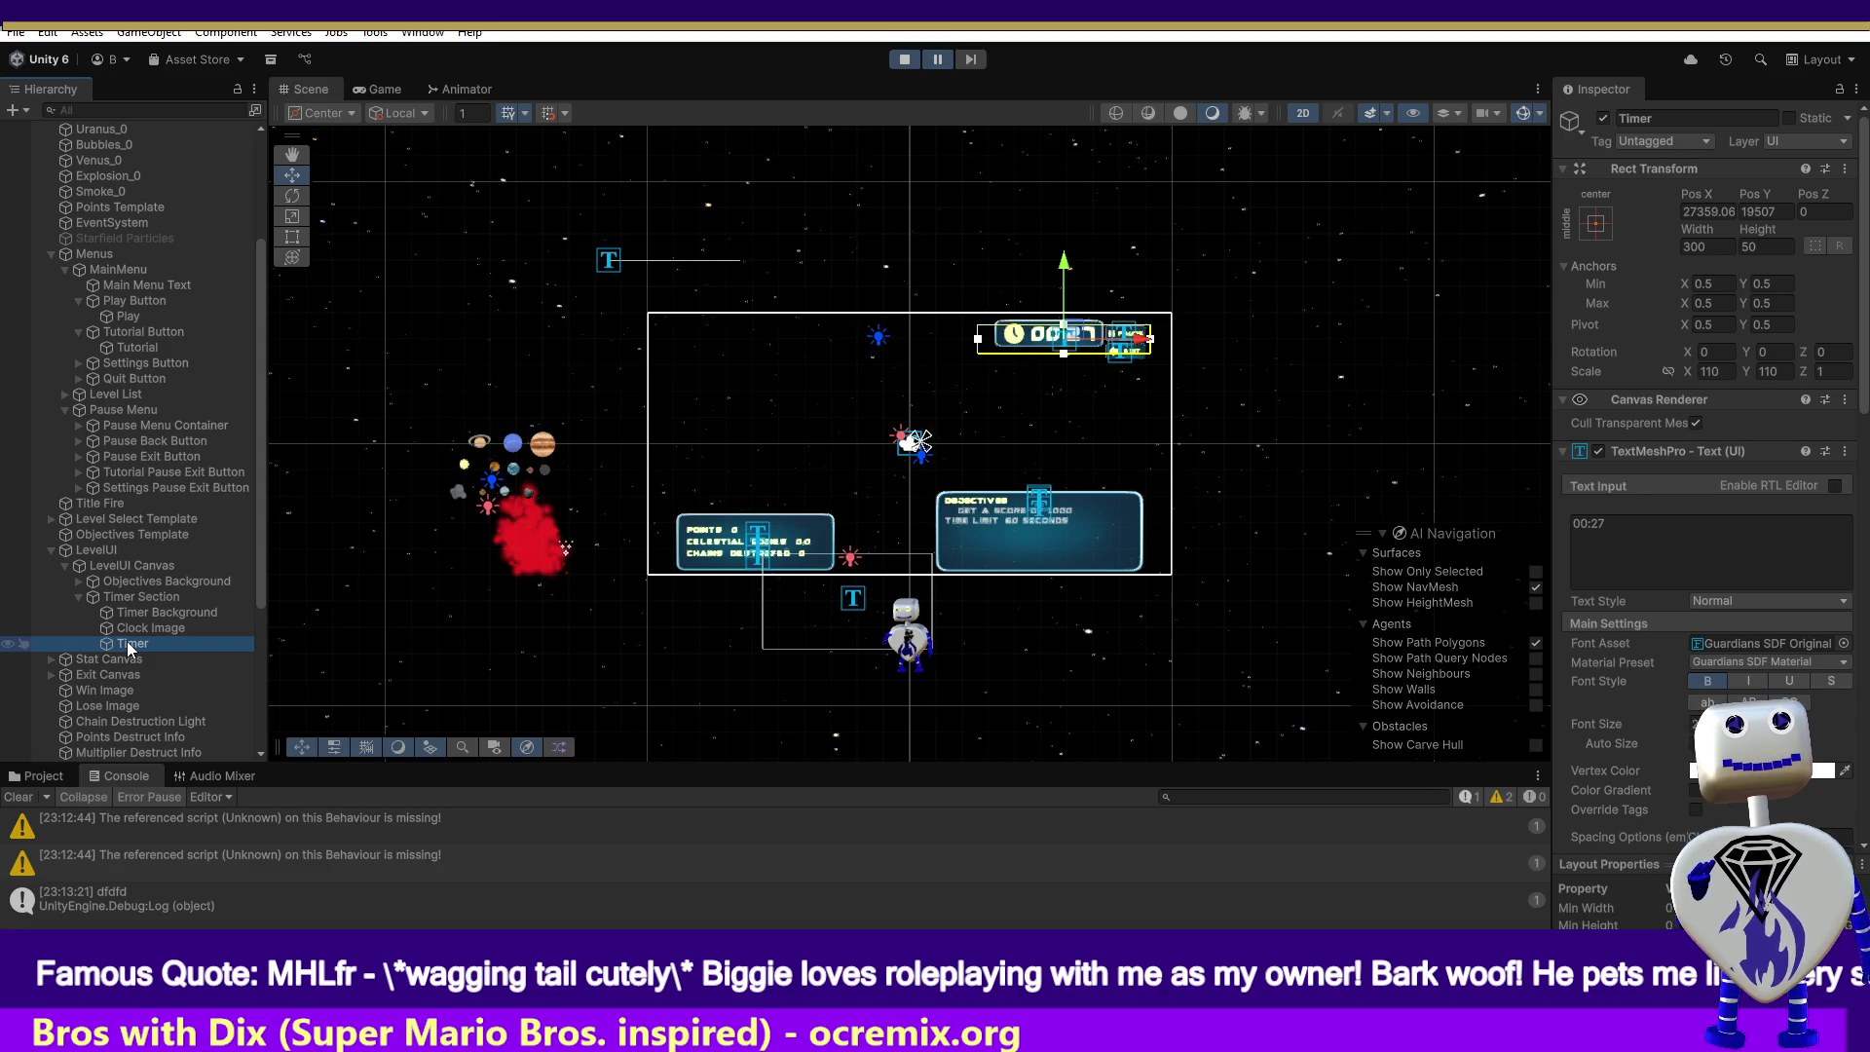
click(142, 597)
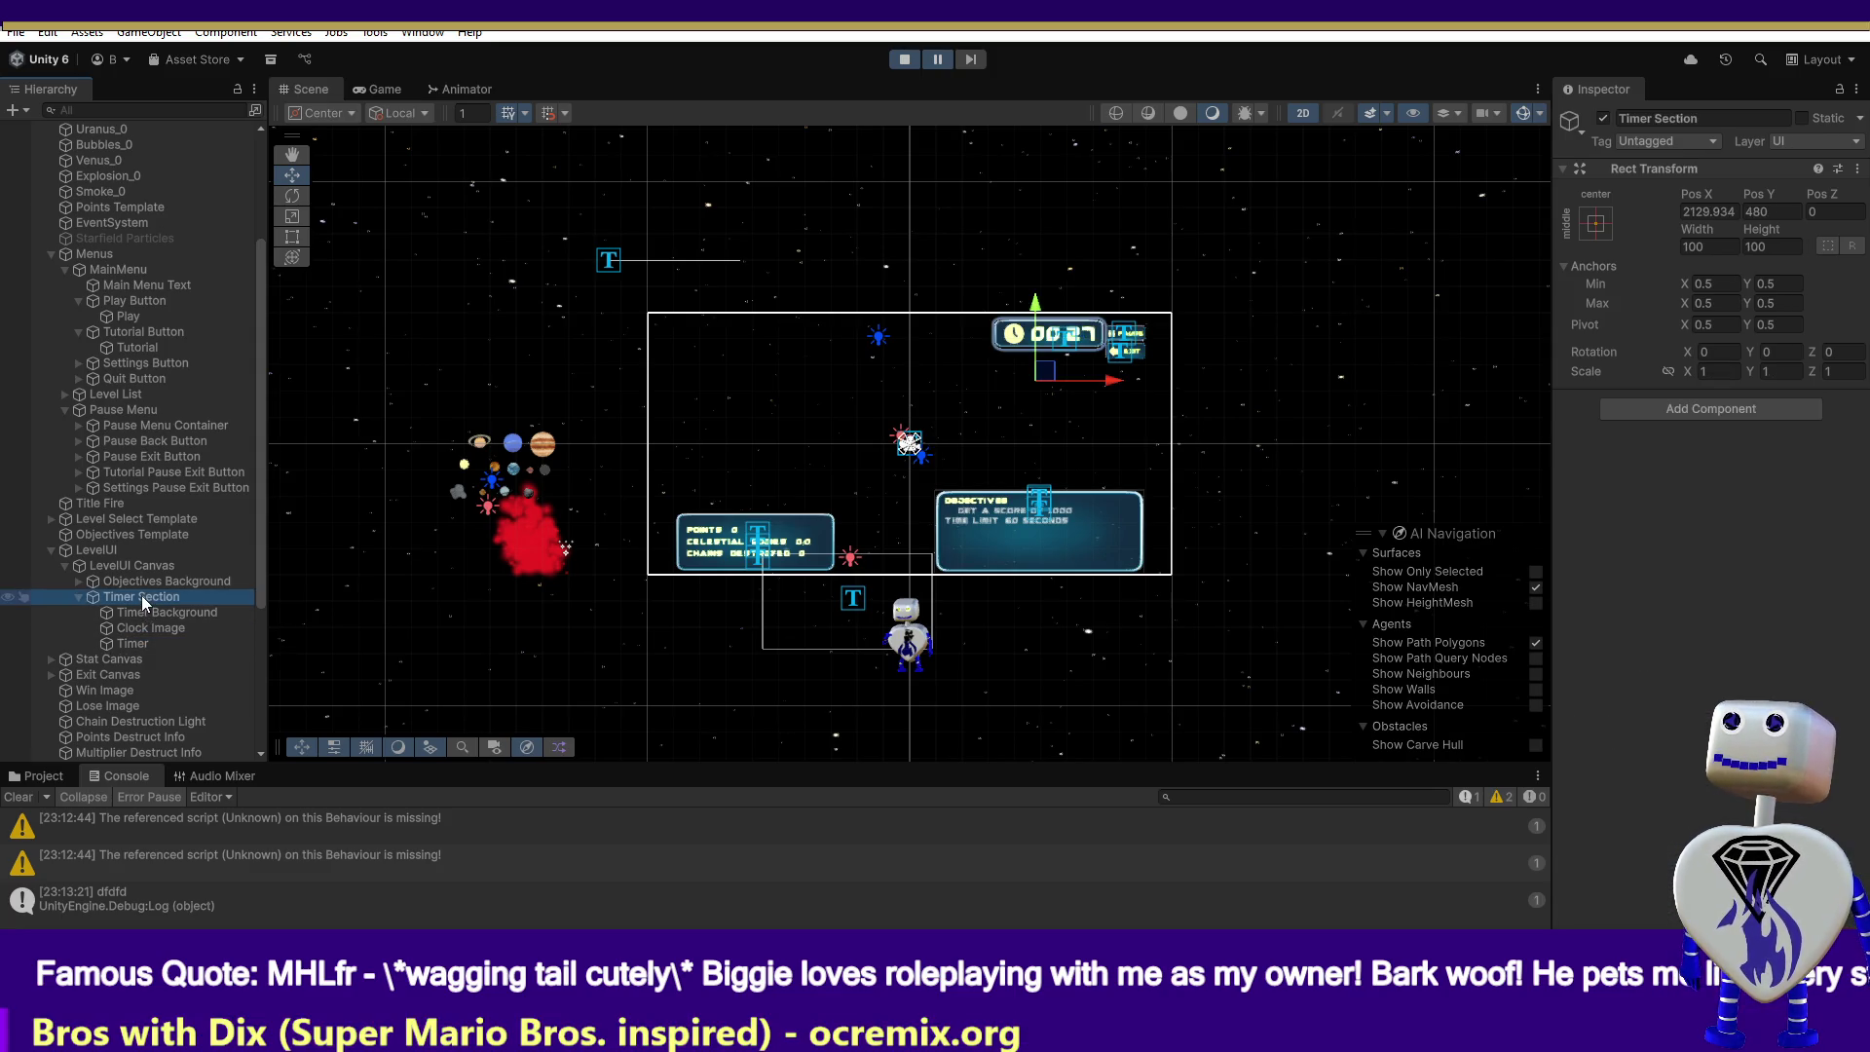
drag(1105, 385, 1078, 386)
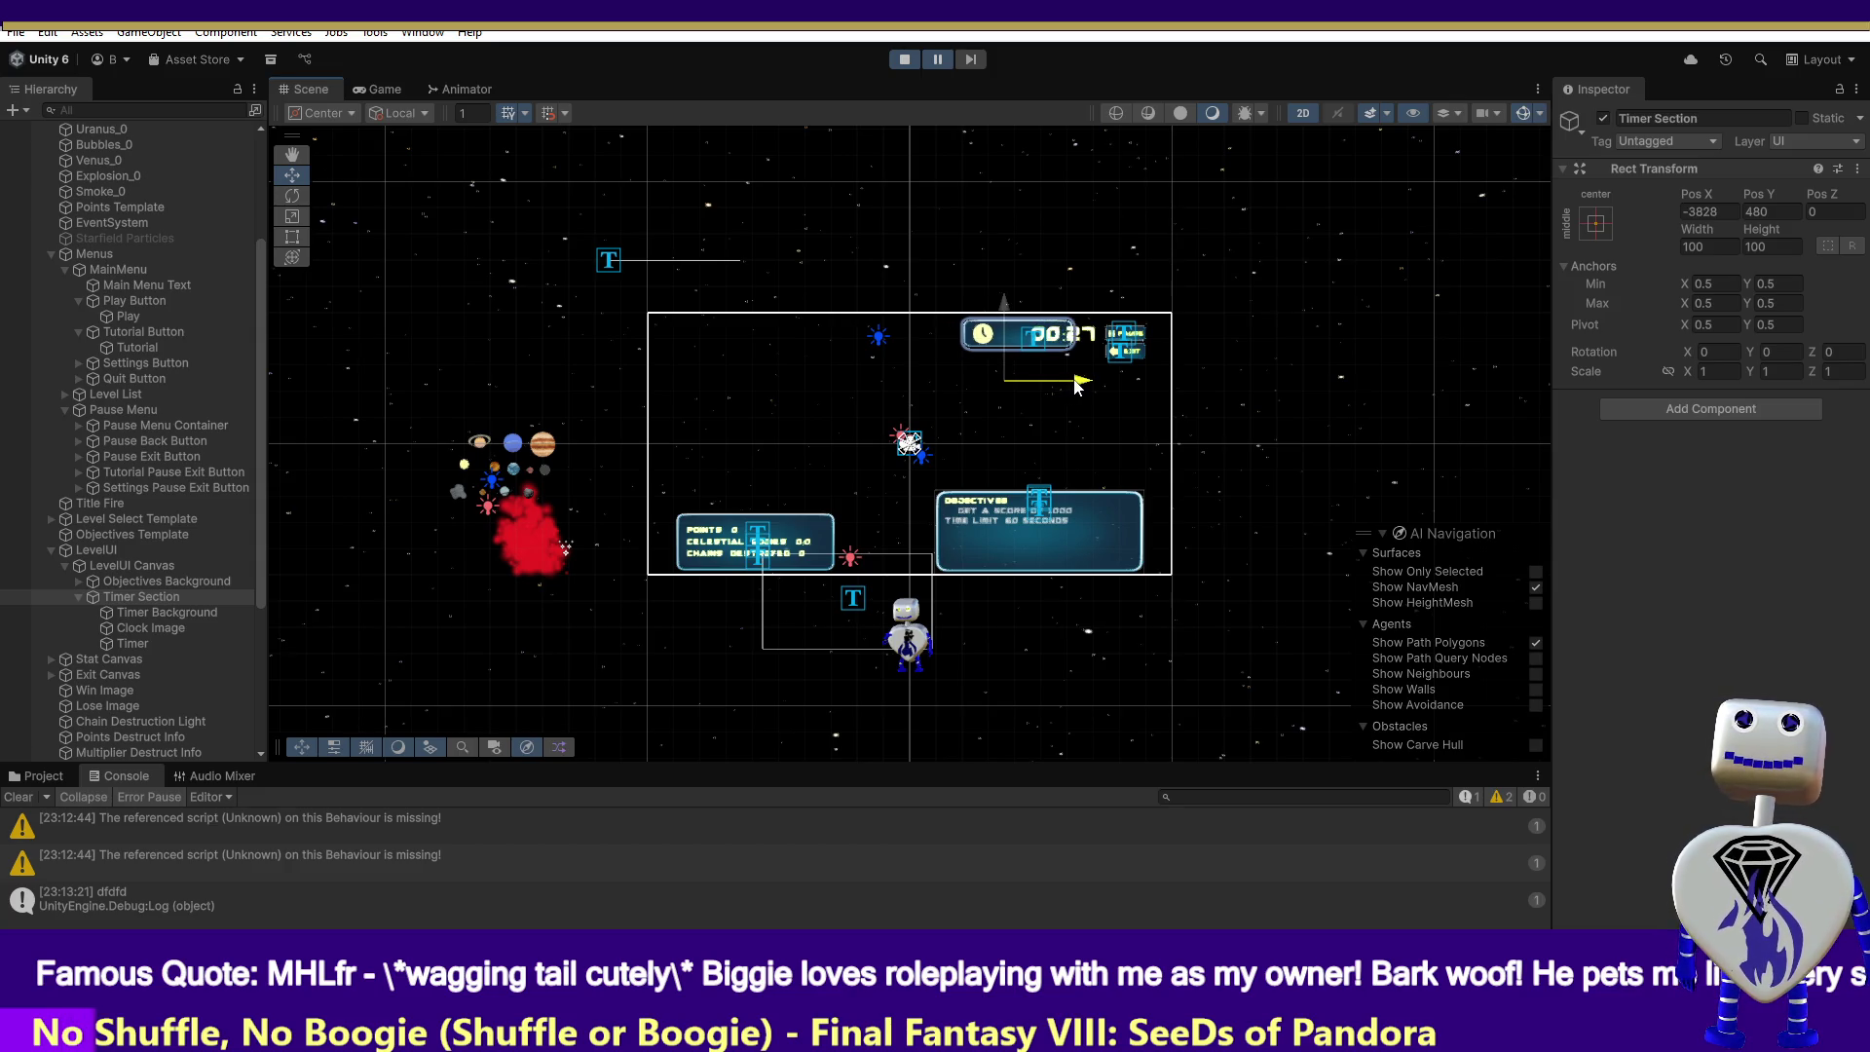
drag(1078, 385, 1010, 387)
- Review the Timer text's TextMeshPro settings and drag it far left to Pos X -44324
click(135, 643)
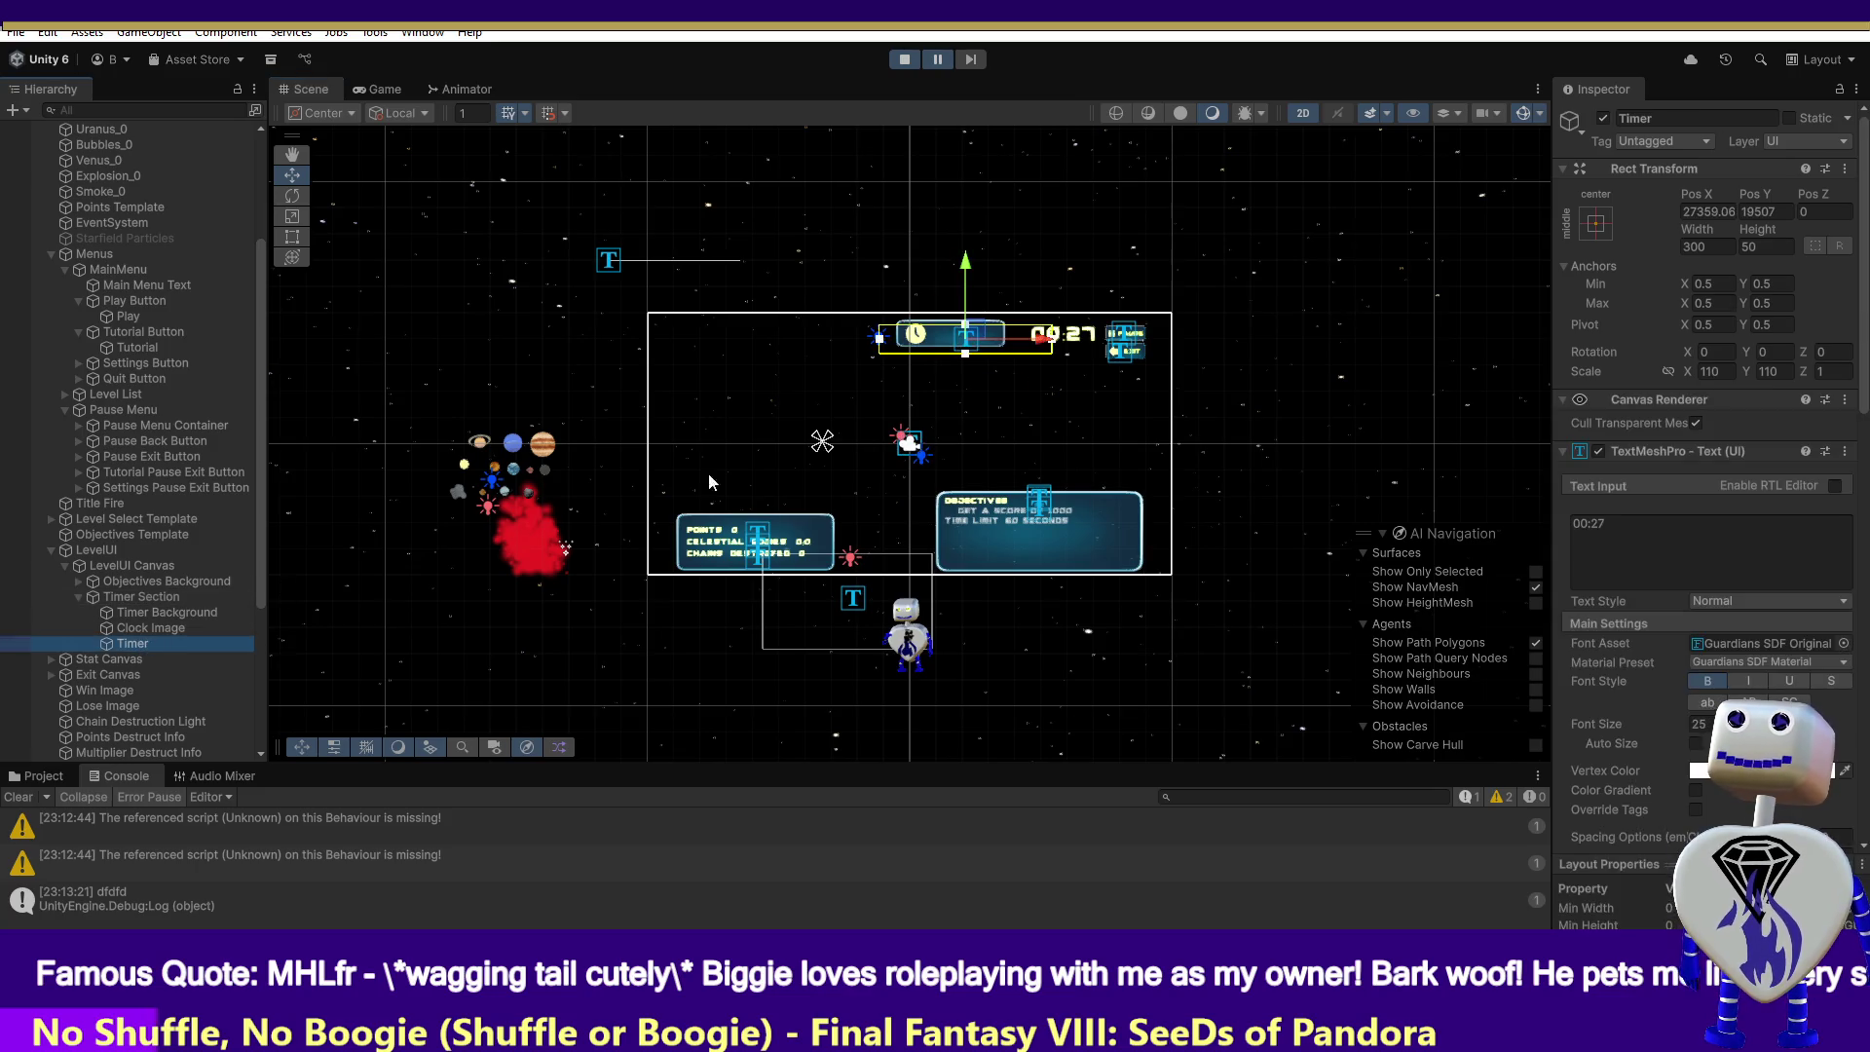
drag(1034, 348, 1034, 348)
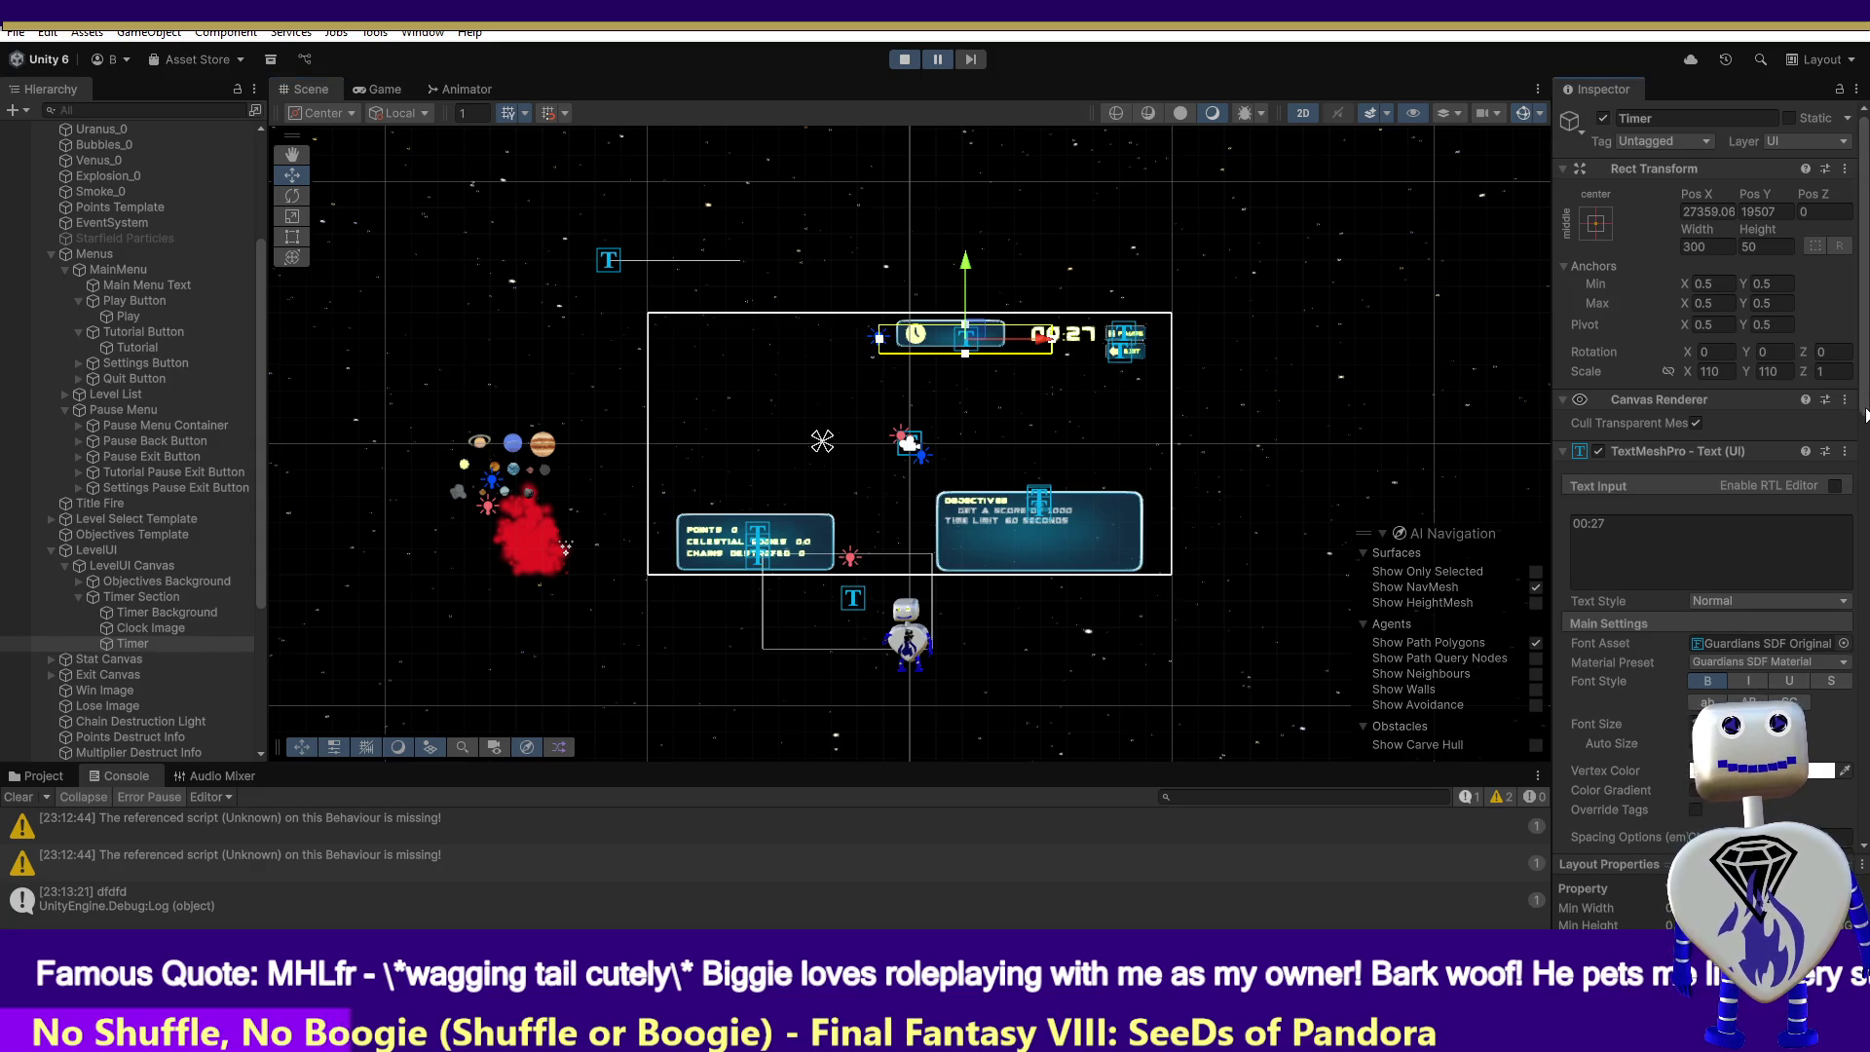
scroll(1860, 526, down, 5)
drag(1860, 492, 1866, 836)
scroll(1715, 584, up, 15)
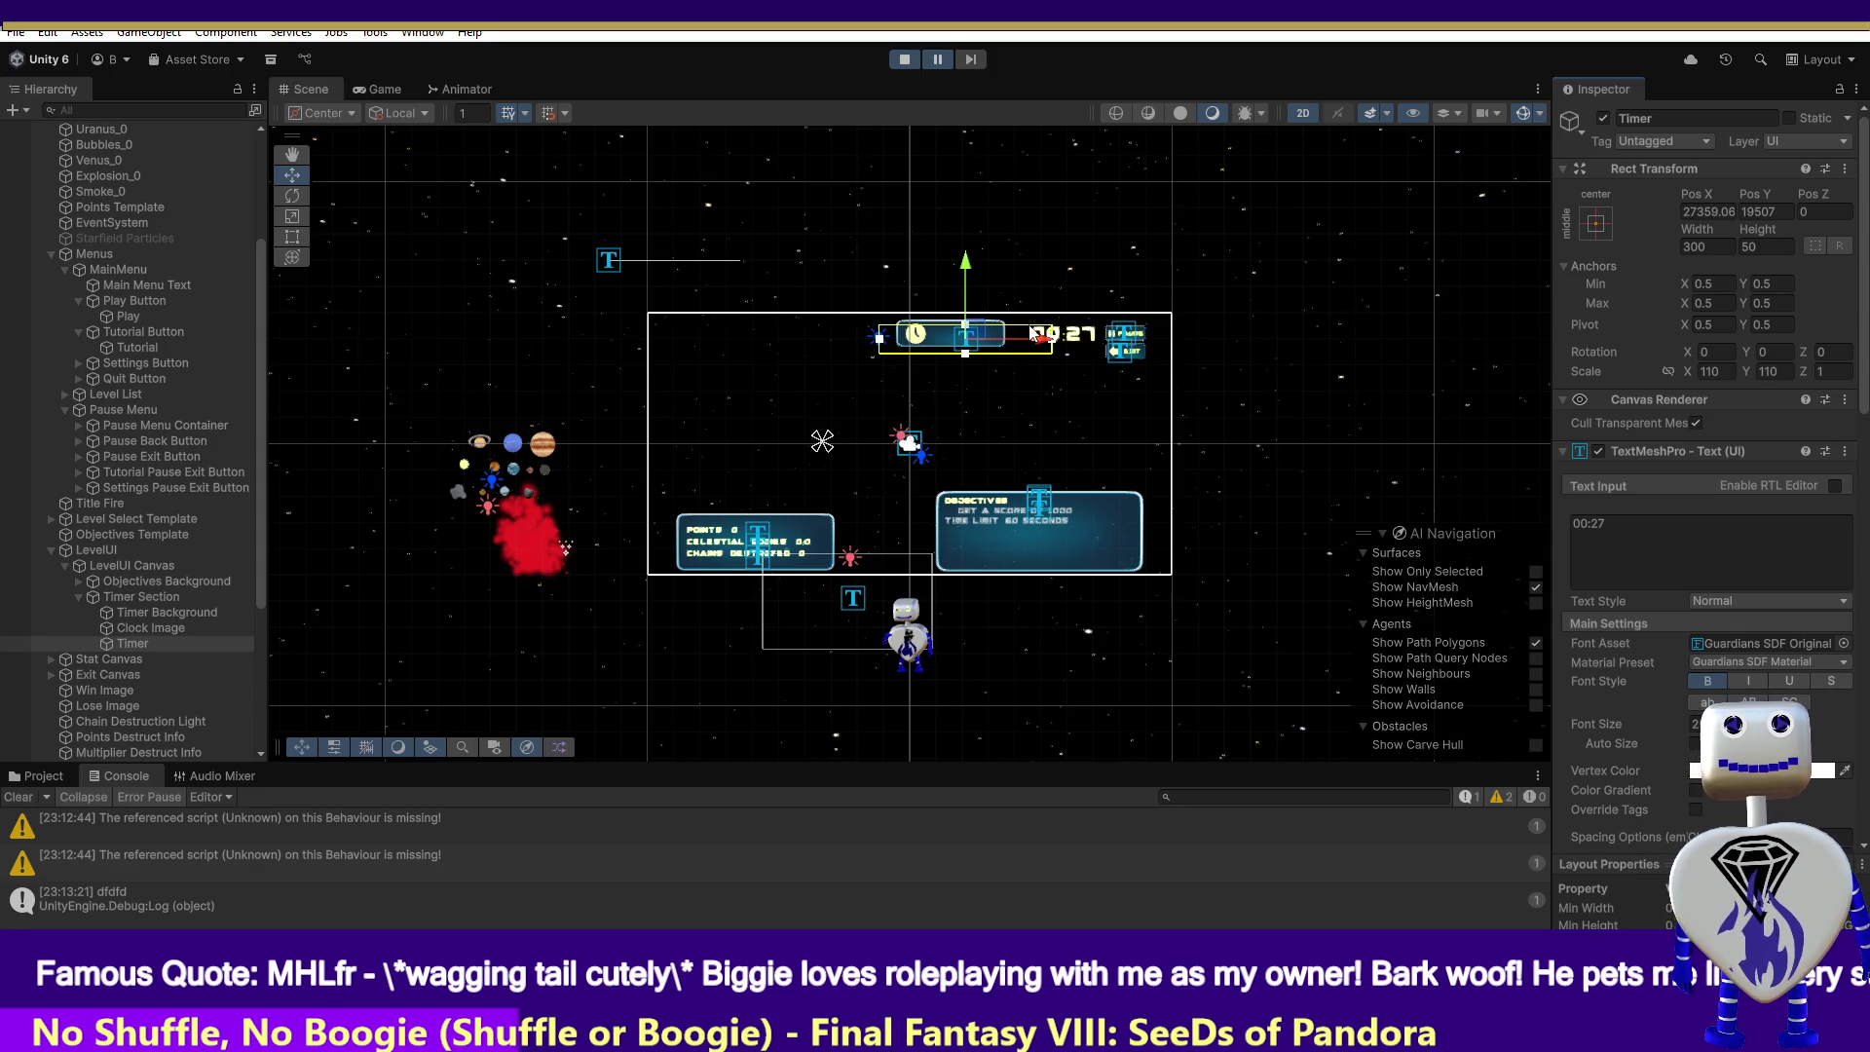
drag(1035, 336, 658, 349)
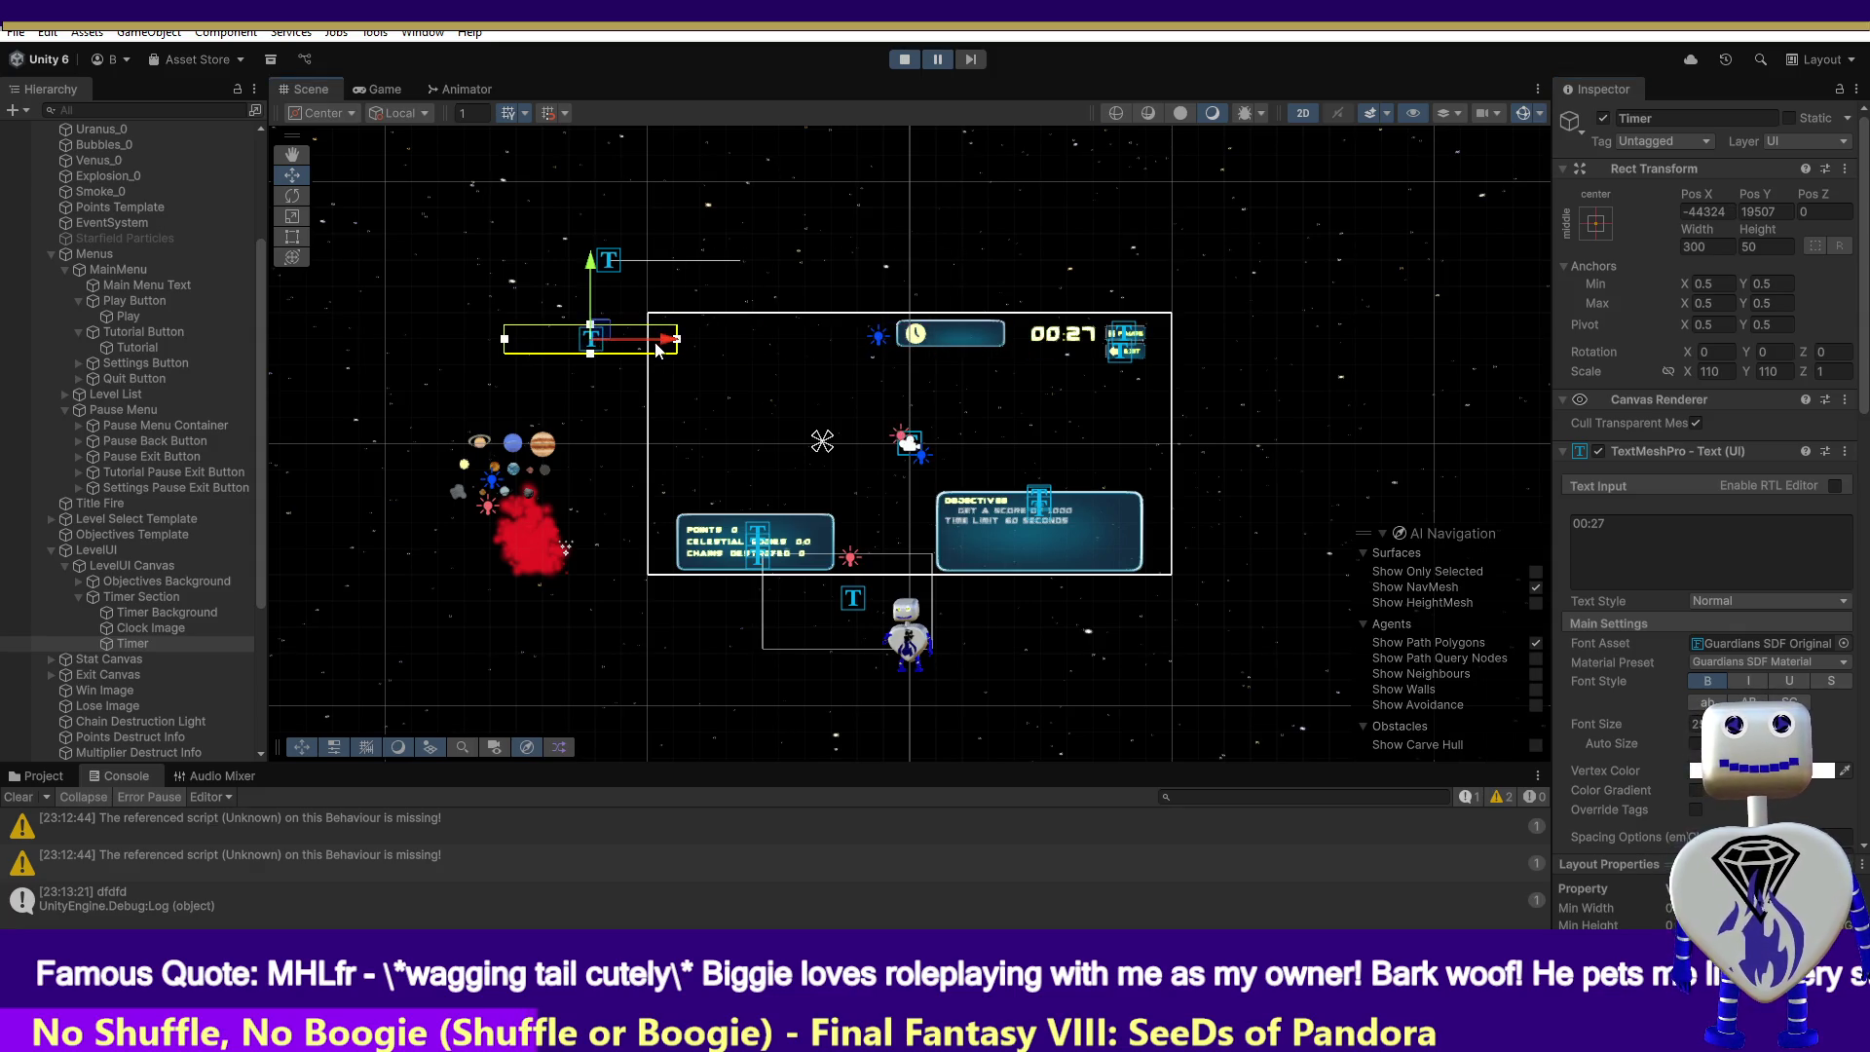
key(ctrl+z)
key(ctrl+z)
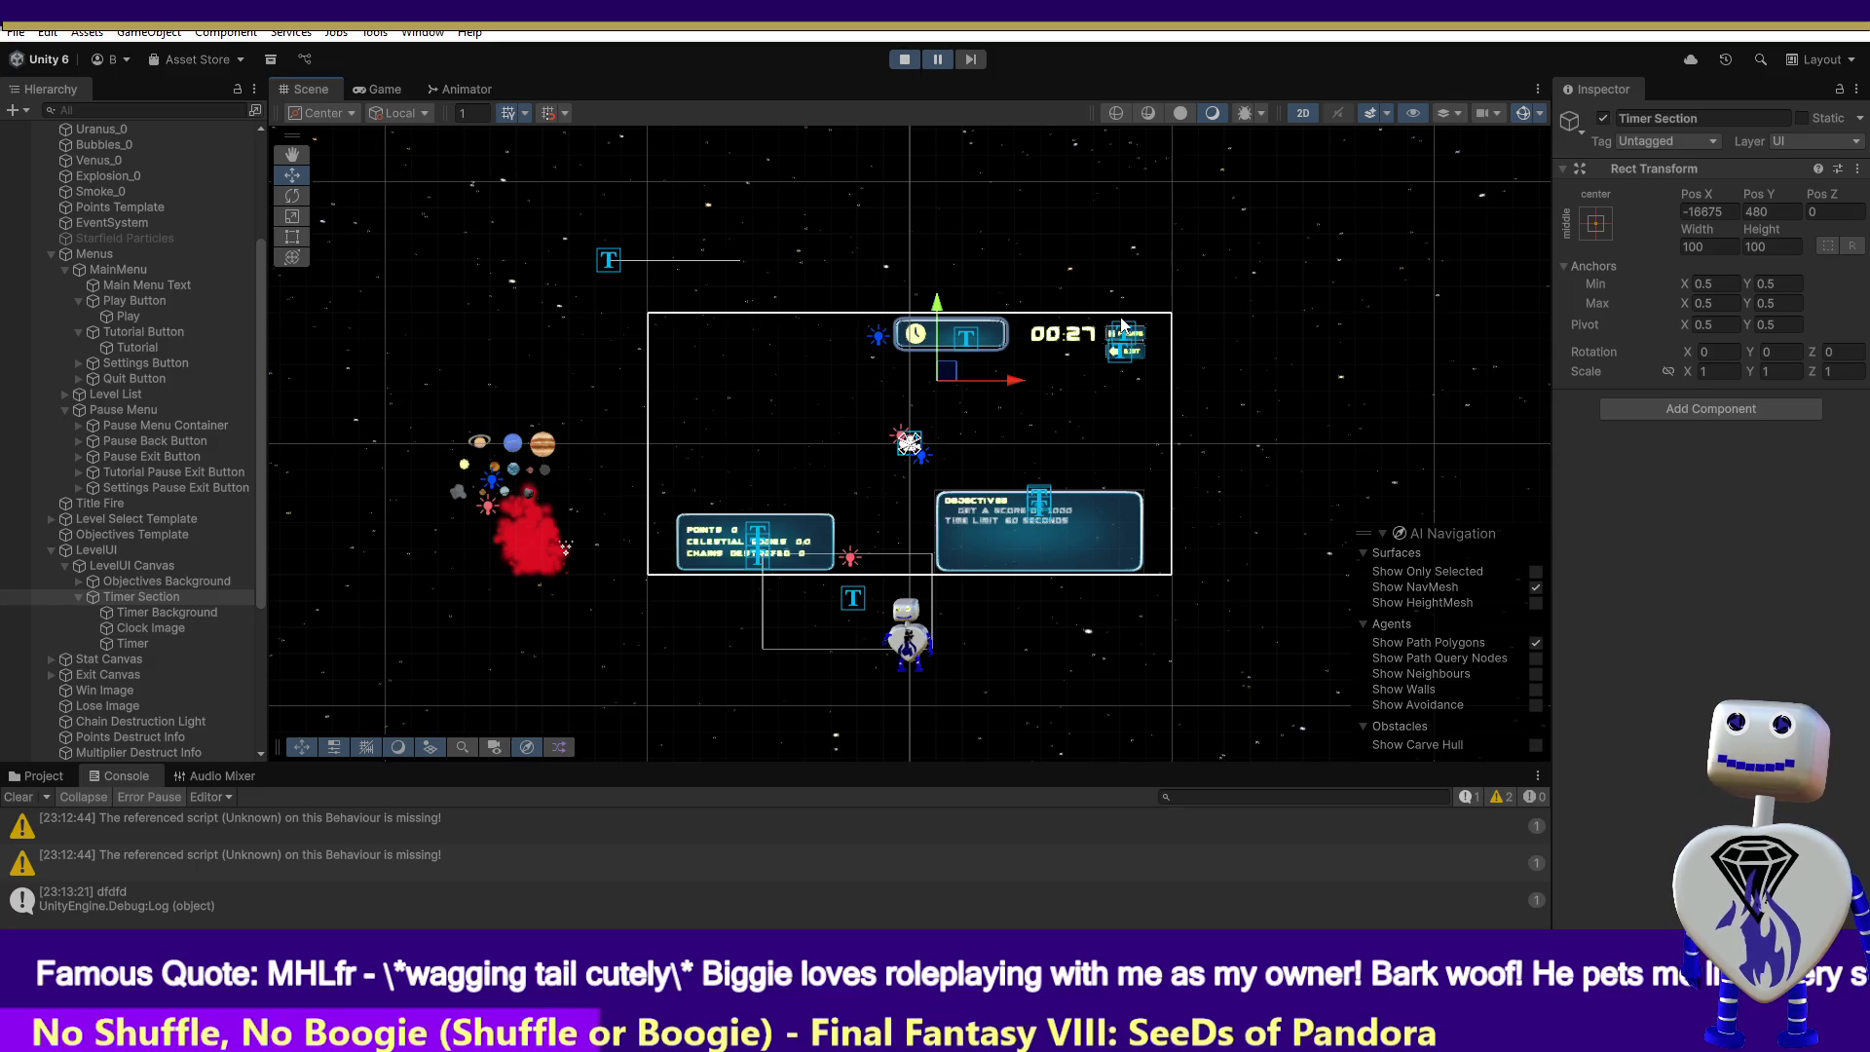
key(ctrl+z)
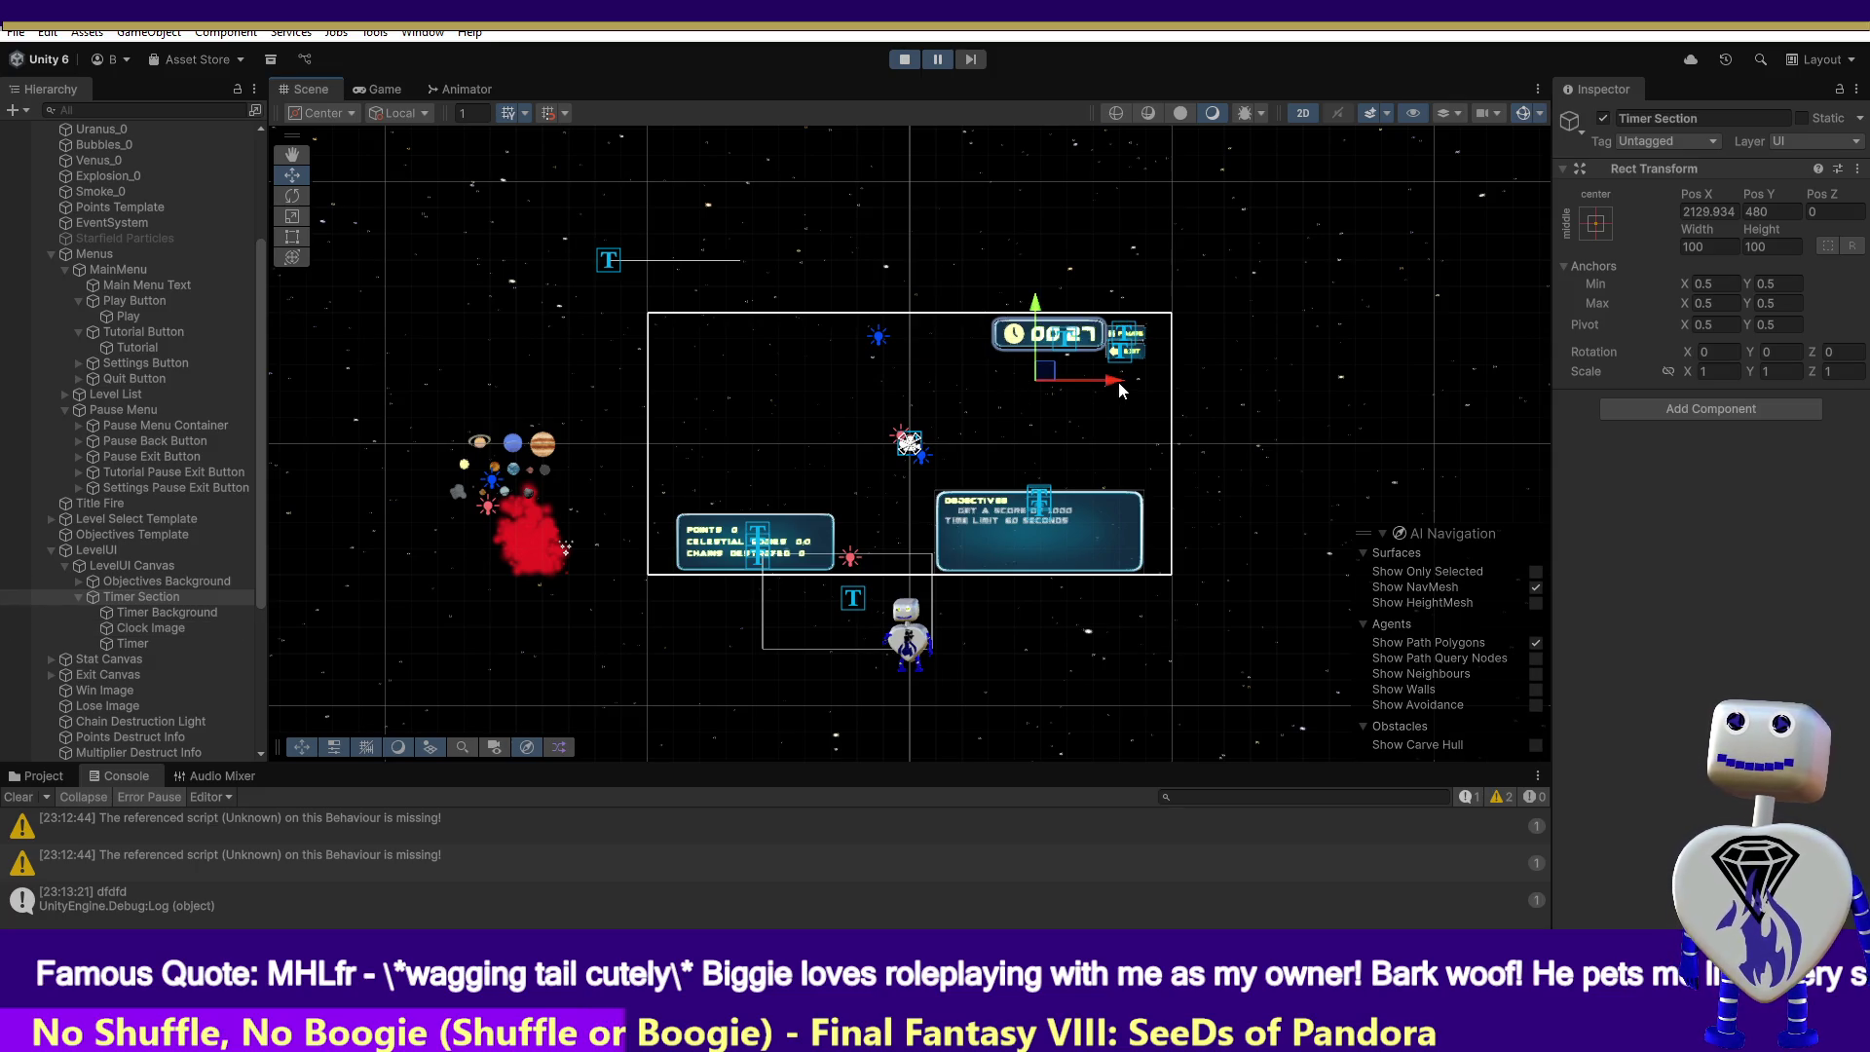
key(ctrl+y)
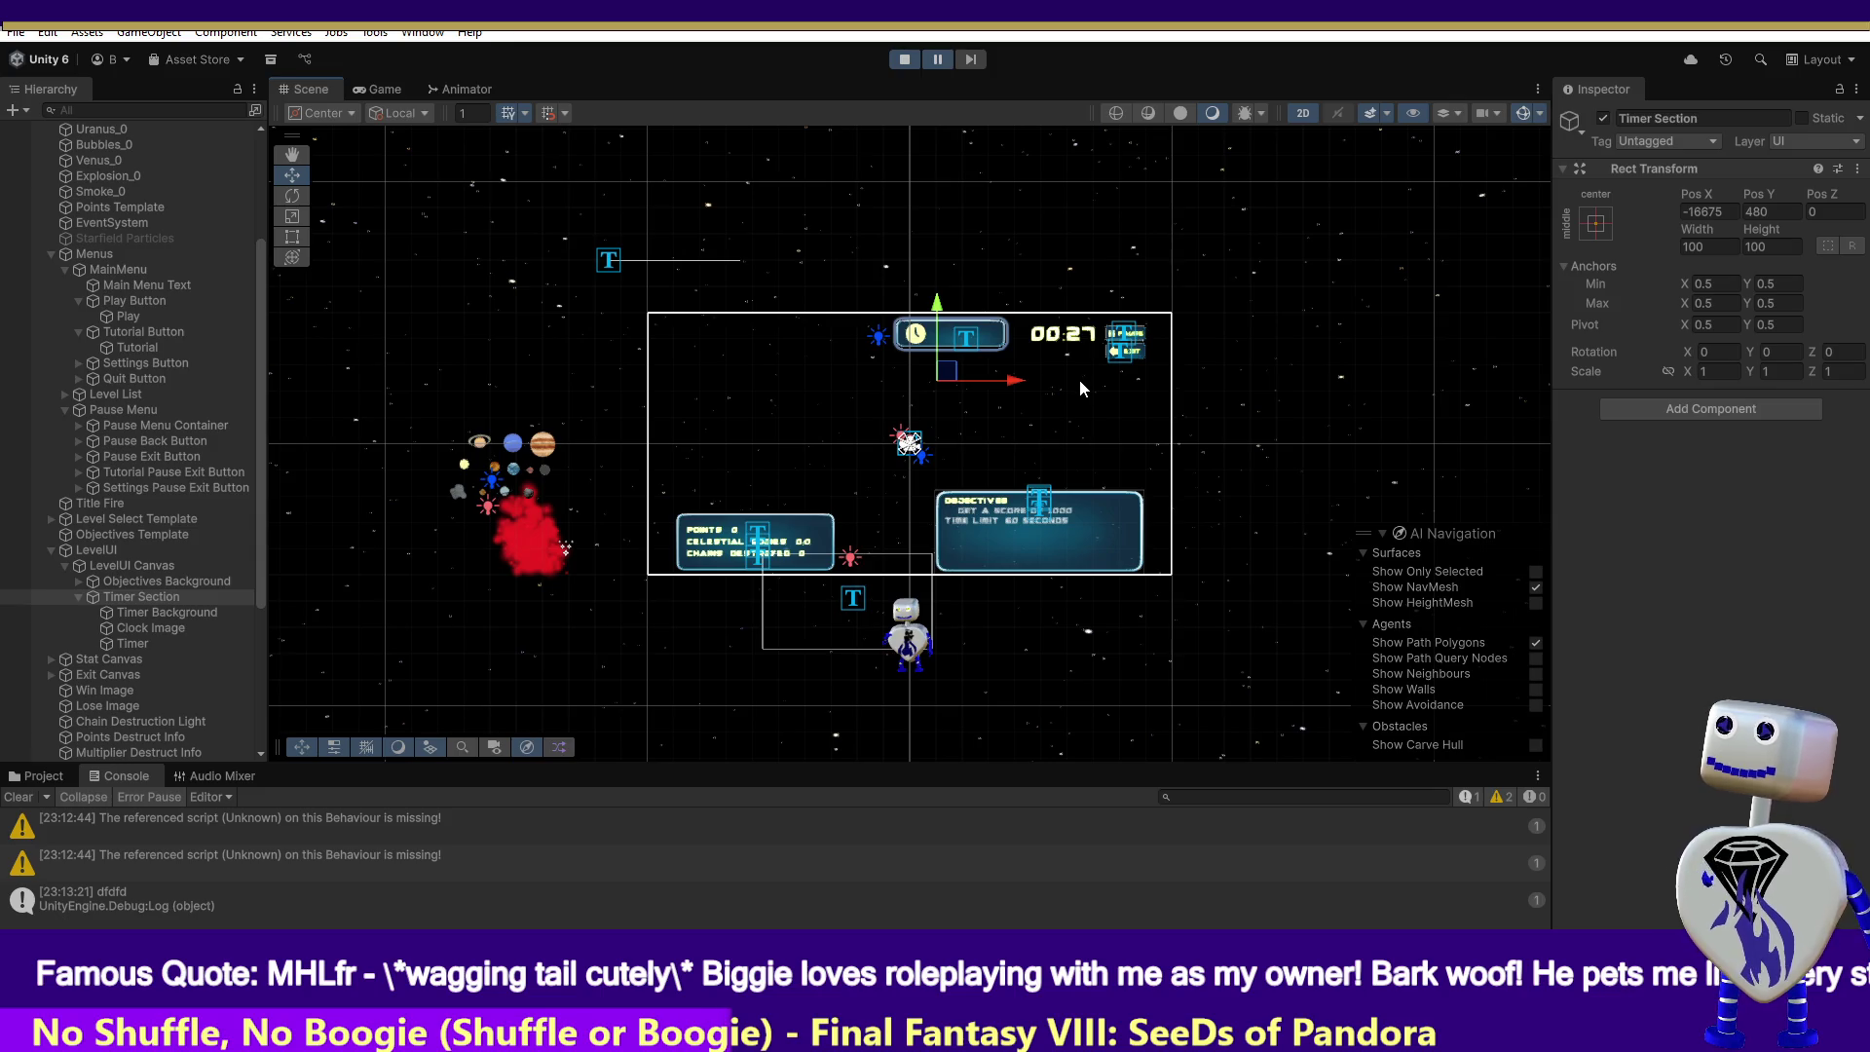
click(1020, 348)
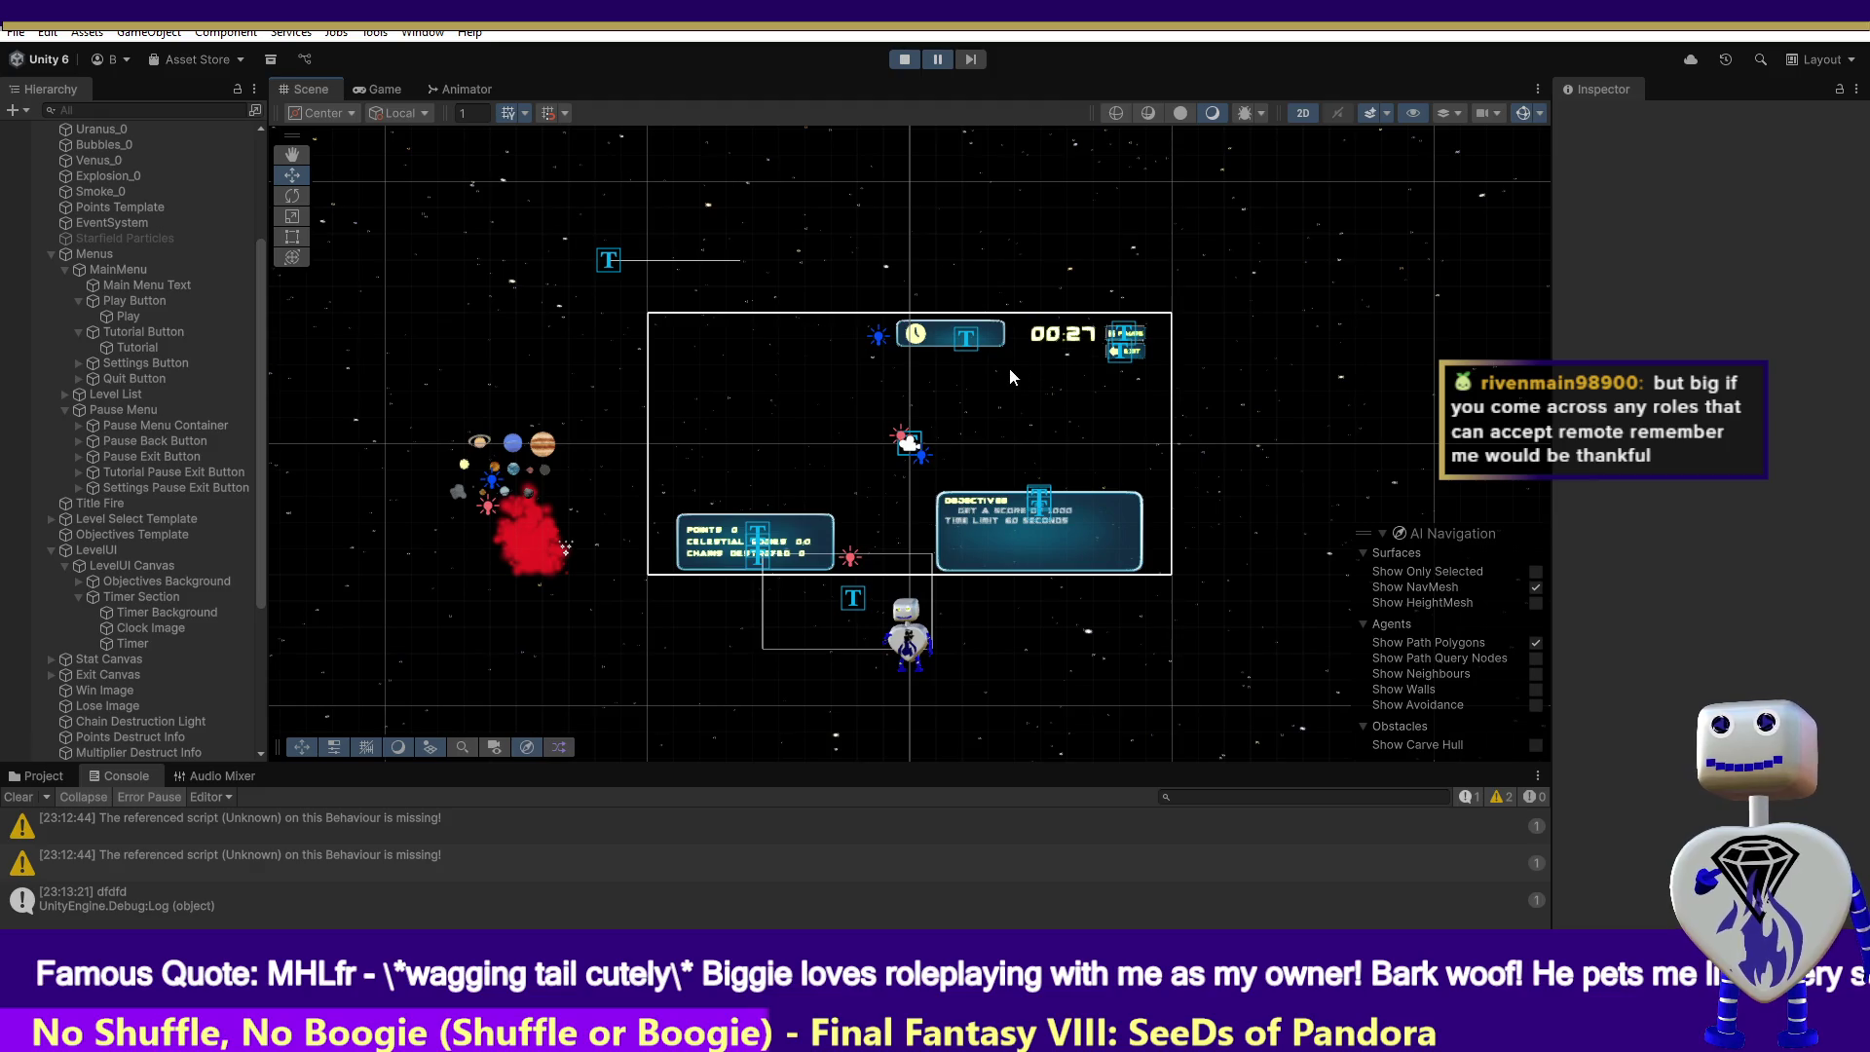
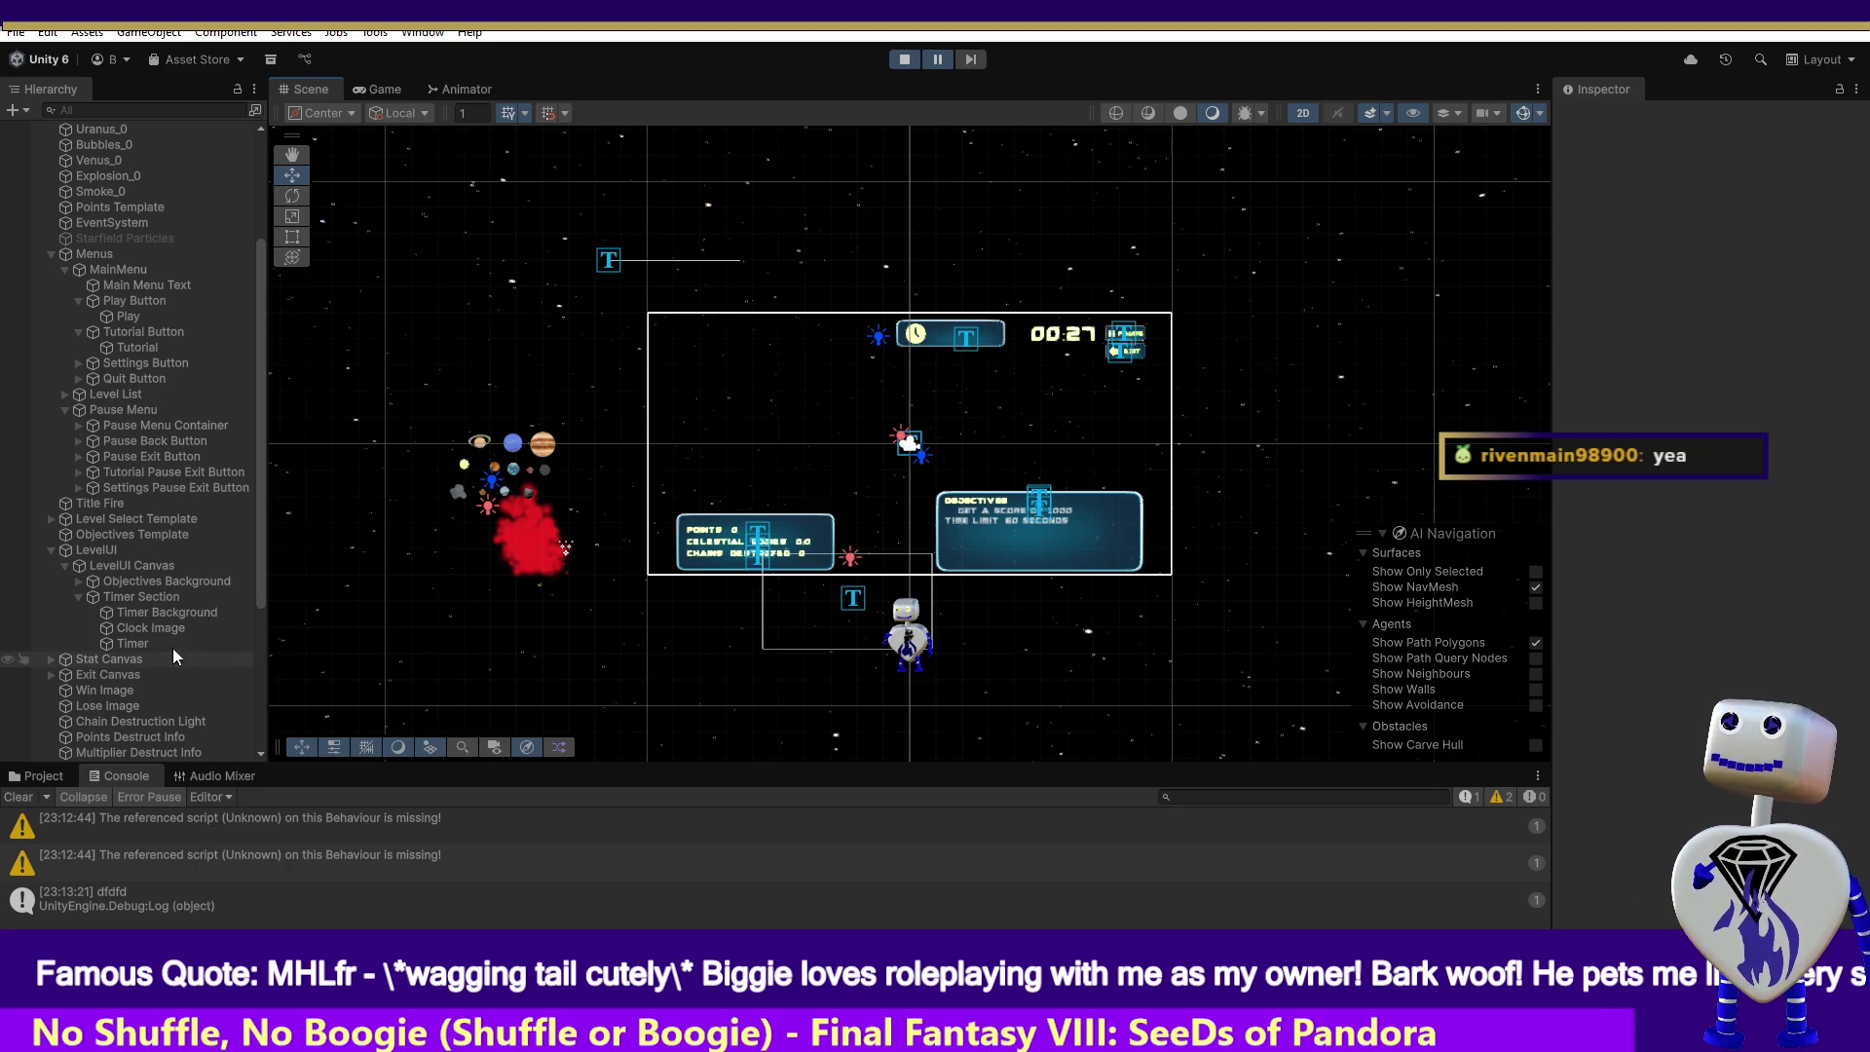
- Select the Timer and drag it far left along X in the Scene view
click(119, 641)
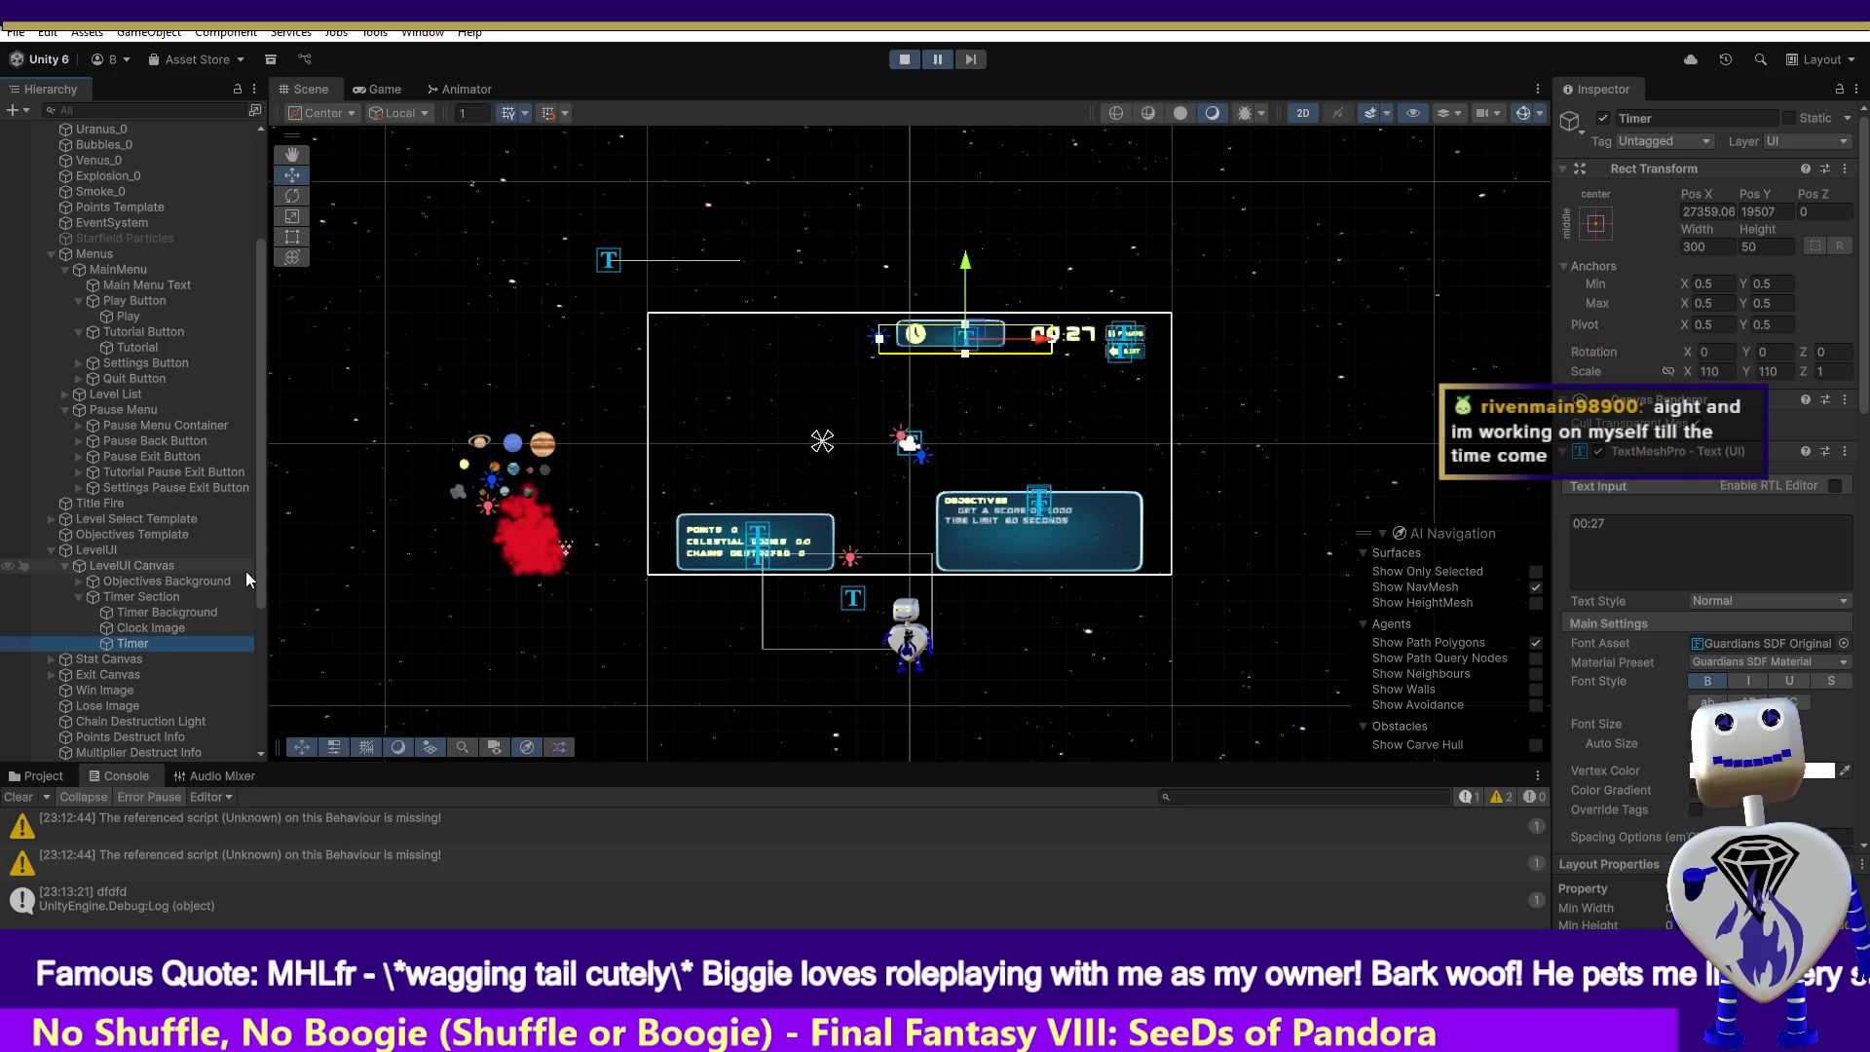
click(1028, 341)
drag(1028, 341, 937, 343)
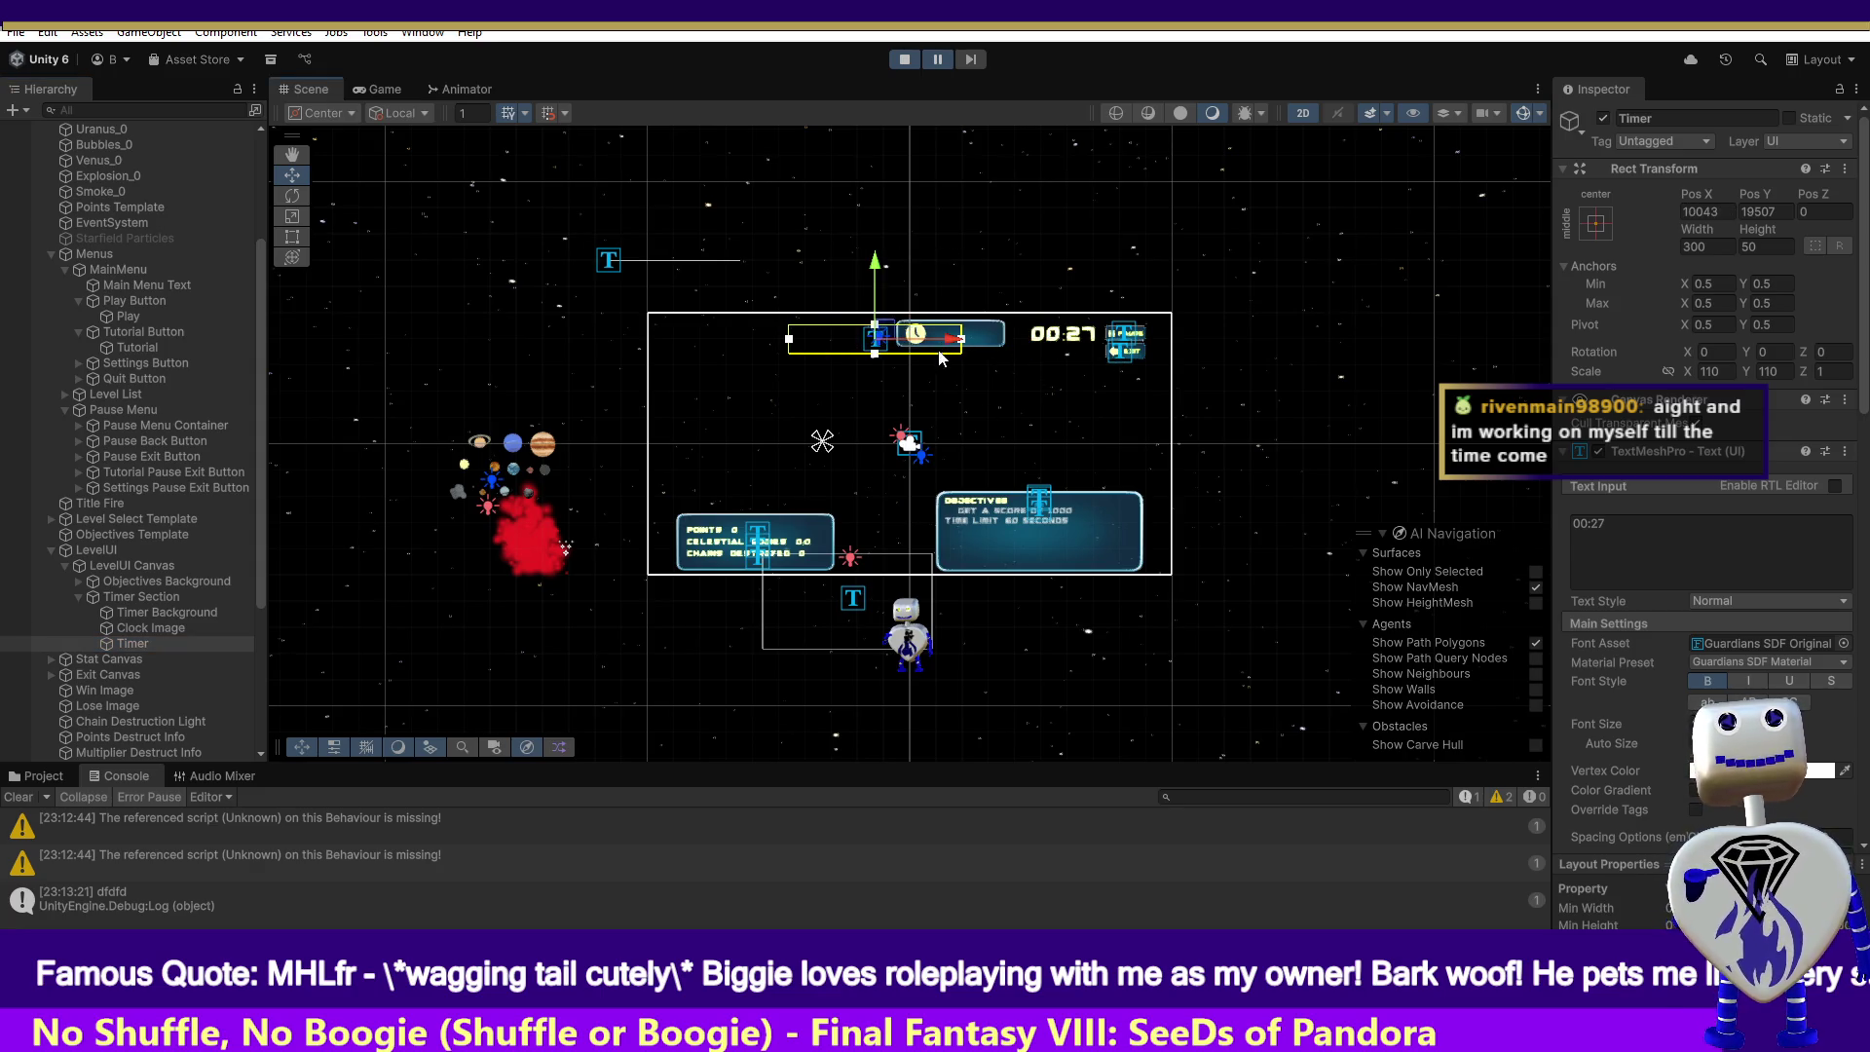
- Undo the Timer move, then pause and stop the running play test
key(ctrl+z)
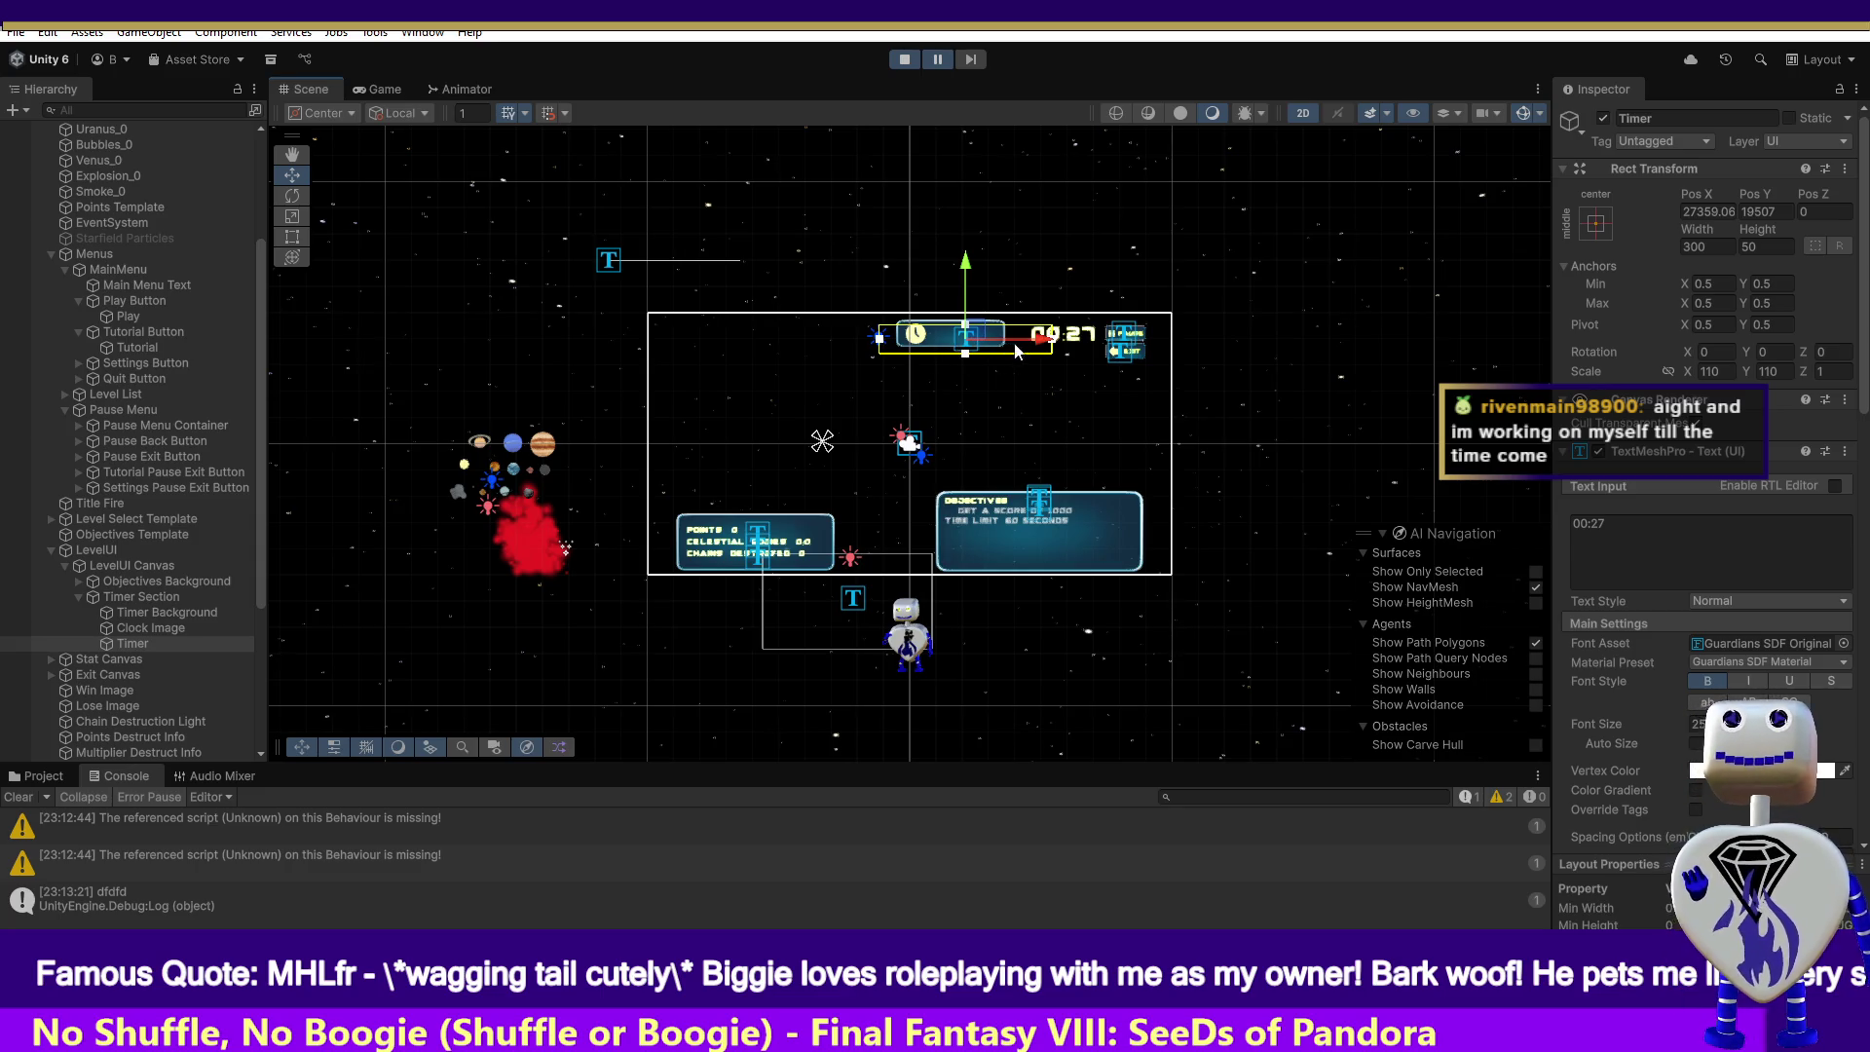
click(937, 59)
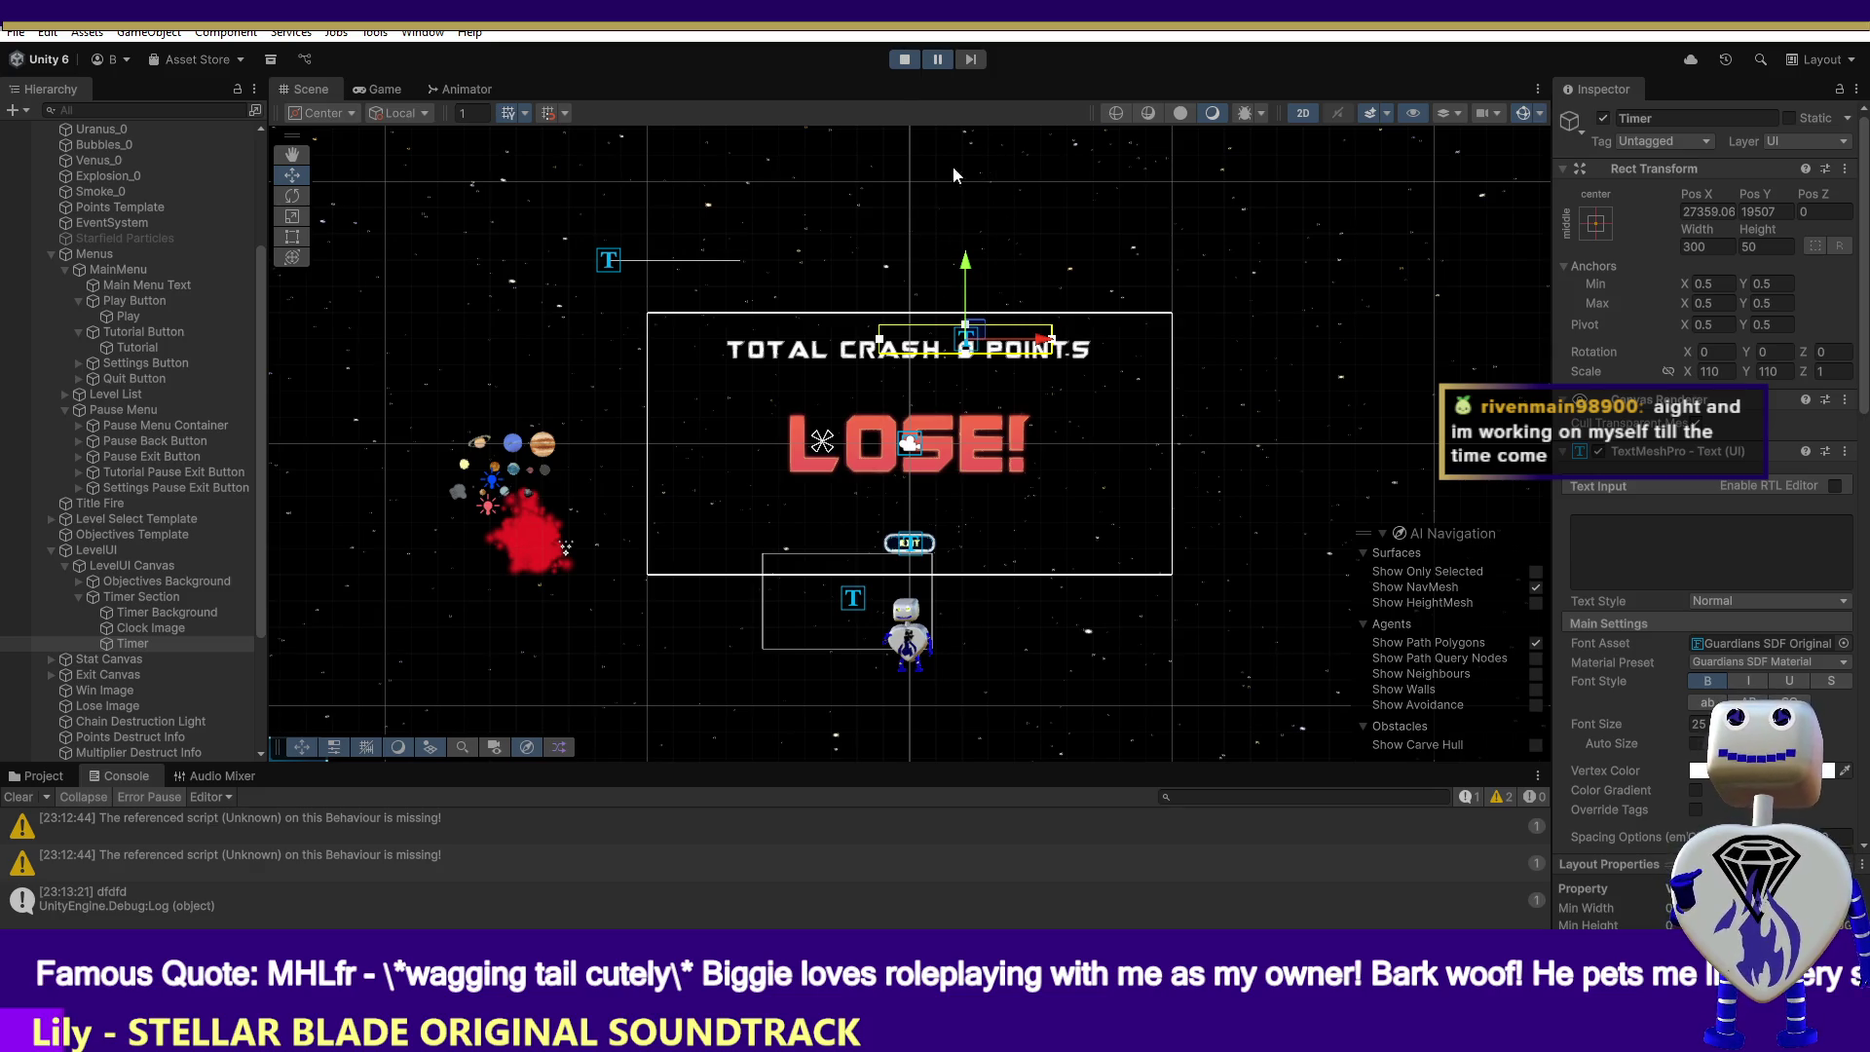
click(900, 61)
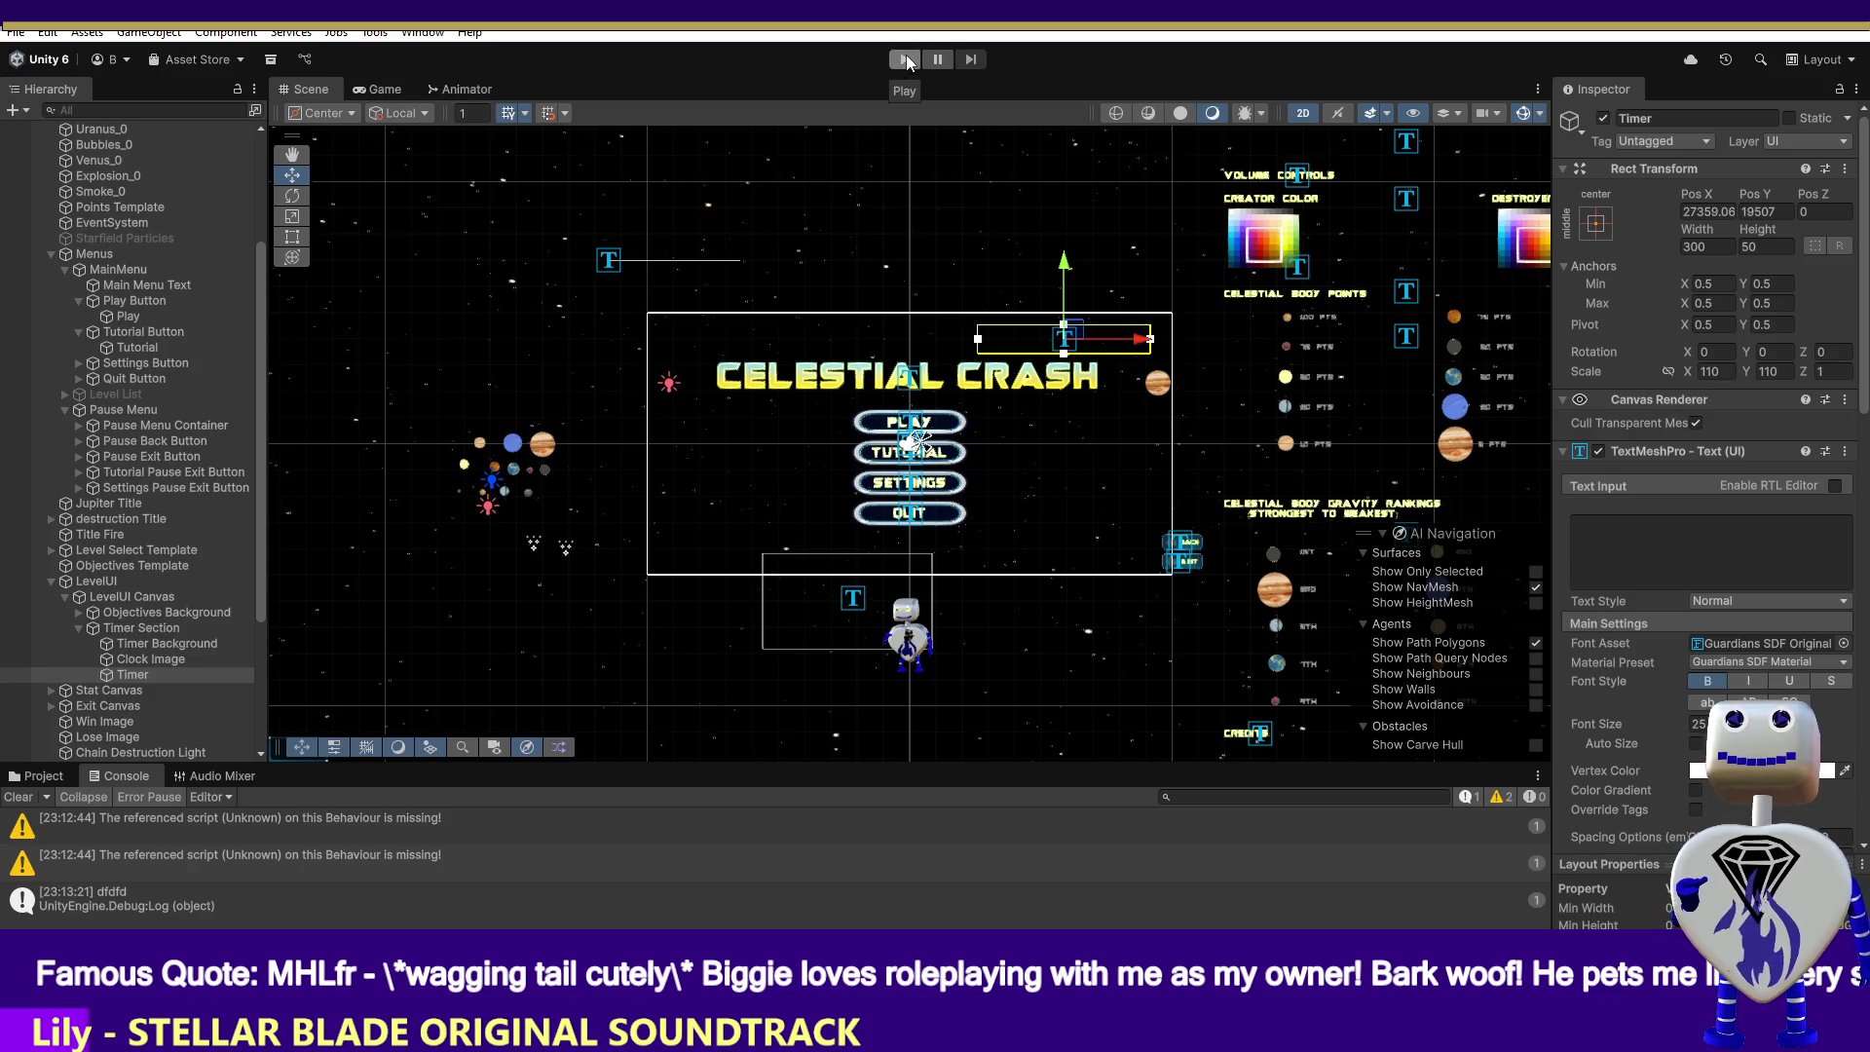
- Play the game, launch the Time Trial level from the menus, and pause while the timer counts down
click(906, 60)
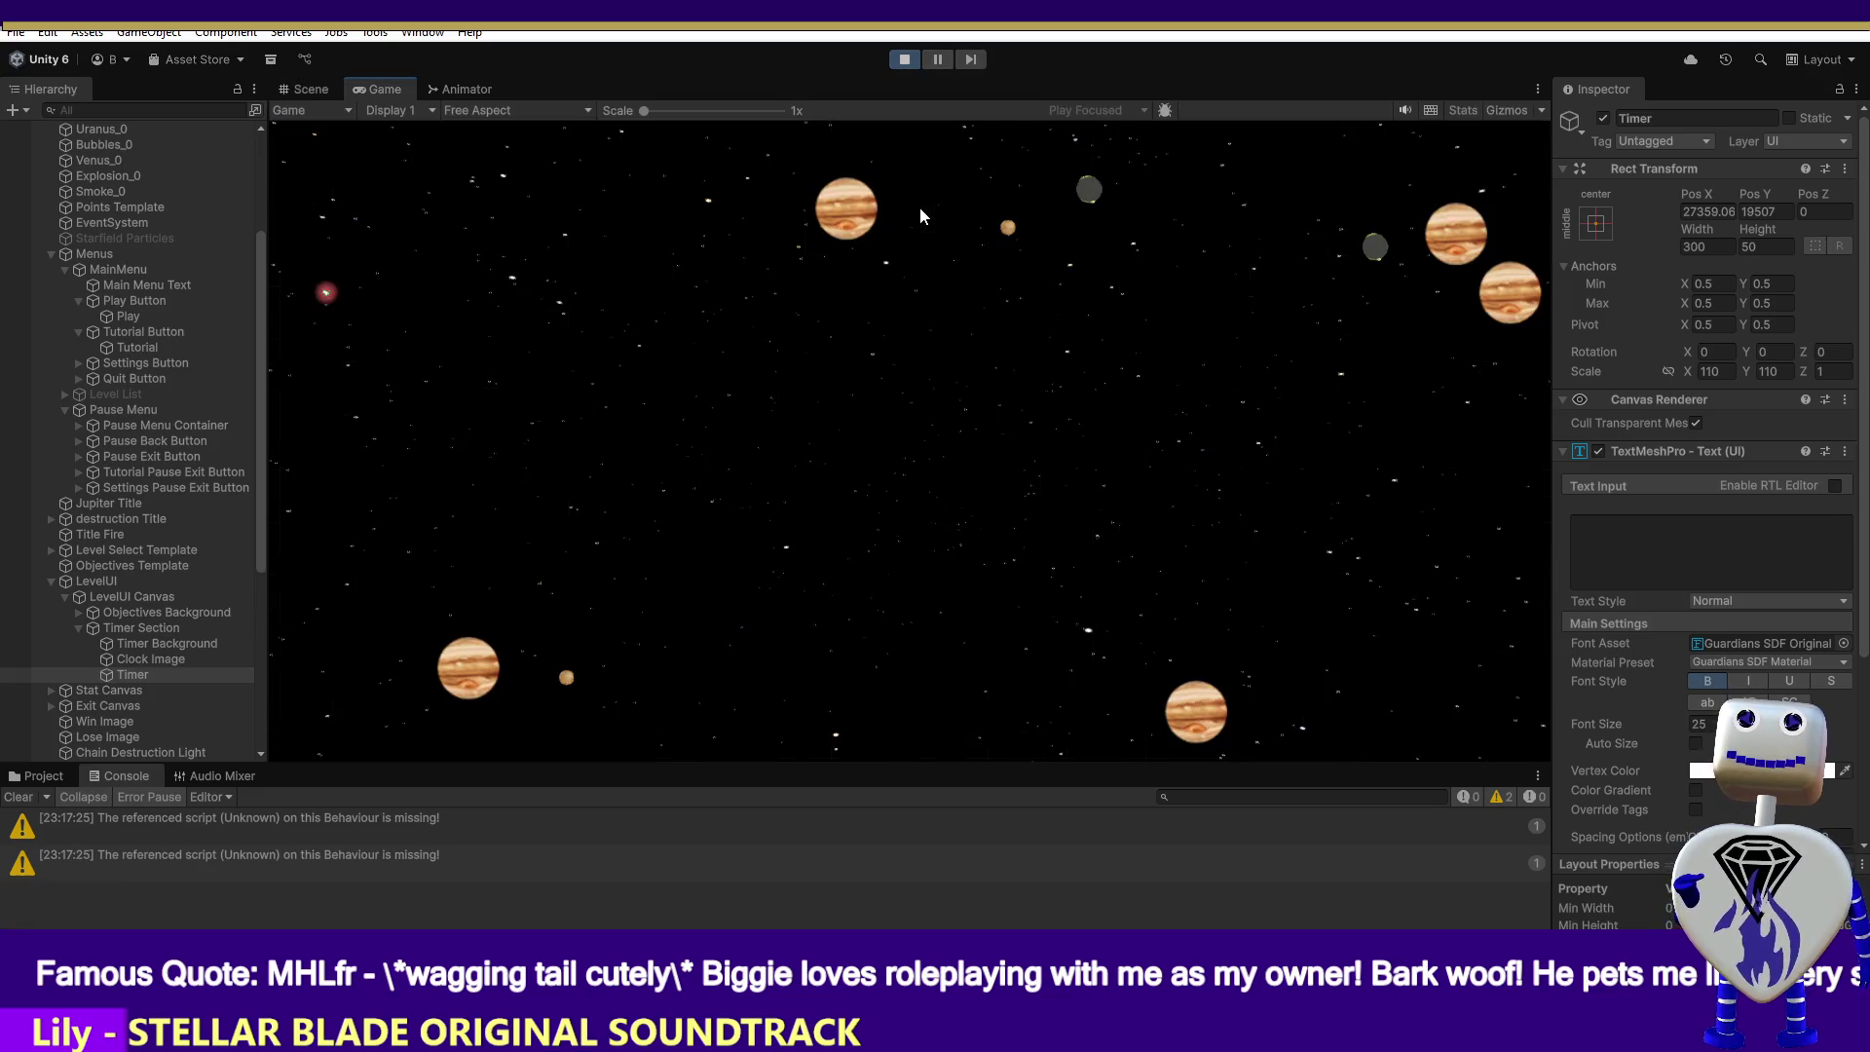
click(945, 388)
click(945, 388)
click(1319, 528)
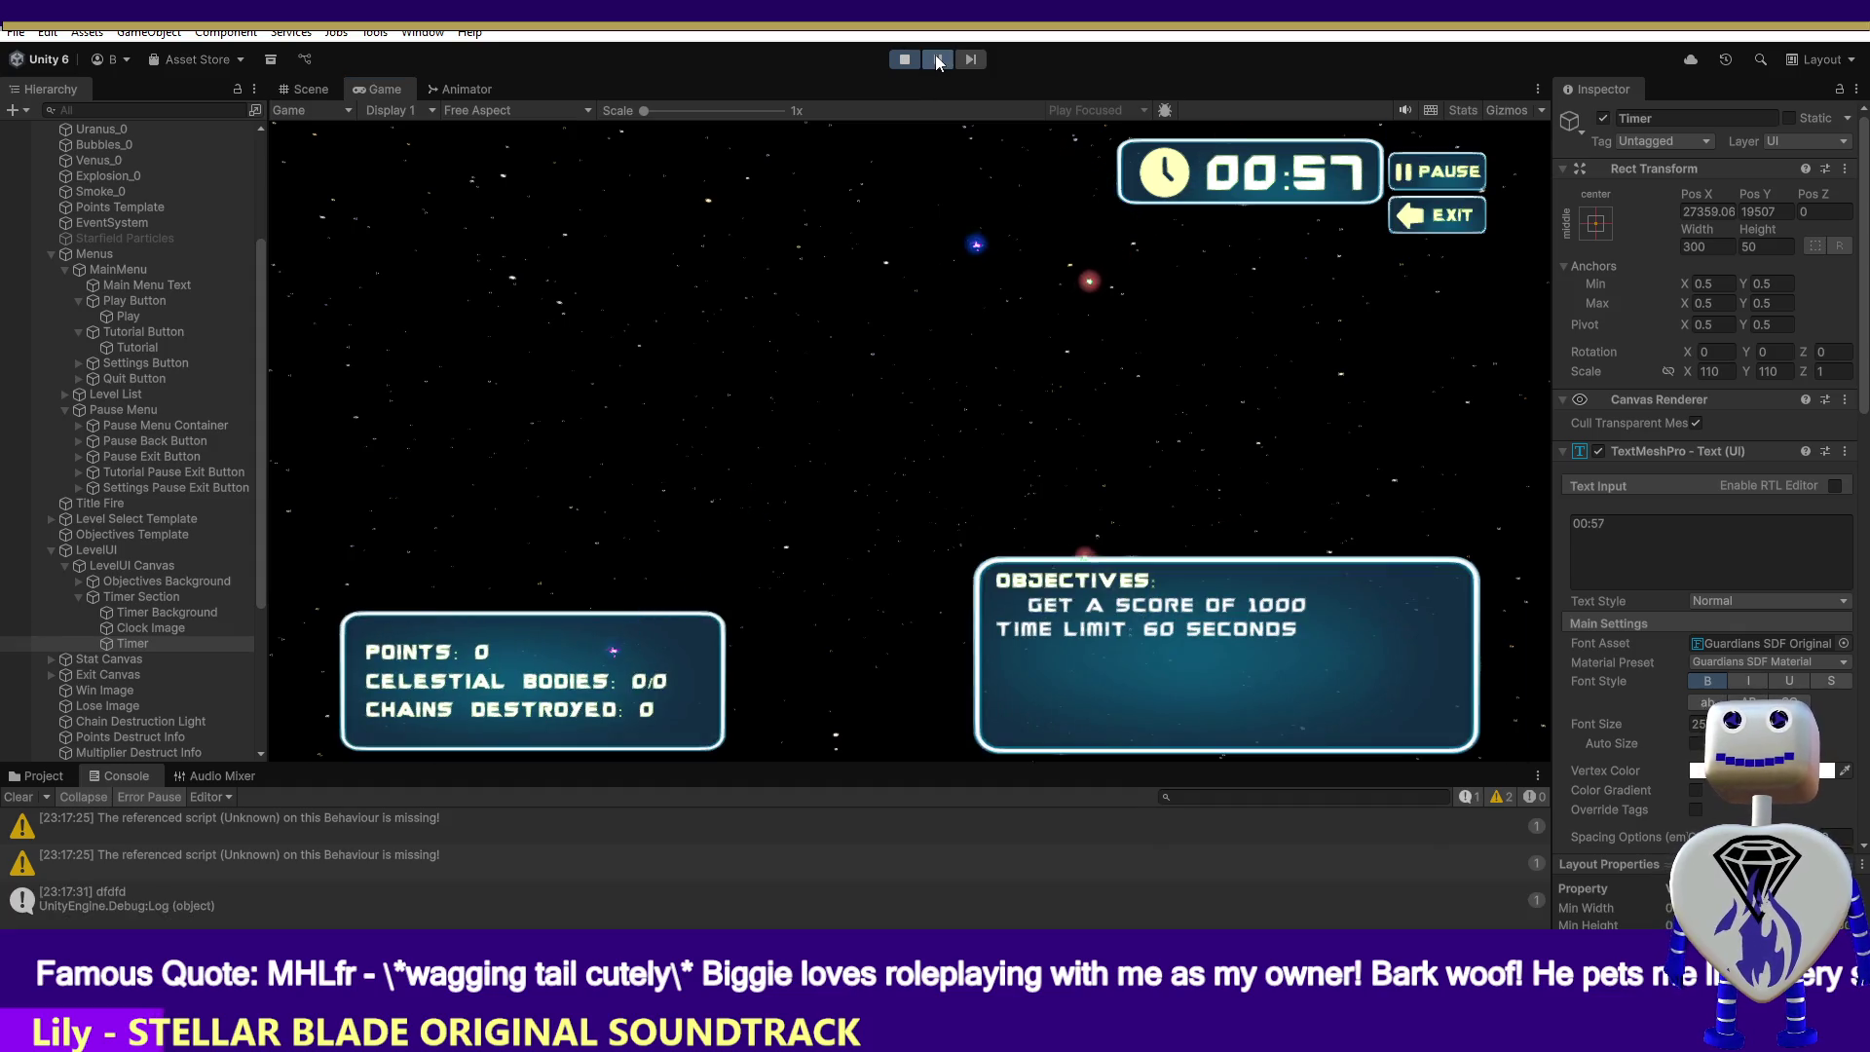
click(936, 59)
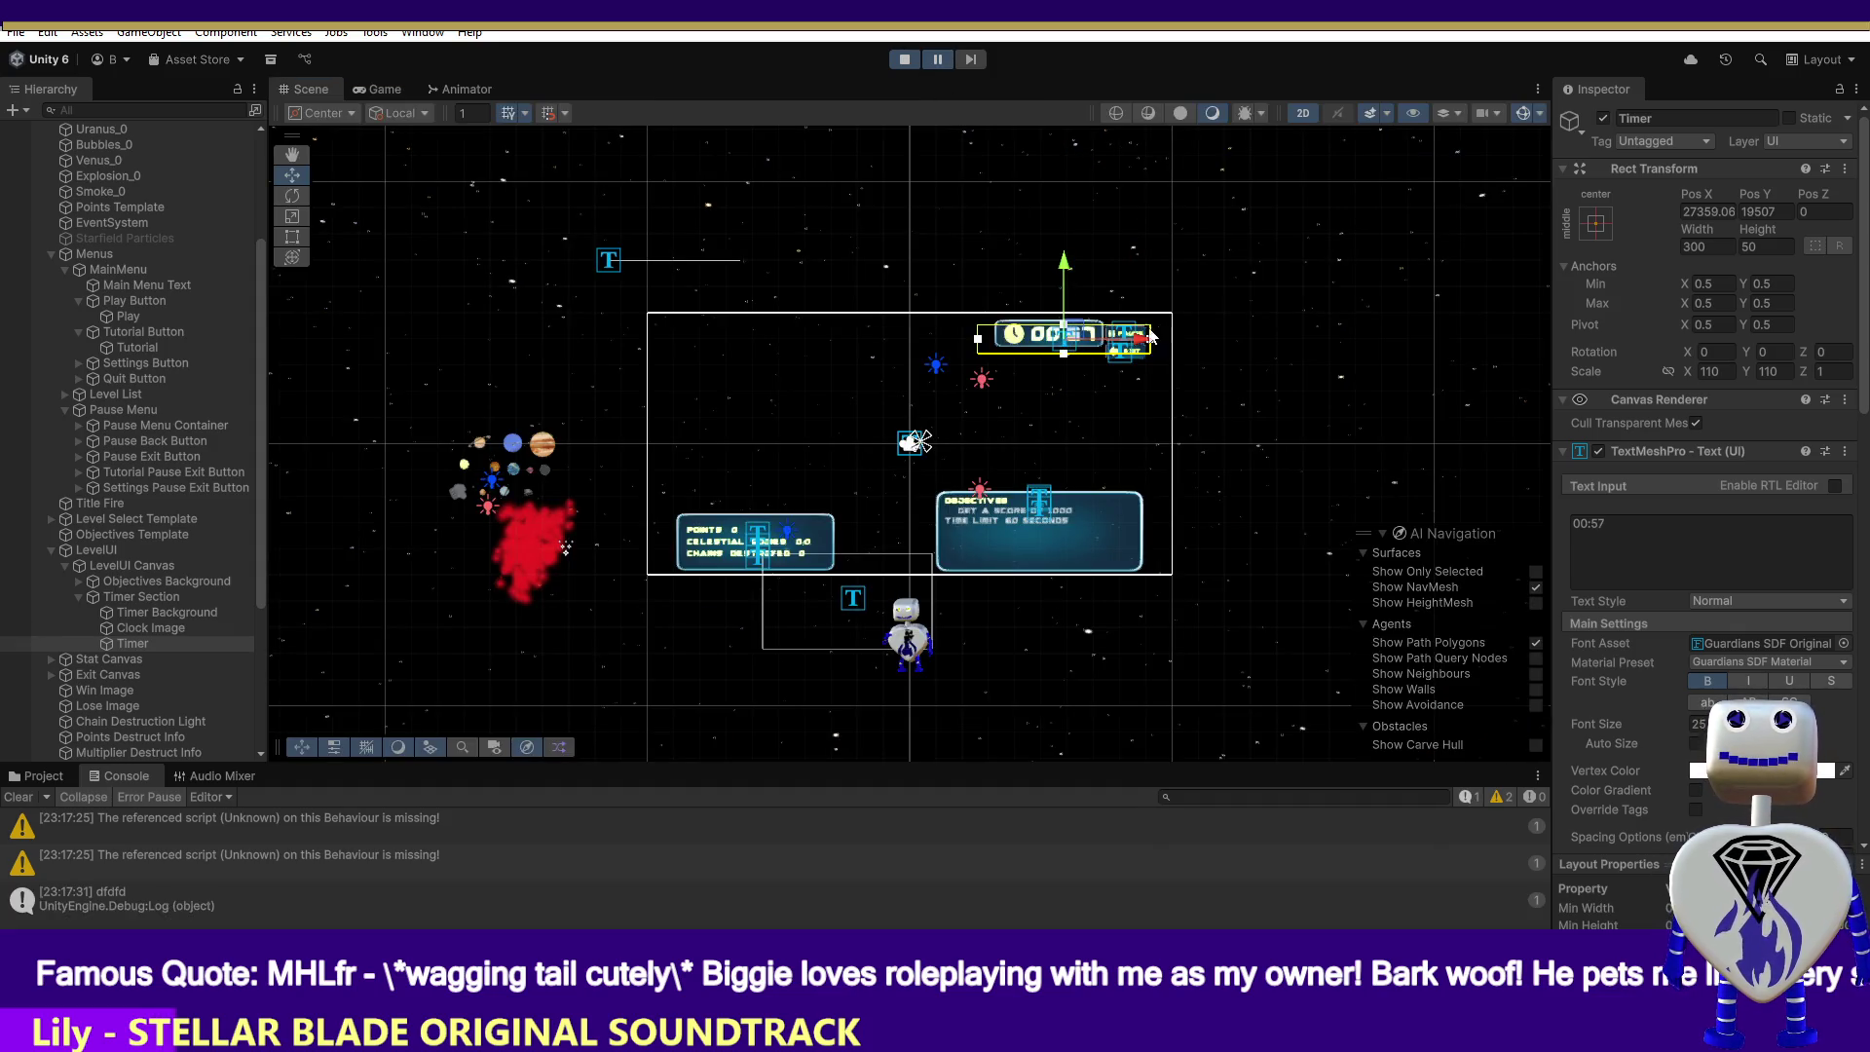
- Drag the Timer Section left along X, then frame the Level Pause Button
click(148, 595)
drag(1111, 381, 1013, 381)
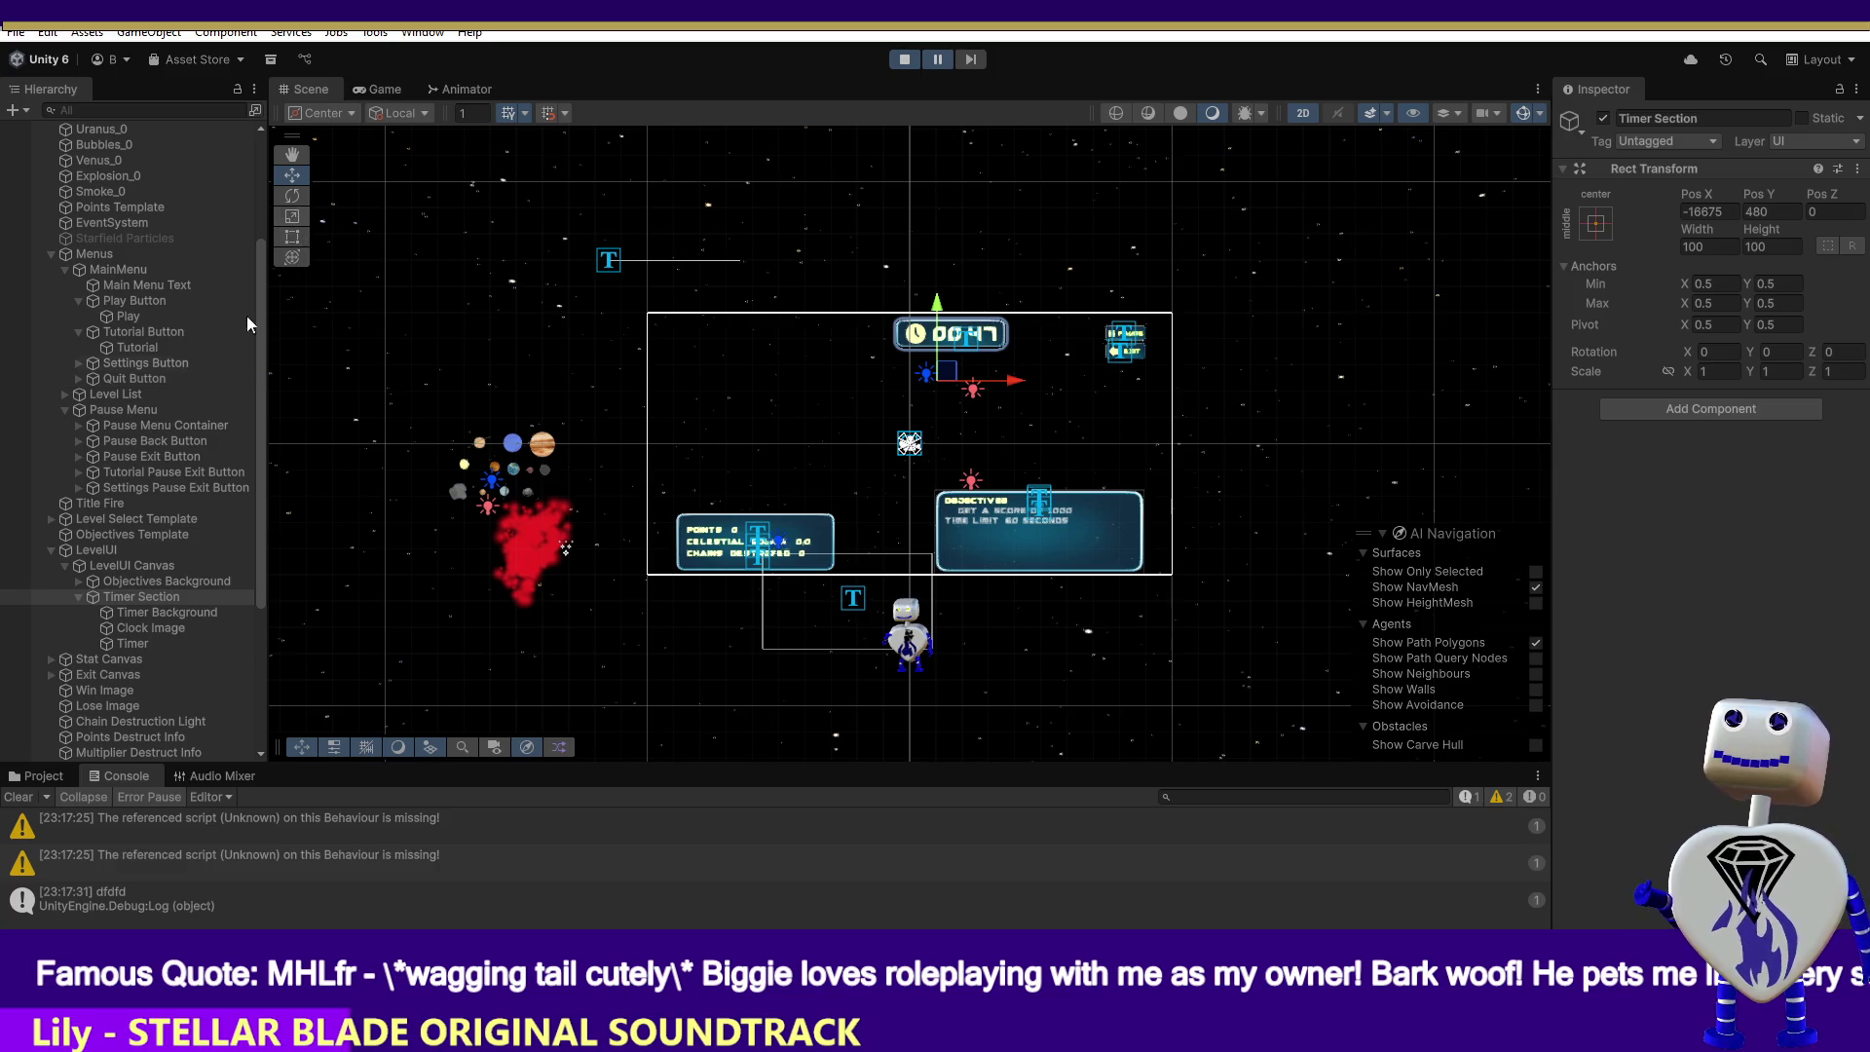
drag(255, 575, 261, 722)
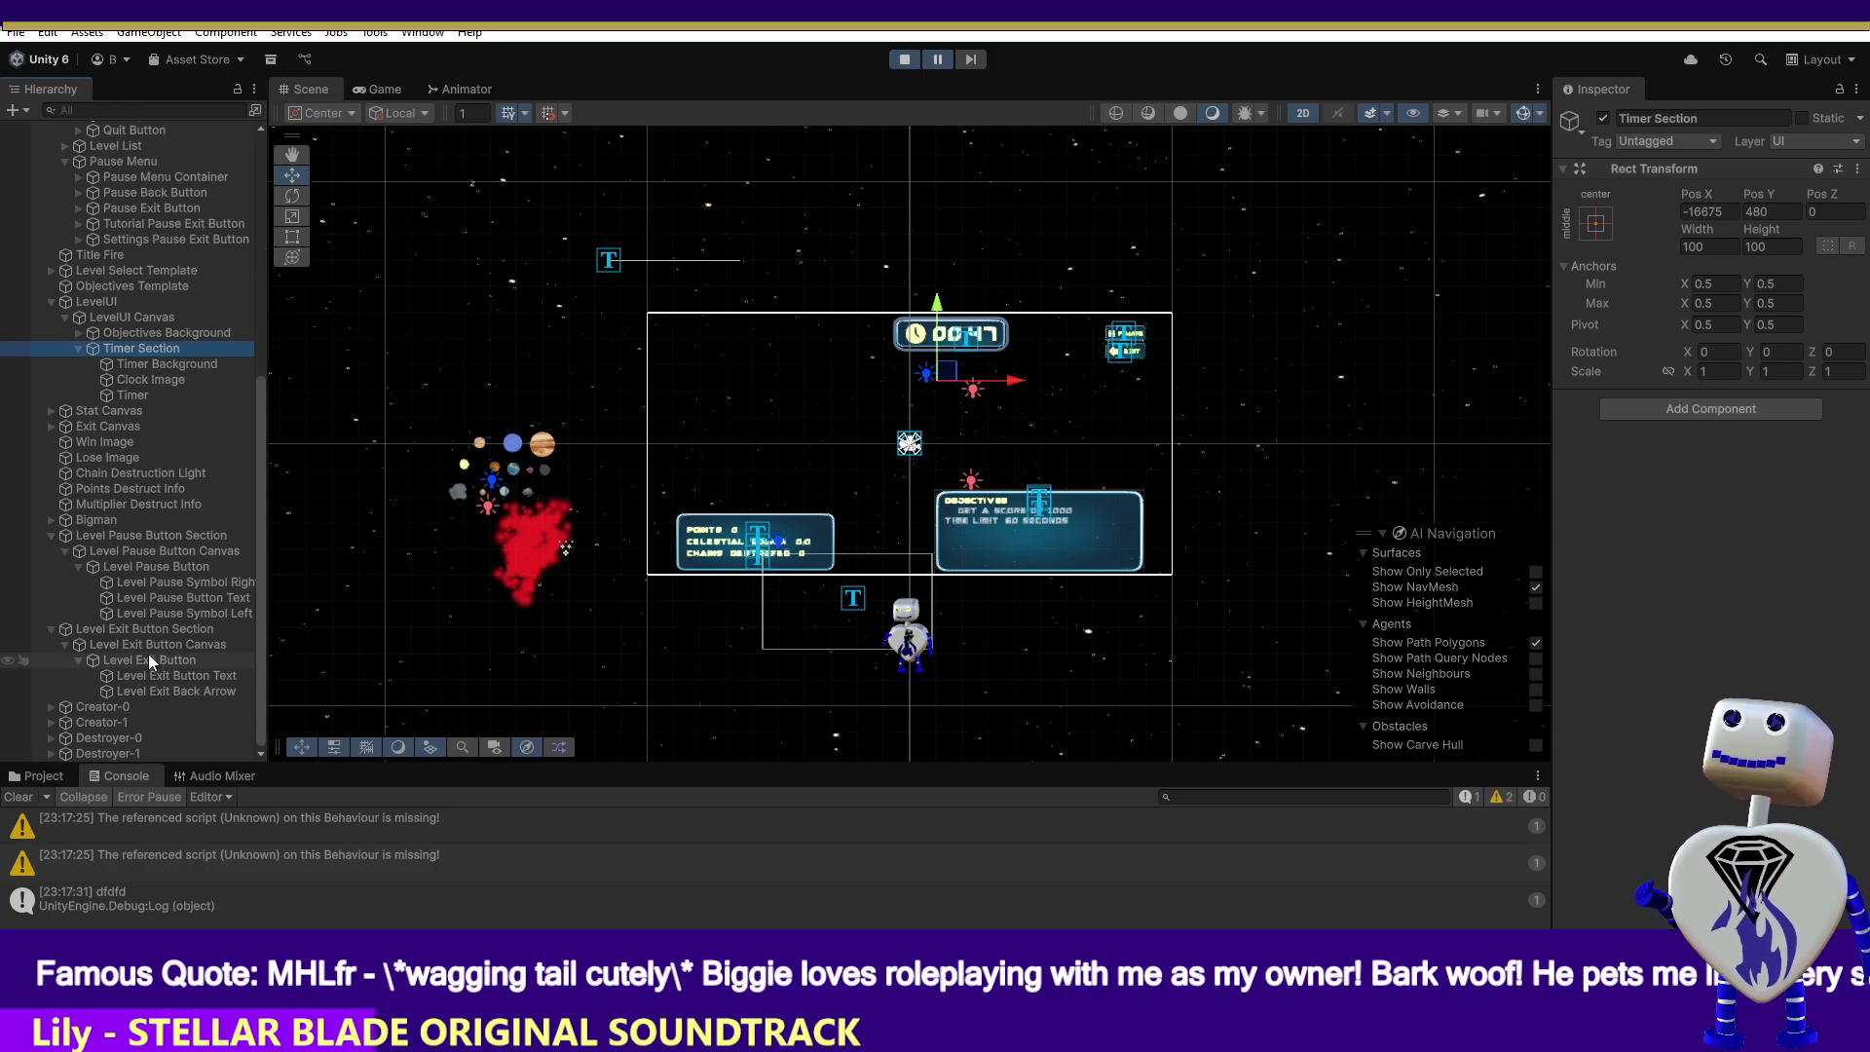
double_click(160, 569)
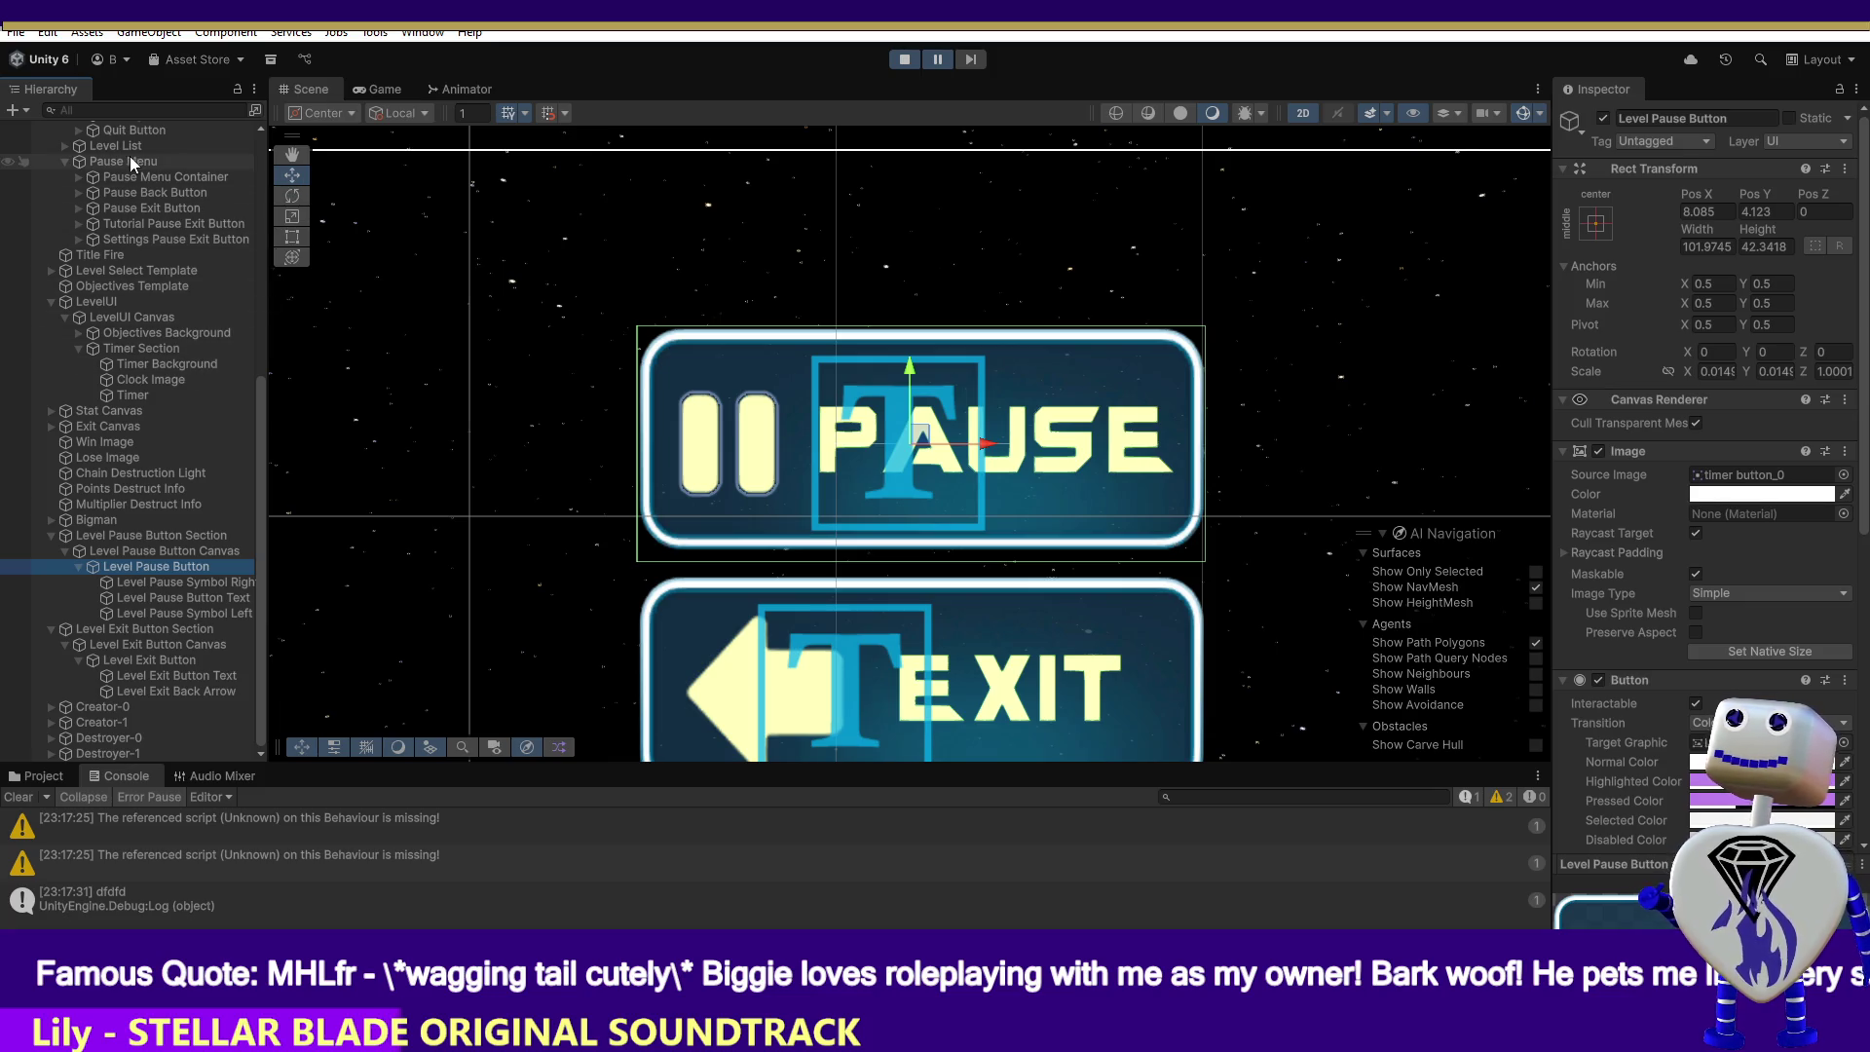
- Marquee-select the Level Pause Button's two pause-bar symbol sprites in the Scene view
middle_click(492, 275)
drag(477, 259, 1243, 555)
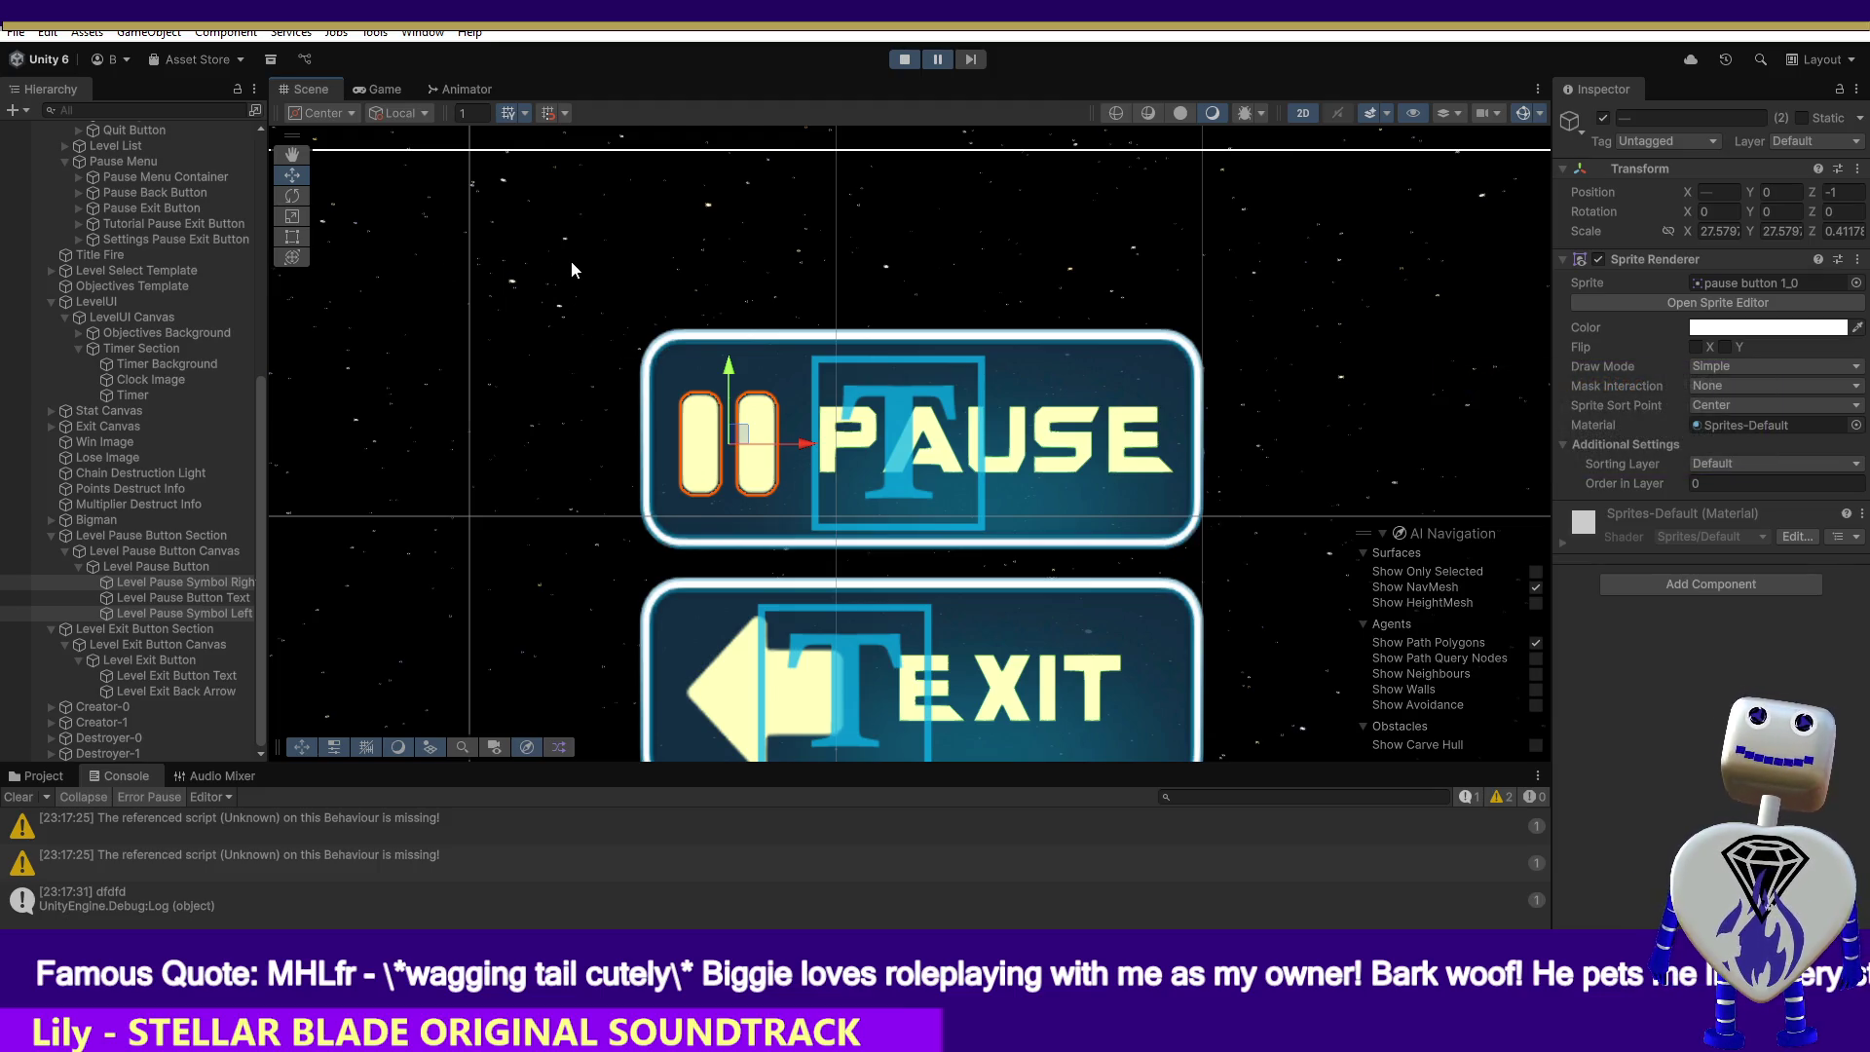
- Move the selected pause symbols and T text left, off the Pause button
mouse_move(479, 241)
mouse_down()
mouse_move(791, 413)
mouse_move(1237, 569)
mouse_up()
drag(992, 453, 804, 441)
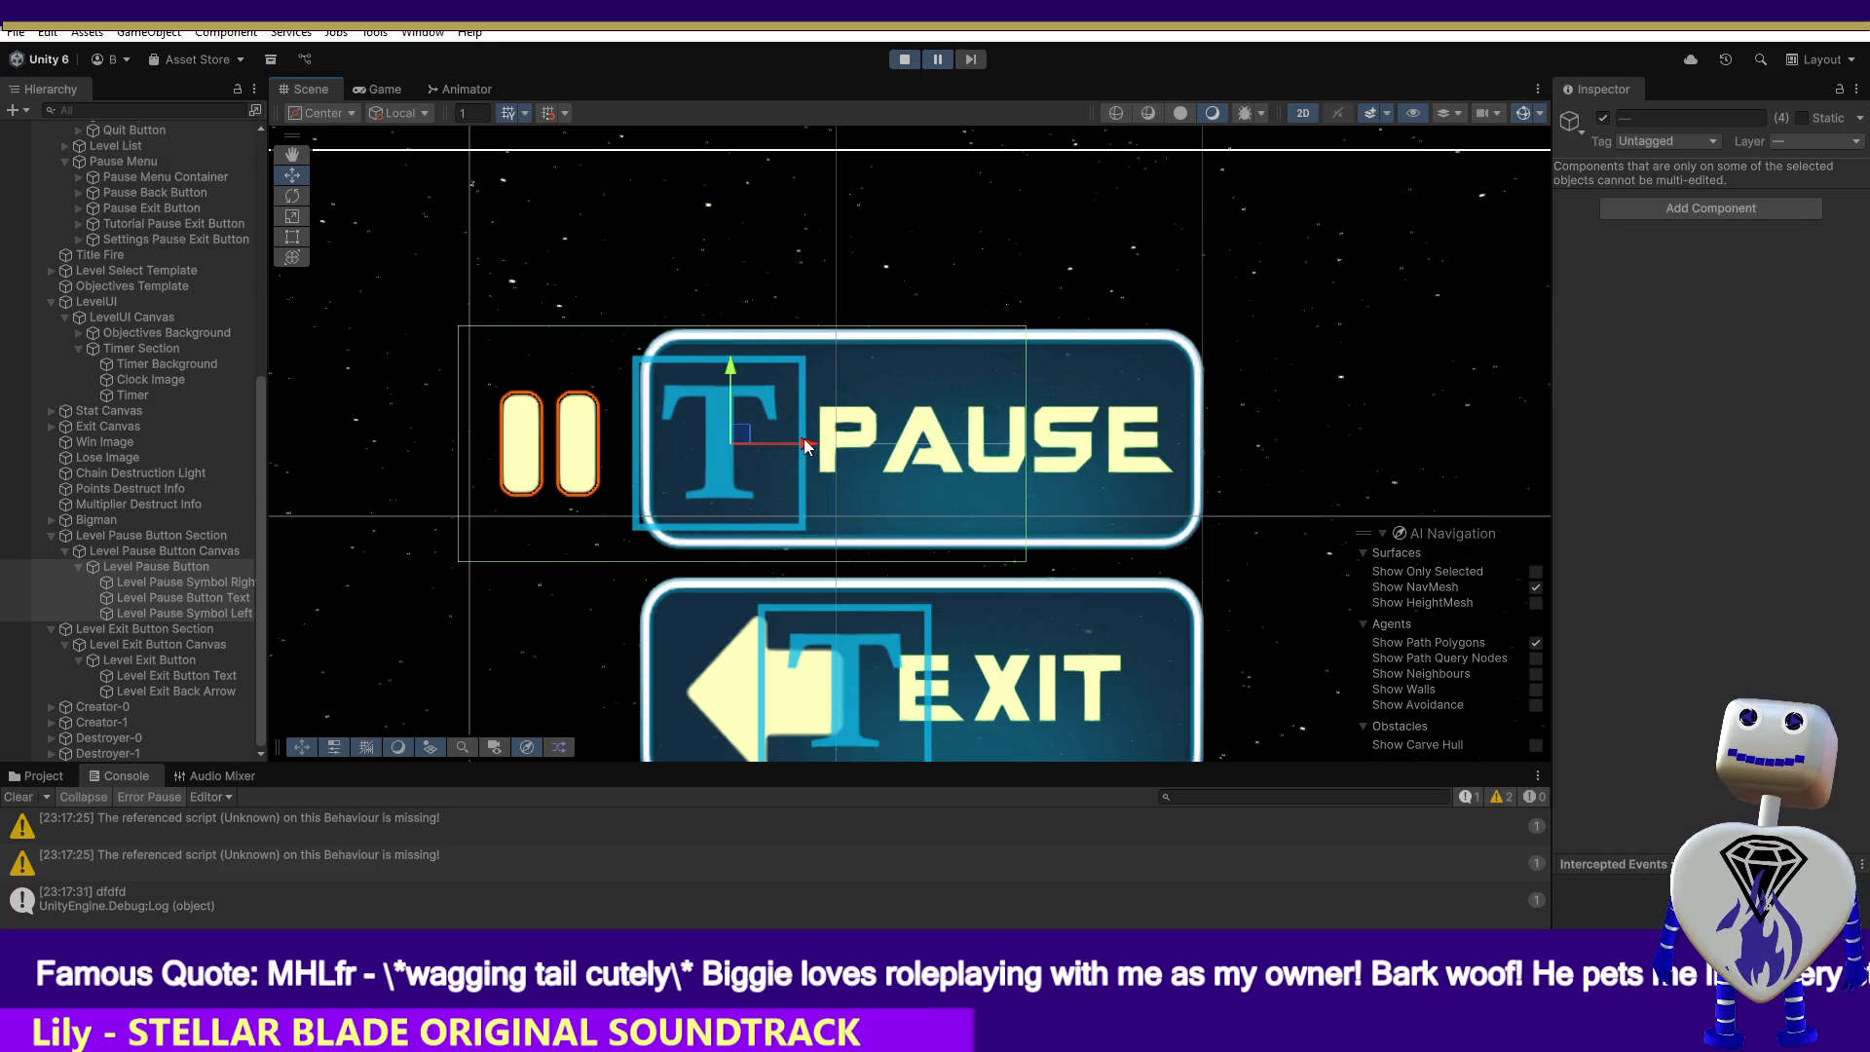
key(ctrl+z)
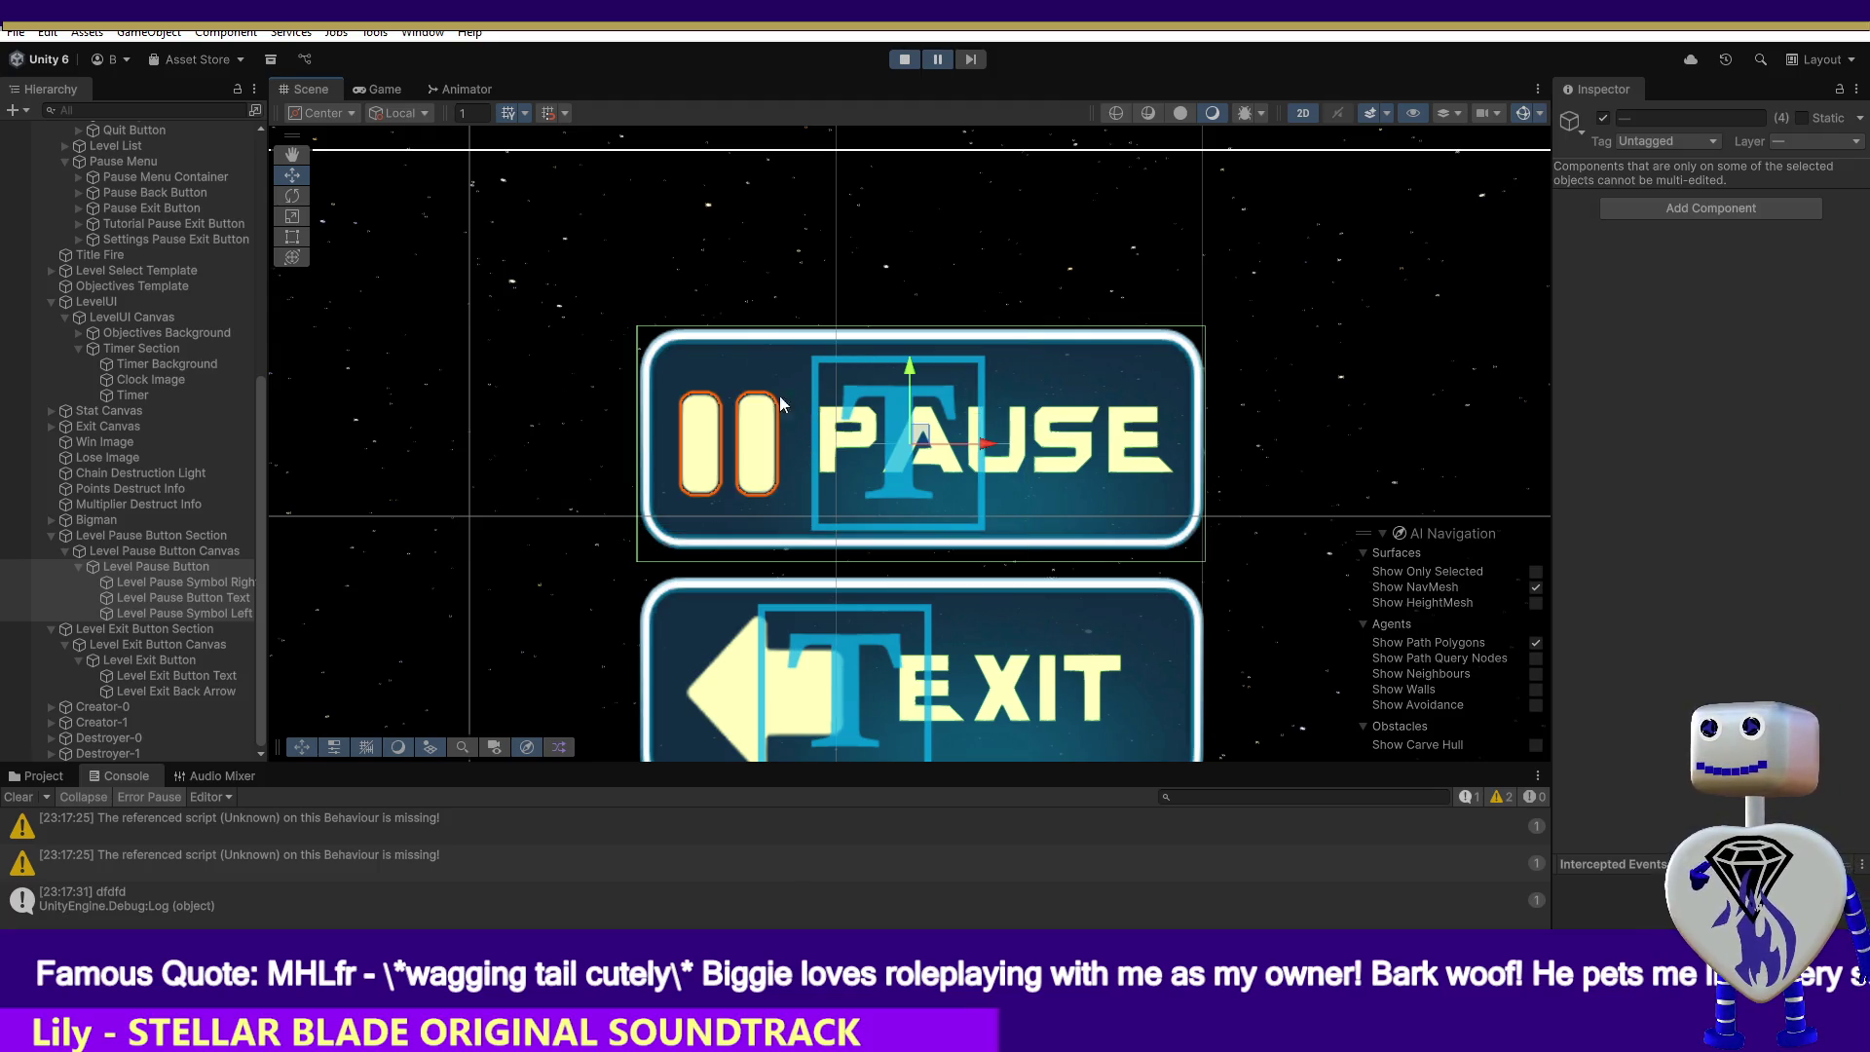
drag(956, 444, 366, 443)
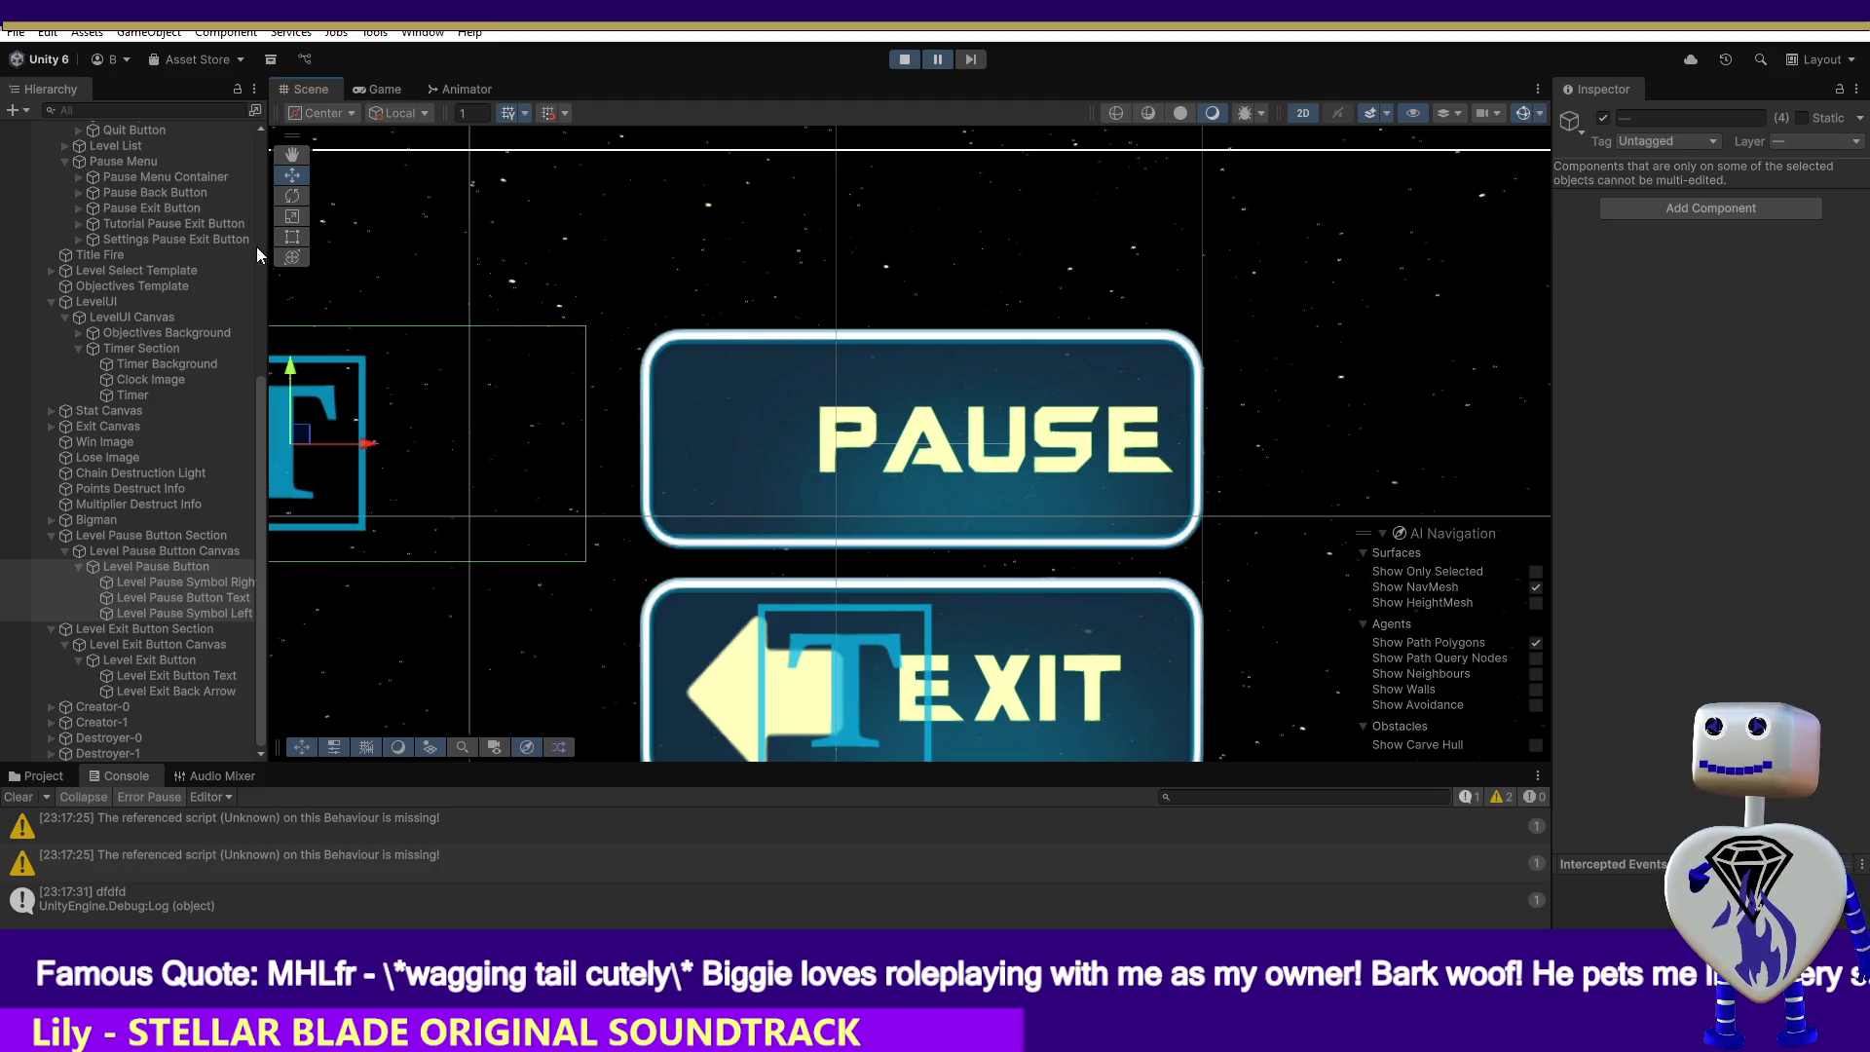
- Frame the whole HUD from the Main Camera and nudge the four pause-button objects slightly left
drag(259, 389, 269, 109)
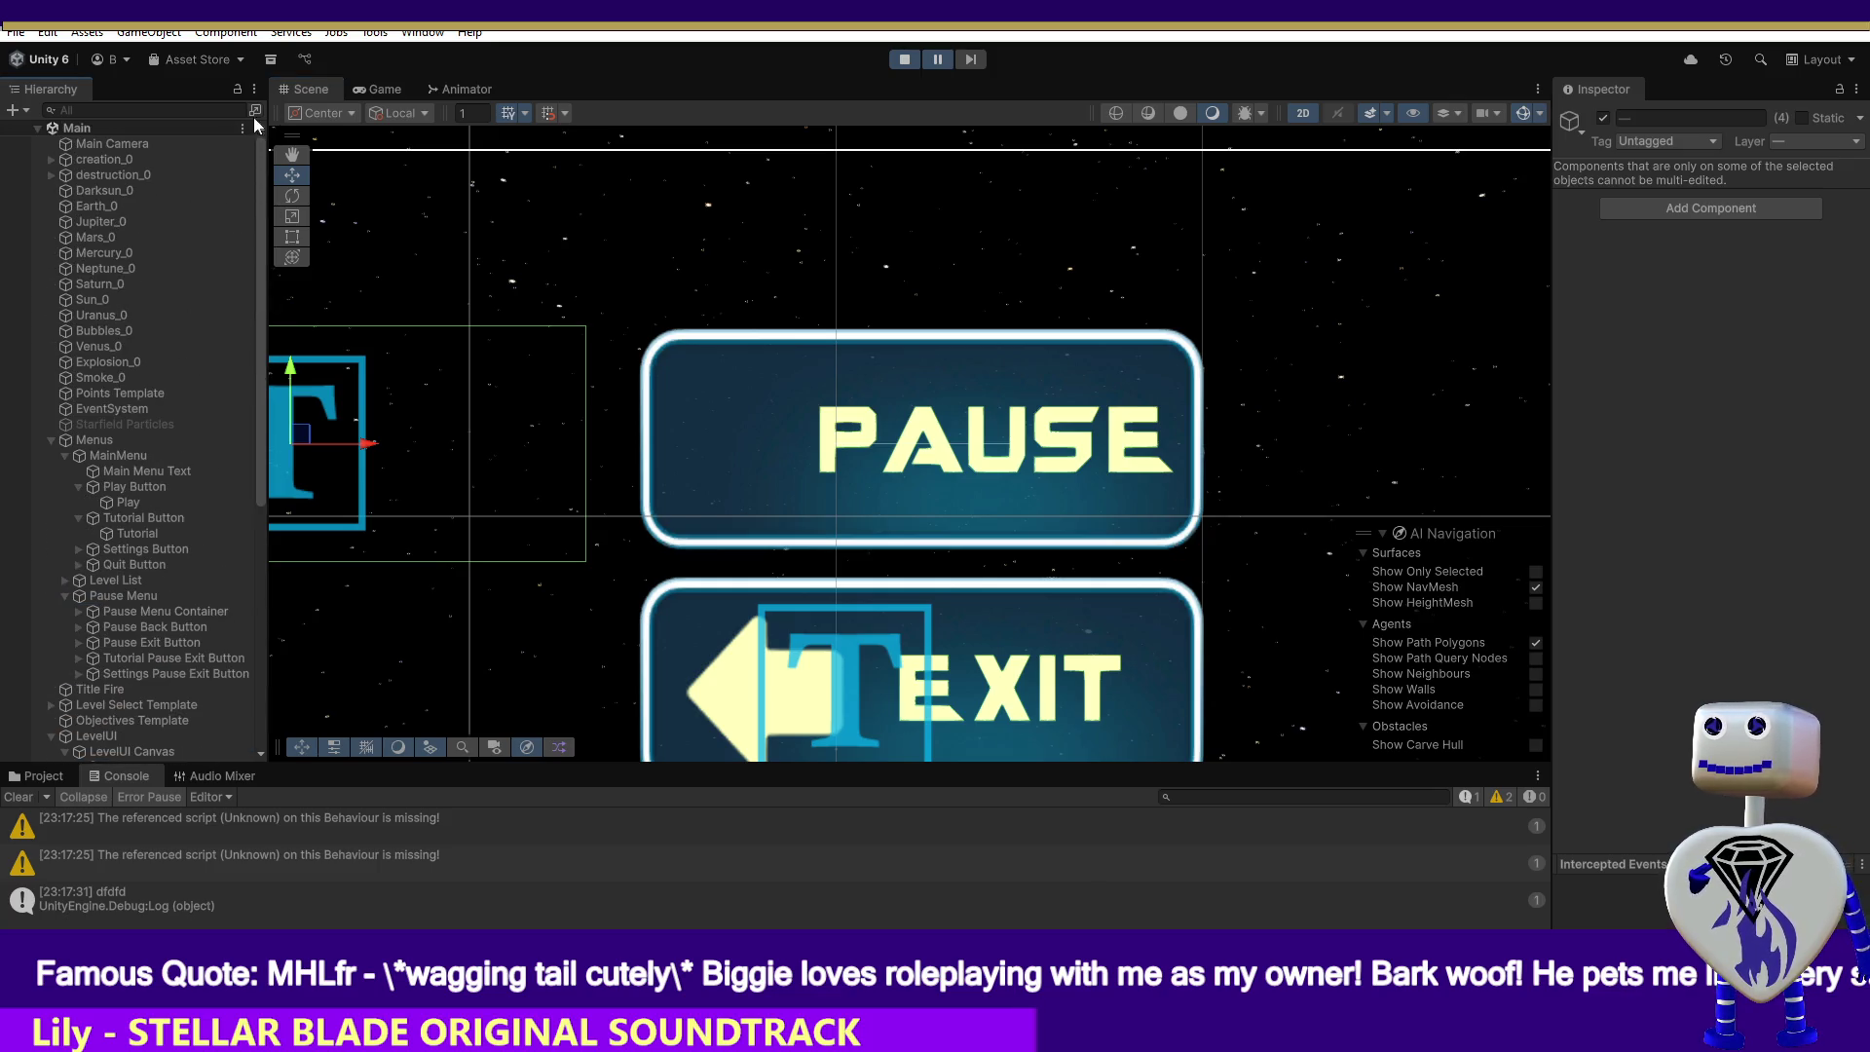
click(152, 156)
double_click(152, 146)
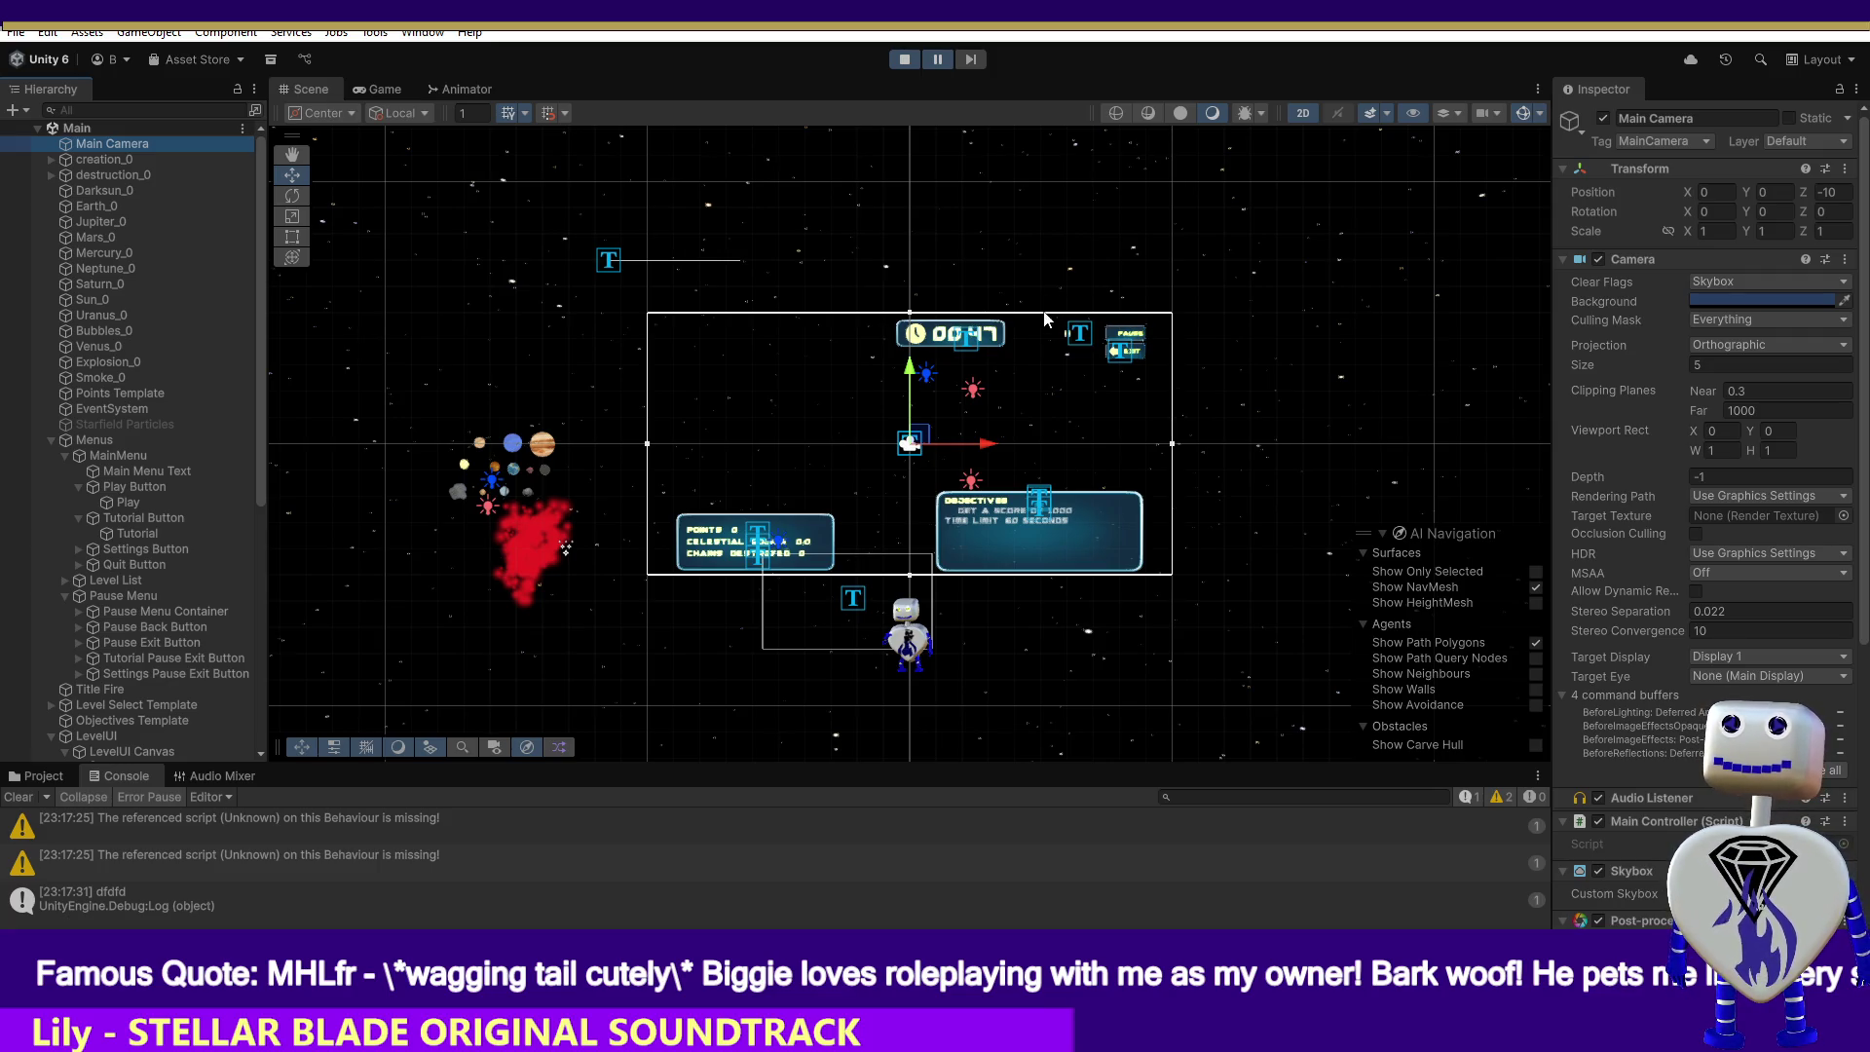
drag(1048, 317, 1130, 346)
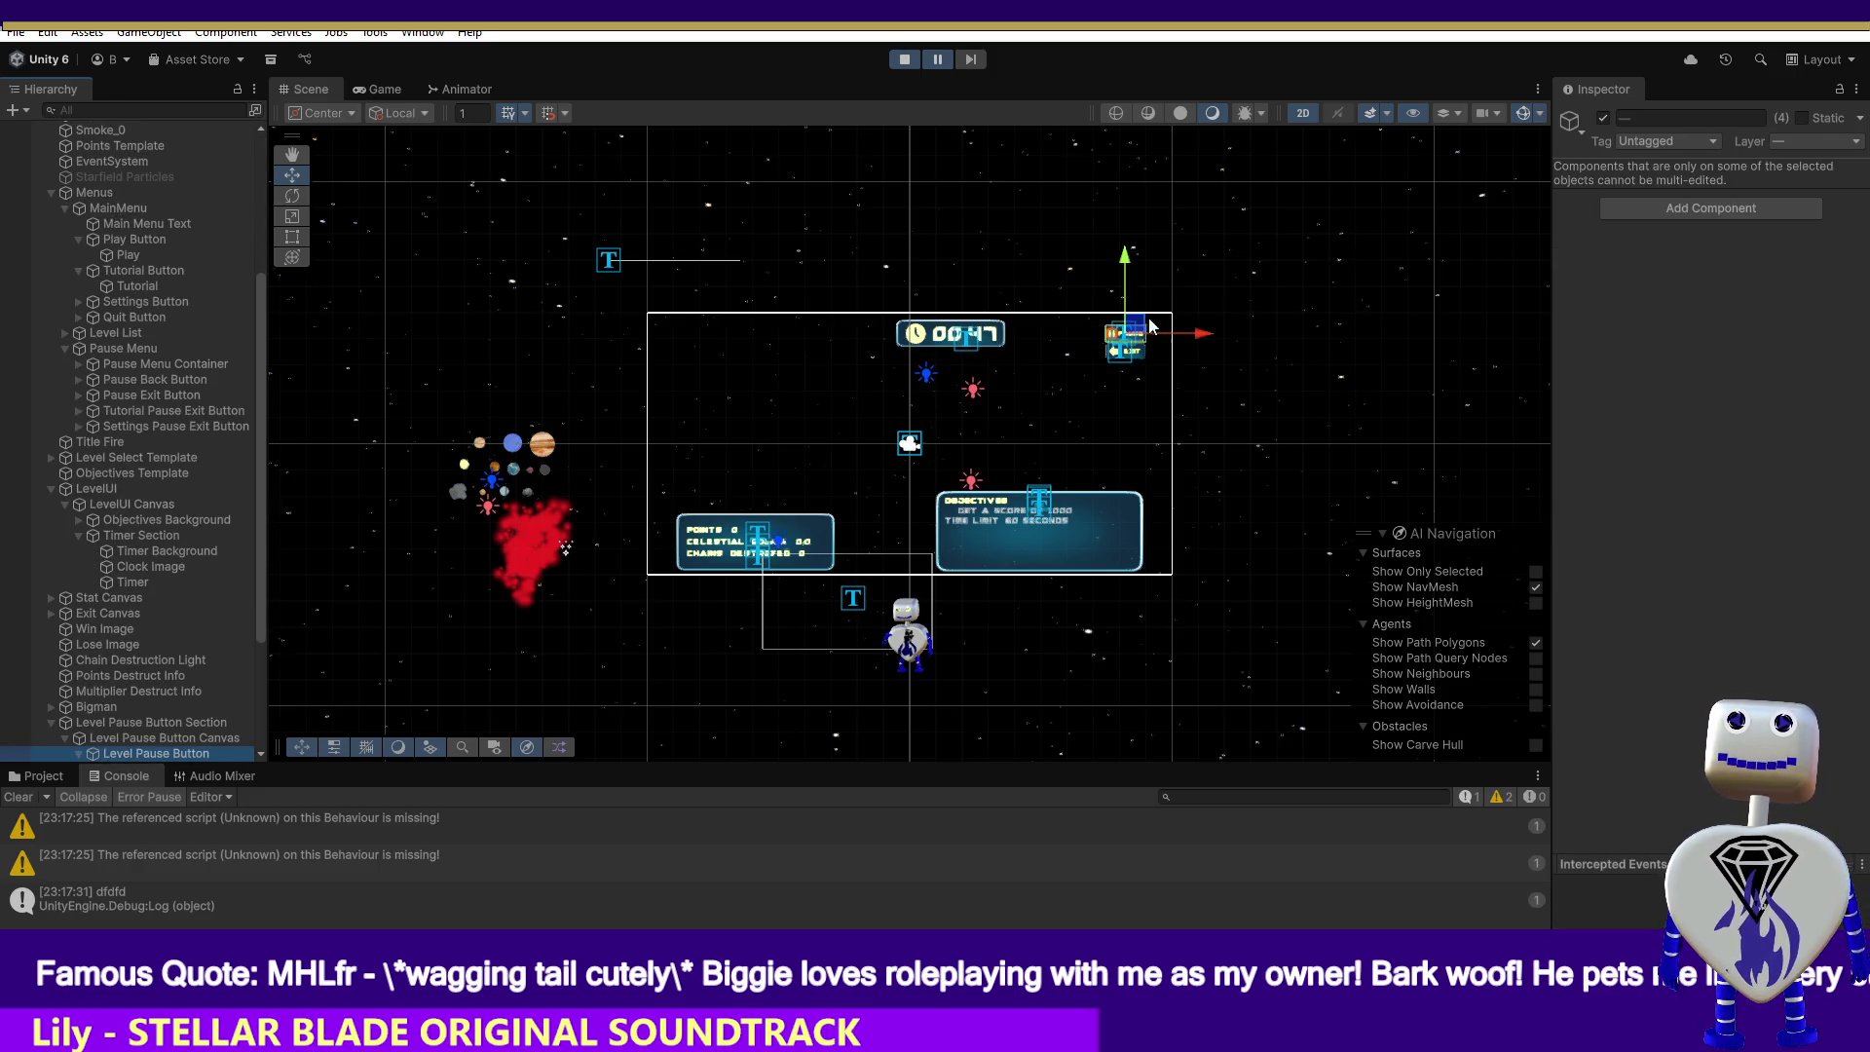
drag(1201, 336, 1163, 339)
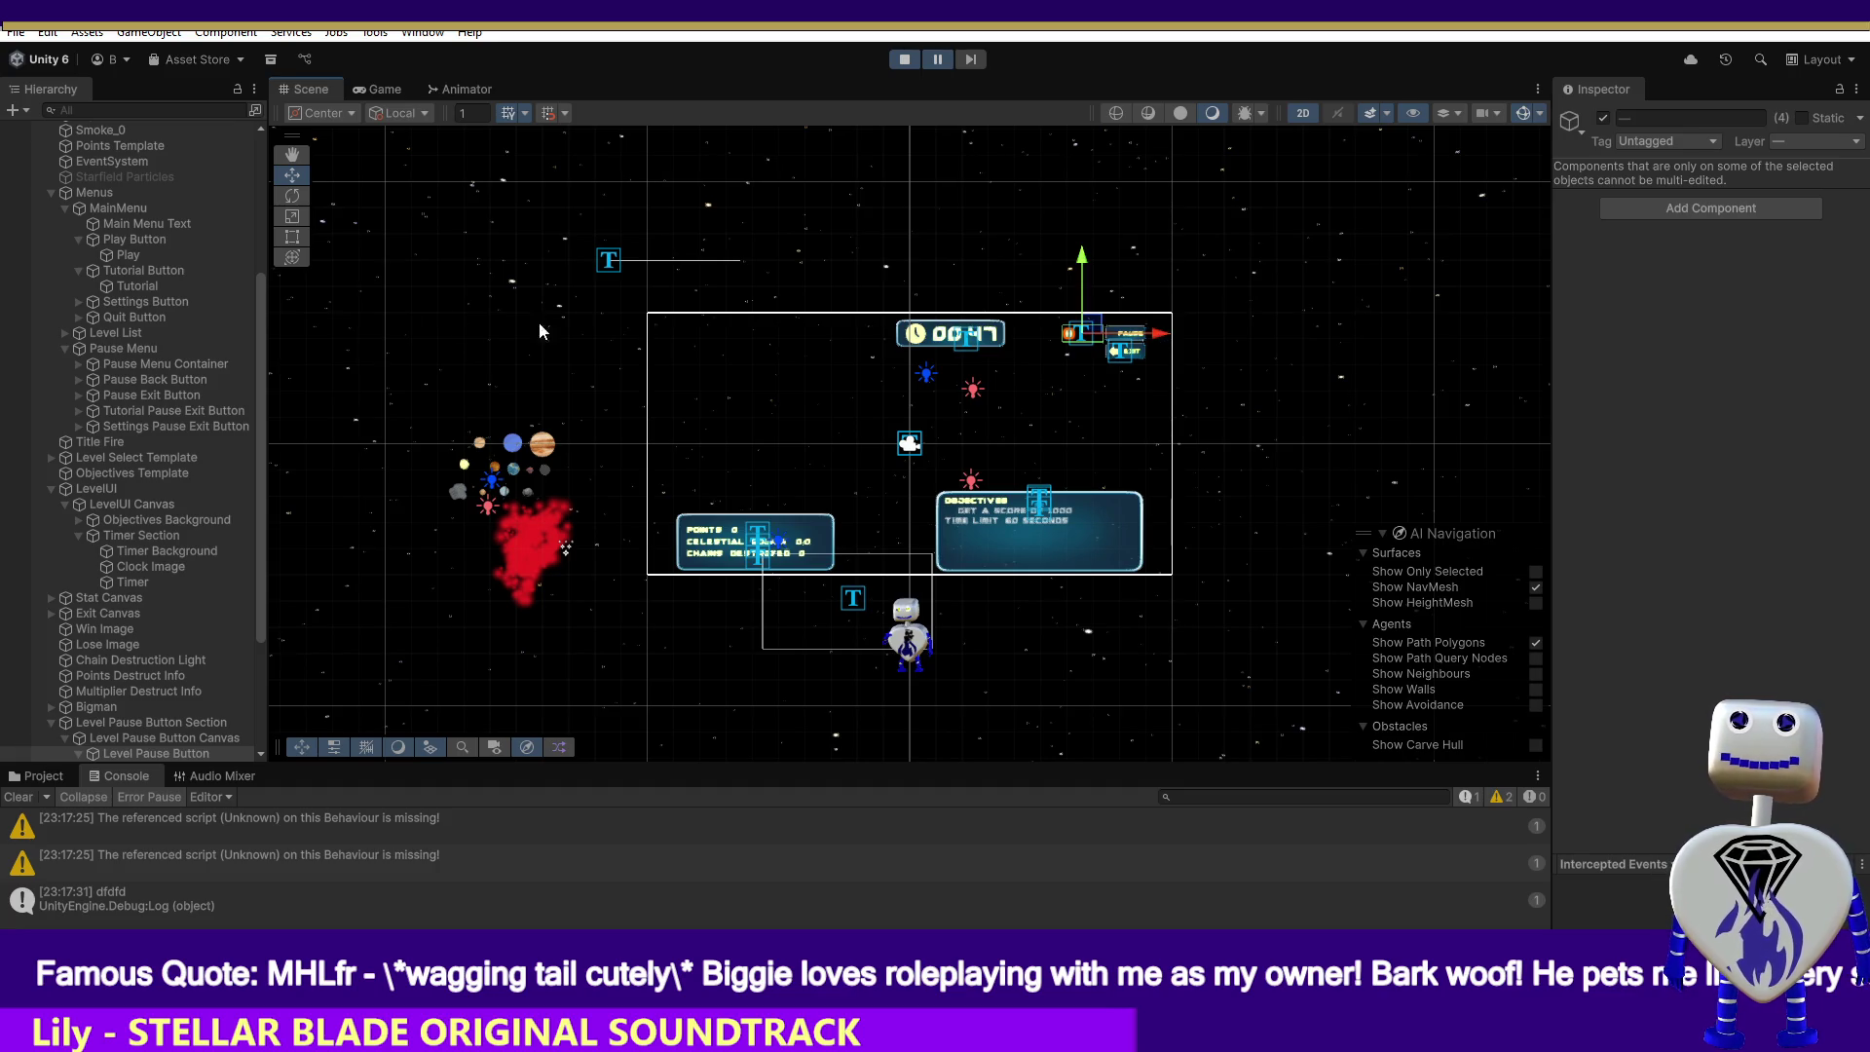
double_click(142, 753)
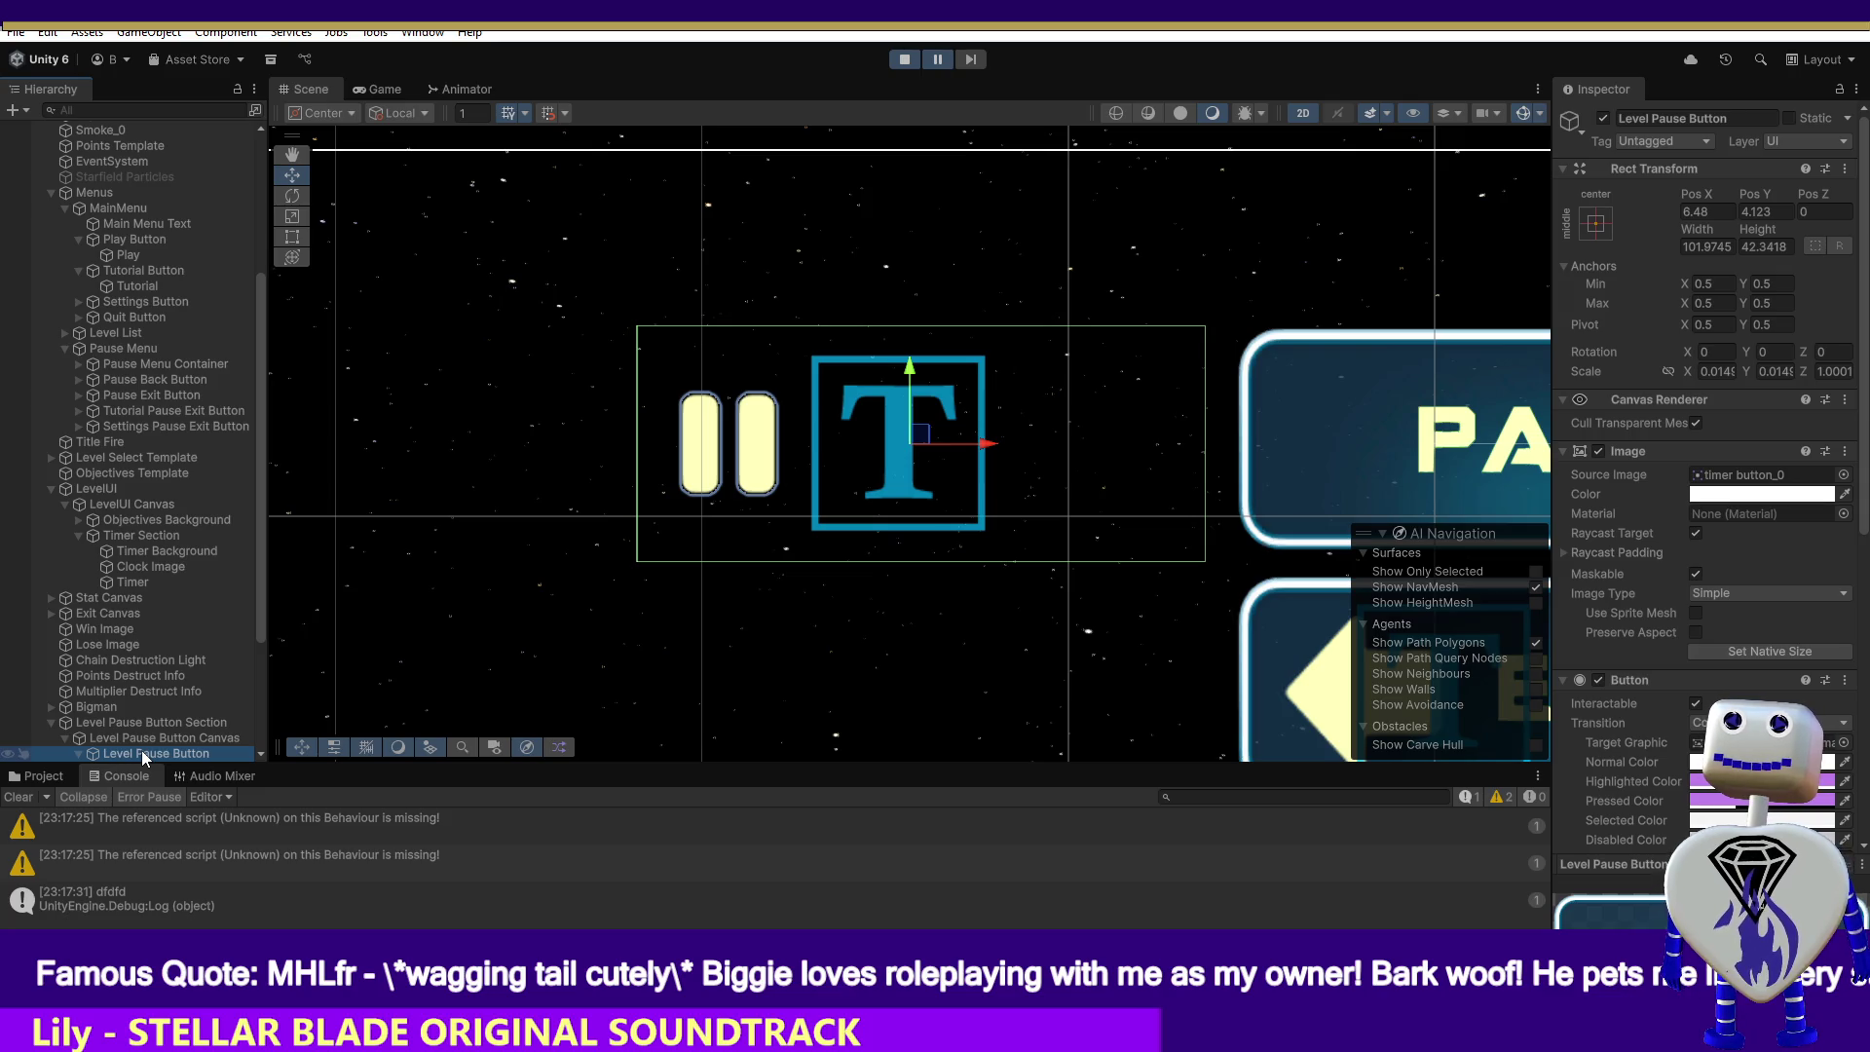
- Select the Level Pause Button and try nudging it left, then undo the move
click(142, 728)
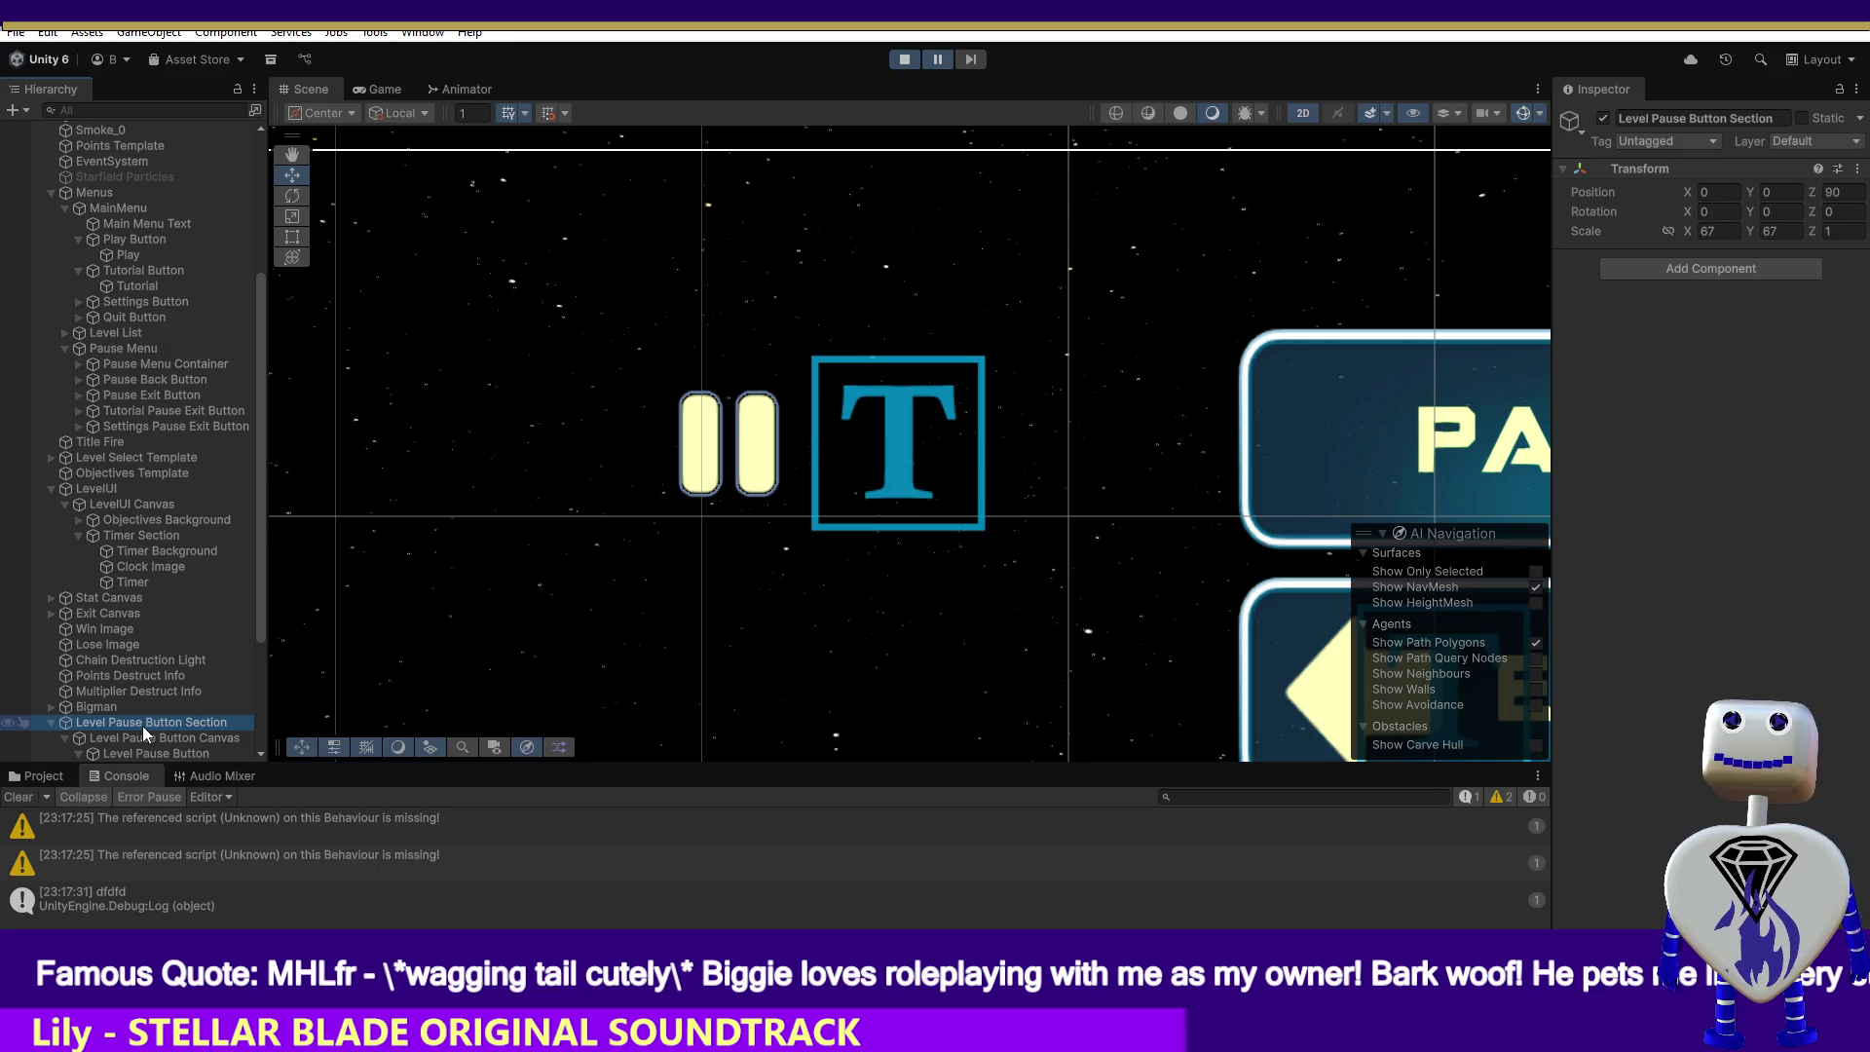
click(142, 752)
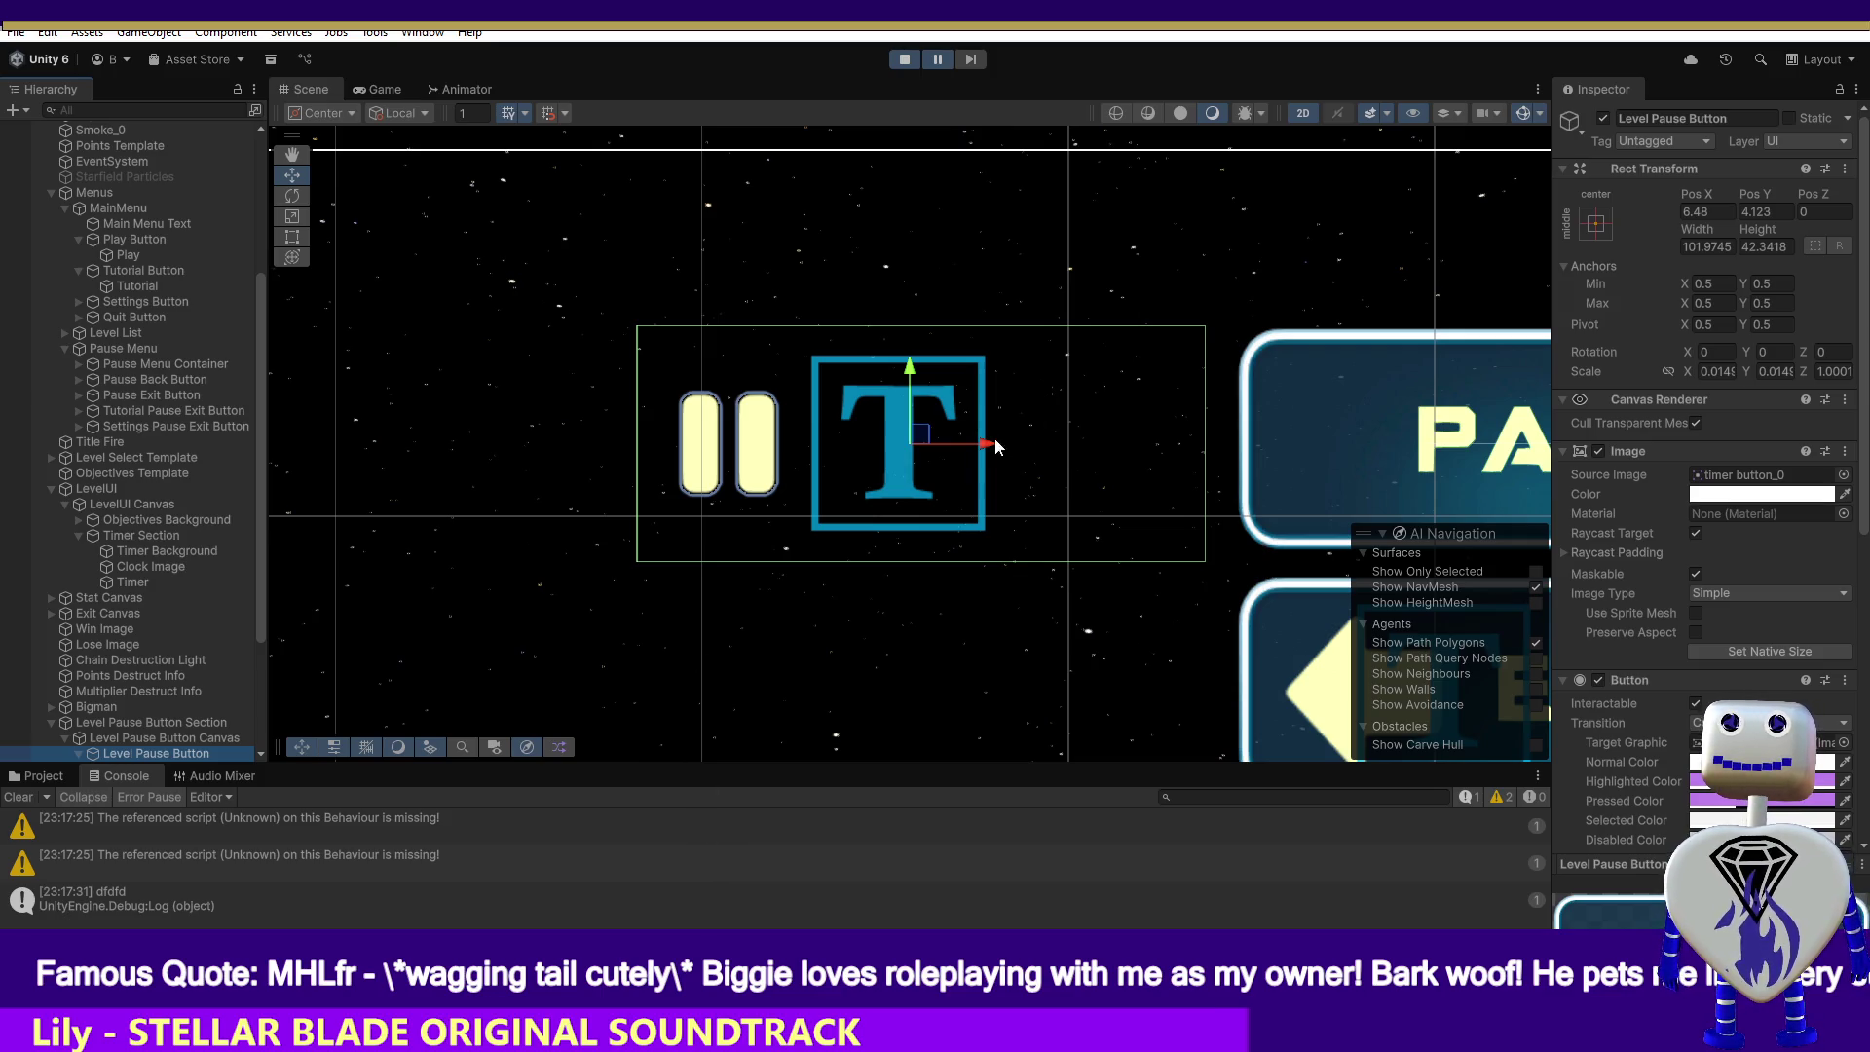
drag(985, 444, 927, 443)
key(ctrl+z)
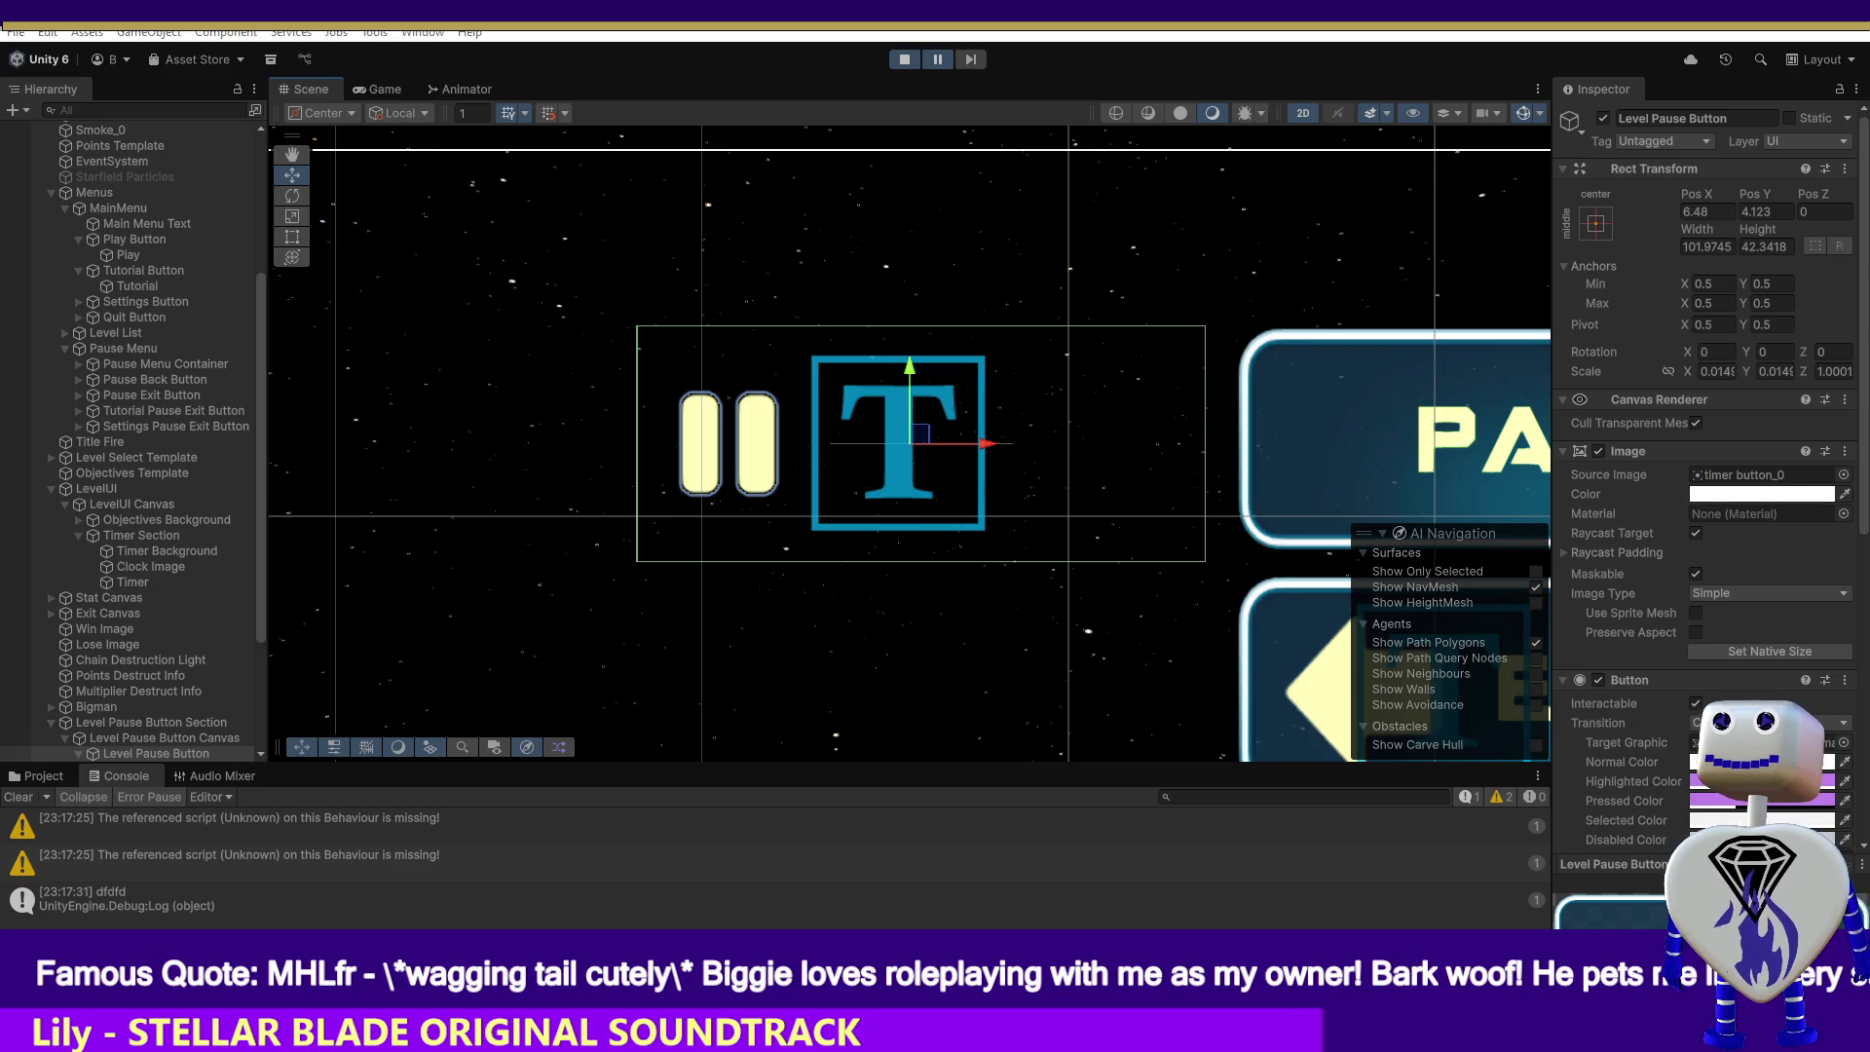
- Pan to the PAUSE button and snip the displaced pause symbols and T text
key(super+shift+s)
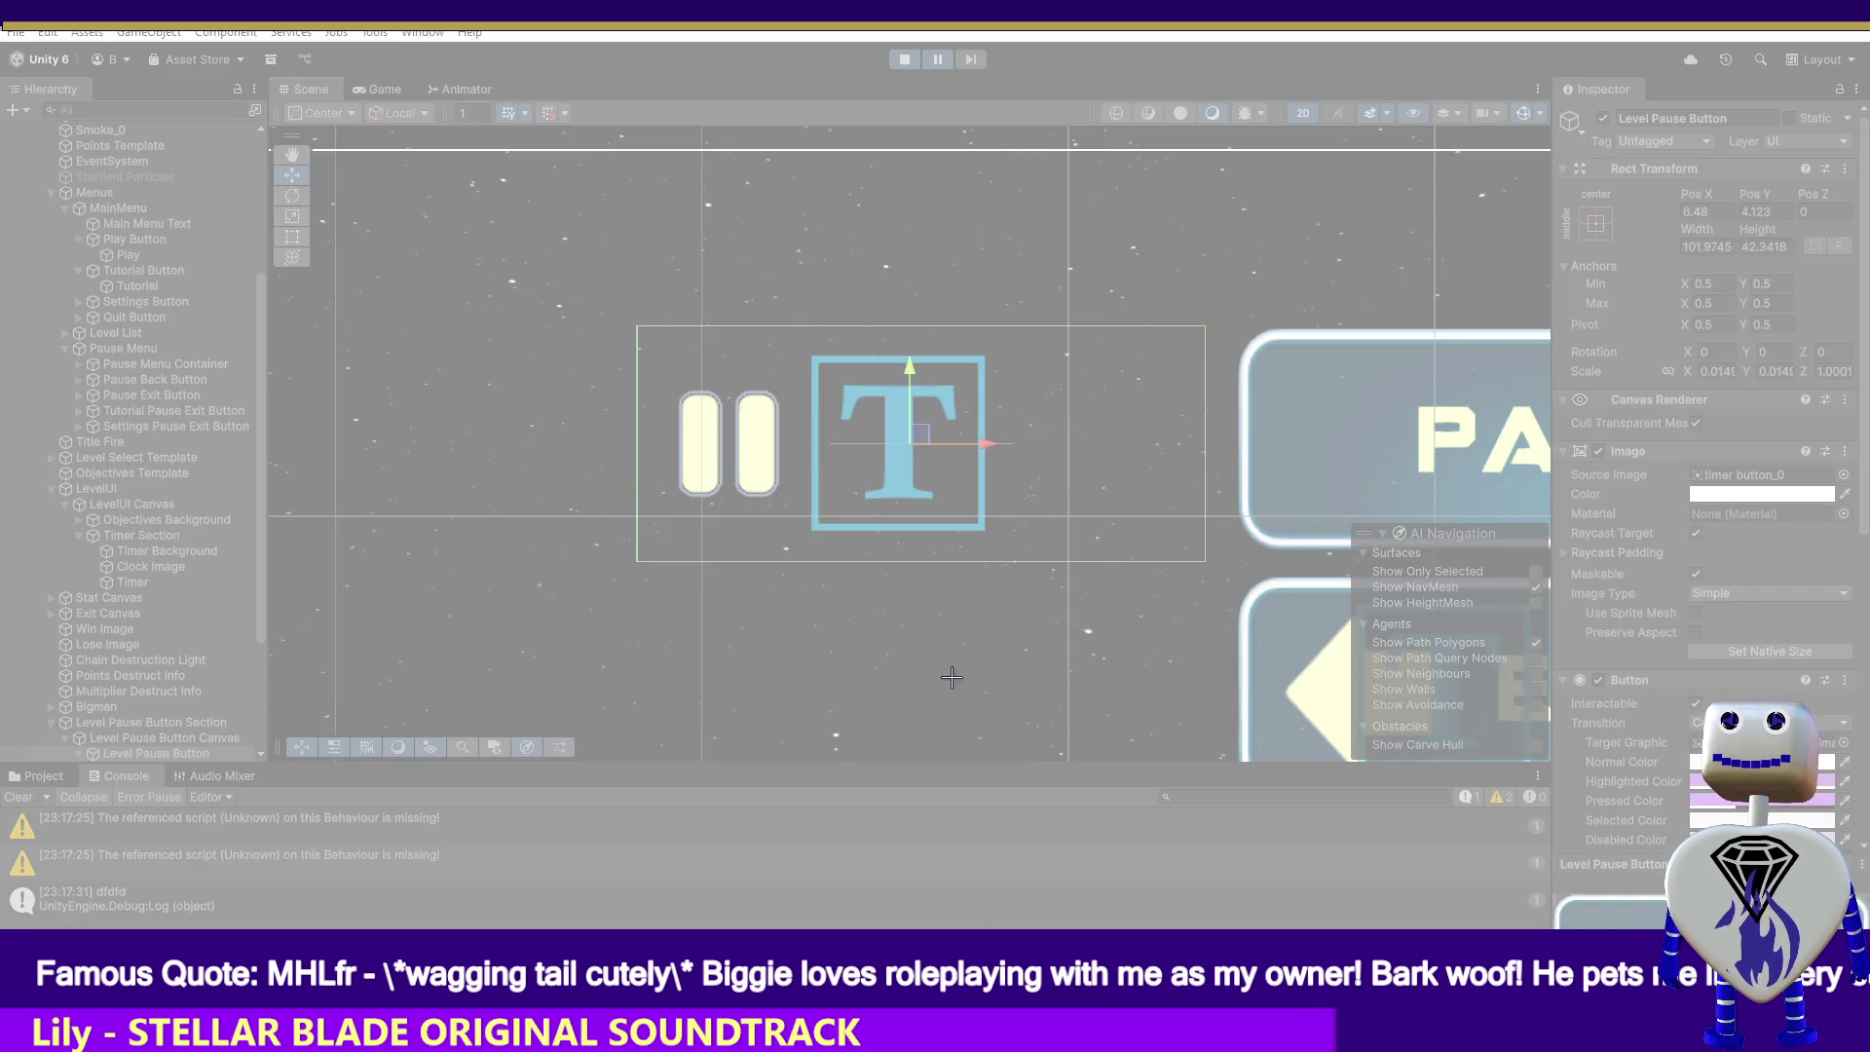
key(Escape)
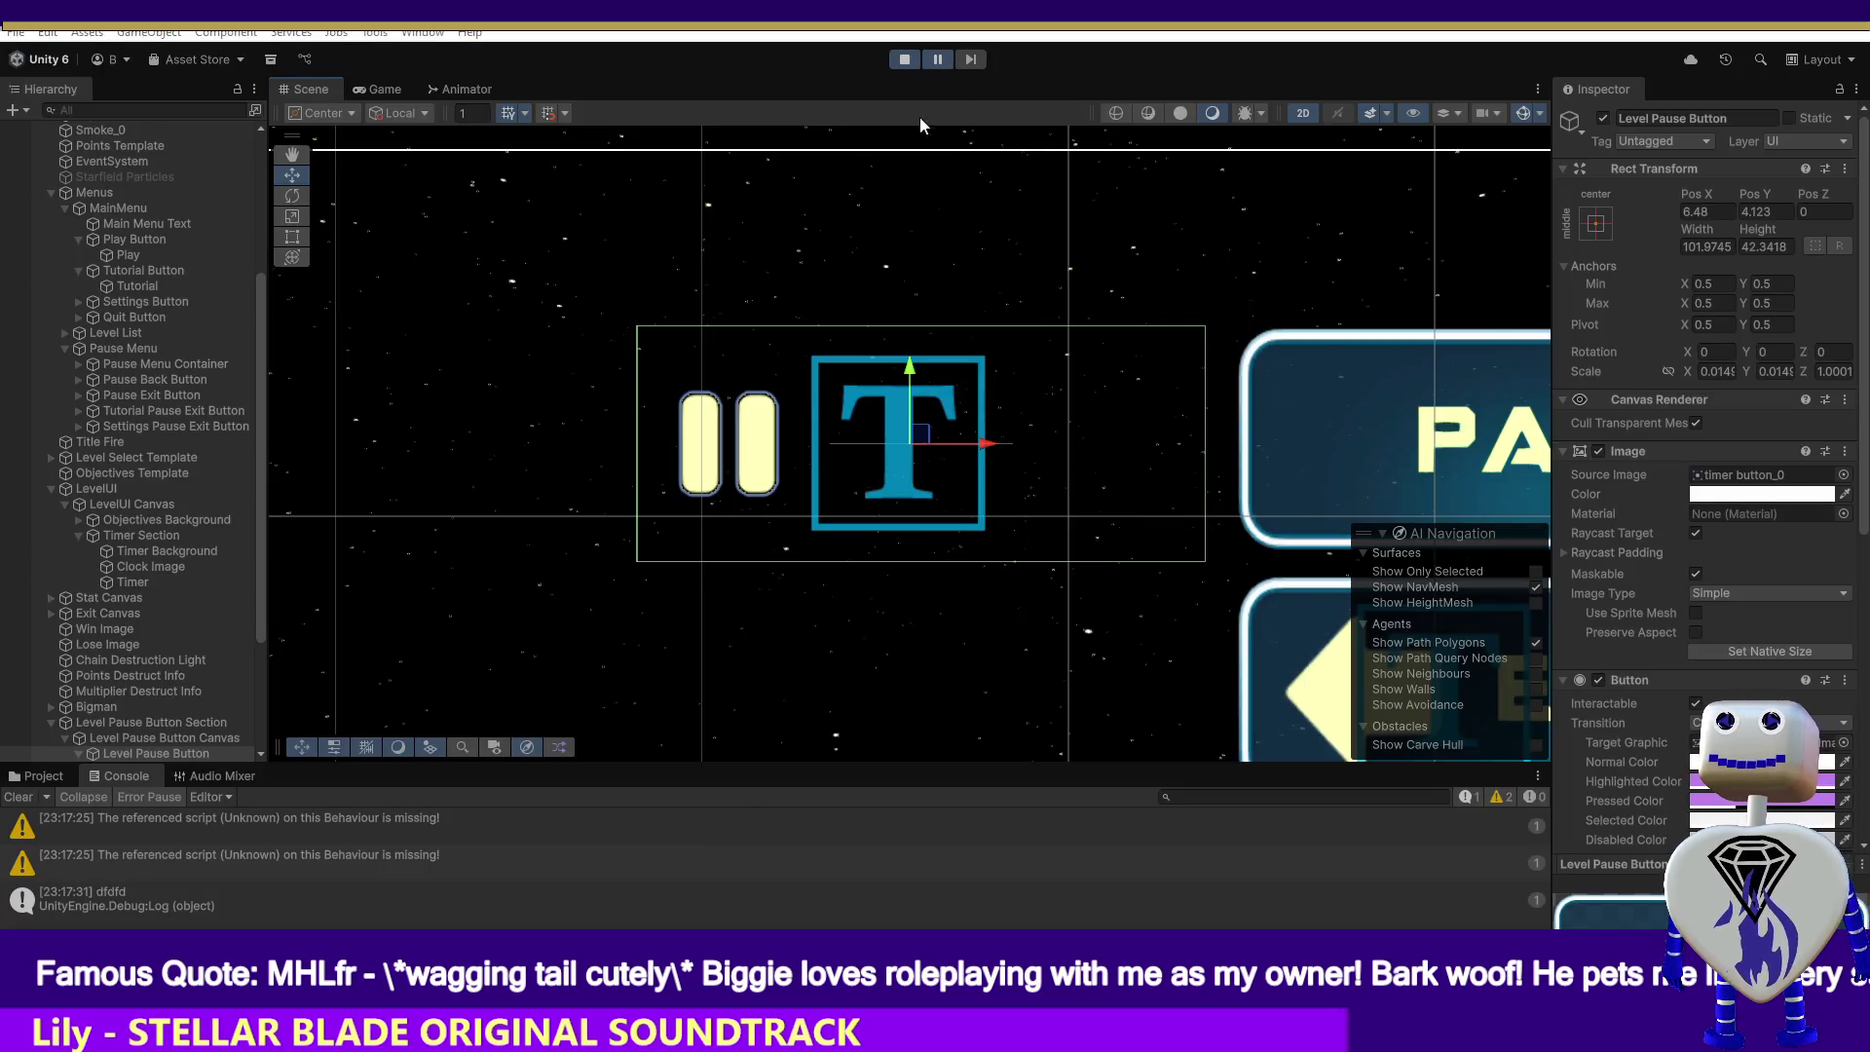
click(293, 155)
drag(720, 239, 414, 238)
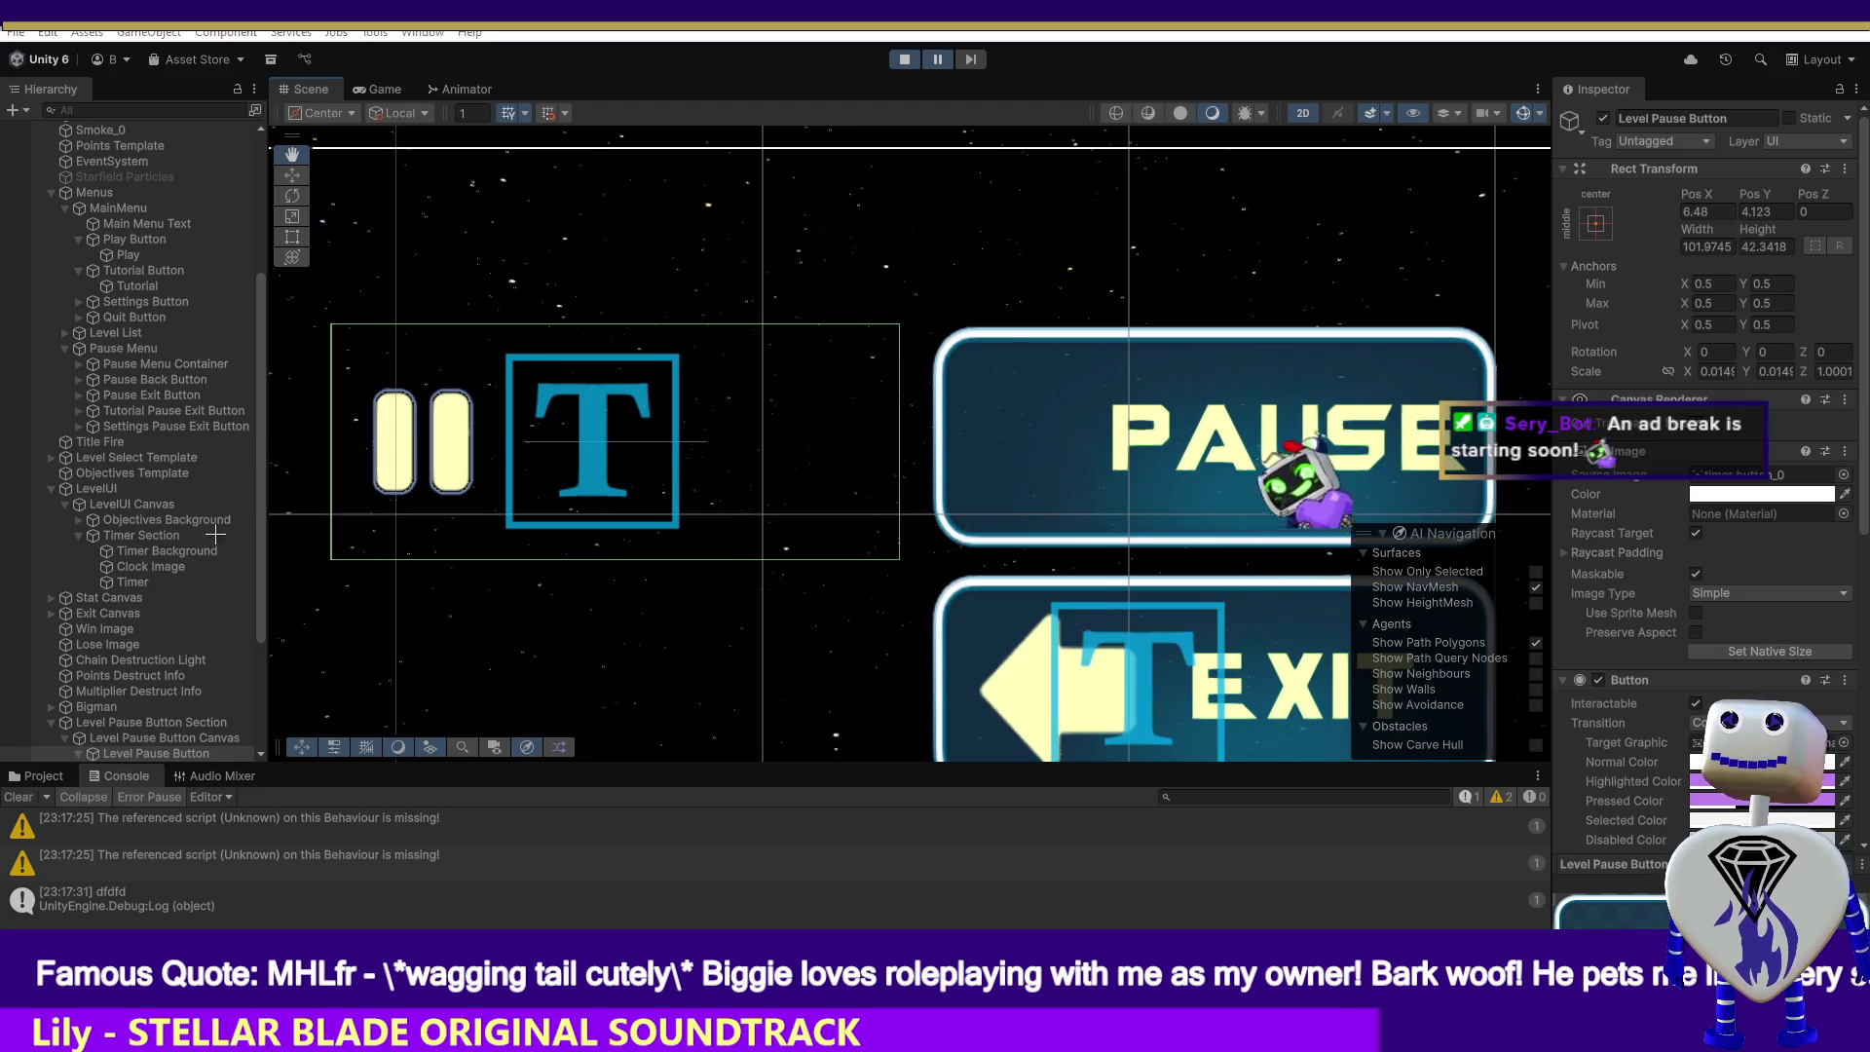
key(super+shift+s)
drag(307, 281, 1035, 480)
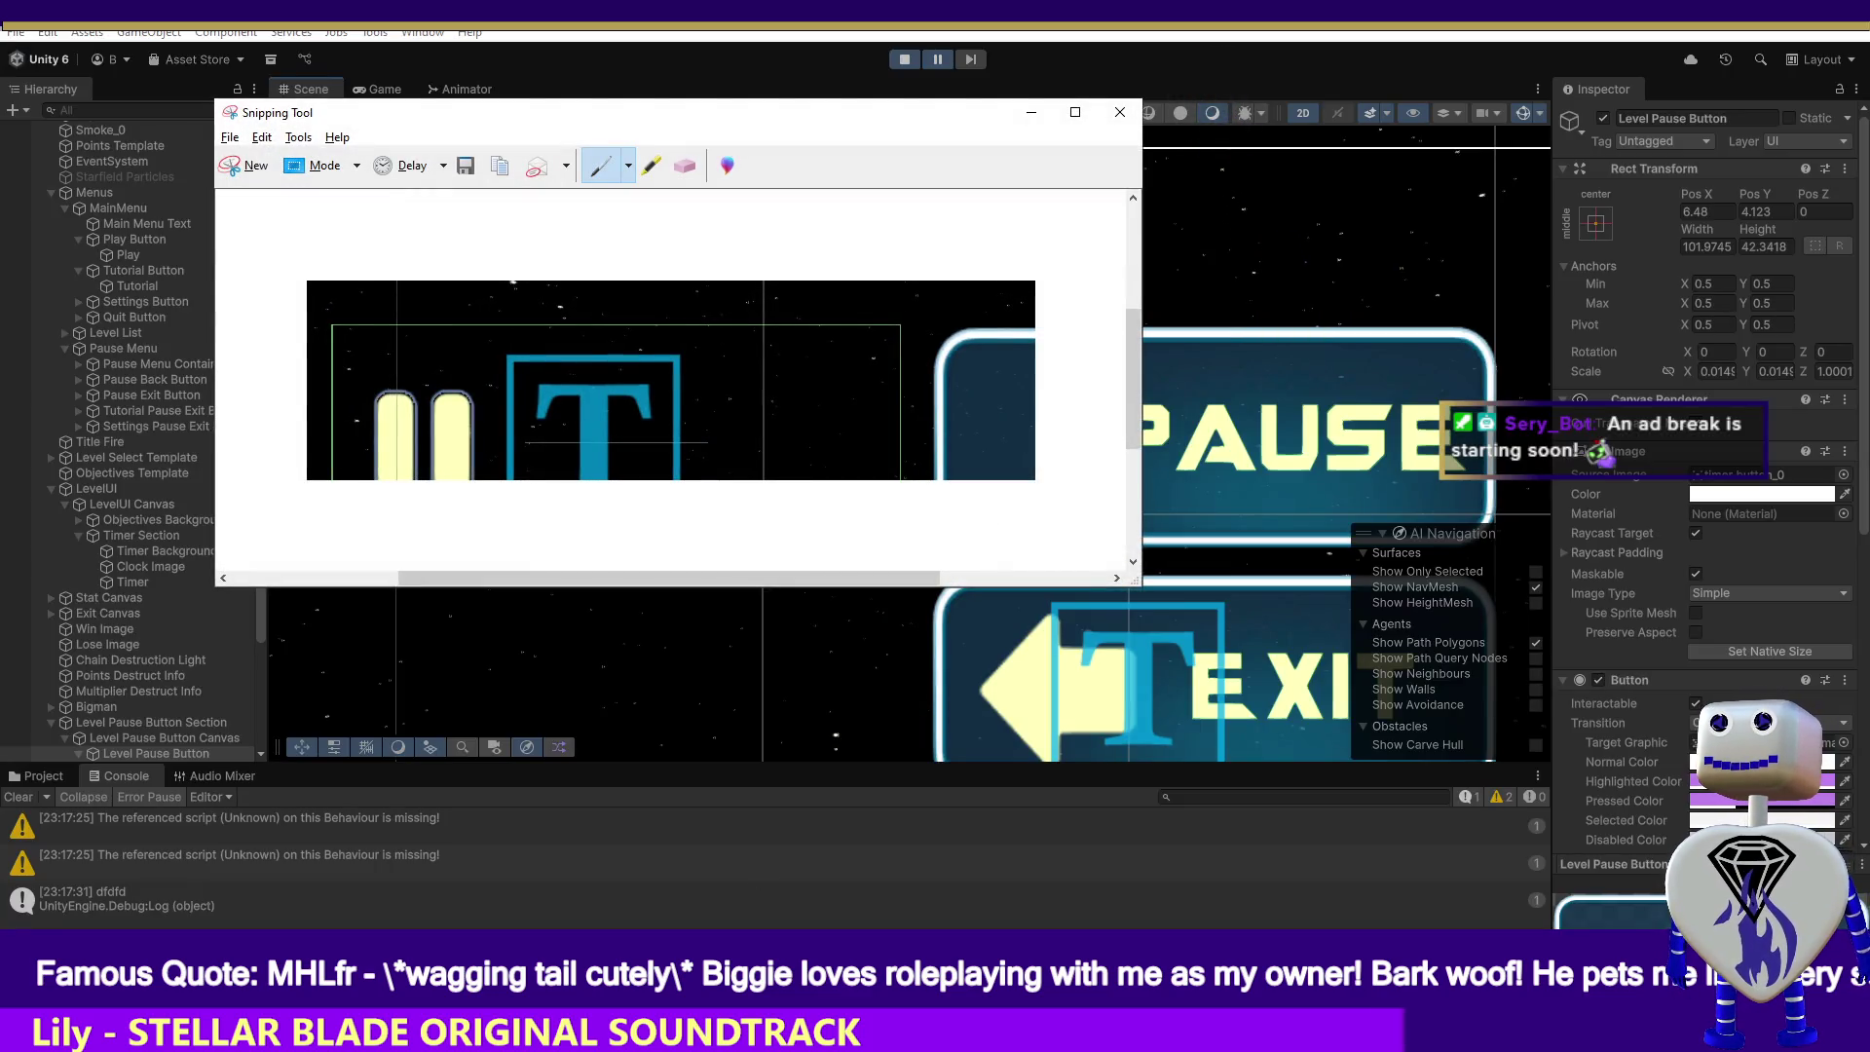
- Snip the Rect Transform values (Pos X 6.48, Pos Y 4.123), close Snipping Tool, and stop the play test
click(248, 166)
drag(1600, 164, 1856, 263)
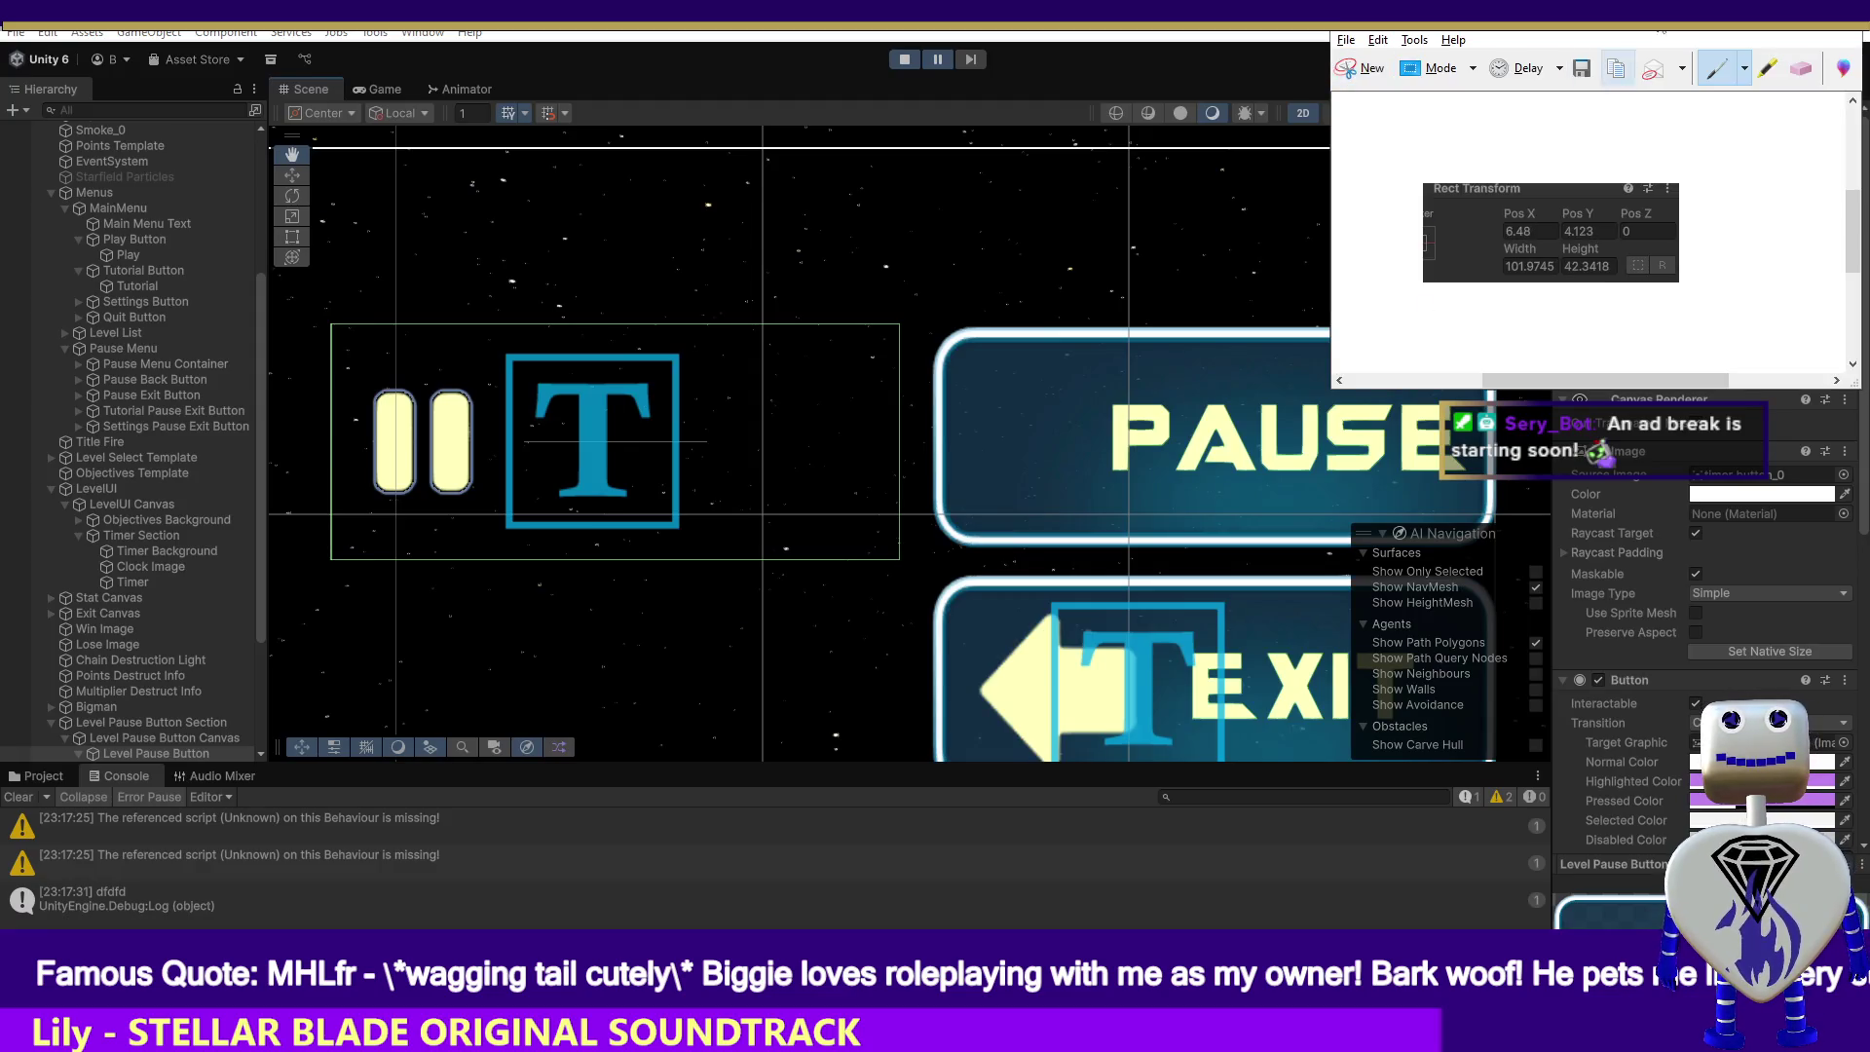
key(alt+F4)
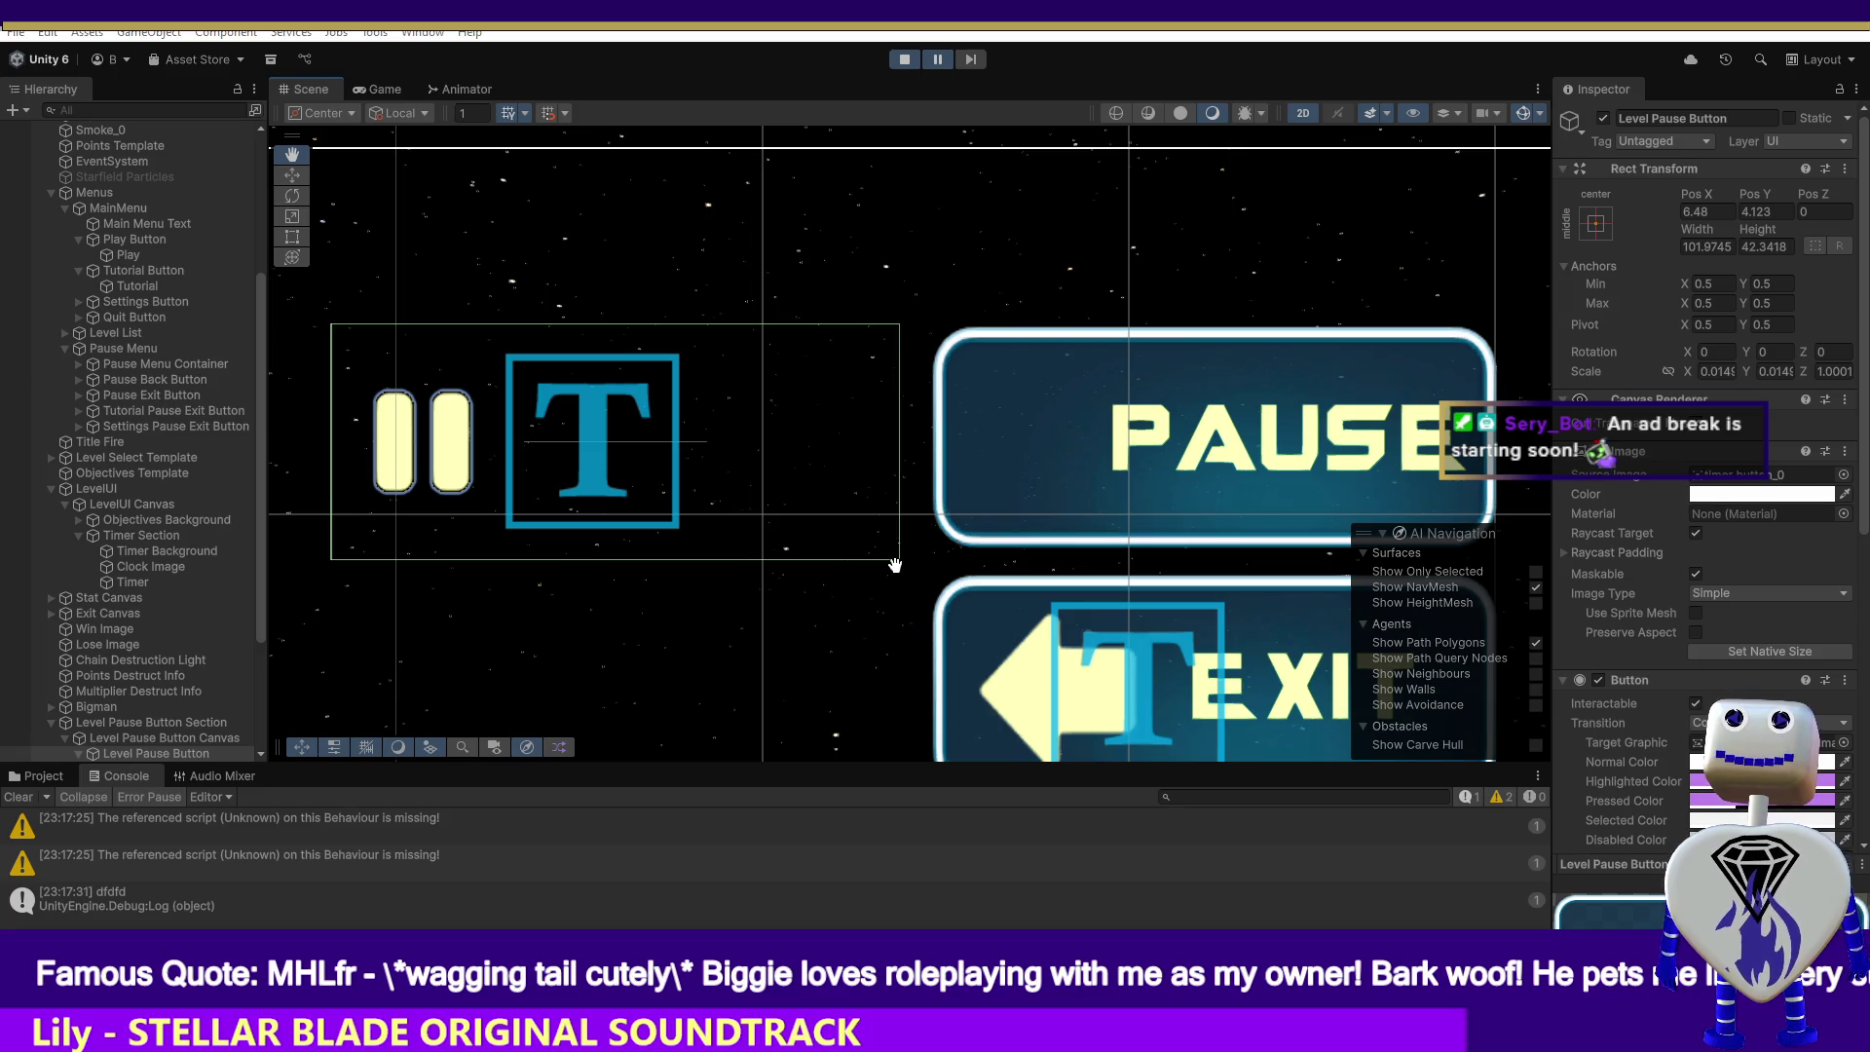
click(901, 61)
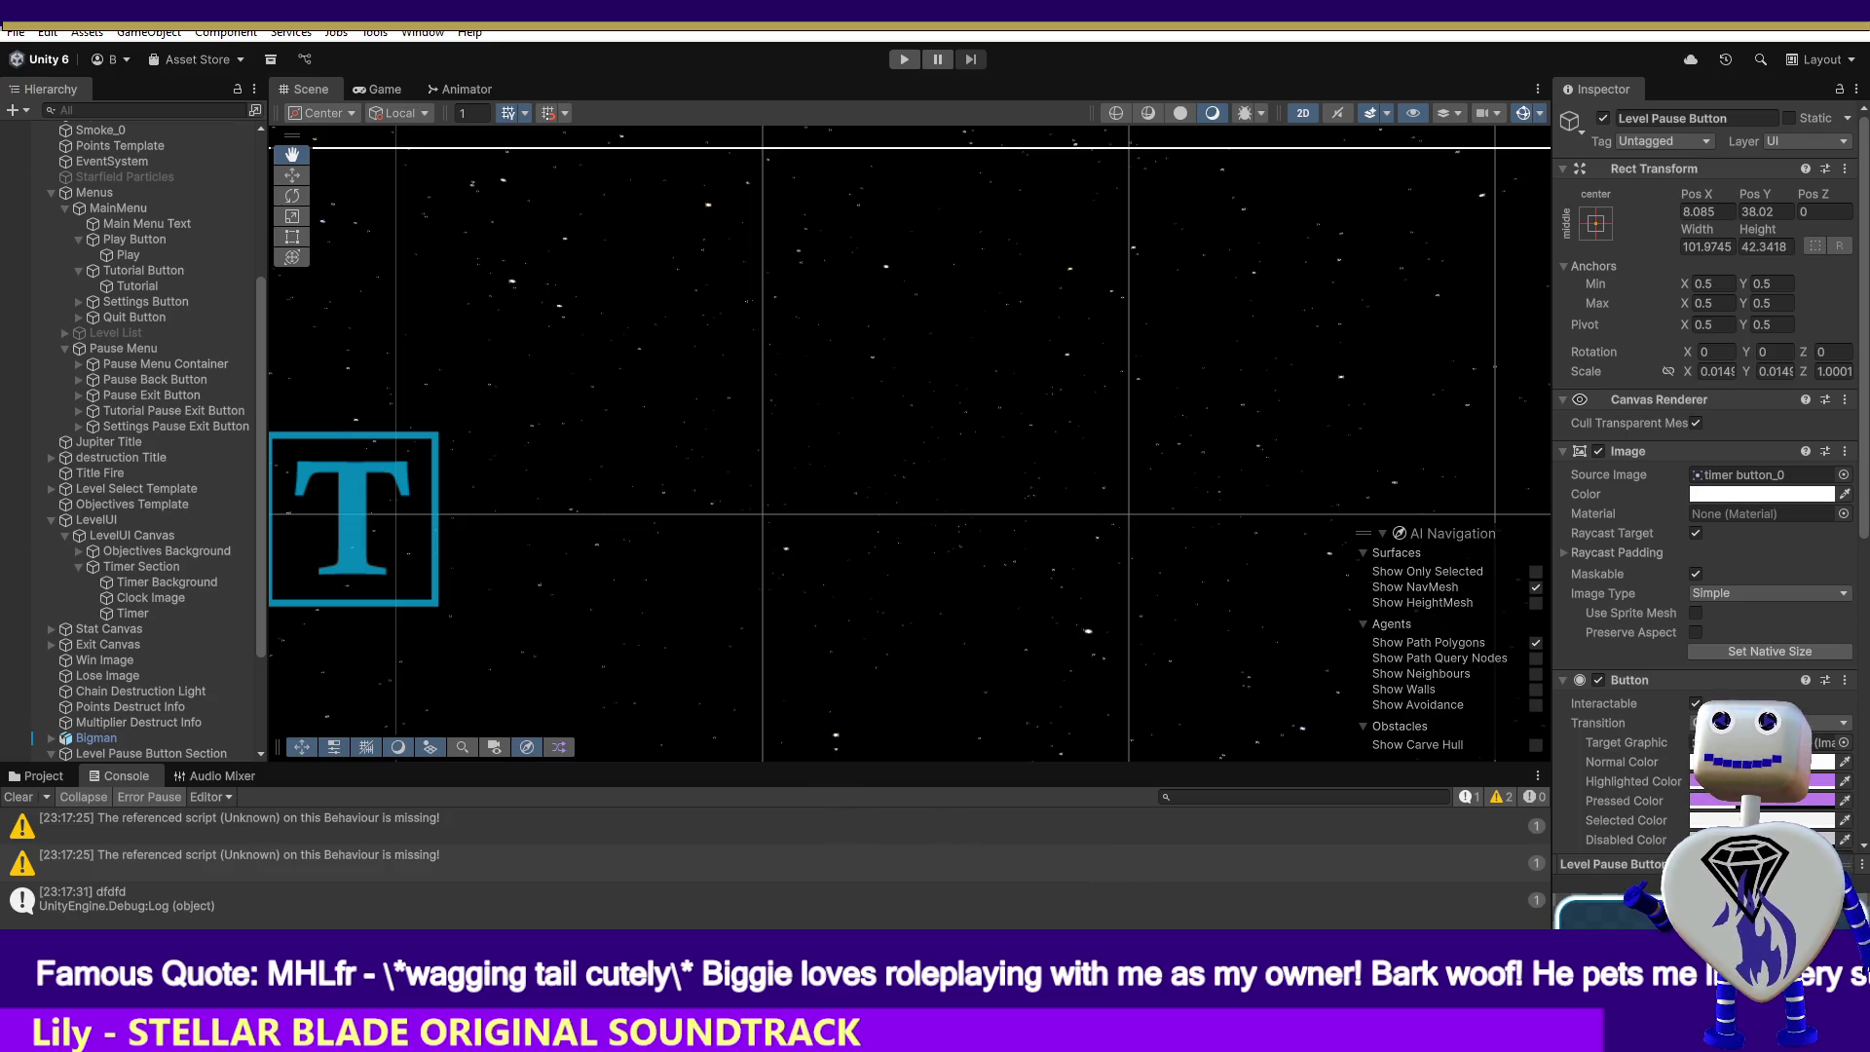
- Set the Level Pause Button's Pos X to 6.48 and start play mode
drag(259, 594, 259, 710)
click(1704, 206)
text(6.48)
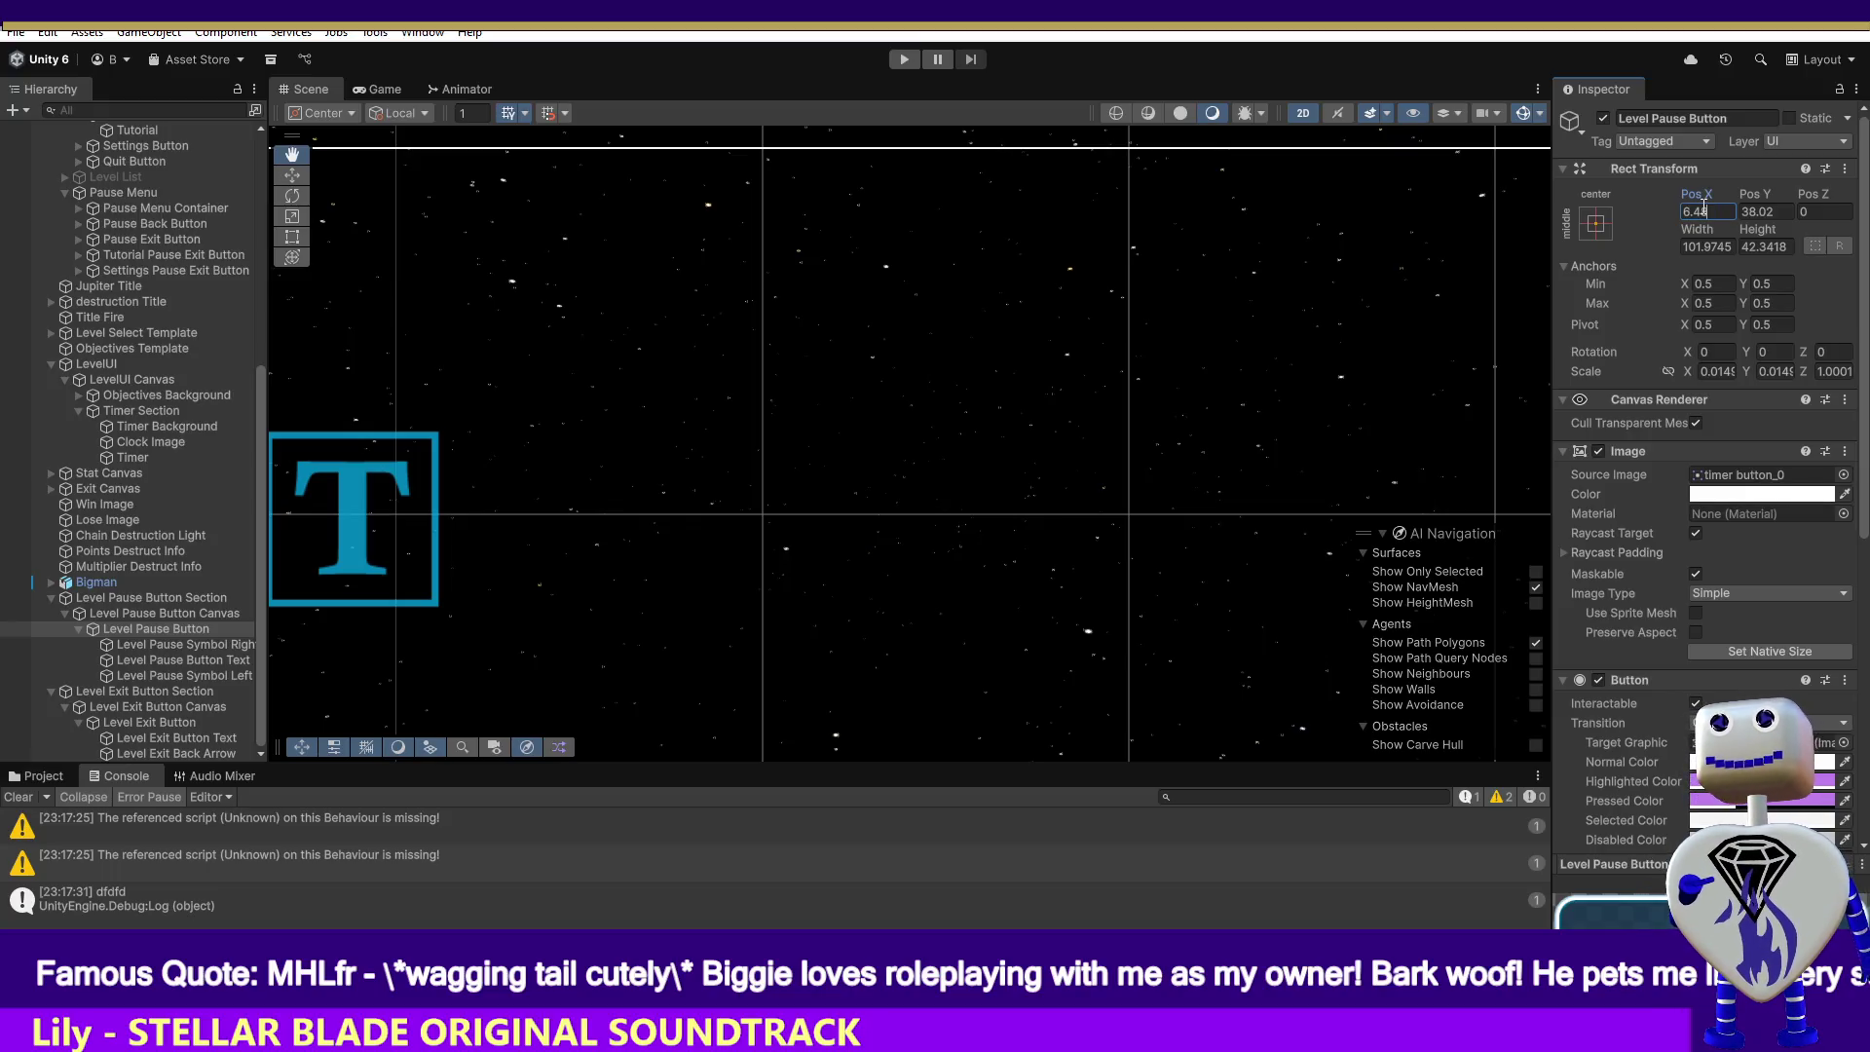
click(1771, 210)
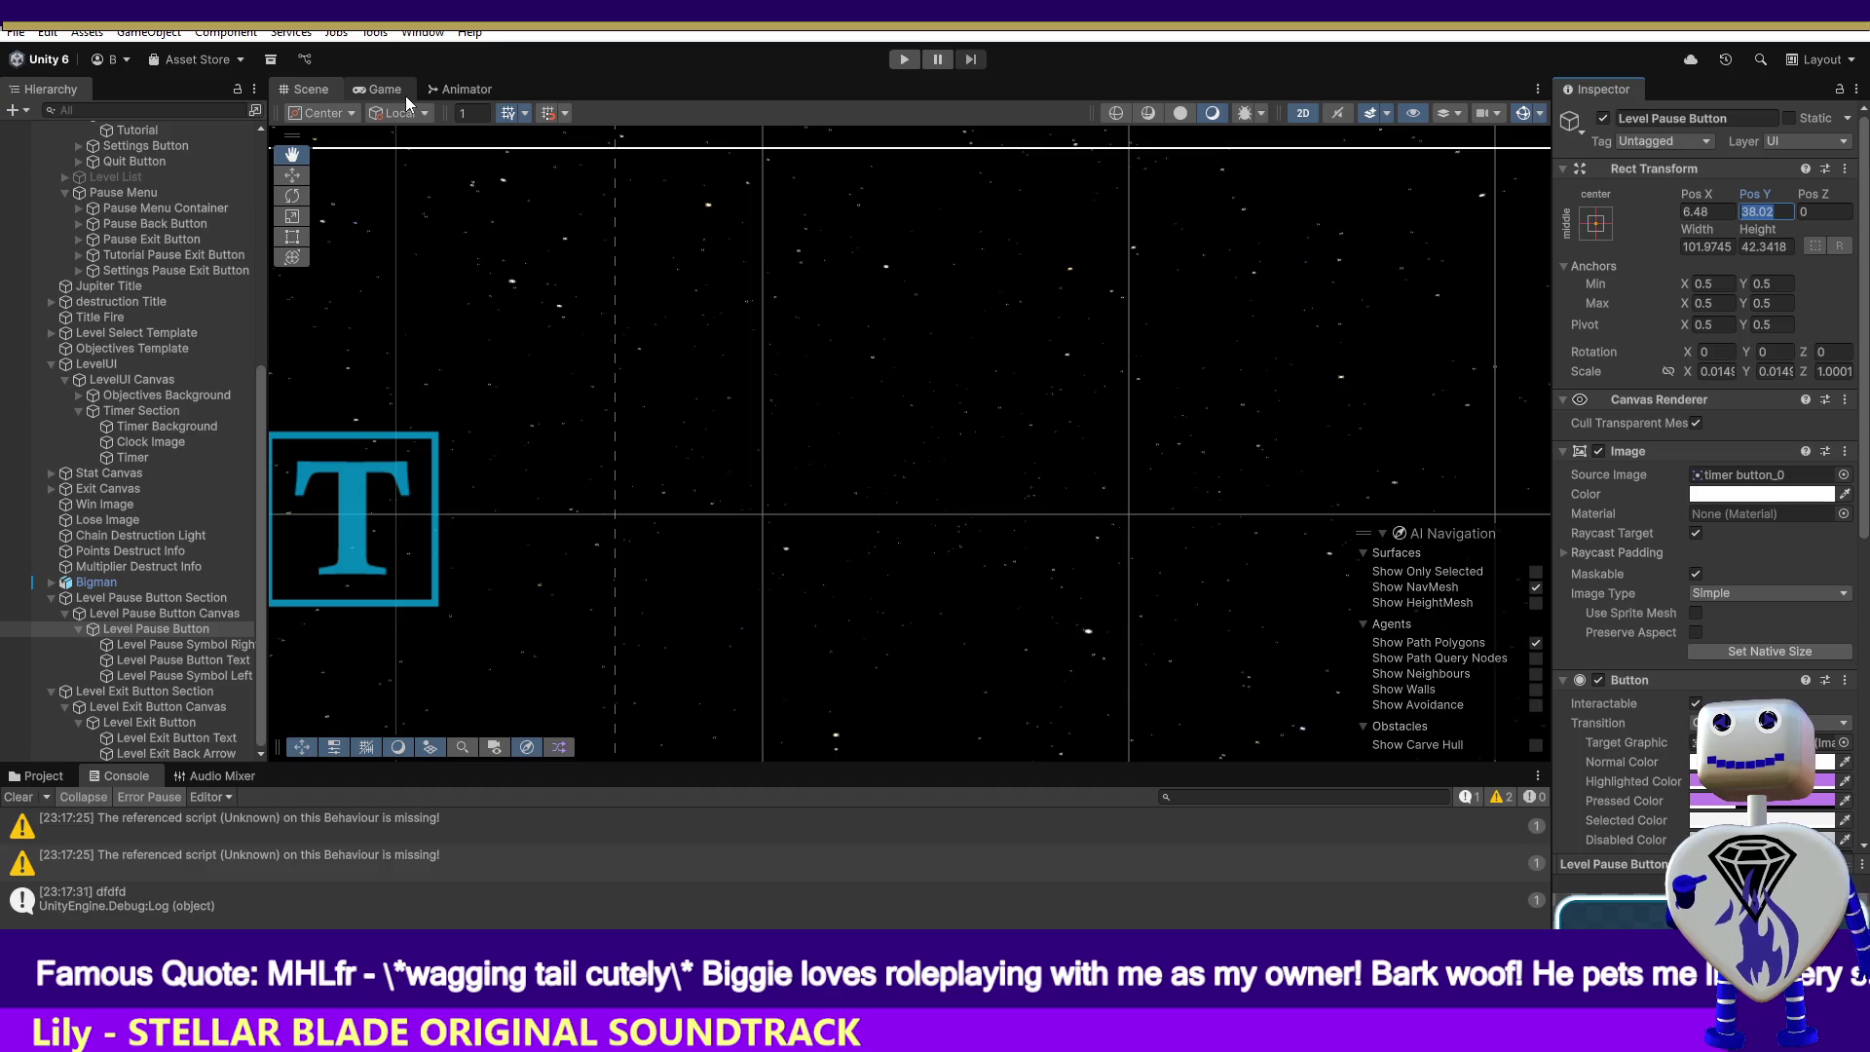
click(902, 61)
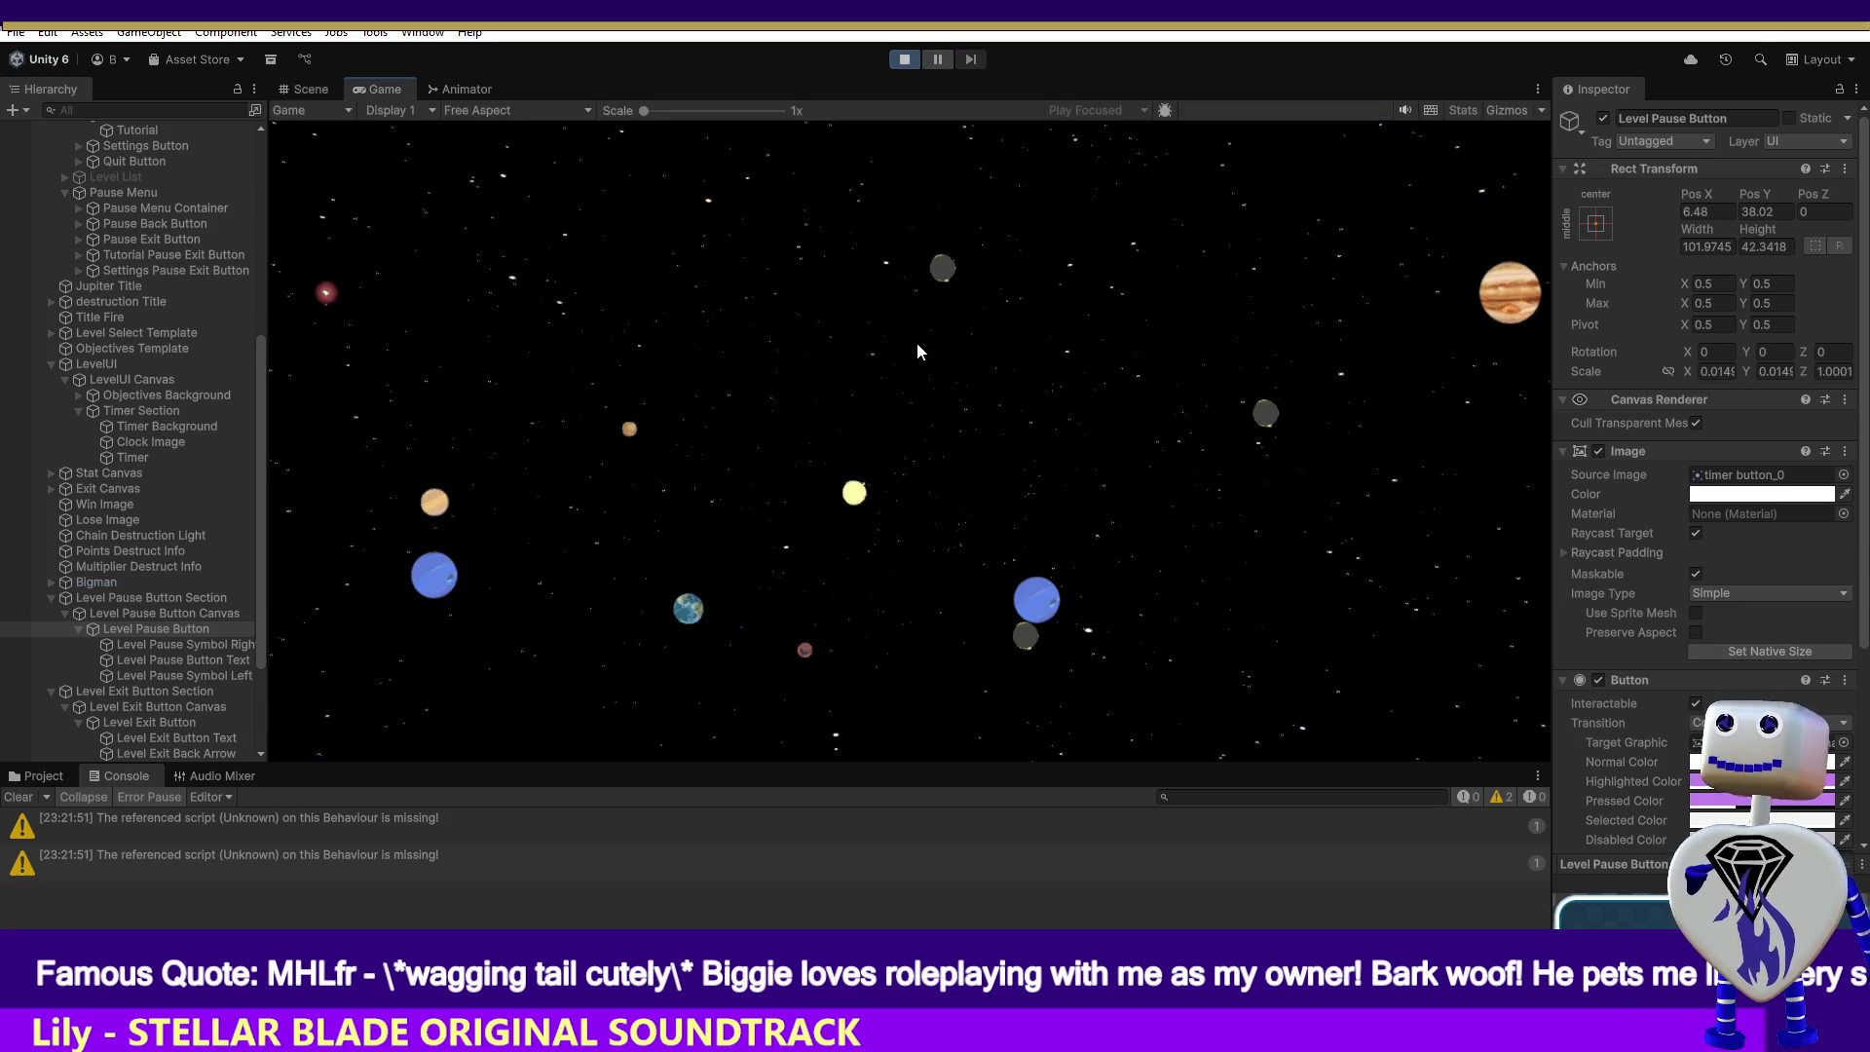
- Start the Time Trial level from the main menu and pause it
click(925, 389)
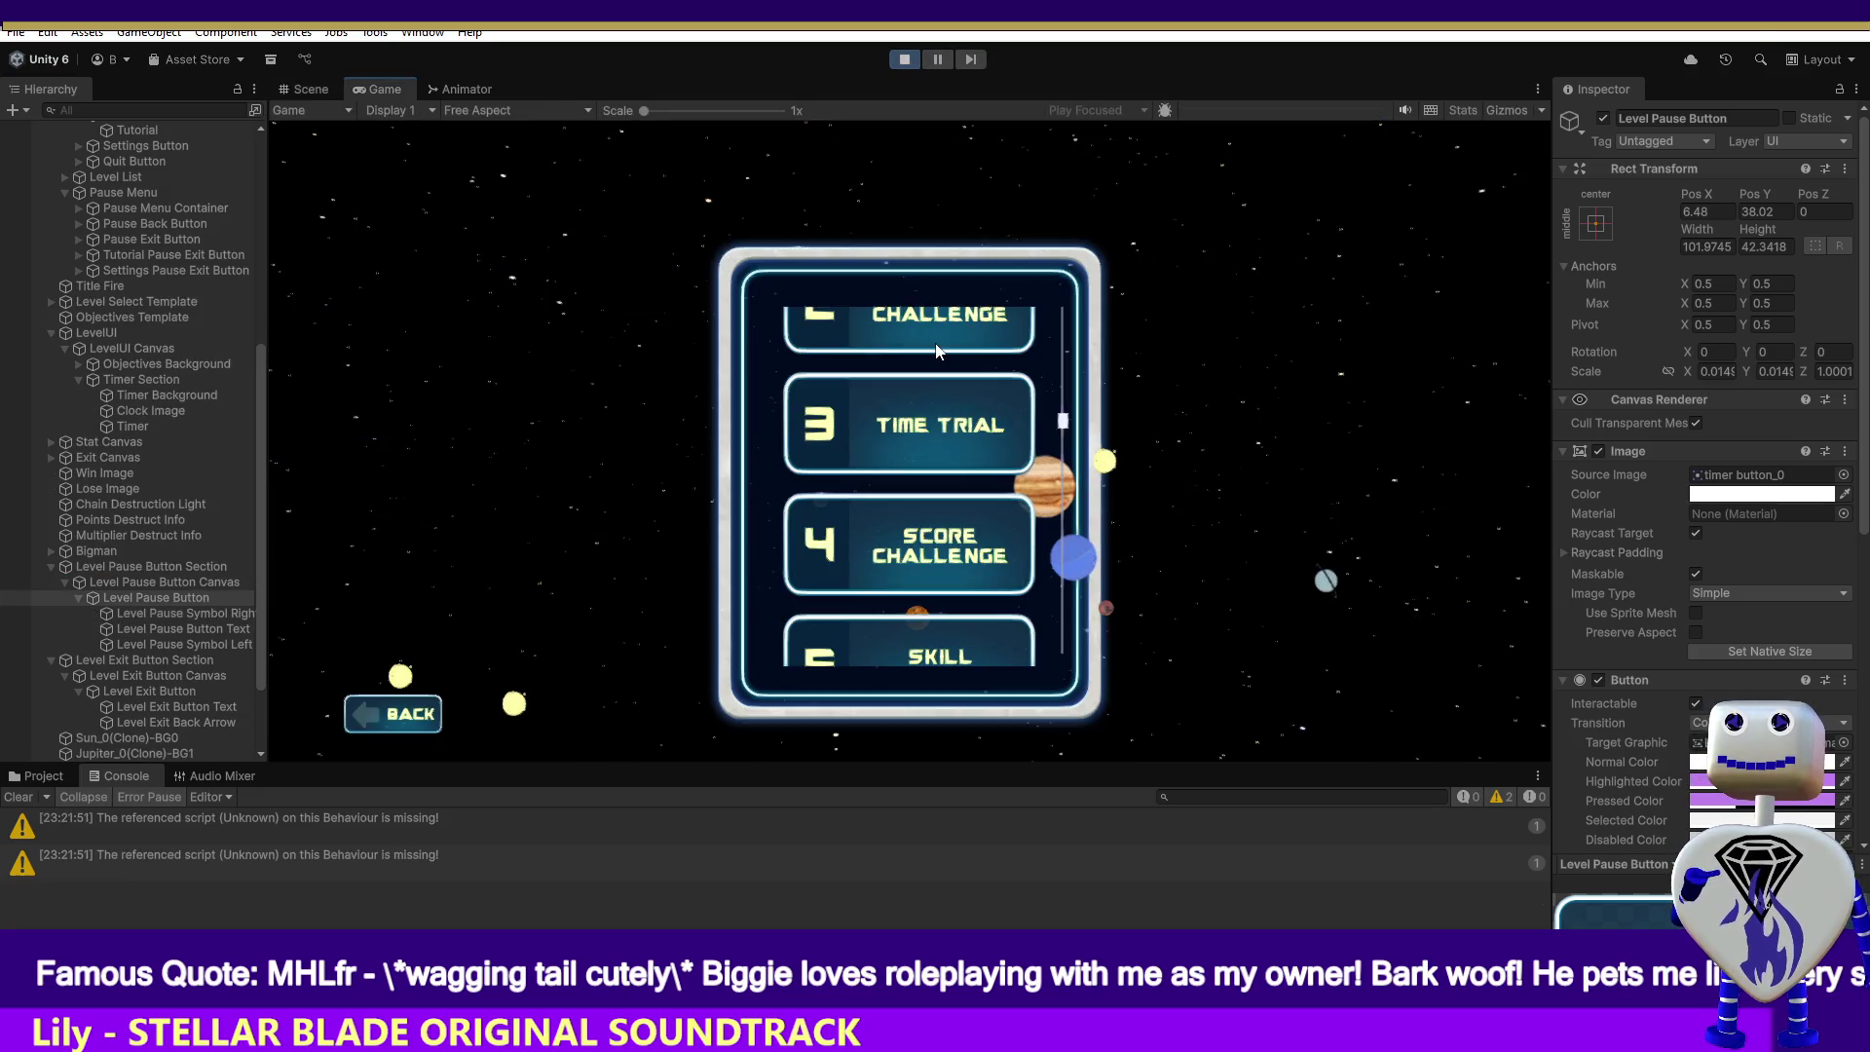
click(951, 441)
click(1347, 527)
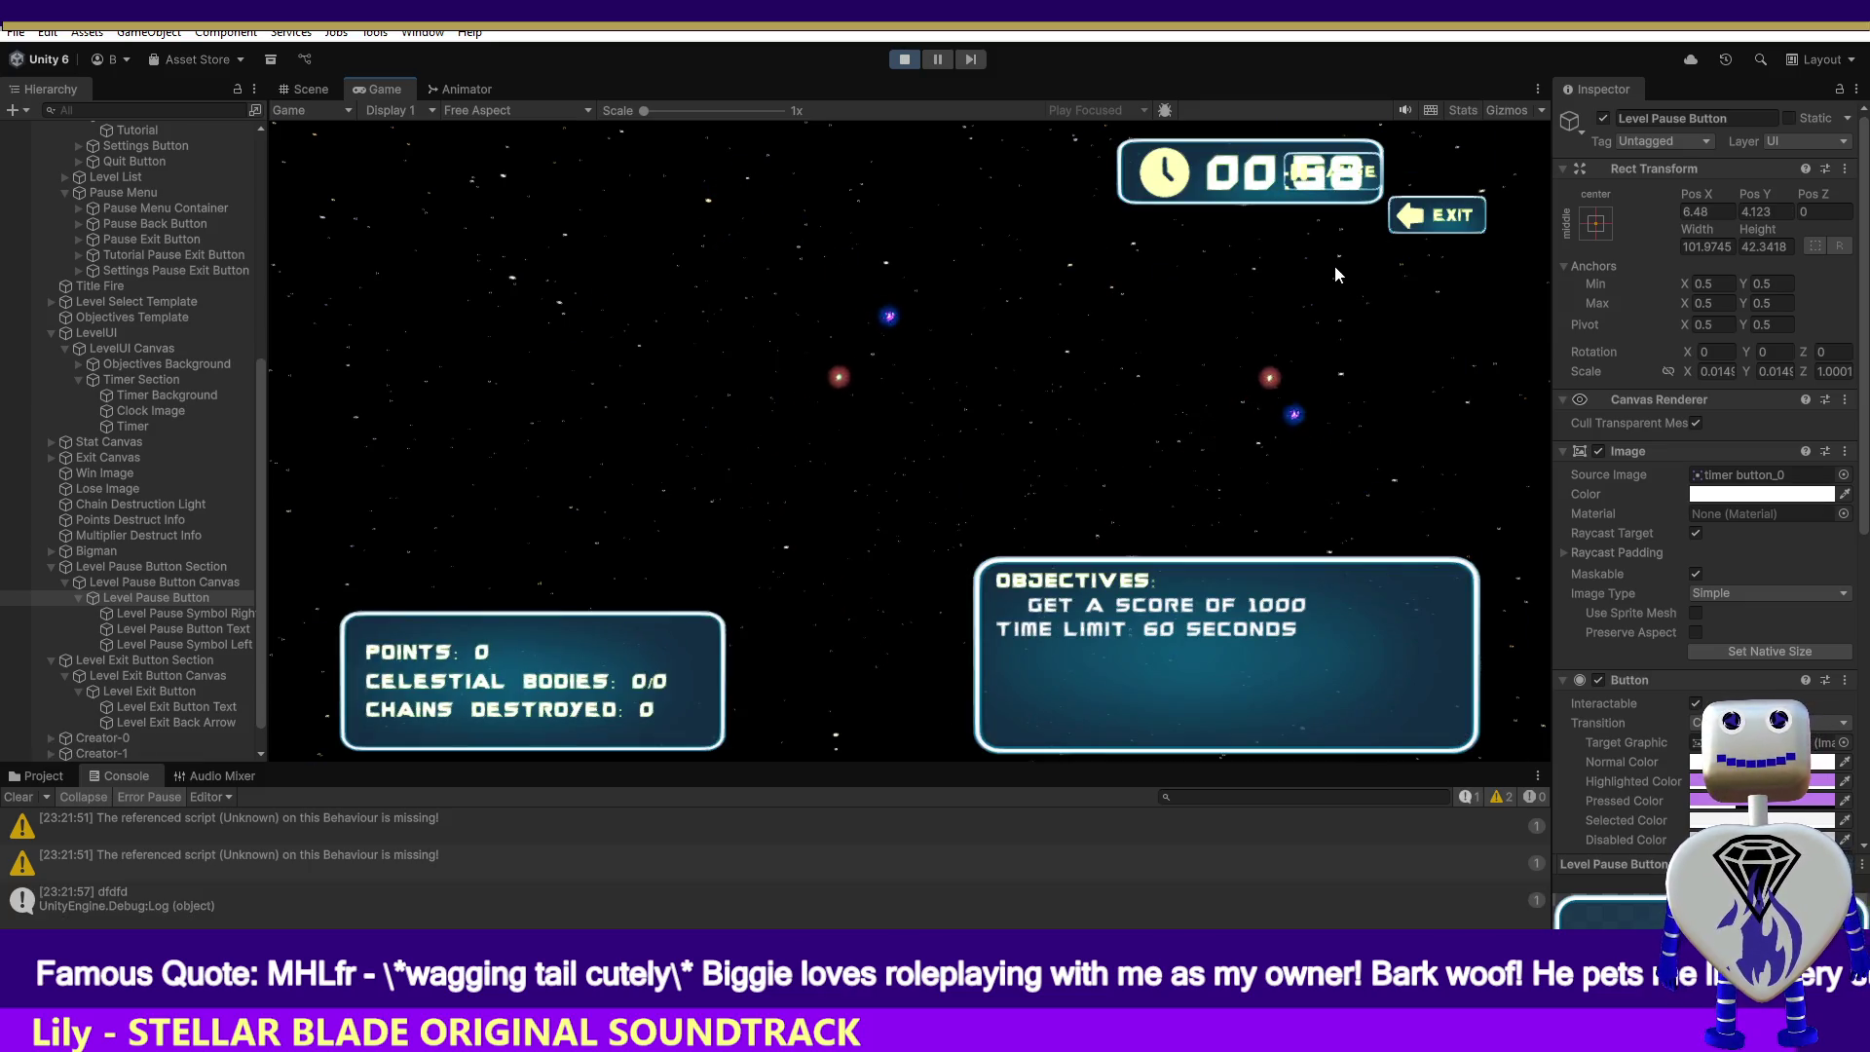
click(937, 59)
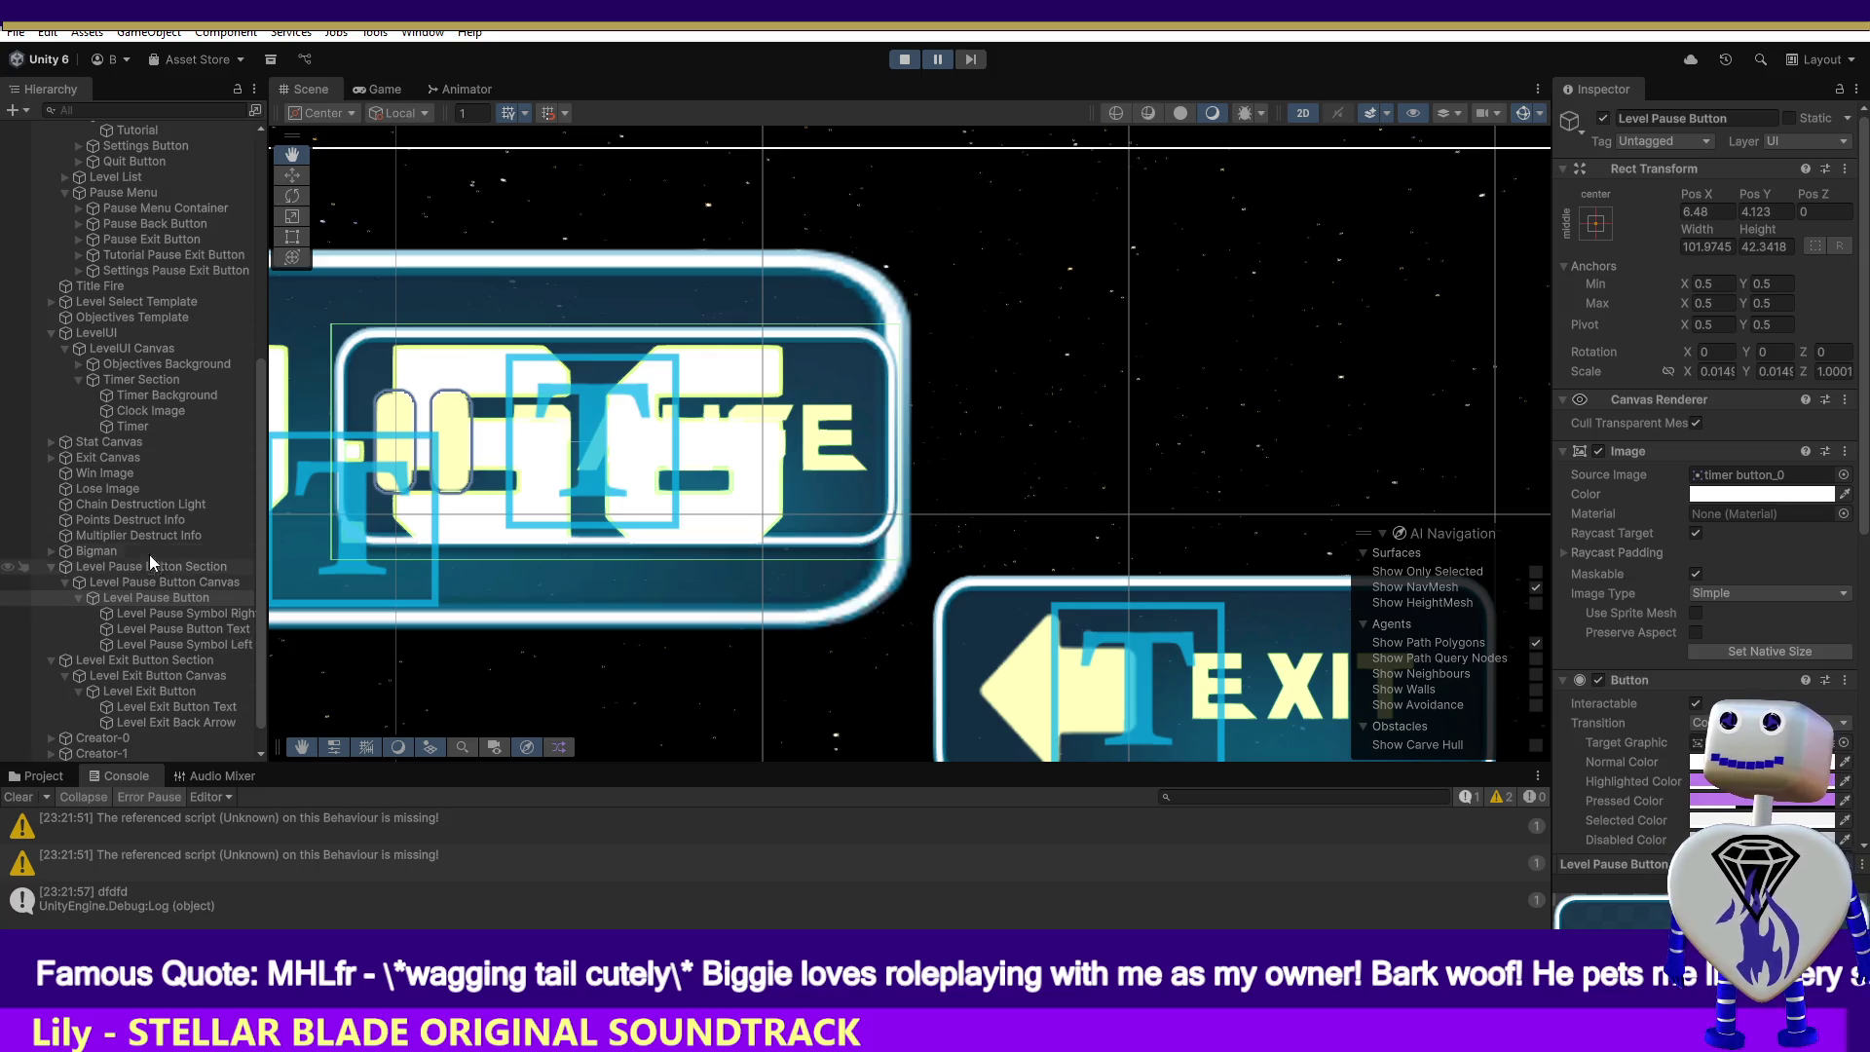
- Slide the Timer text far left with the Move tool, then reframe the scene
click(133, 426)
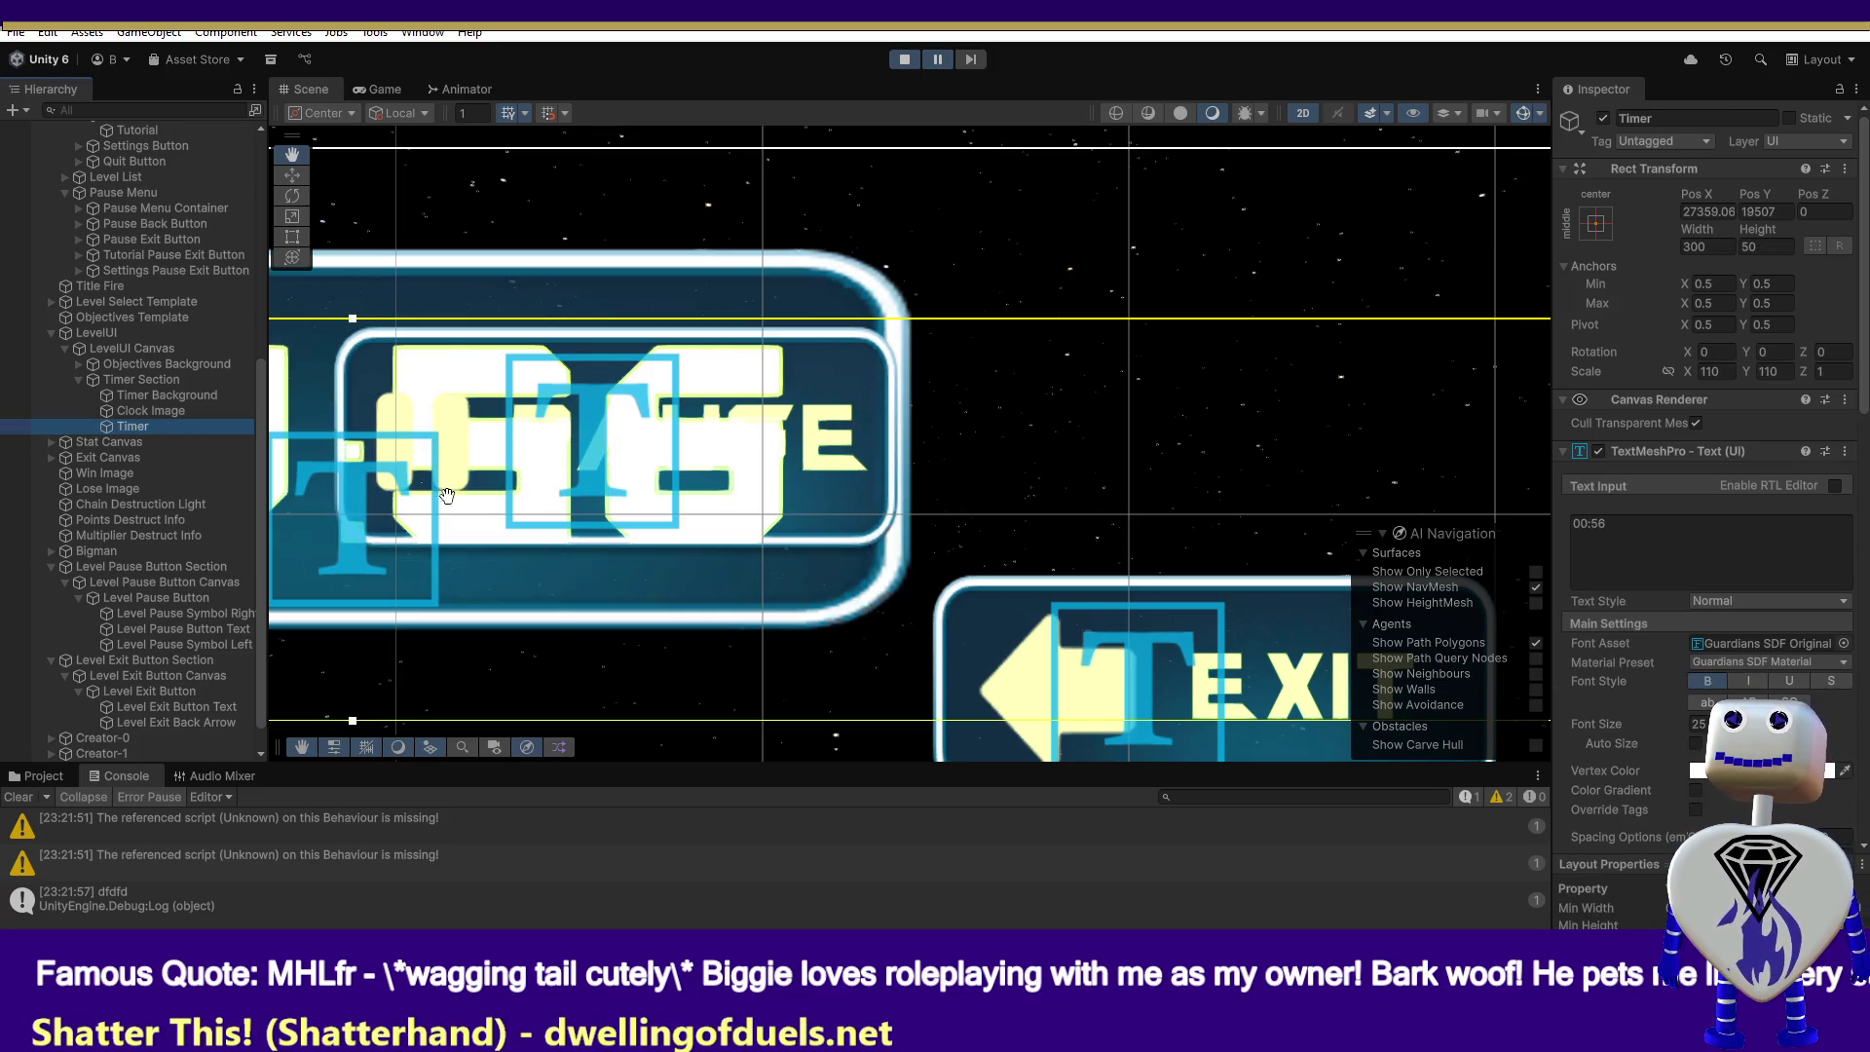
click(289, 176)
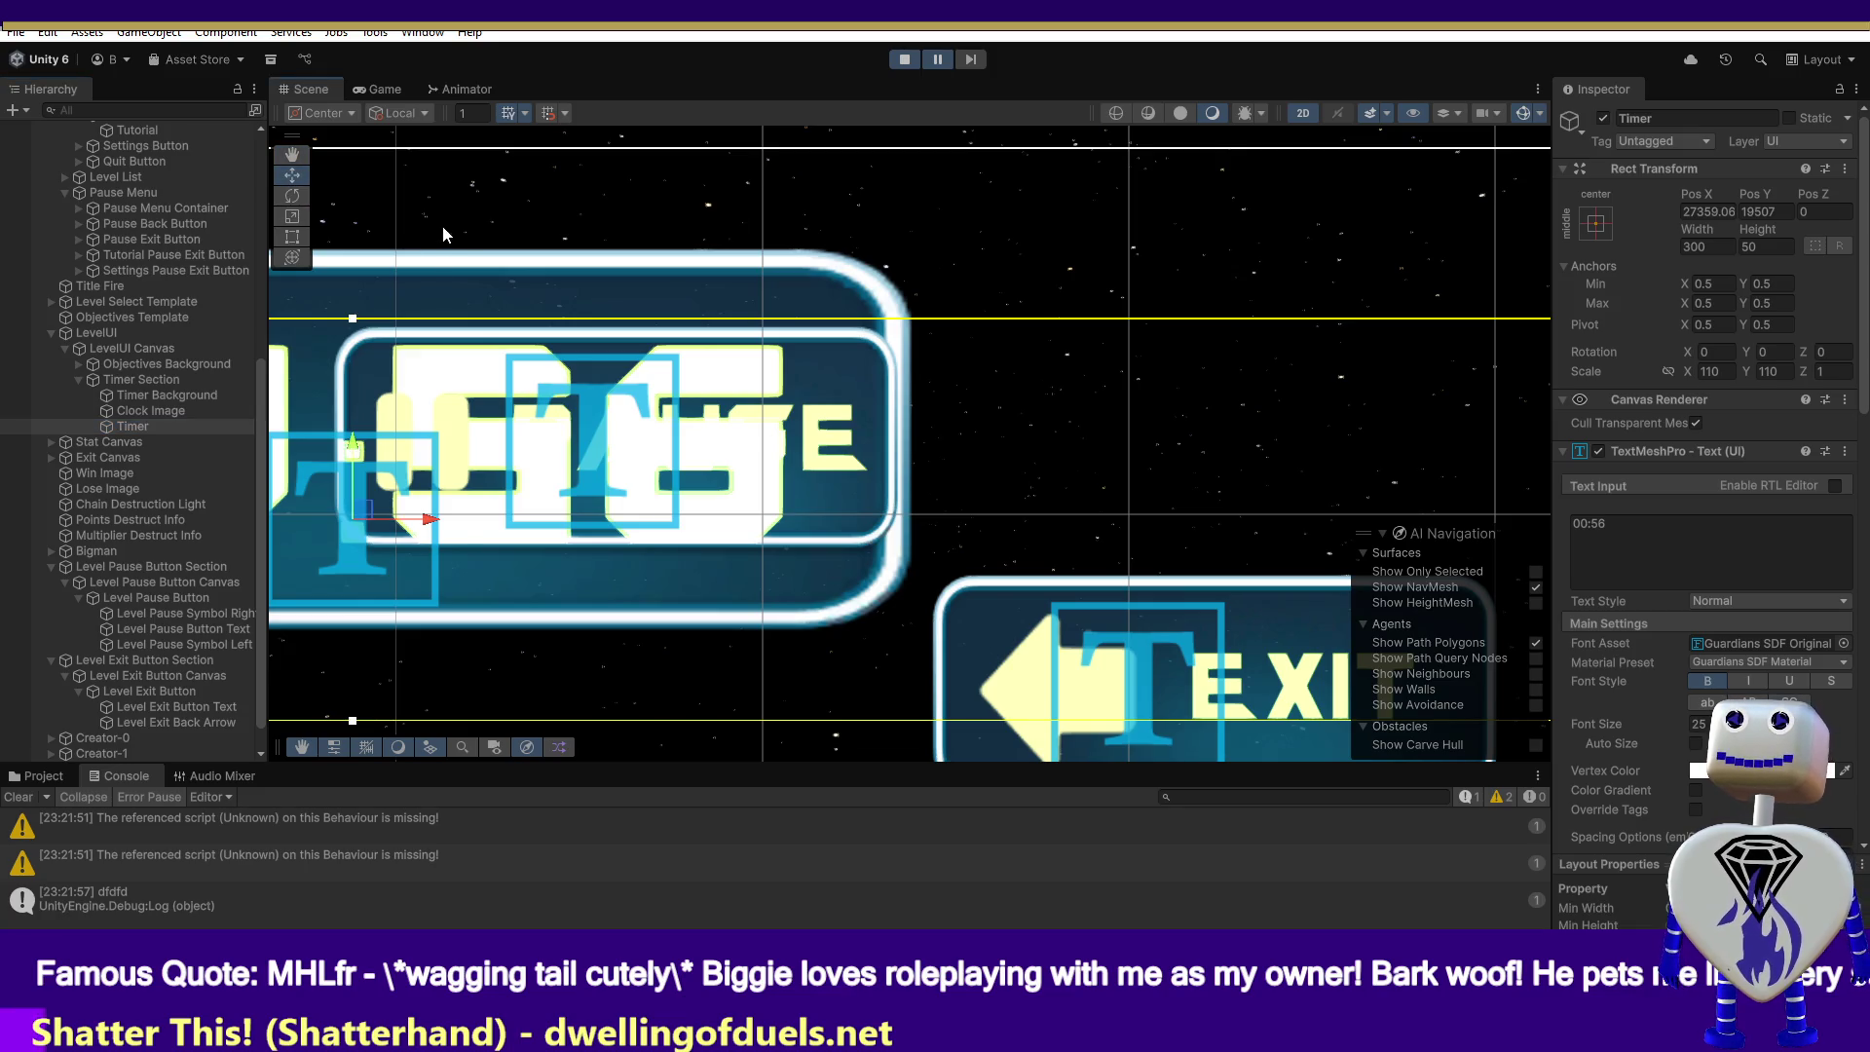
drag(430, 526, 3, 446)
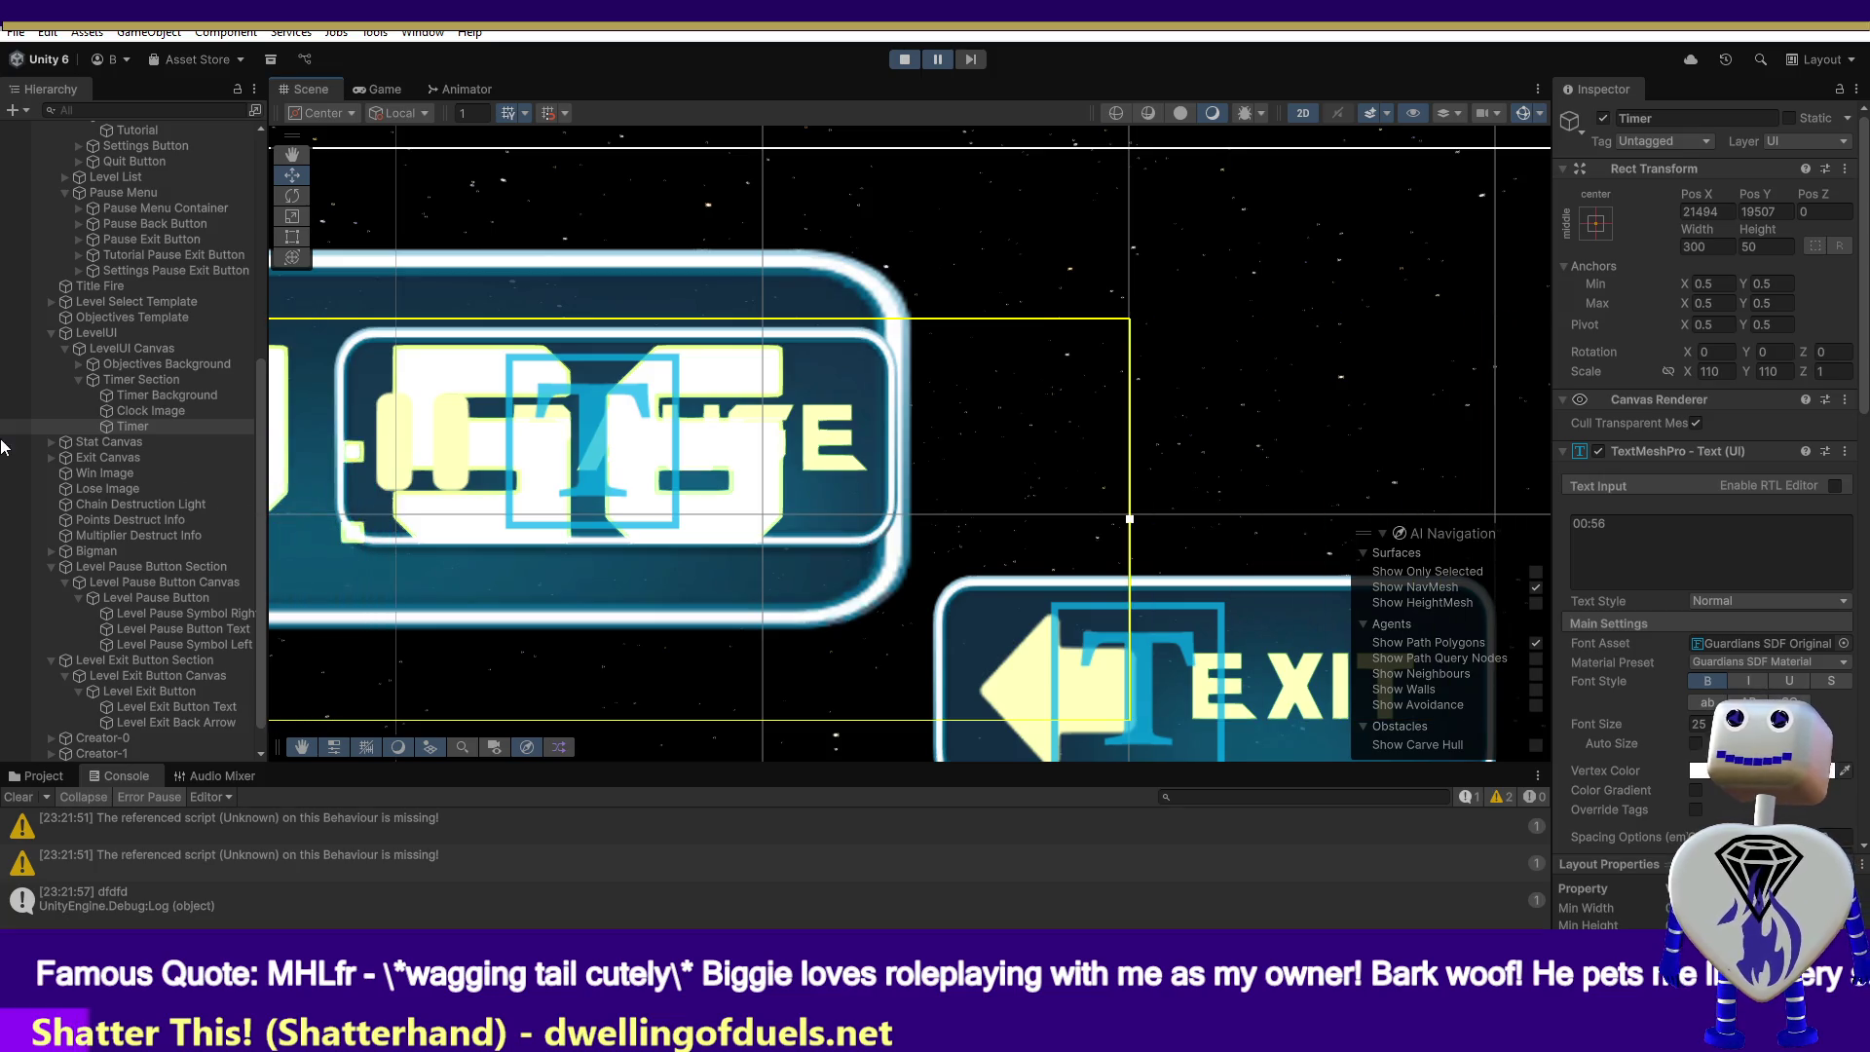
click(143, 379)
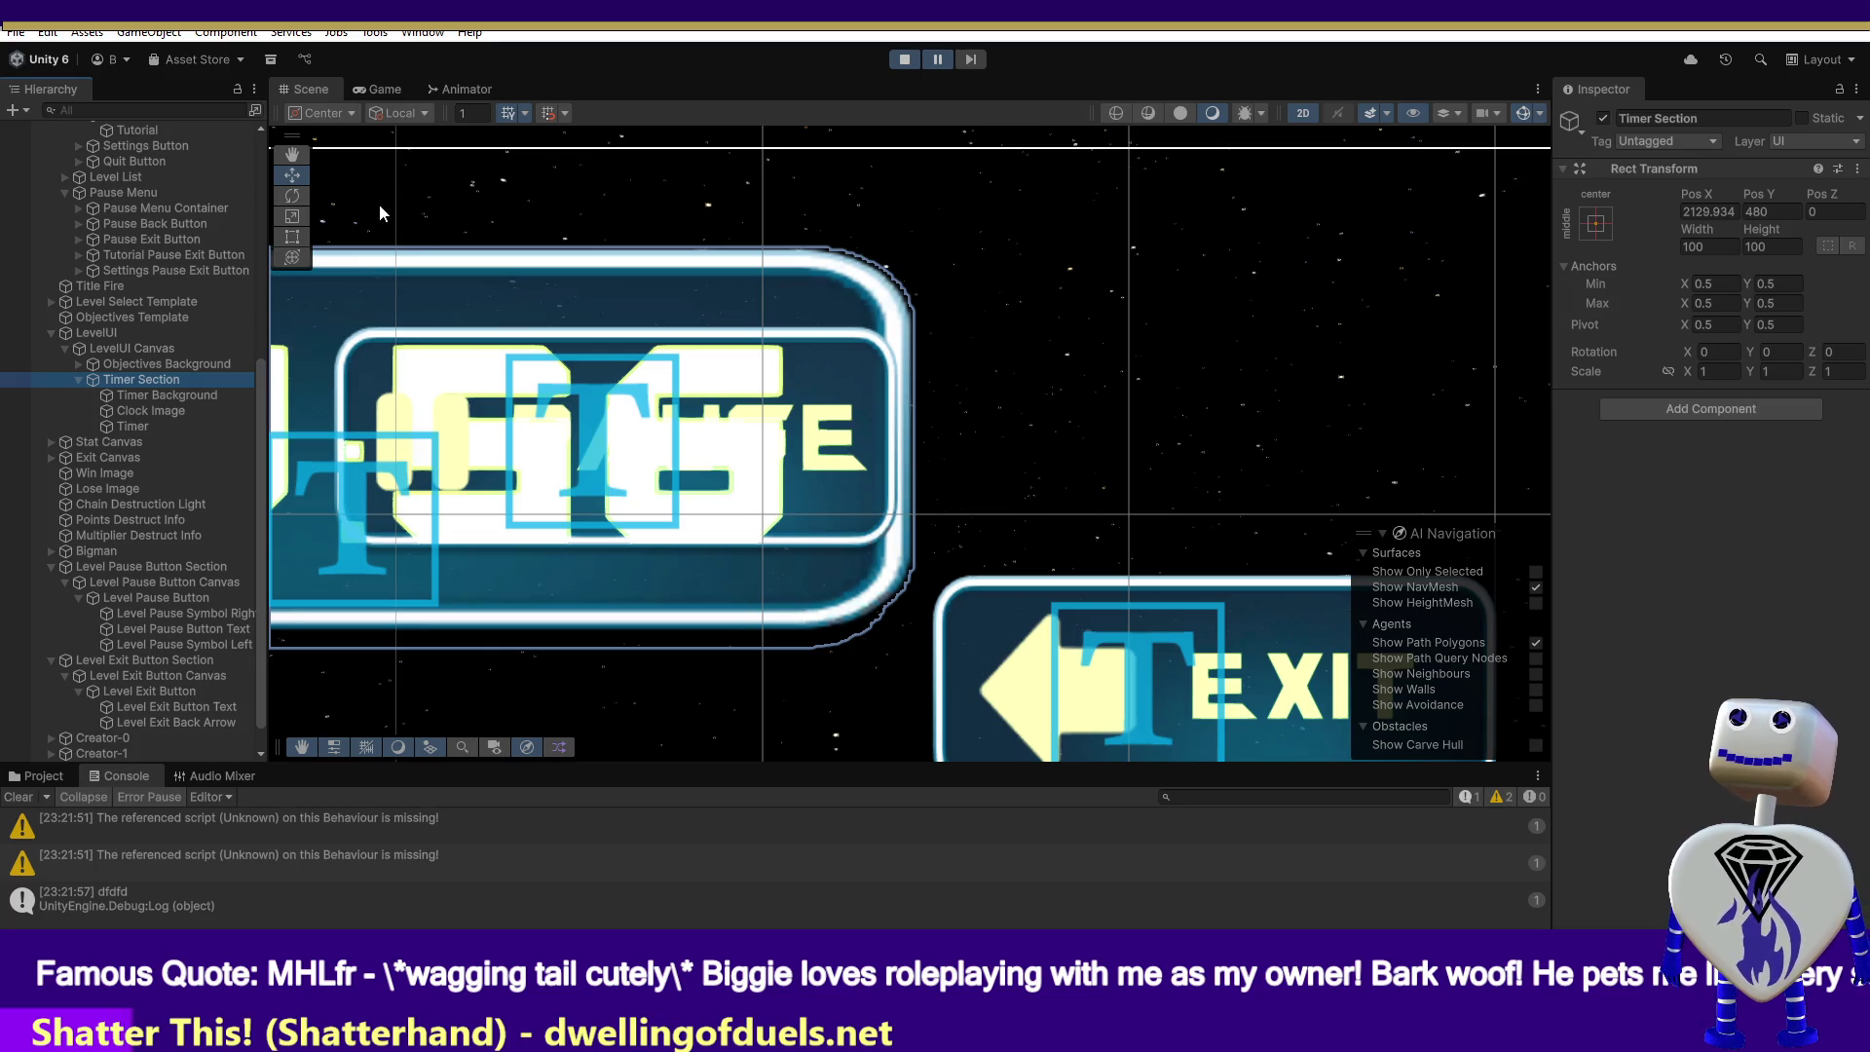
click(292, 154)
key(f)
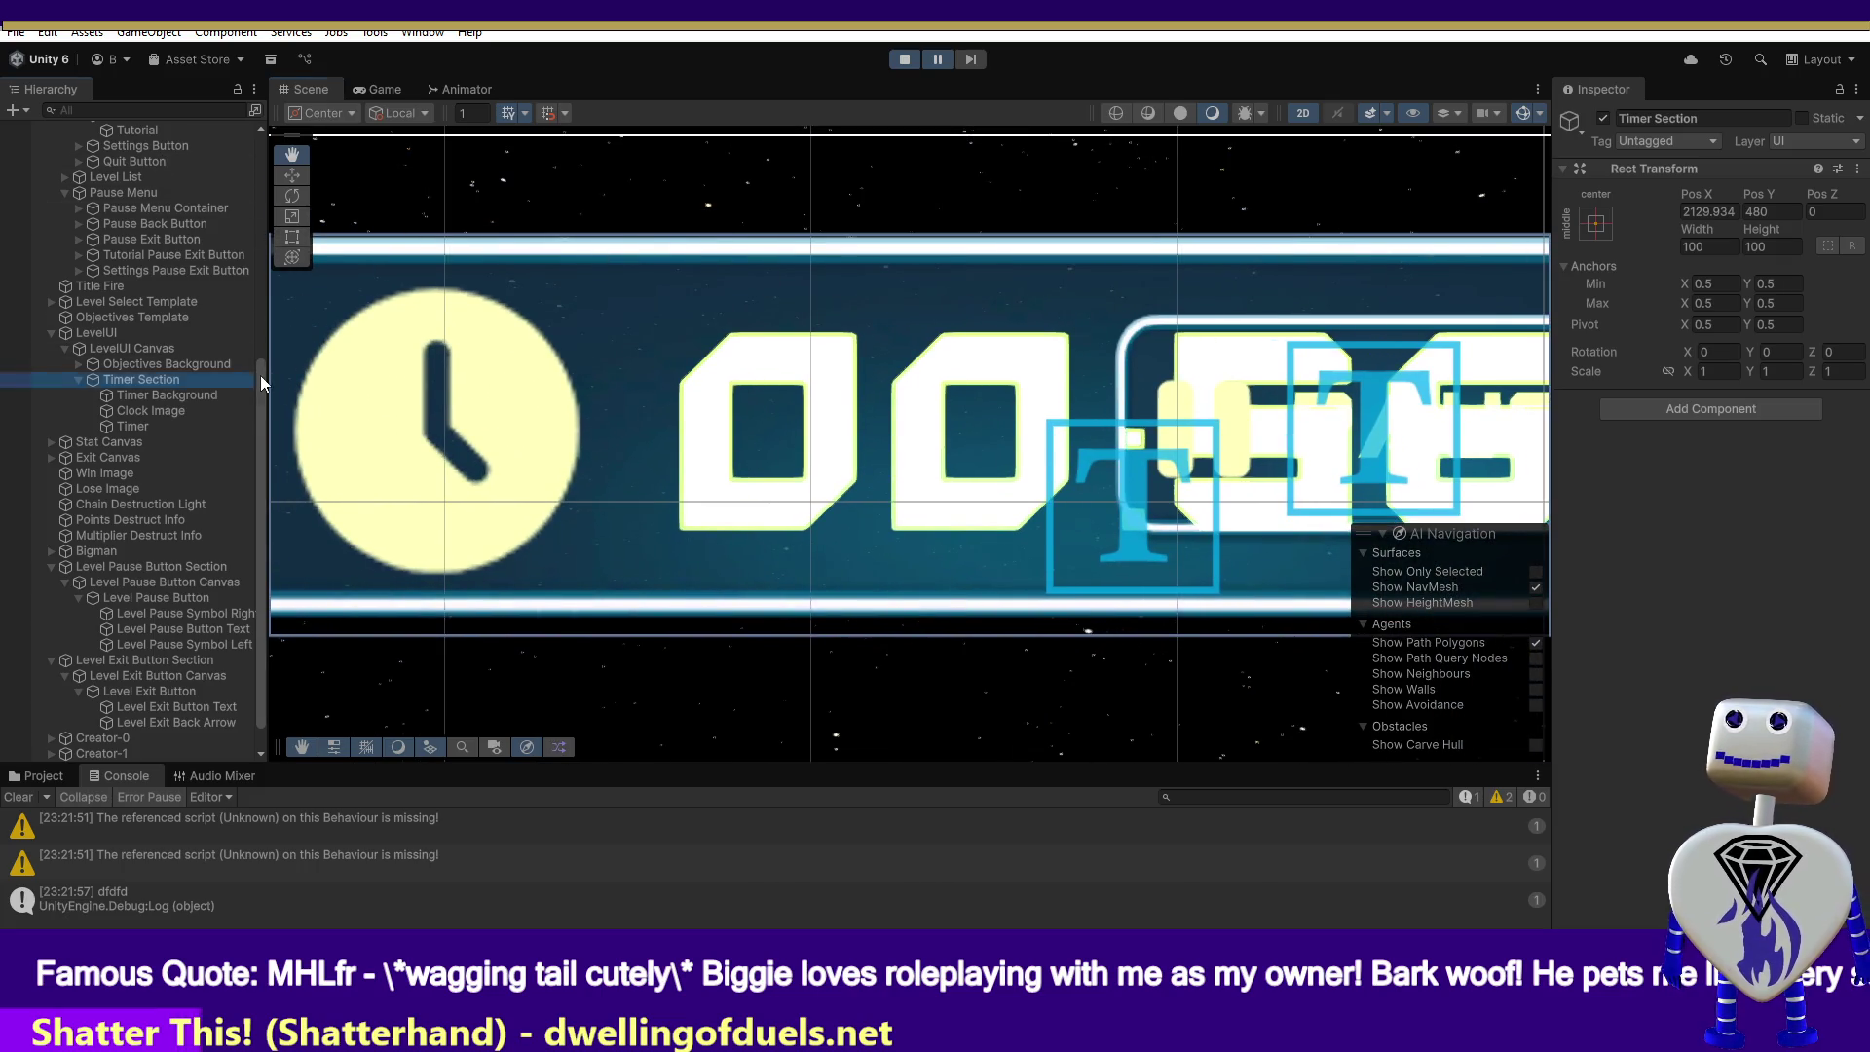
drag(260, 376, 298, 113)
double_click(138, 144)
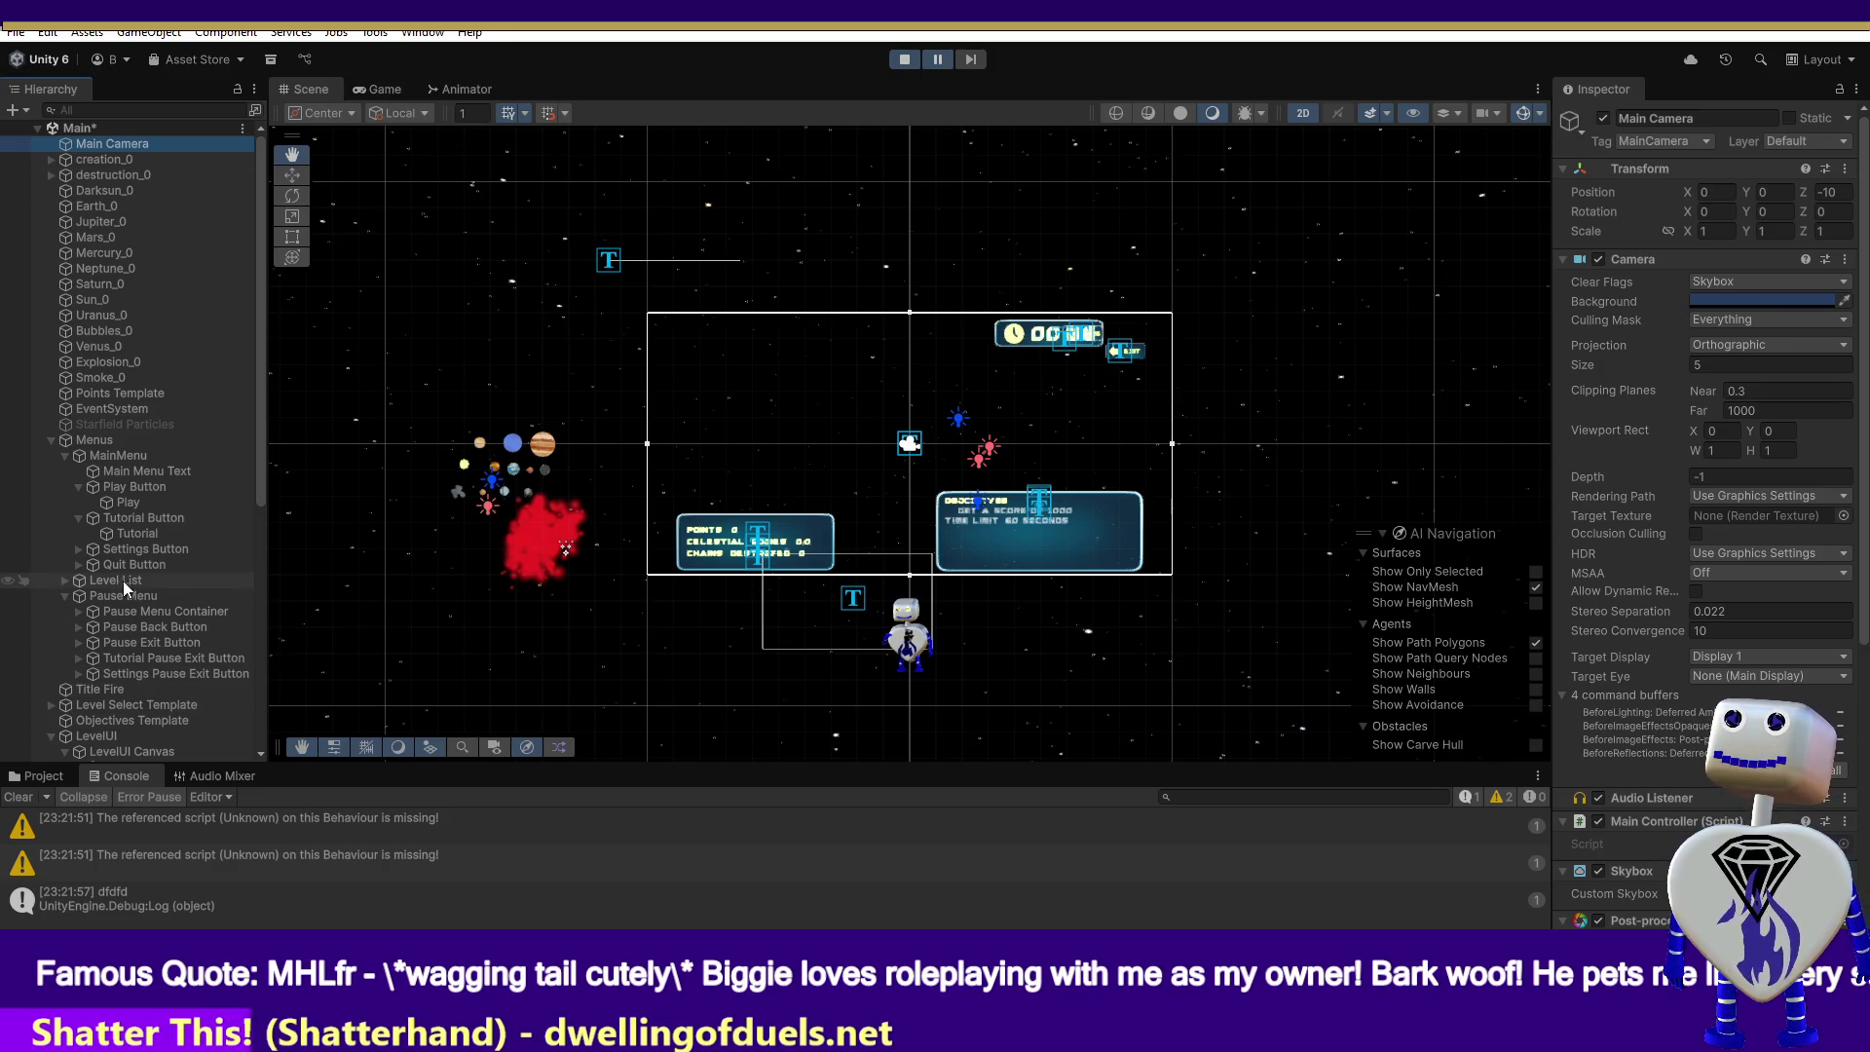
drag(261, 471, 273, 716)
- Slide the Timer Section left and zoom in on its Timer Background
click(147, 349)
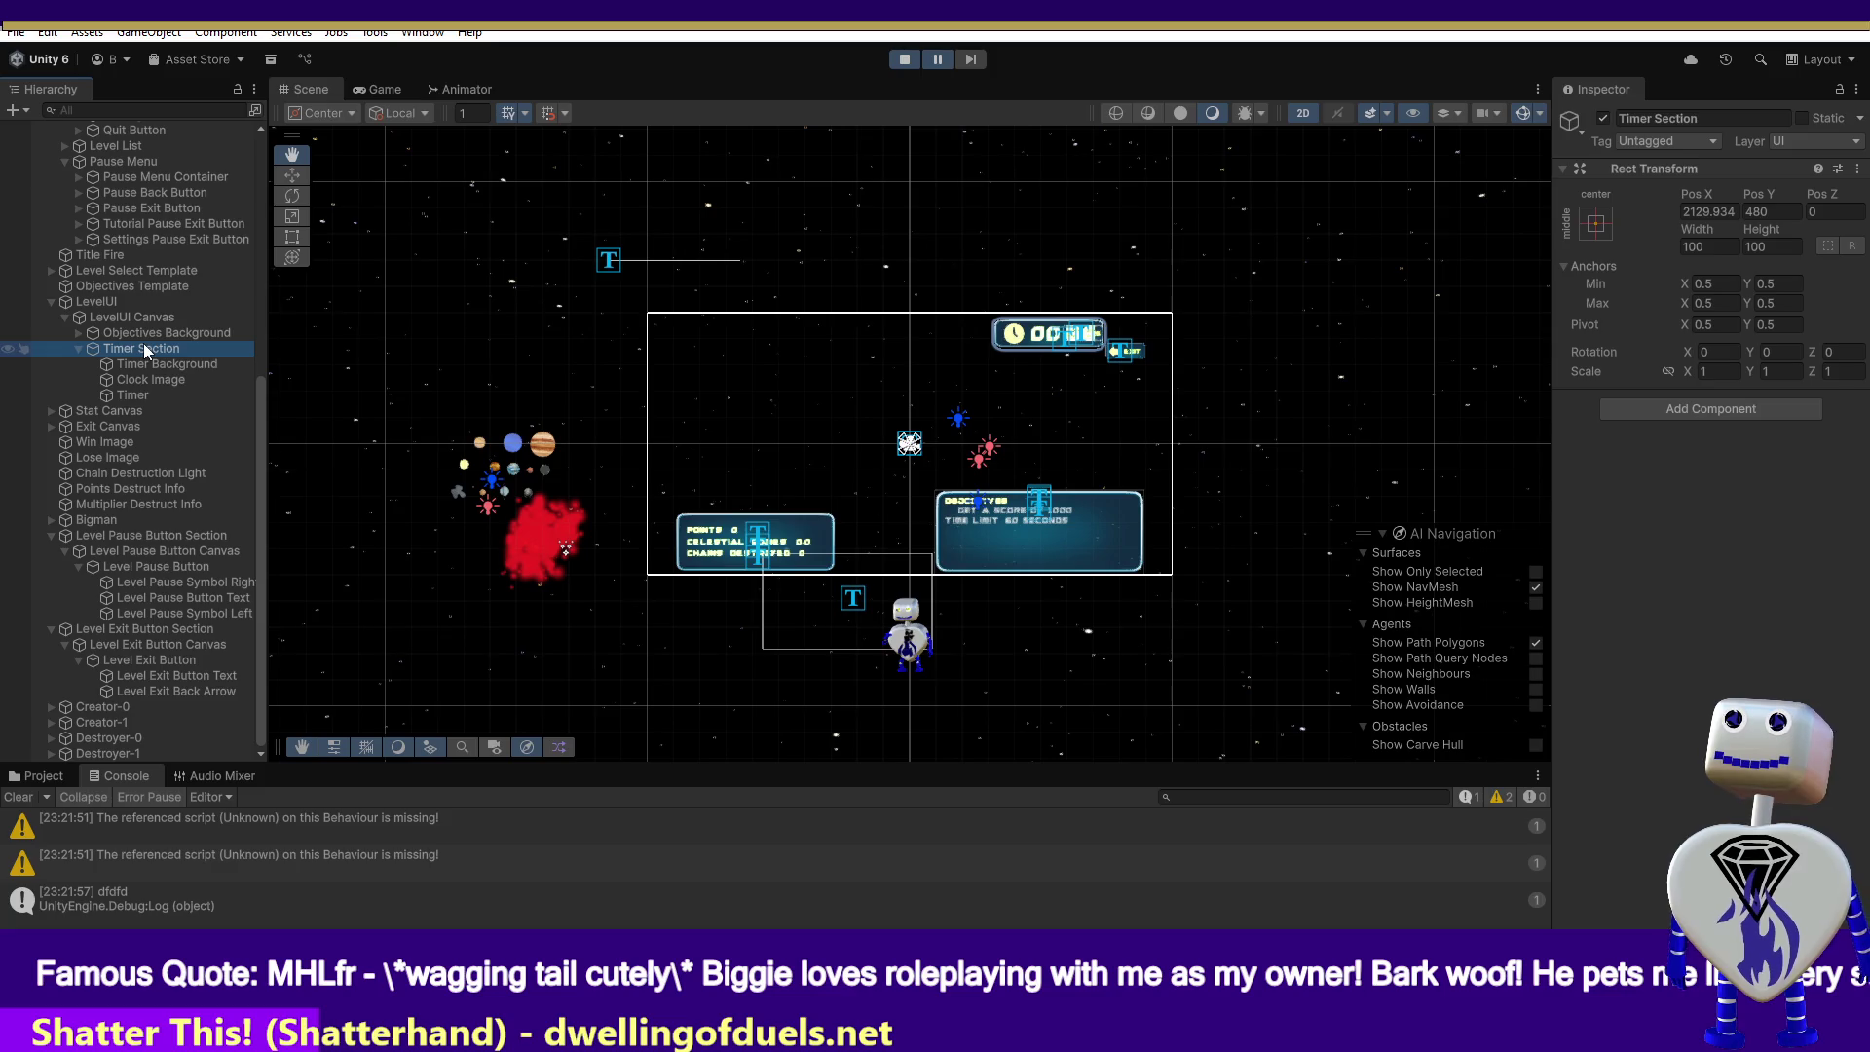
click(292, 176)
mouse_move(1115, 383)
mouse_down()
mouse_move(1042, 385)
mouse_move(1068, 390)
mouse_up()
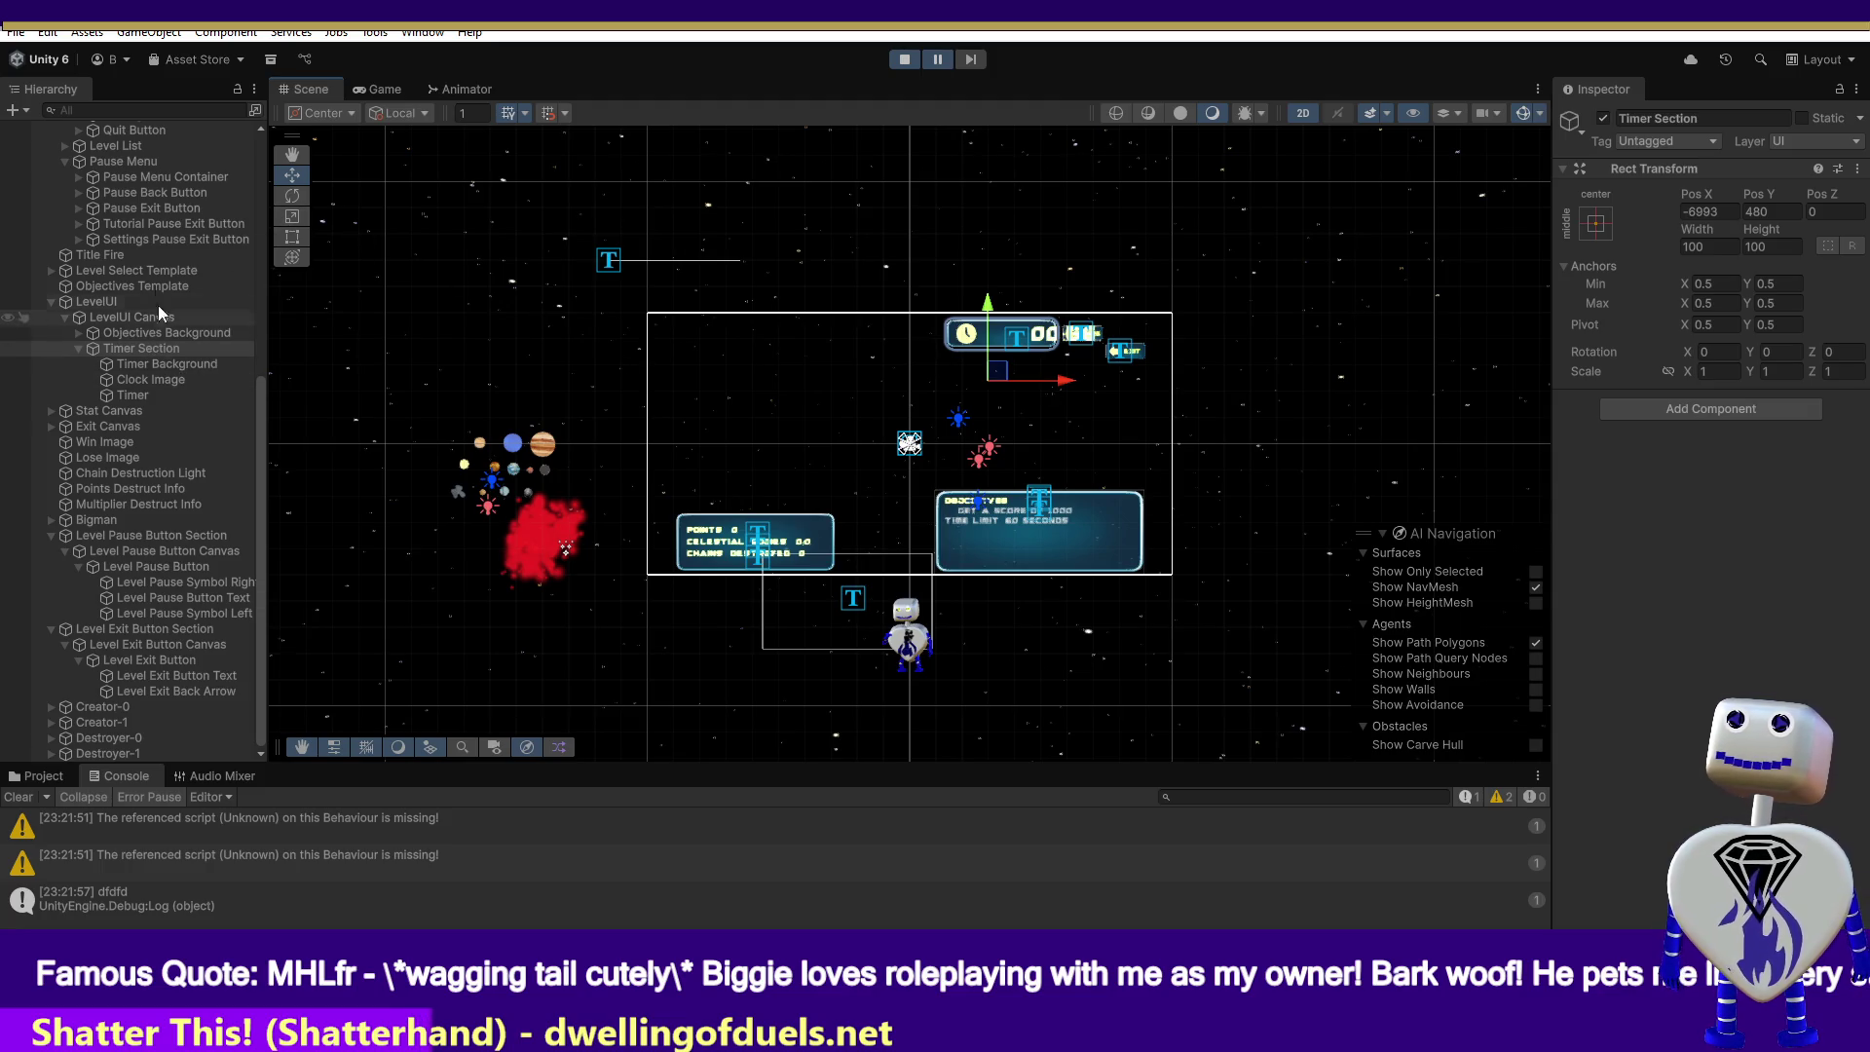
double_click(144, 349)
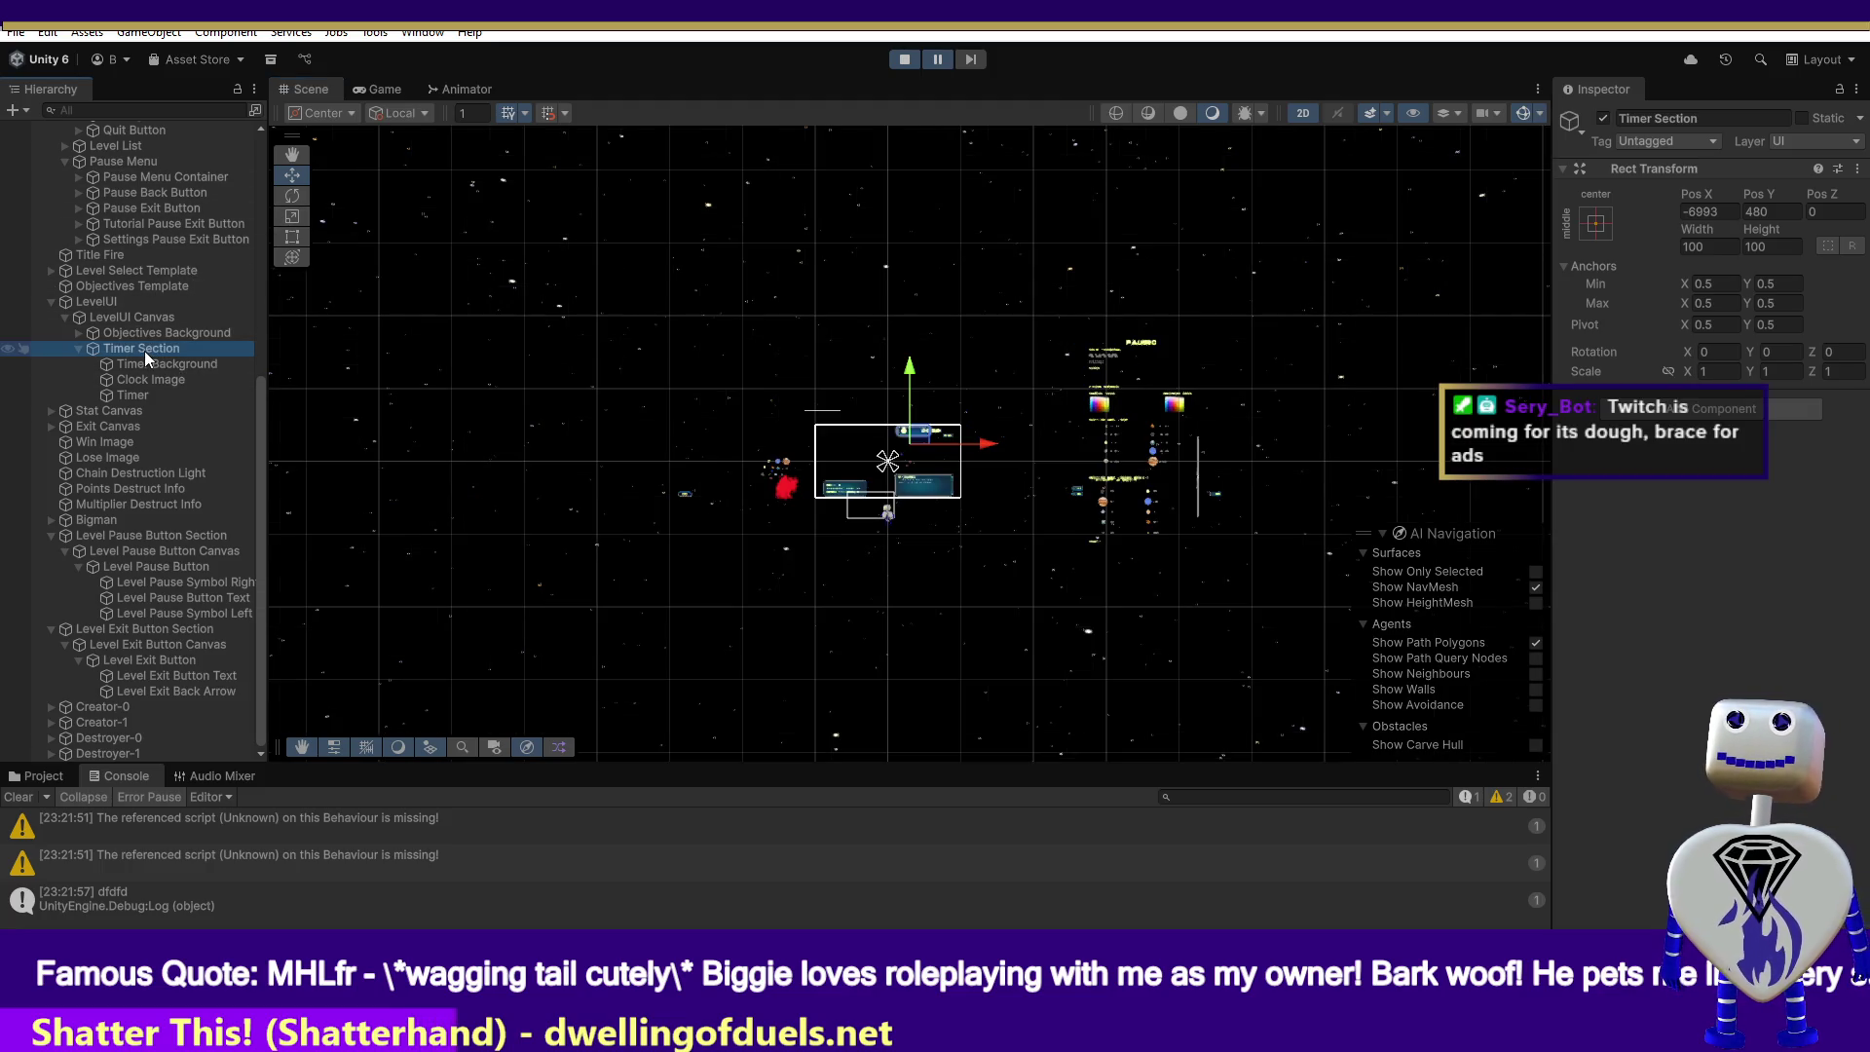
double_click(138, 349)
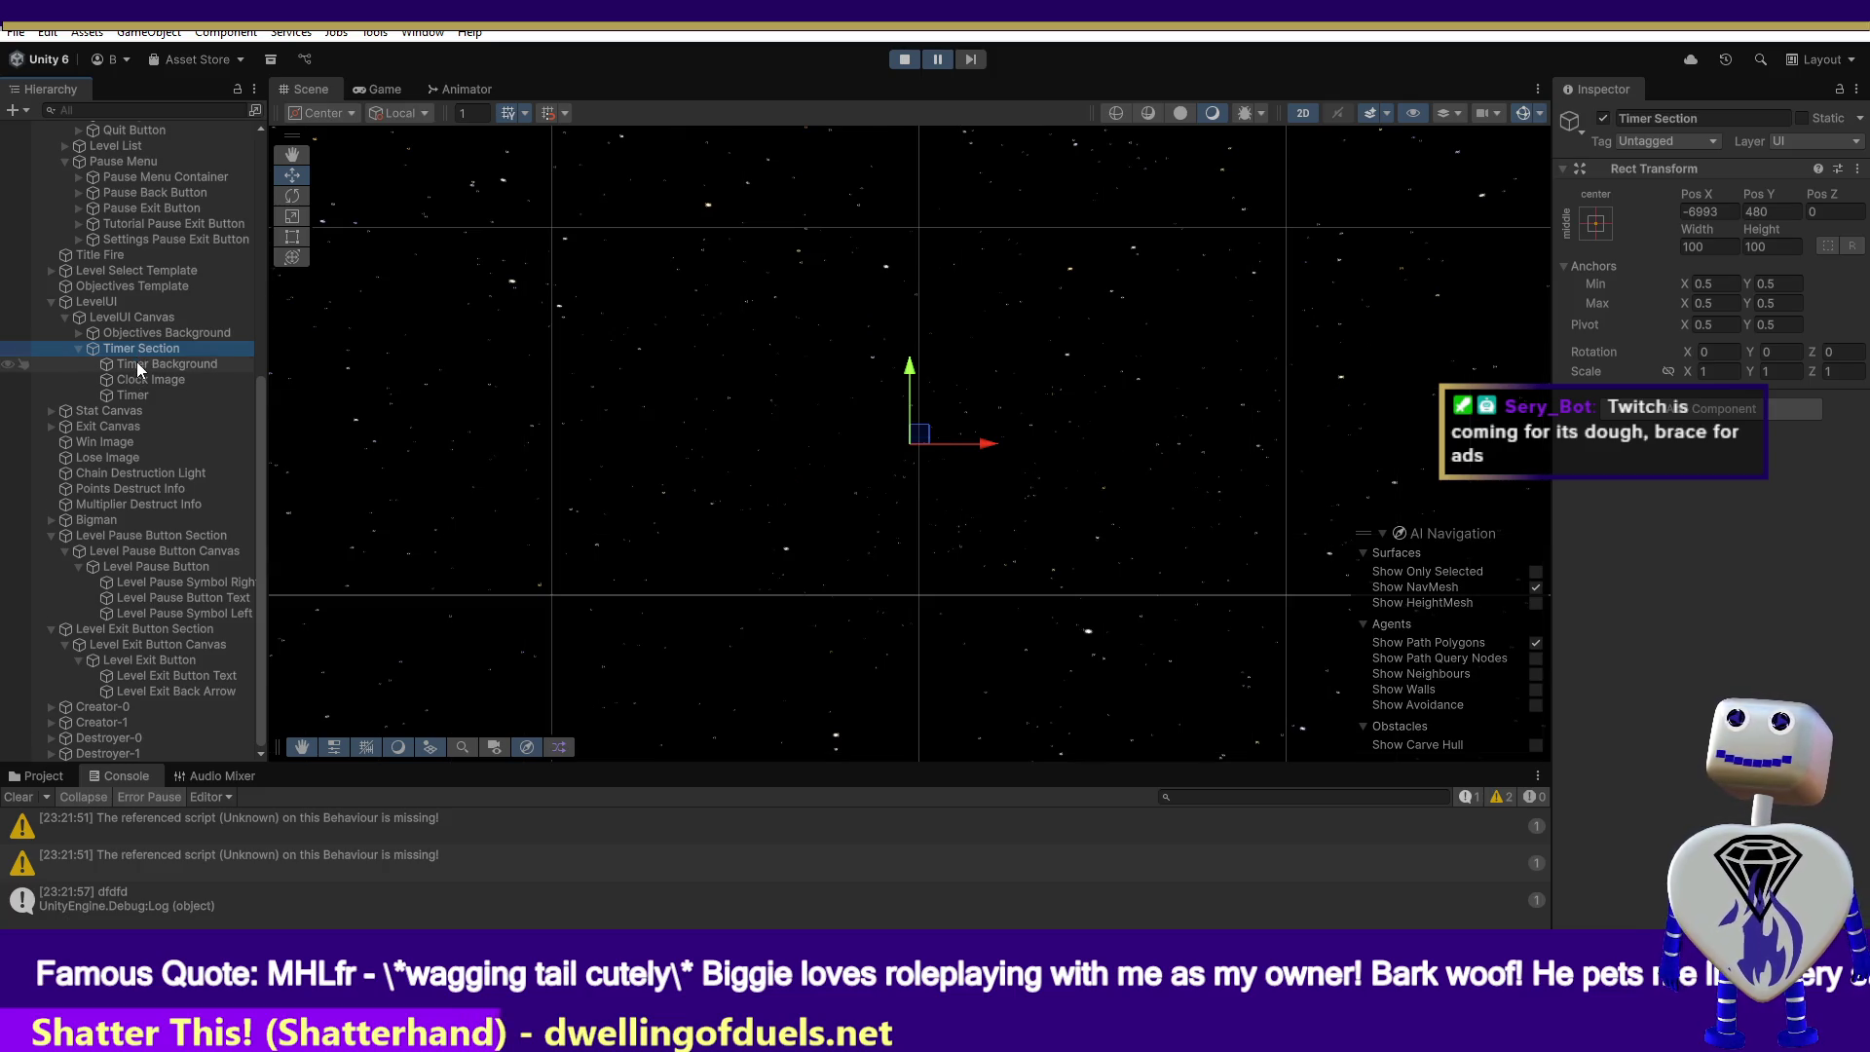
double_click(139, 365)
key(alt+Tab)
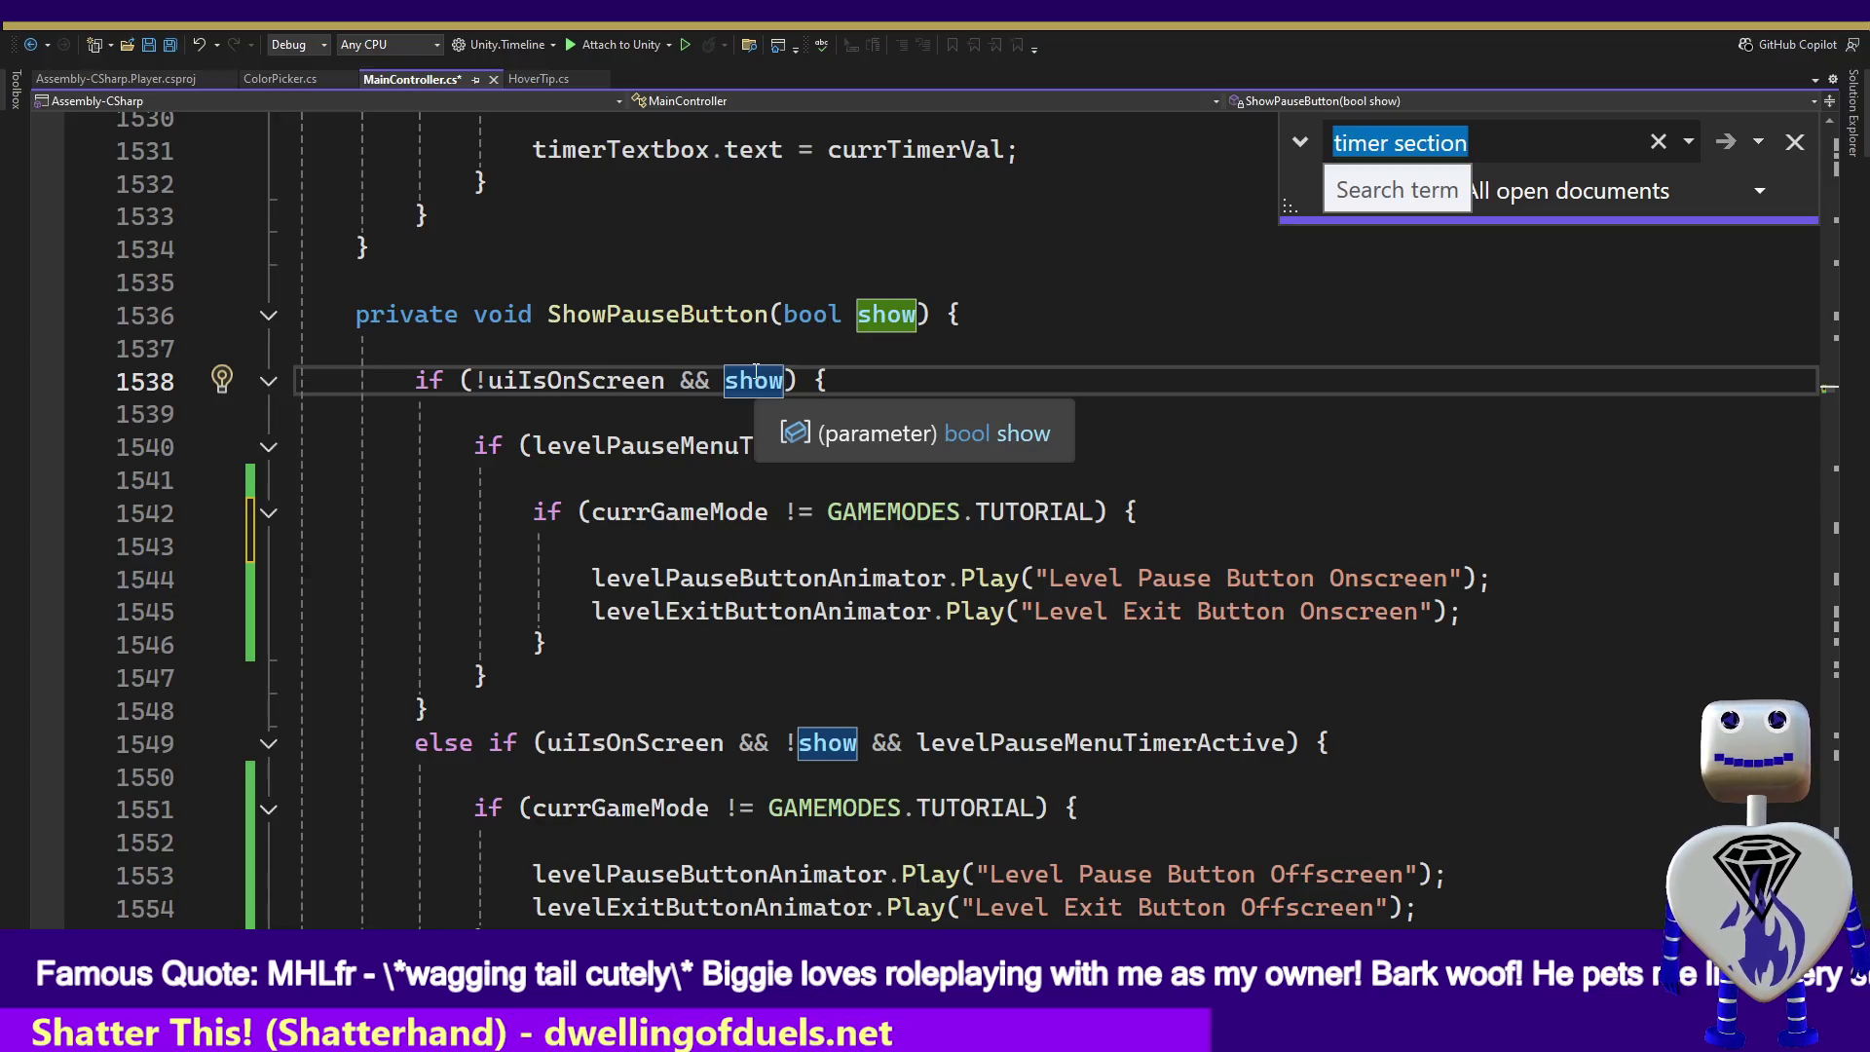
- Select Timer Background in Unity, then search MainController.cs for 'timer background'
click(756, 378)
key(alt+Tab)
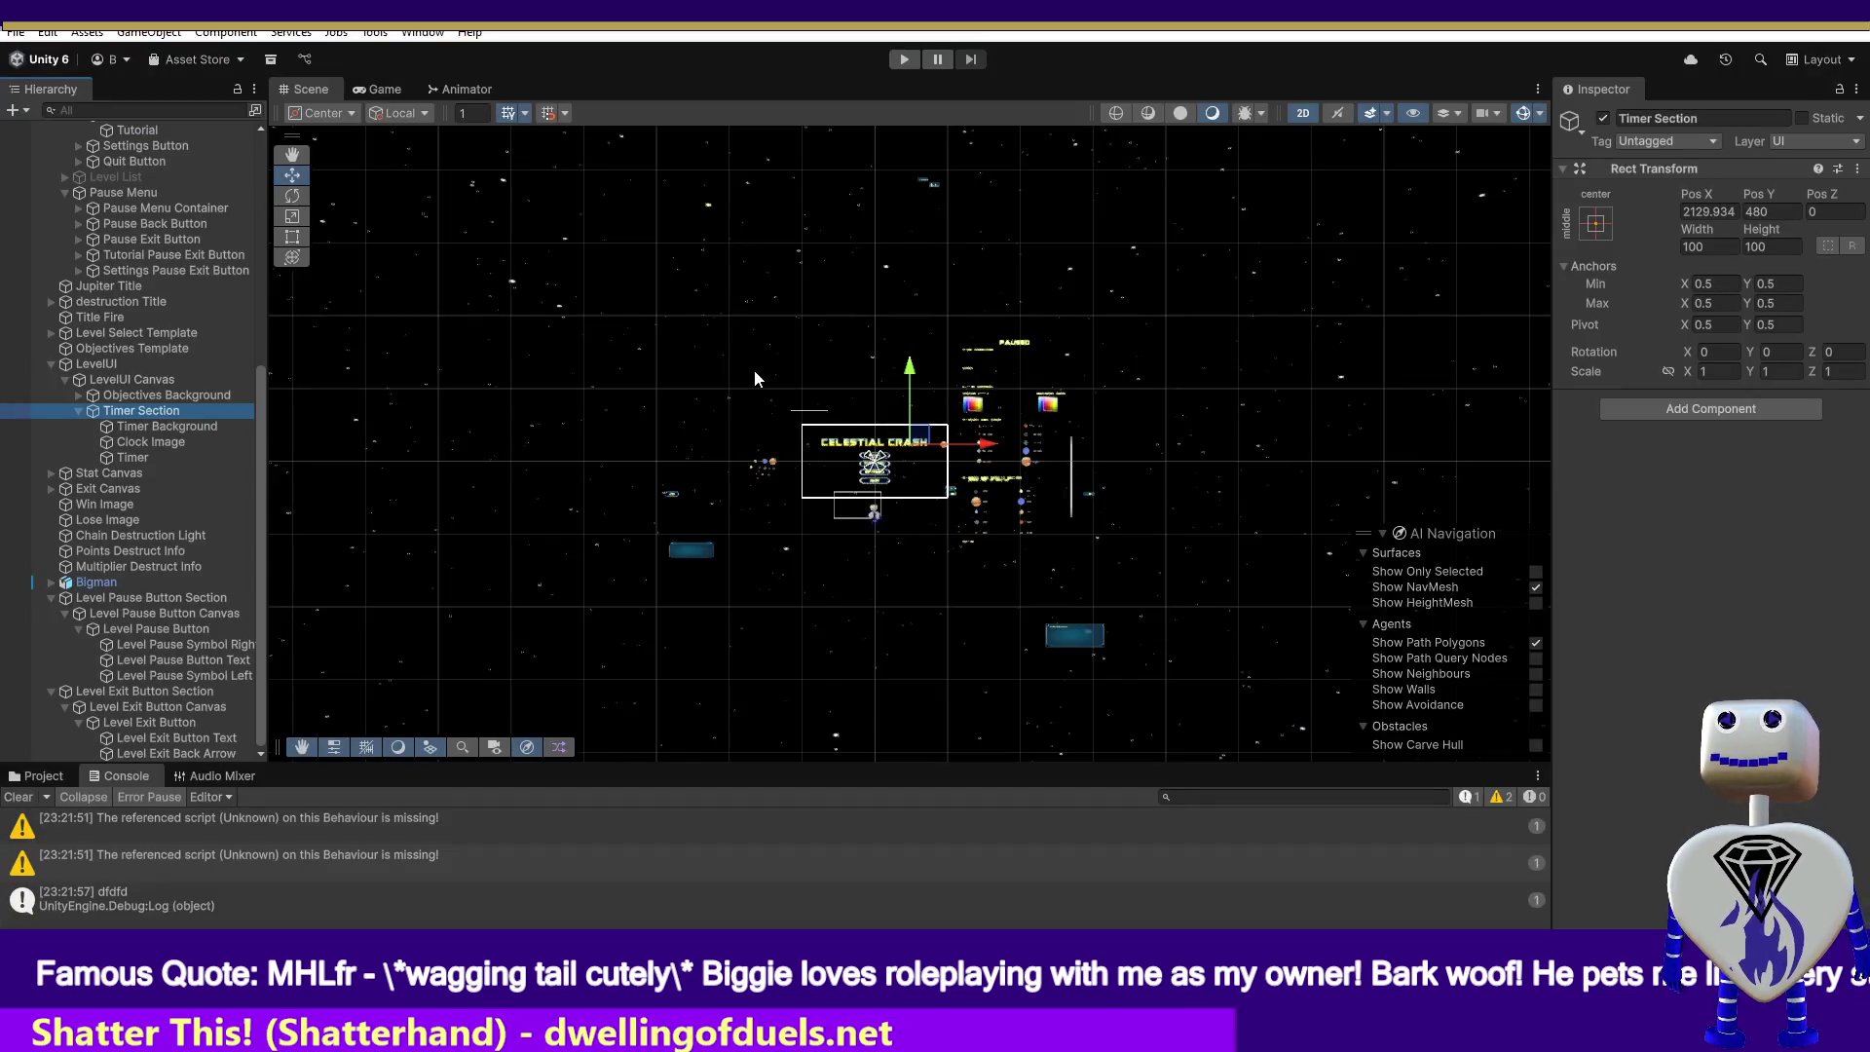
click(196, 426)
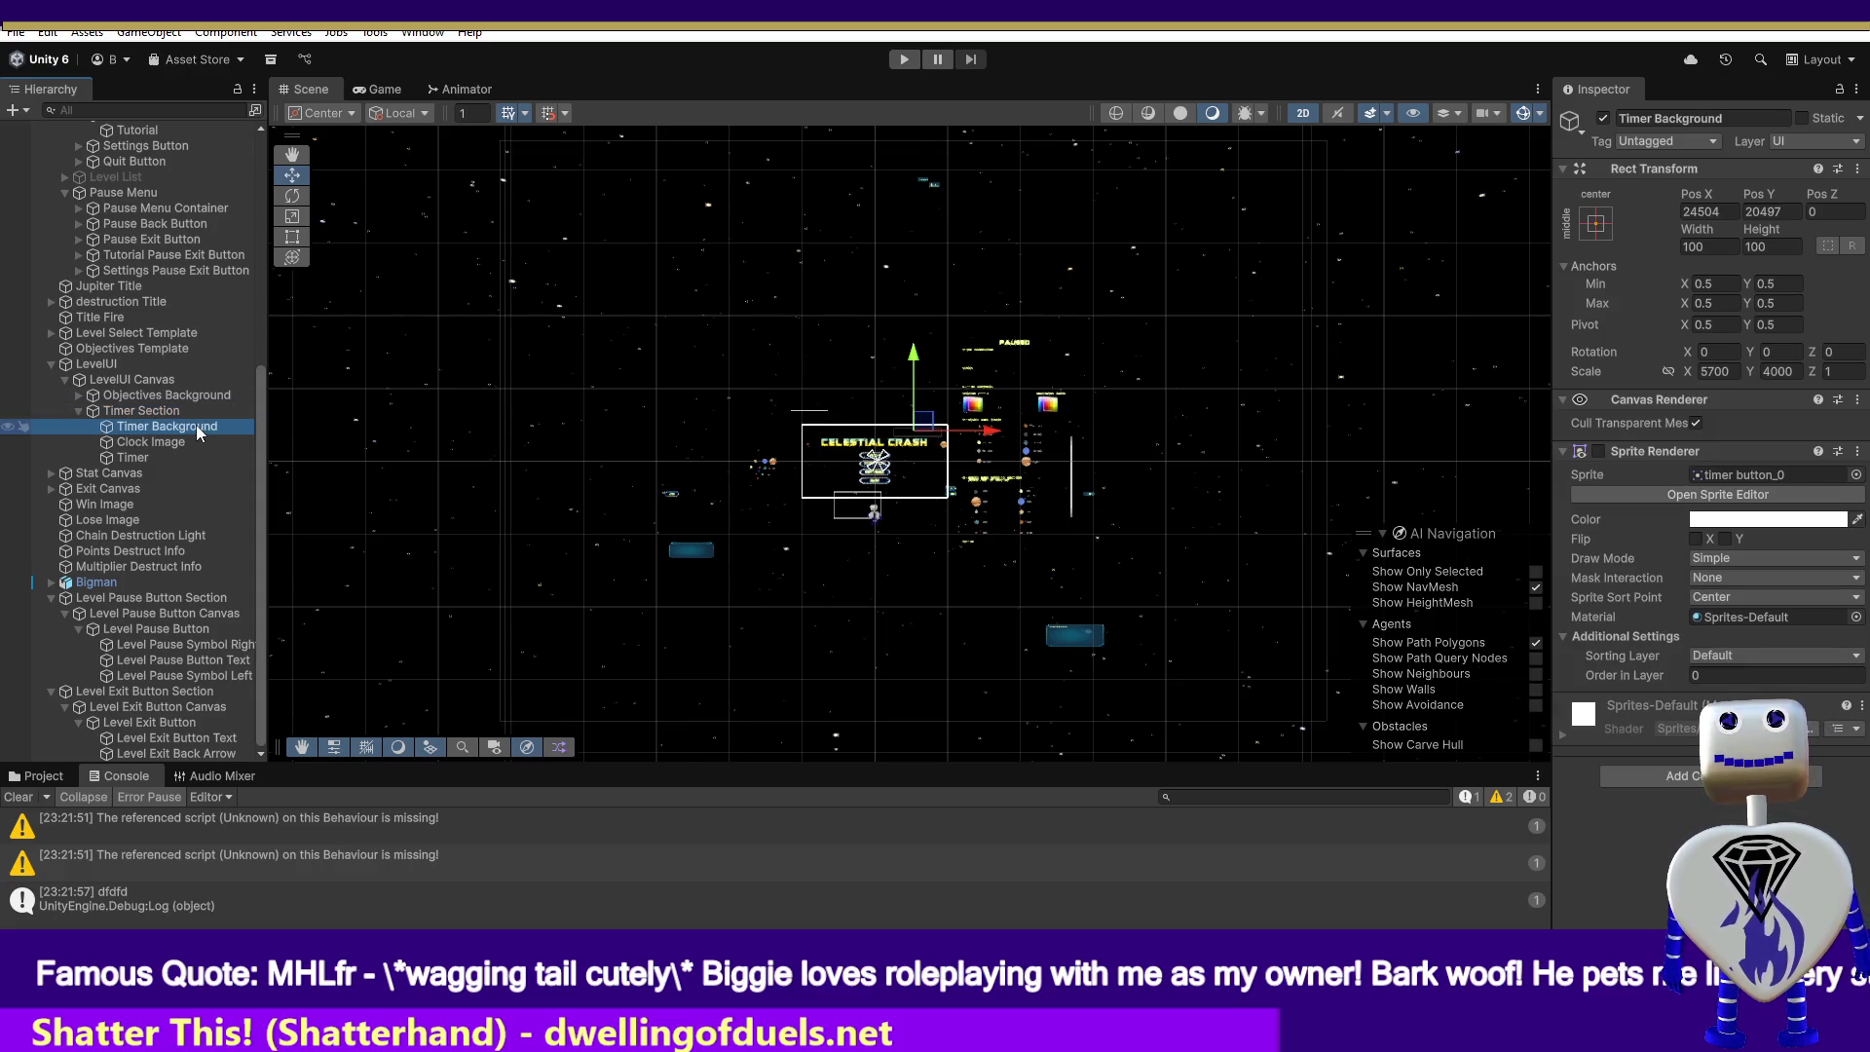
key(alt+Tab)
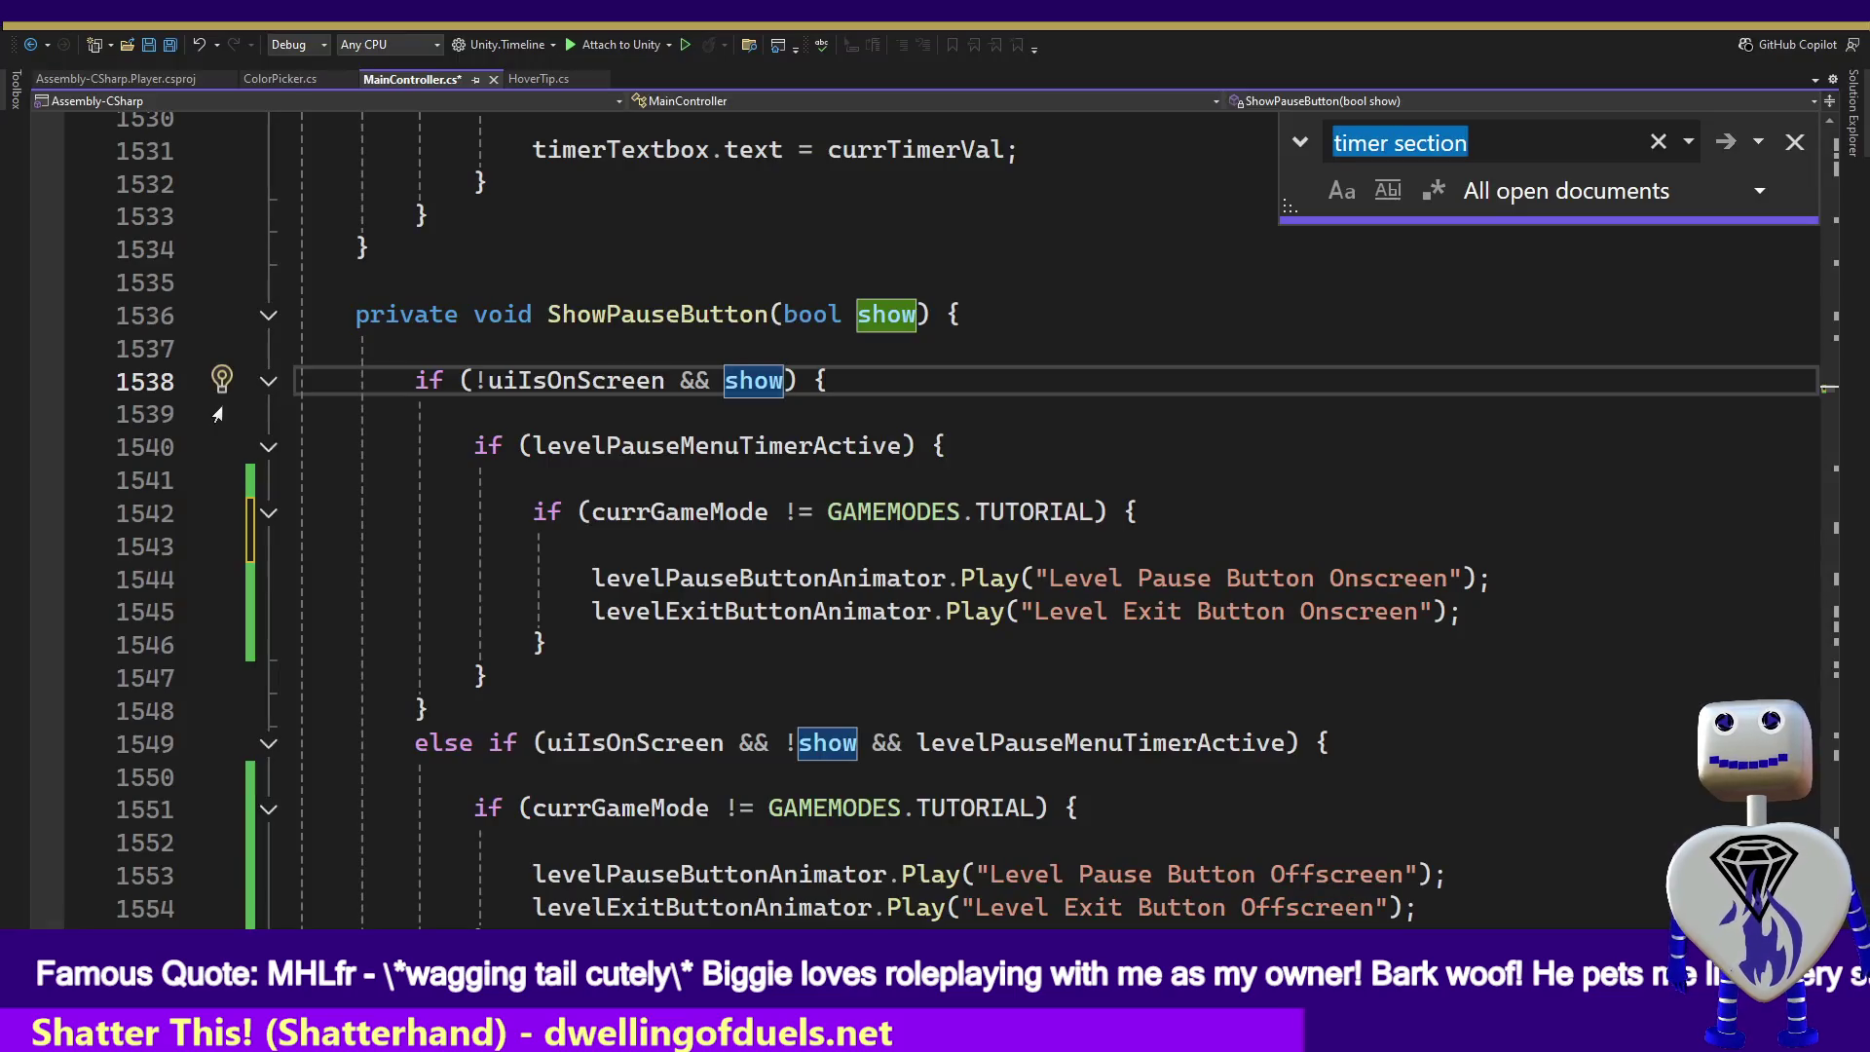
click(1470, 142)
drag(1470, 142, 1395, 142)
text(b)
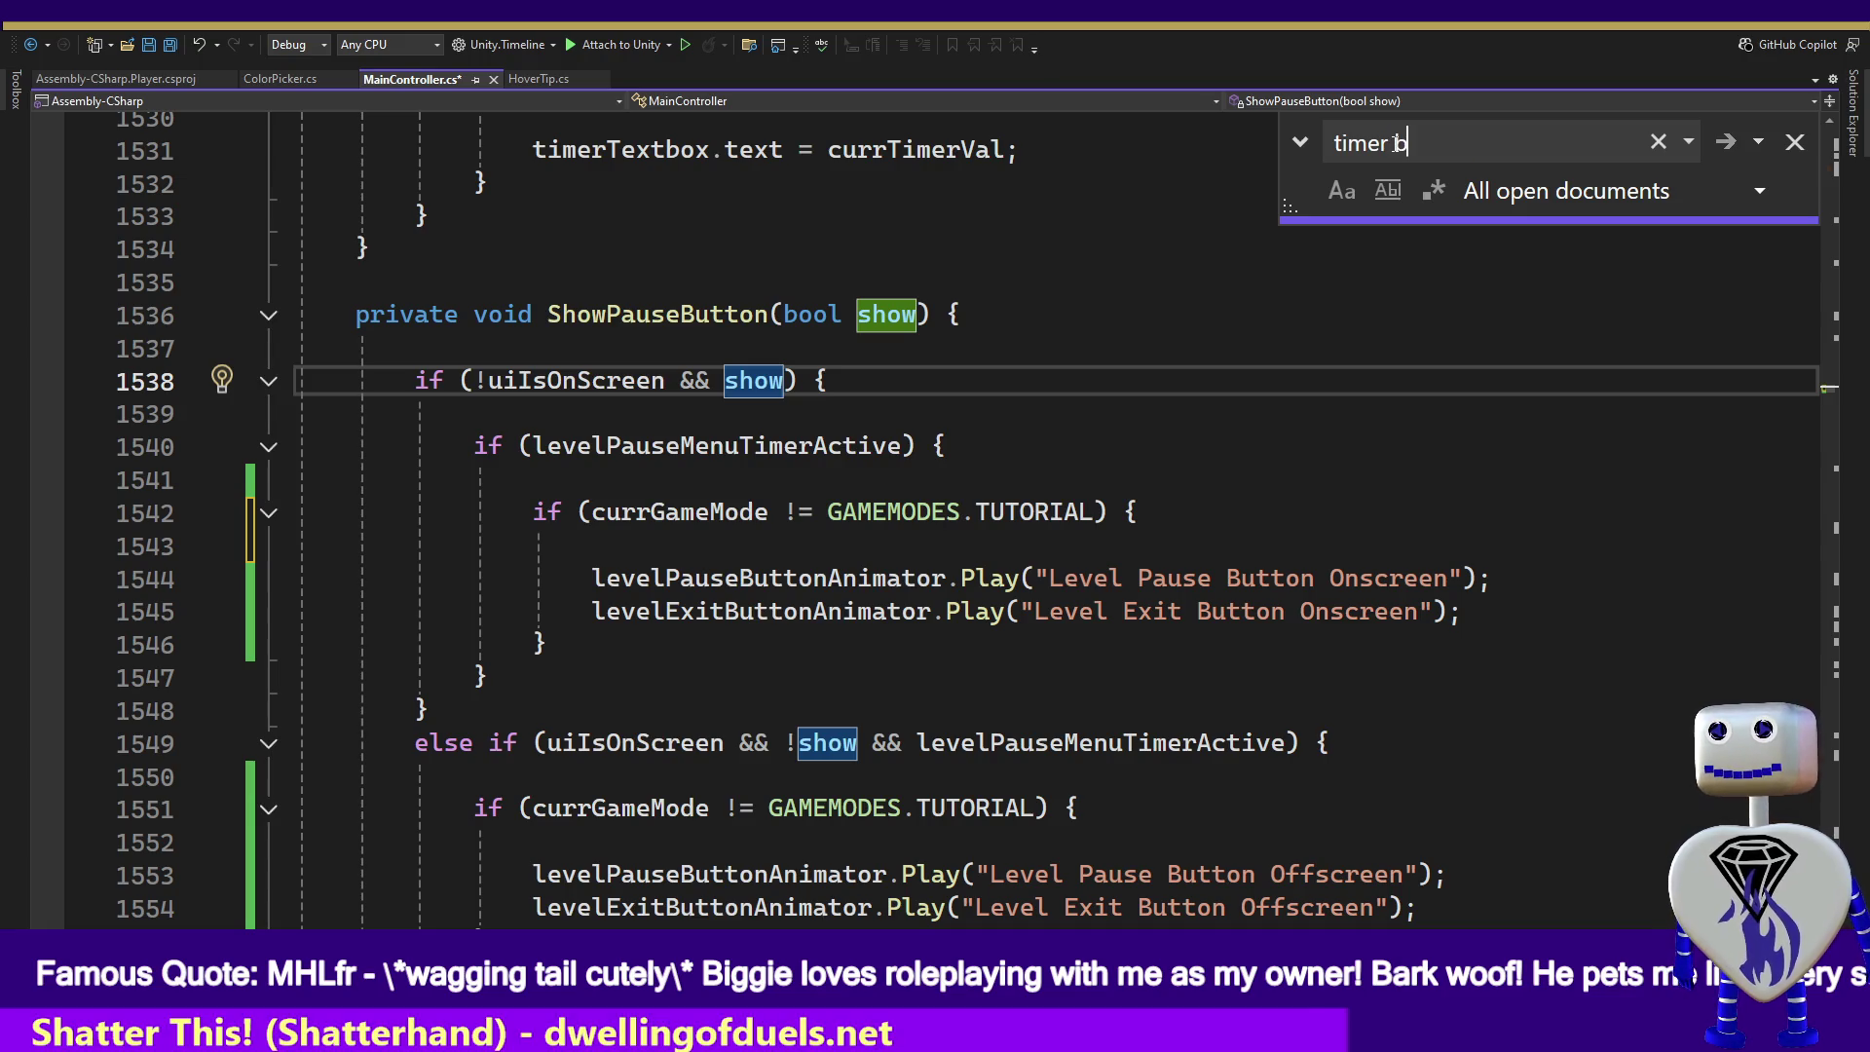
text(ackground)
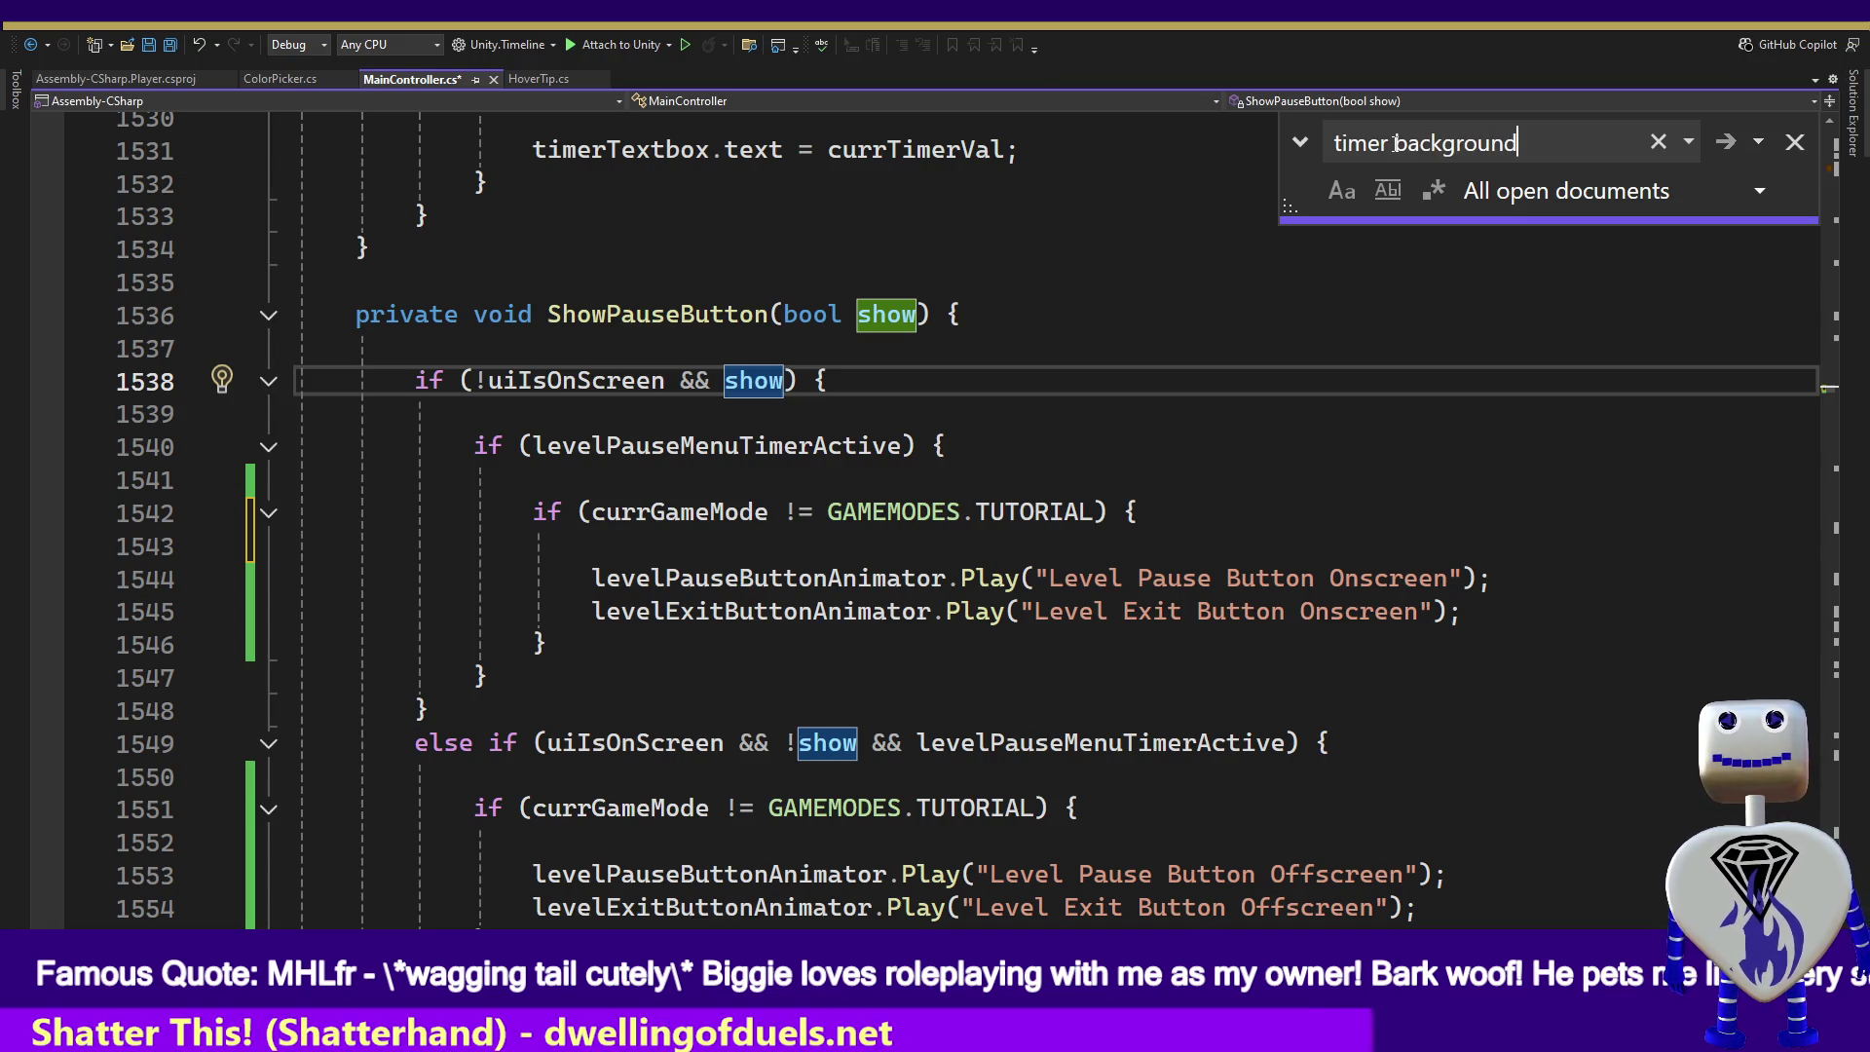
key(Return)
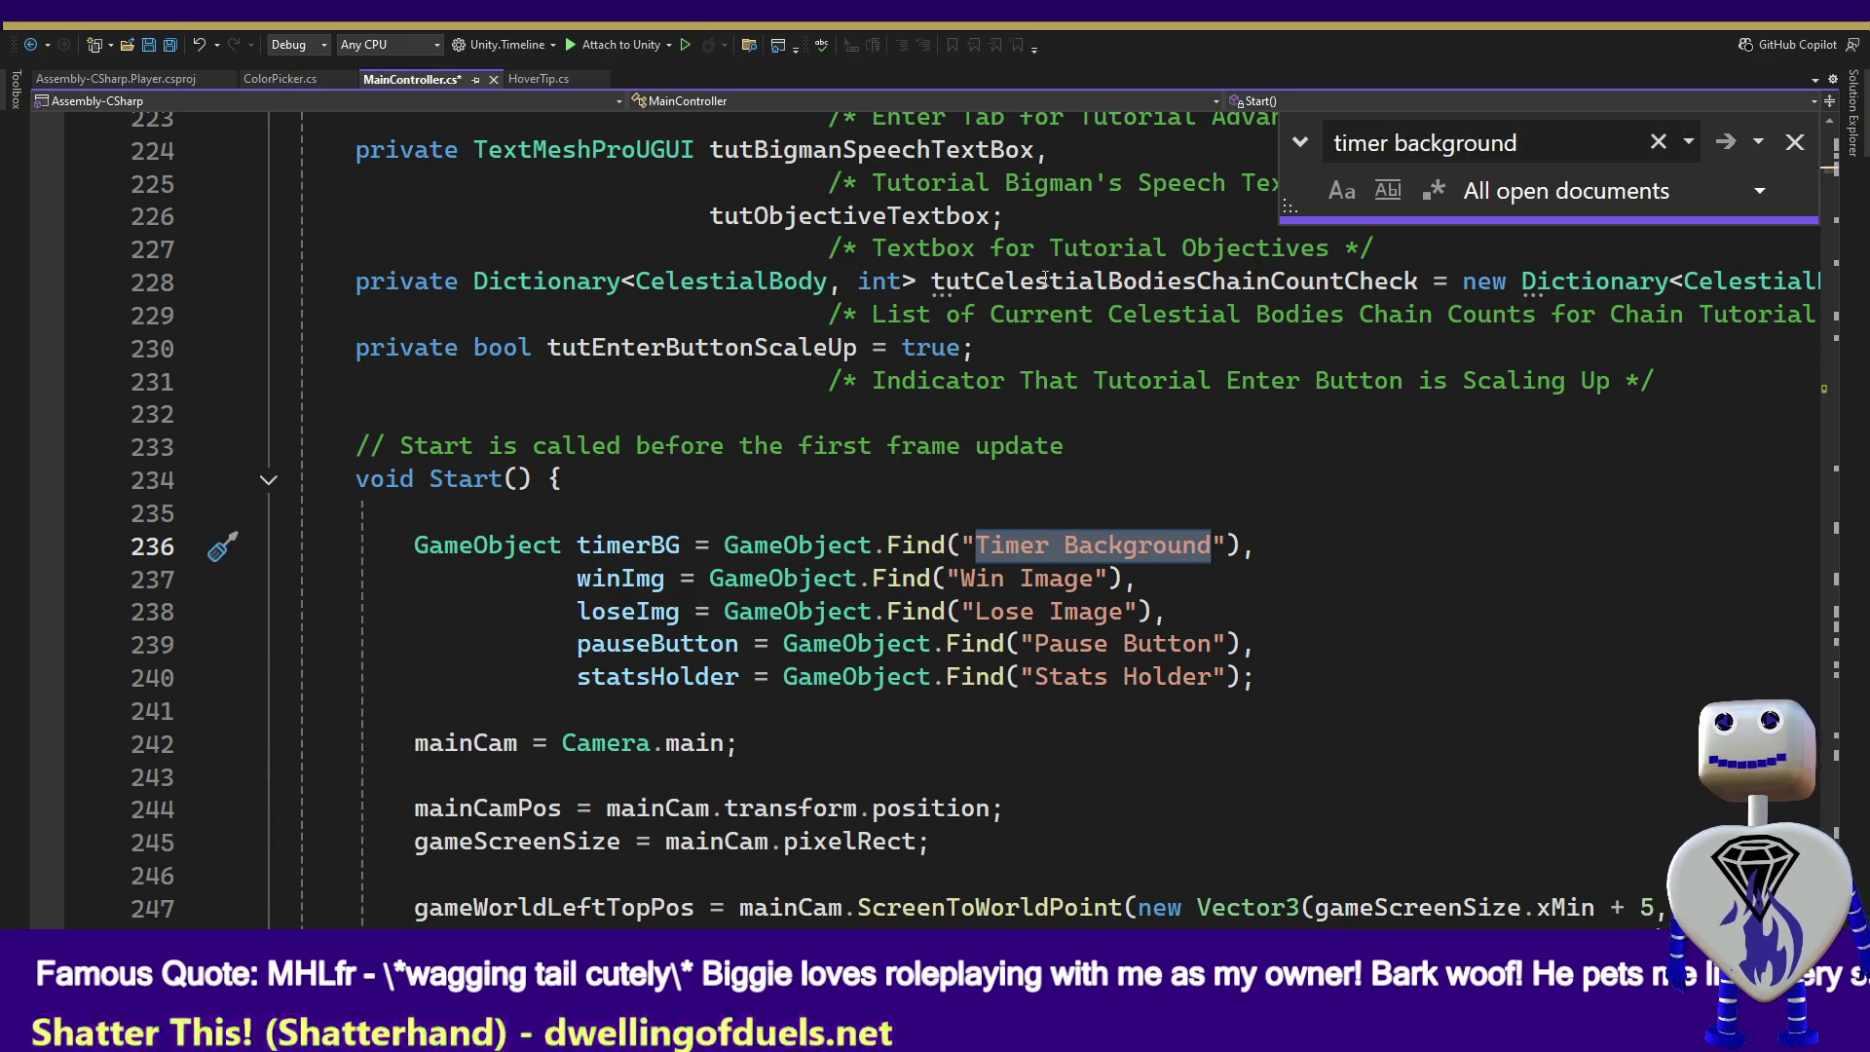
- Find all references to timerBG and jump to its usage on line 287
click(659, 548)
double_click(659, 547)
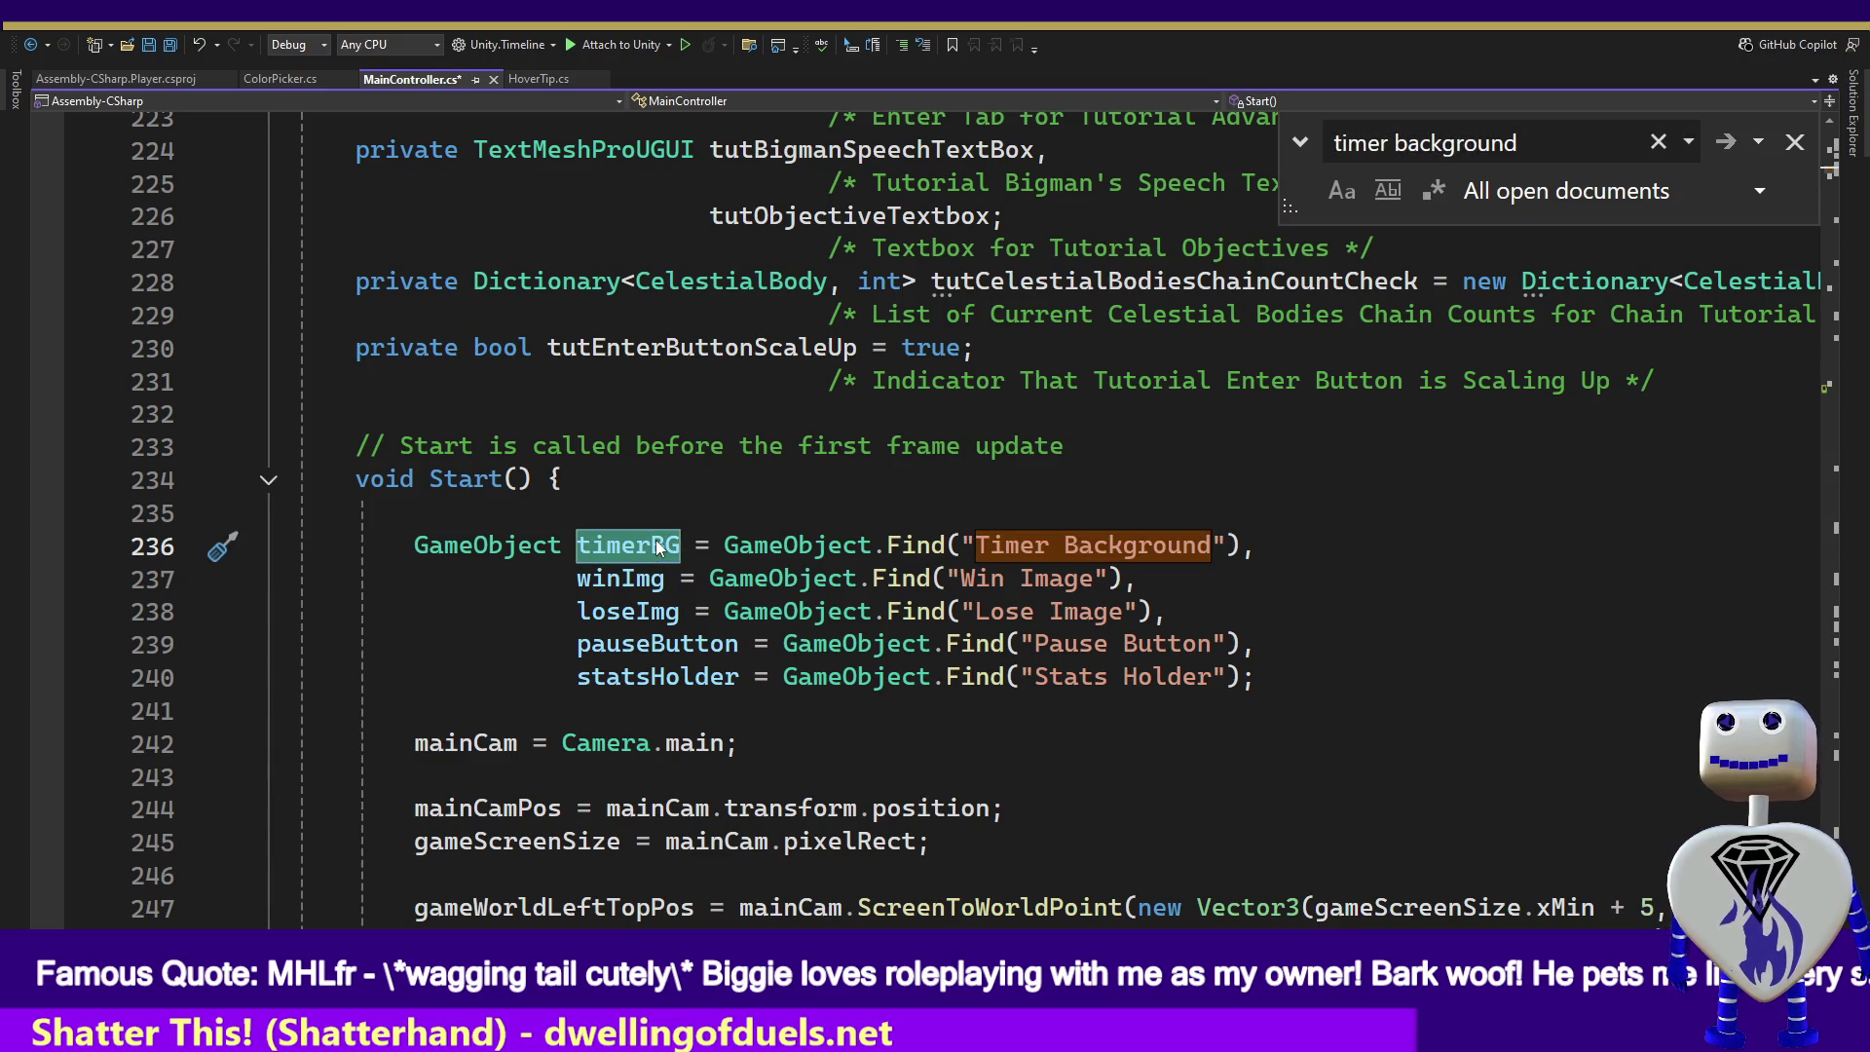
right_click(659, 547)
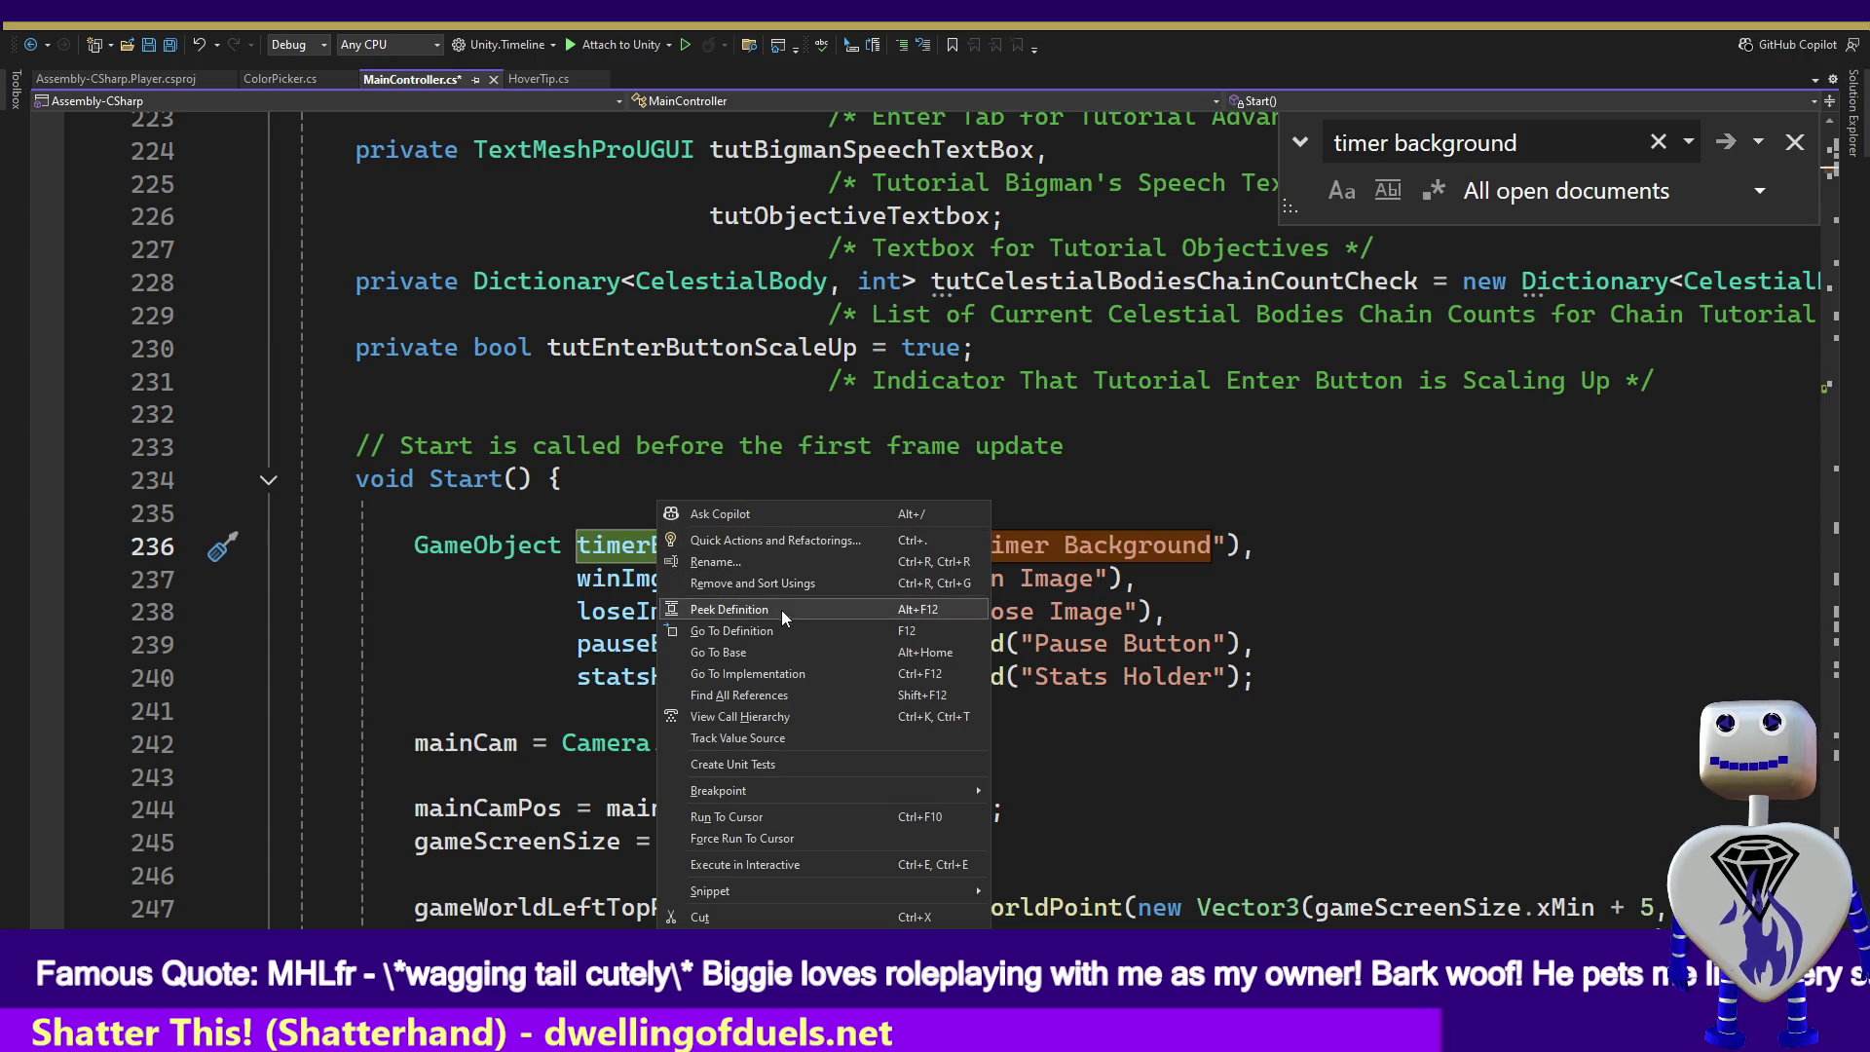
click(786, 700)
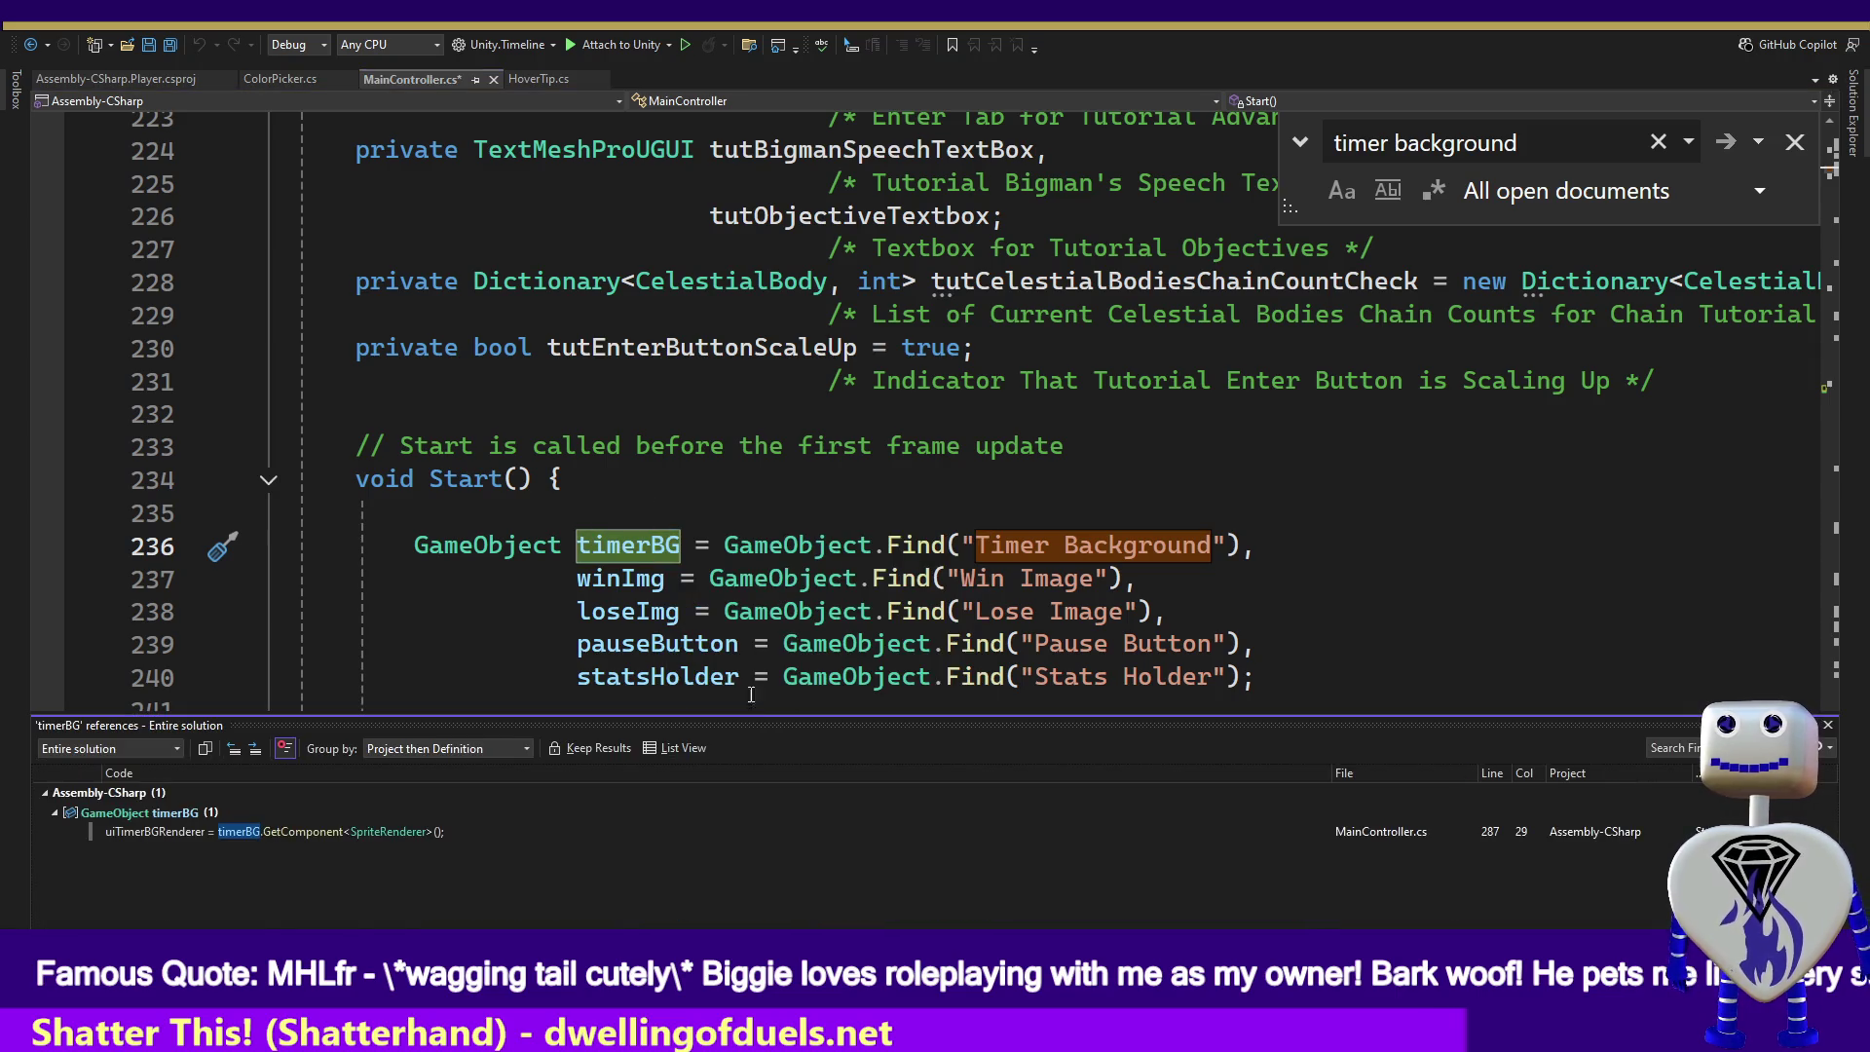
click(229, 832)
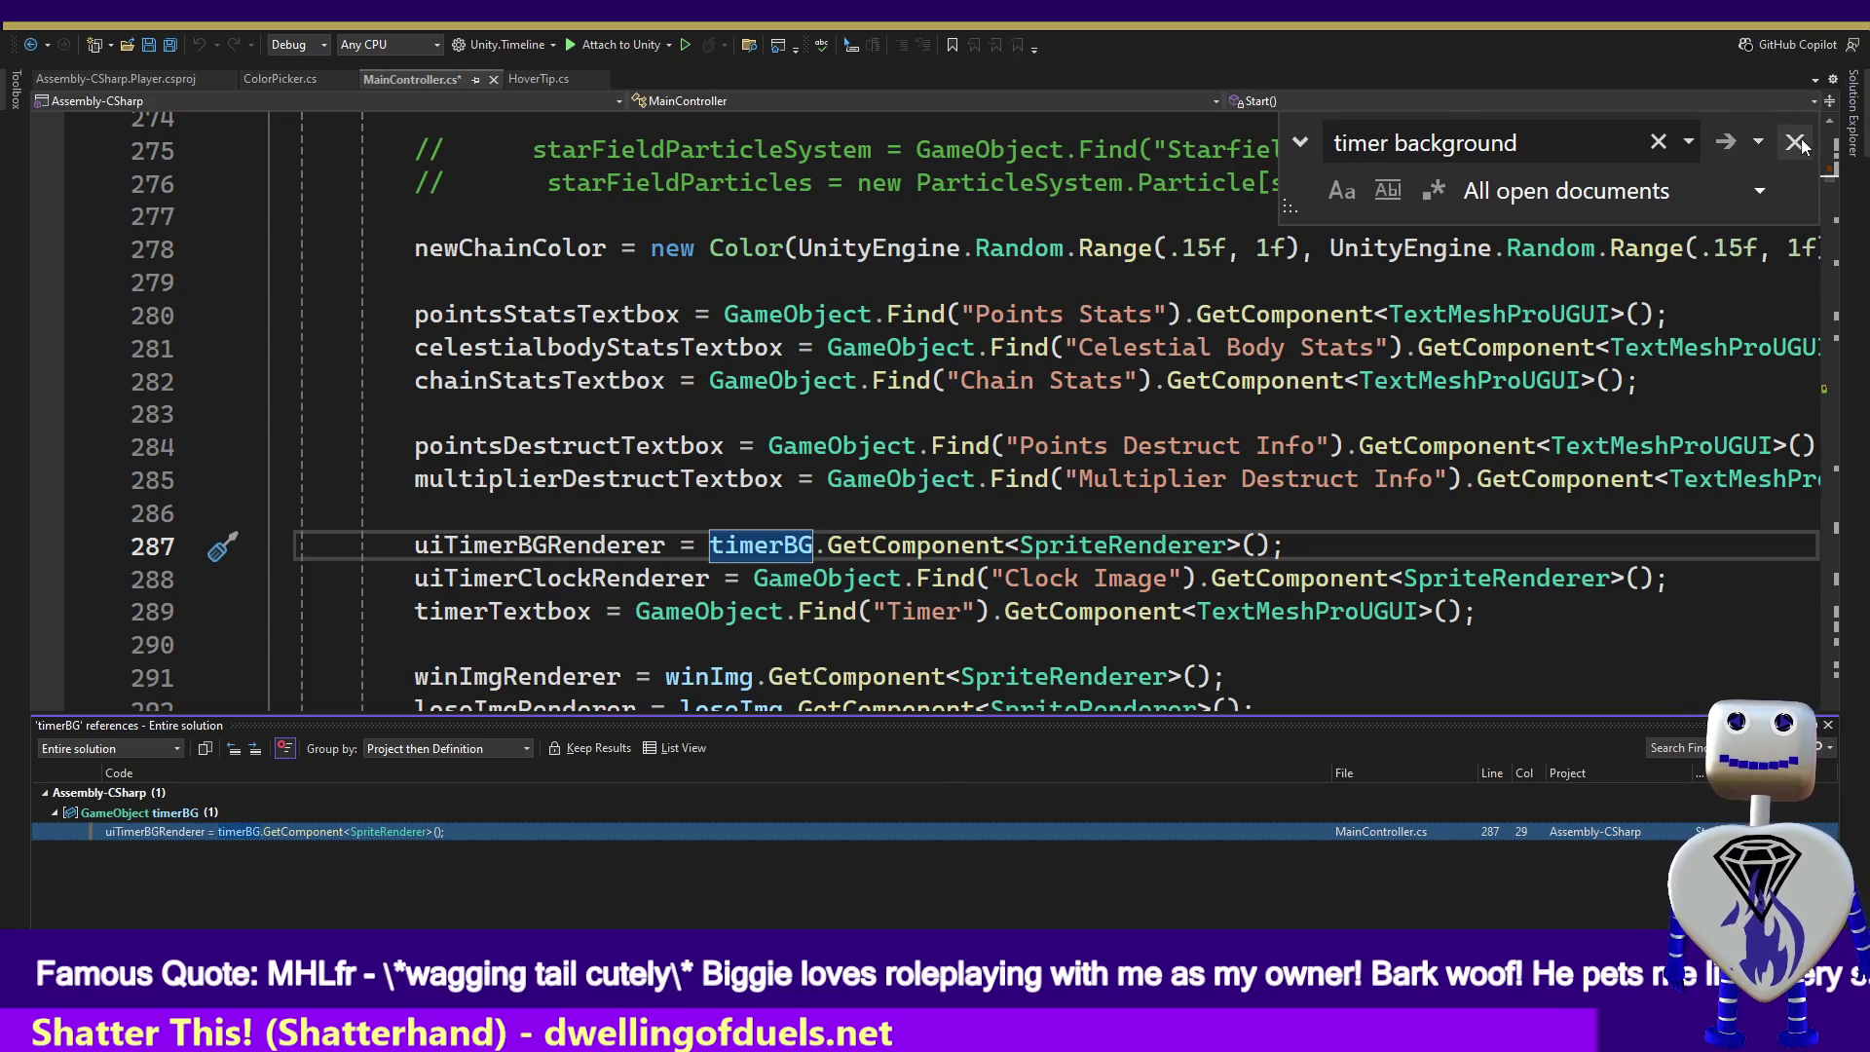
- Remove the Debug.Log("dfdfd") test line from ShowPauseButton
key(Escape)
click(774, 380)
key(ctrl+z)
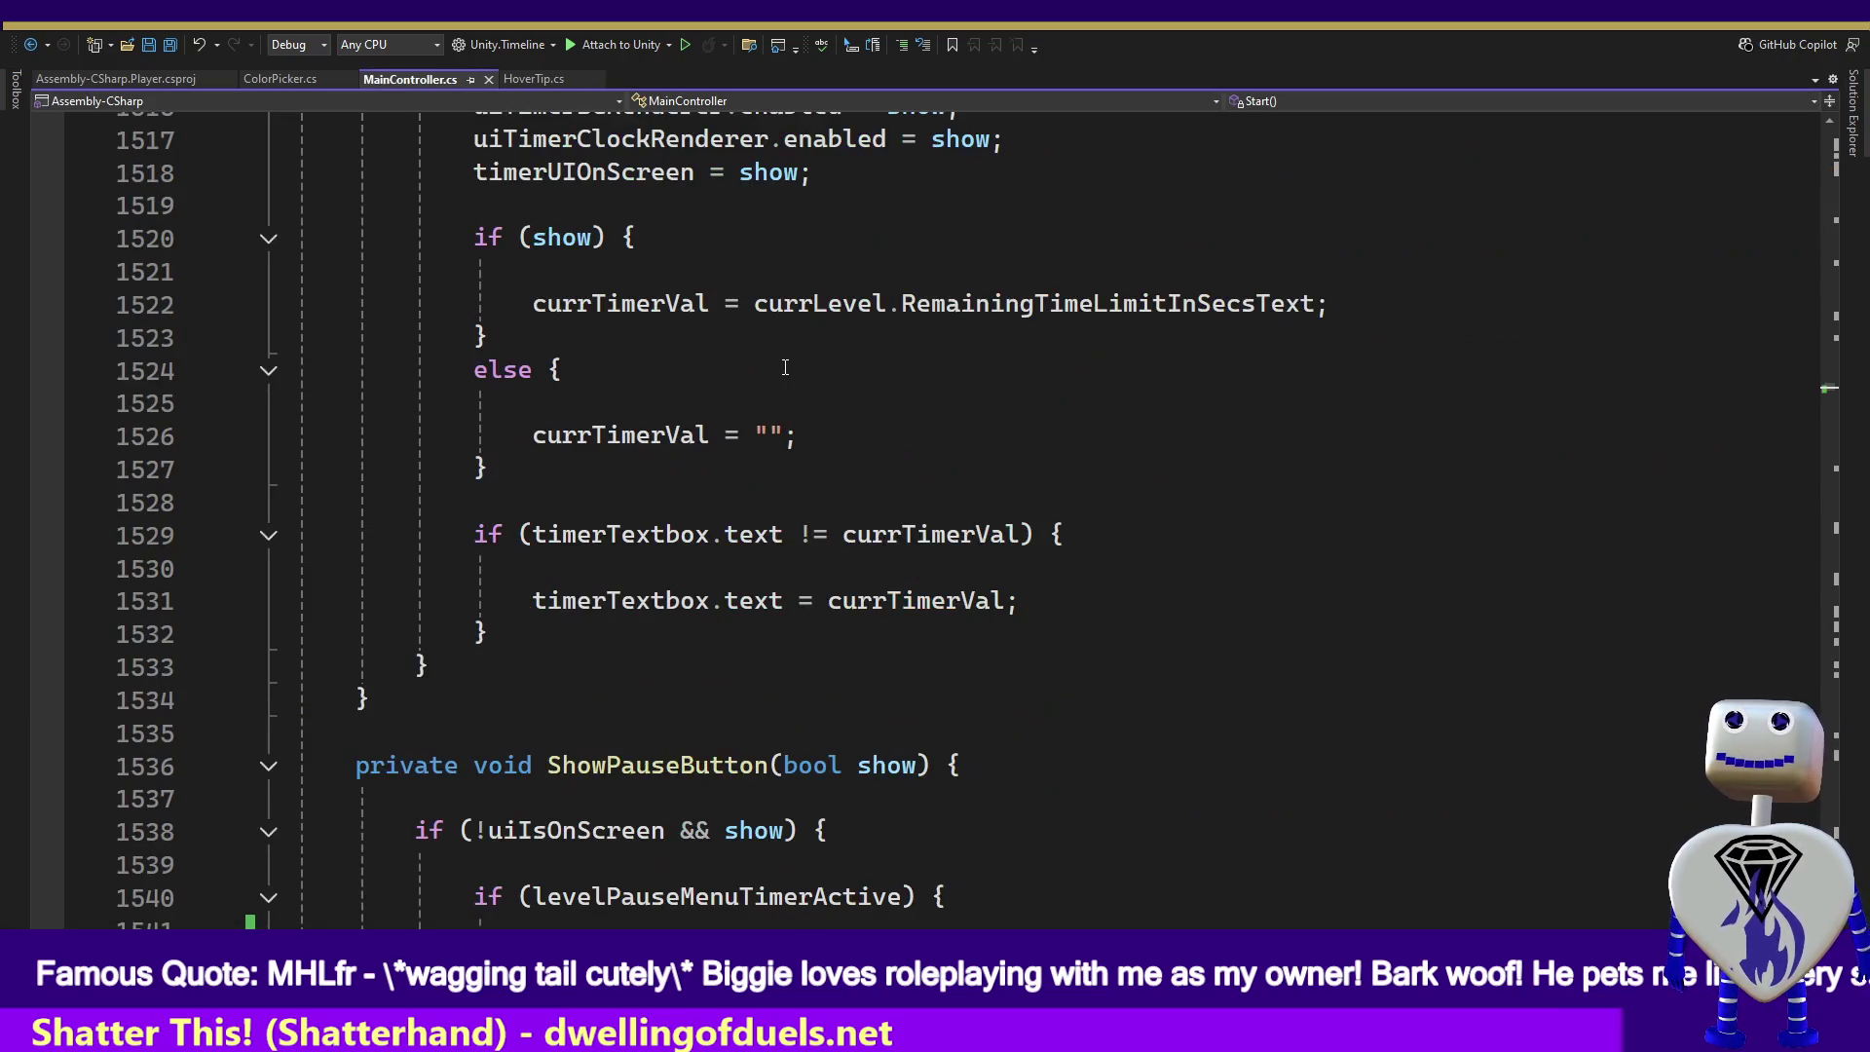
key(ctrl+z)
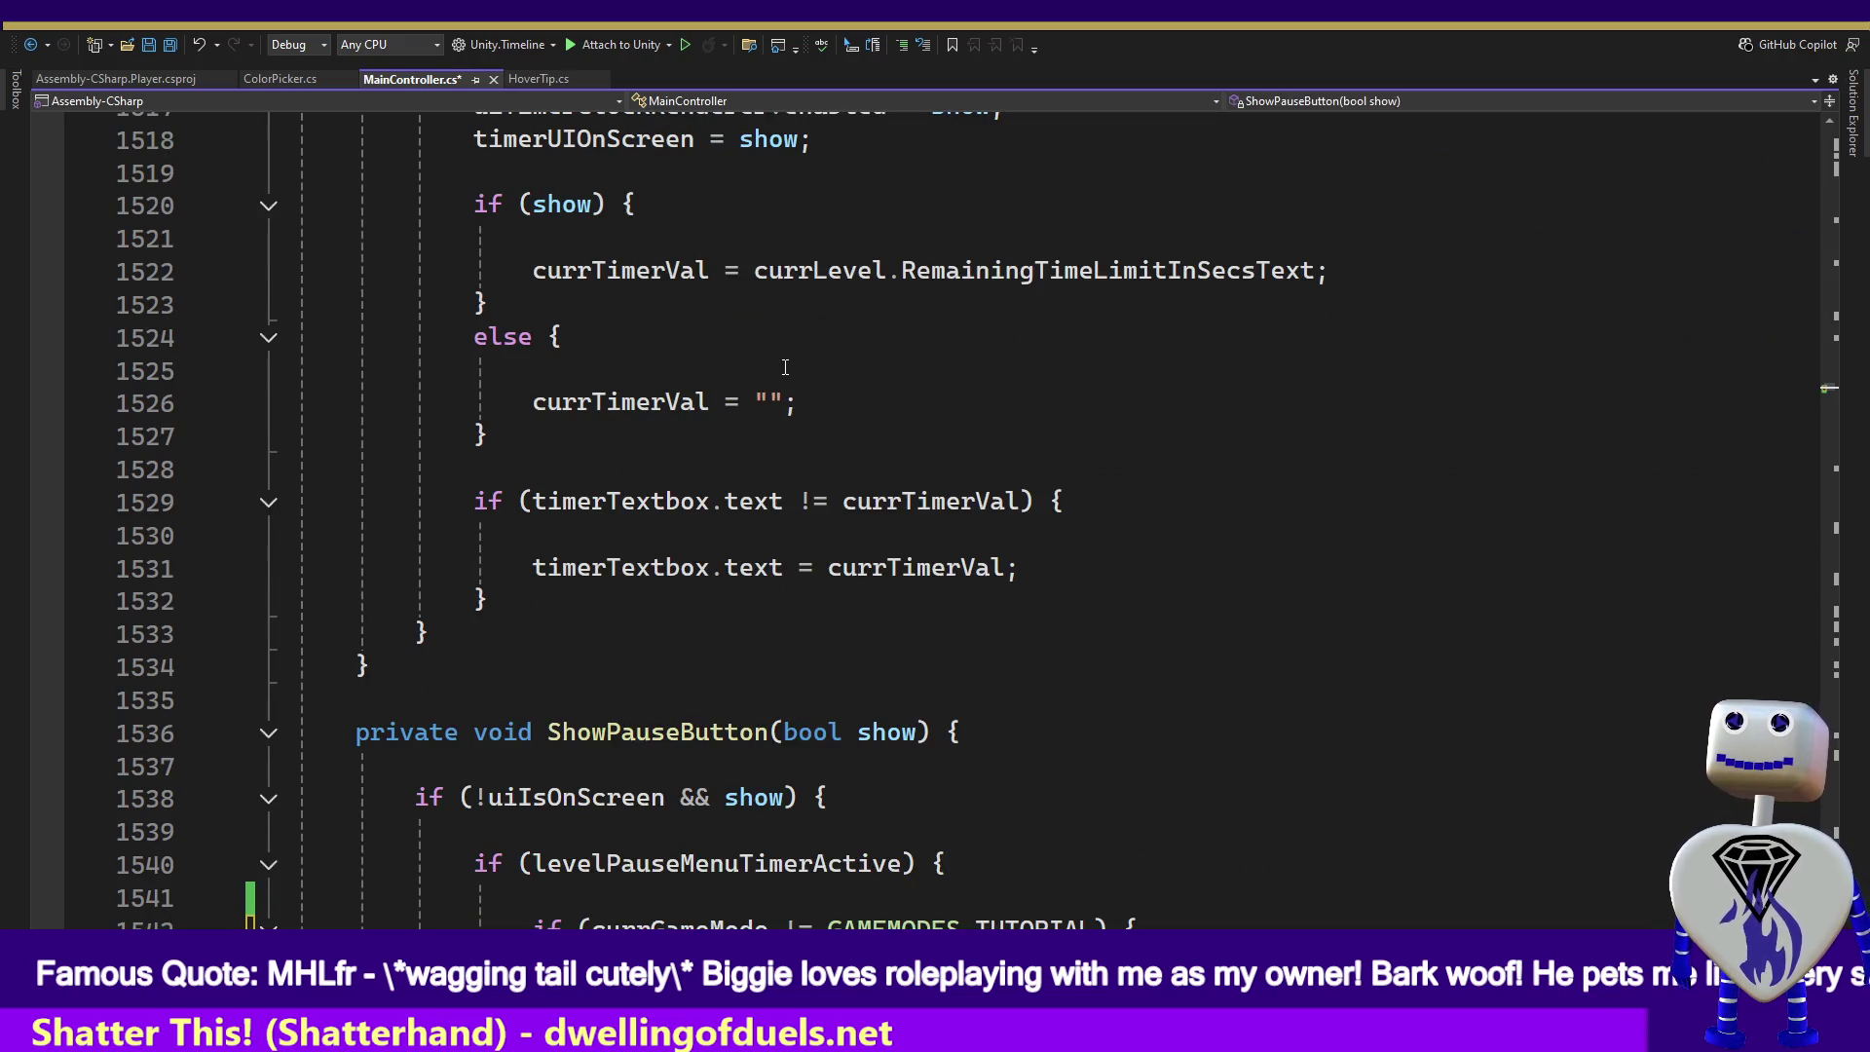
scroll(786, 367, down, 2)
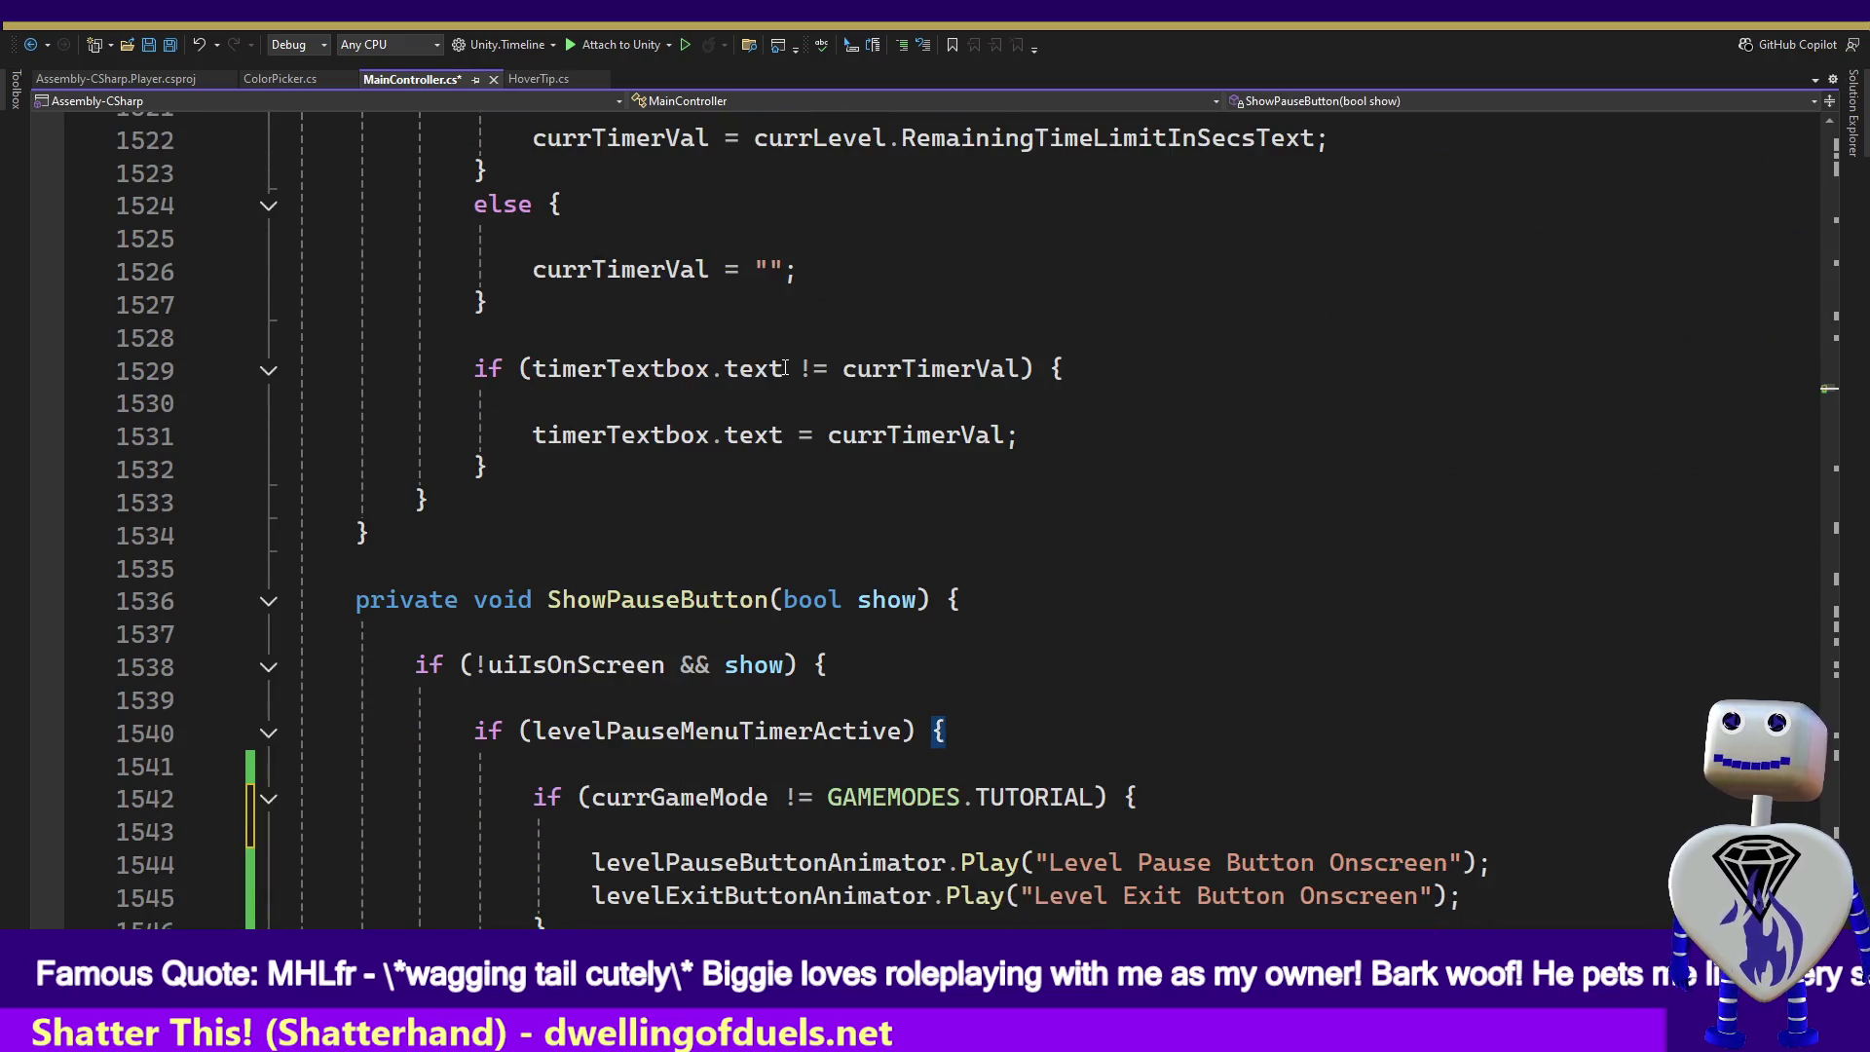
key(ctrl+y)
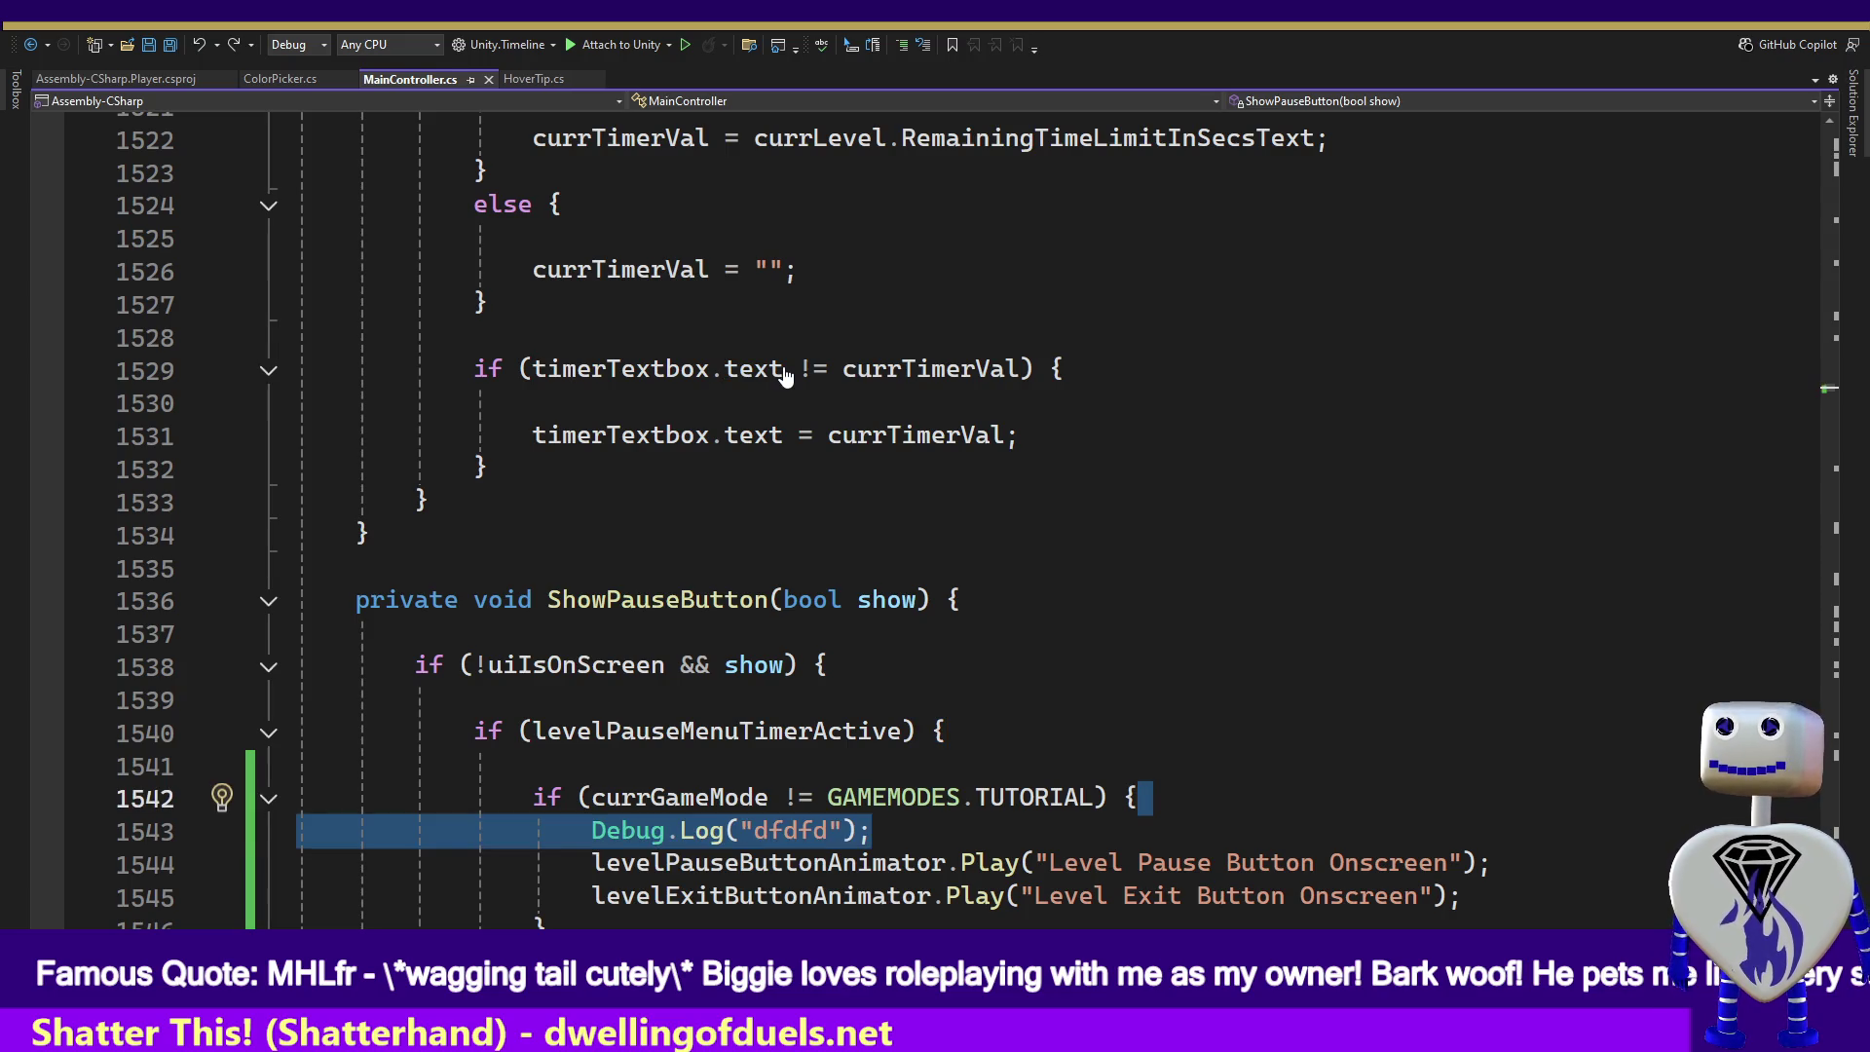
key(ctrl+z)
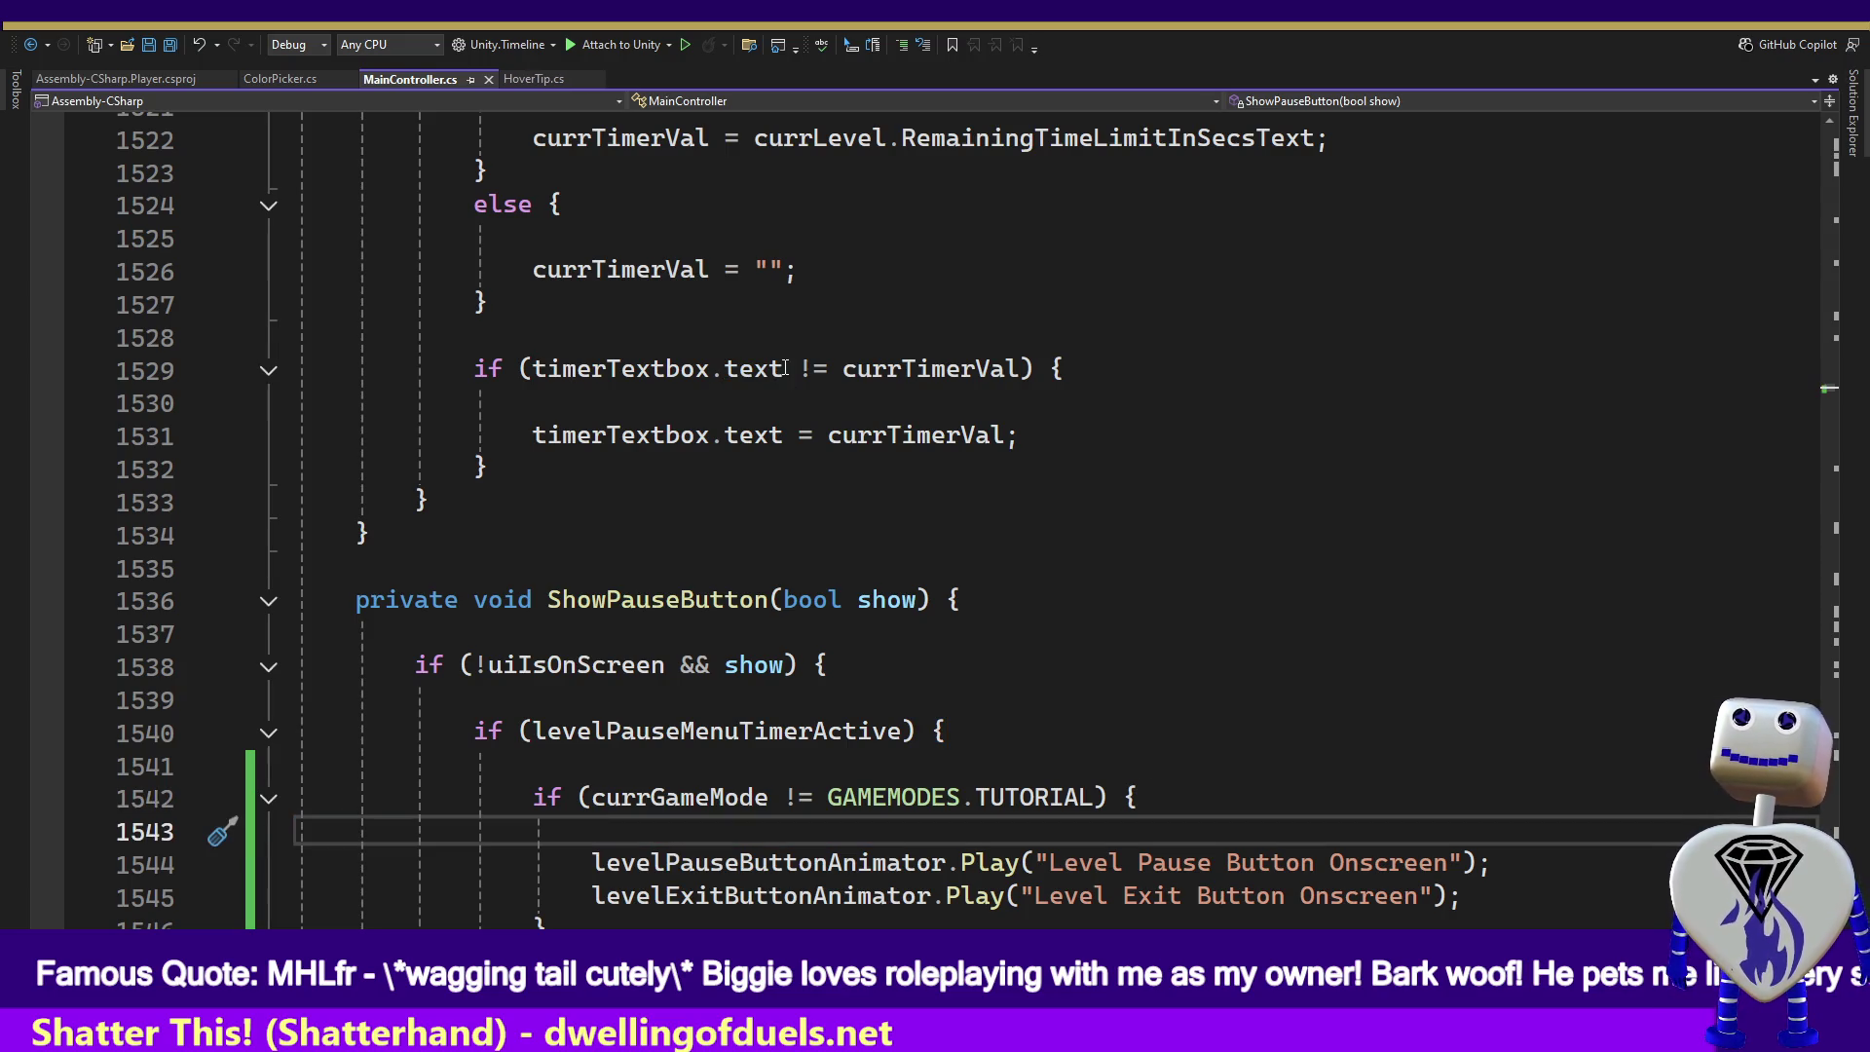
key(alt+Tab)
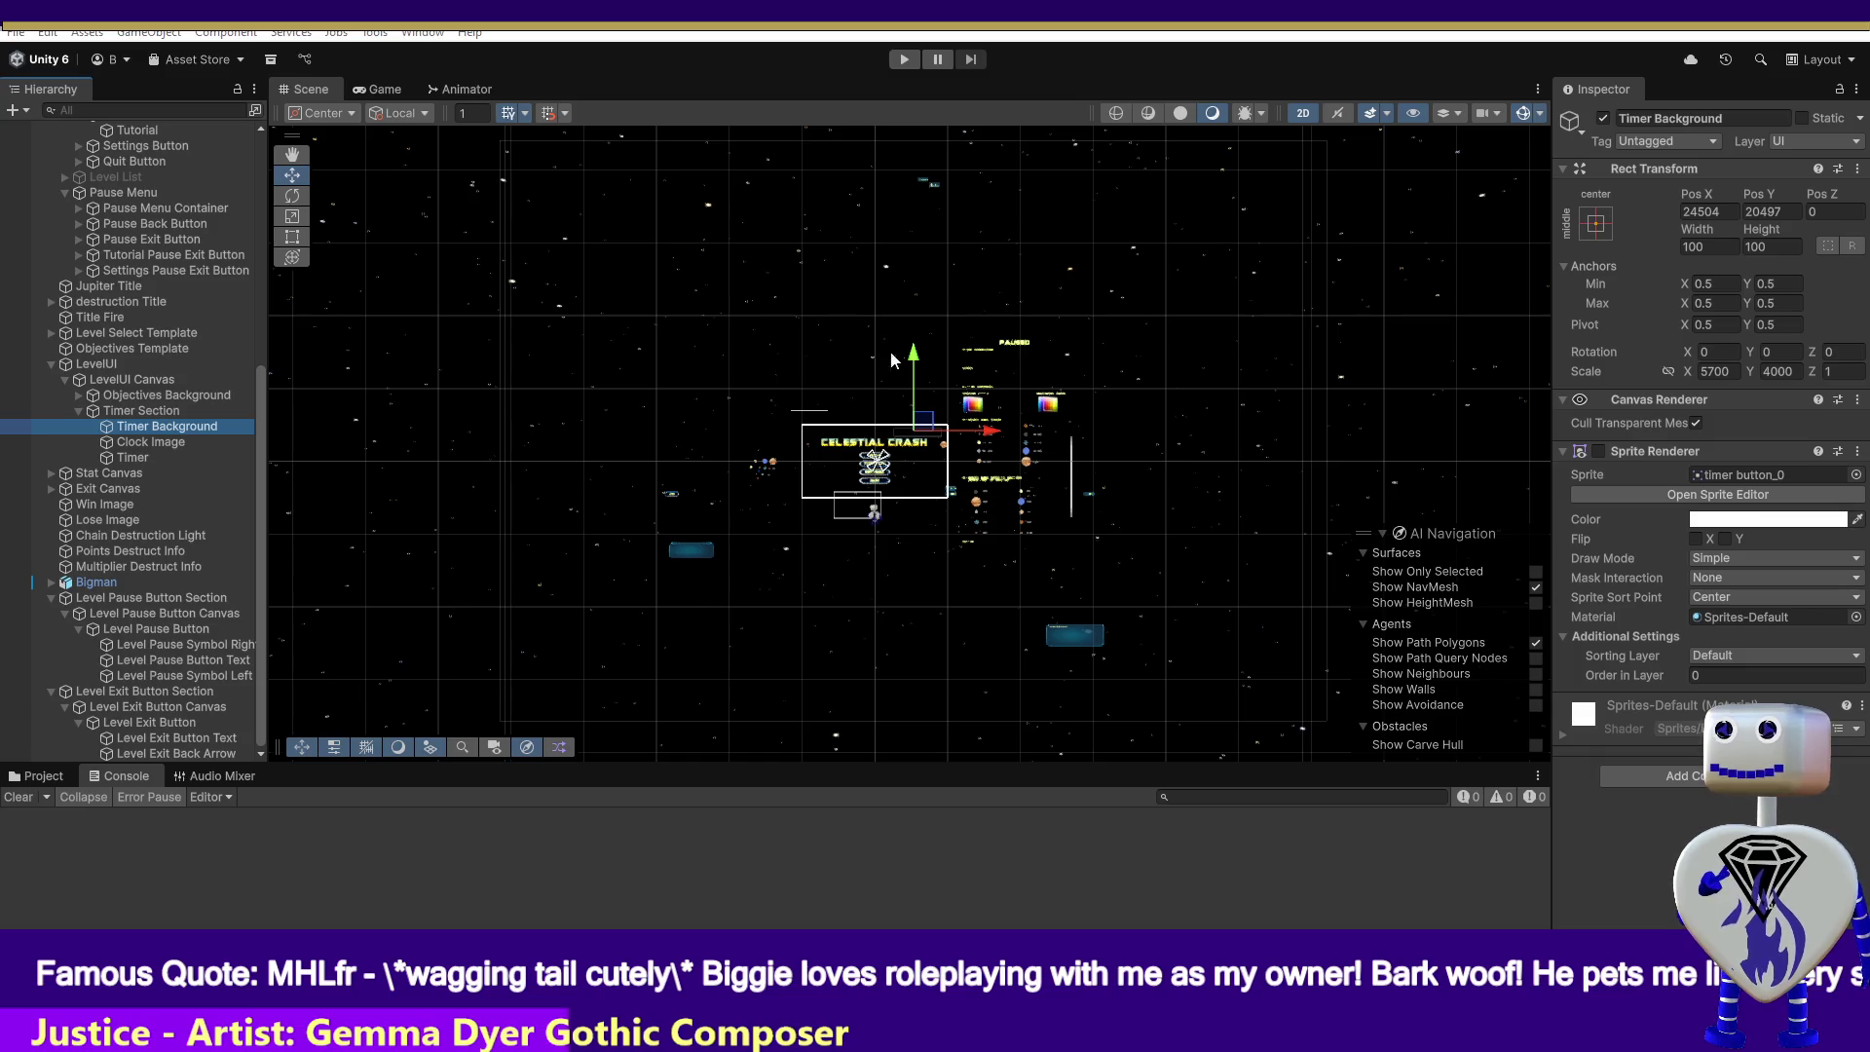
- Set the Timer Section's Rect Transform Pos X to 25172 and run the game to test it
click(153, 412)
key(F2)
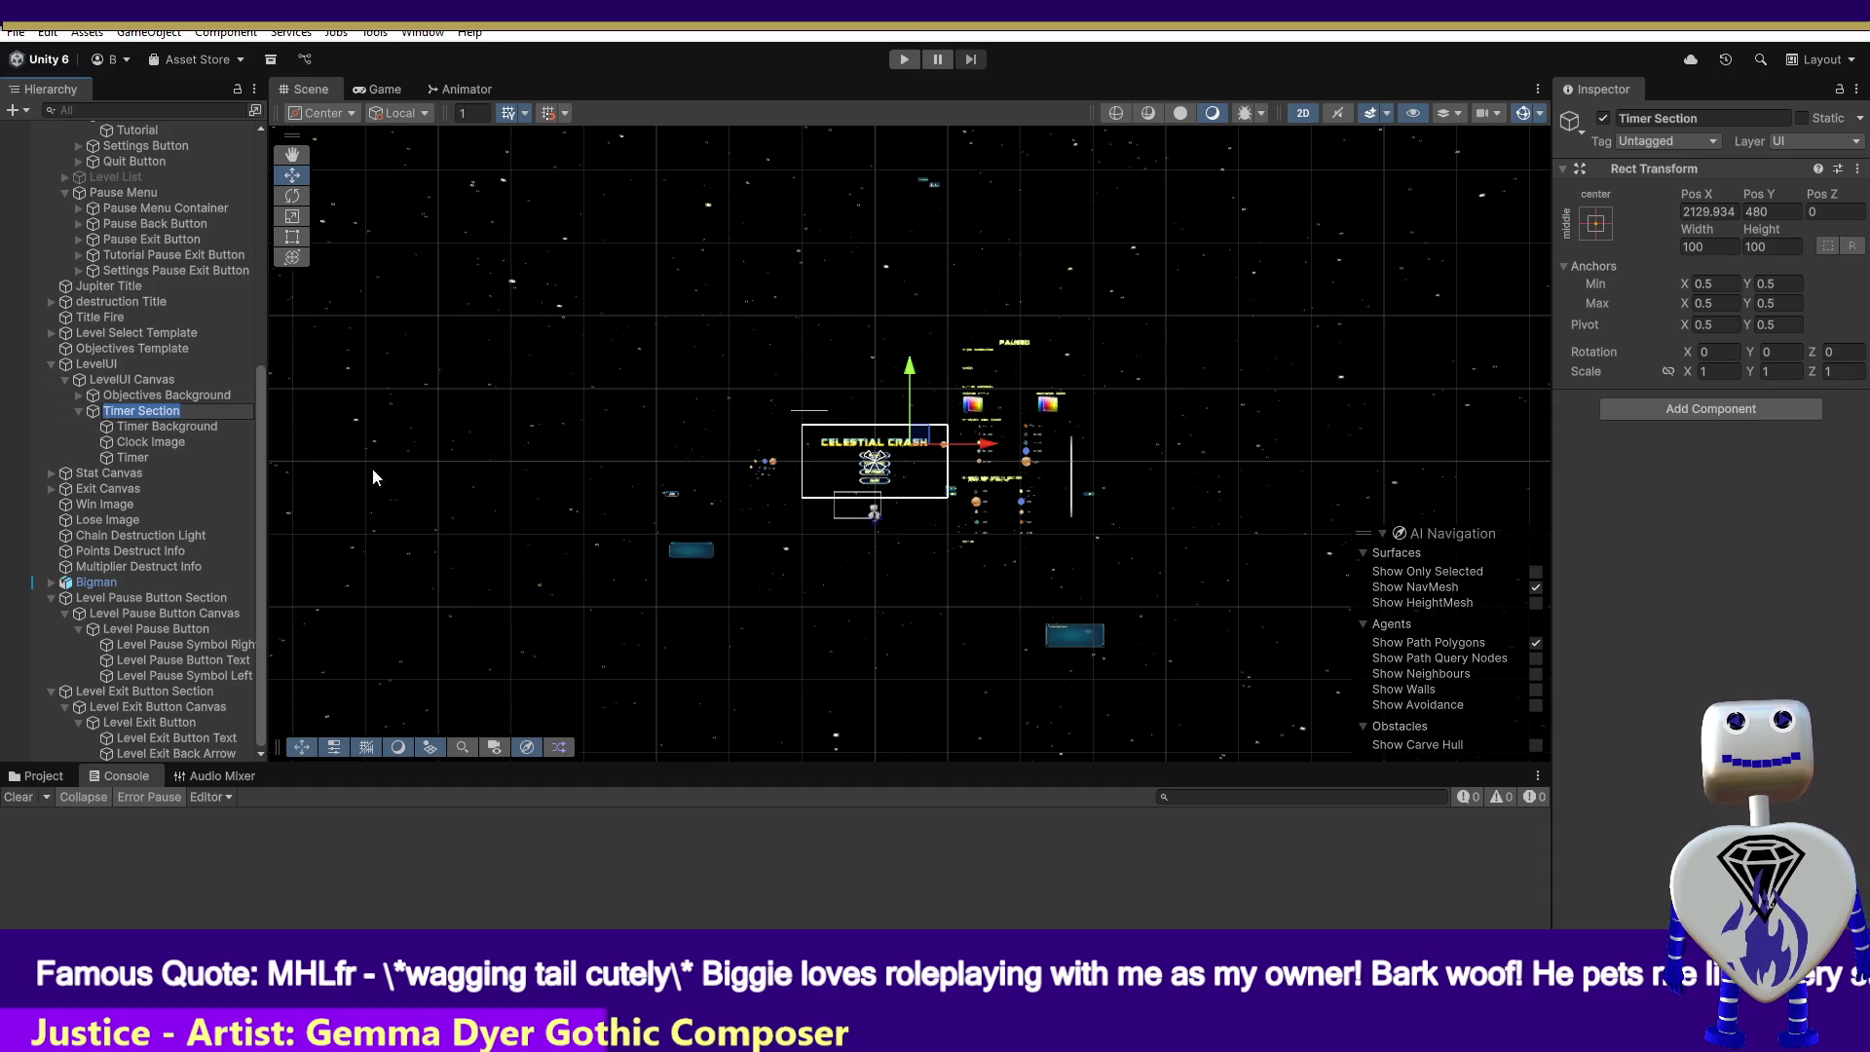
key(Return)
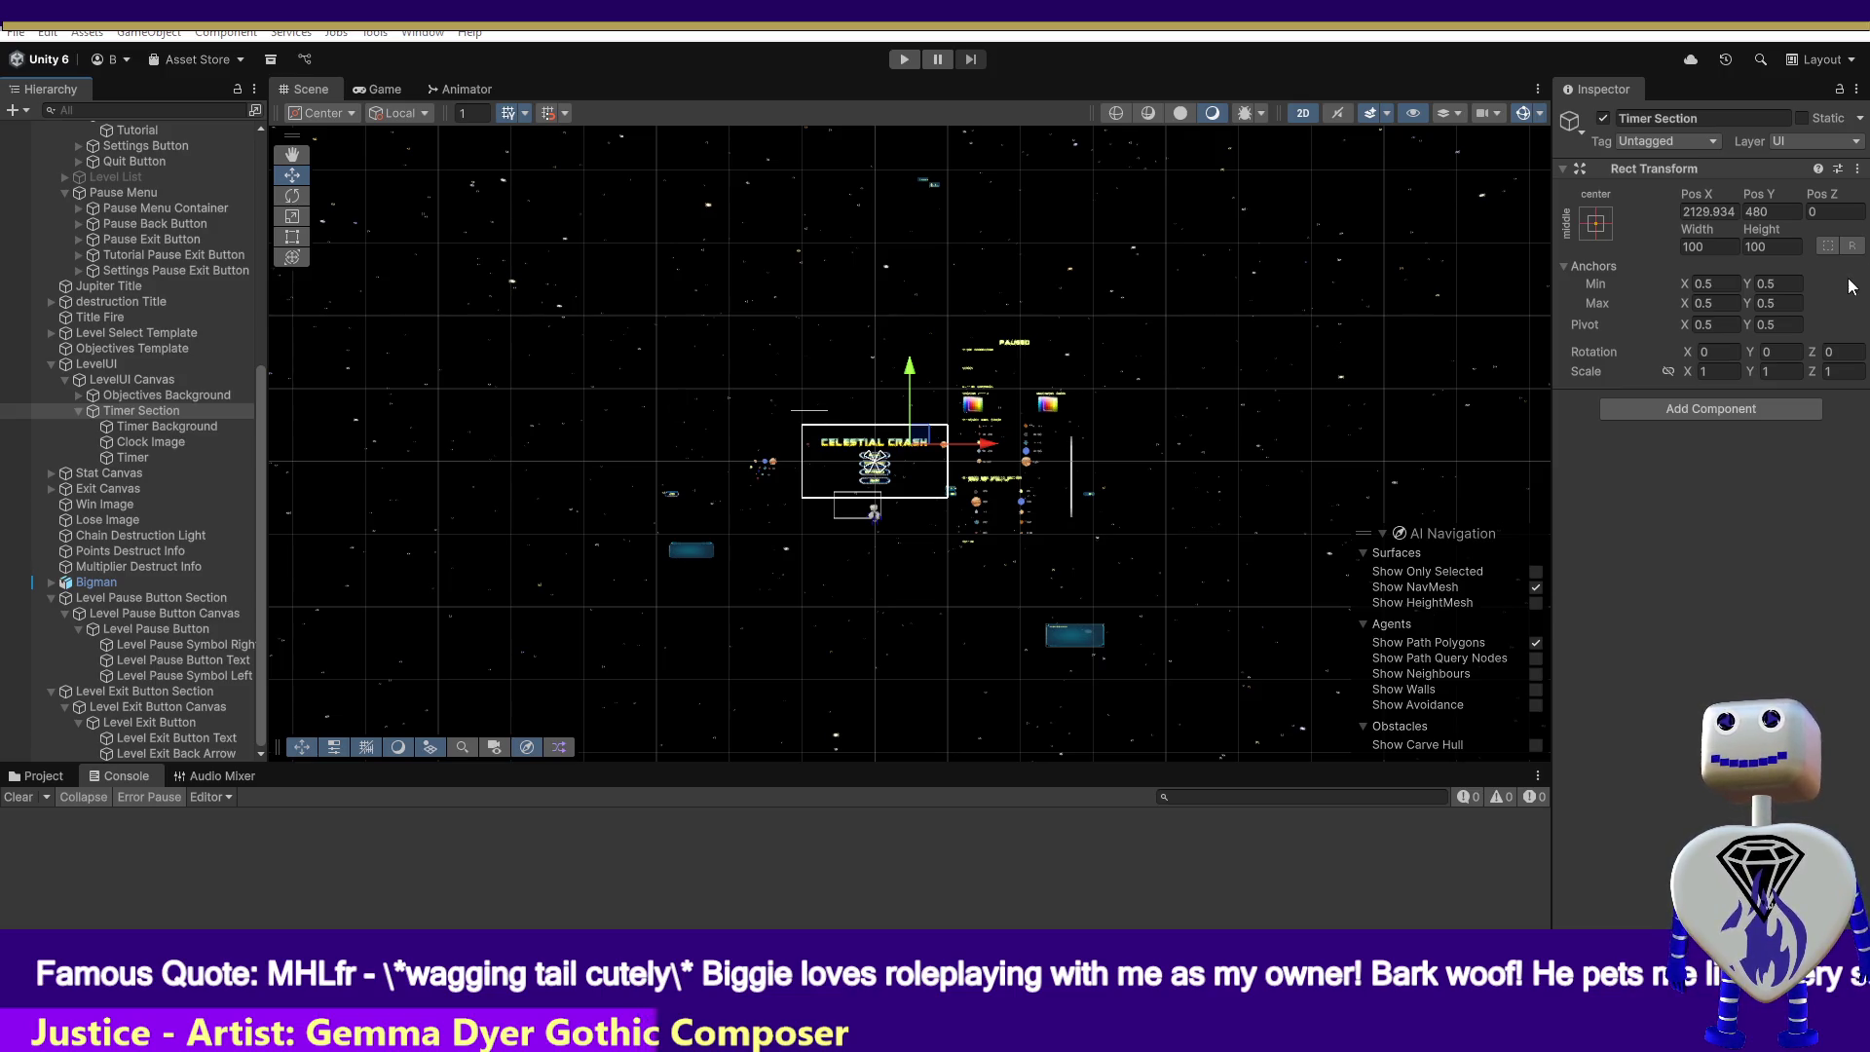
click(1718, 211)
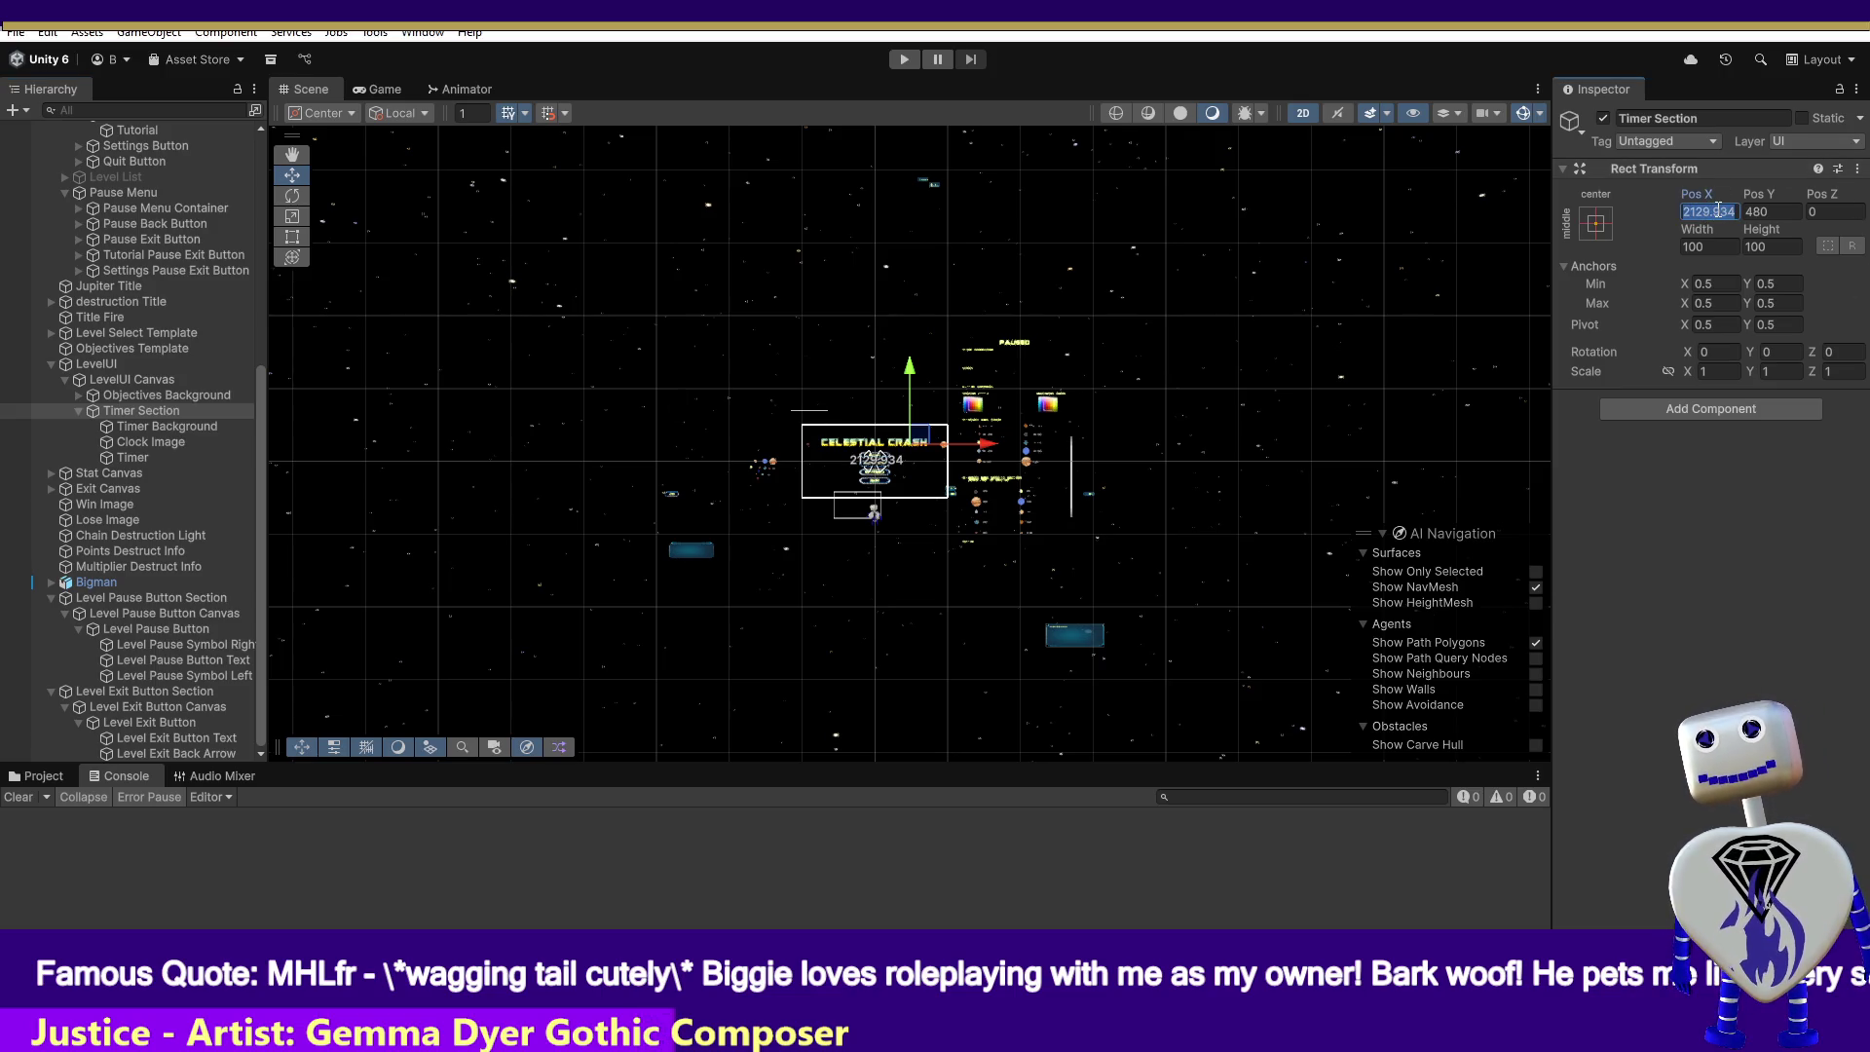
text(25)
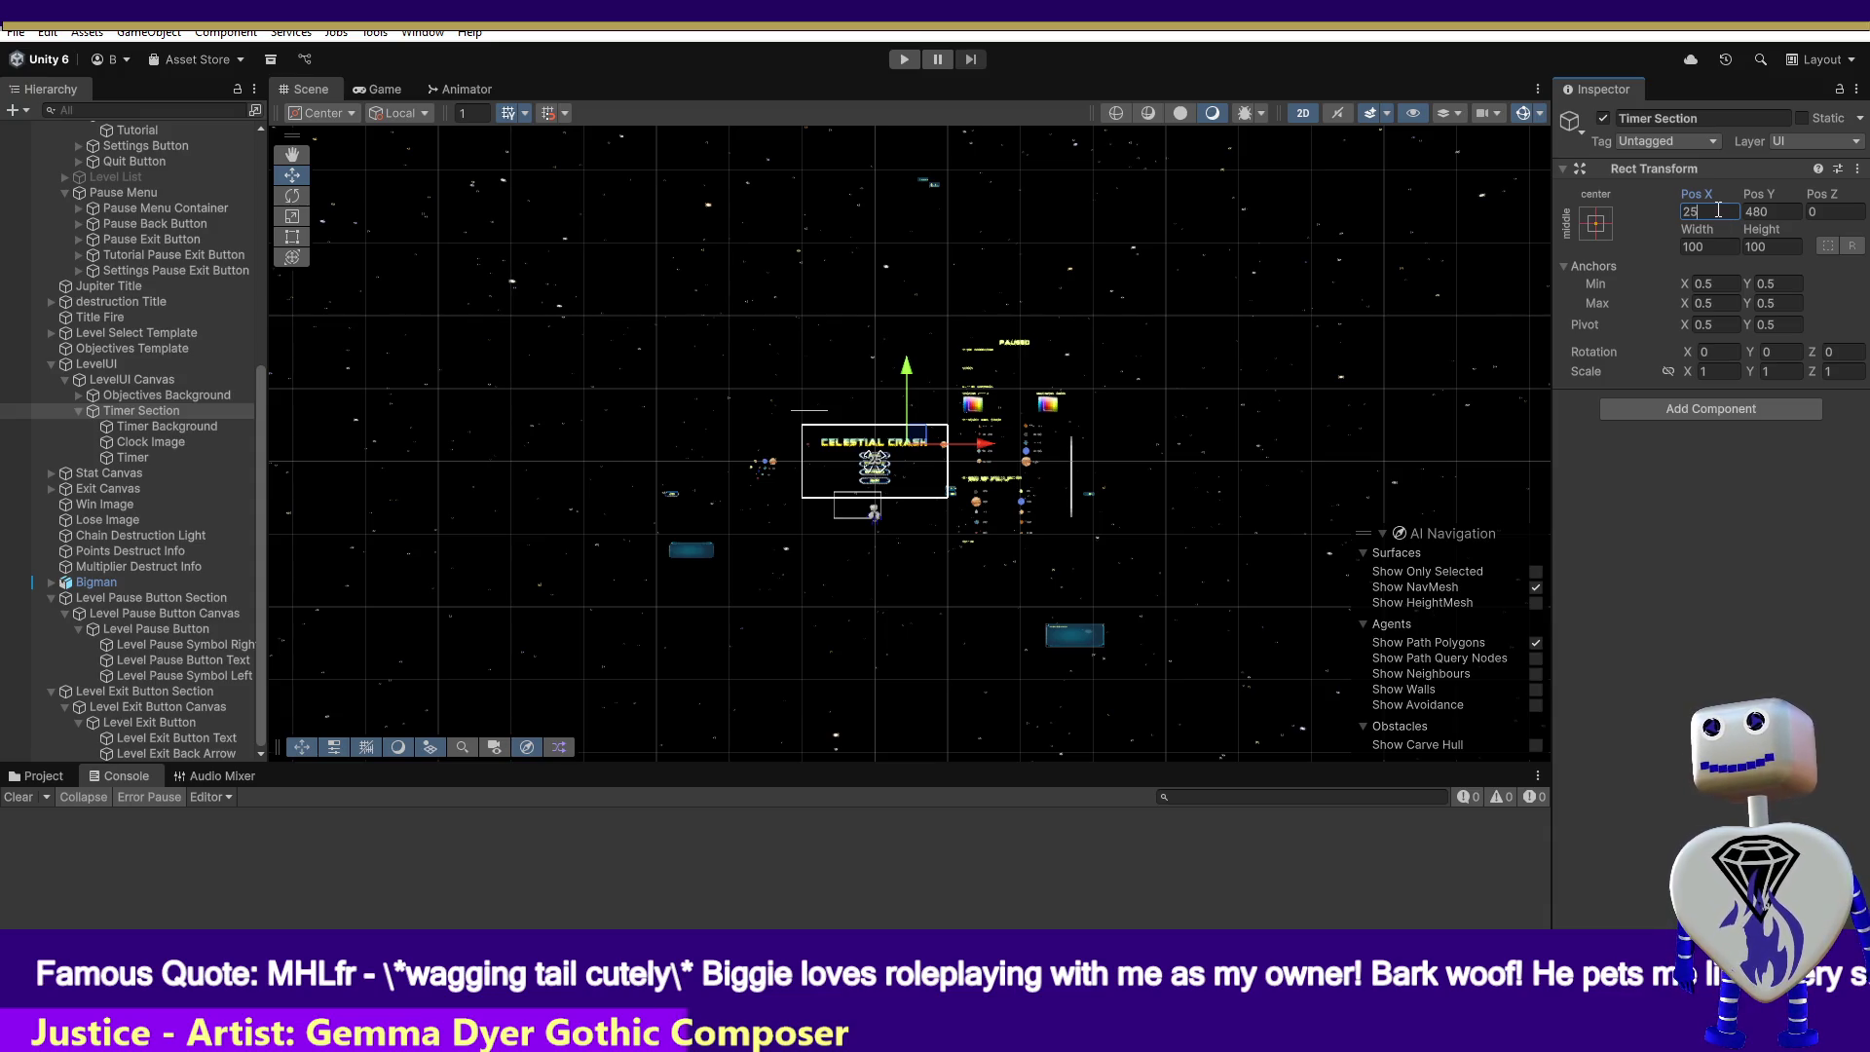
text(172)
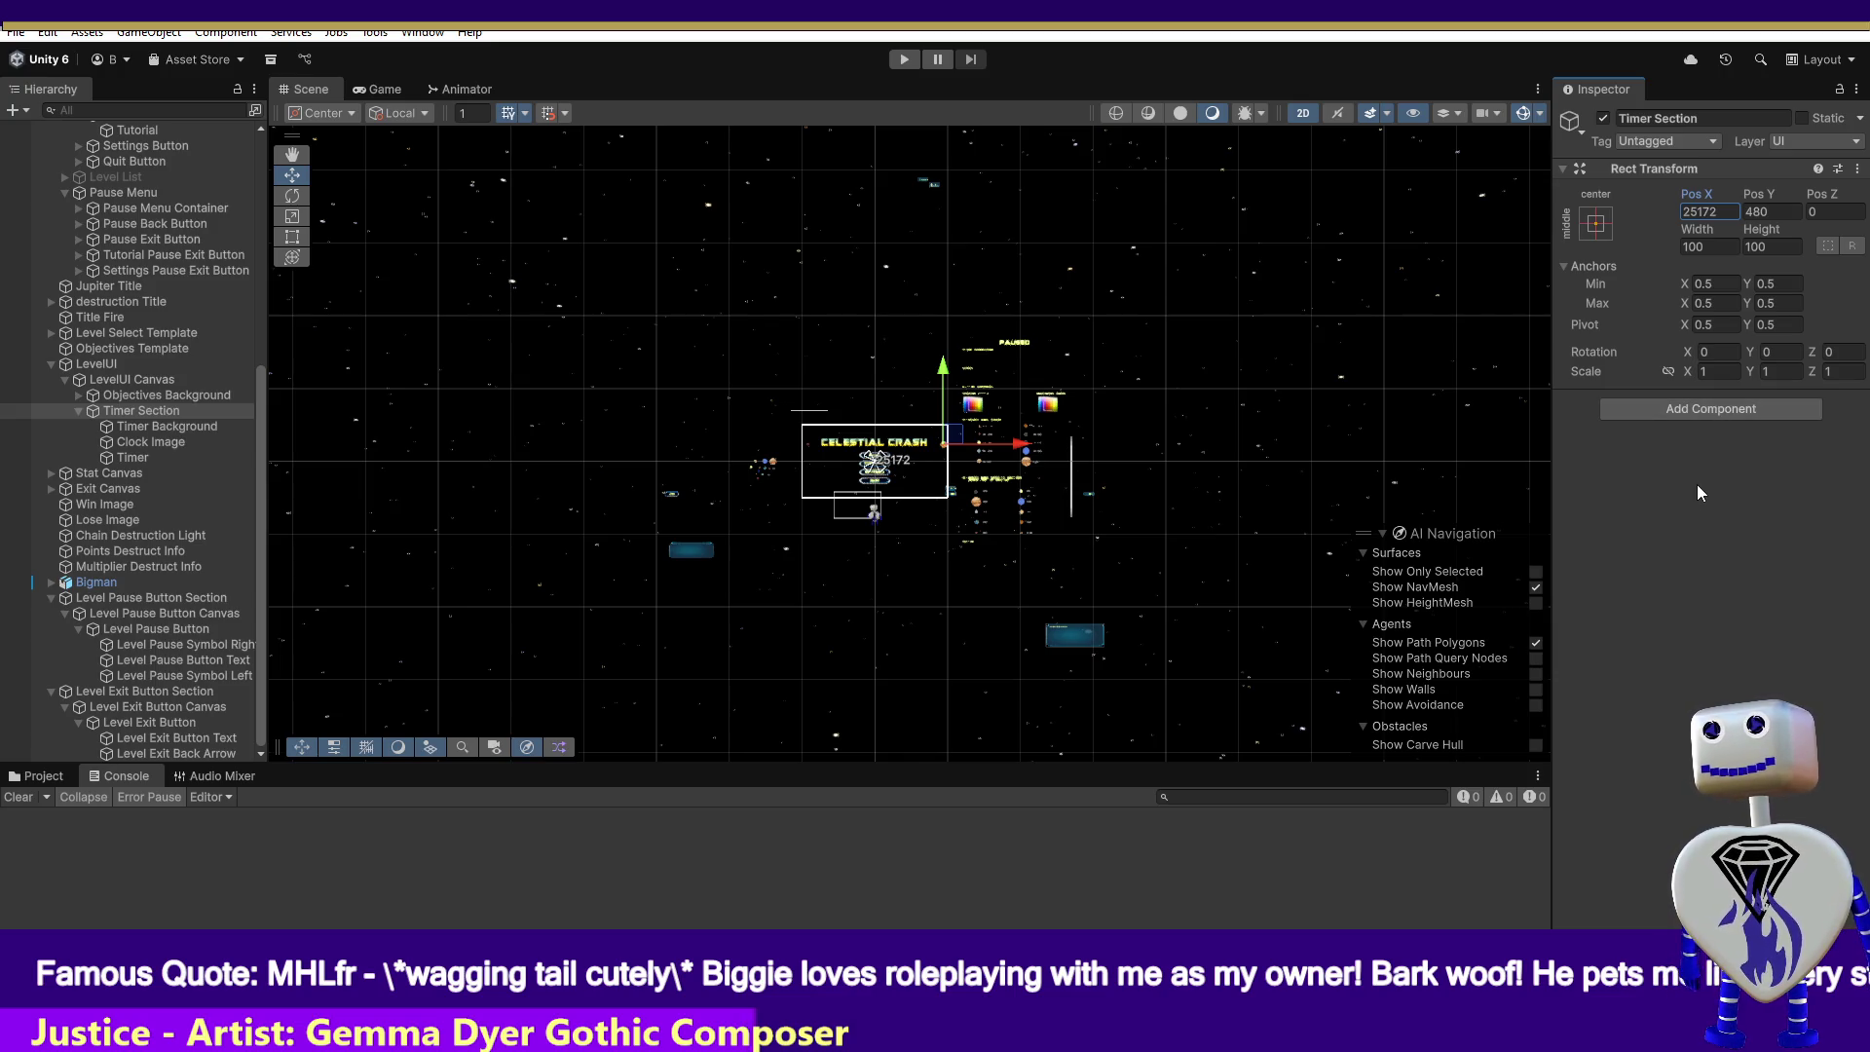
click(902, 58)
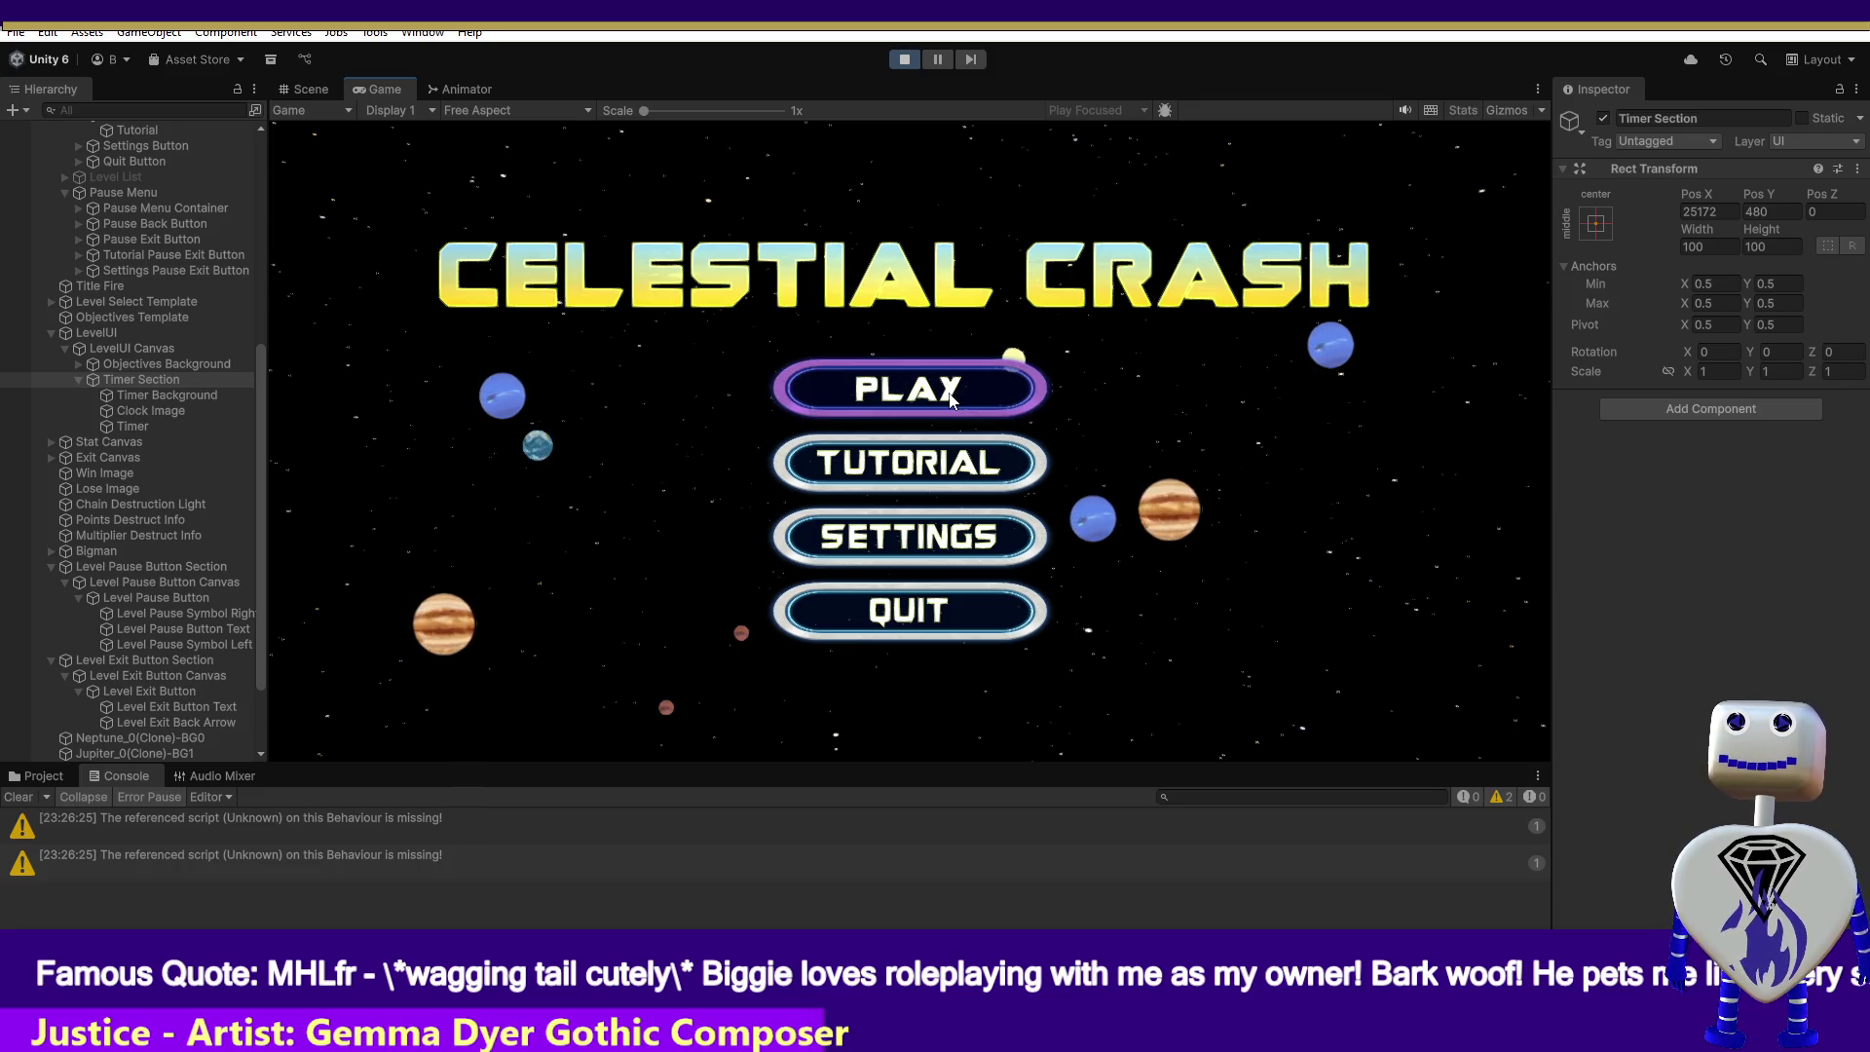
- Launch the Time Trial level from the menu to check the timer's position, then stop the game
click(951, 397)
click(958, 425)
click(1329, 528)
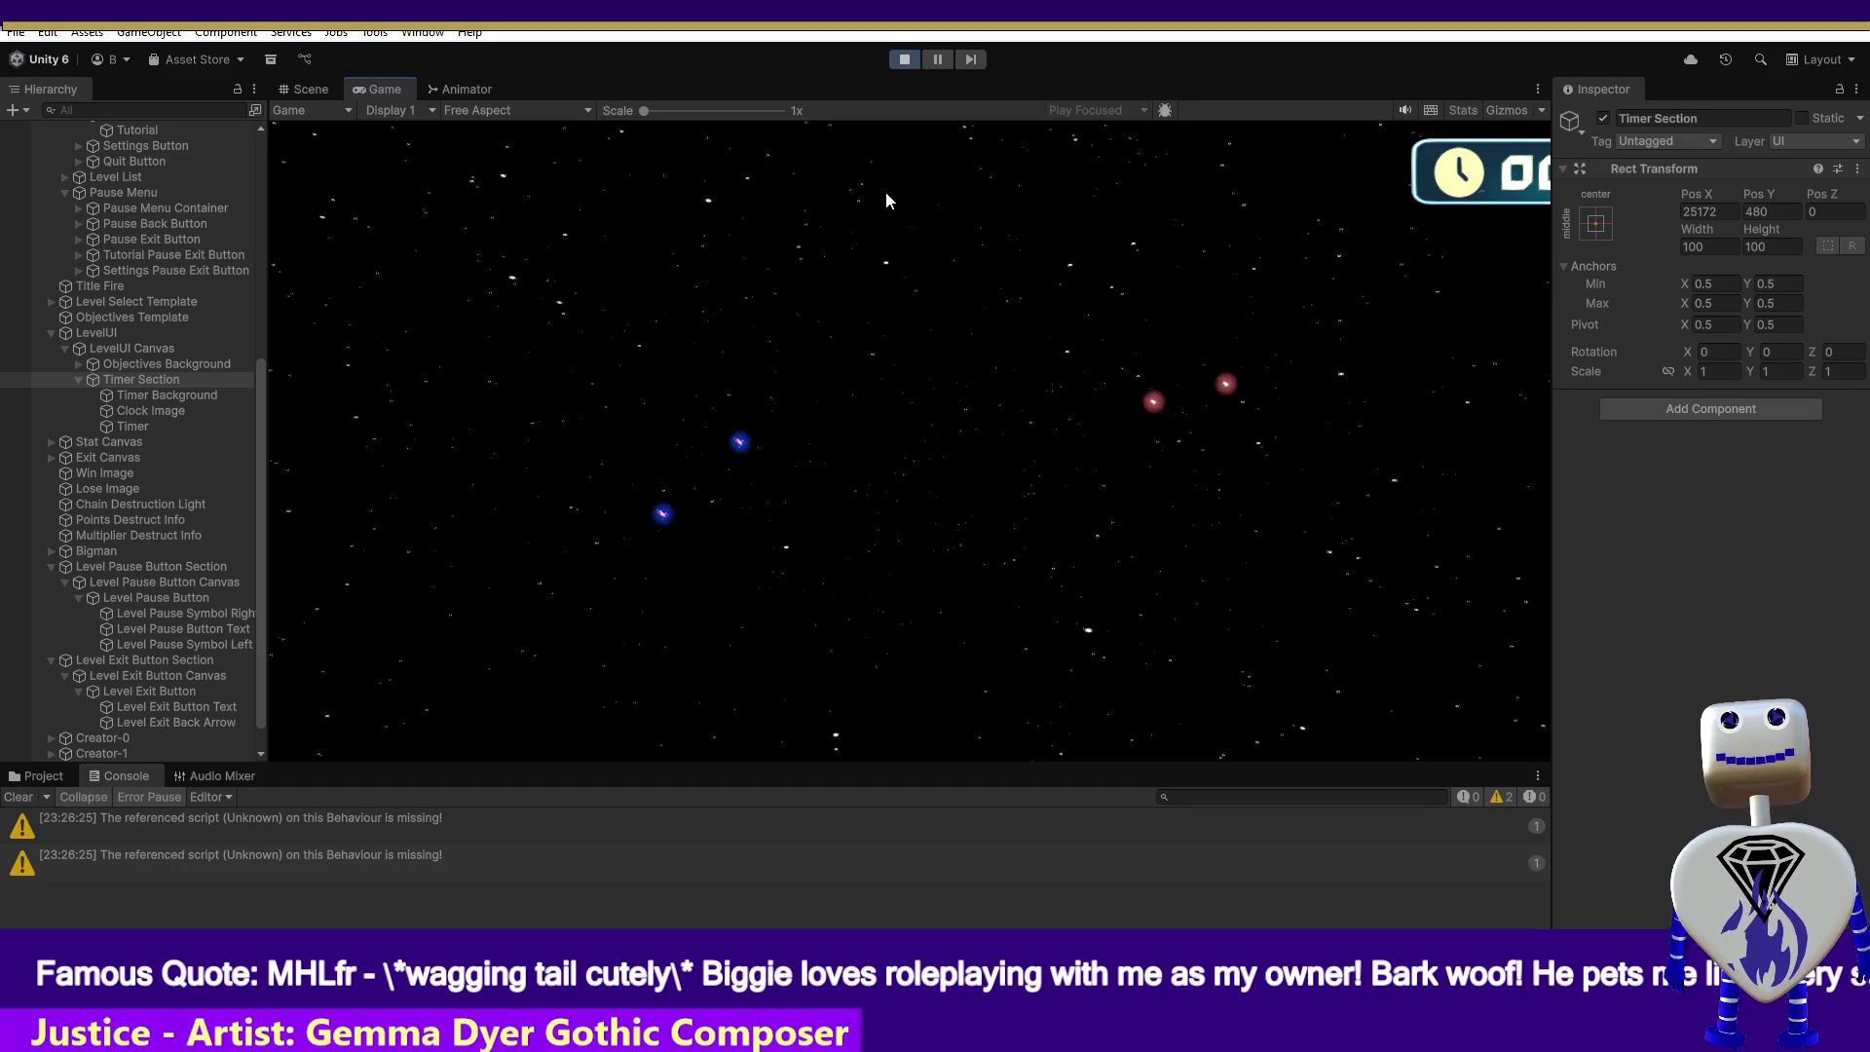
click(904, 62)
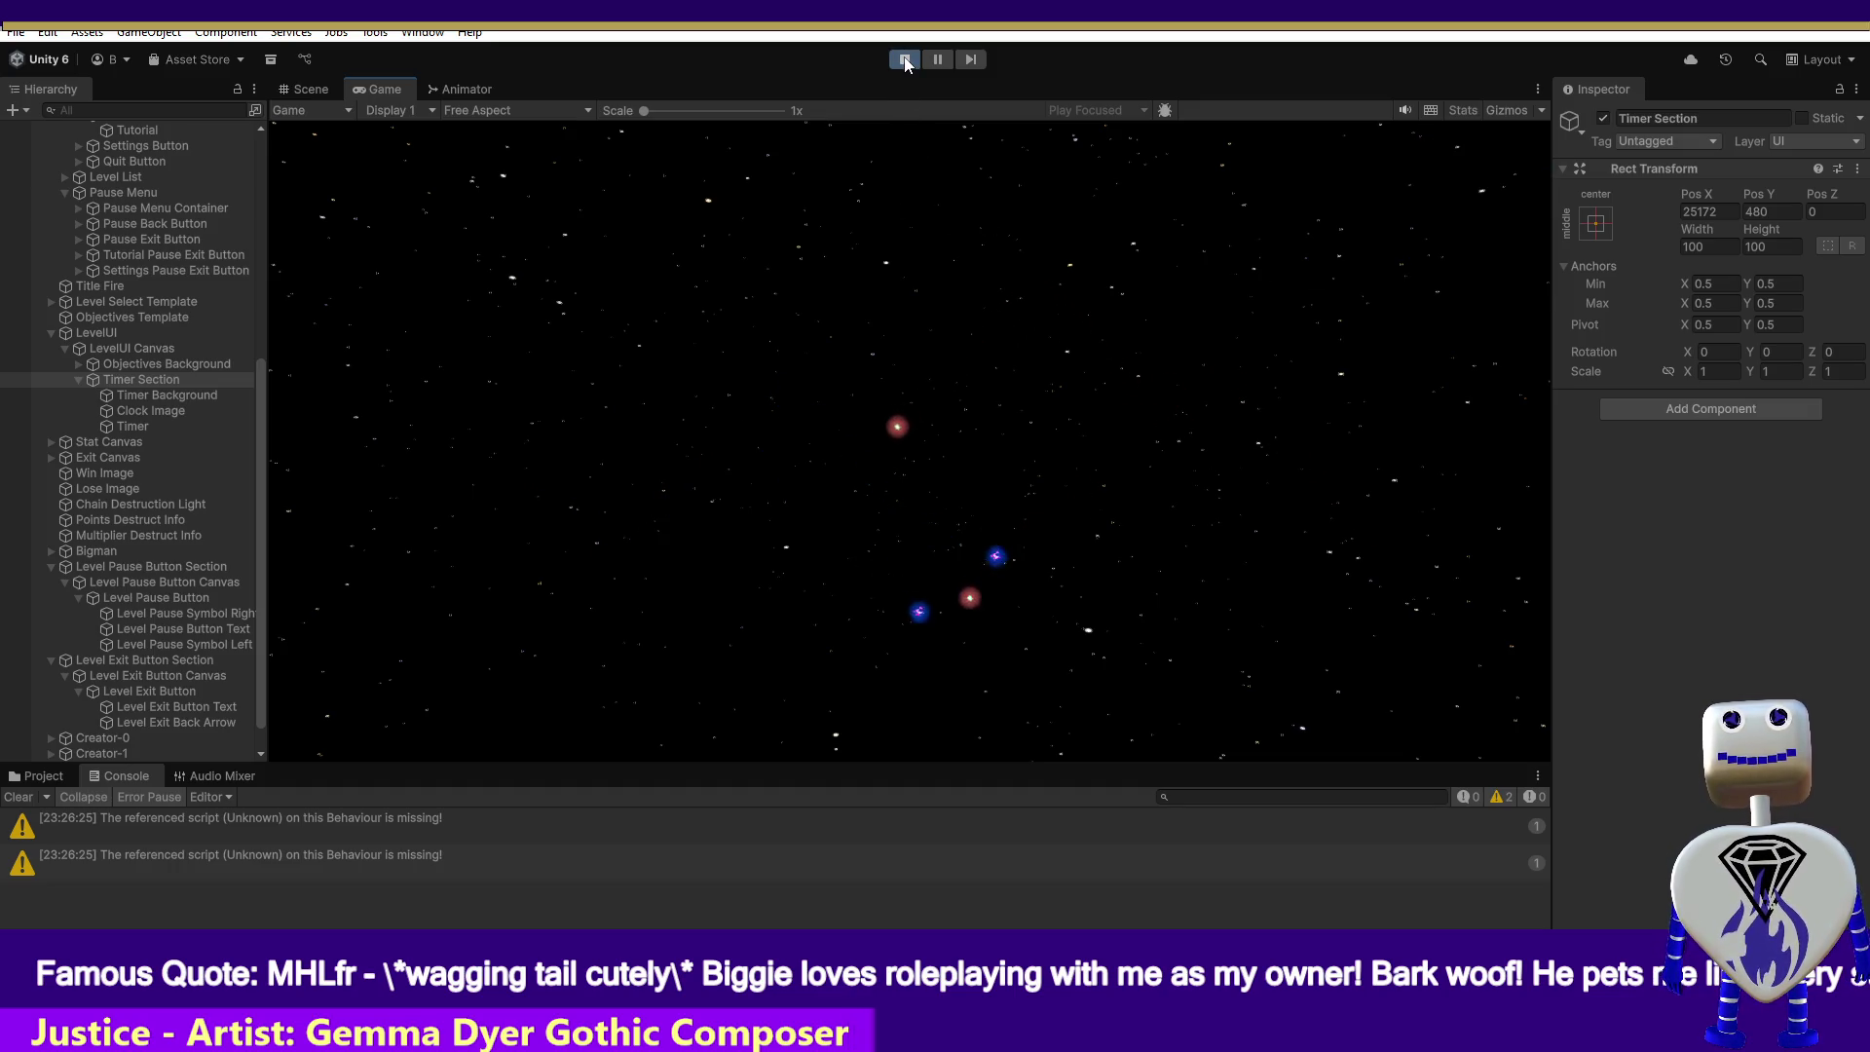
click(905, 61)
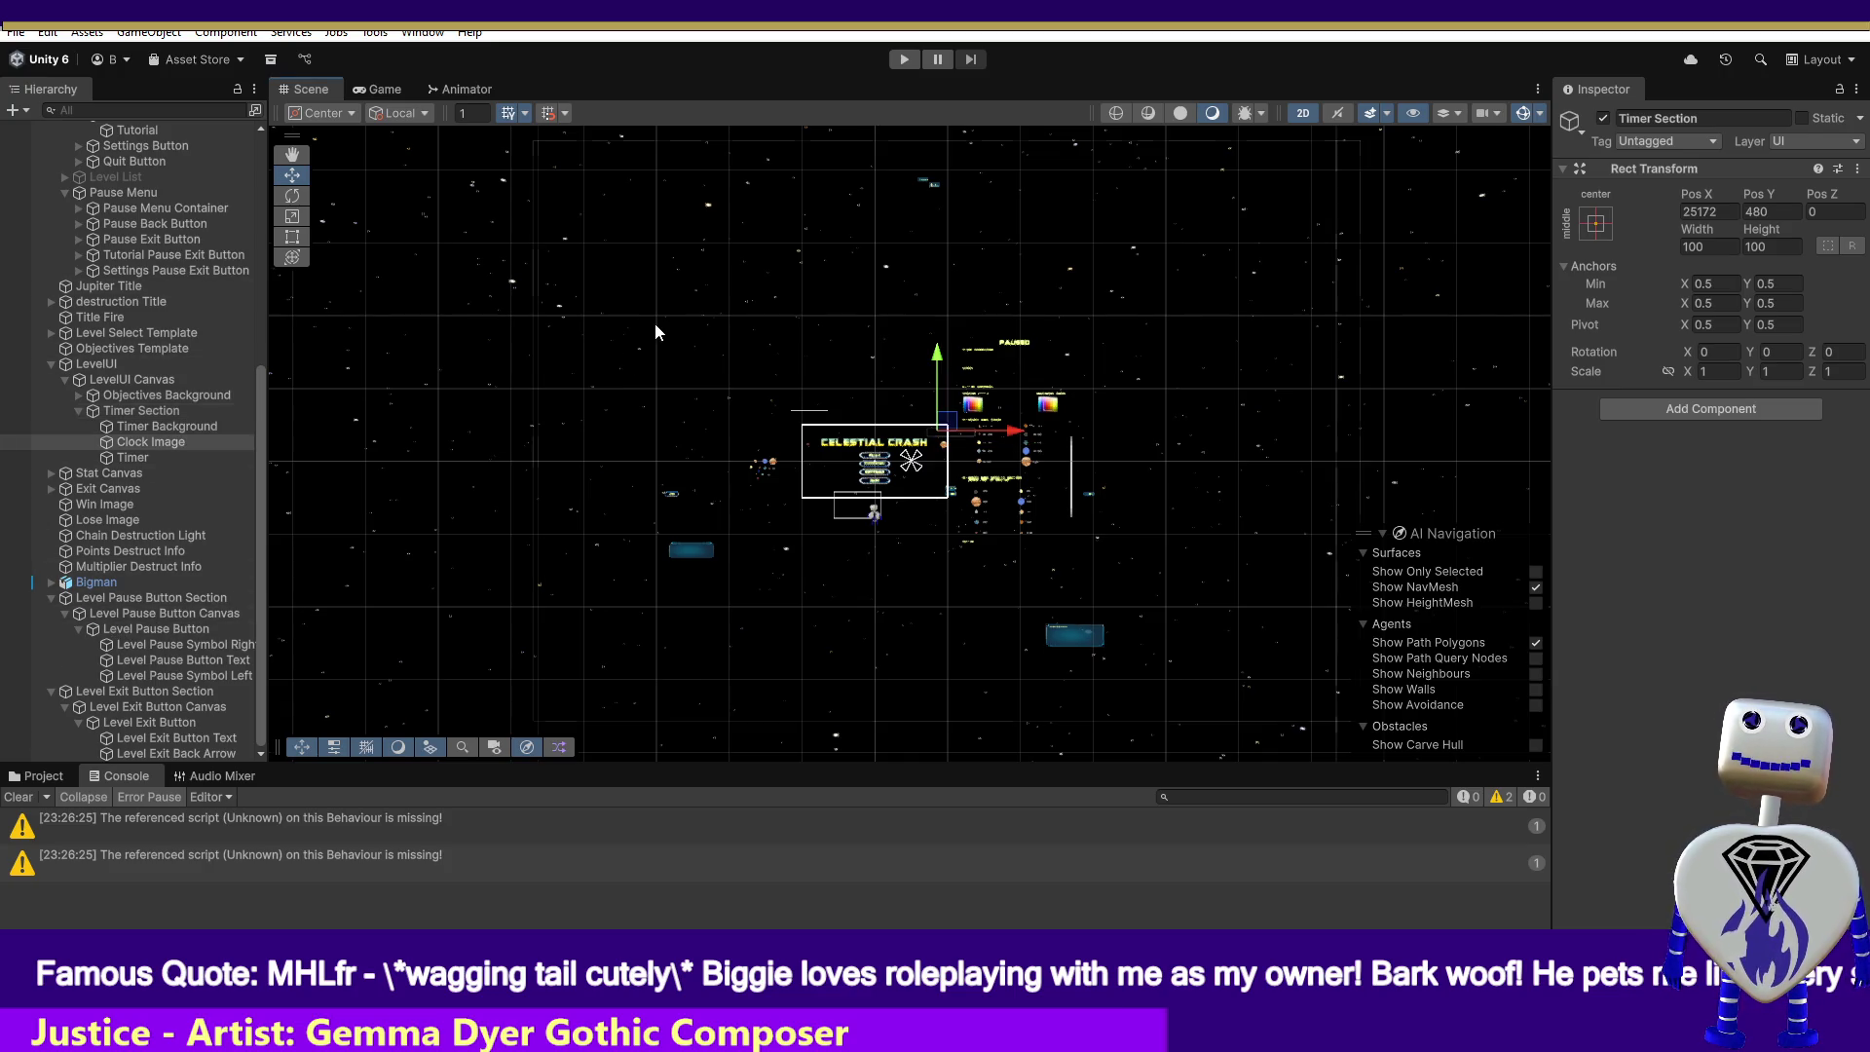
- Undo Timer Section to Pos X 2129.934 and compare it with Timer Background at Pos X 24504
key(ctrl+z)
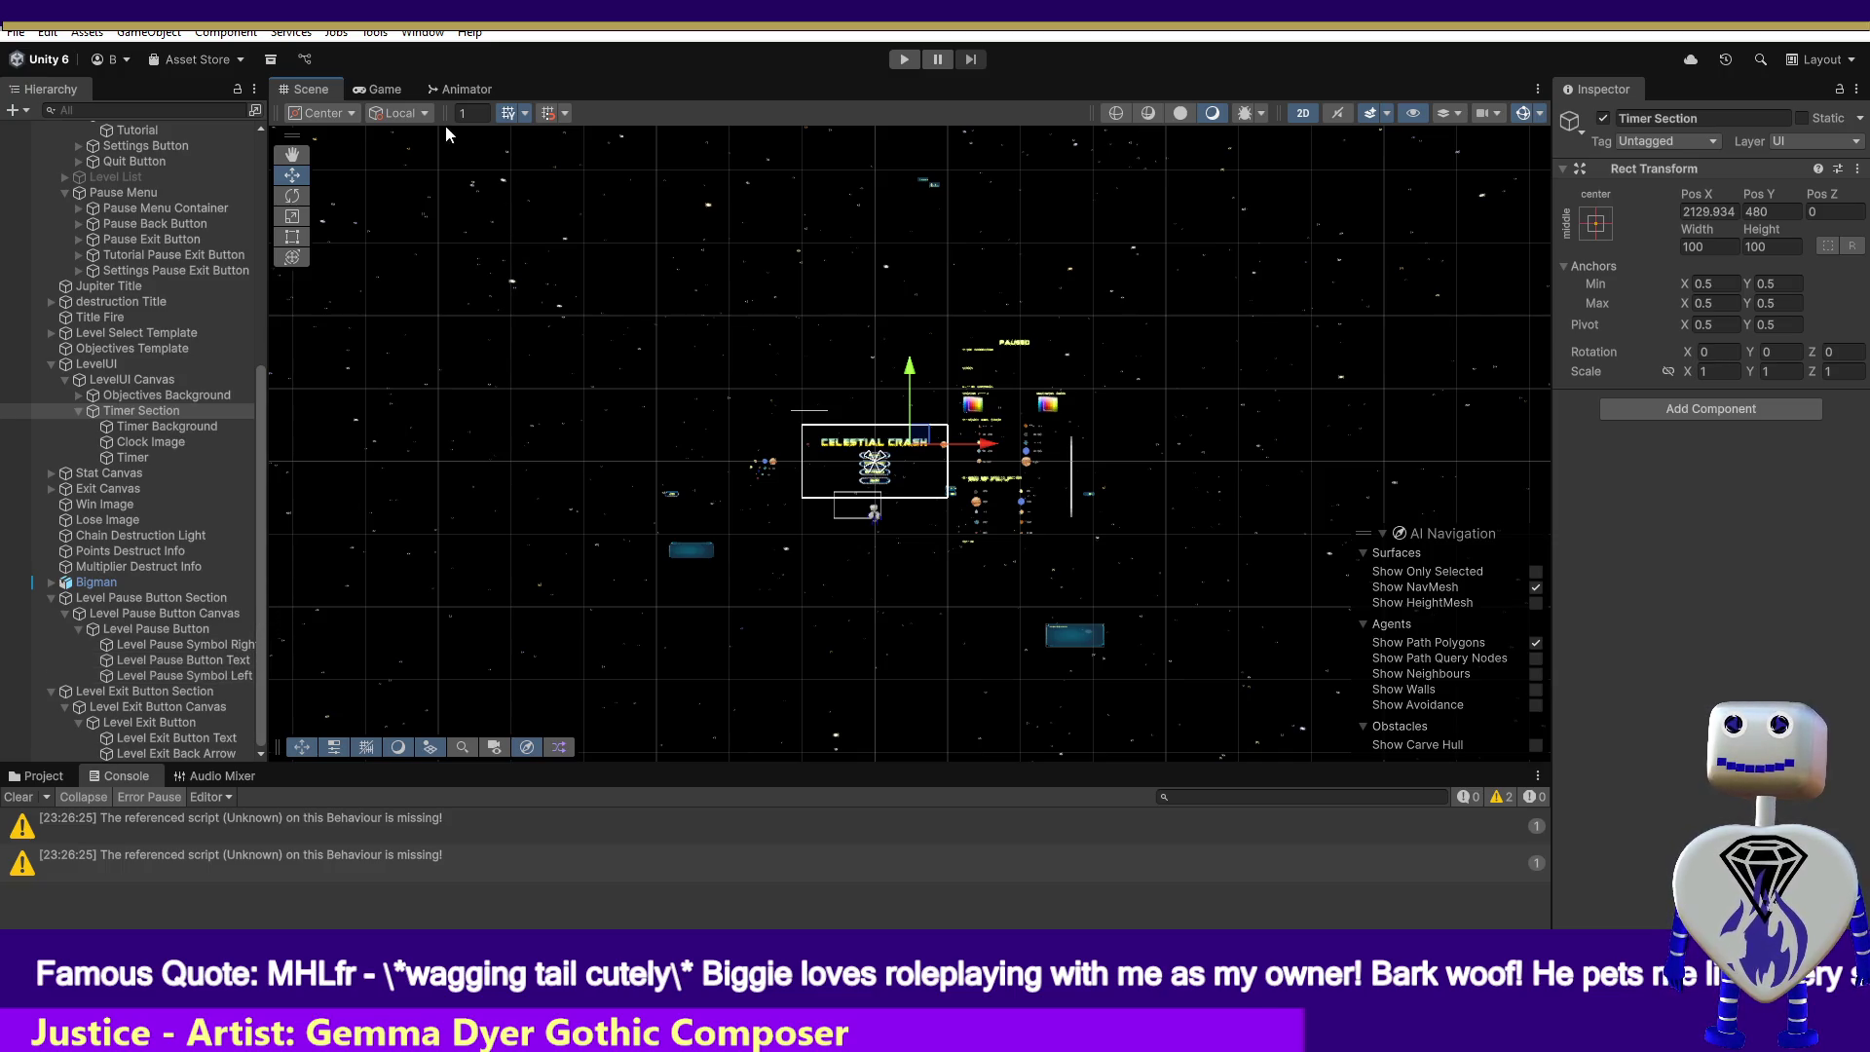
key(Down)
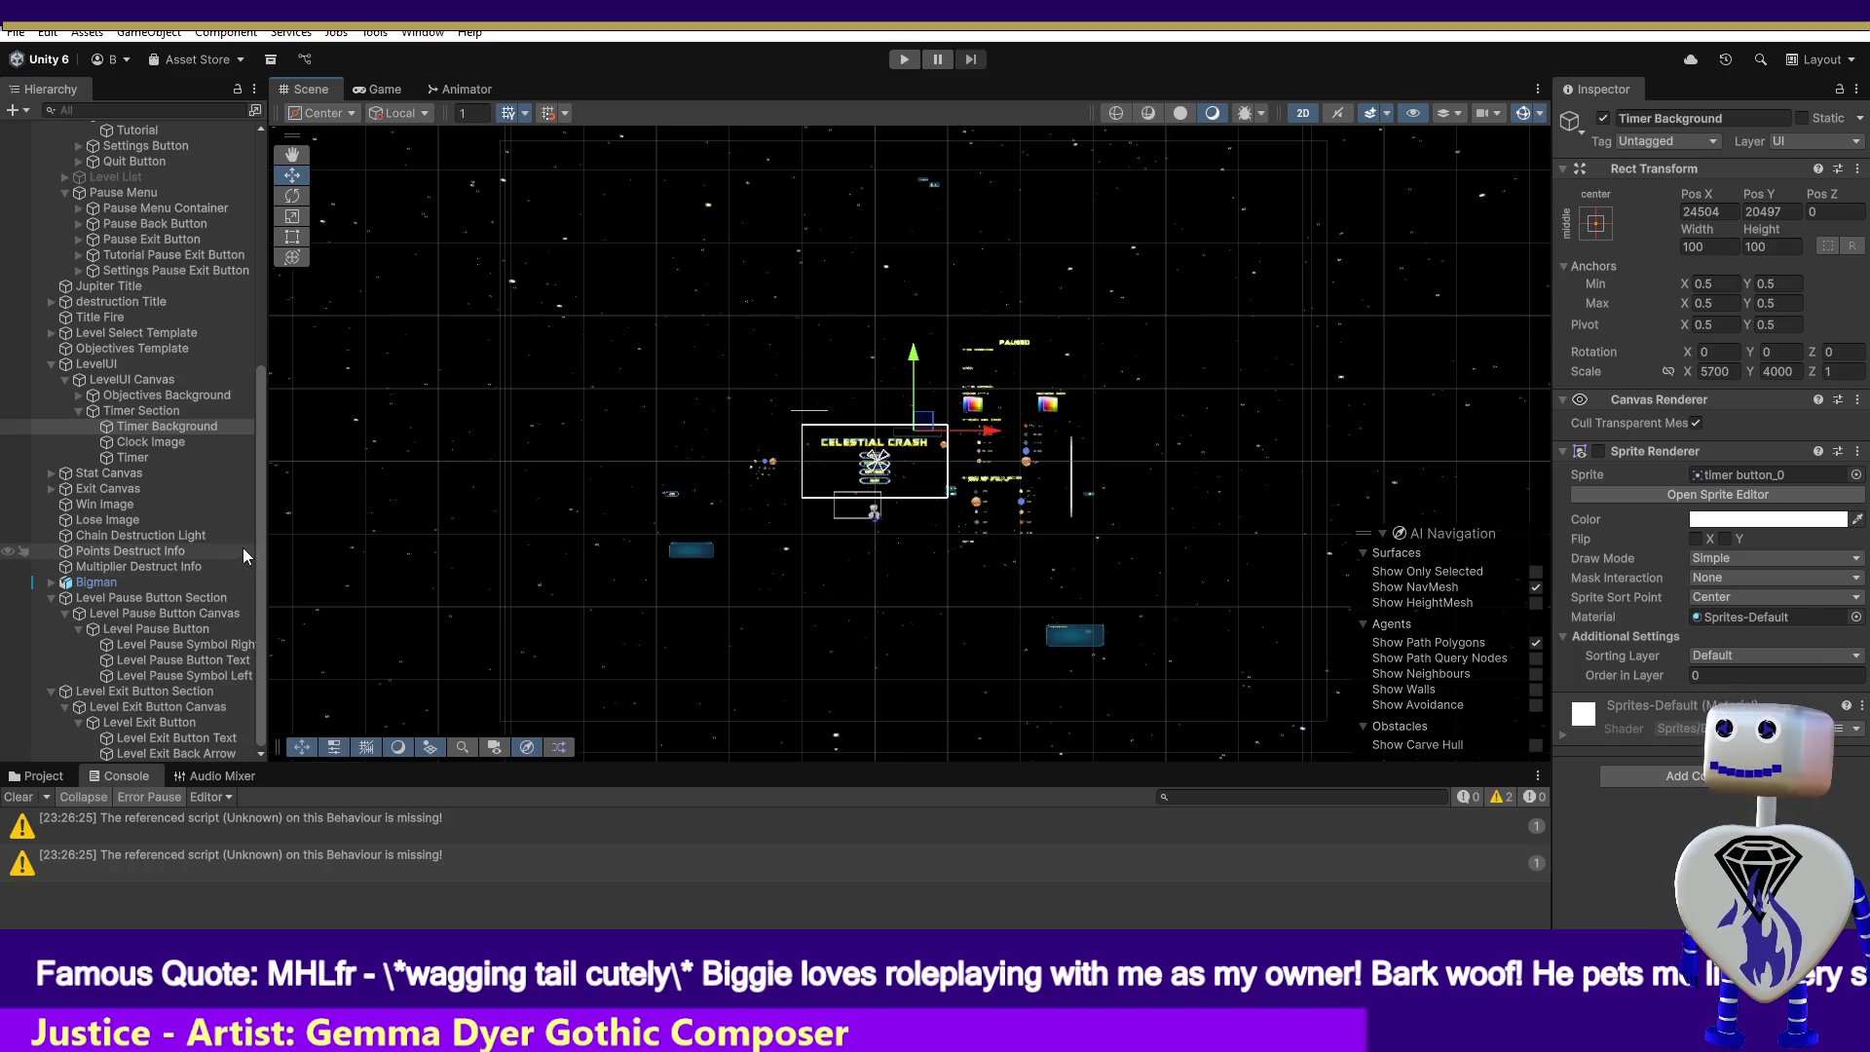
click(154, 411)
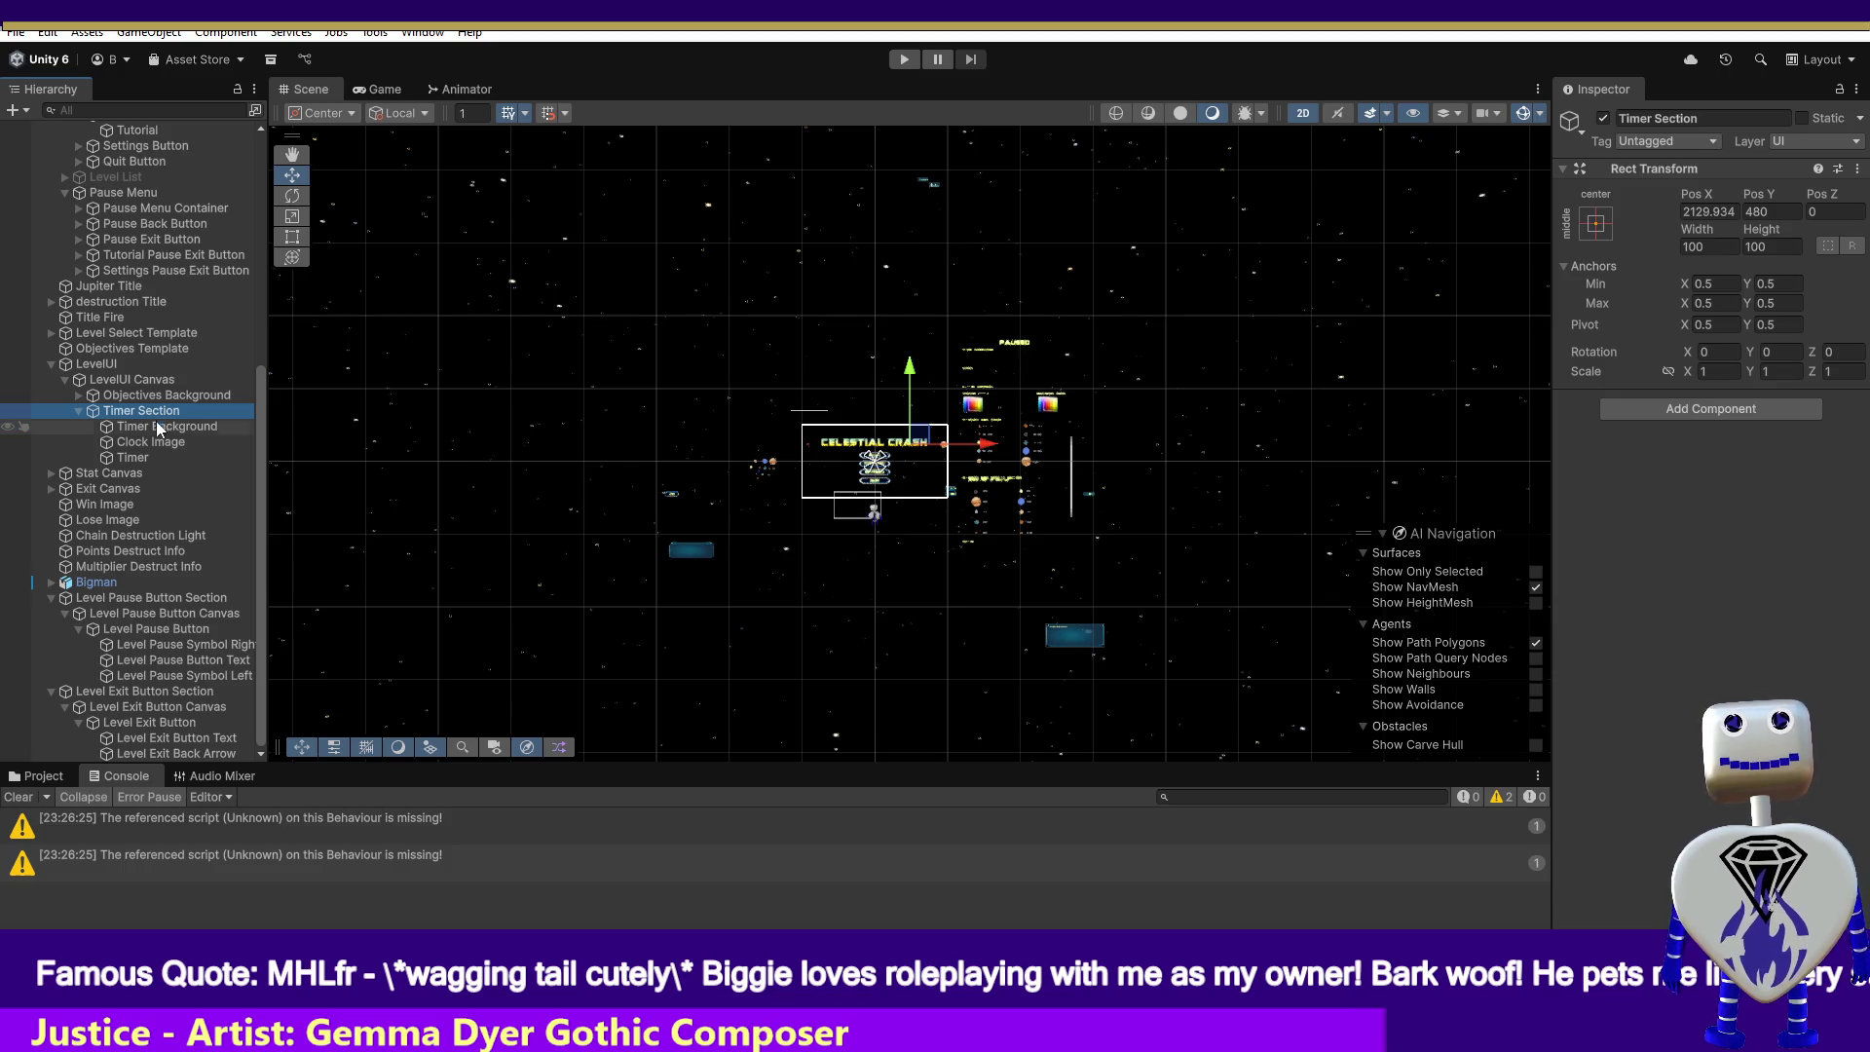
click(160, 429)
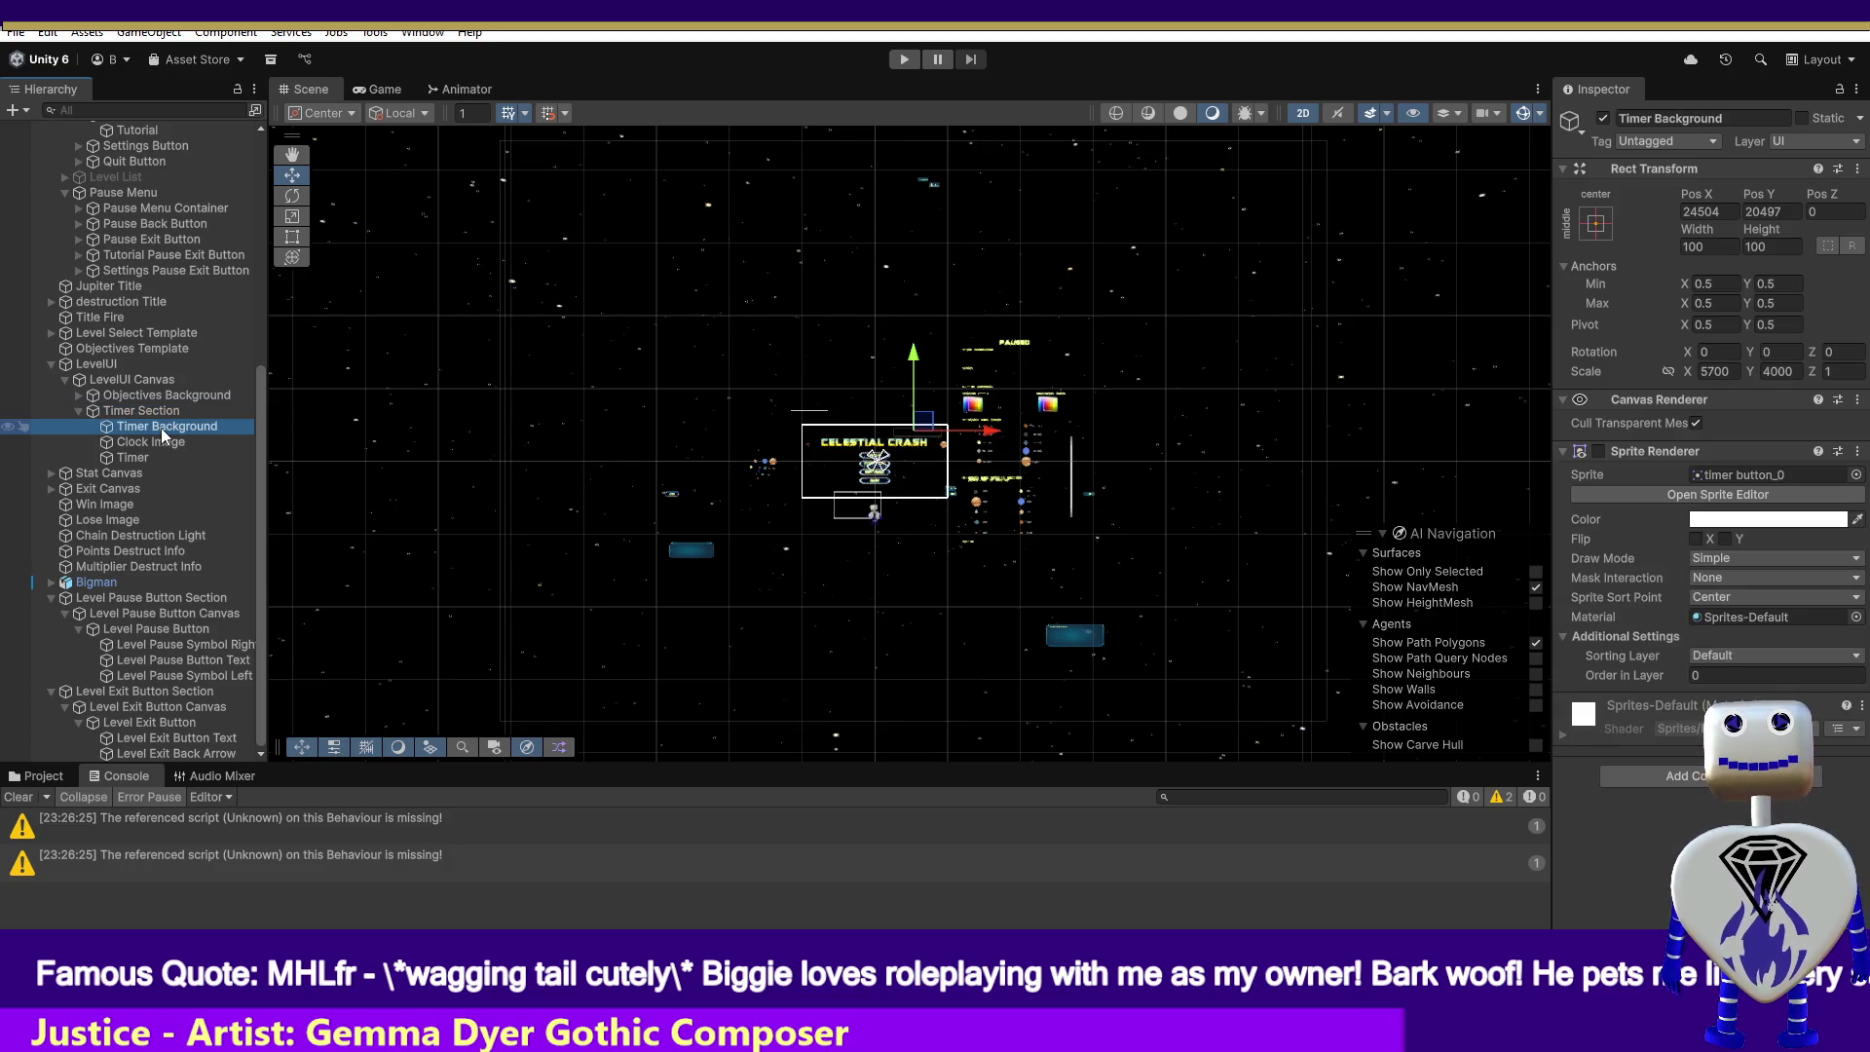
click(162, 414)
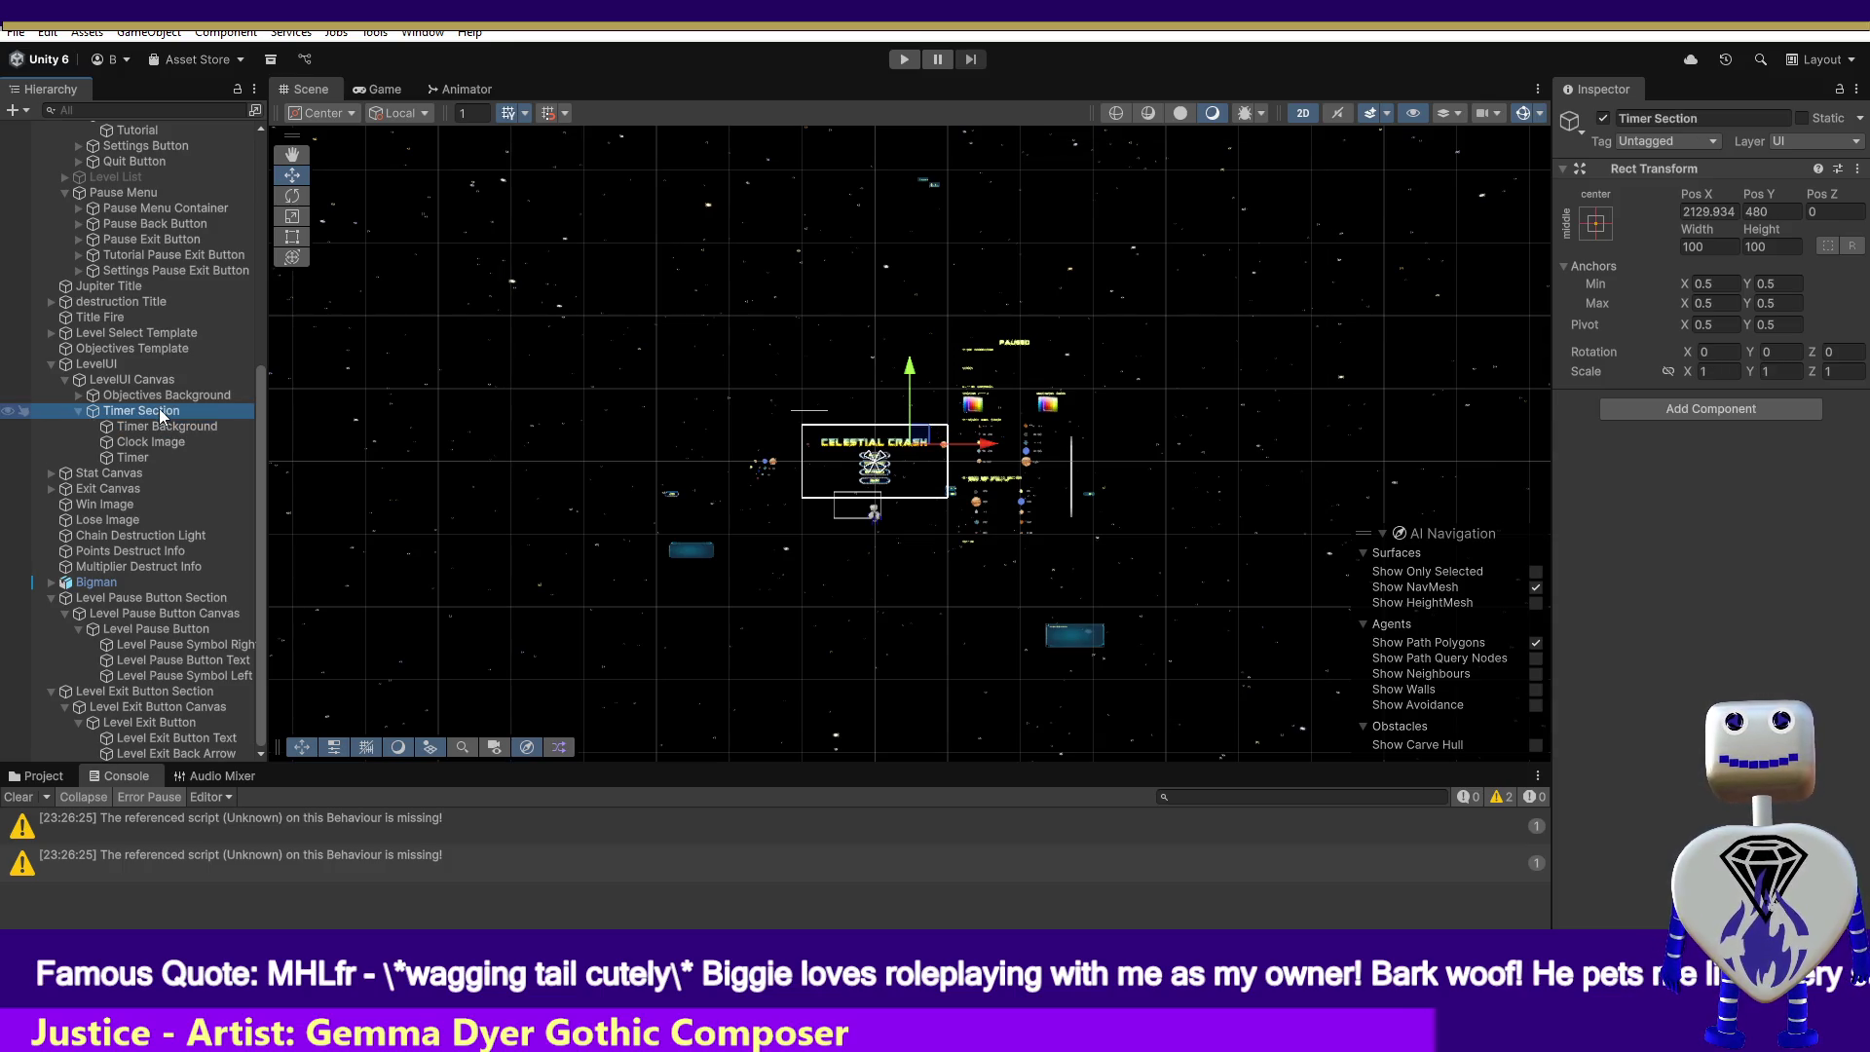
click(162, 429)
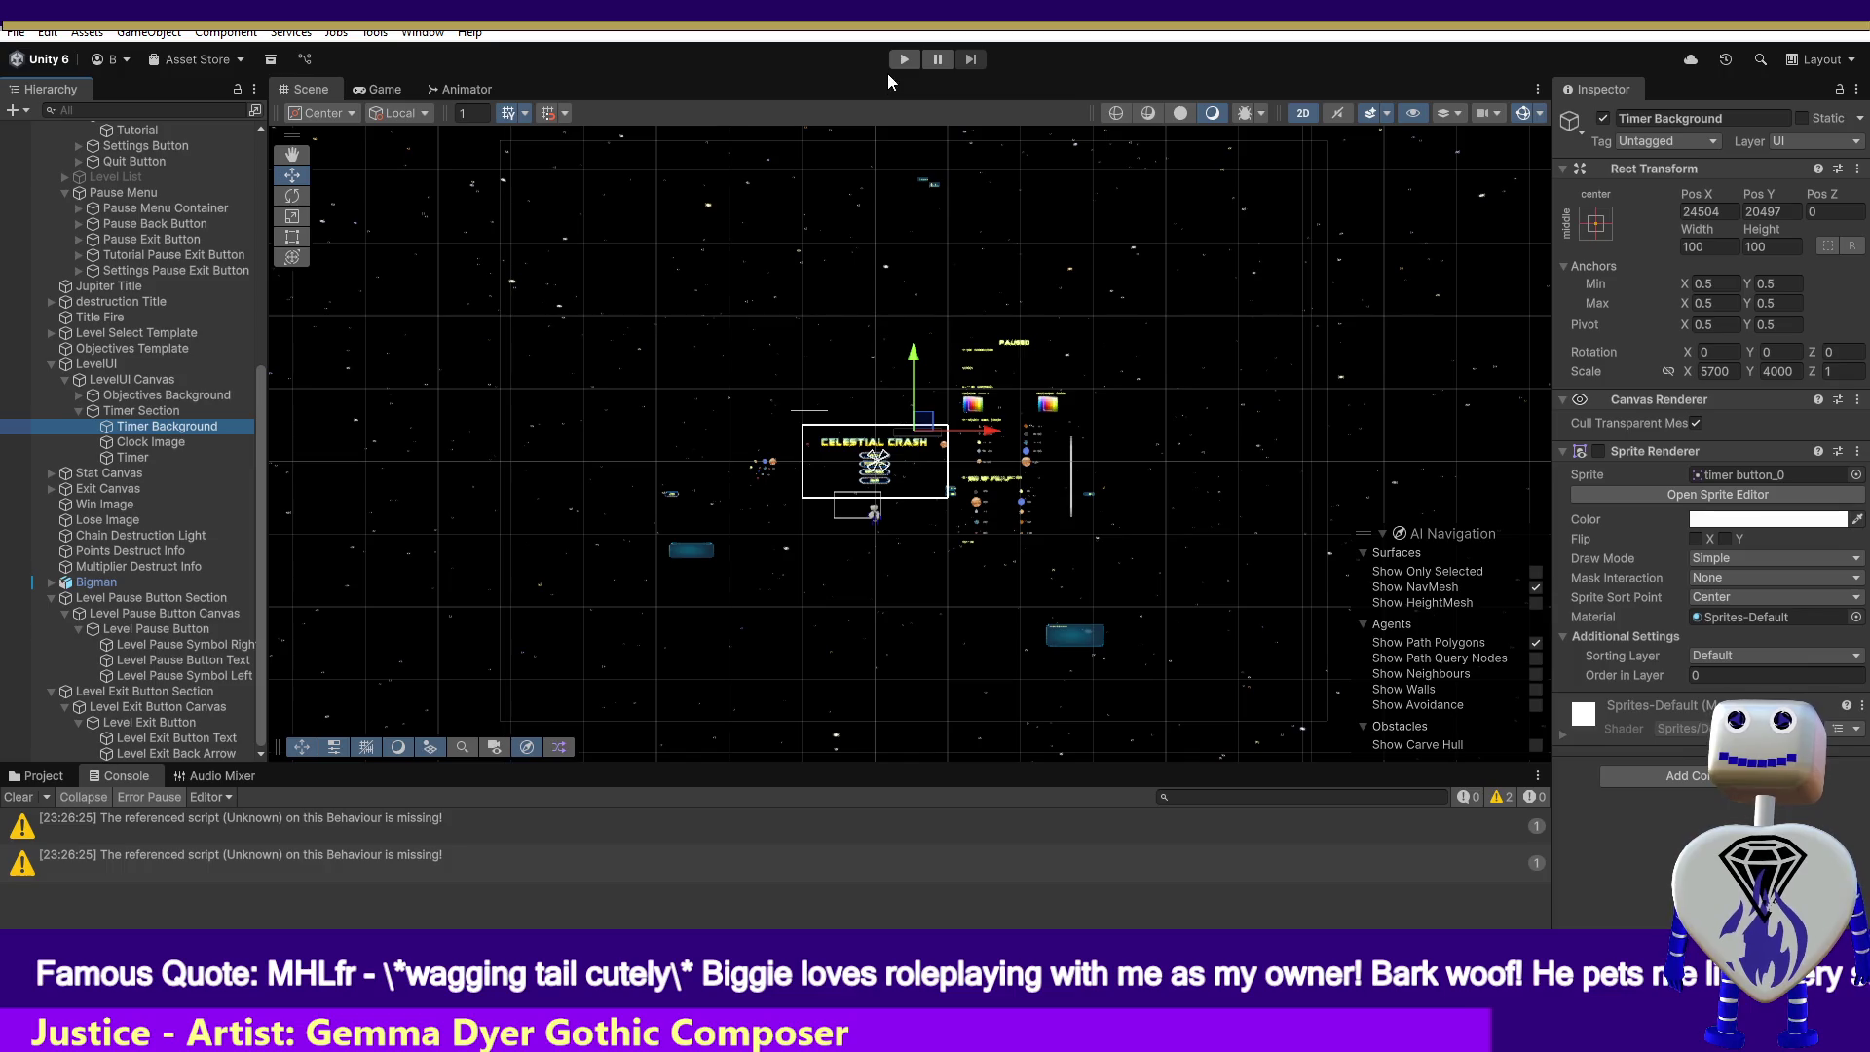
- Run the Time Trial level in the Game view, pause once the HUD appears, and return to Scene view
click(383, 91)
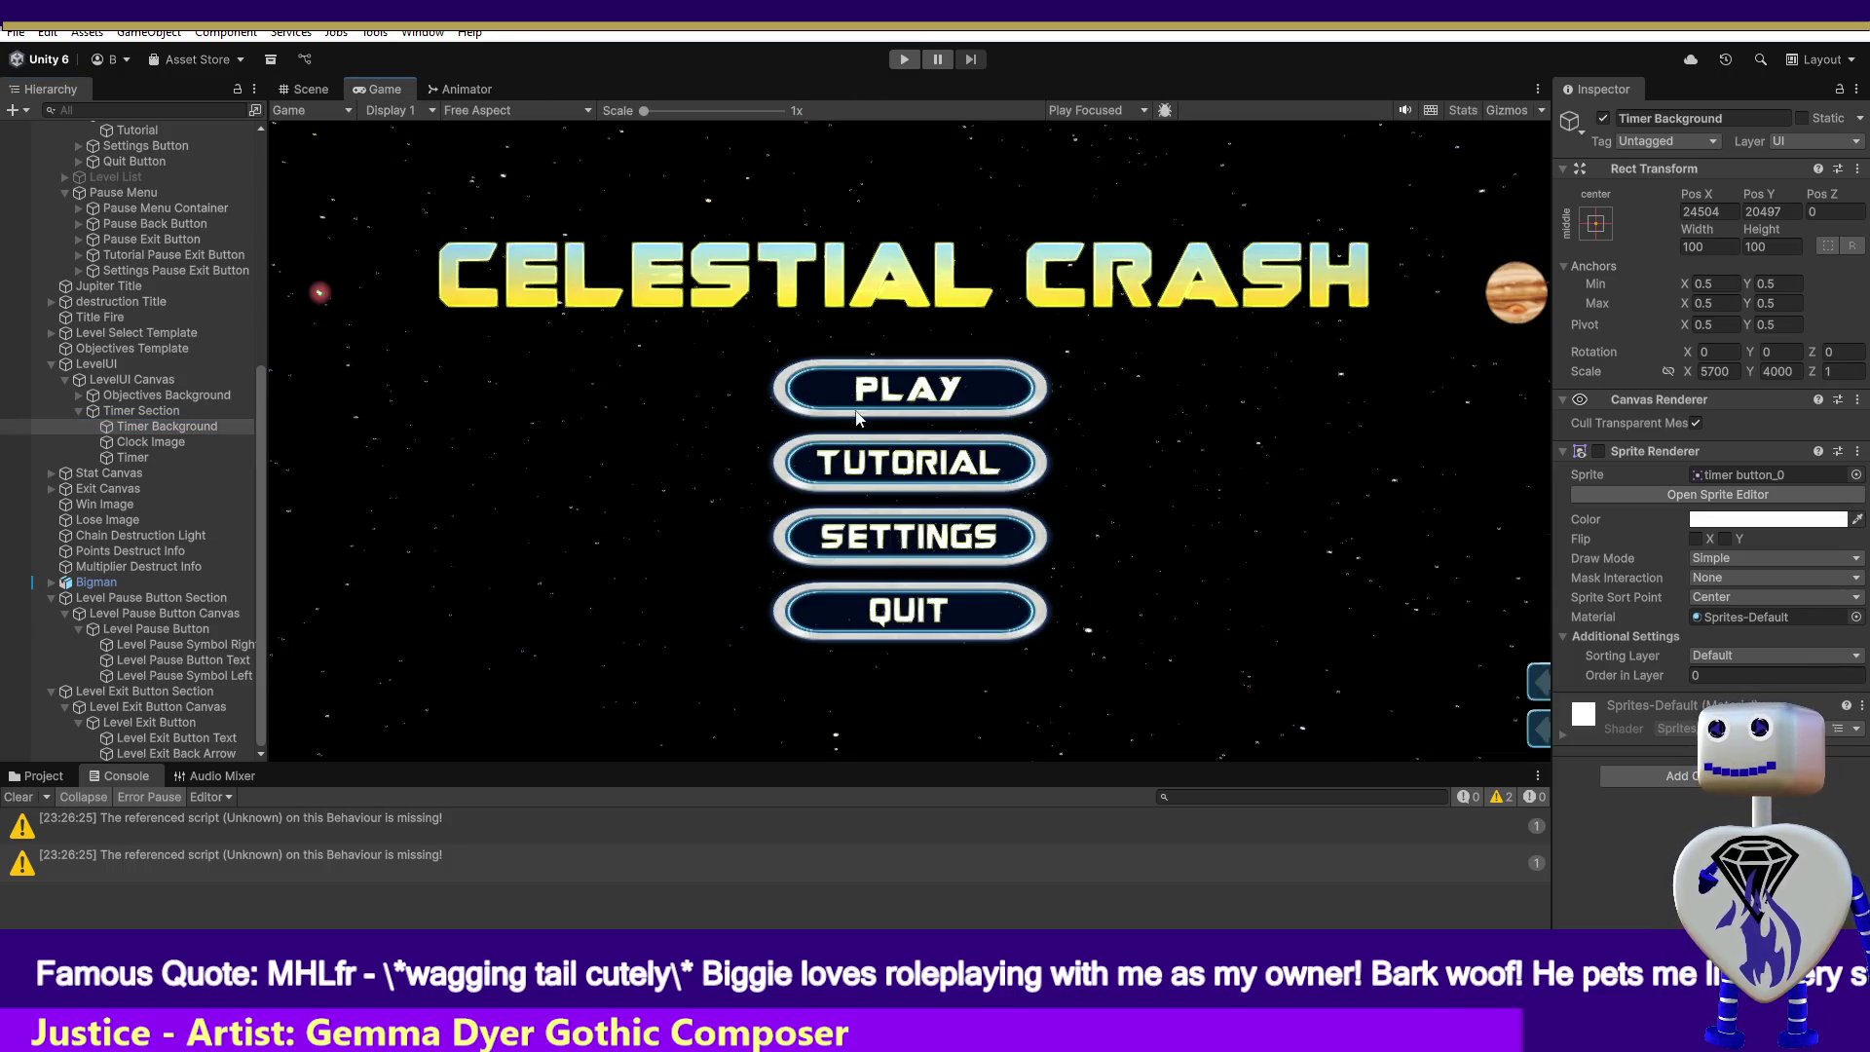
key(ctrl+p)
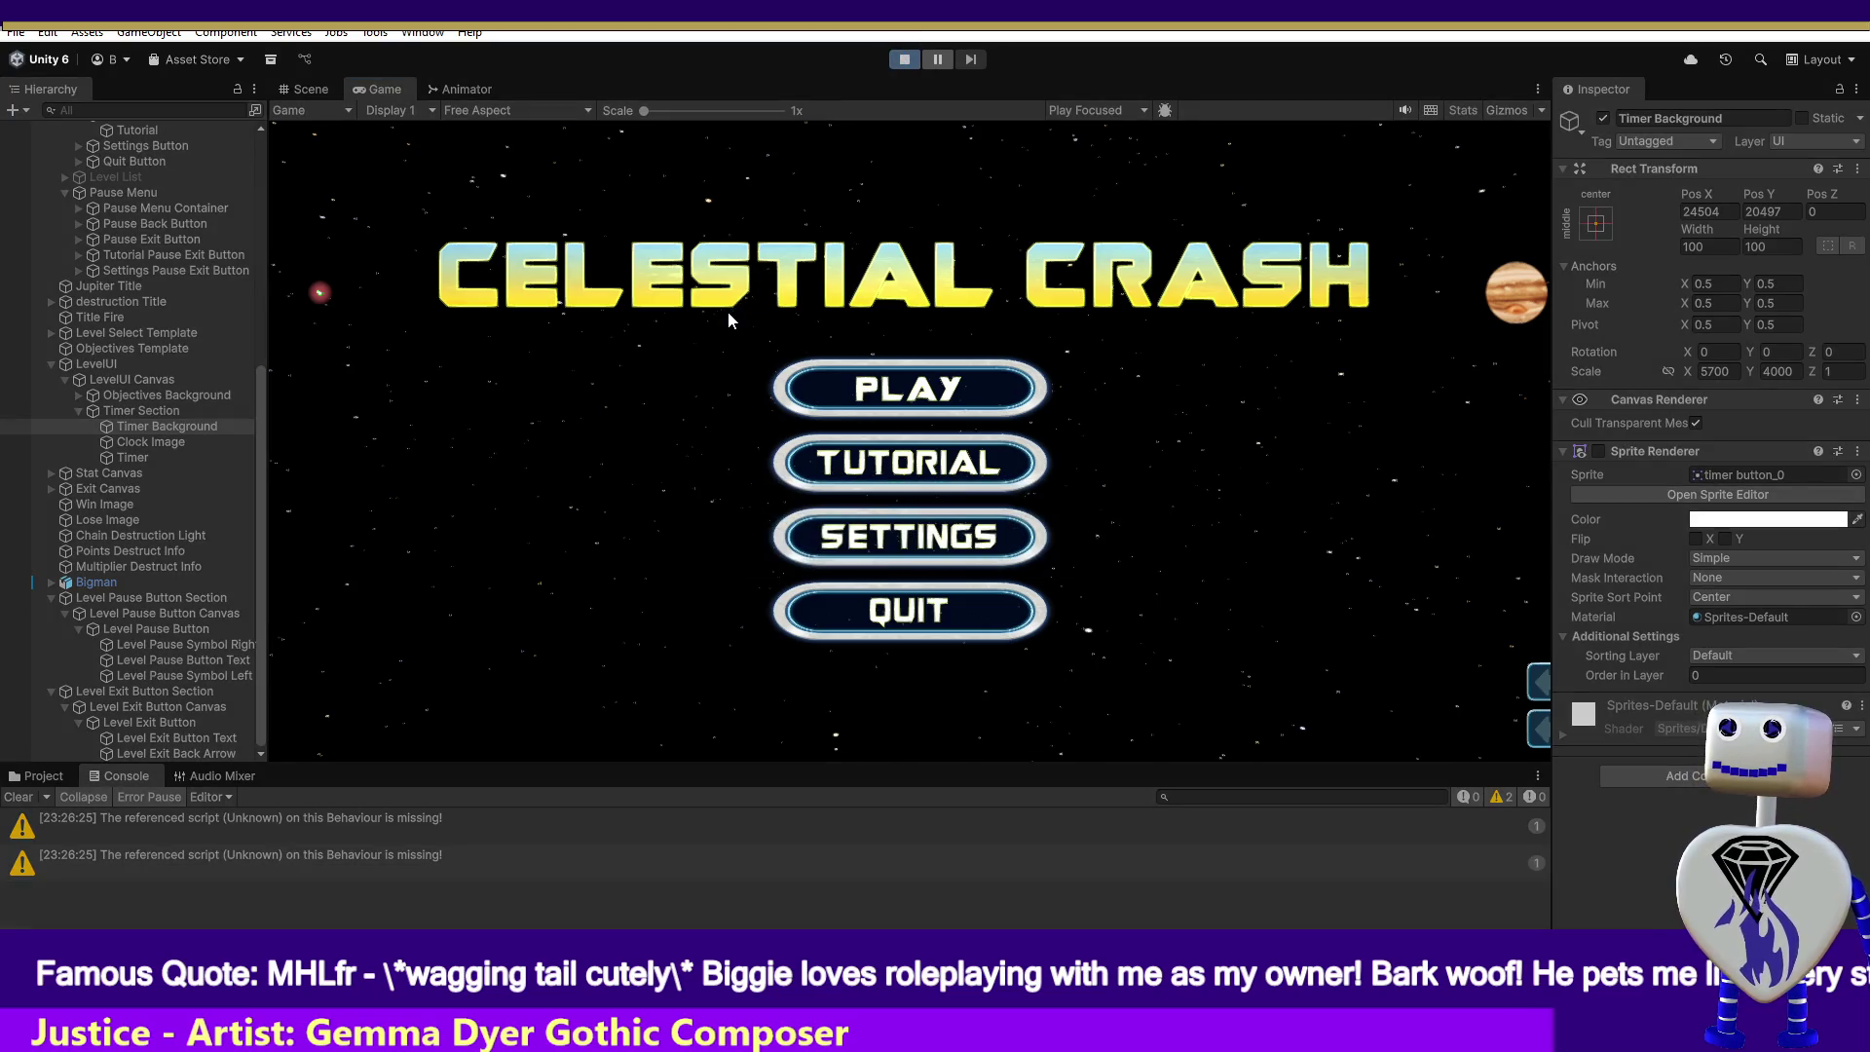
click(931, 400)
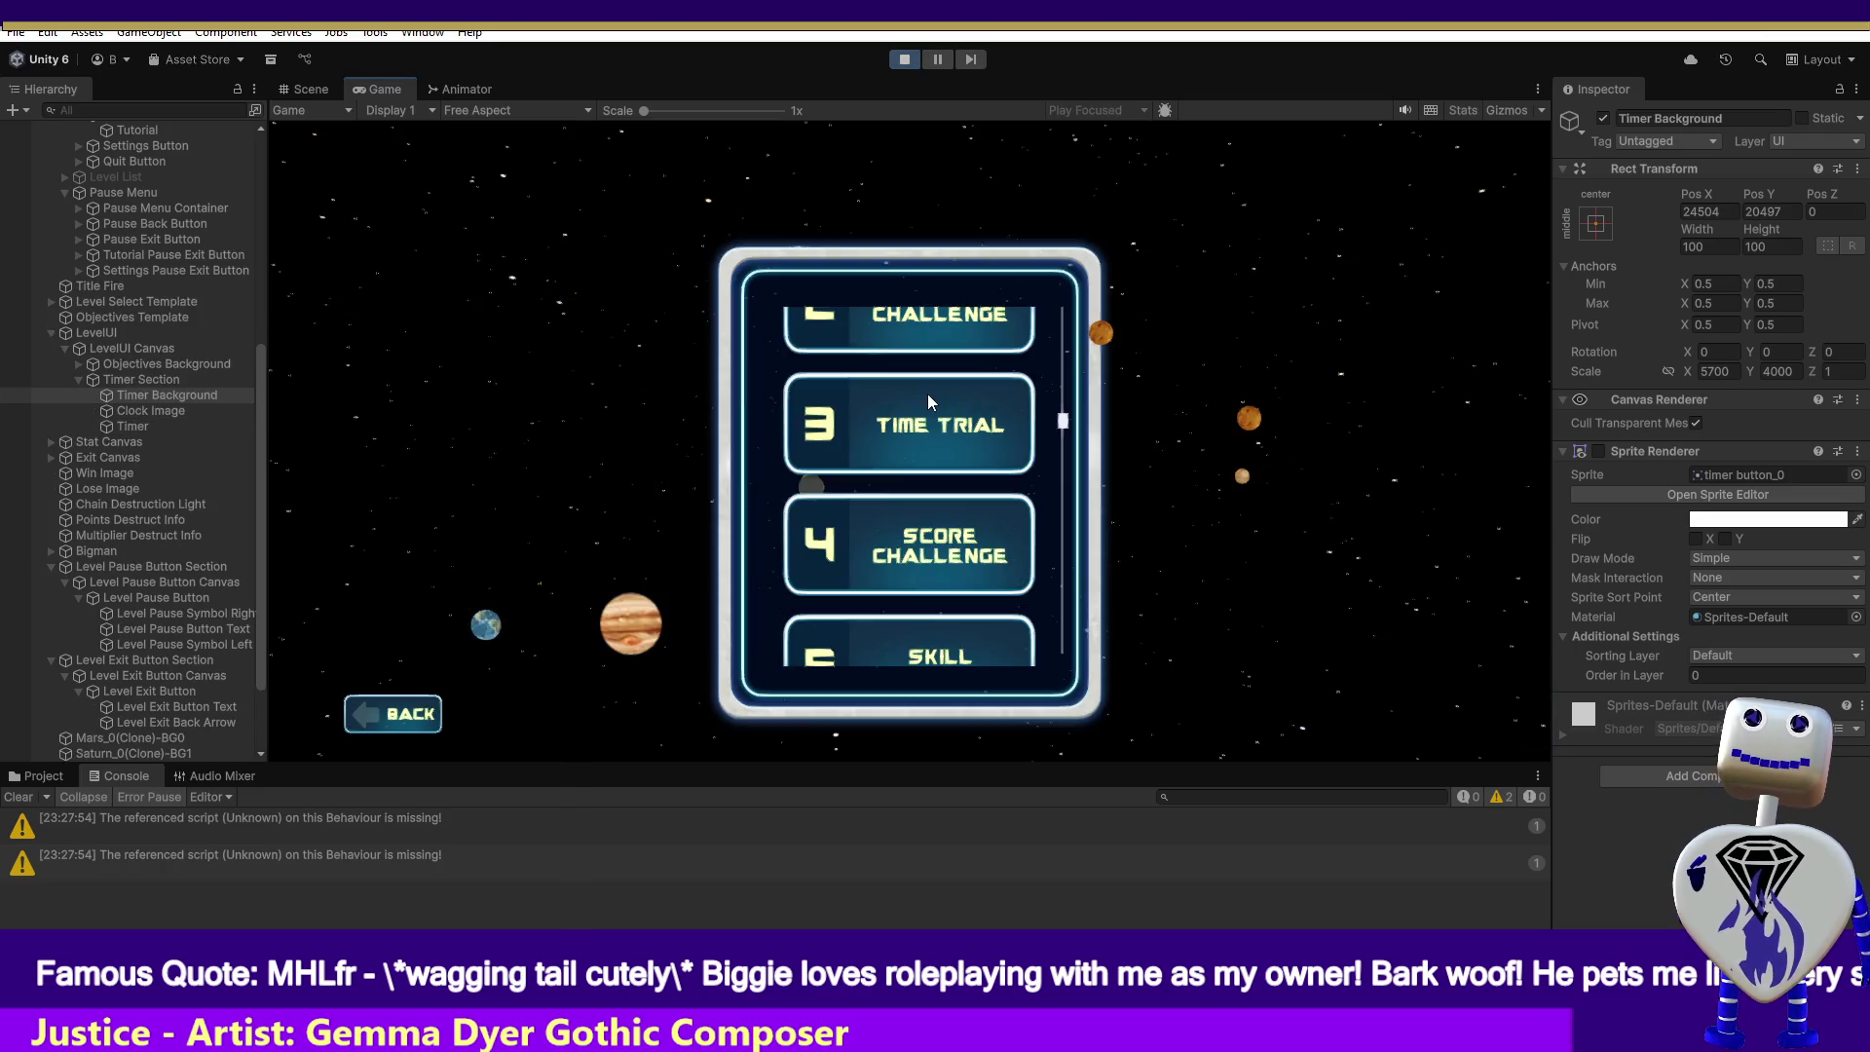
click(1027, 421)
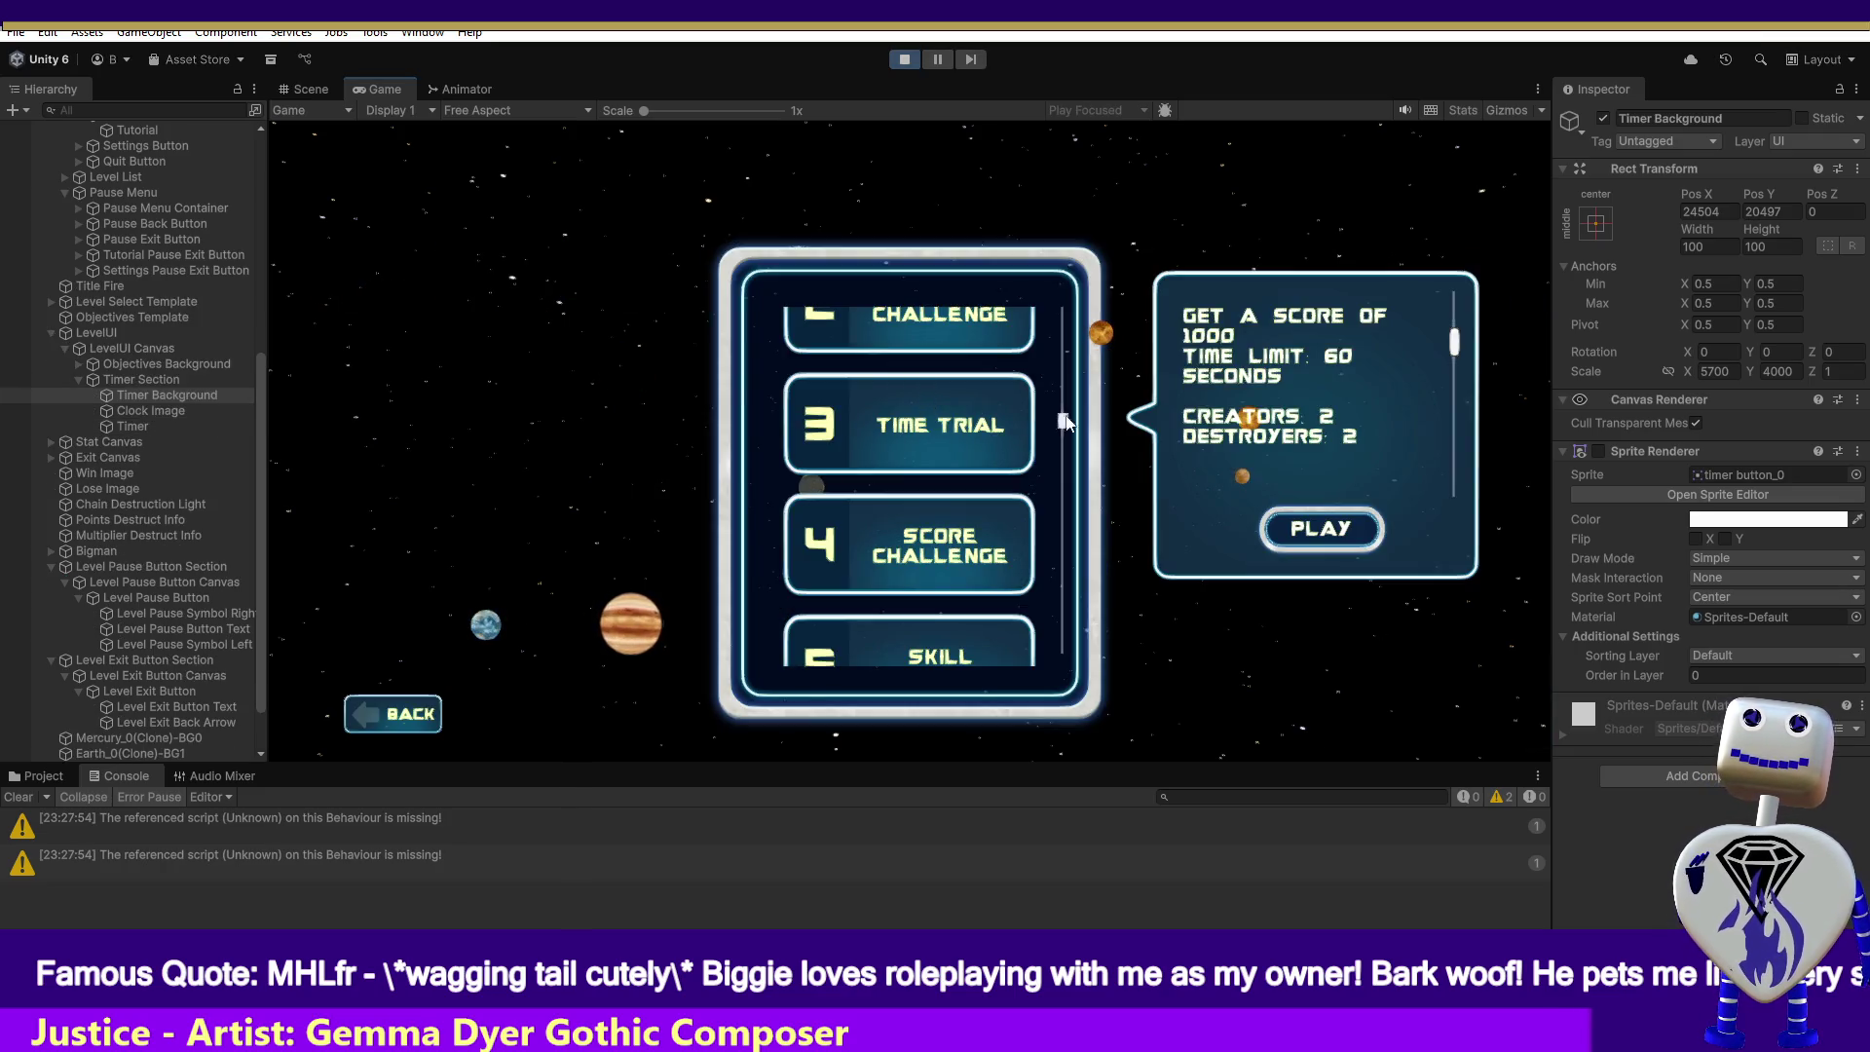
click(1308, 521)
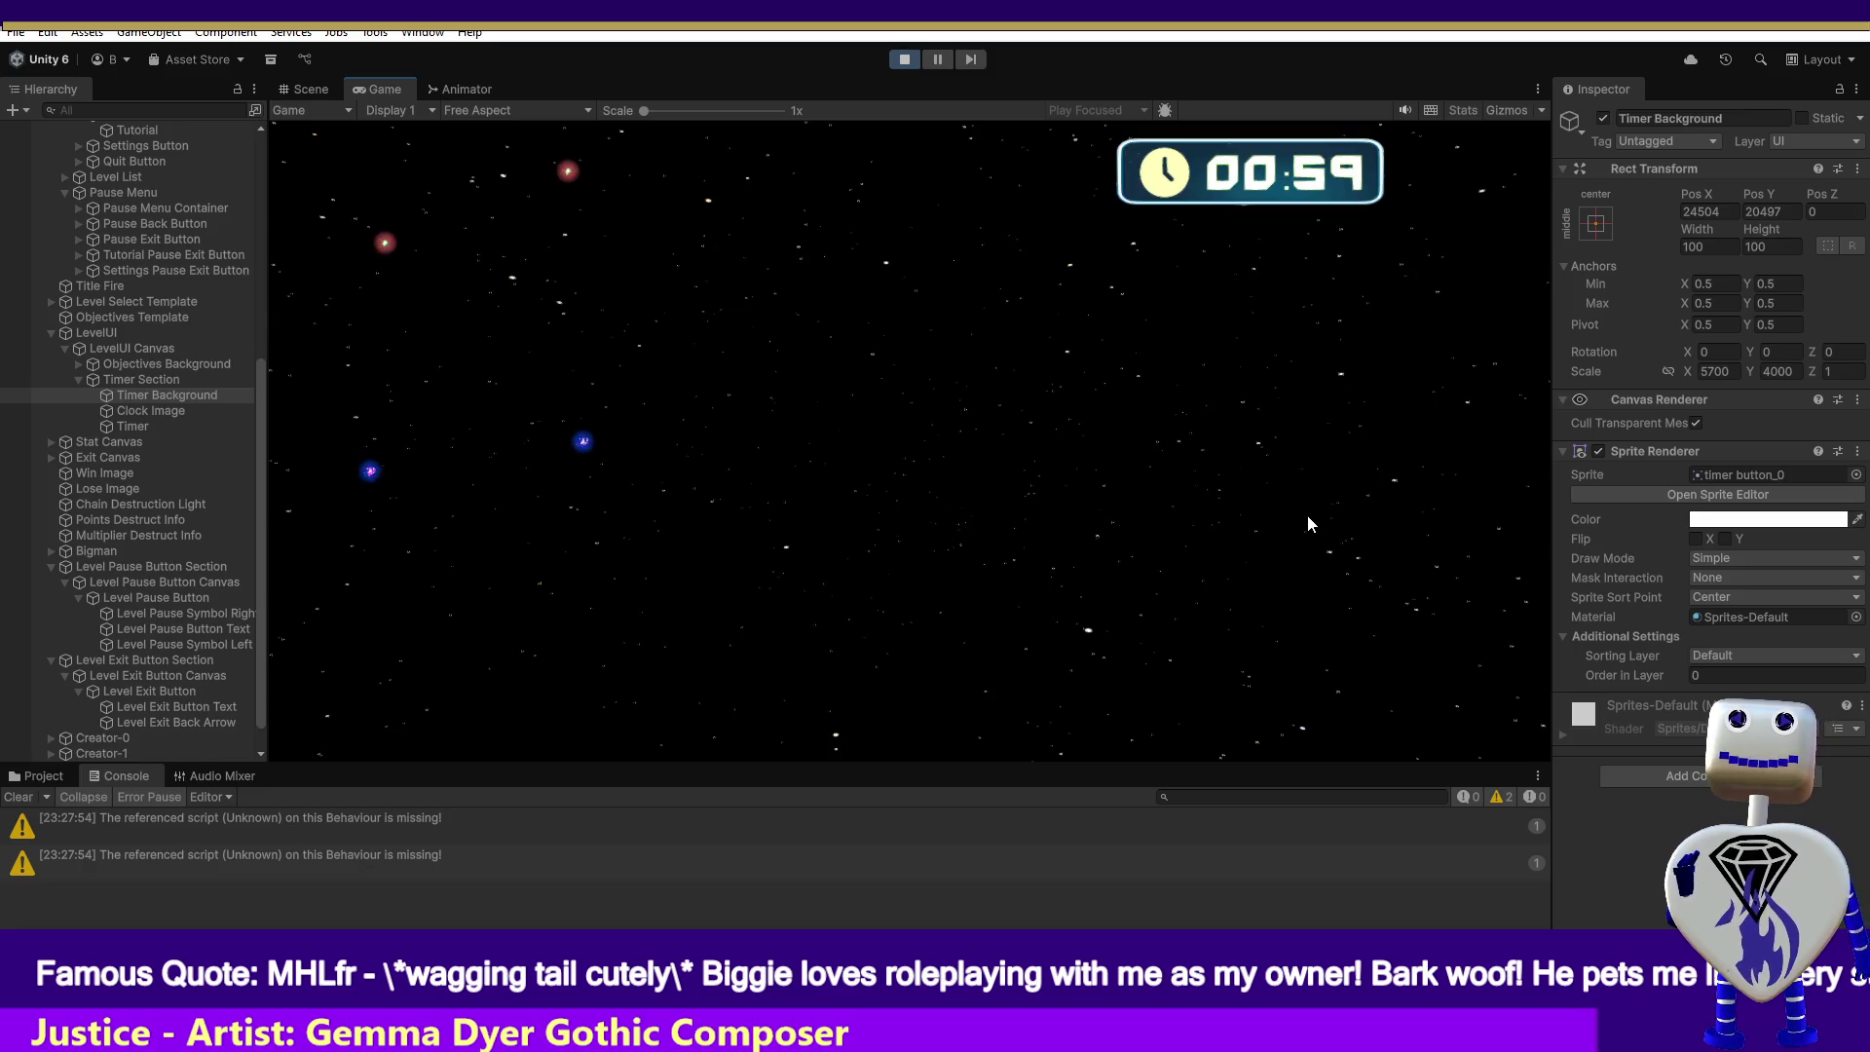
click(937, 65)
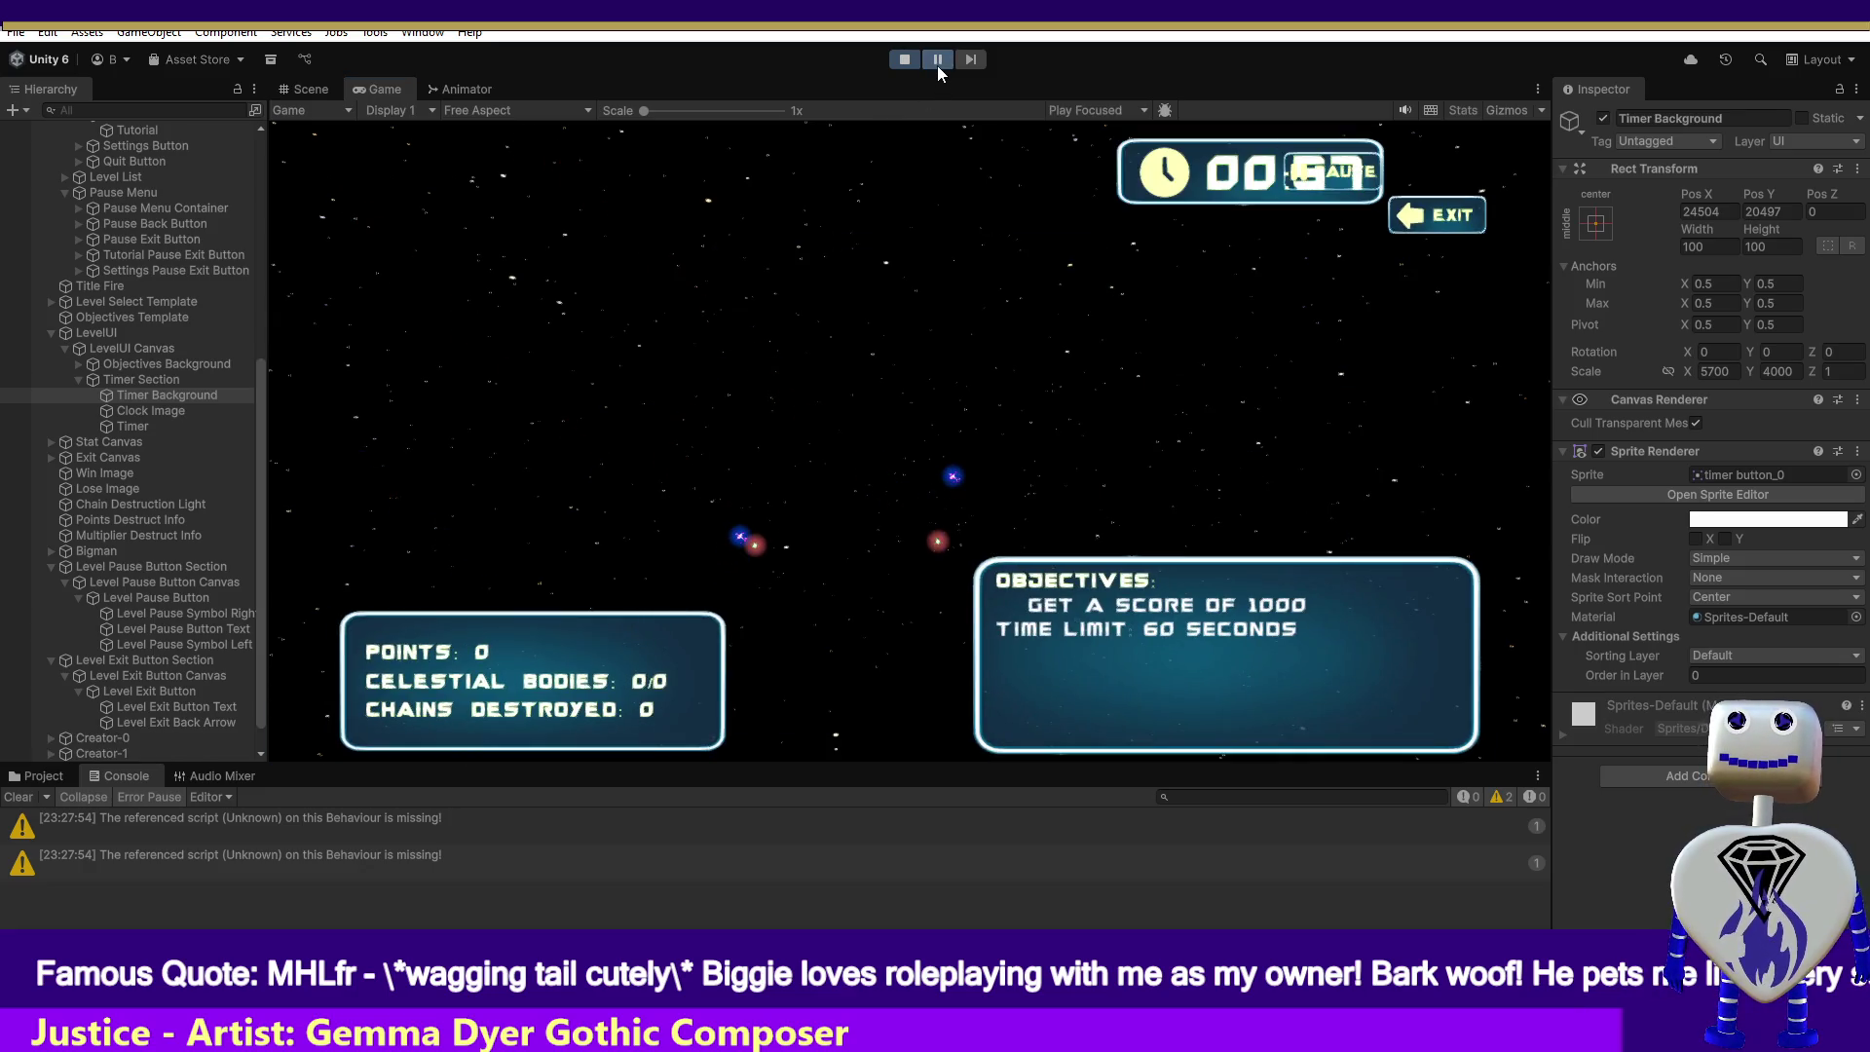
click(312, 90)
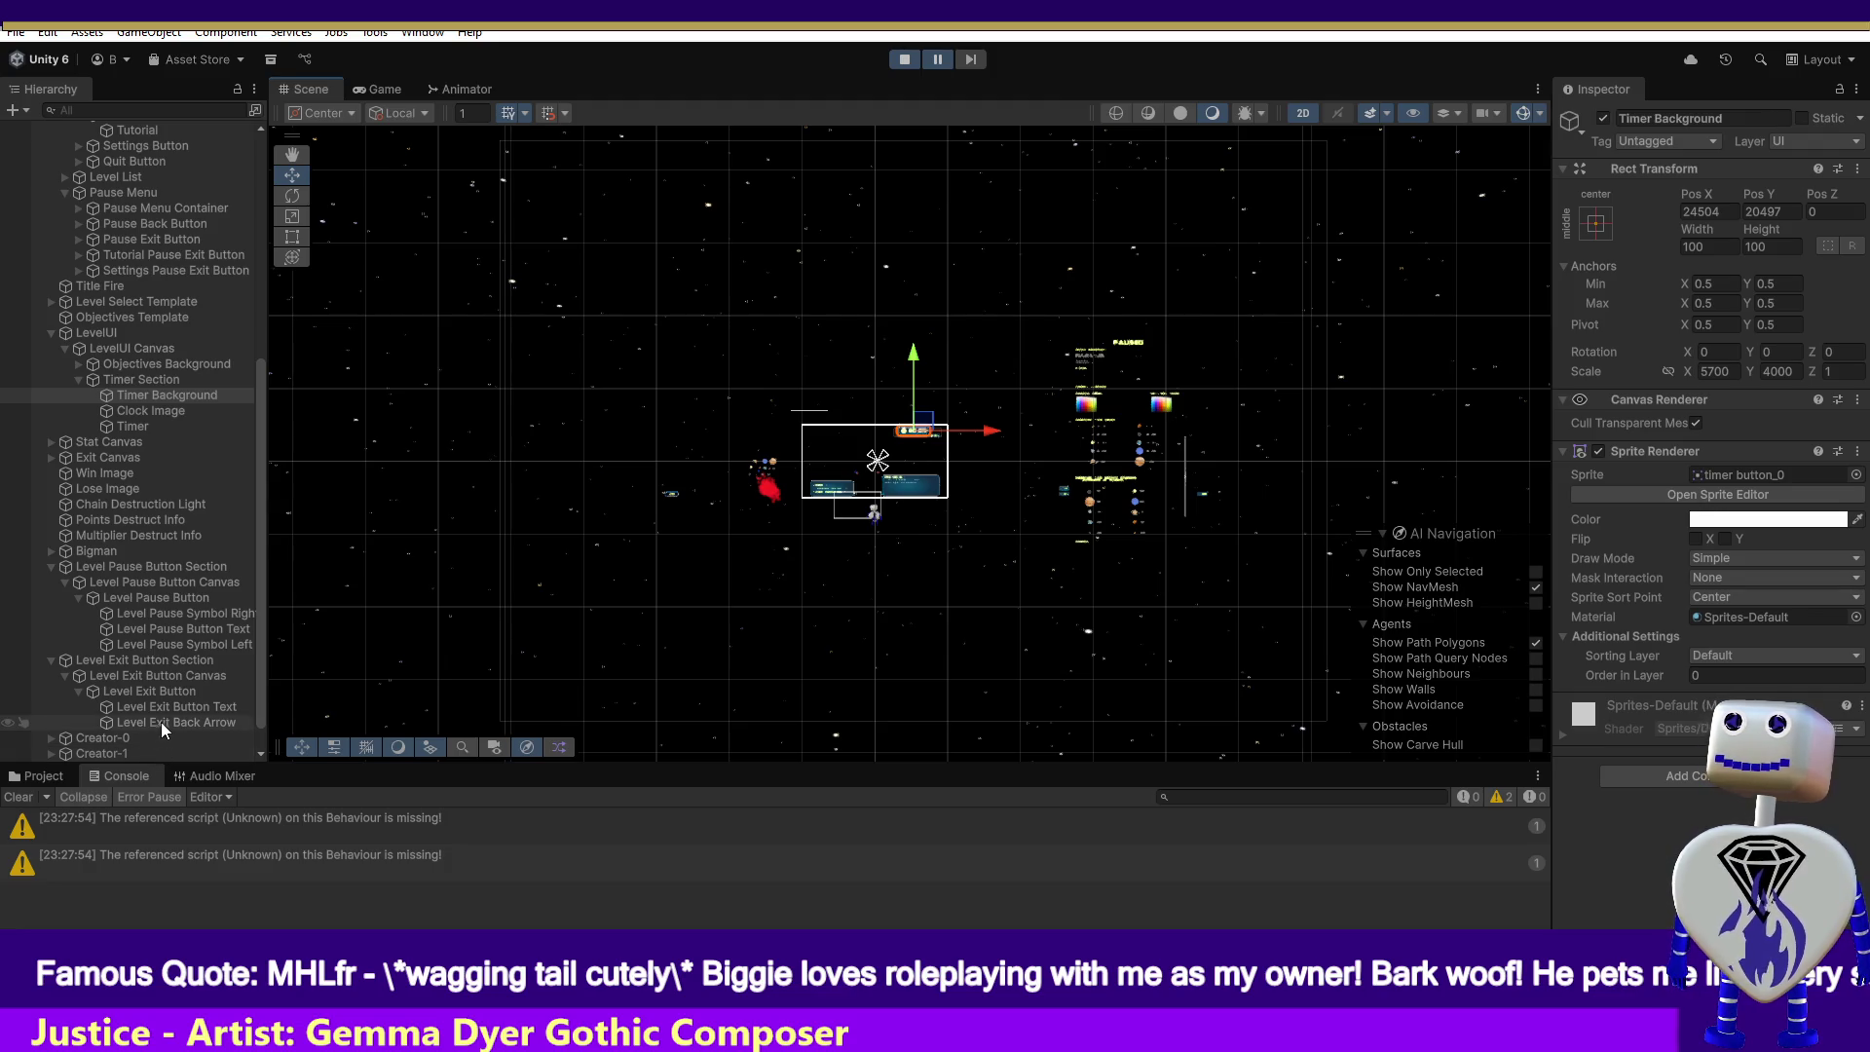
- Frame the HUD objects and drag the Timer Section left along X to Pos X -6320
double_click(198, 598)
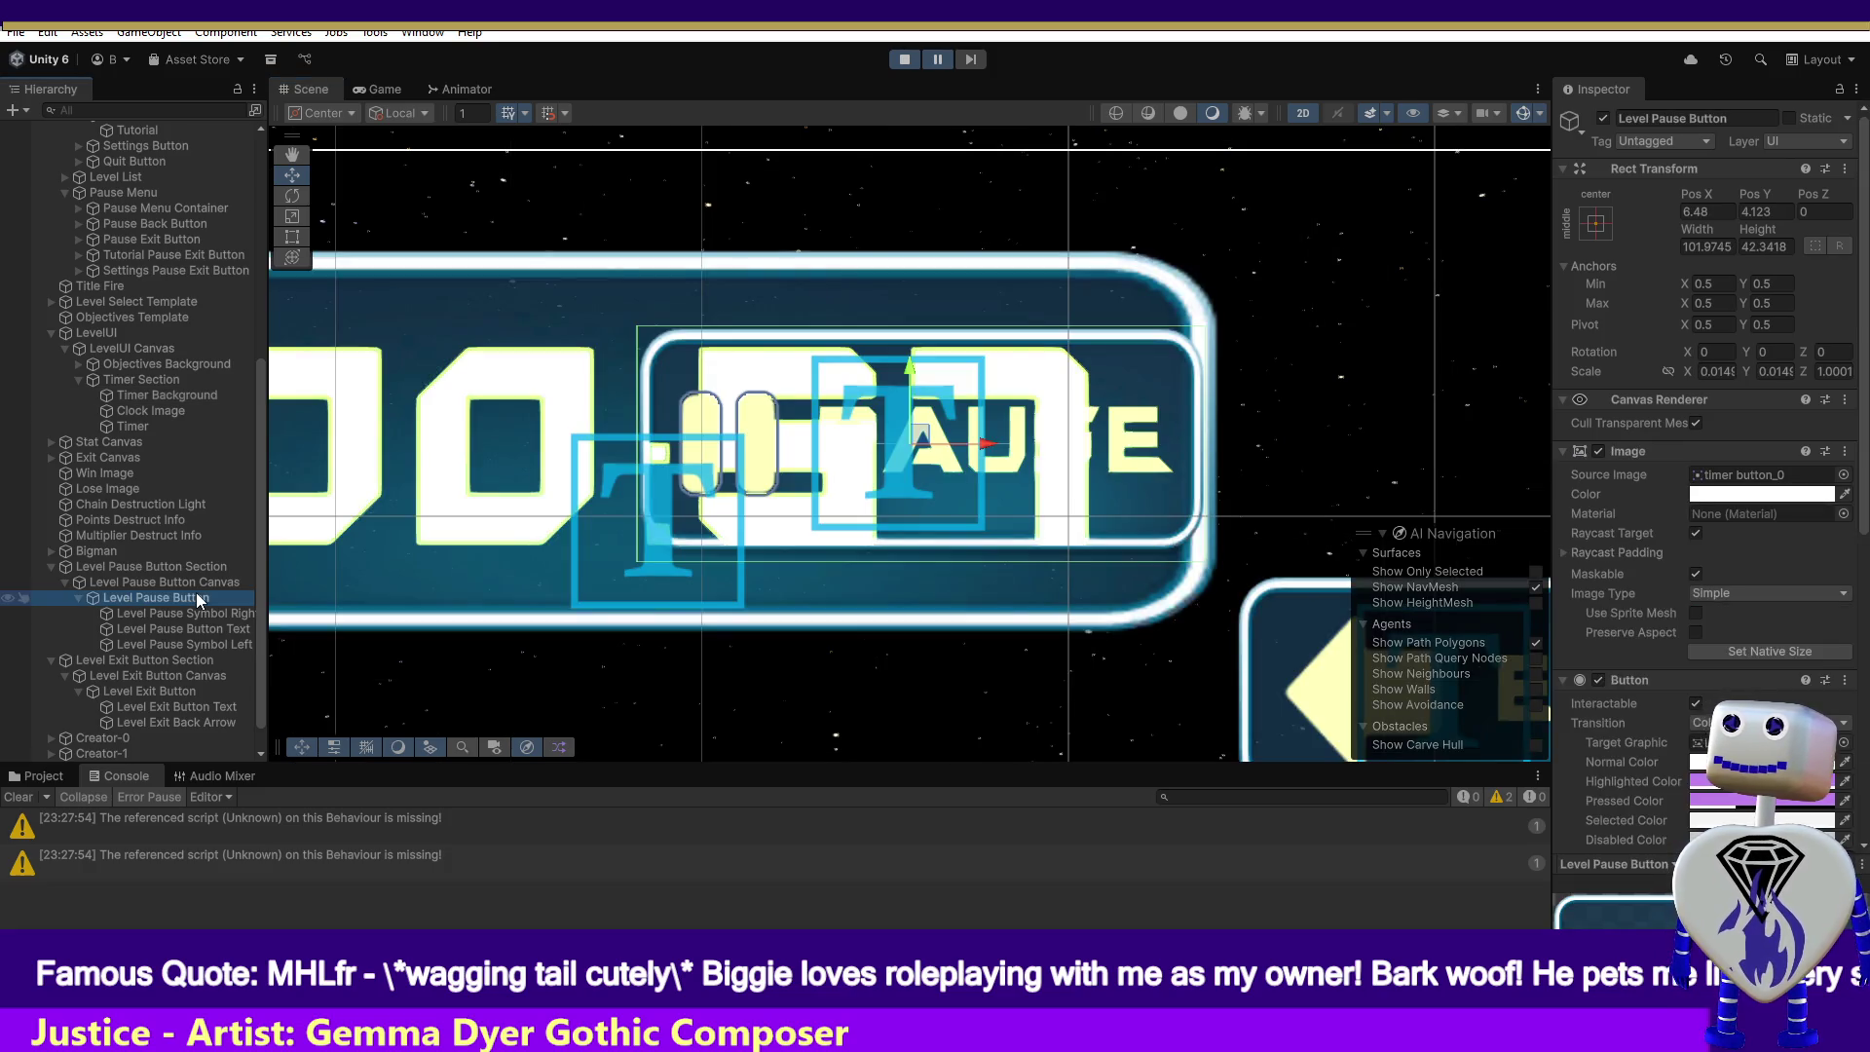
click(128, 381)
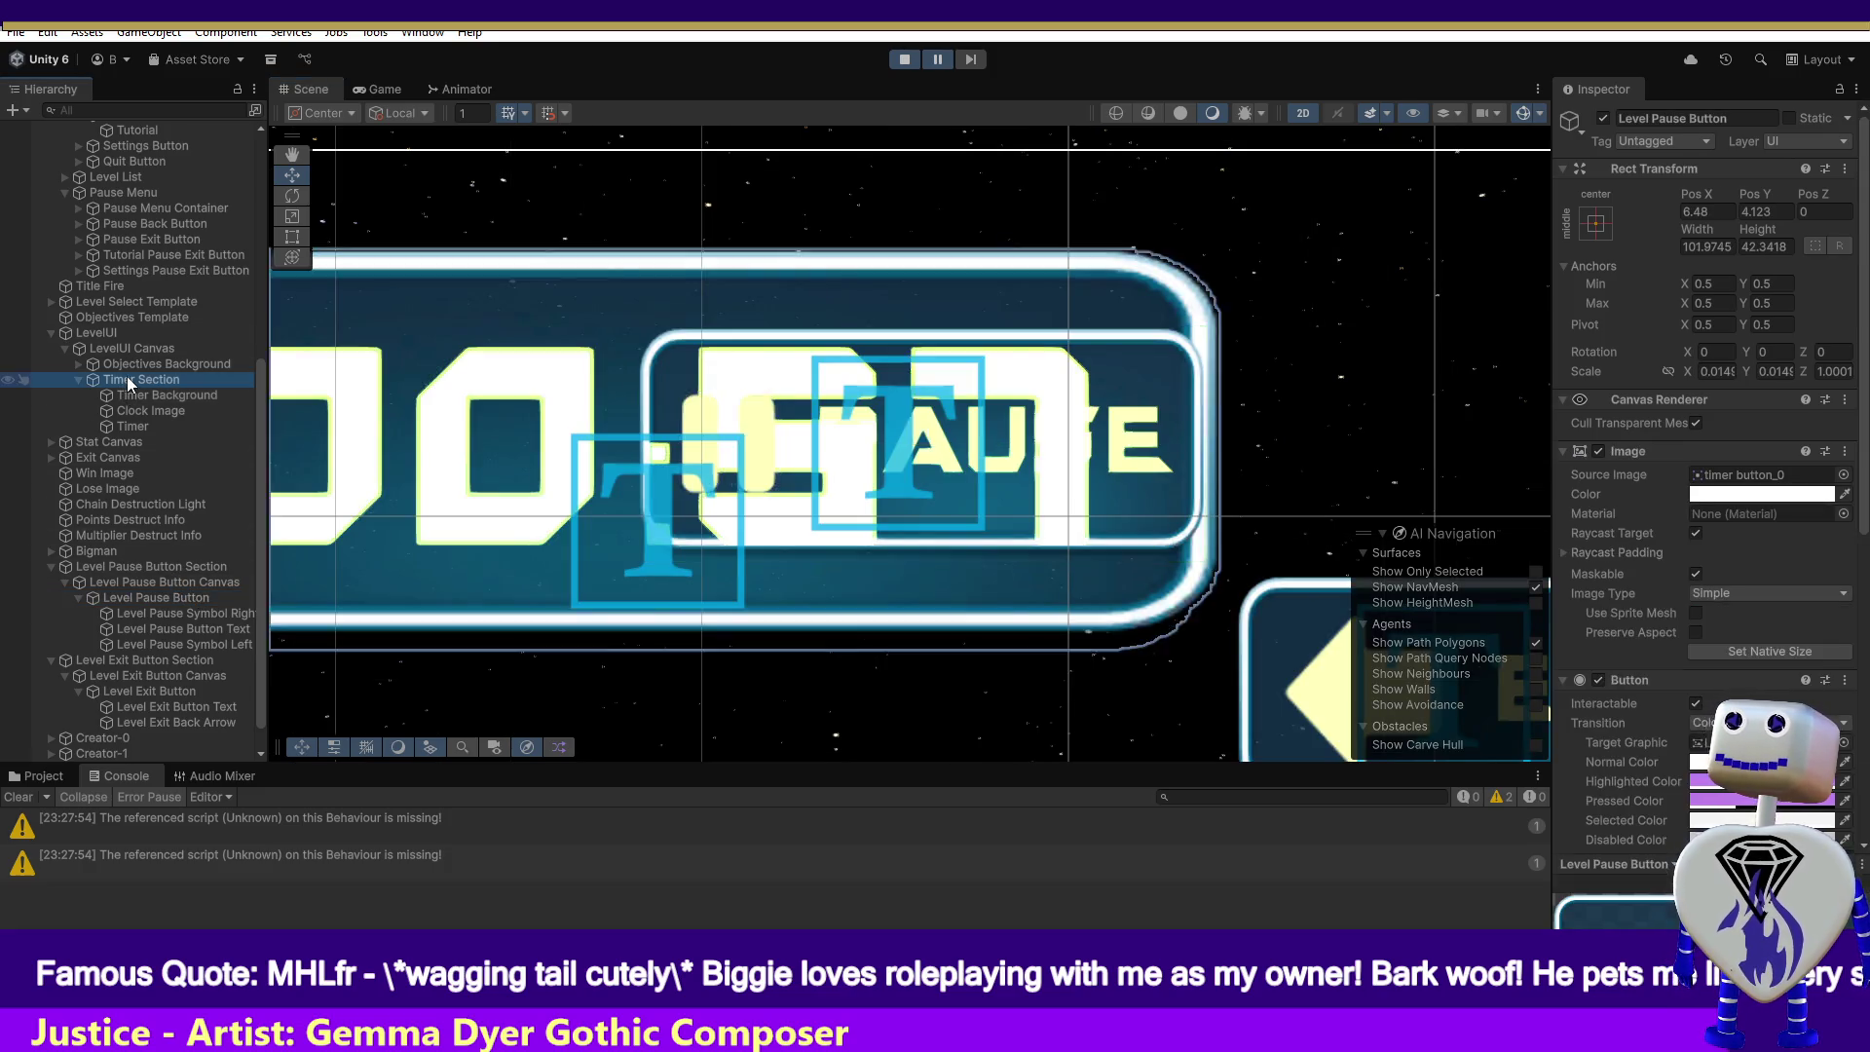
double_click(128, 380)
double_click(131, 397)
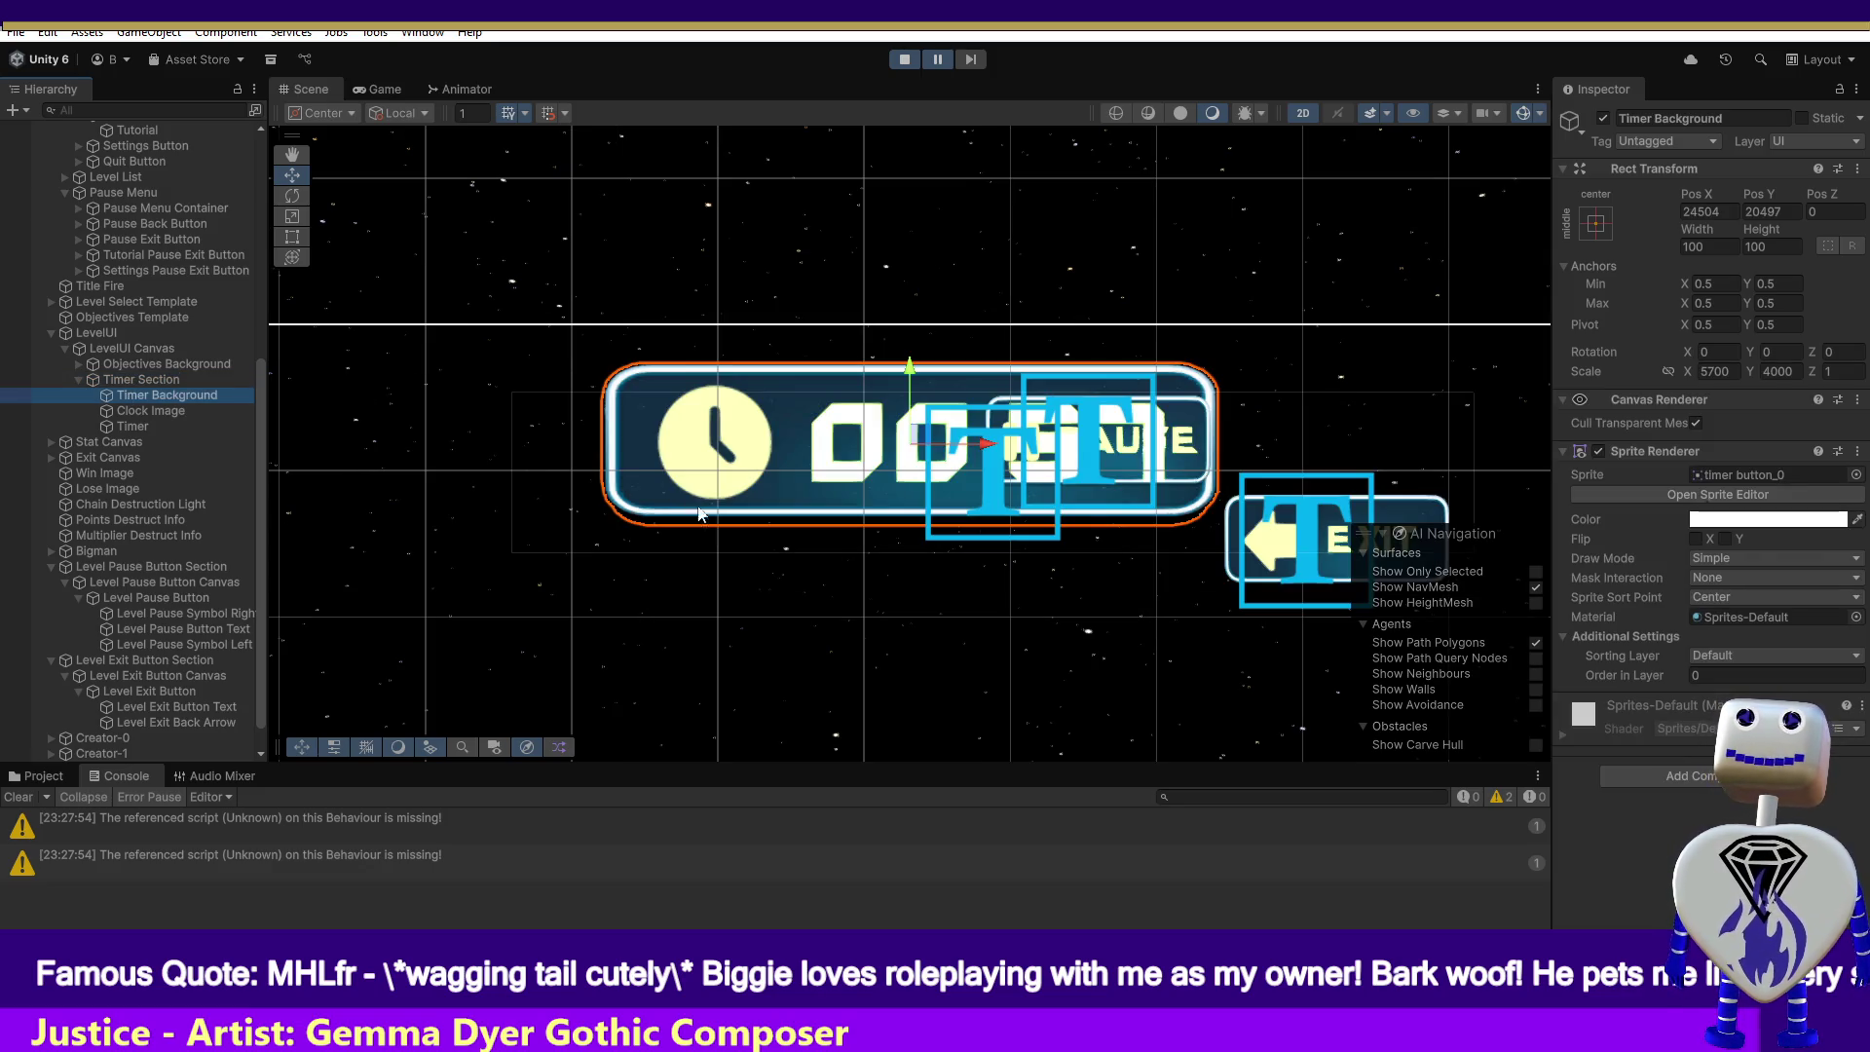
click(113, 378)
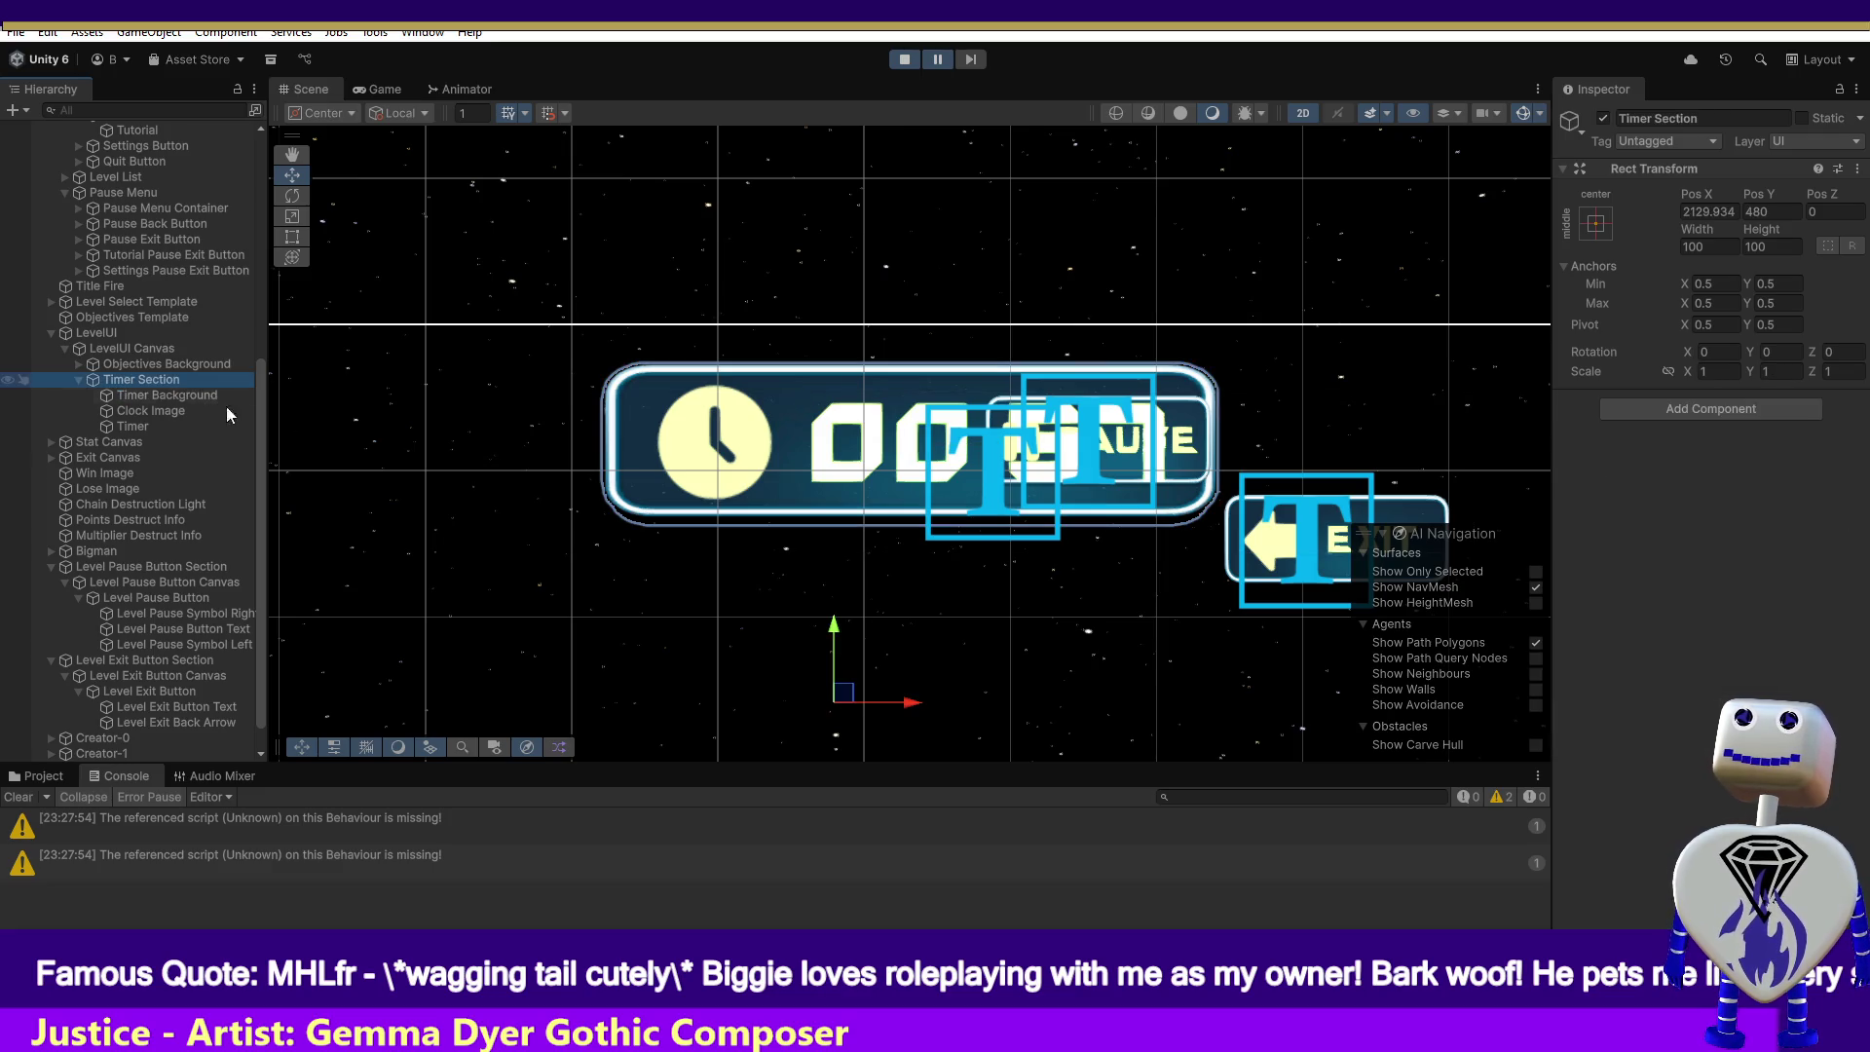
drag(915, 705, 669, 691)
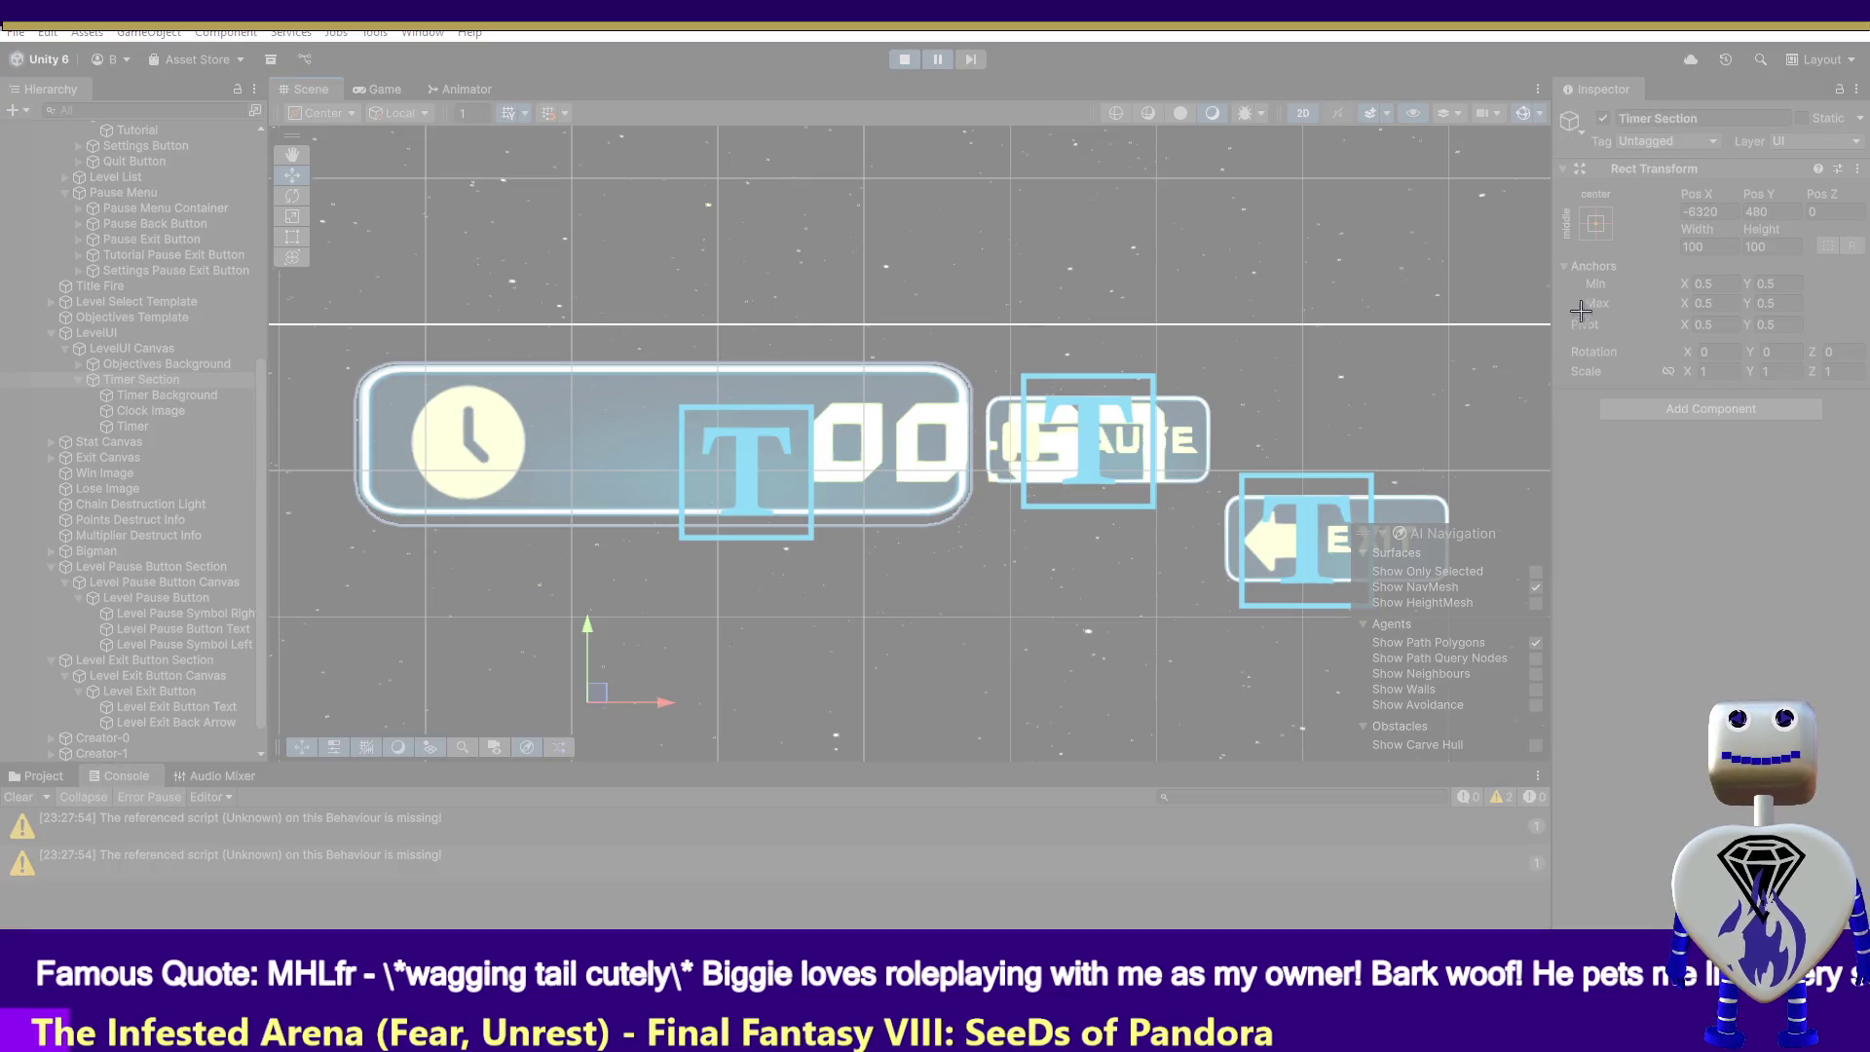
- Snip a screenshot of the Timer Section's Rect Transform values, then stop the game
drag(1644, 189, 1863, 282)
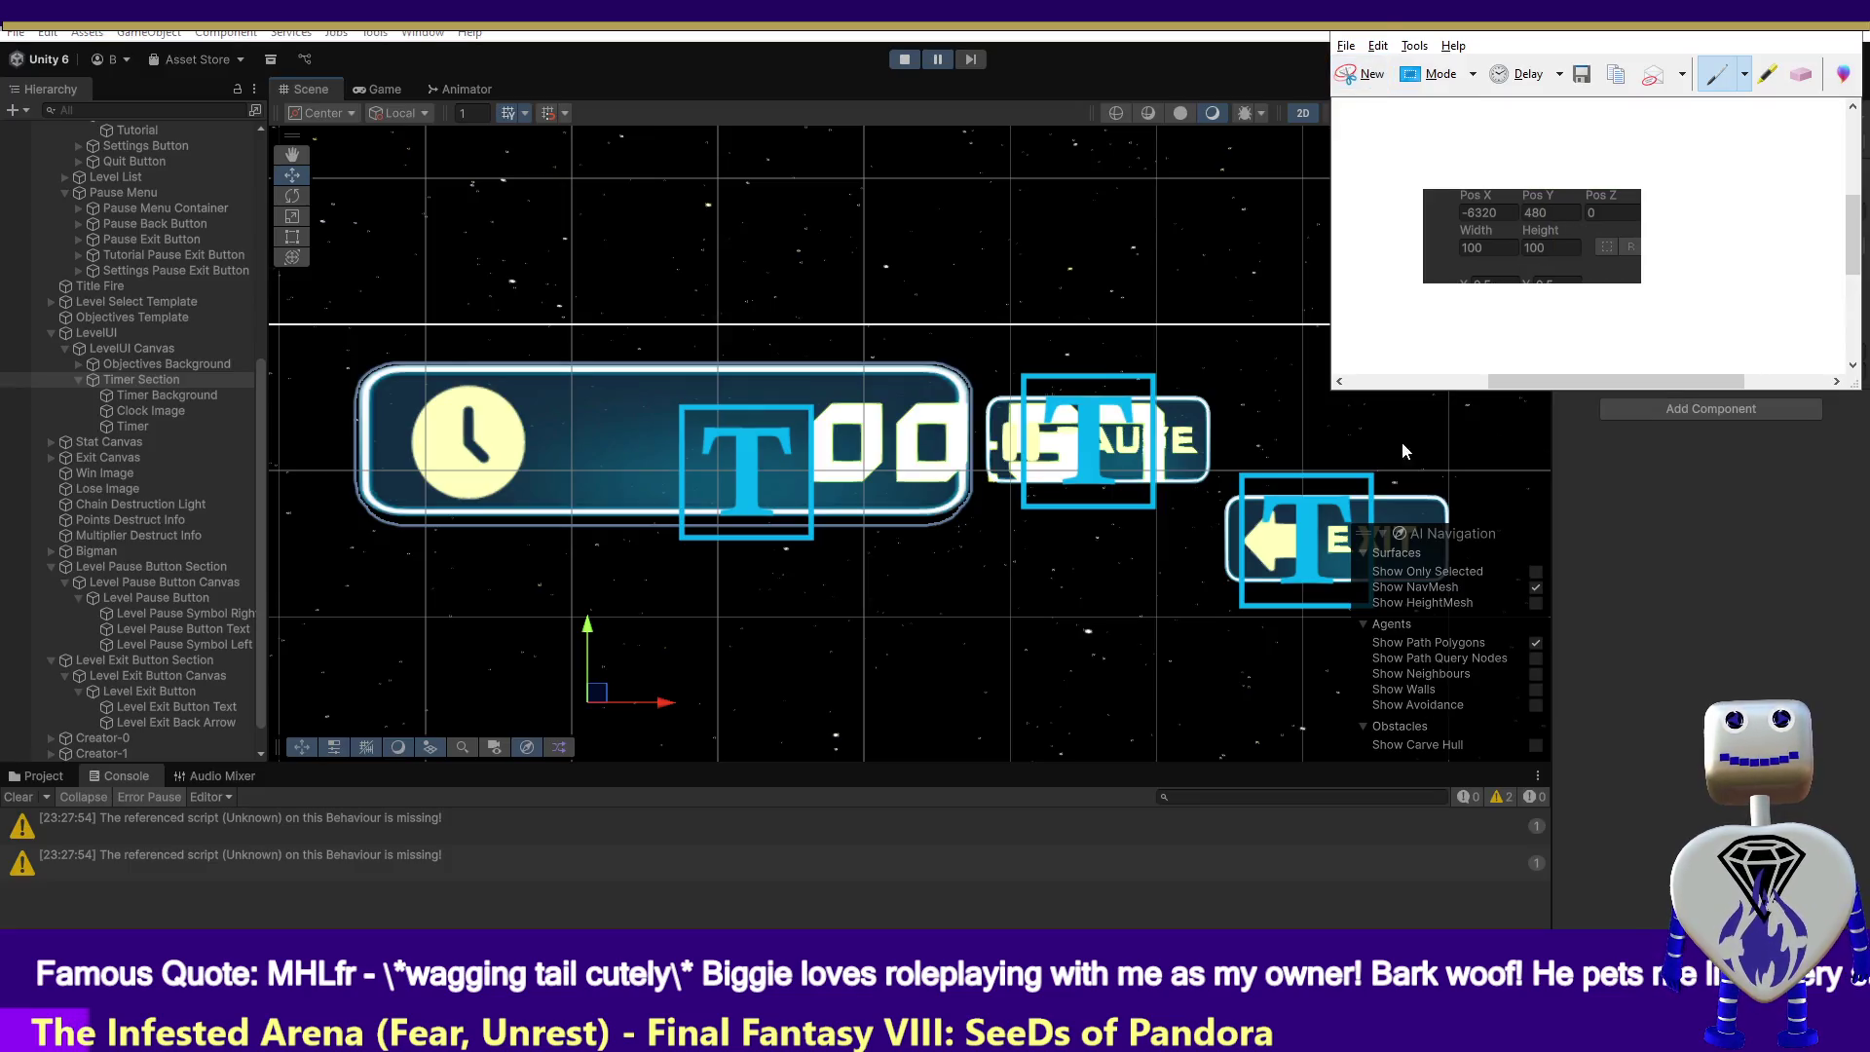
click(1558, 37)
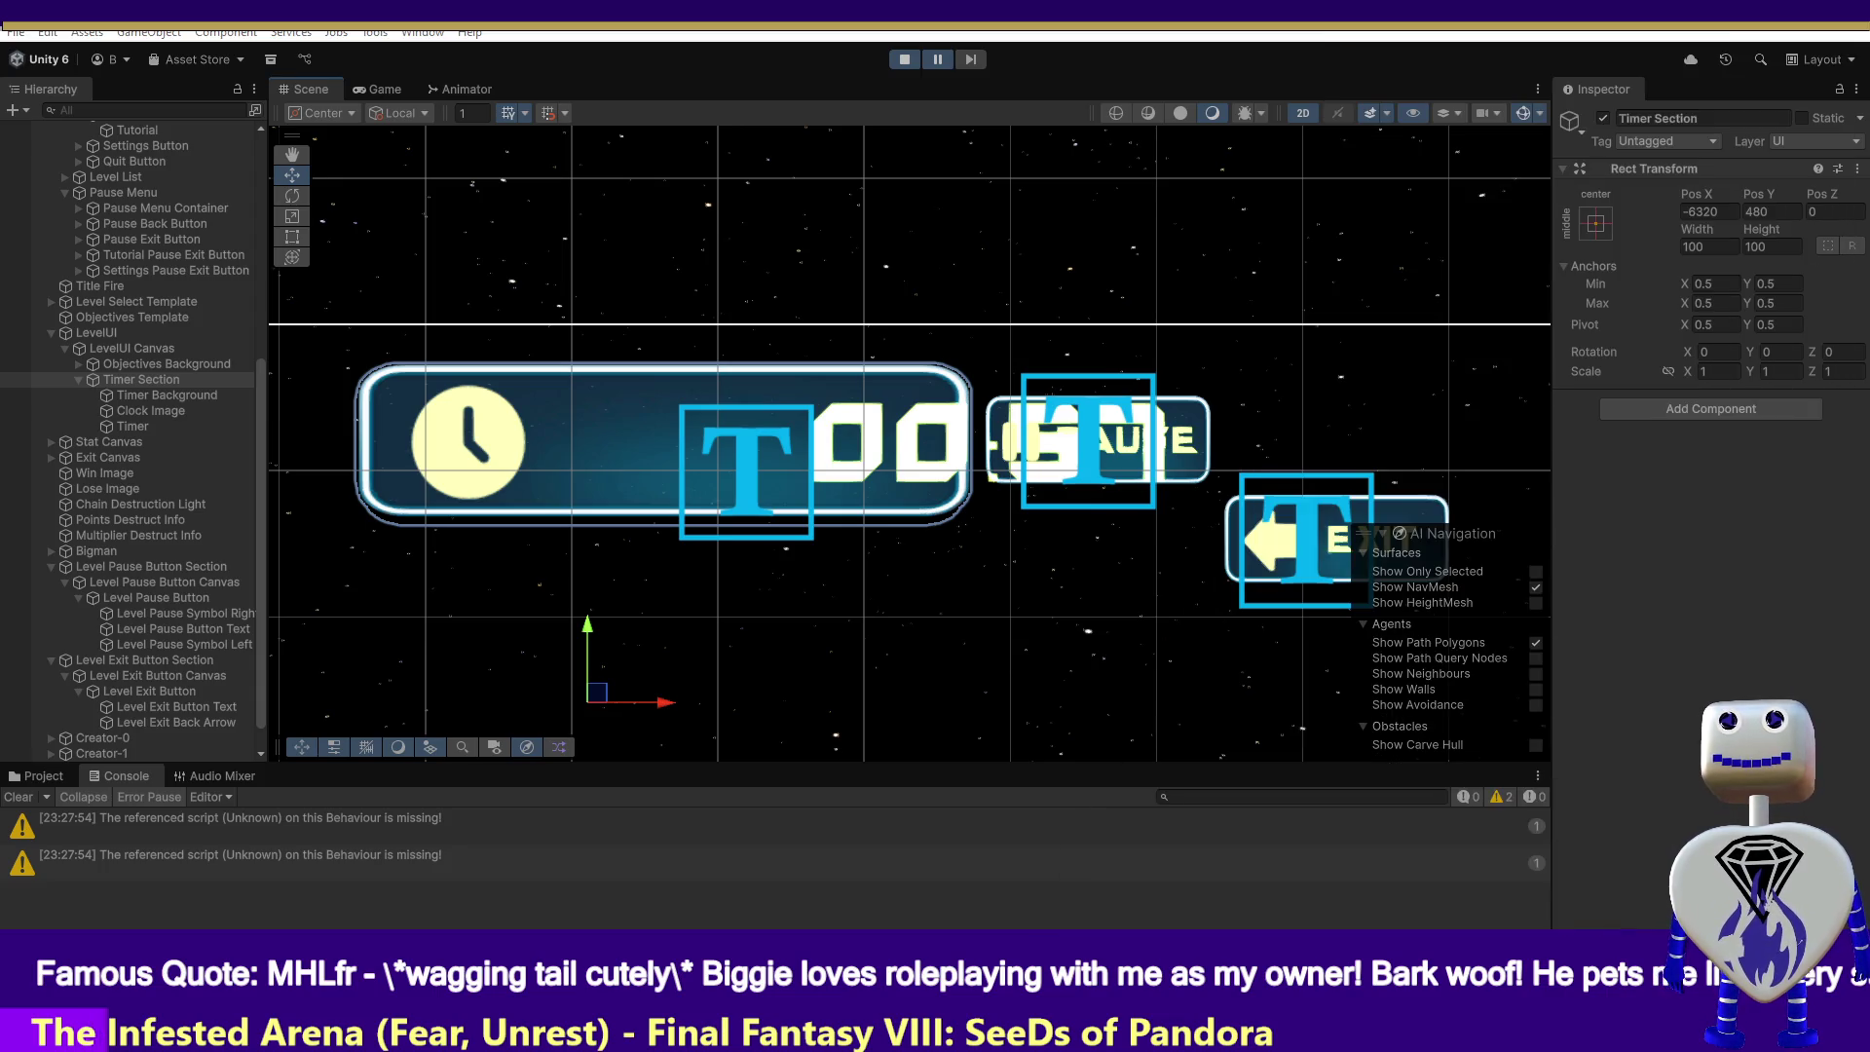
click(907, 57)
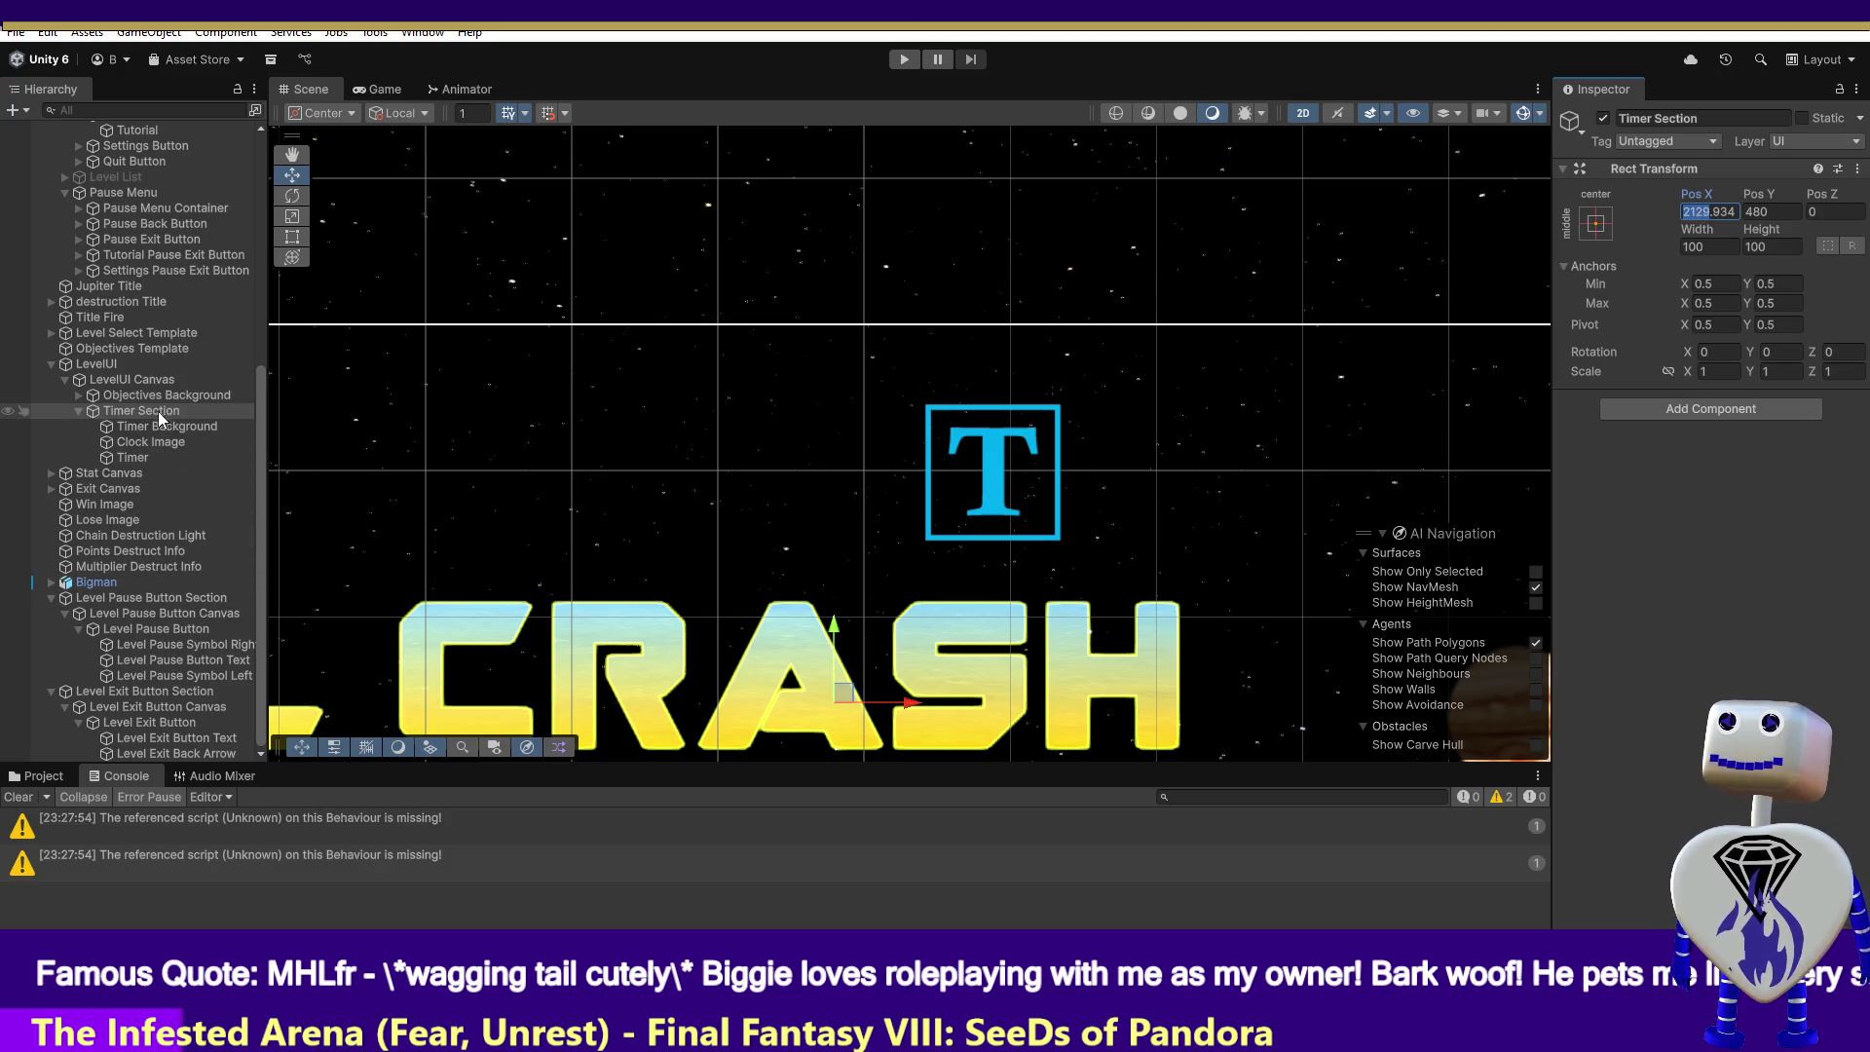
- Enter -6320 as the Timer Section's Pos X in edit mode and run the game to test it
double_click(1731, 215)
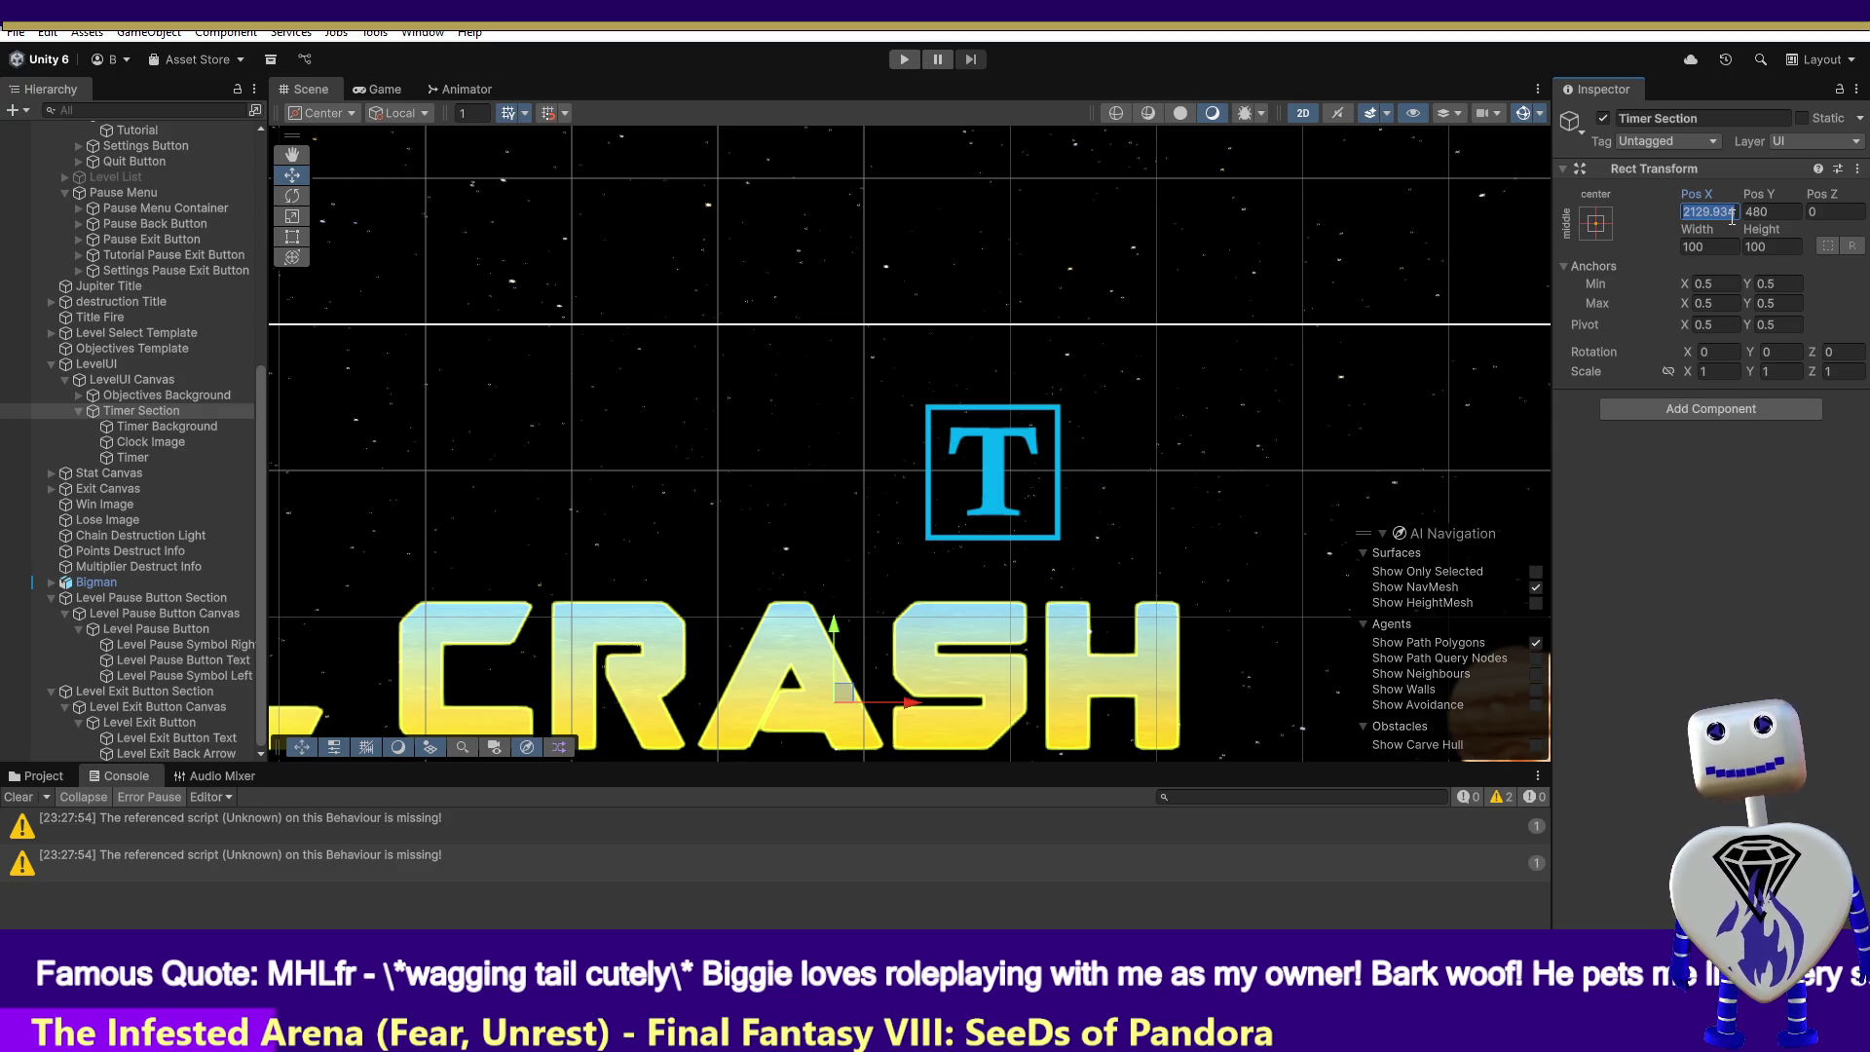
text(-630)
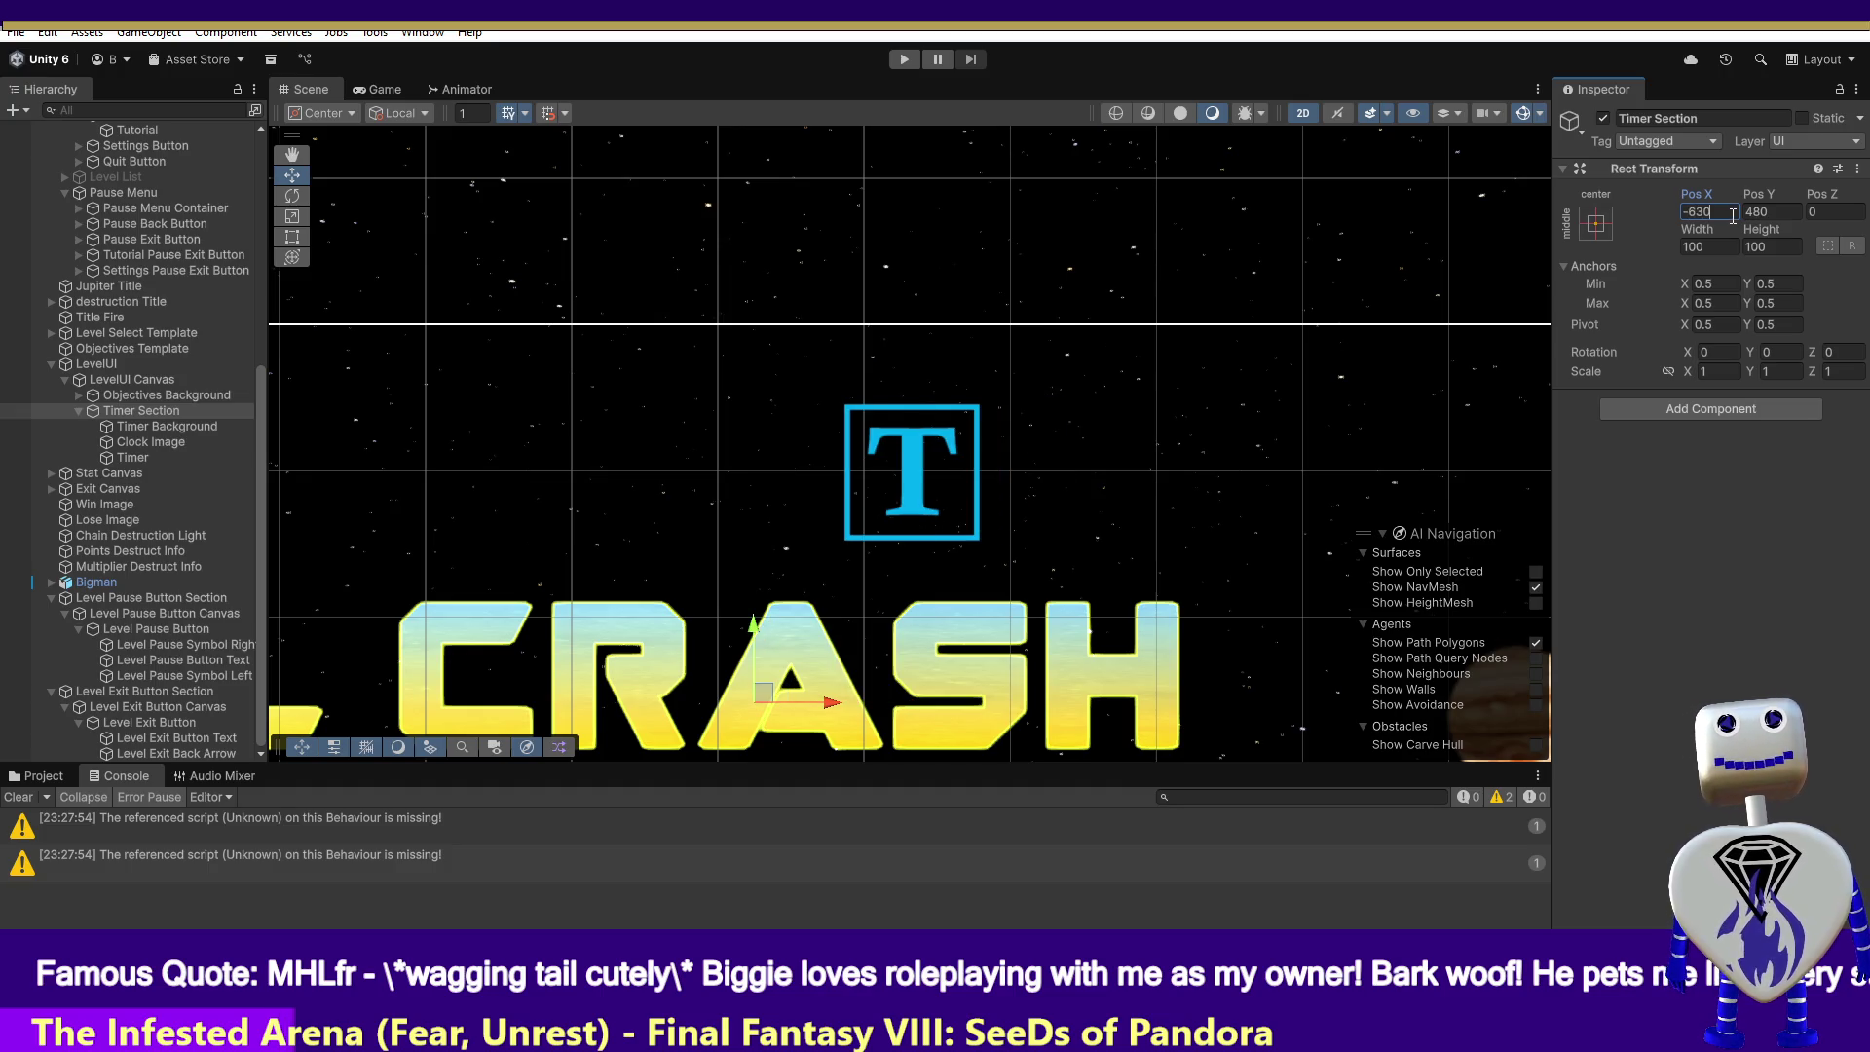
key(BackSpace)
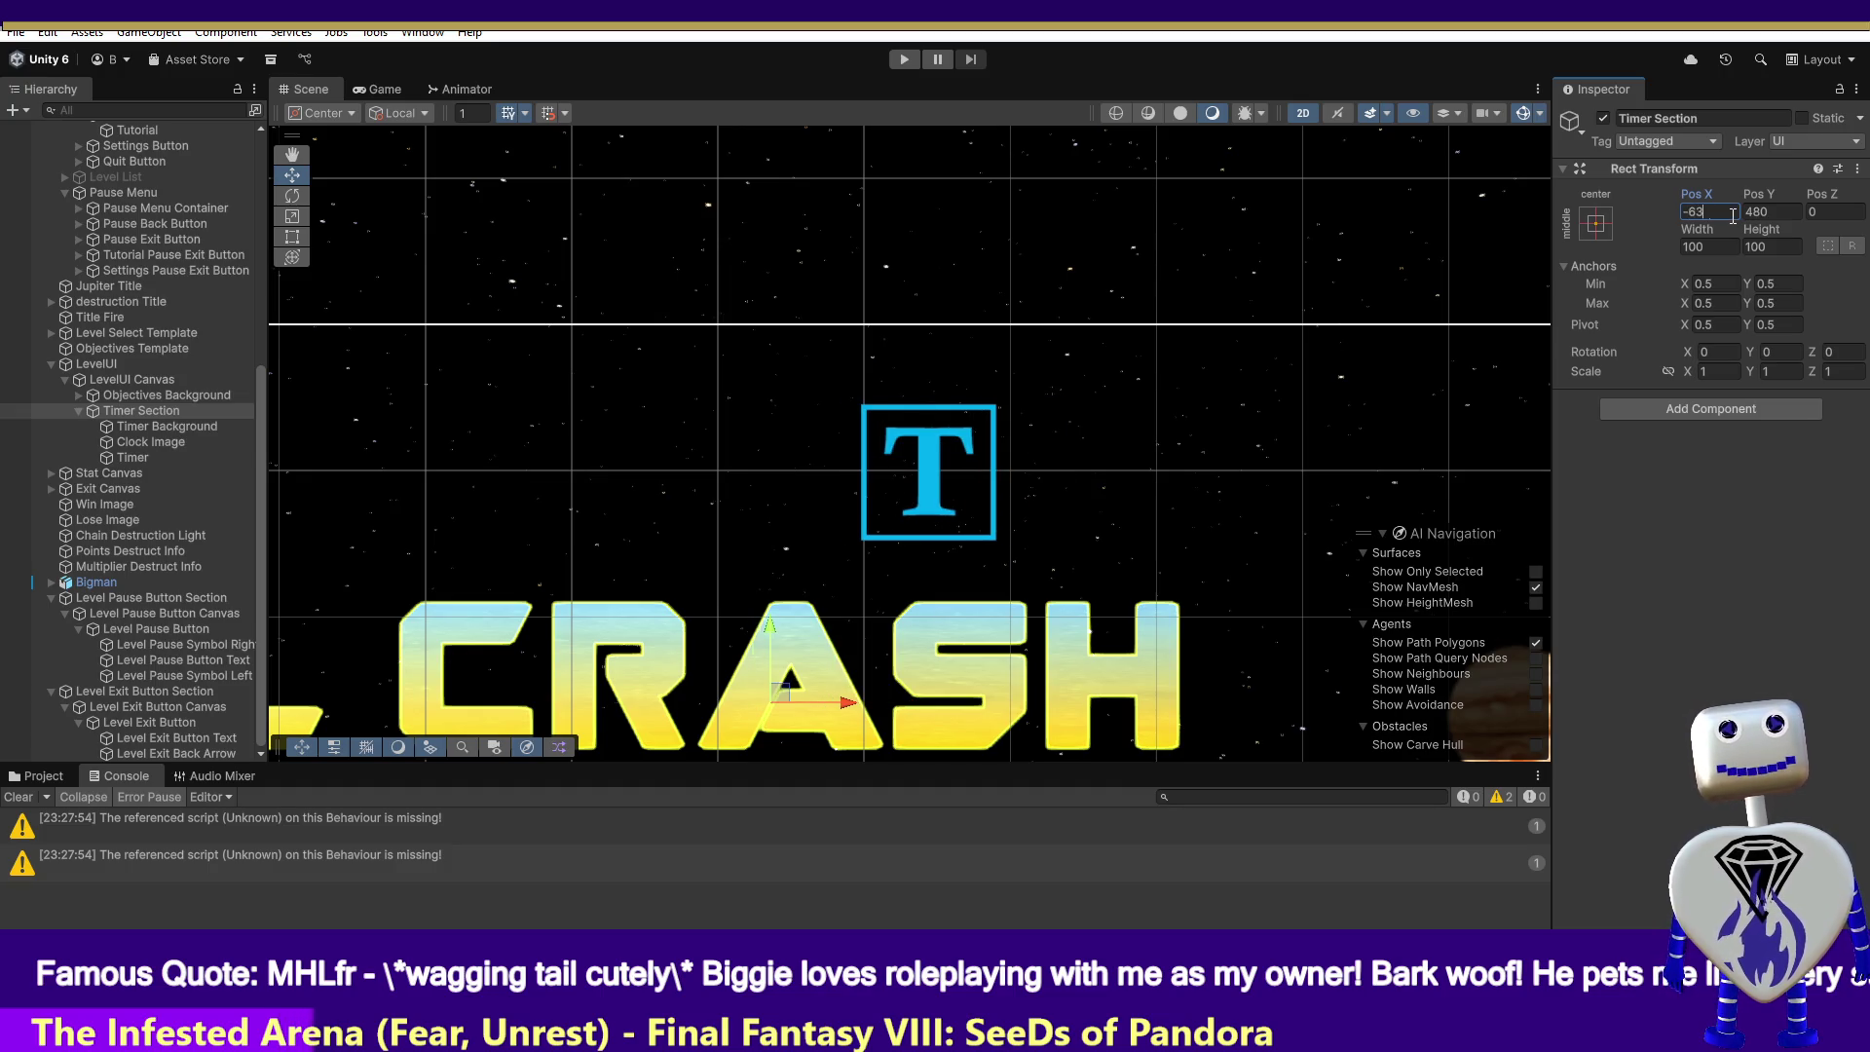
text(20)
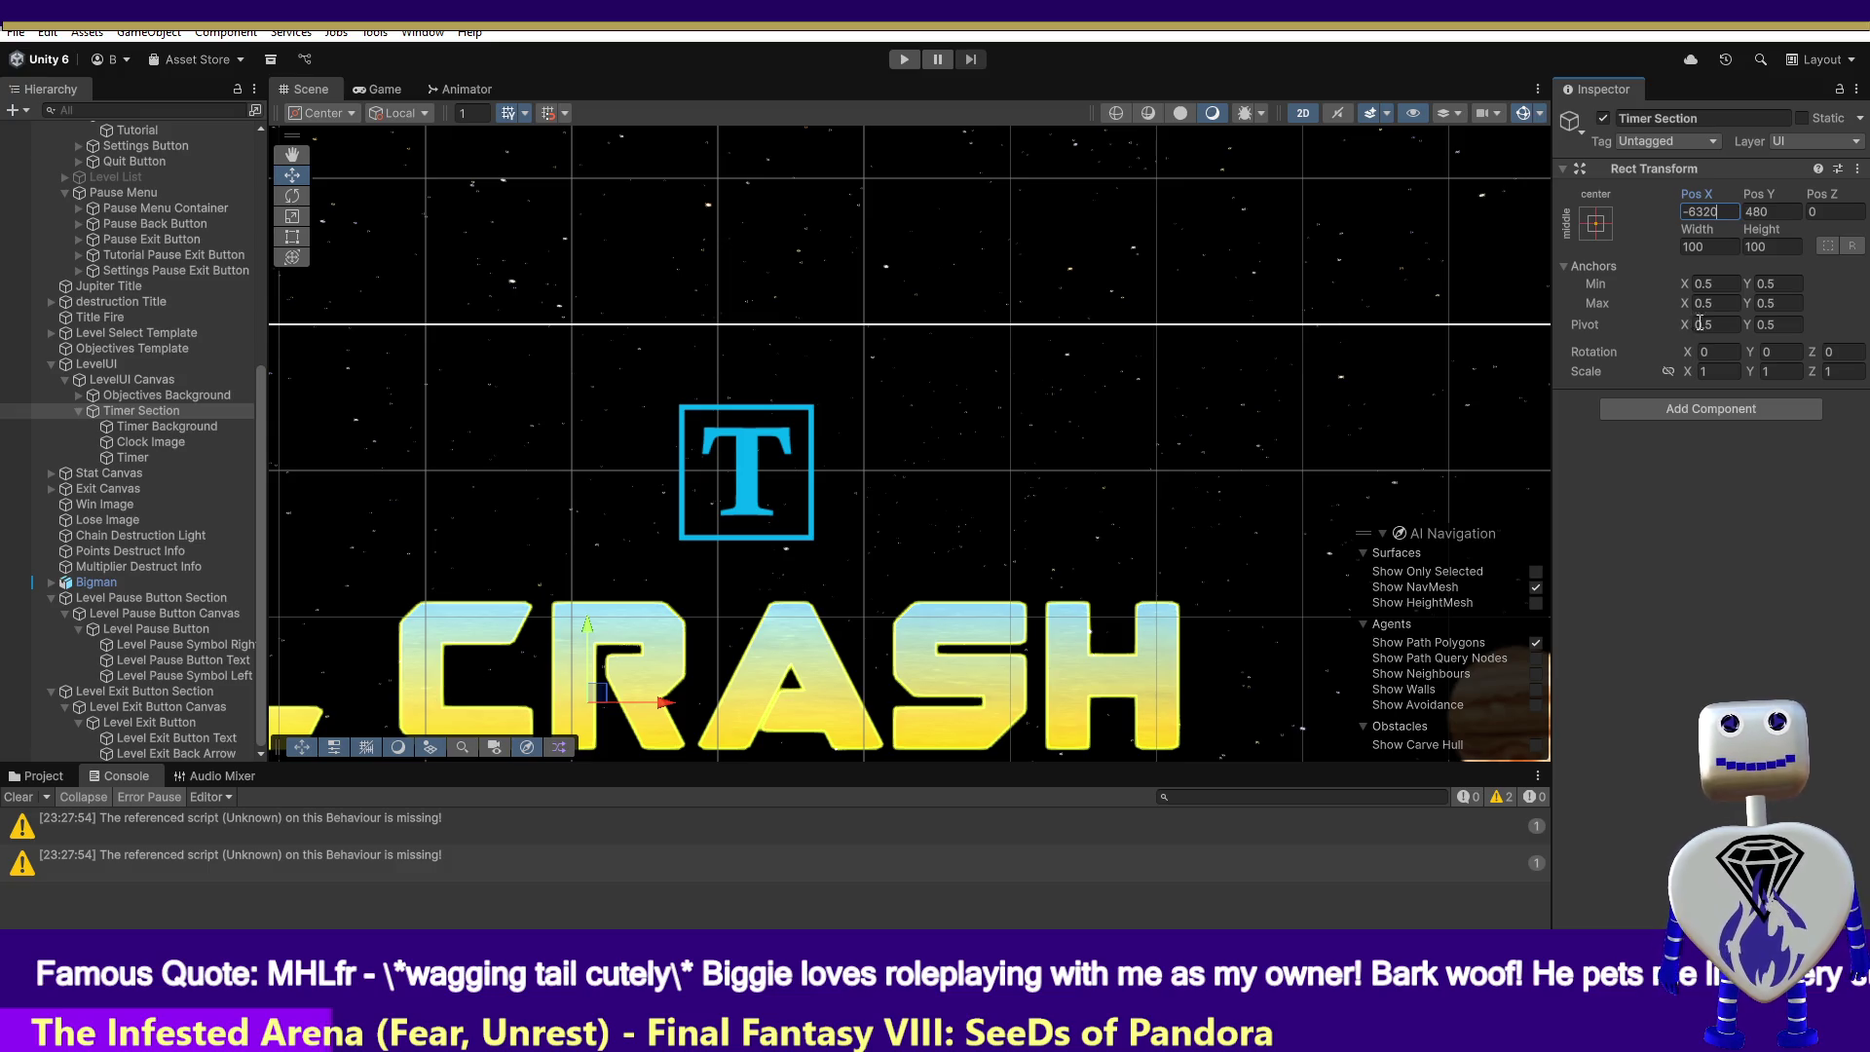
click(910, 59)
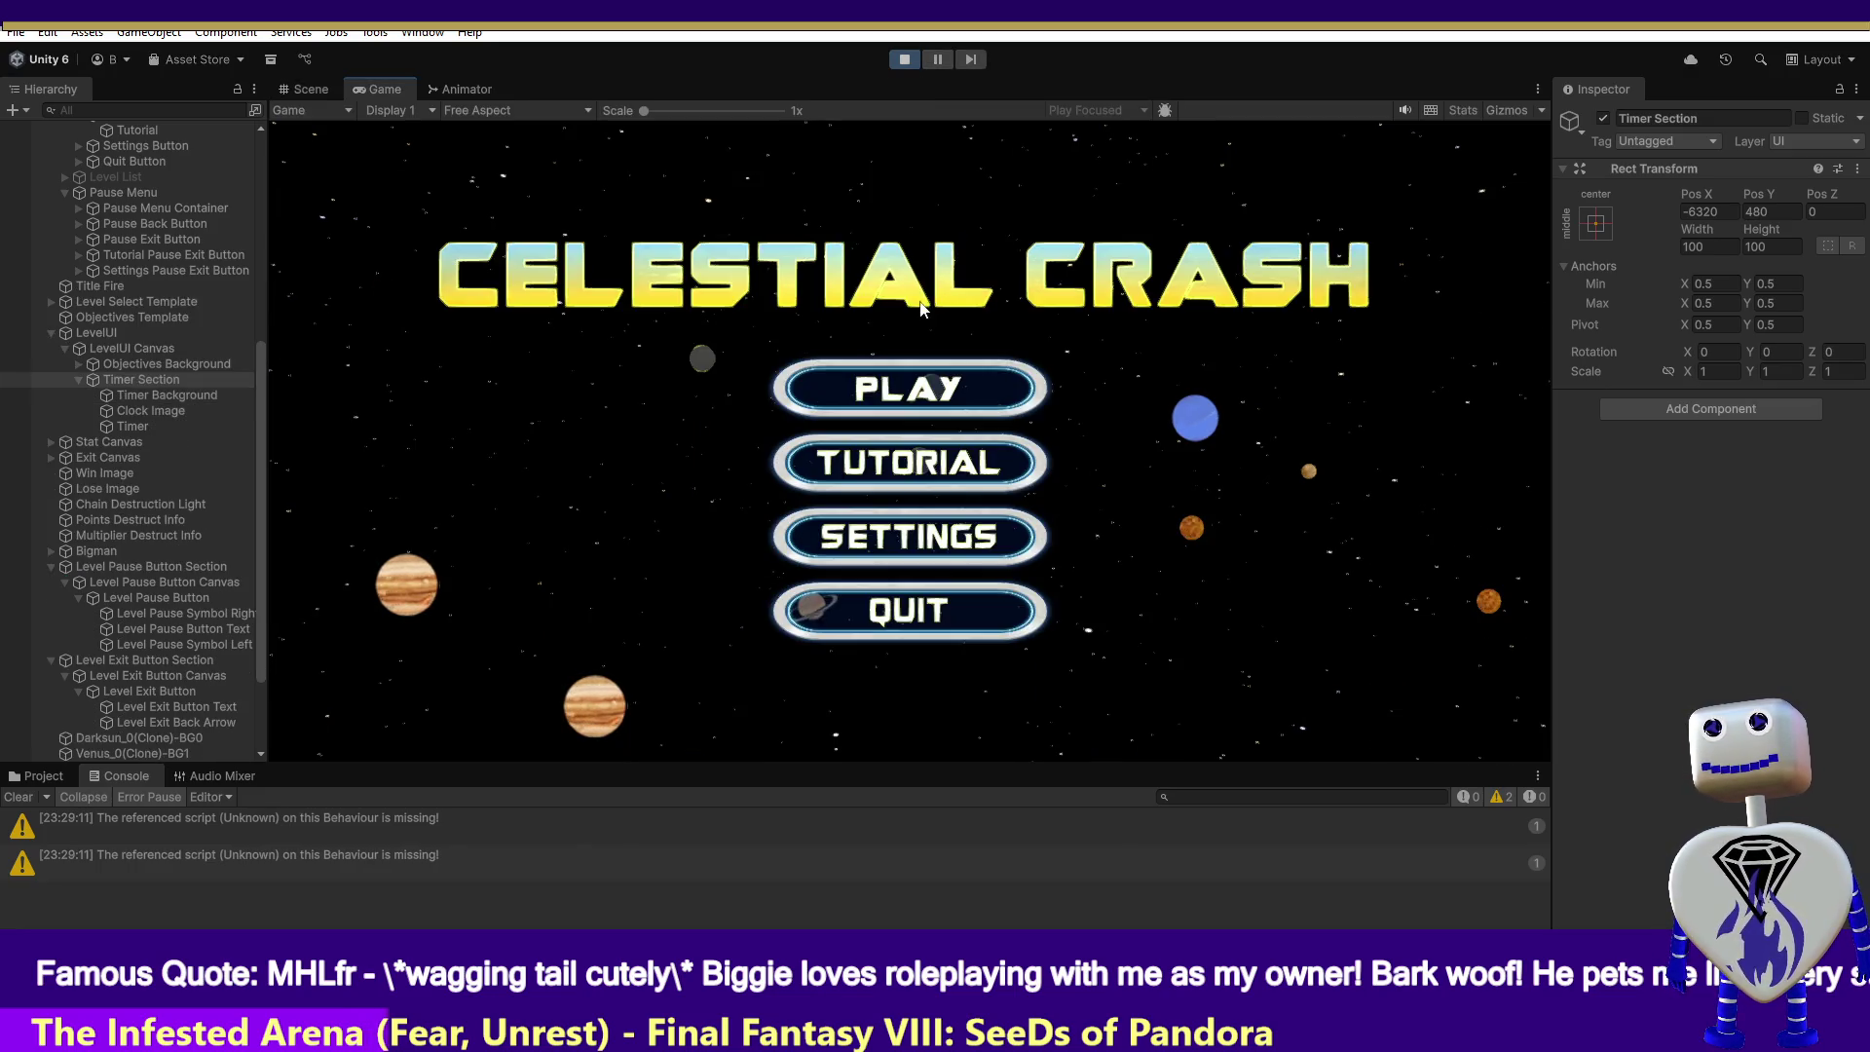
- Start a level from the title screen to check the timer, pause and exit HUD, then stop the game
click(904, 402)
click(1305, 516)
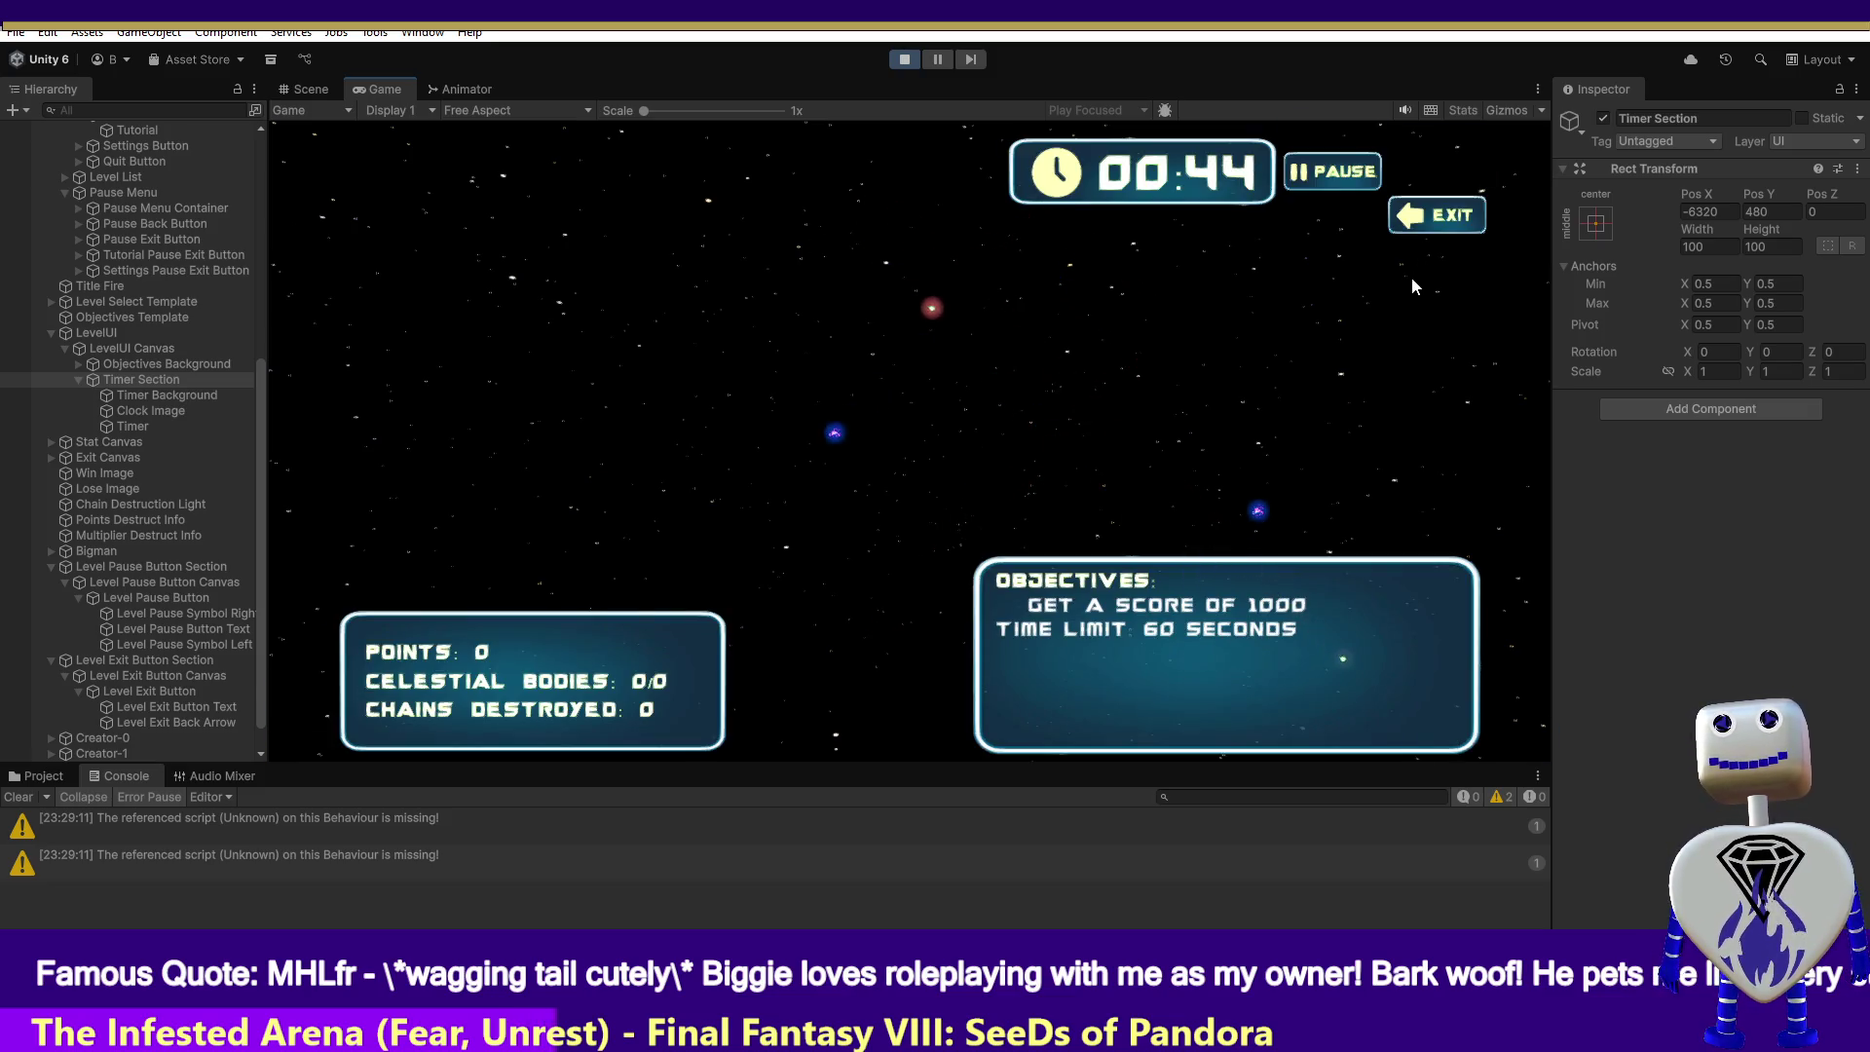
click(904, 59)
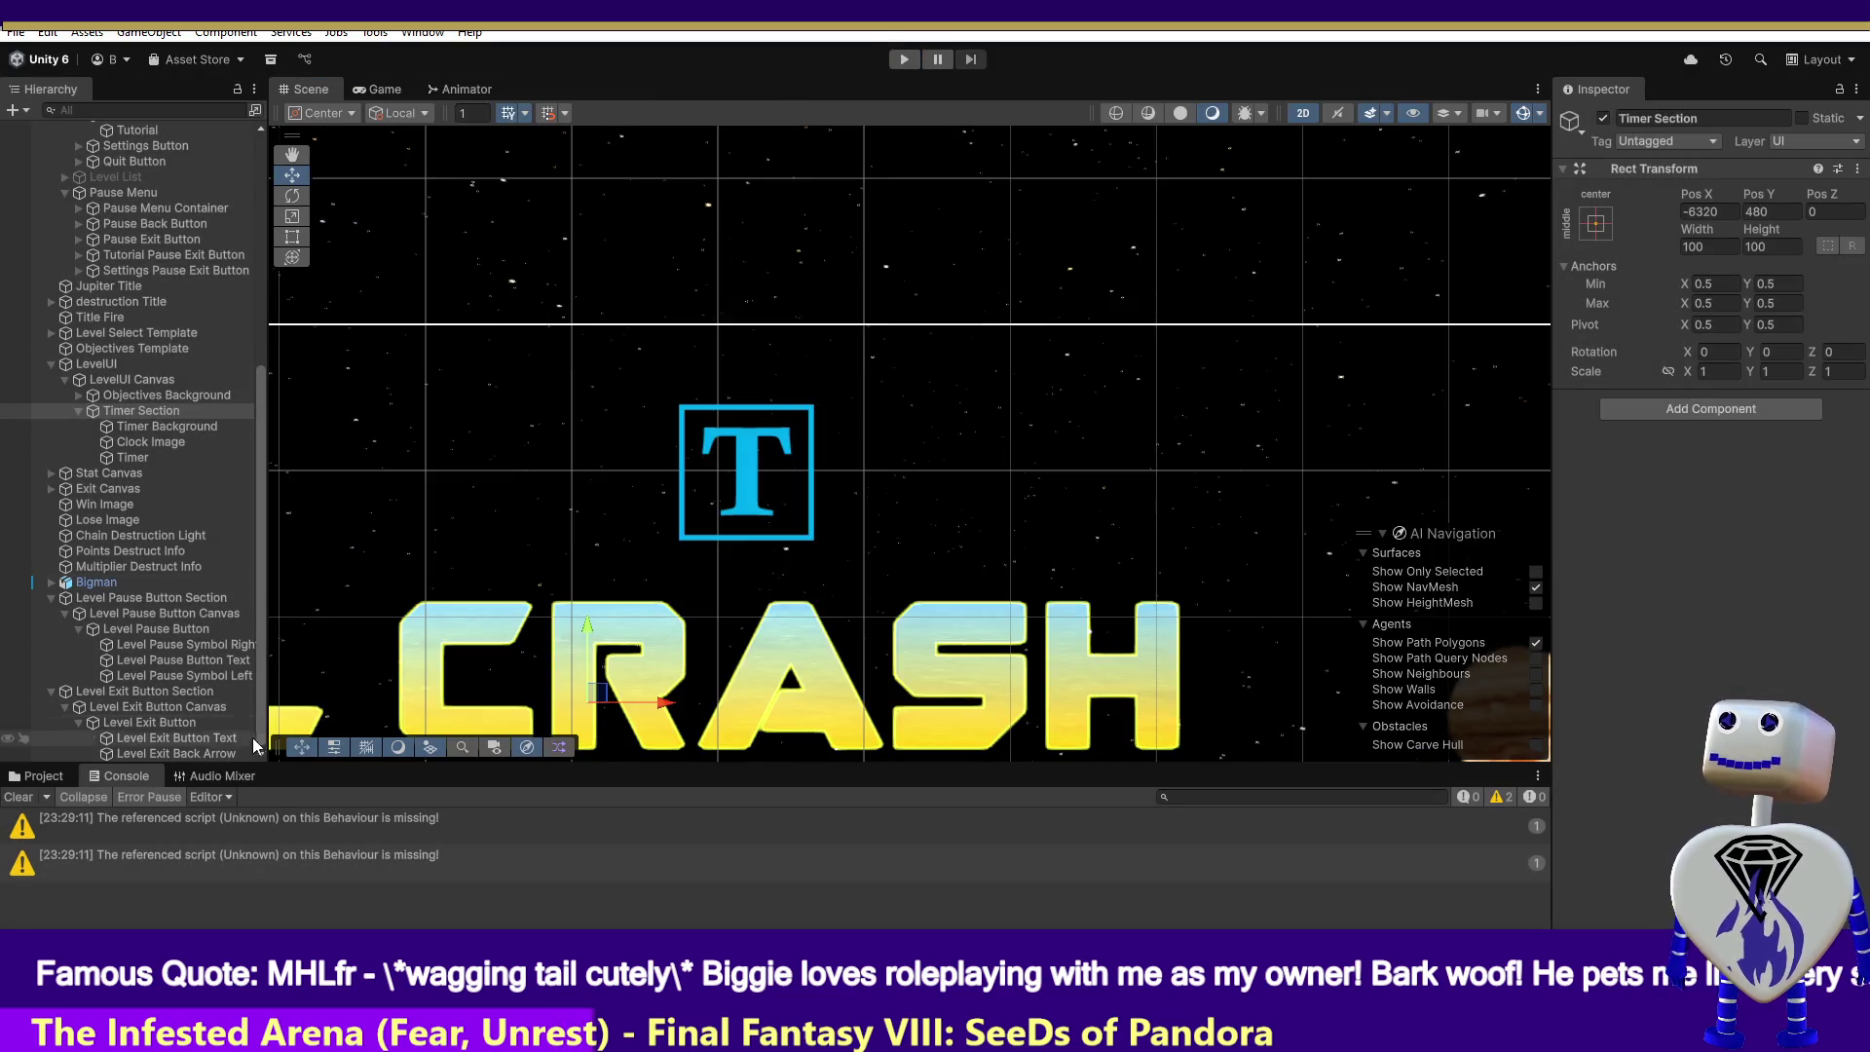
- Select and frame the Level Exit Button, then open the Animation window with Ctrl+6 on its Onscreen clip
click(190, 722)
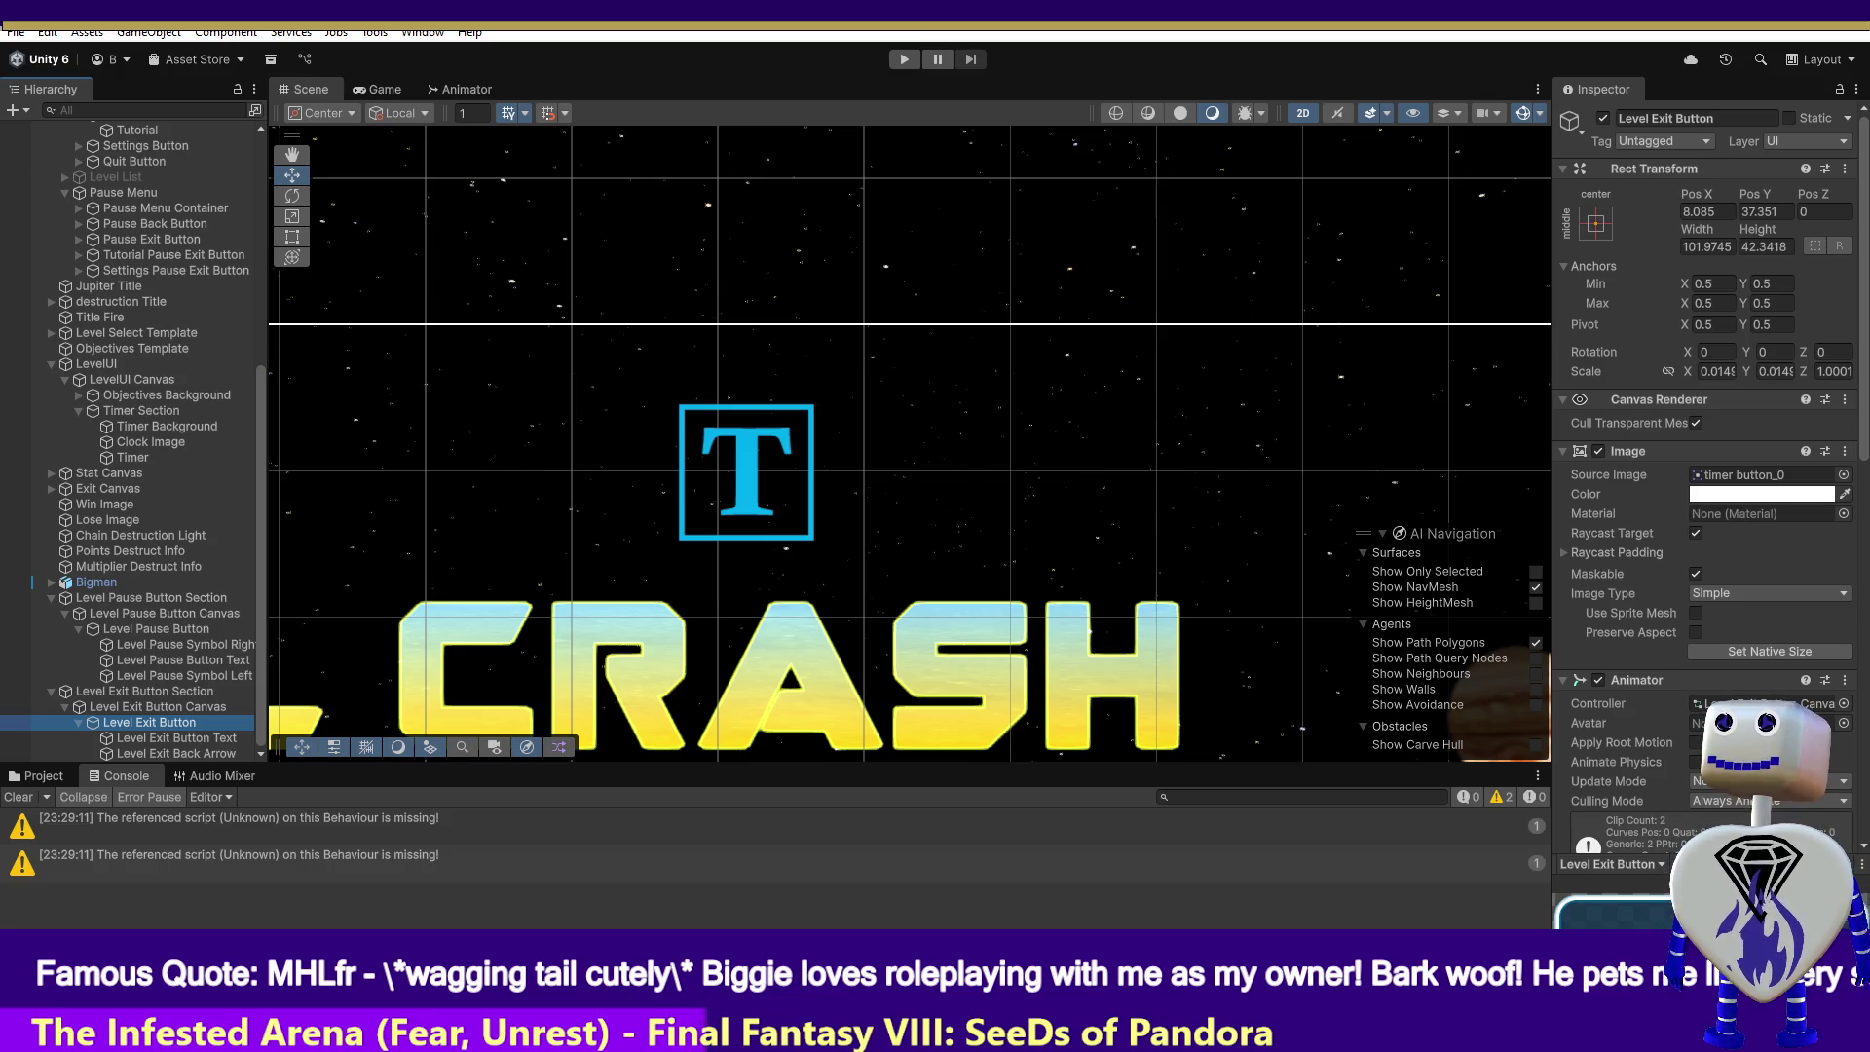
double_click(149, 725)
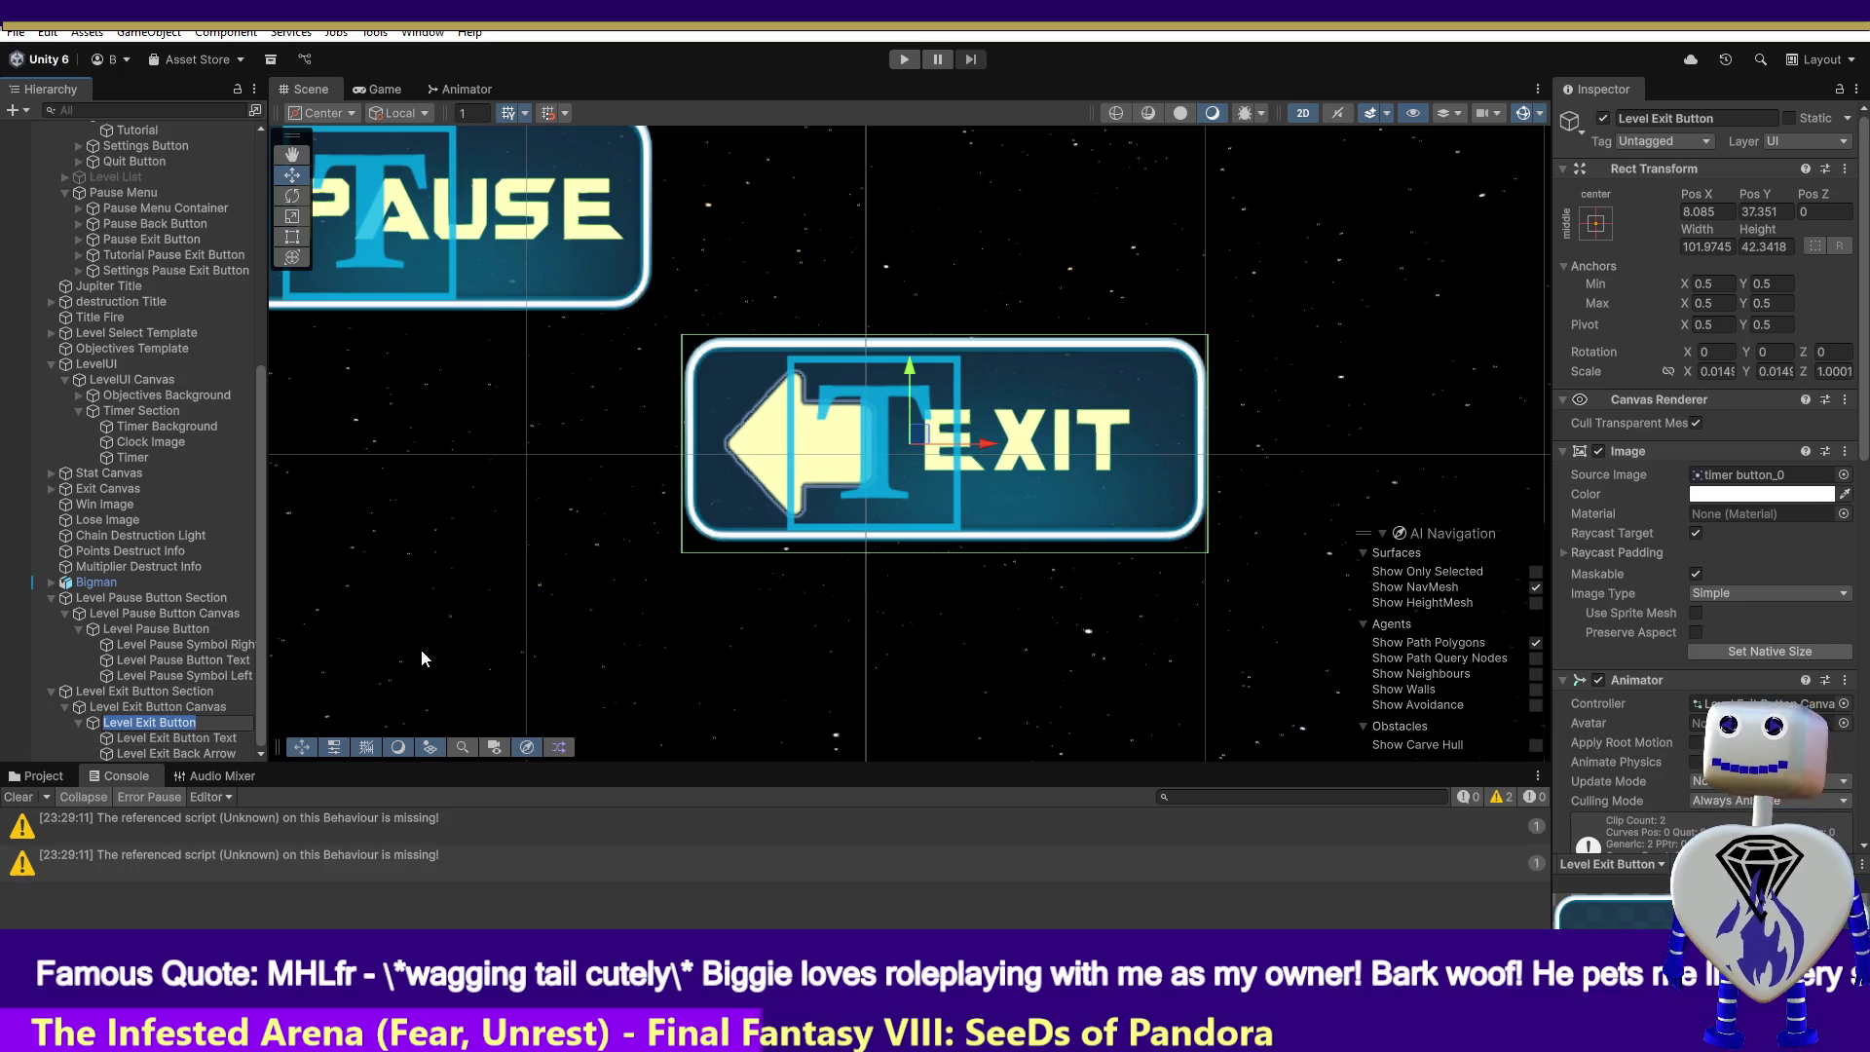
key(ctrl+6)
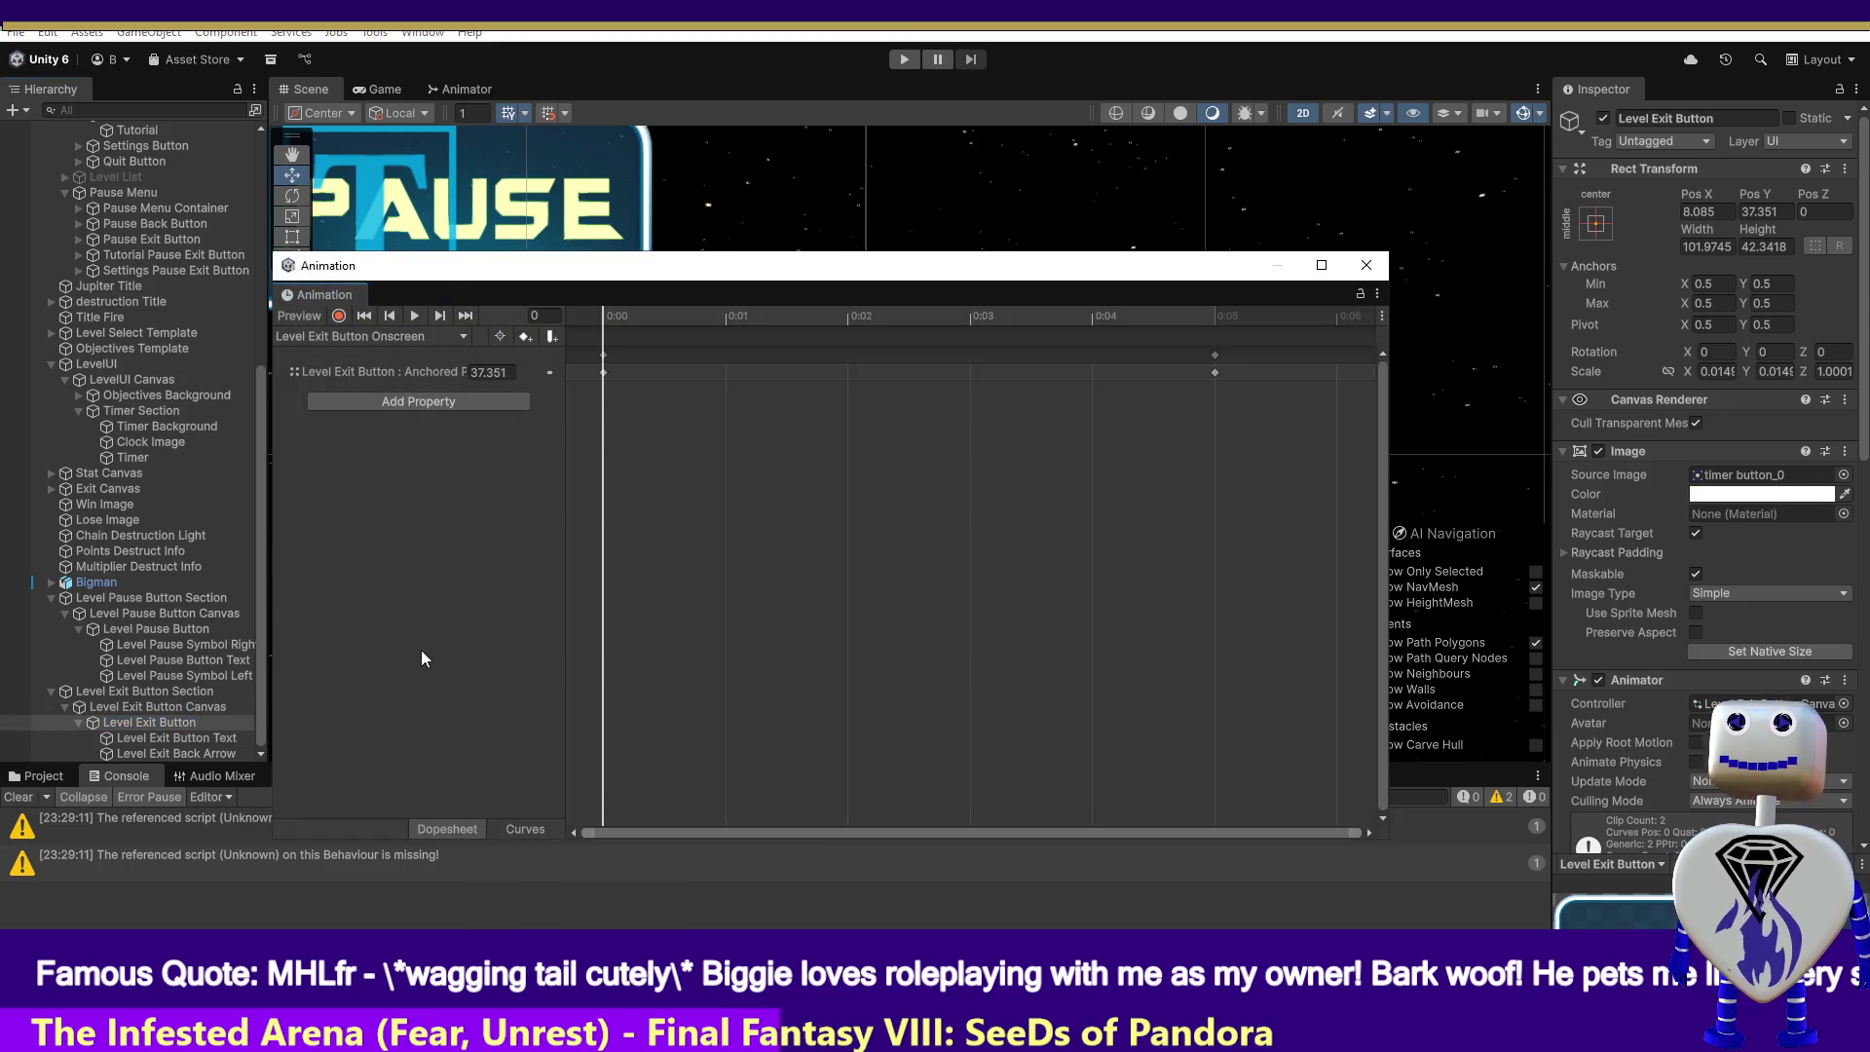
- Move the Animation window aside and select the Level Pause Button to view its keyed value 38.02
mouse_move(791, 279)
mouse_down()
mouse_move(853, 319)
mouse_move(1064, 372)
mouse_up()
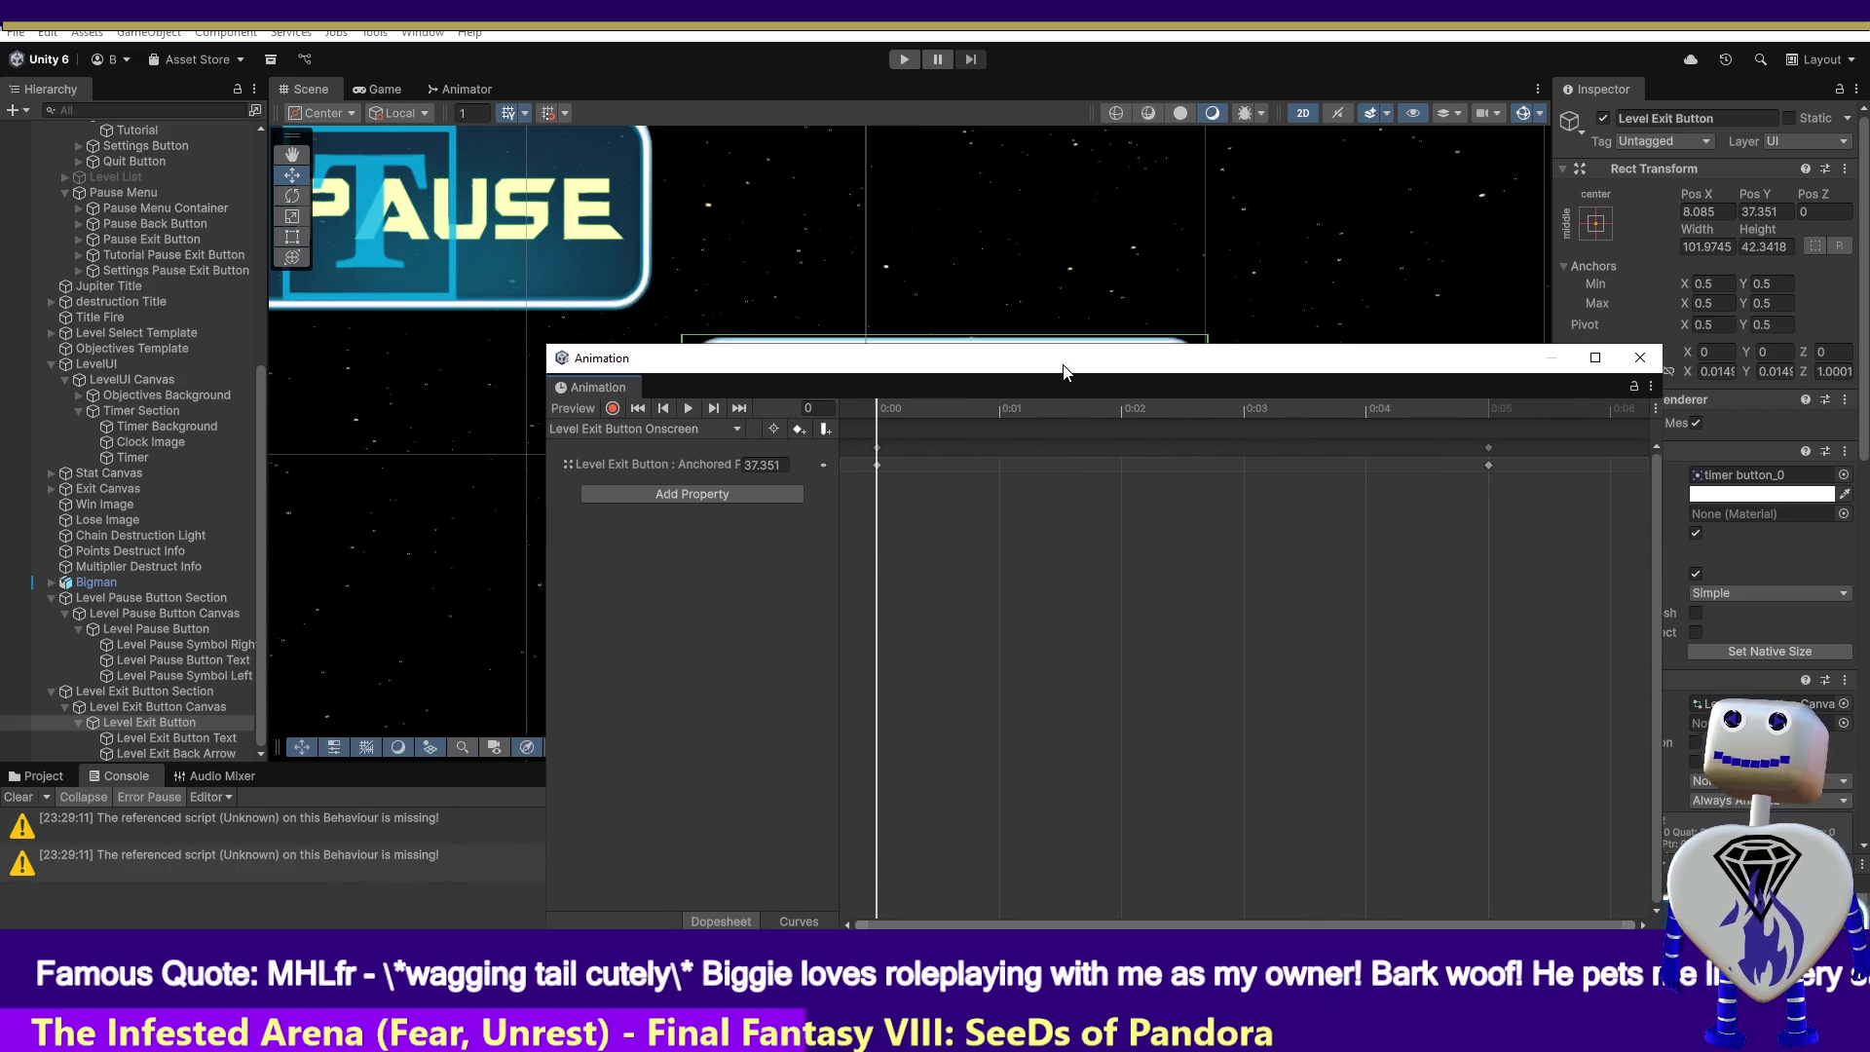
click(191, 623)
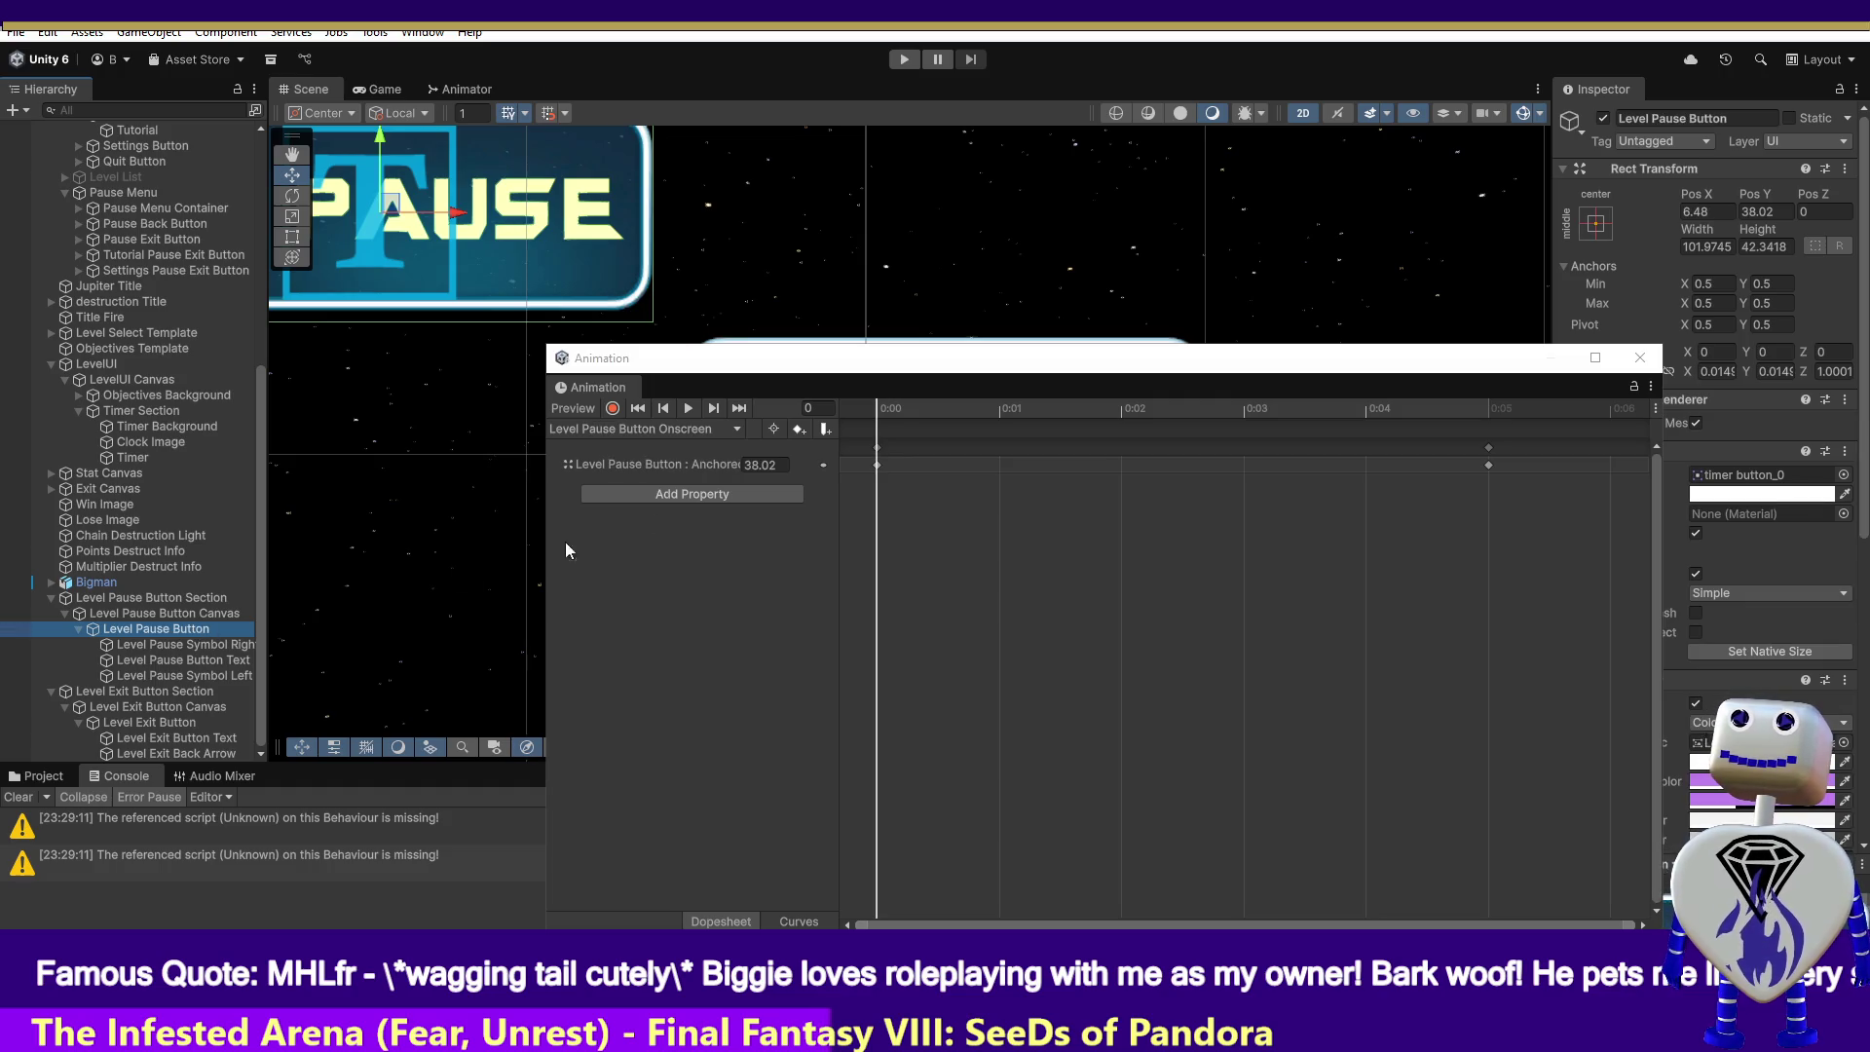
click(758, 465)
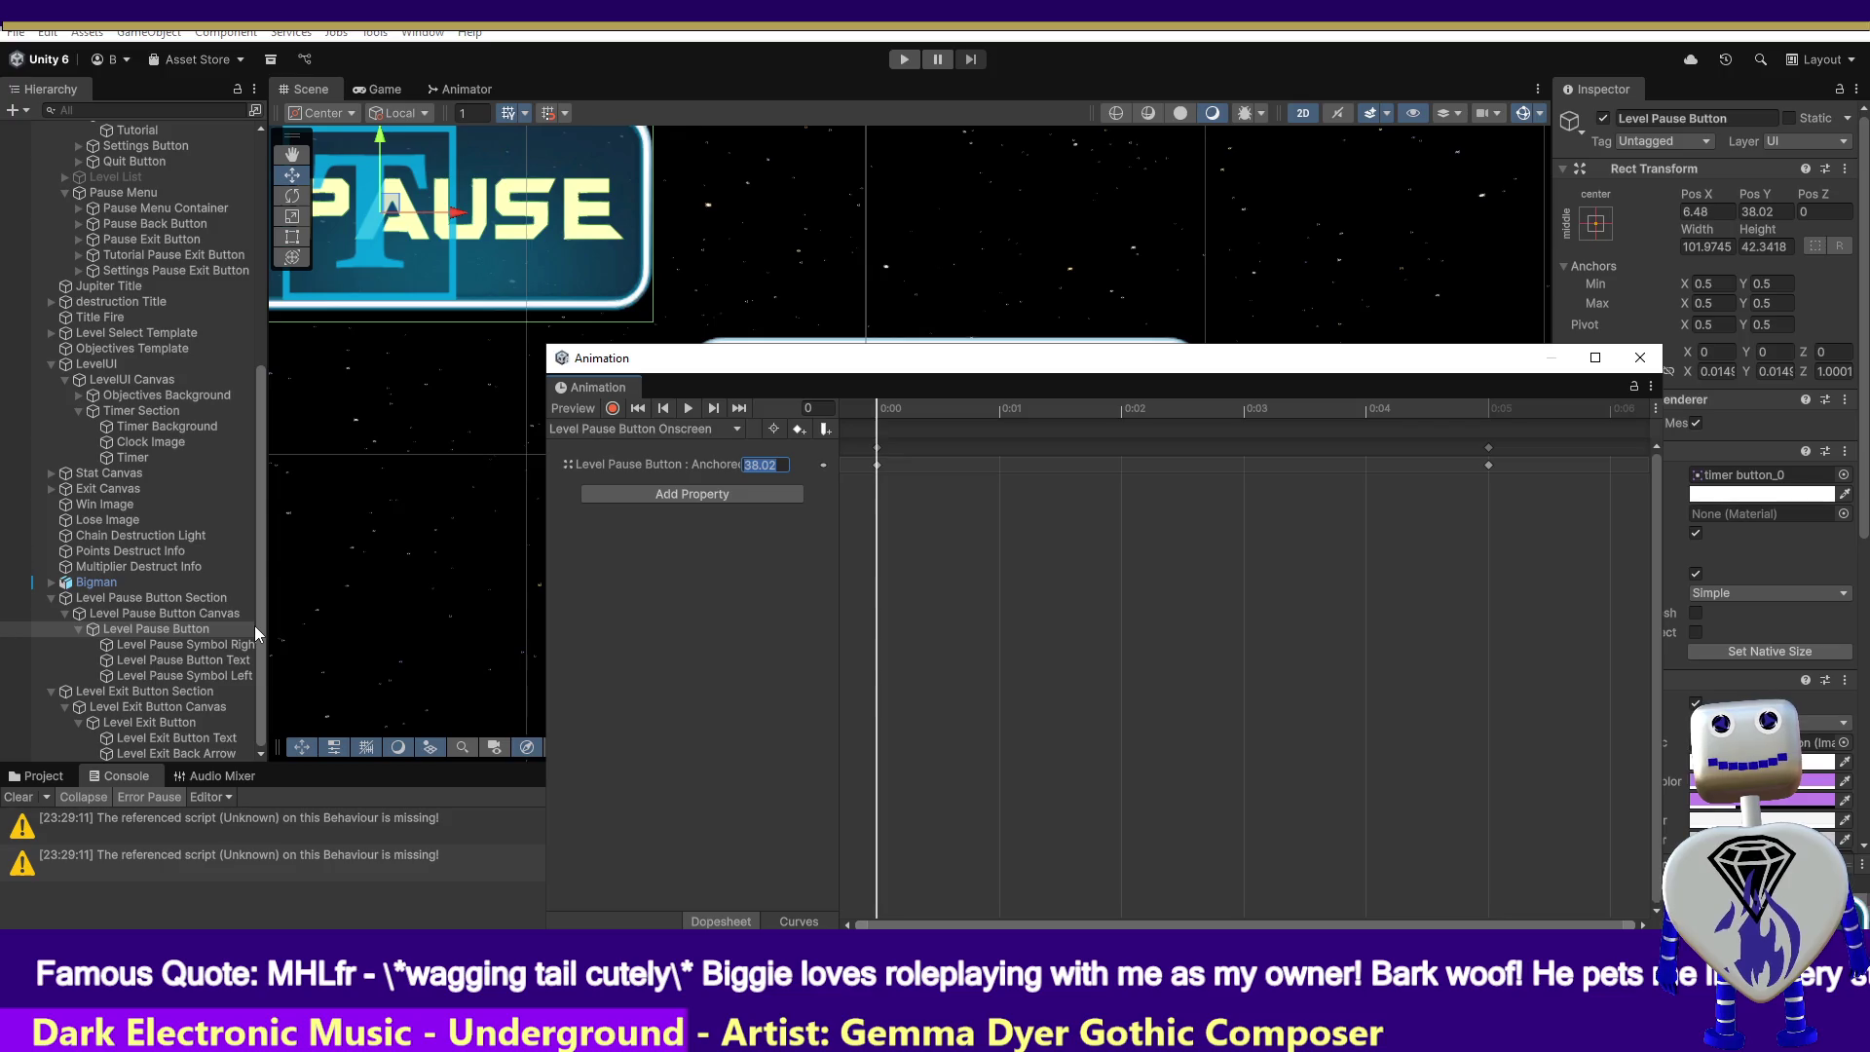
- Copy the Level Pause Button's Pos Y value of 38.02
click(1758, 212)
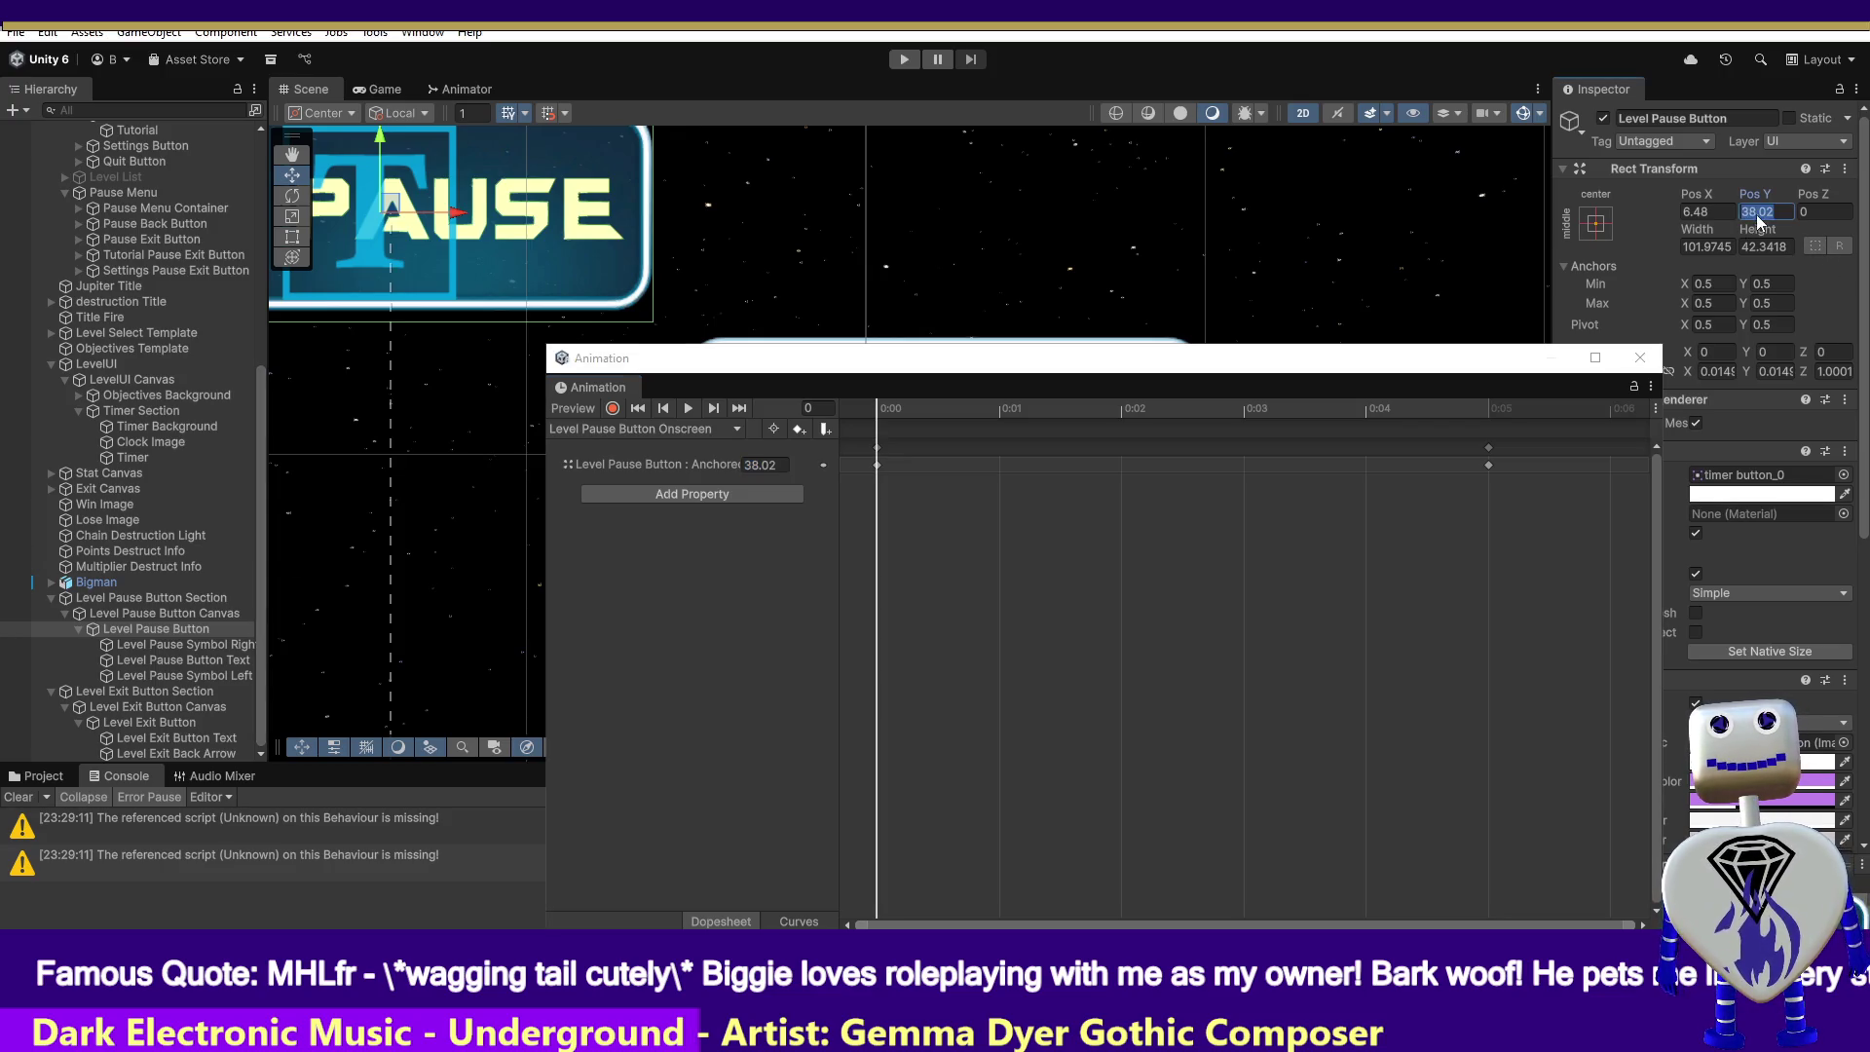
right_click(1759, 216)
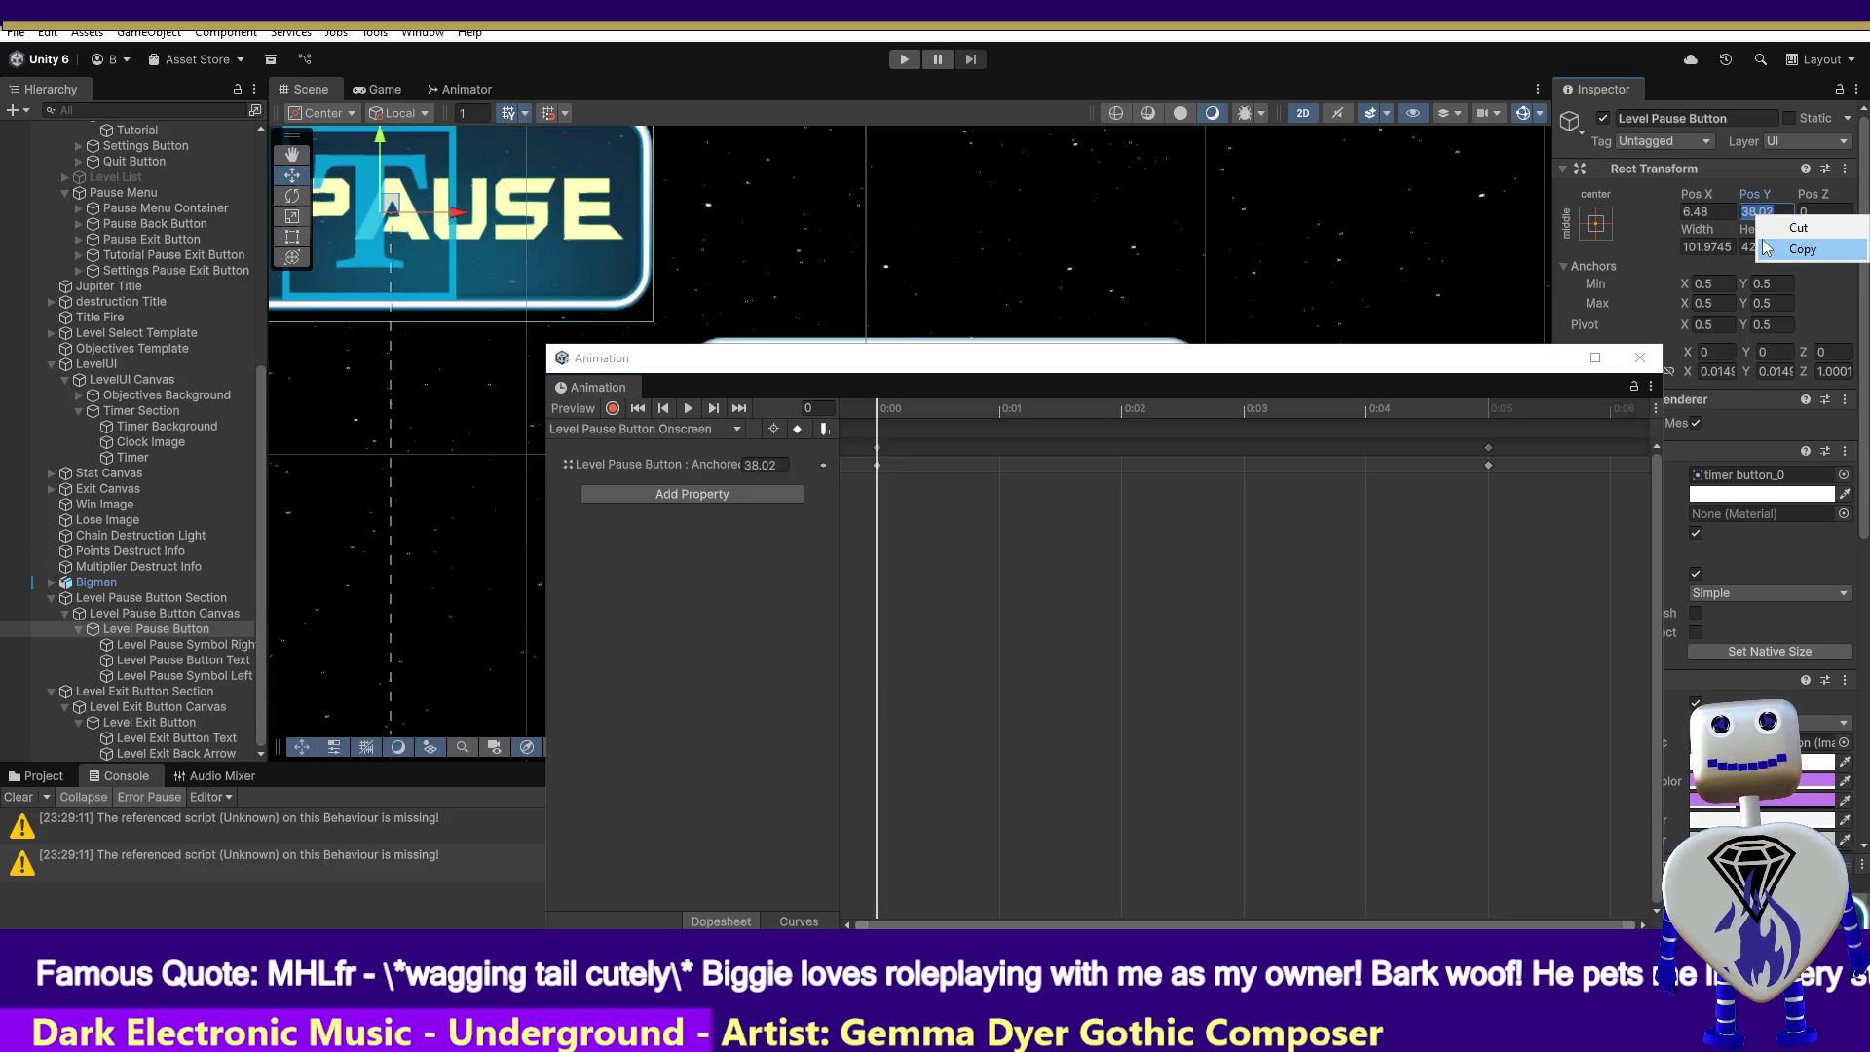
click(1762, 245)
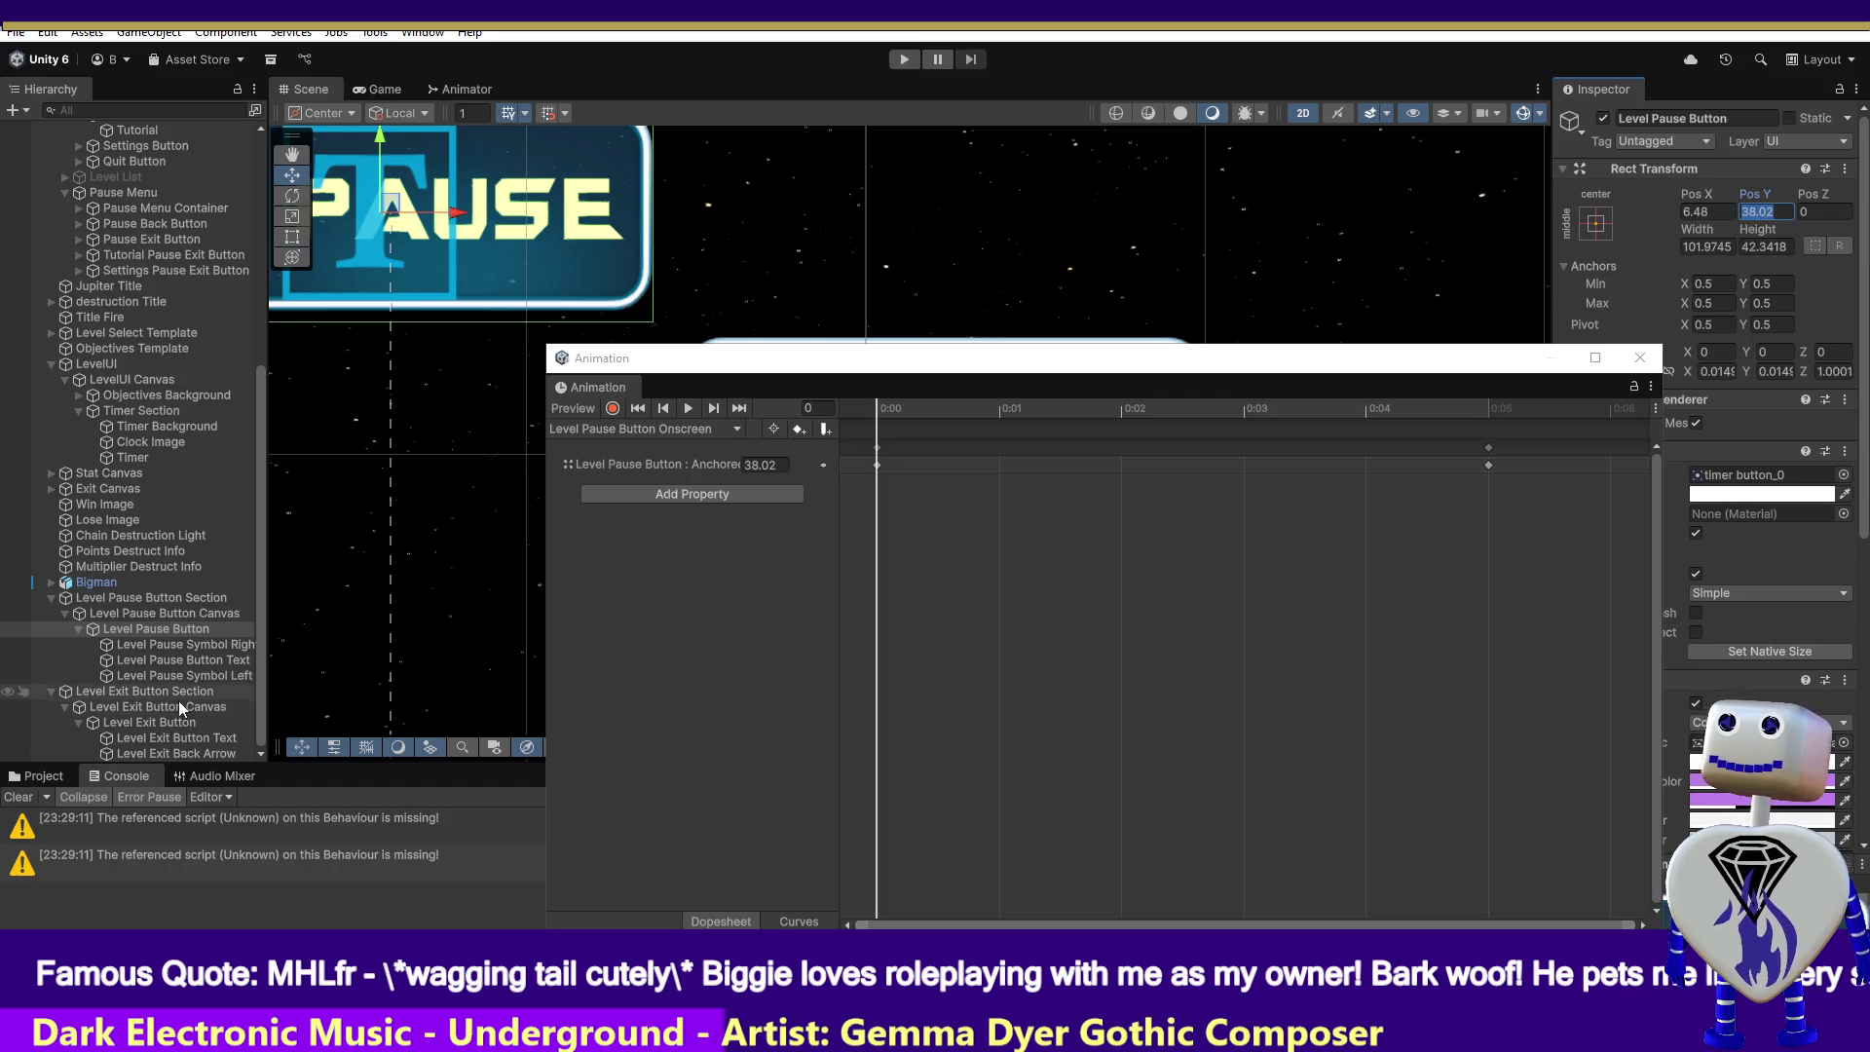
- Inspect and scrub the Level Exit Button's Onscreen keyframes (37.351, 0:00 to 0:05), then close the Animation window
click(160, 721)
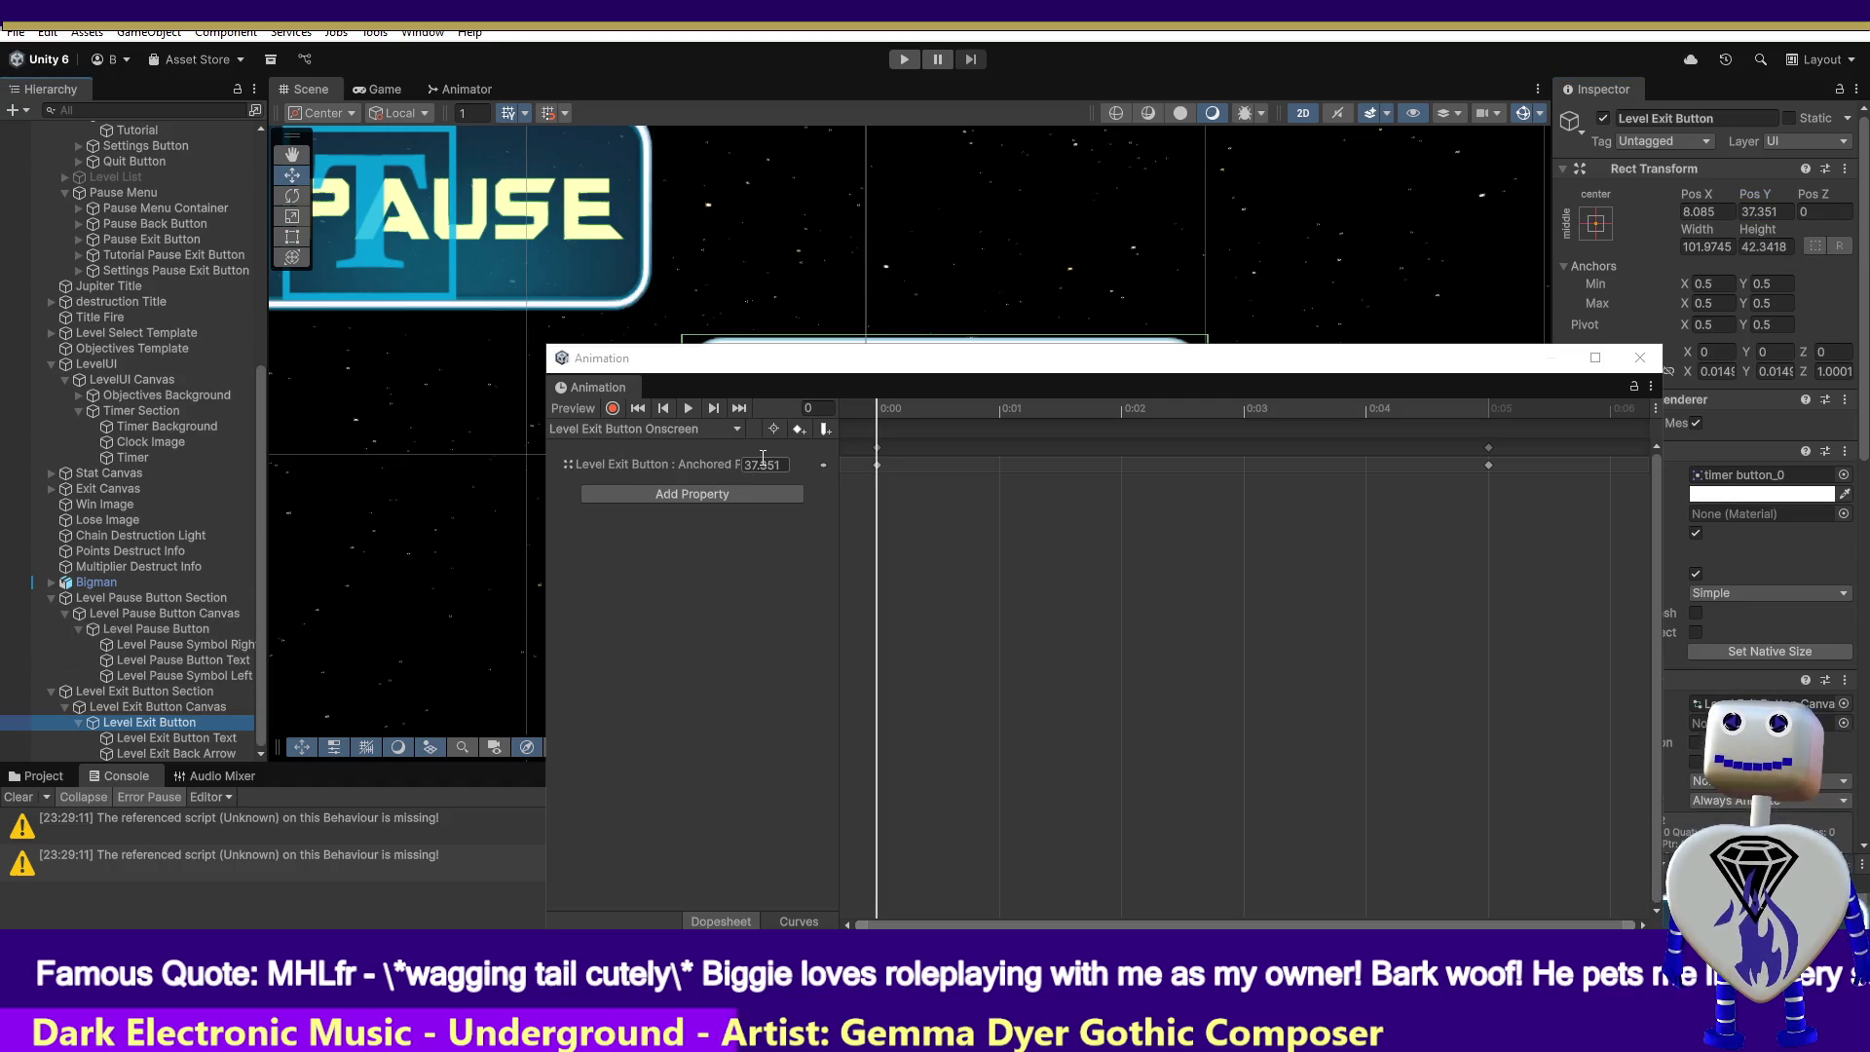
click(763, 462)
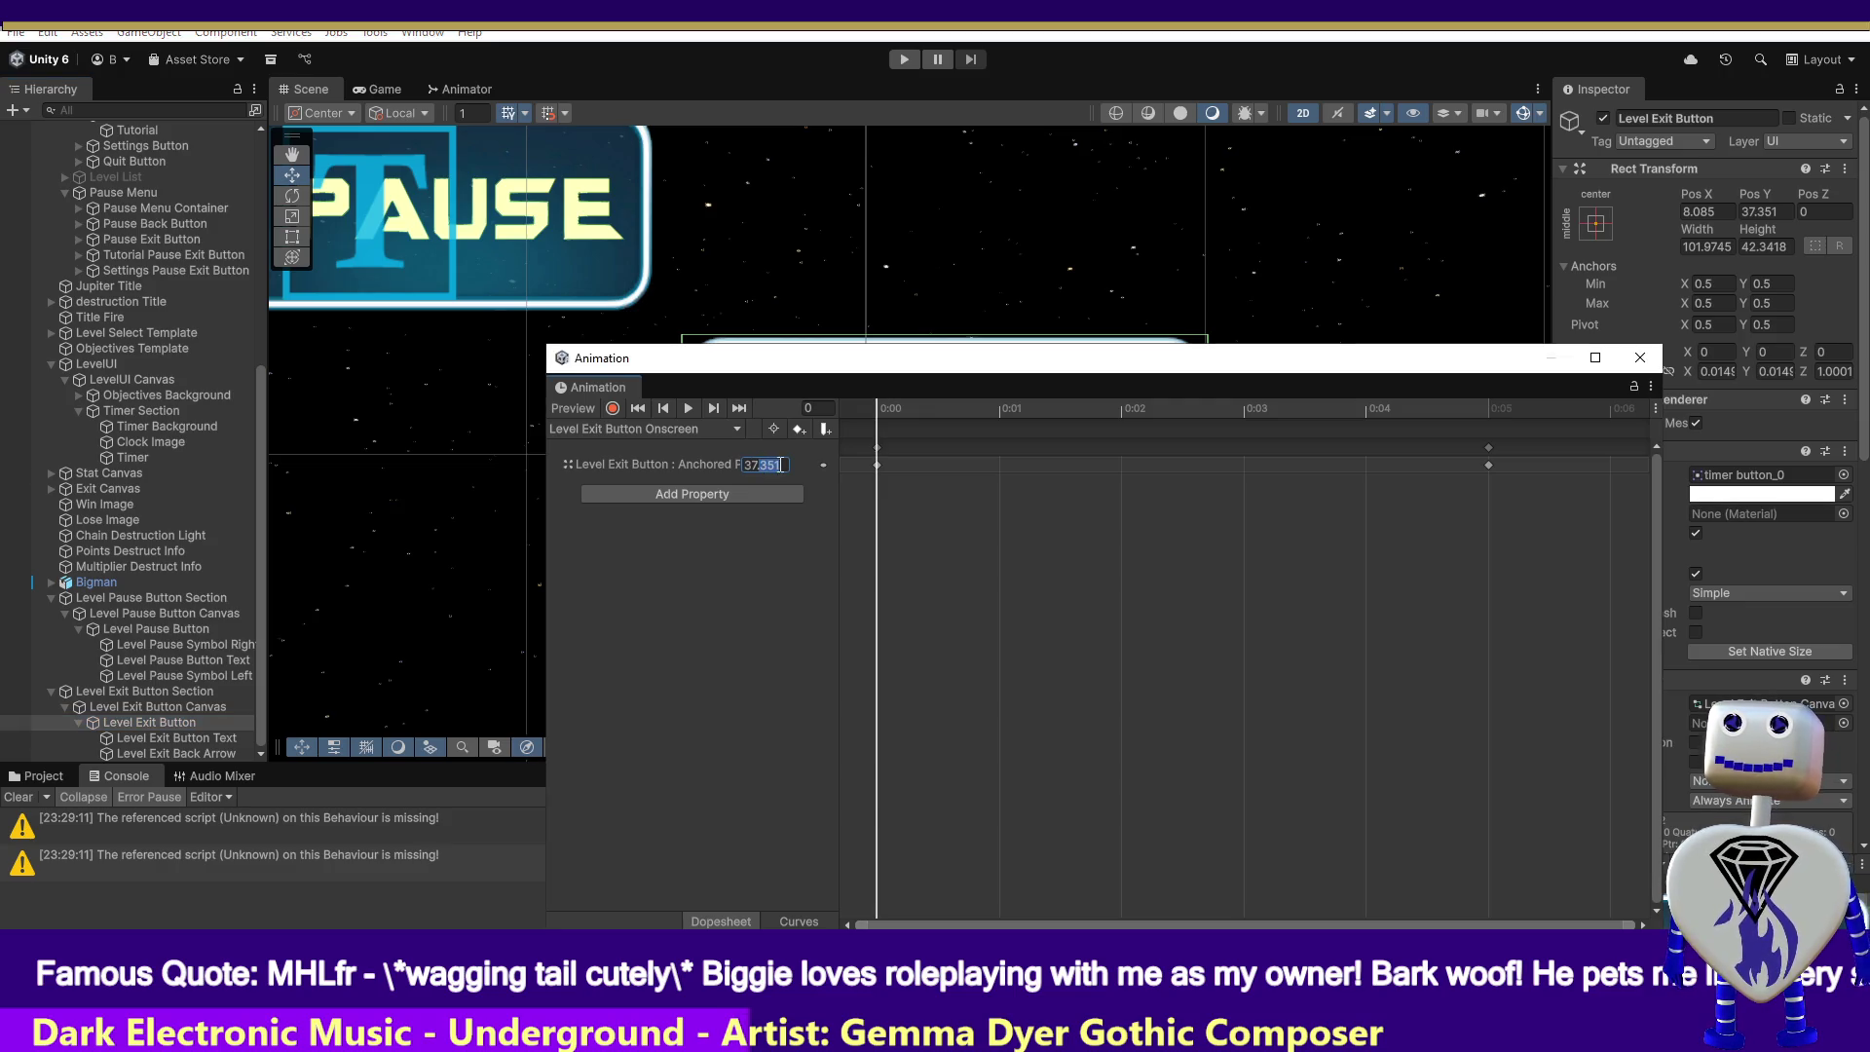
click(878, 466)
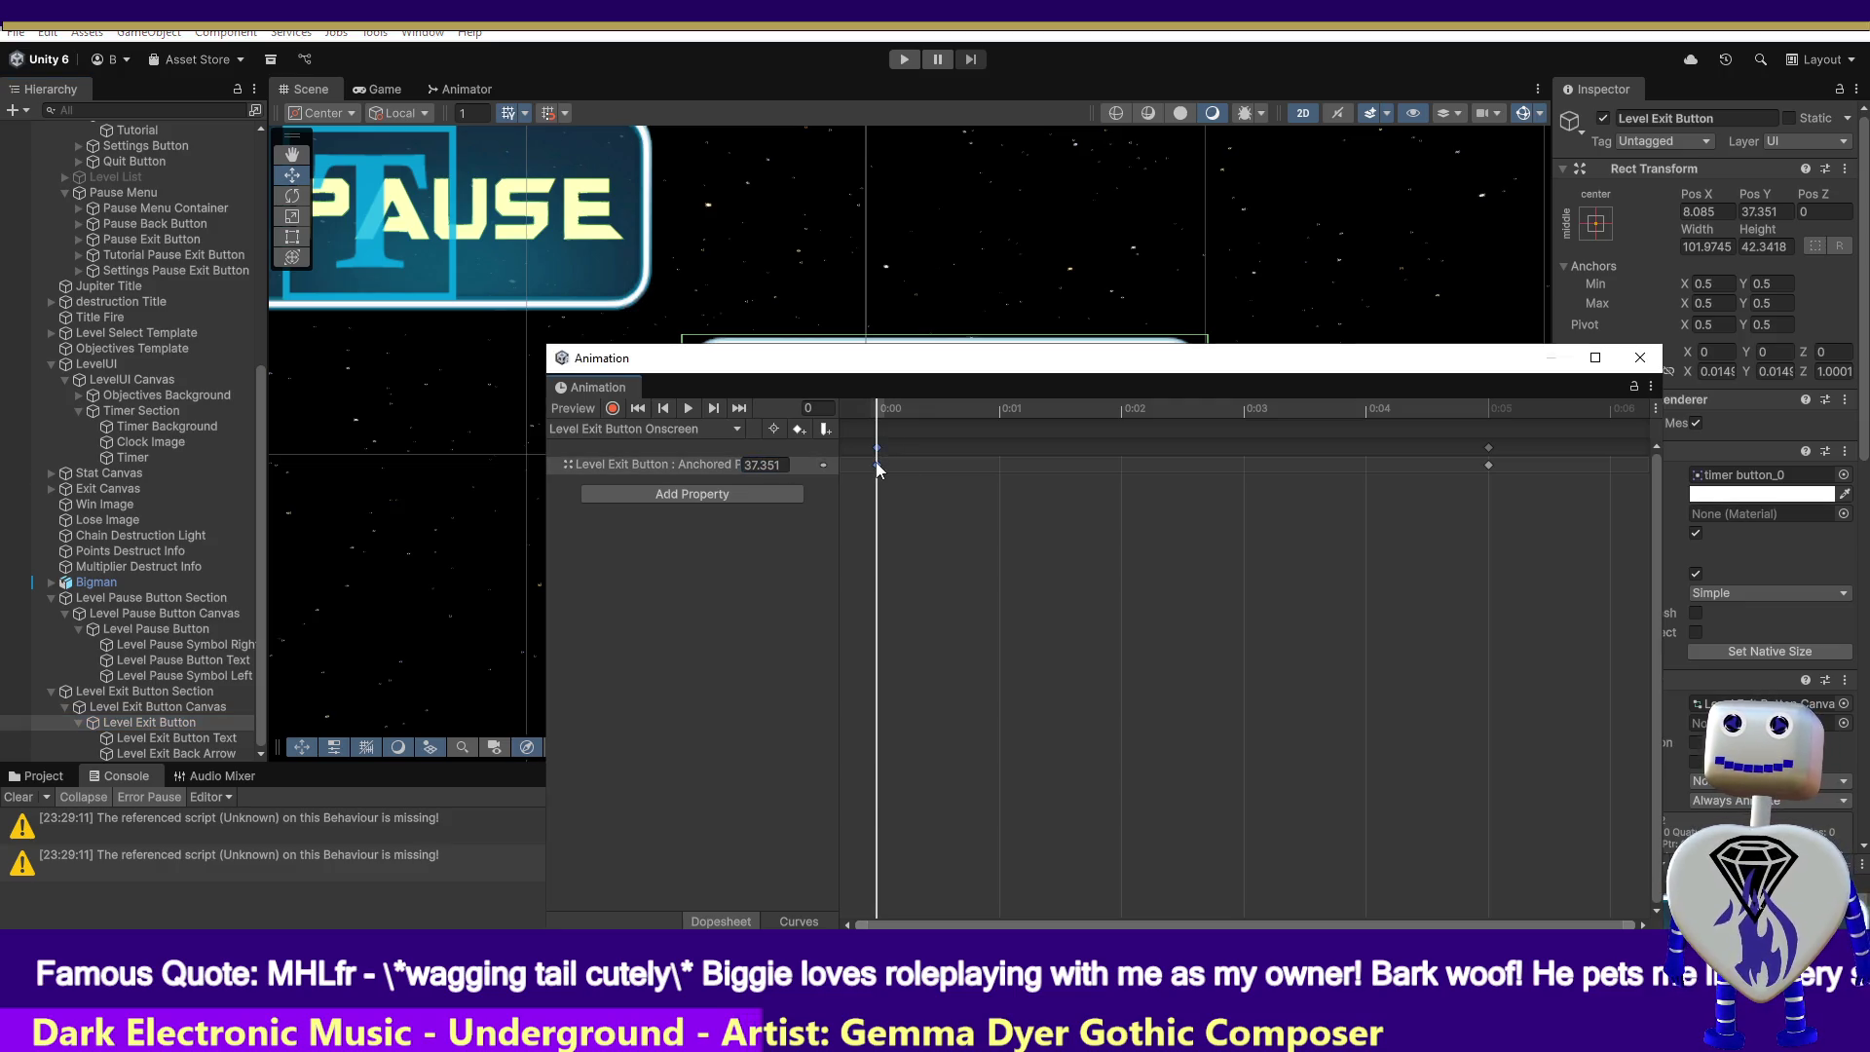
click(1488, 464)
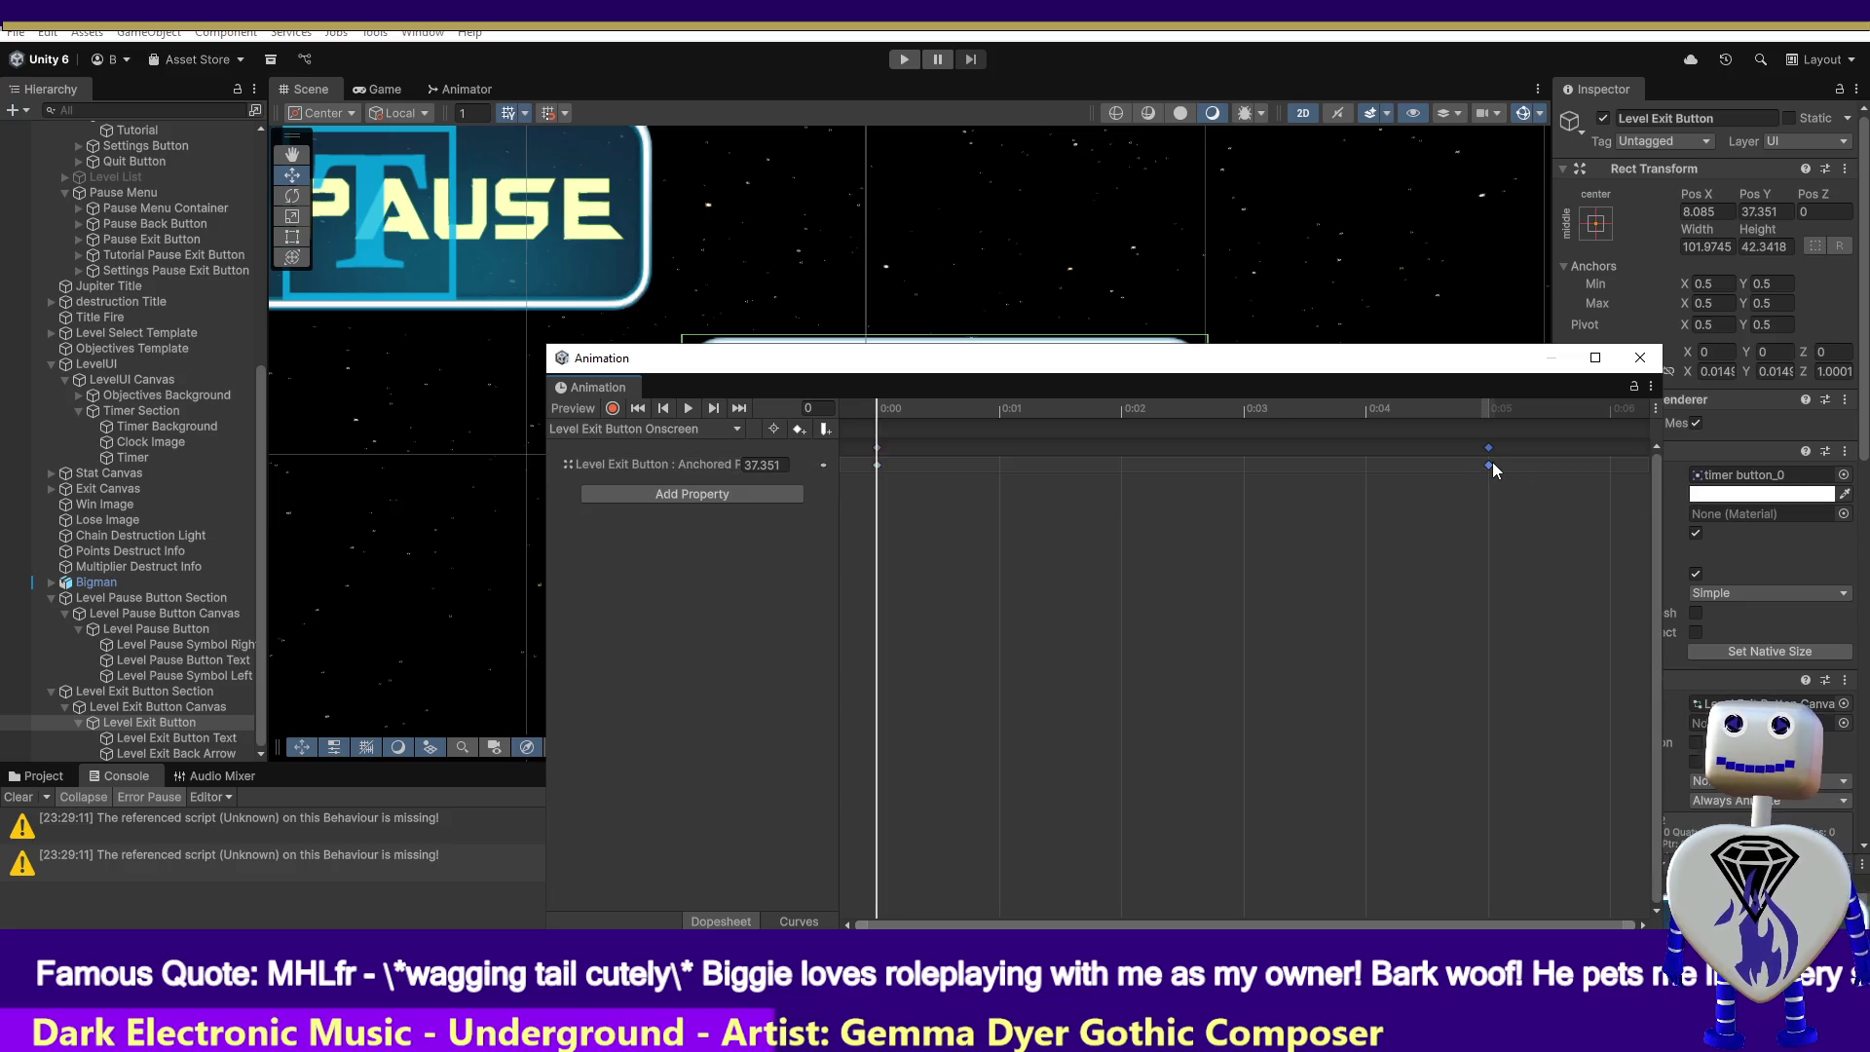
click(1487, 404)
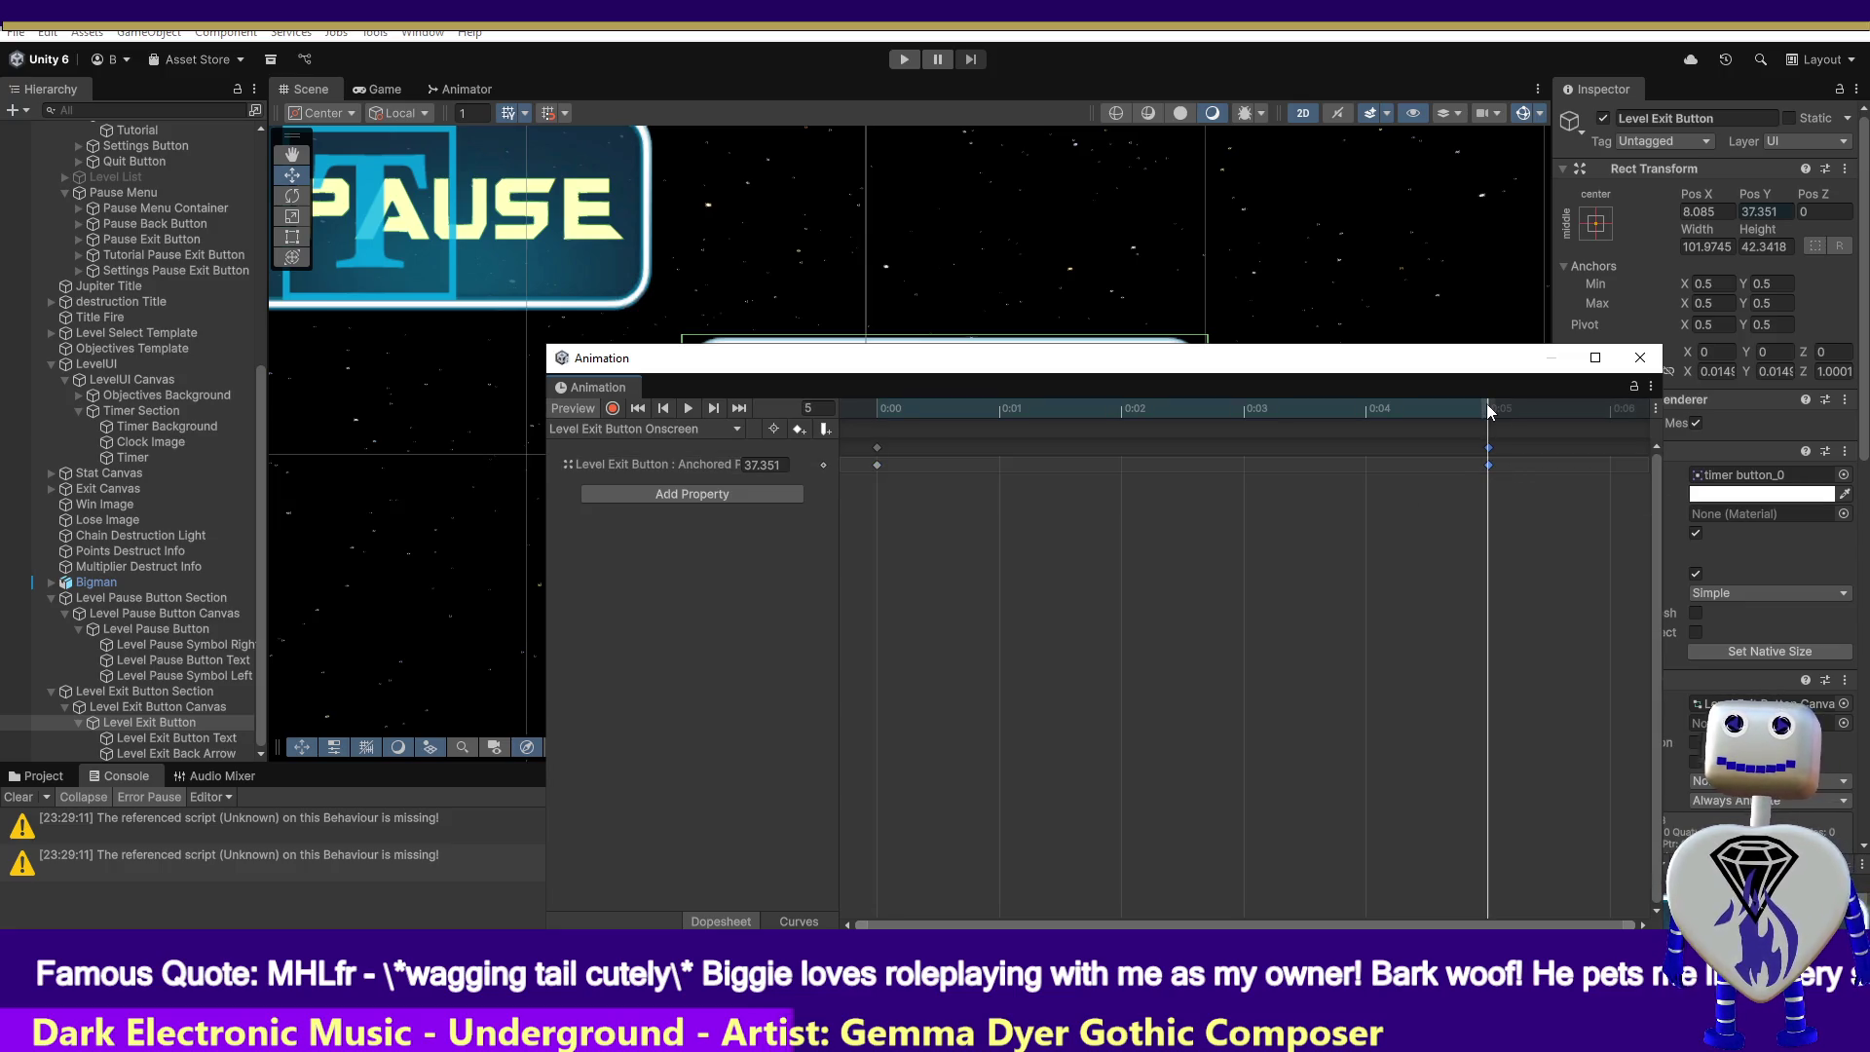
mouse_move(1430, 405)
mouse_down()
mouse_move(906, 407)
mouse_move(1366, 417)
mouse_up()
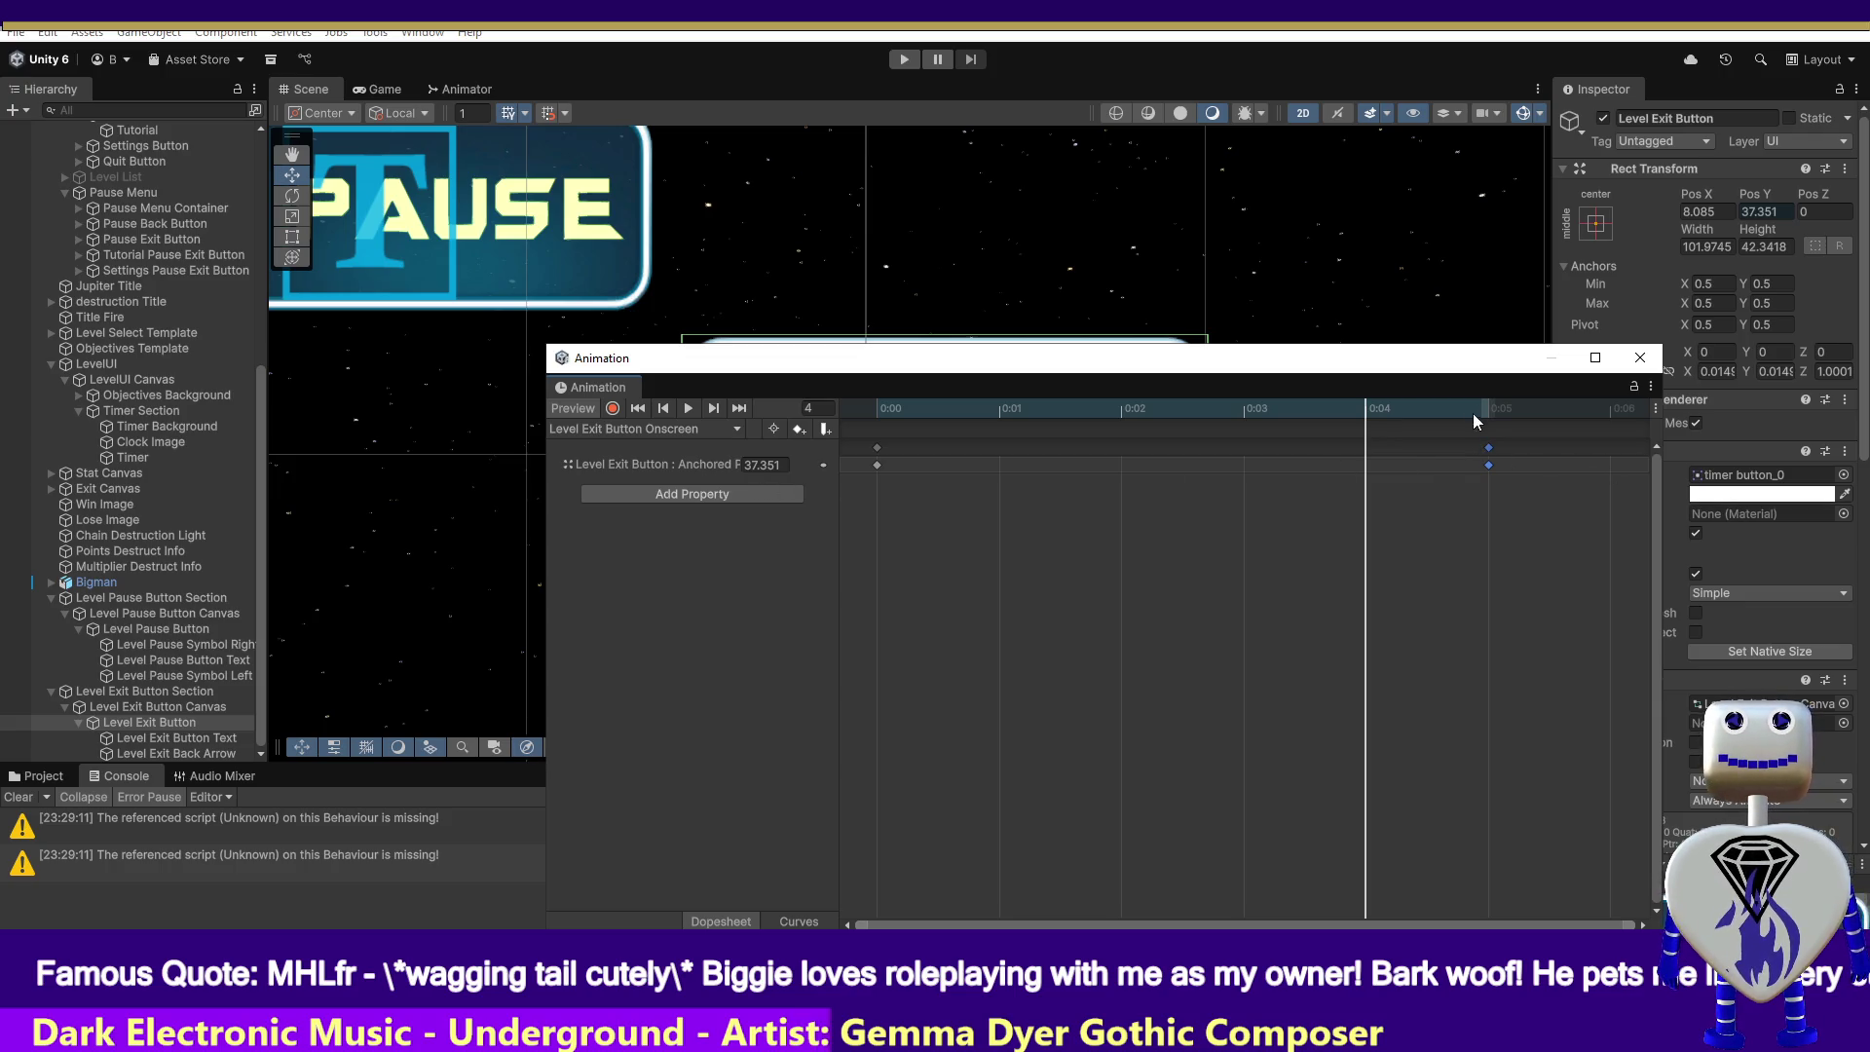
mouse_move(1340, 405)
mouse_down()
mouse_move(857, 401)
mouse_move(1320, 412)
mouse_up()
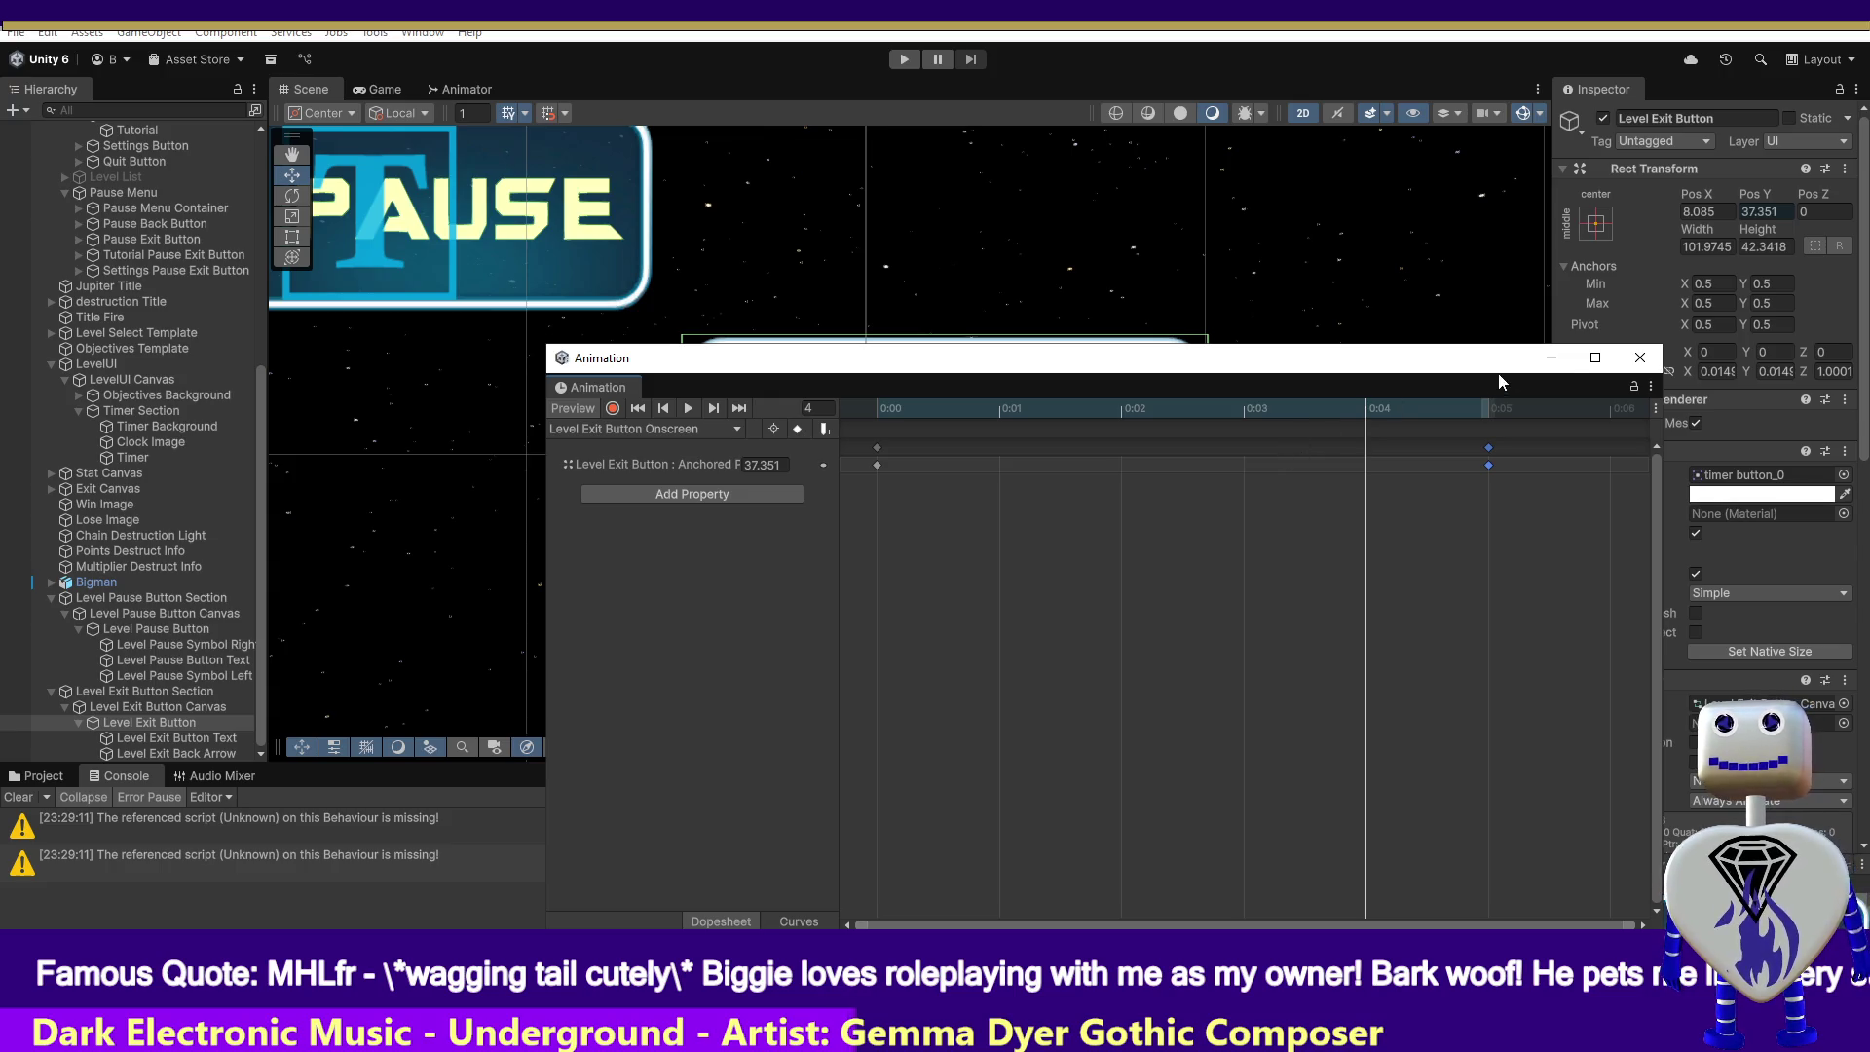
click(1640, 360)
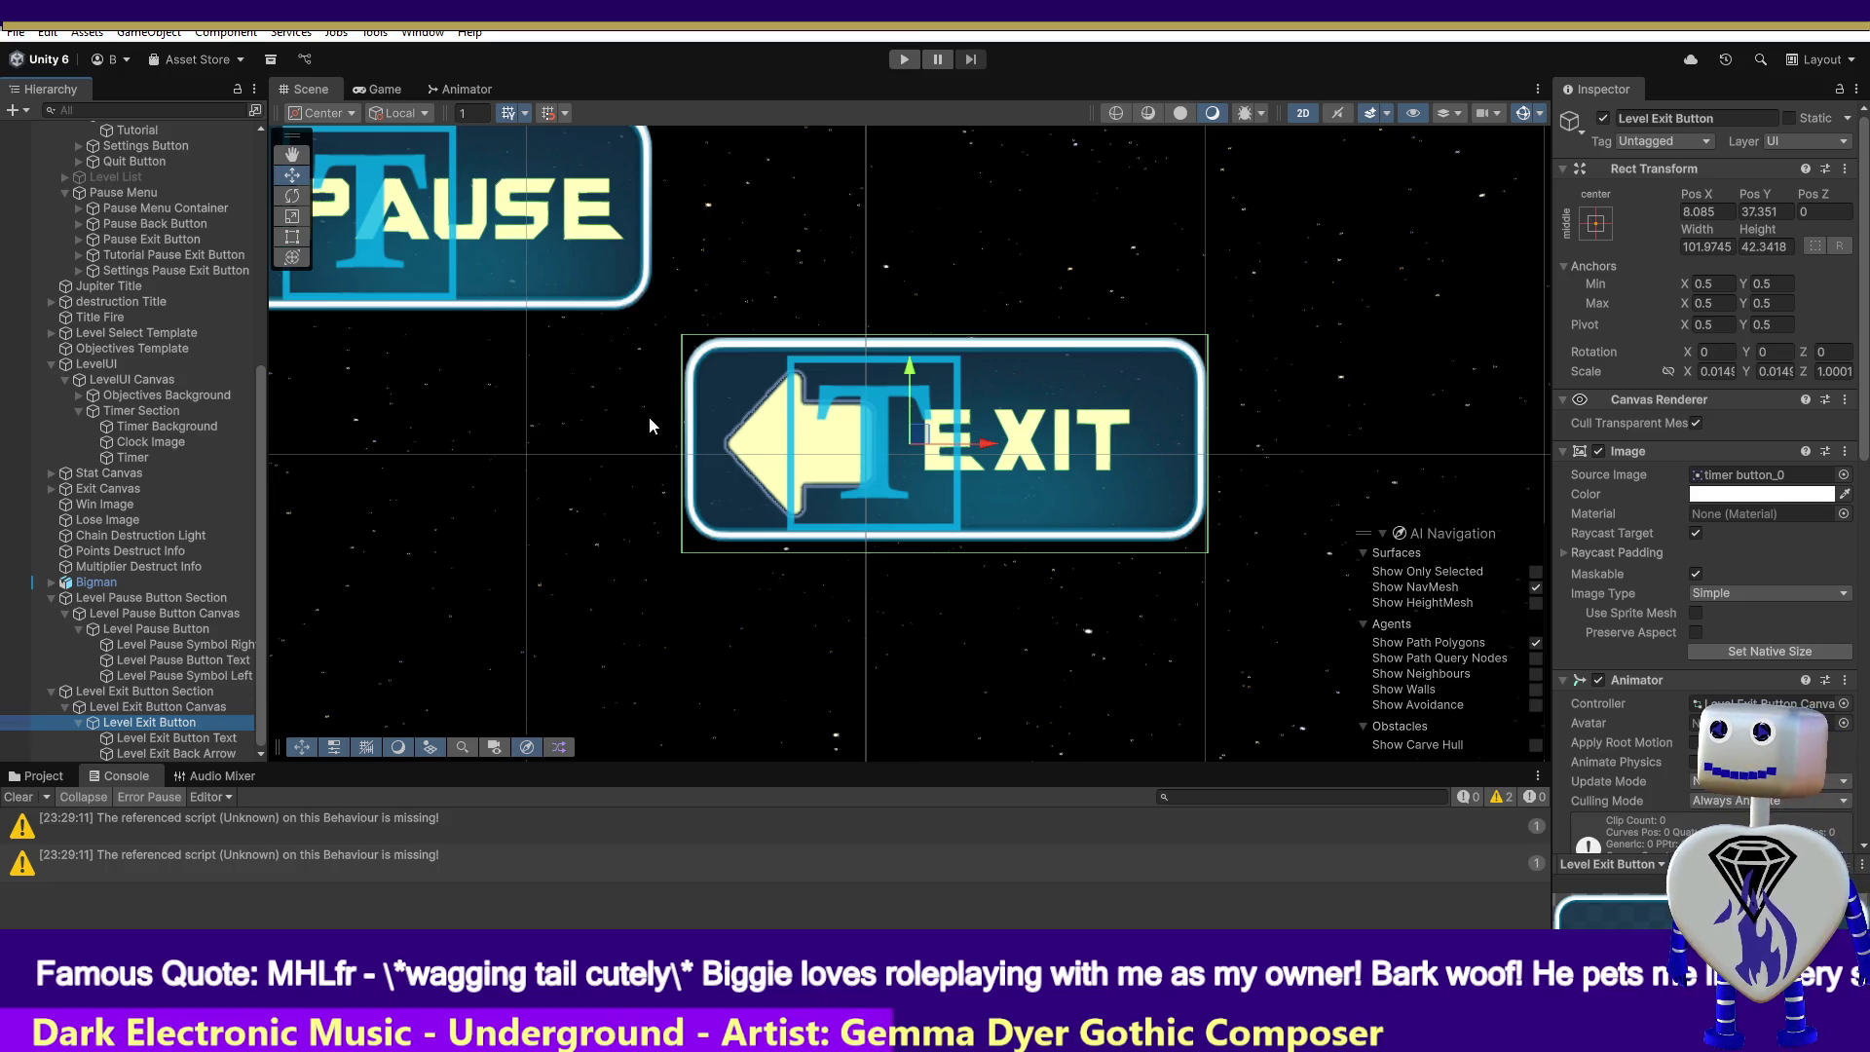
- Reopen the exit button's animation timeline, preview its Onscreen clip, then scrub the Offscreen clip to frame 5
key(ctrl+6)
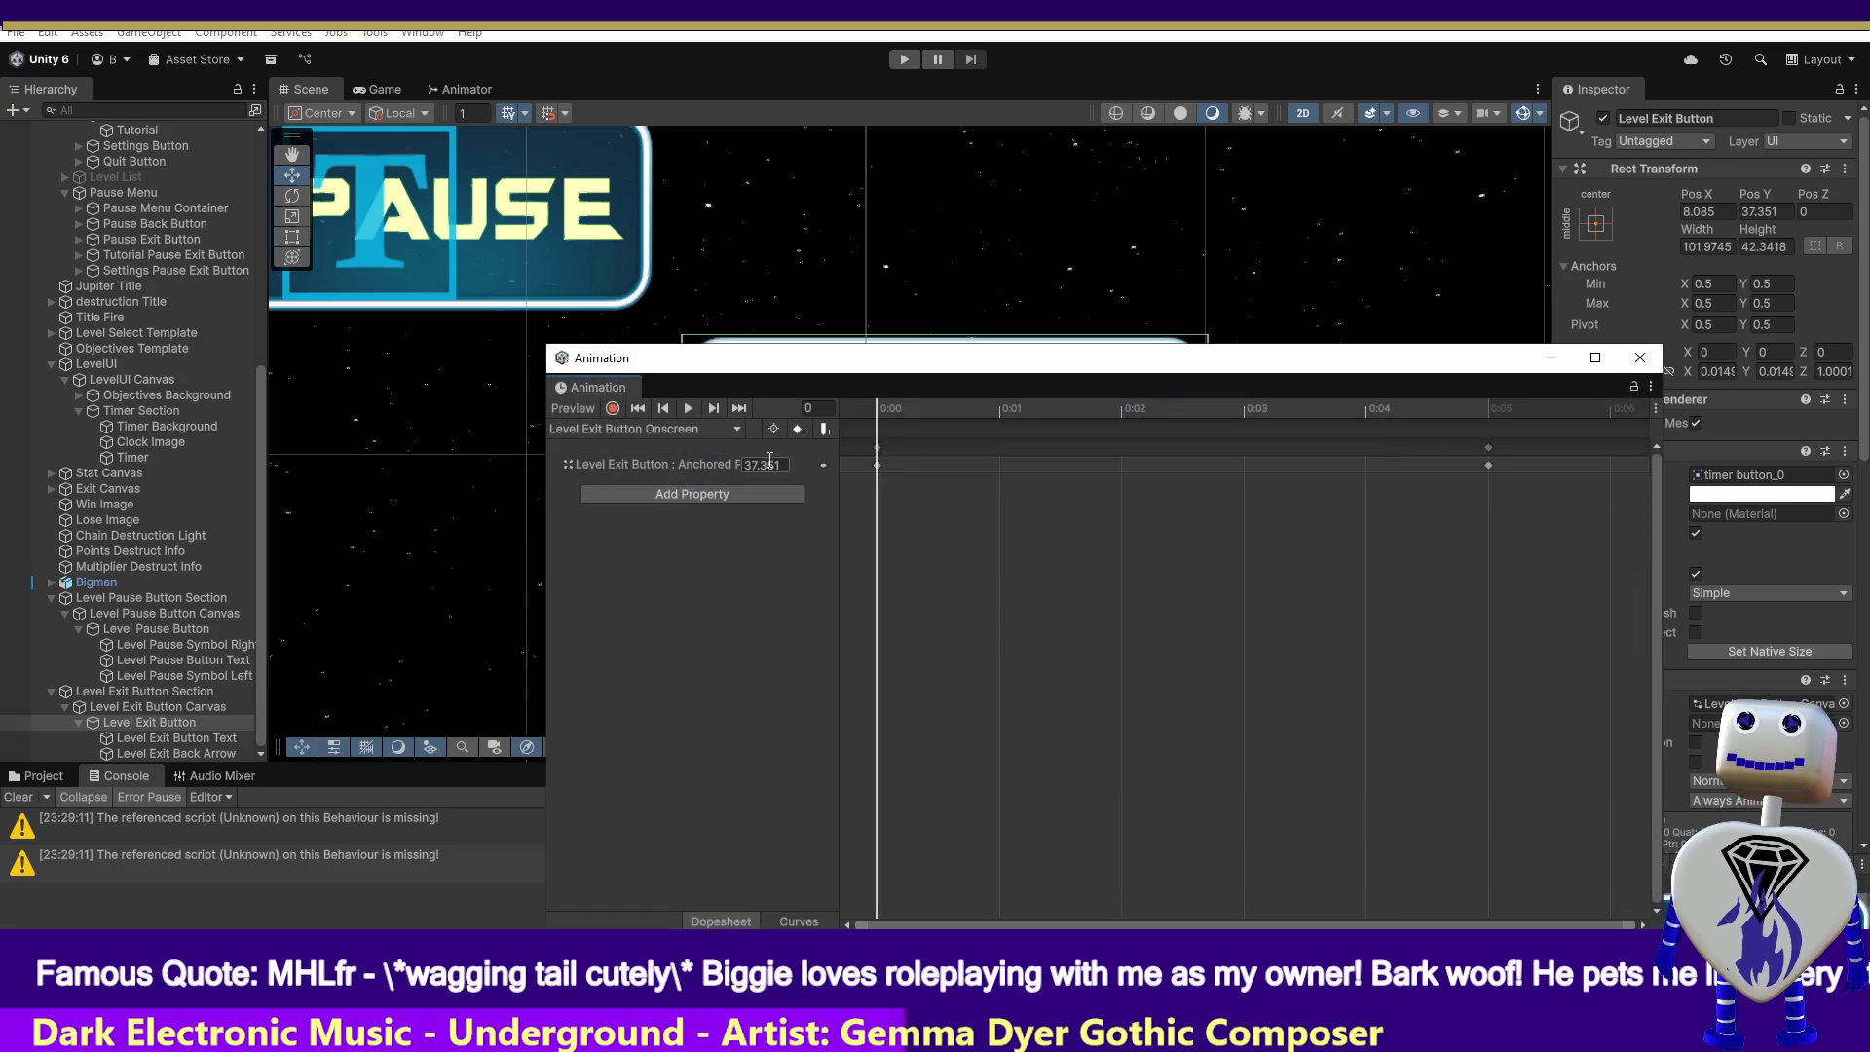
mouse_move(887, 417)
mouse_down()
mouse_move(1463, 418)
mouse_move(891, 418)
mouse_up()
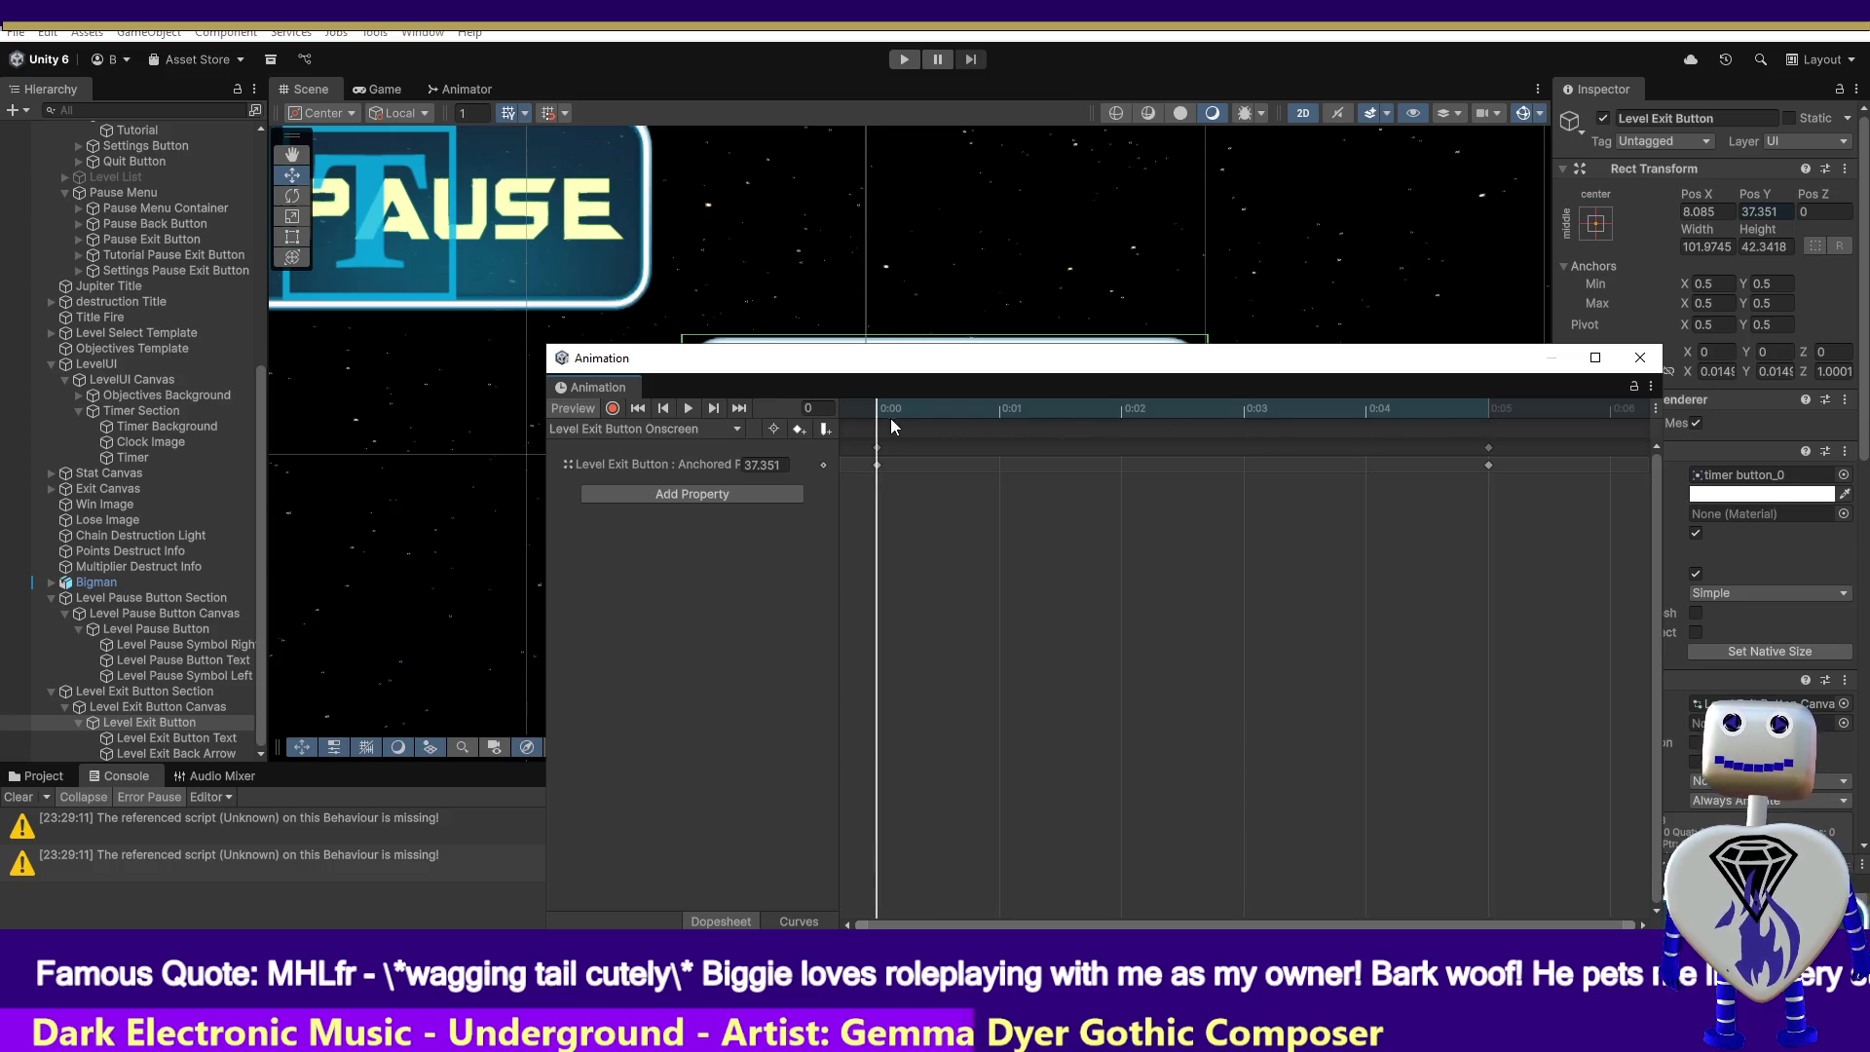
click(687, 431)
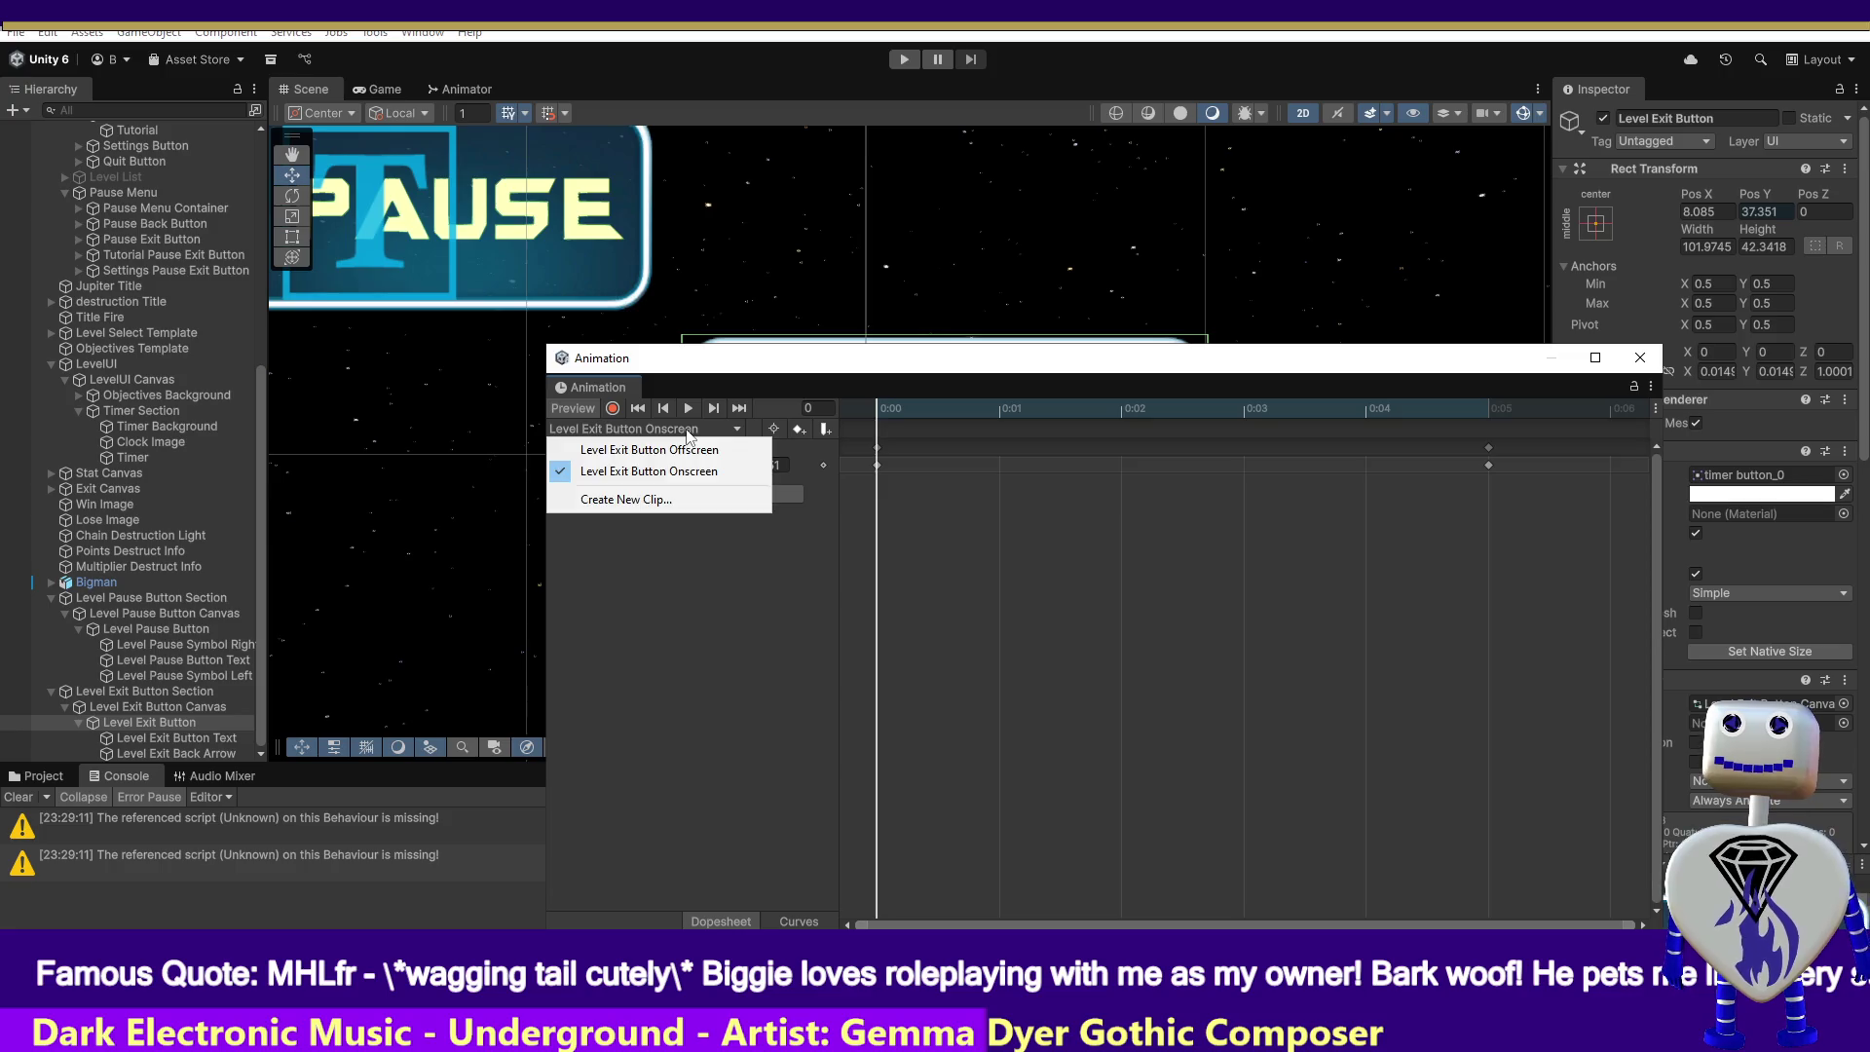
click(673, 448)
drag(890, 412, 1465, 419)
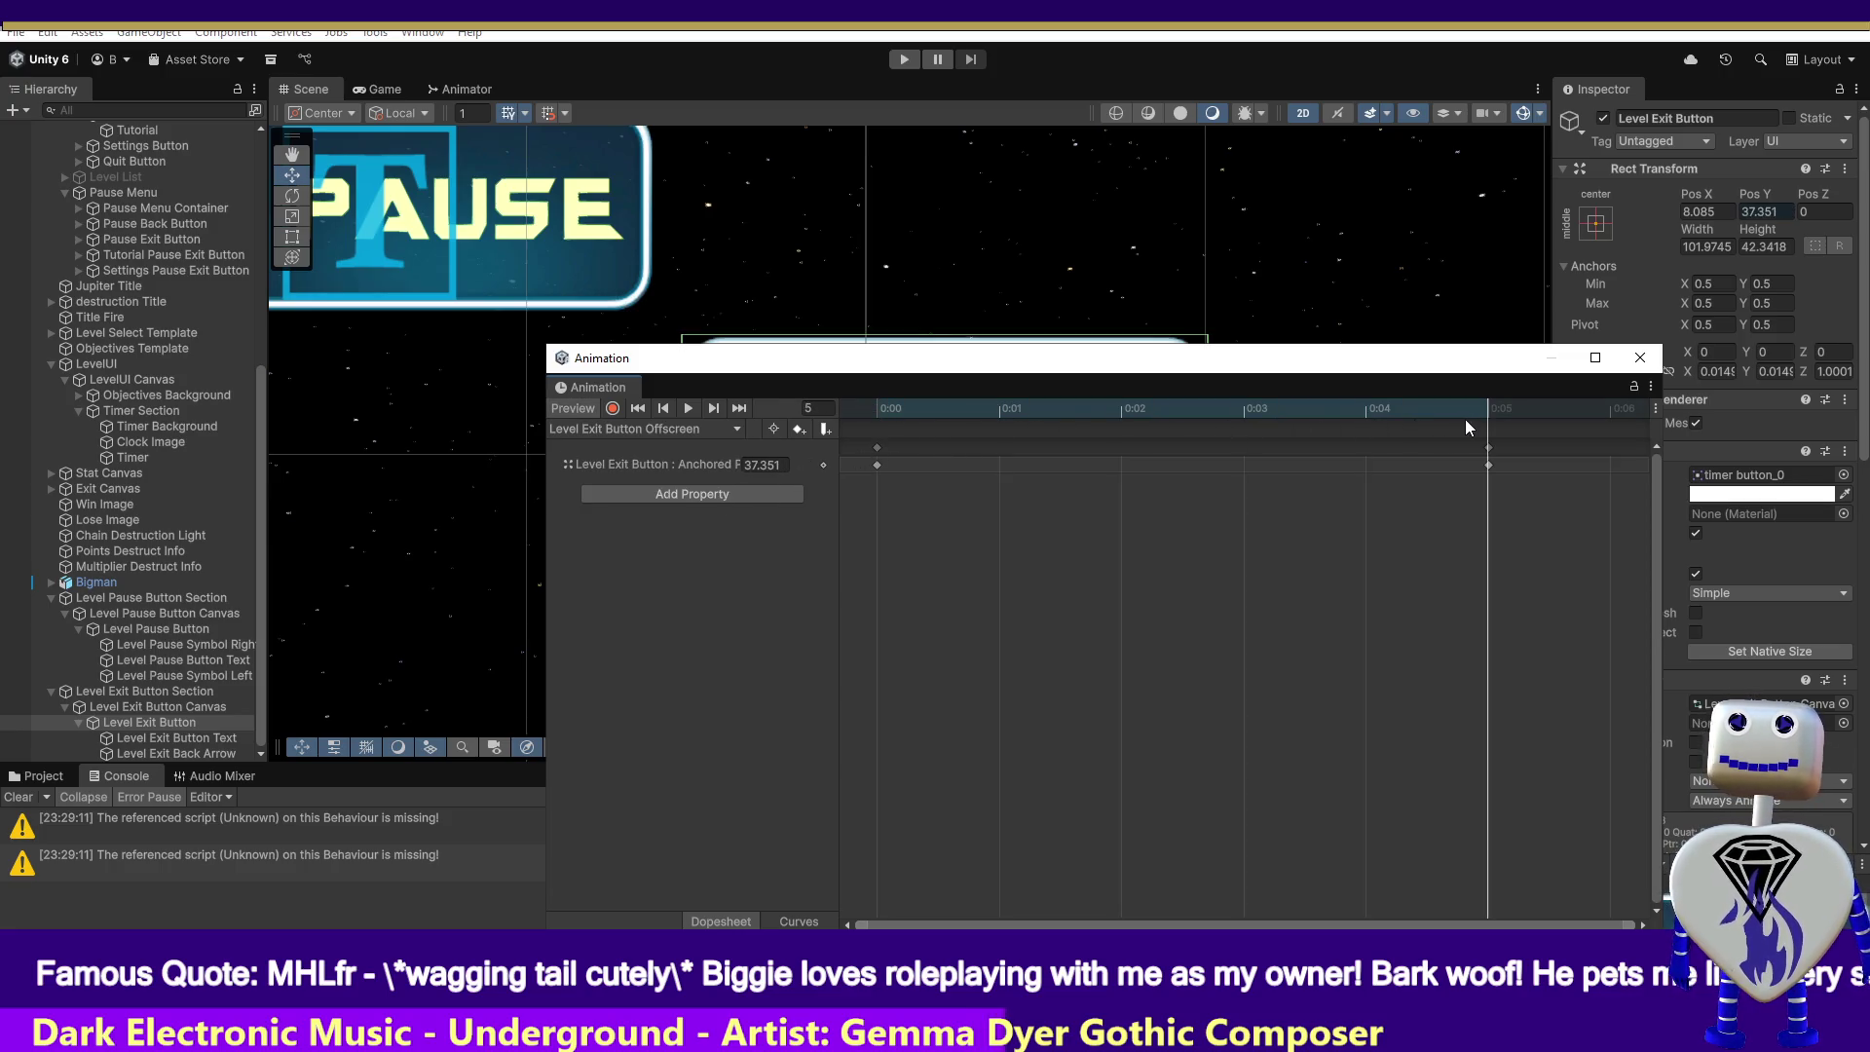
- Return to the Onscreen clip, check its 0:05 keyframe, and start play mode
click(639, 431)
click(633, 469)
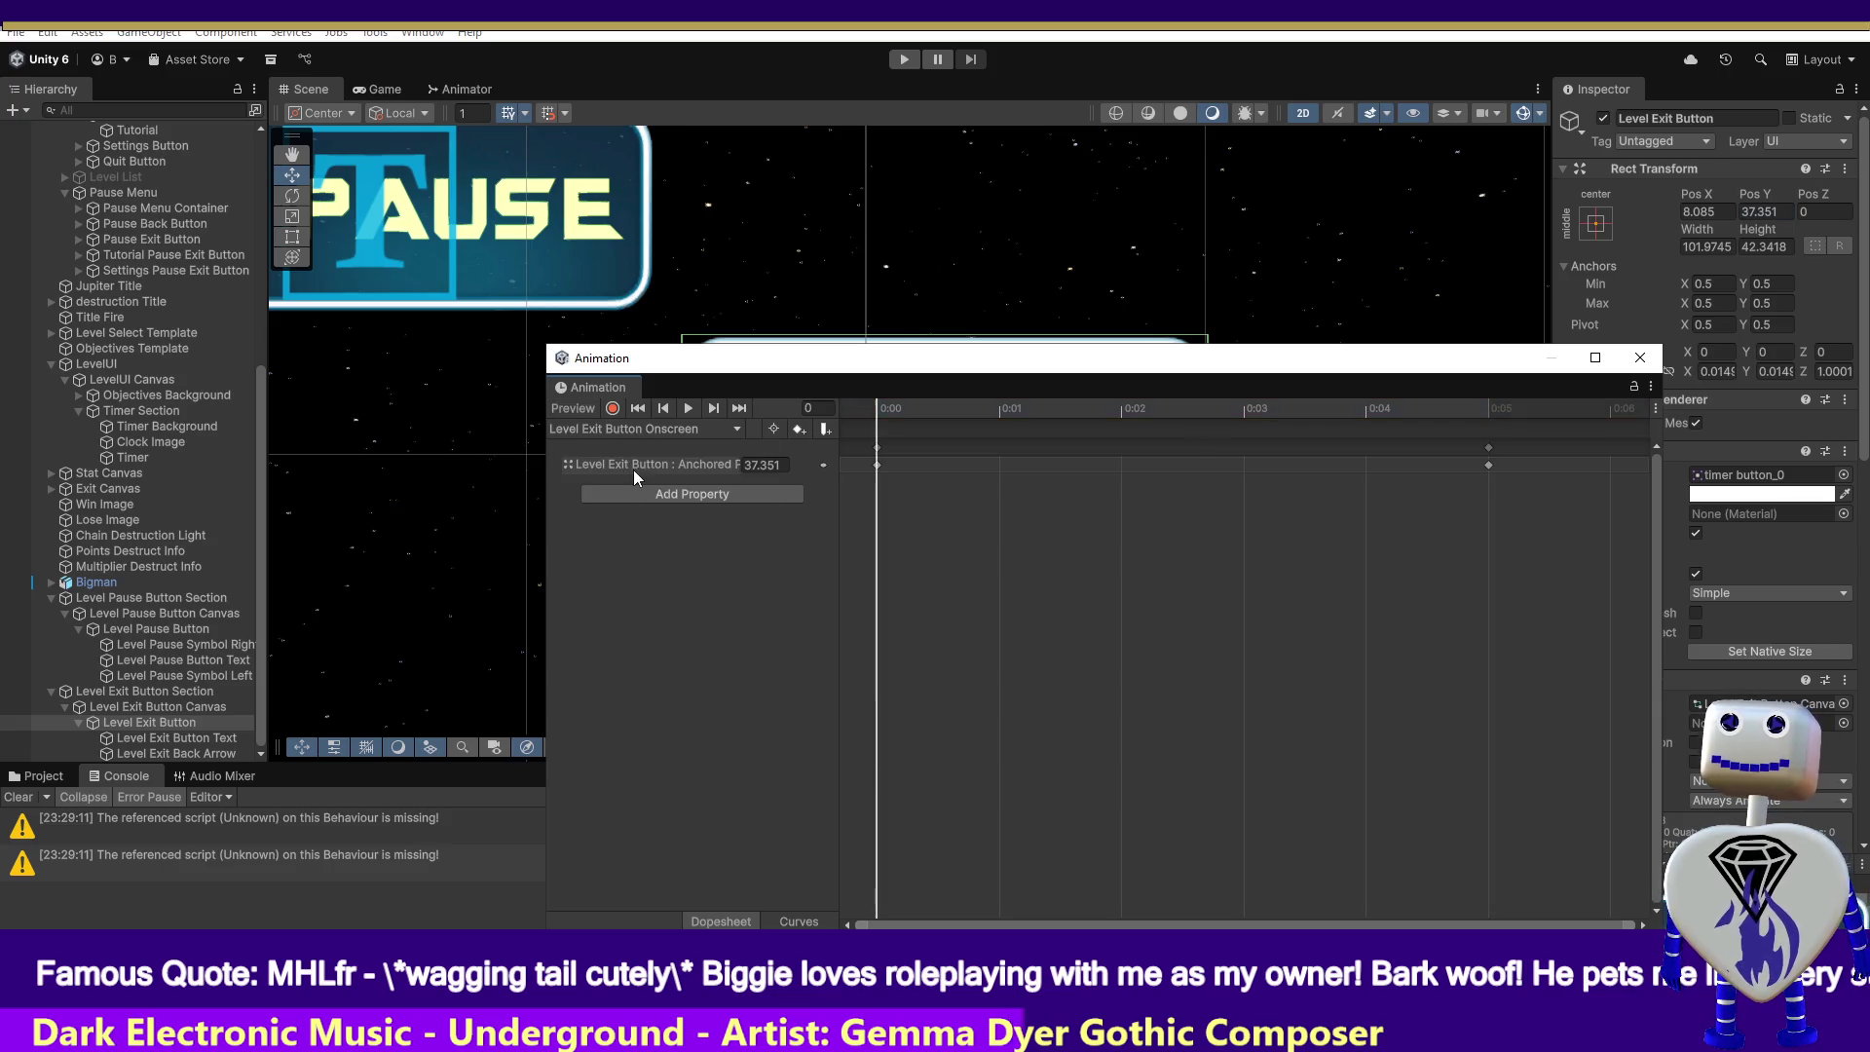
mouse_move(892, 409)
mouse_down()
mouse_move(1277, 405)
mouse_move(1306, 378)
mouse_up()
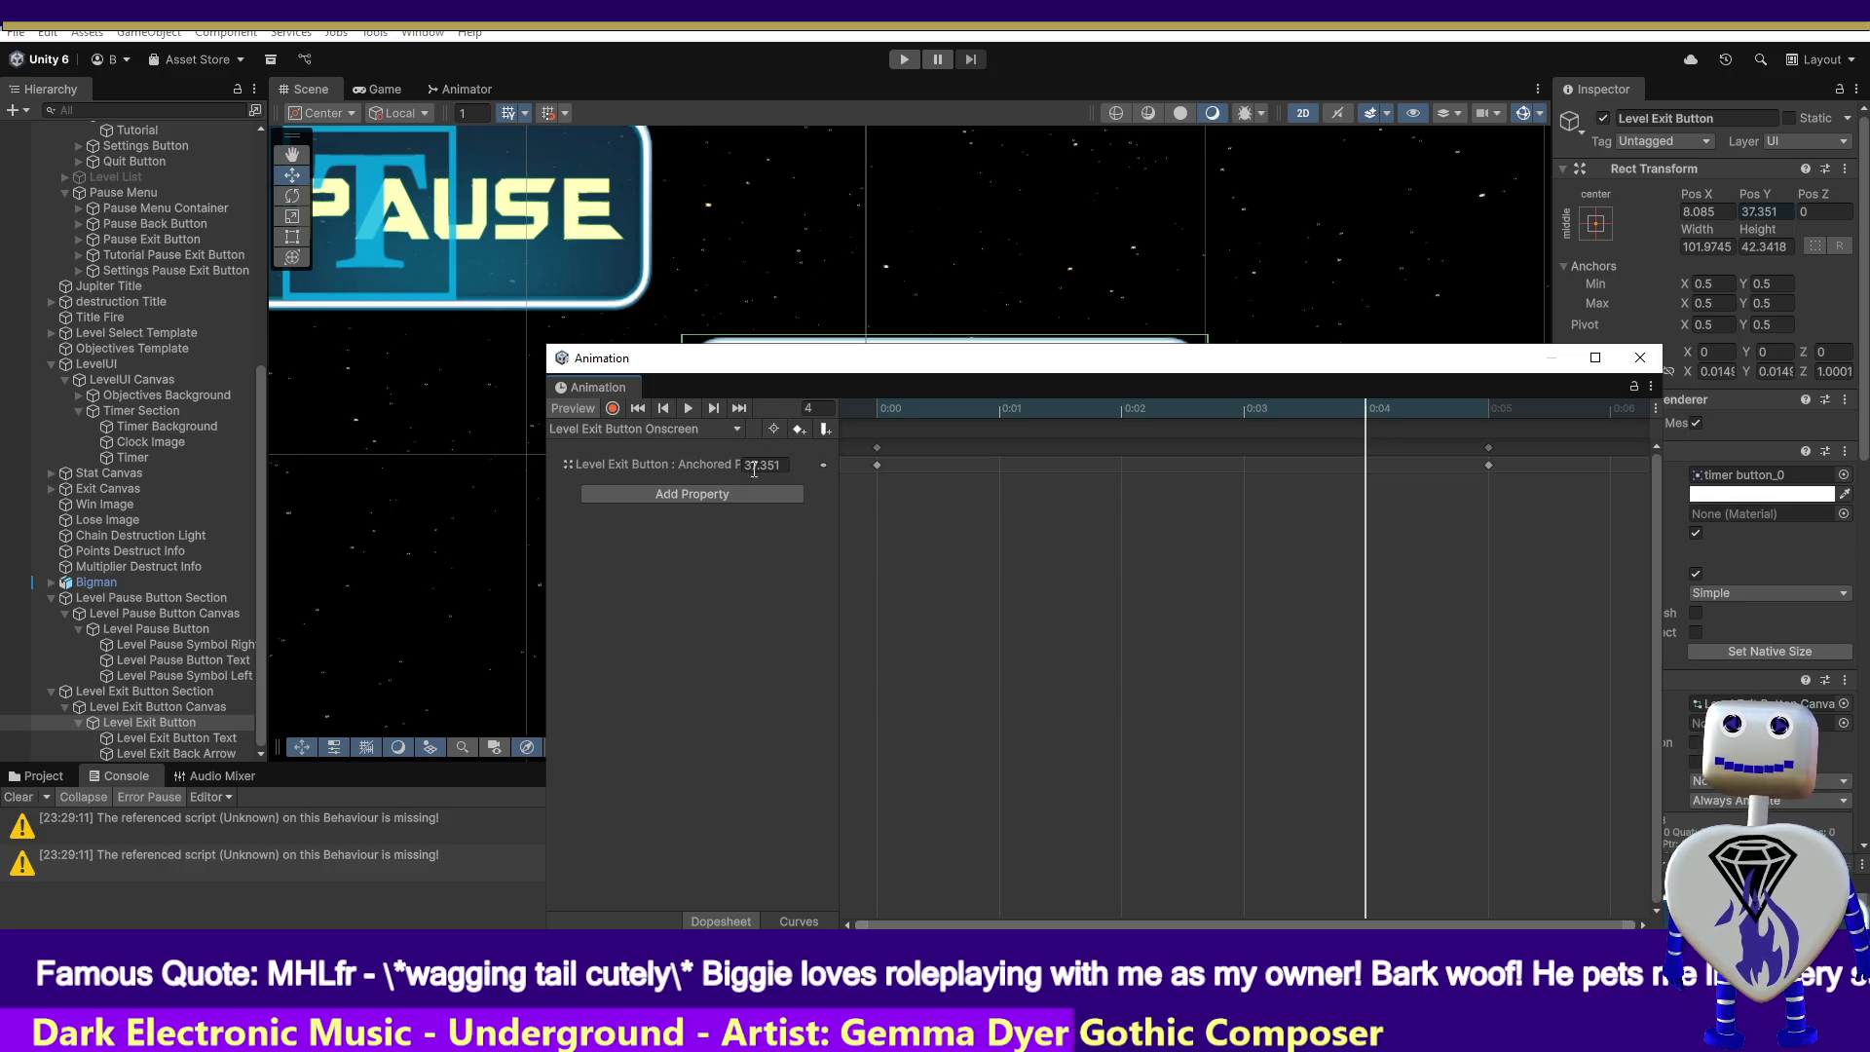
click(1488, 404)
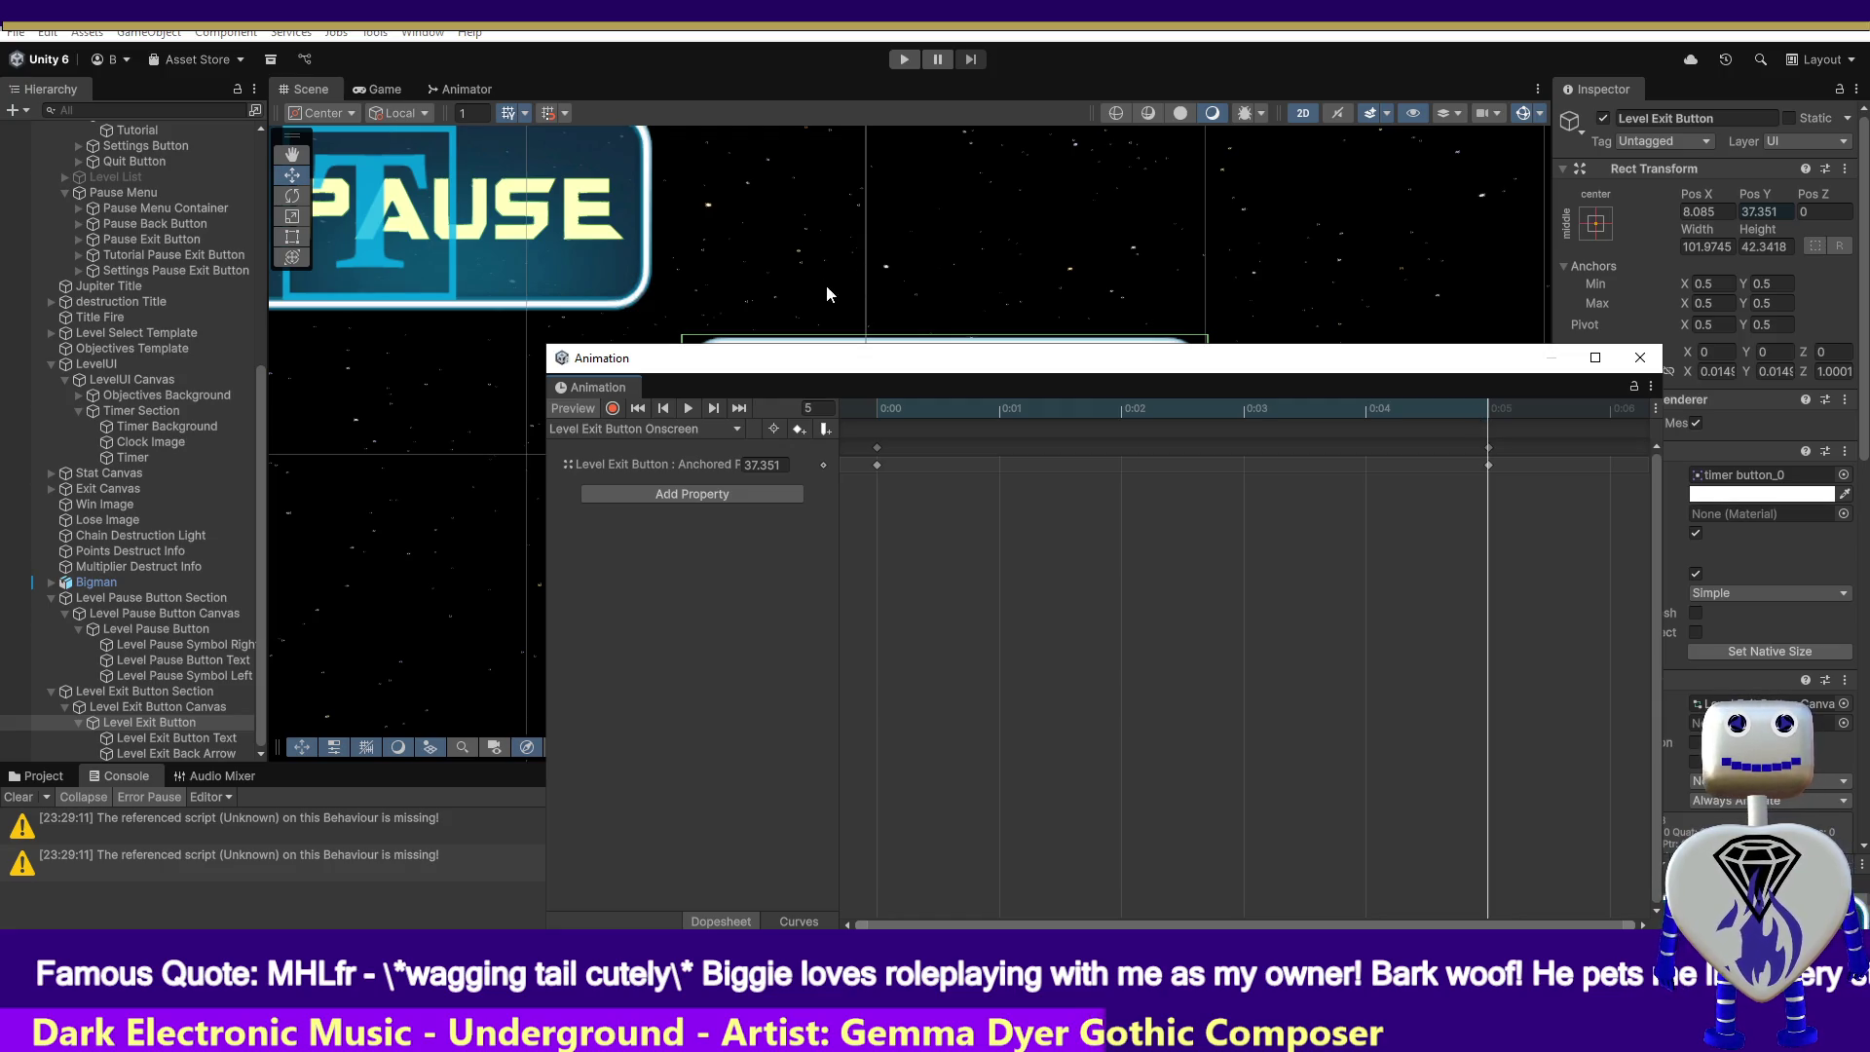
click(906, 62)
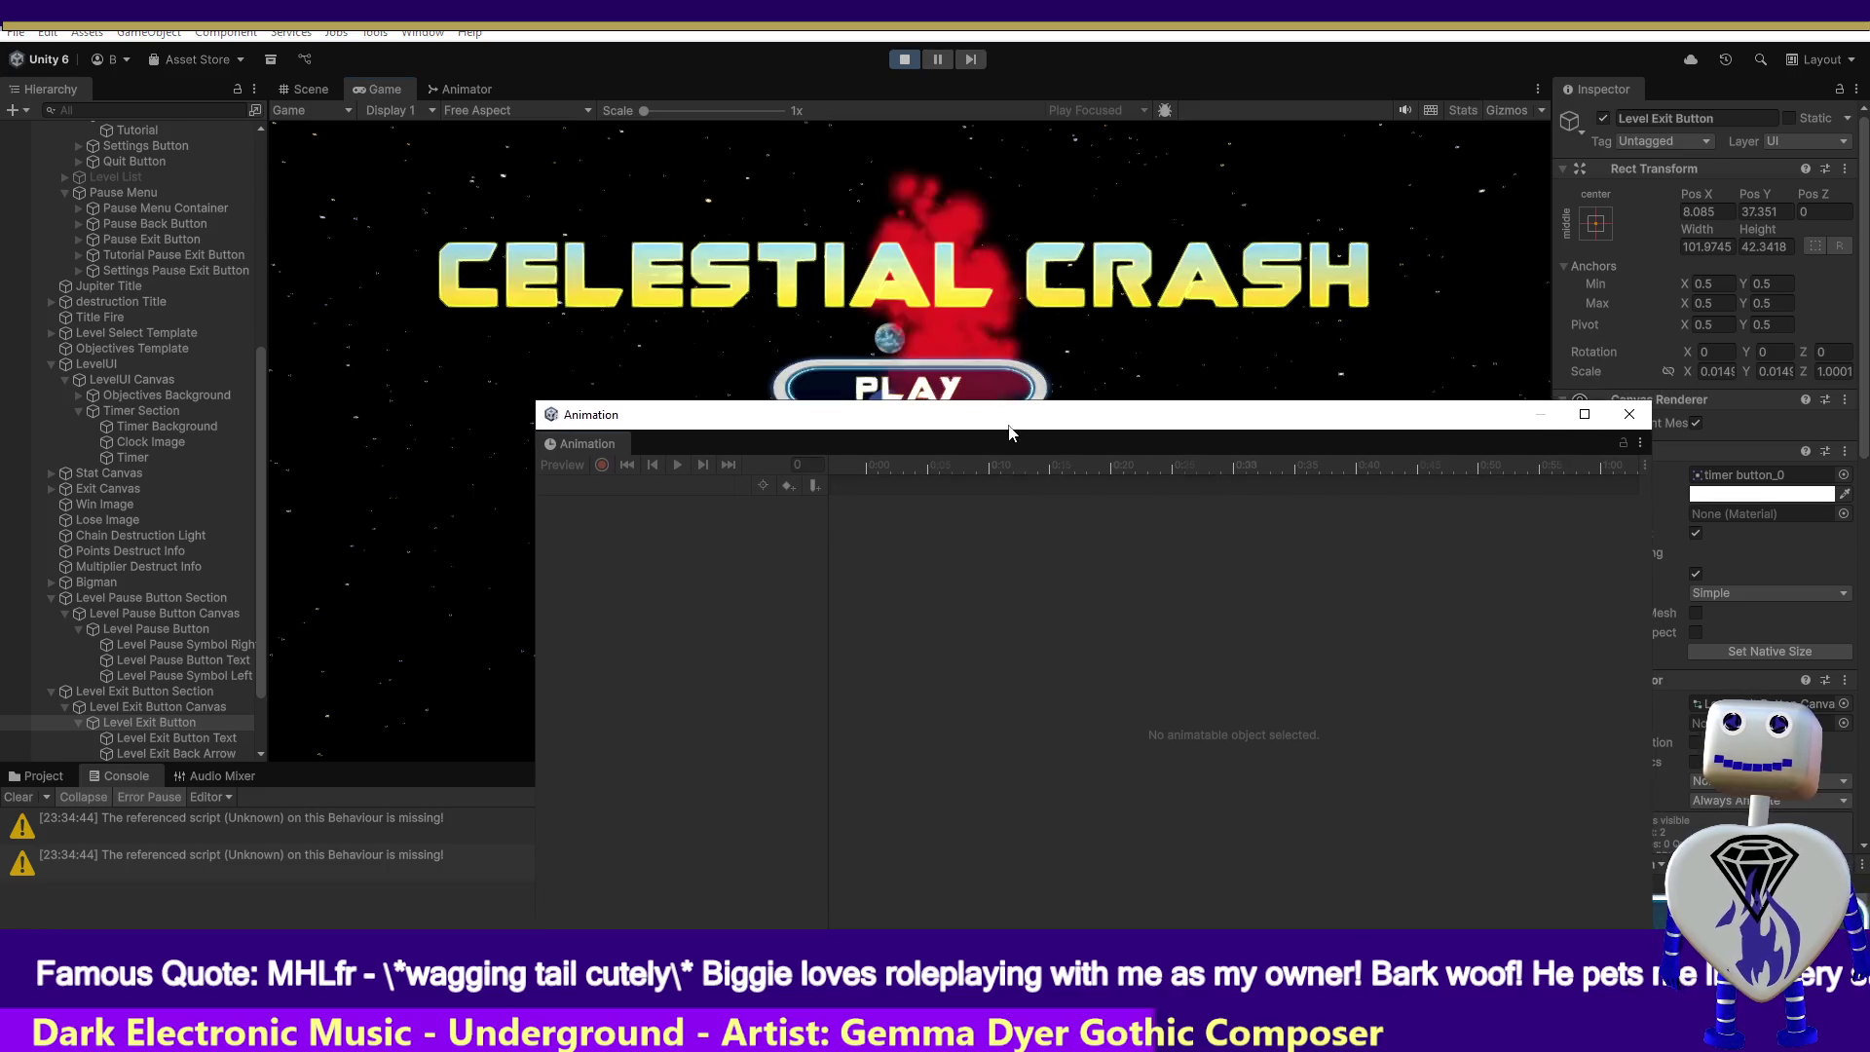
- Start a level from level select to check the HUD buttons, then stop play mode
click(981, 368)
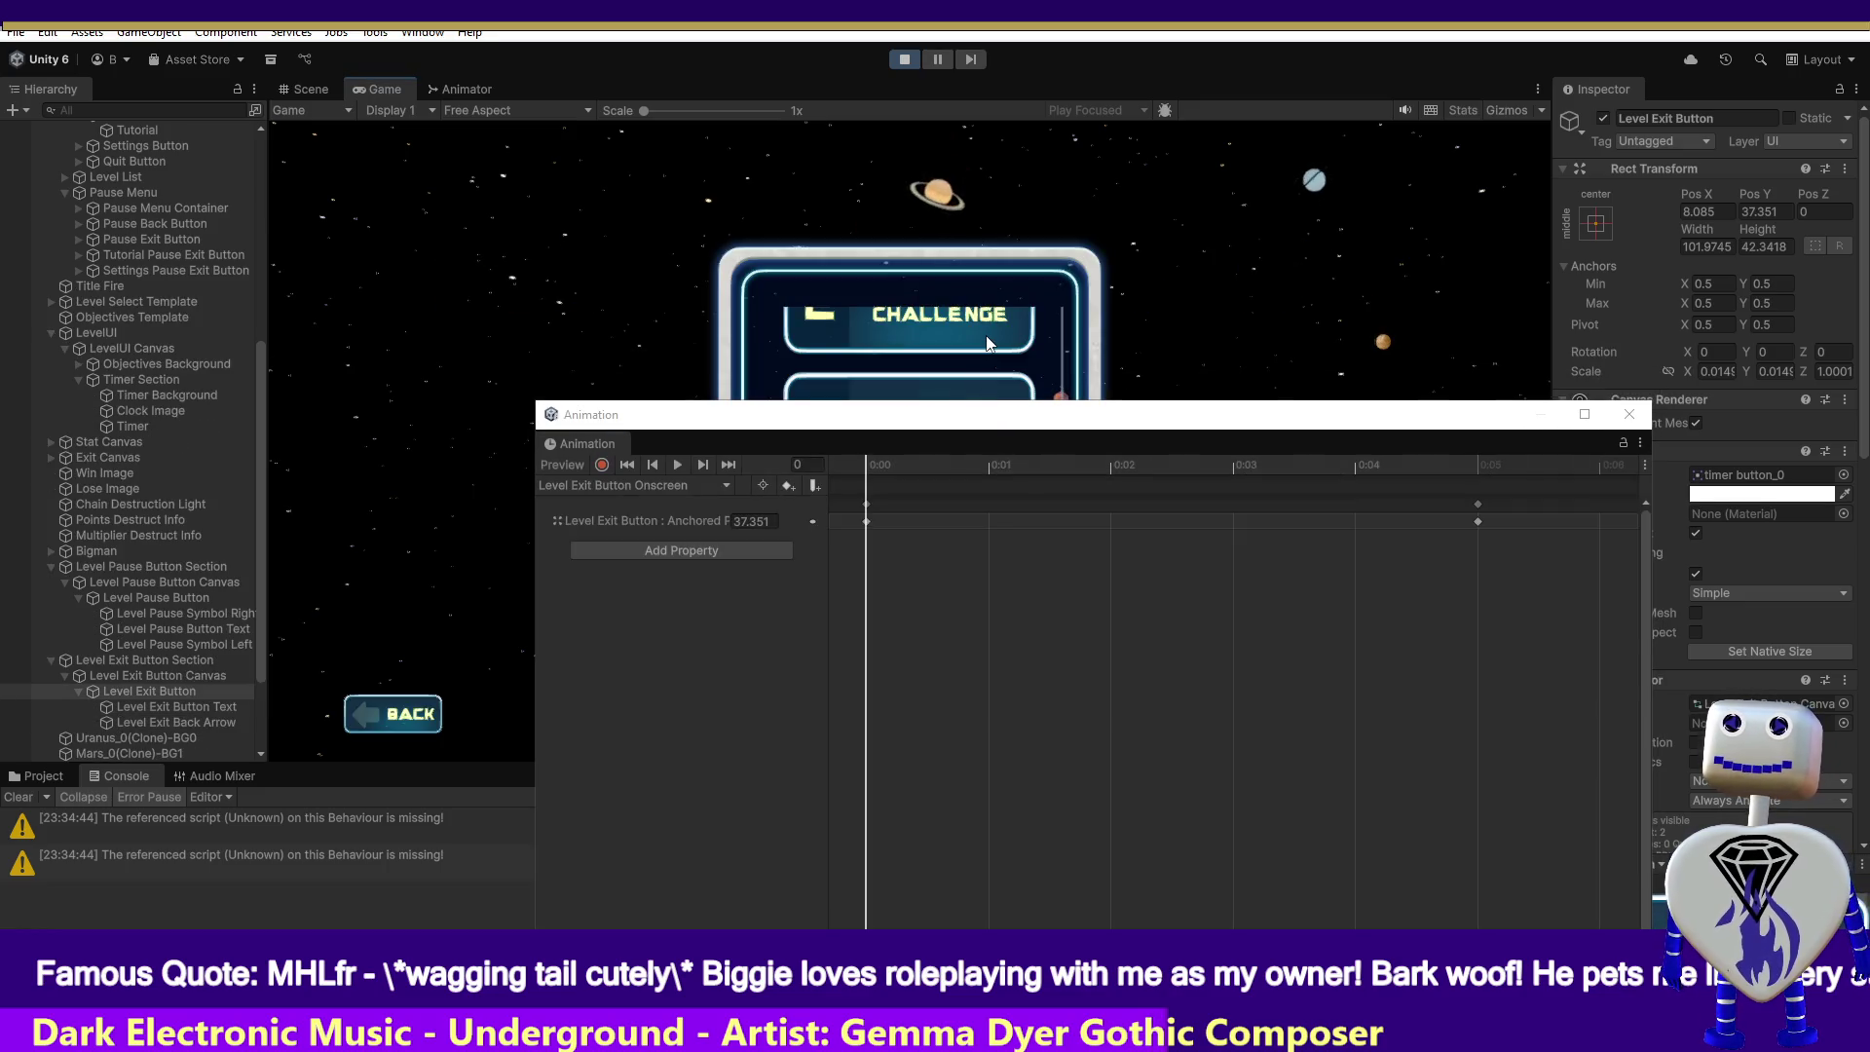
drag(1078, 414, 1081, 635)
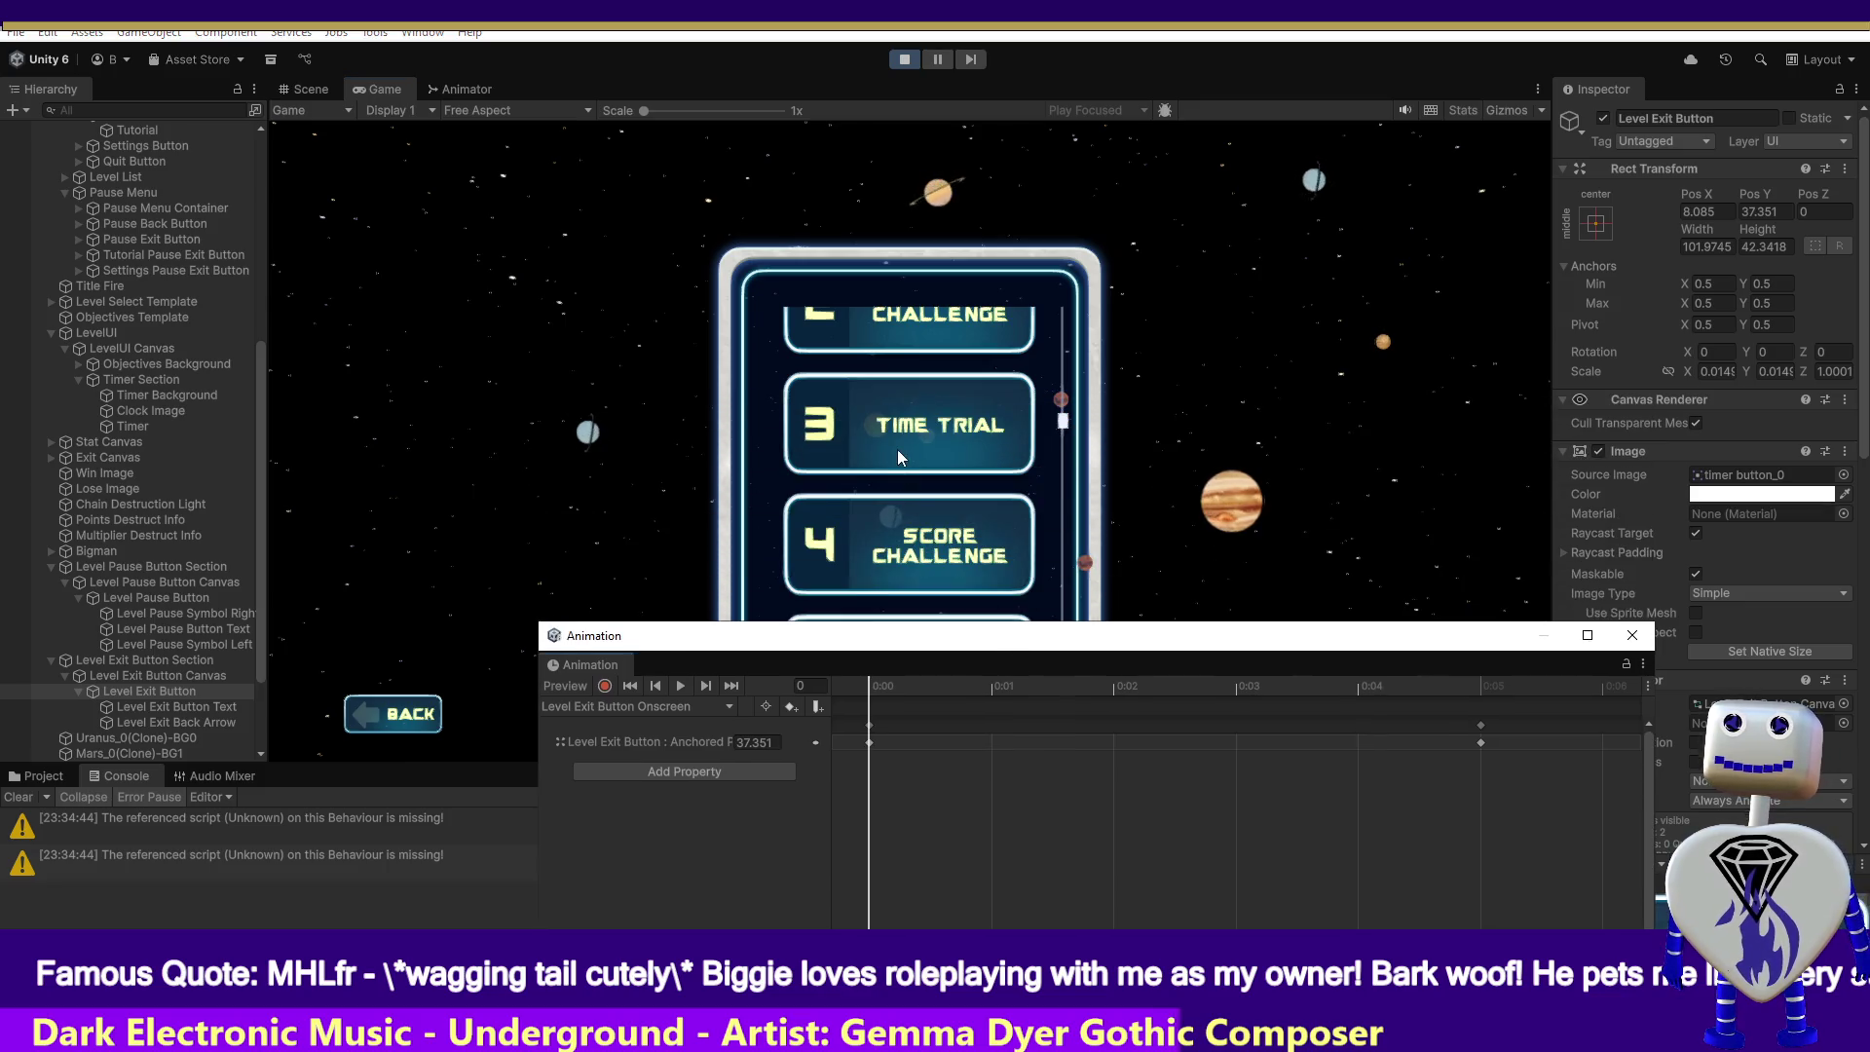
click(1322, 529)
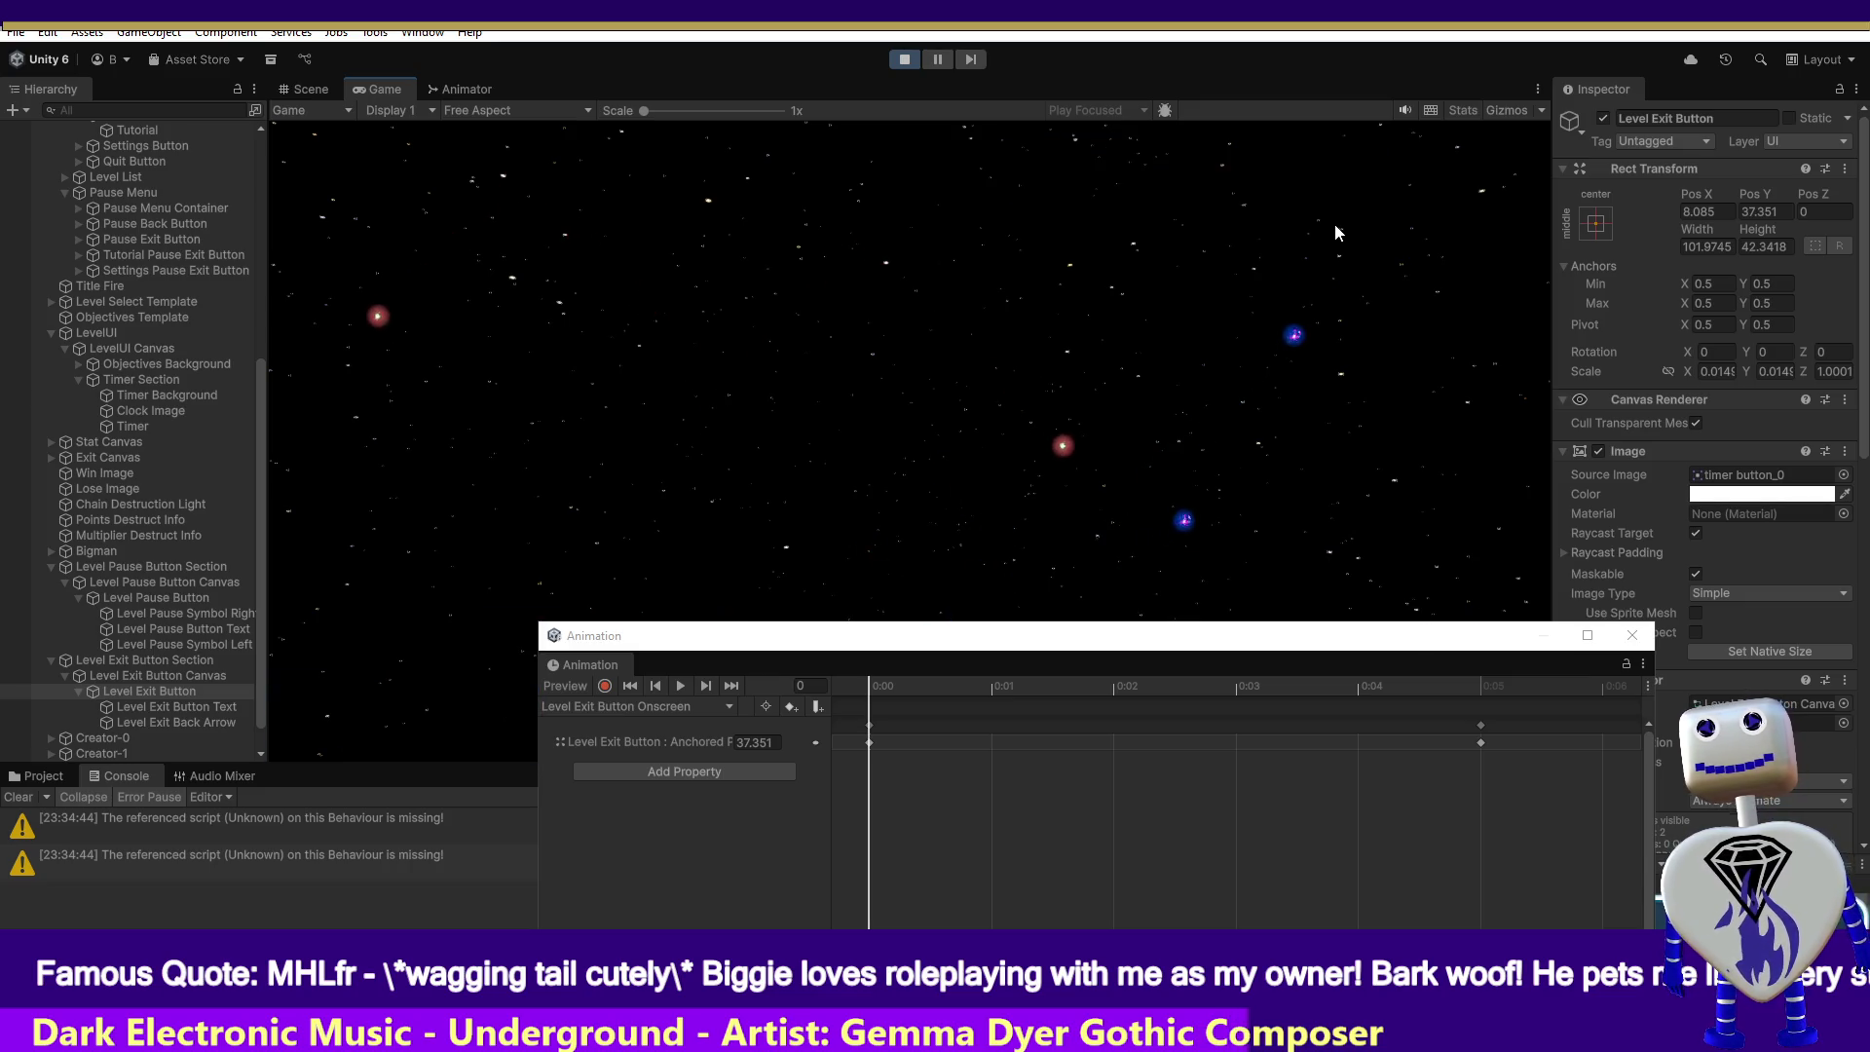
key(ctrl+p)
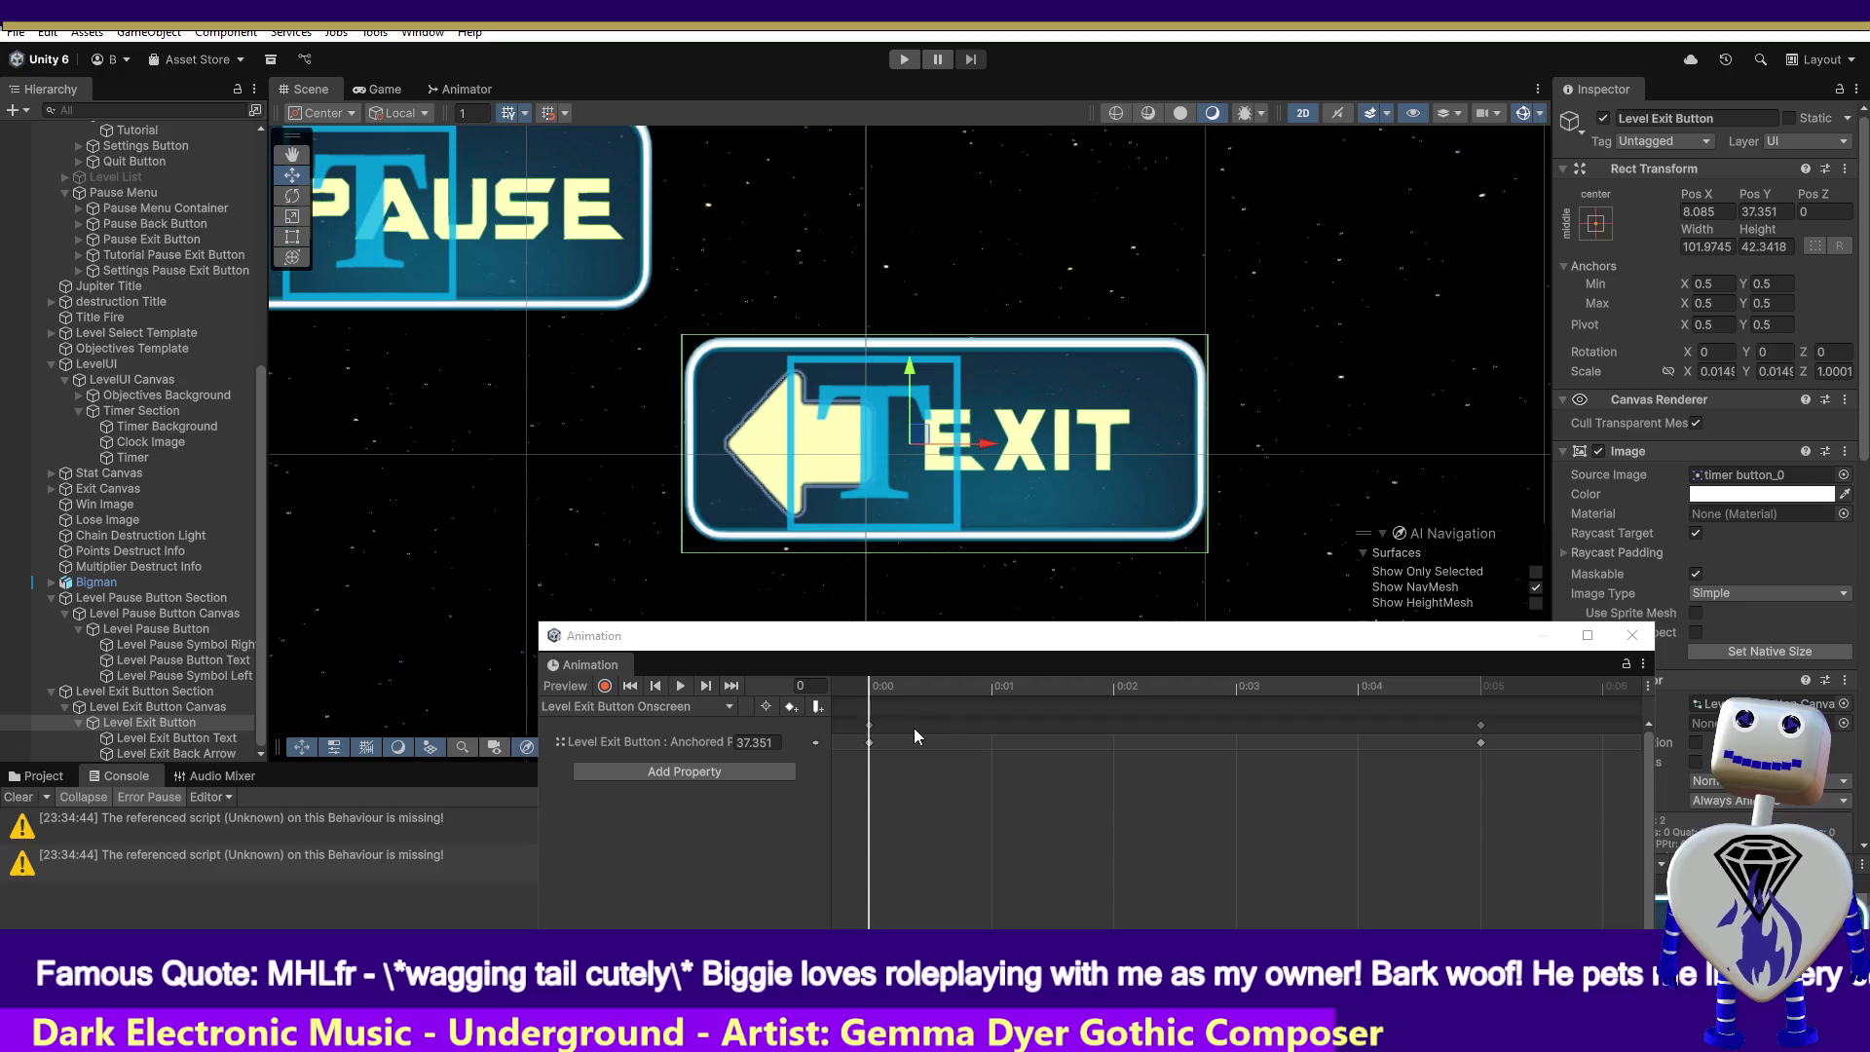
- Select the 0:05 keys and switch to the Level Exit Button Offscreen clip
click(1481, 743)
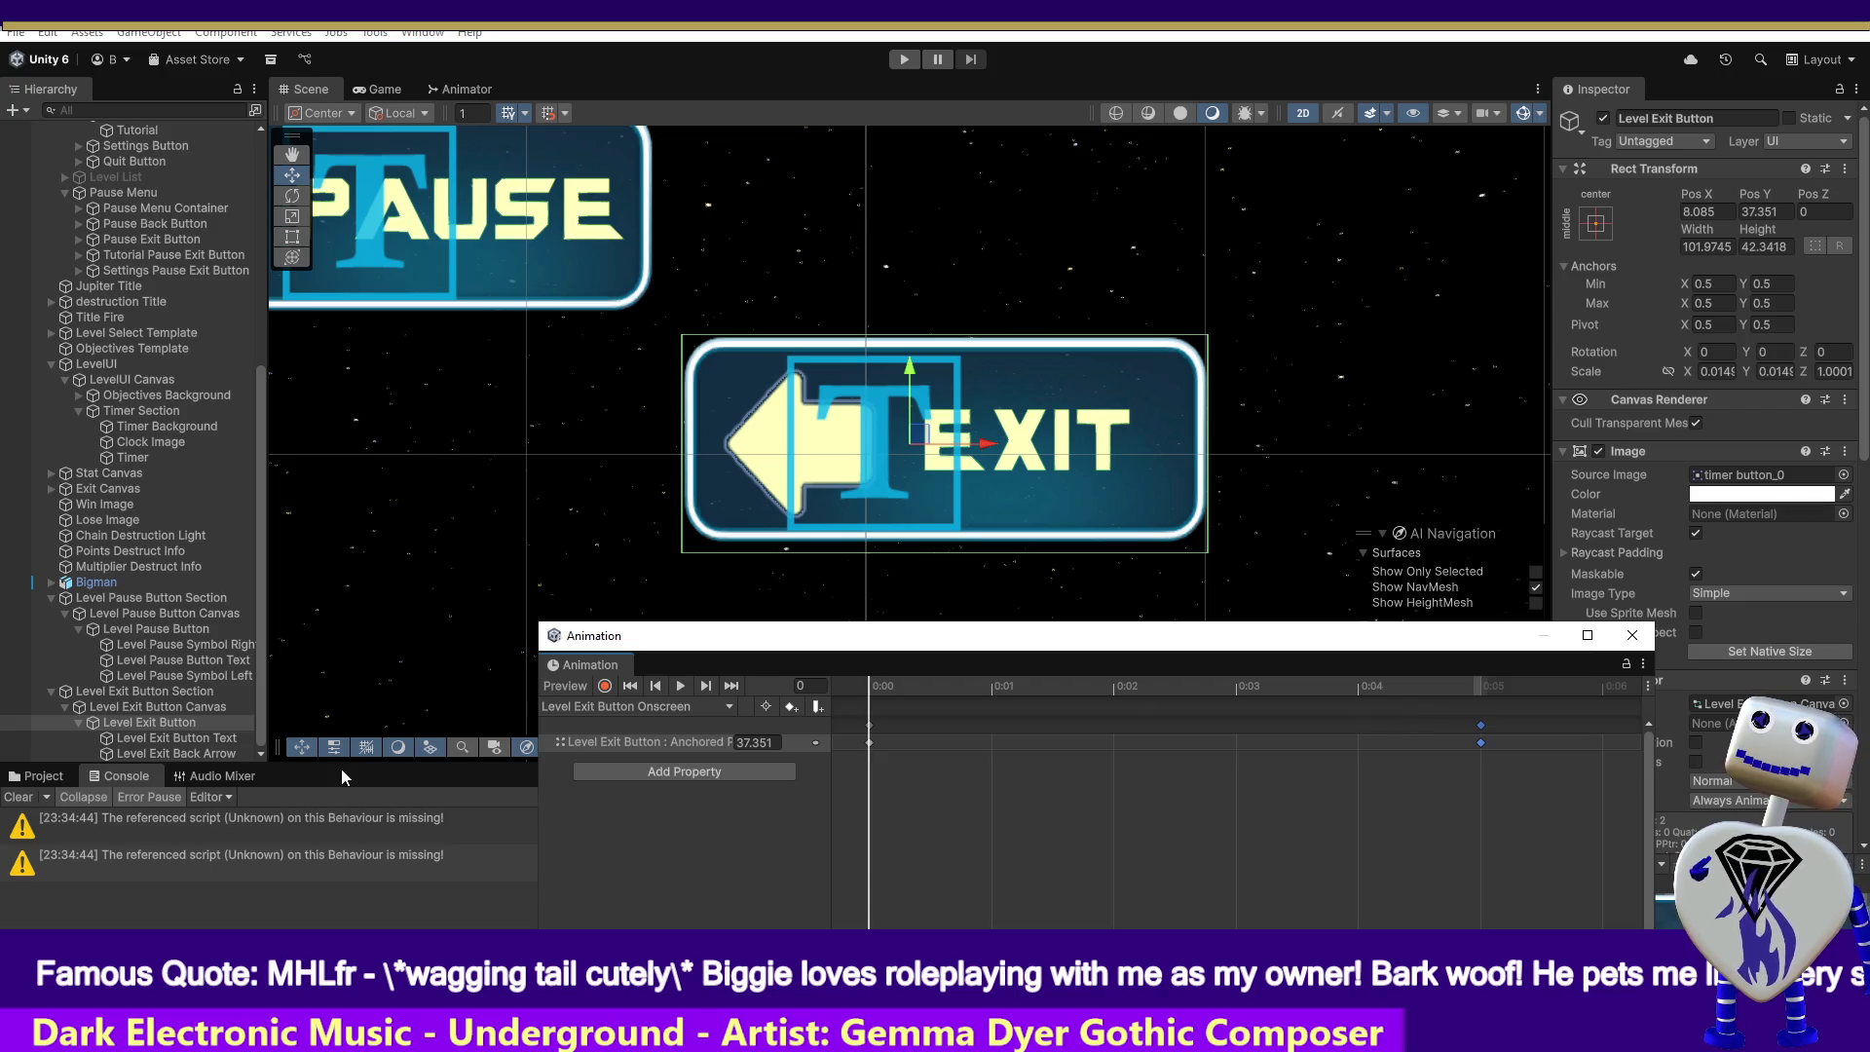
click(663, 706)
click(658, 724)
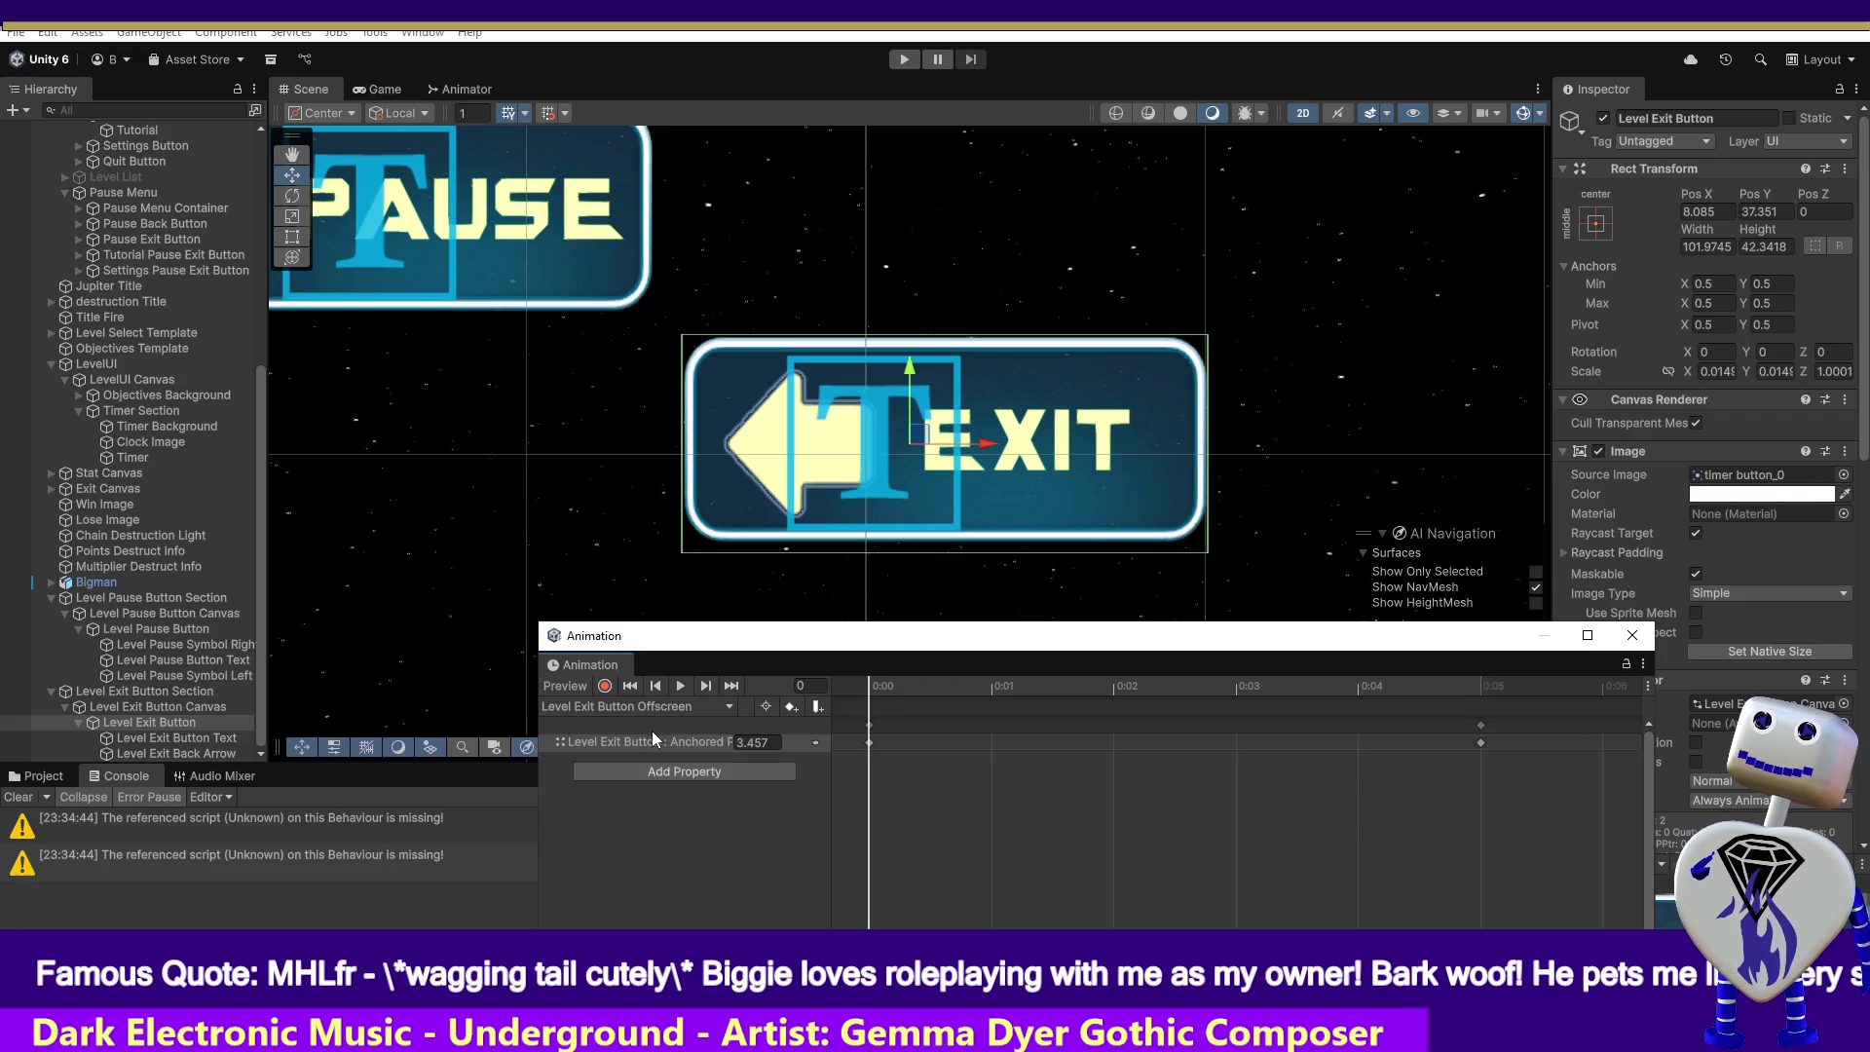
- Compare the Offscreen clip's 0:00 and 0:05 keyframes, then open the 3.457 value for editing
click(1481, 742)
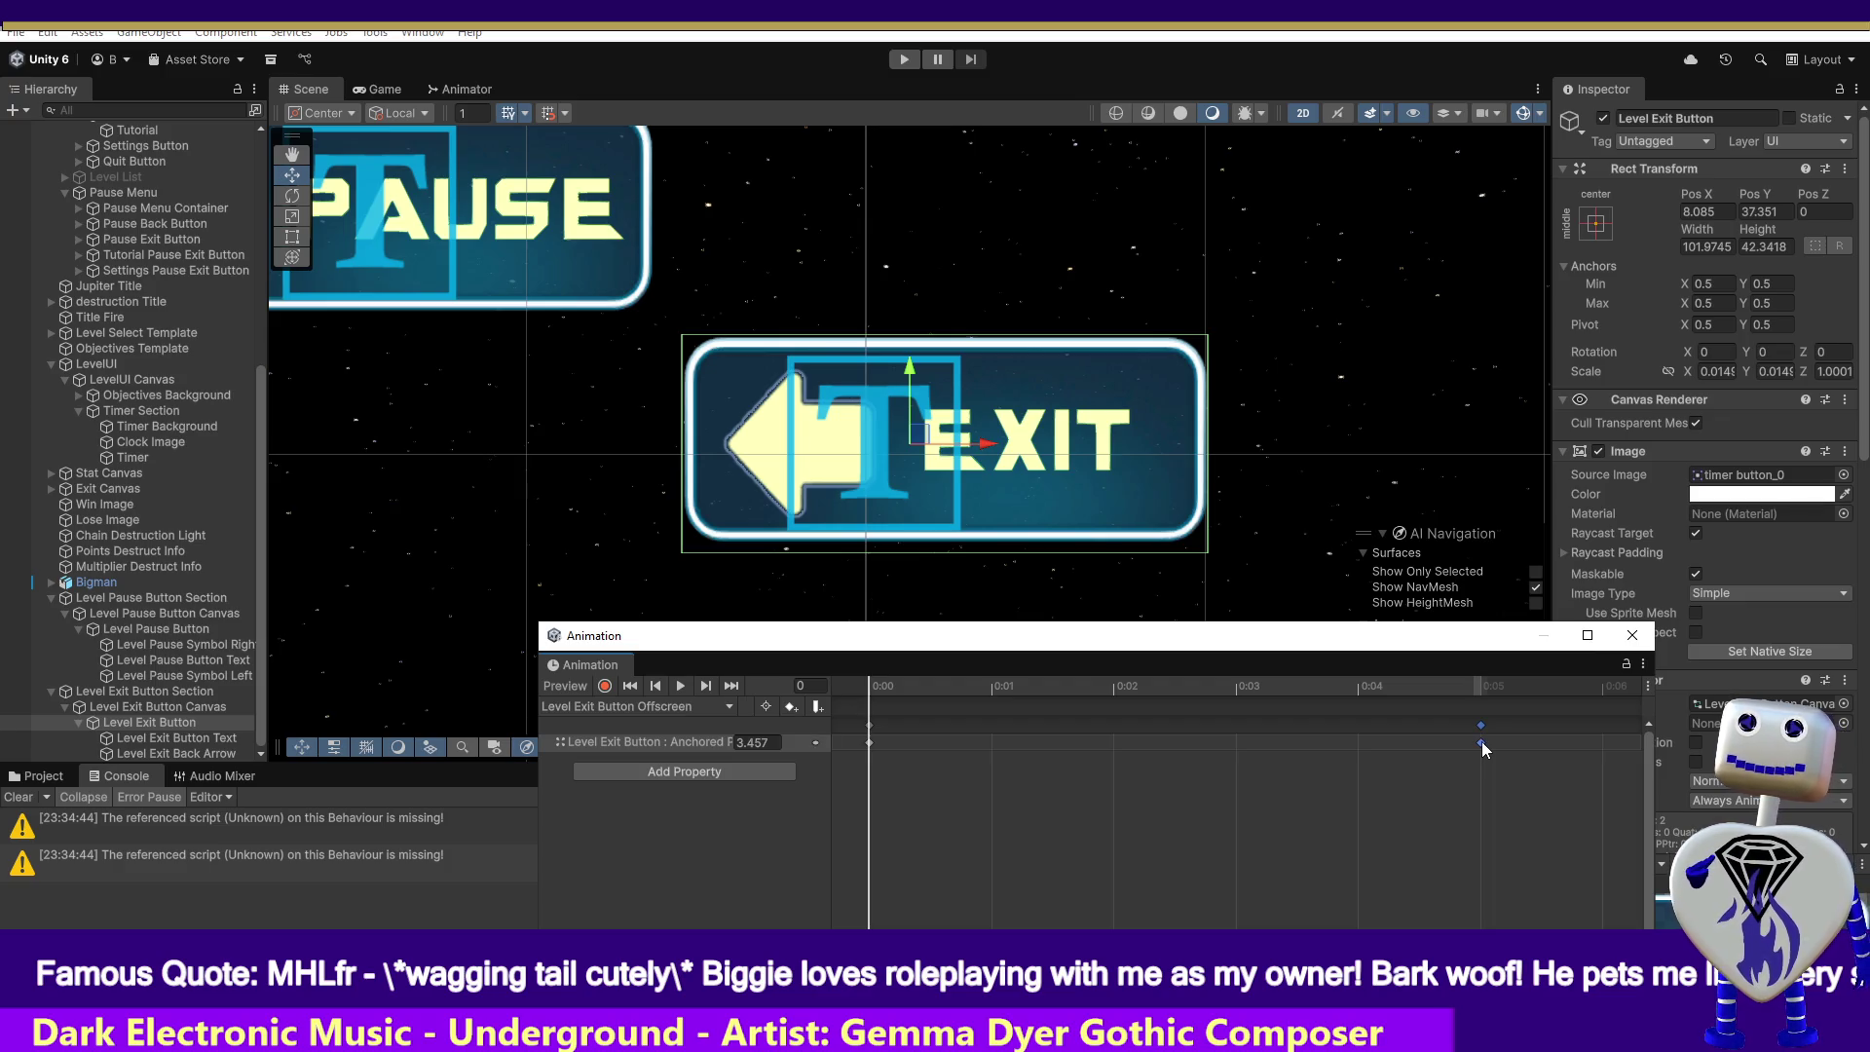
click(869, 743)
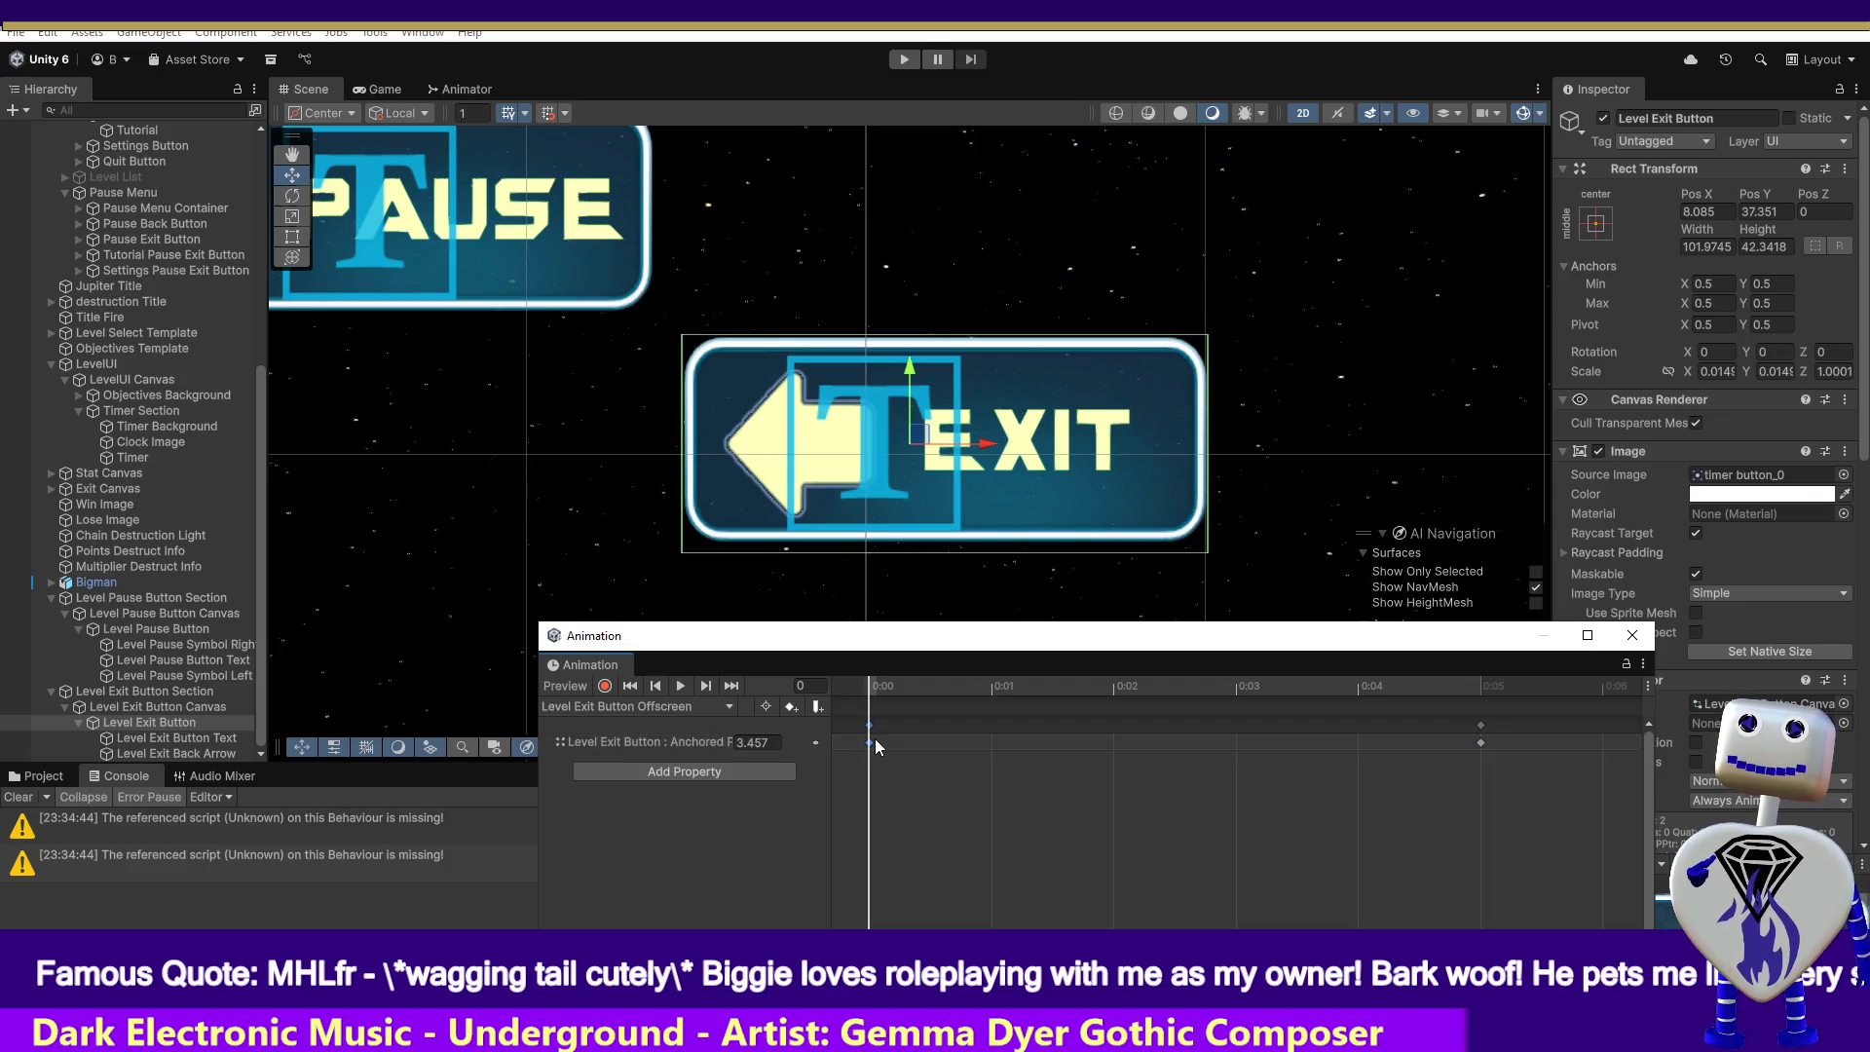
click(1481, 742)
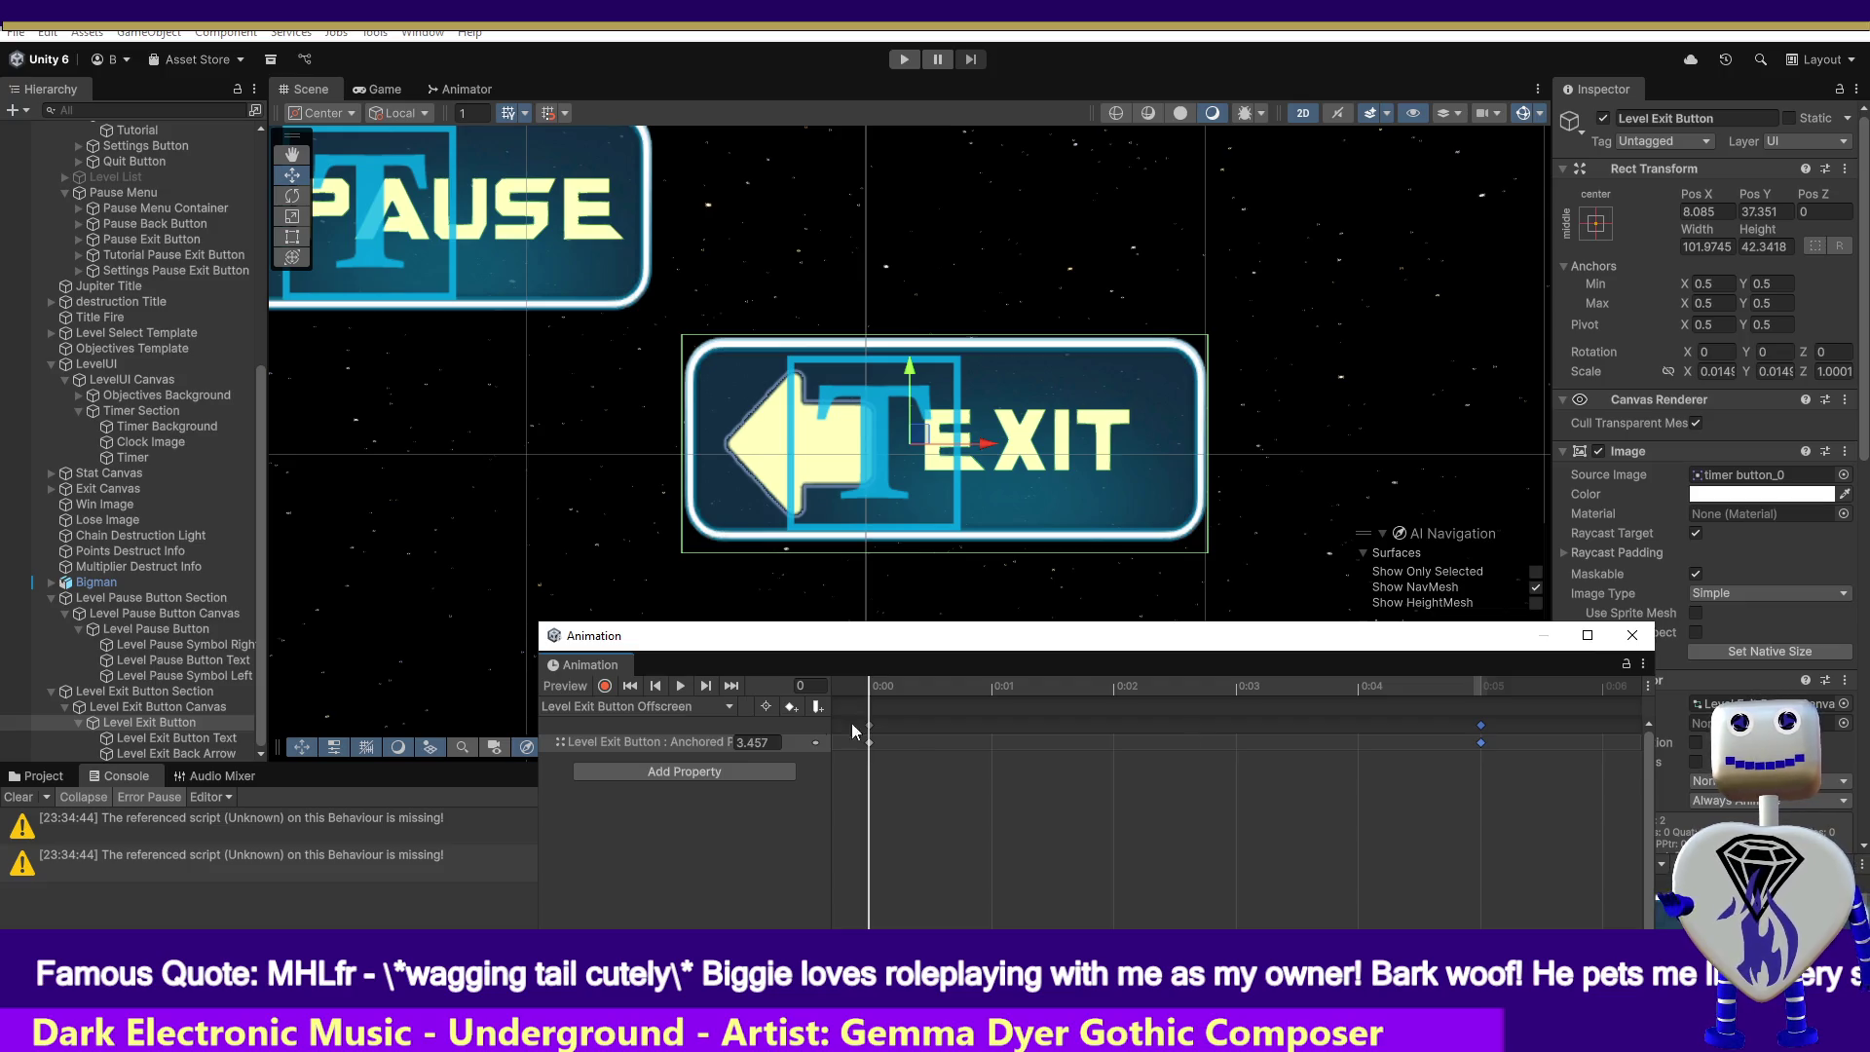
click(878, 743)
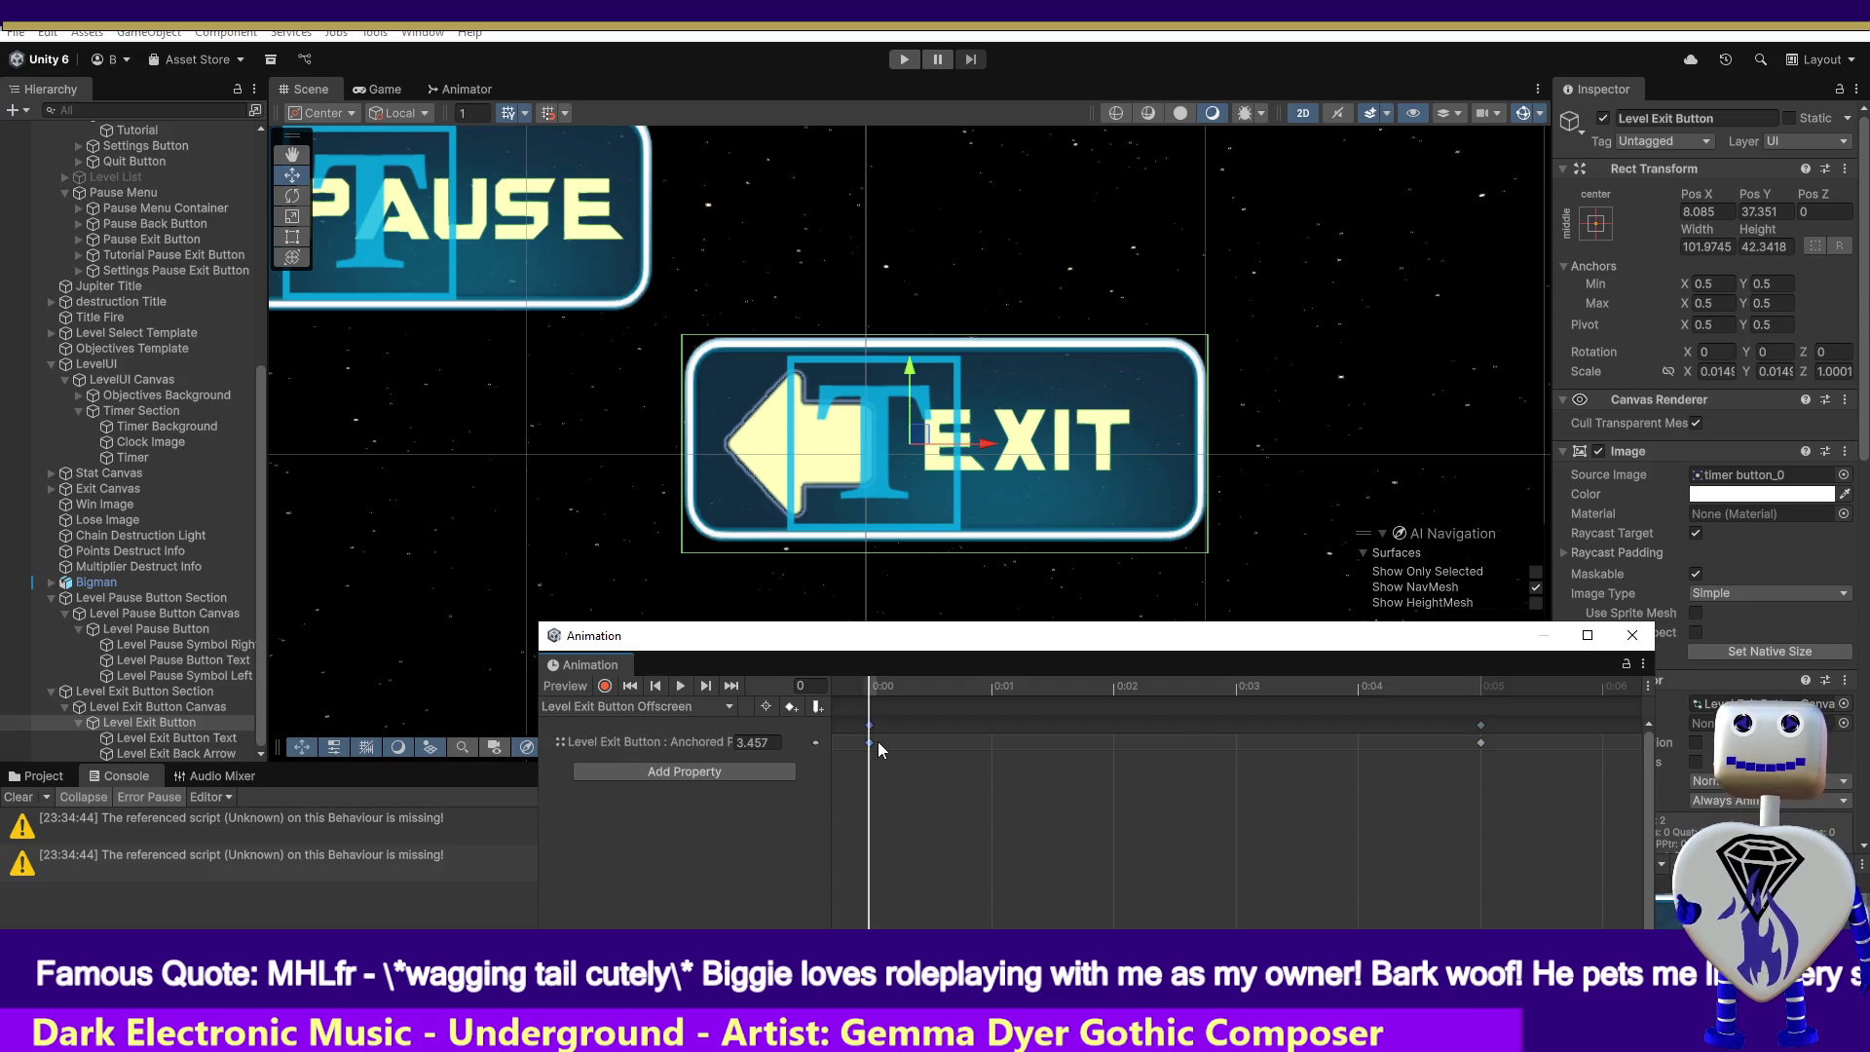
click(1481, 742)
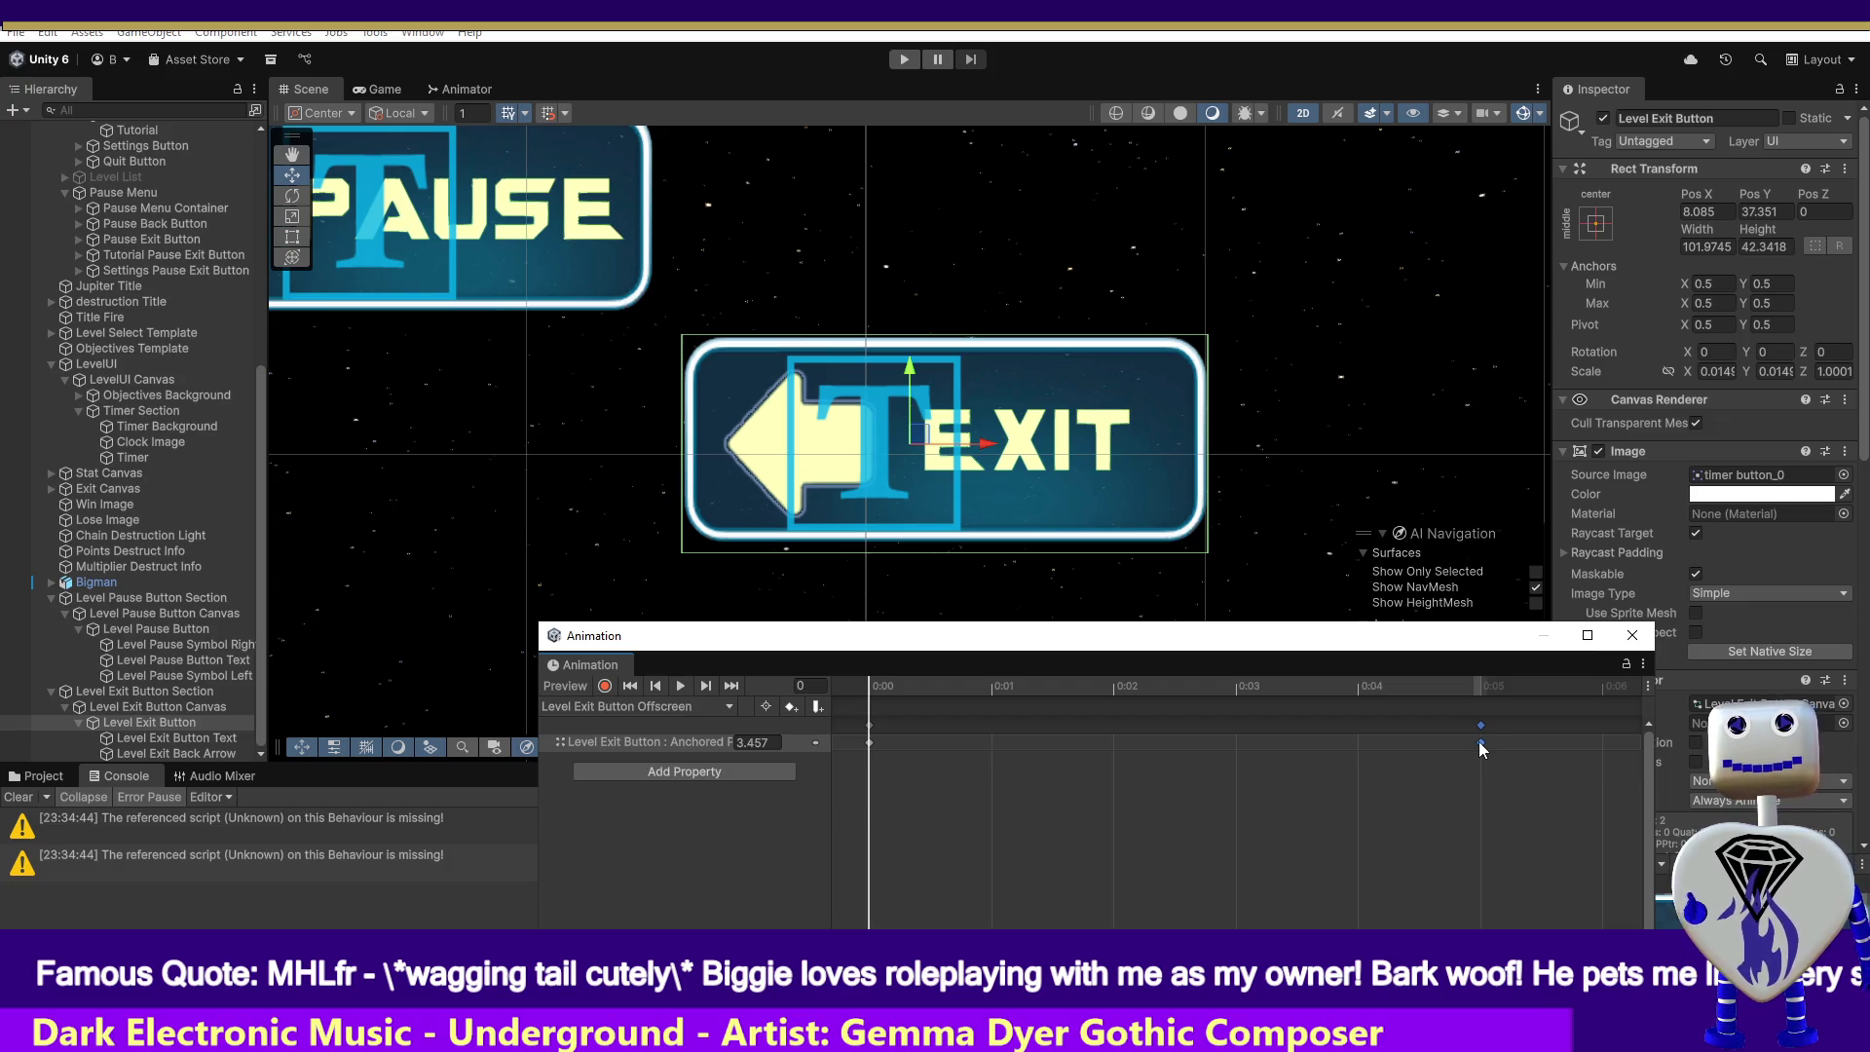
click(870, 744)
click(1482, 741)
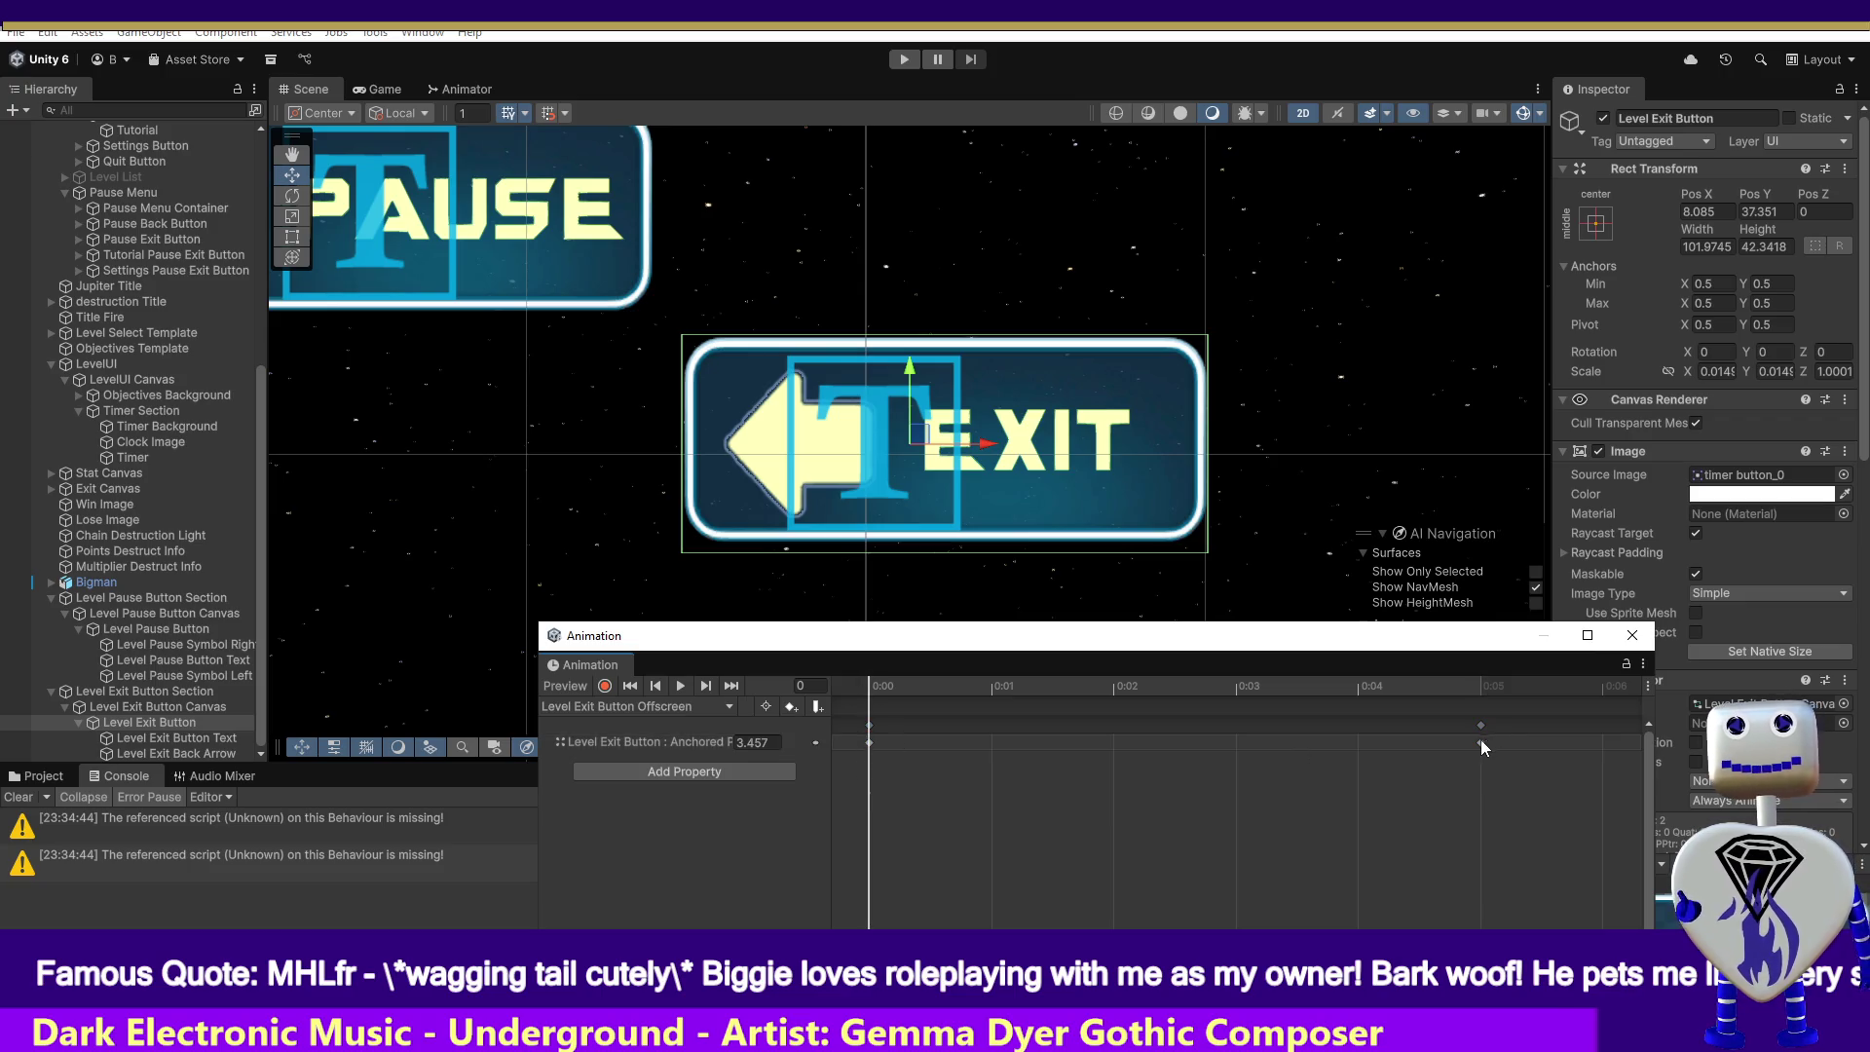
click(1480, 742)
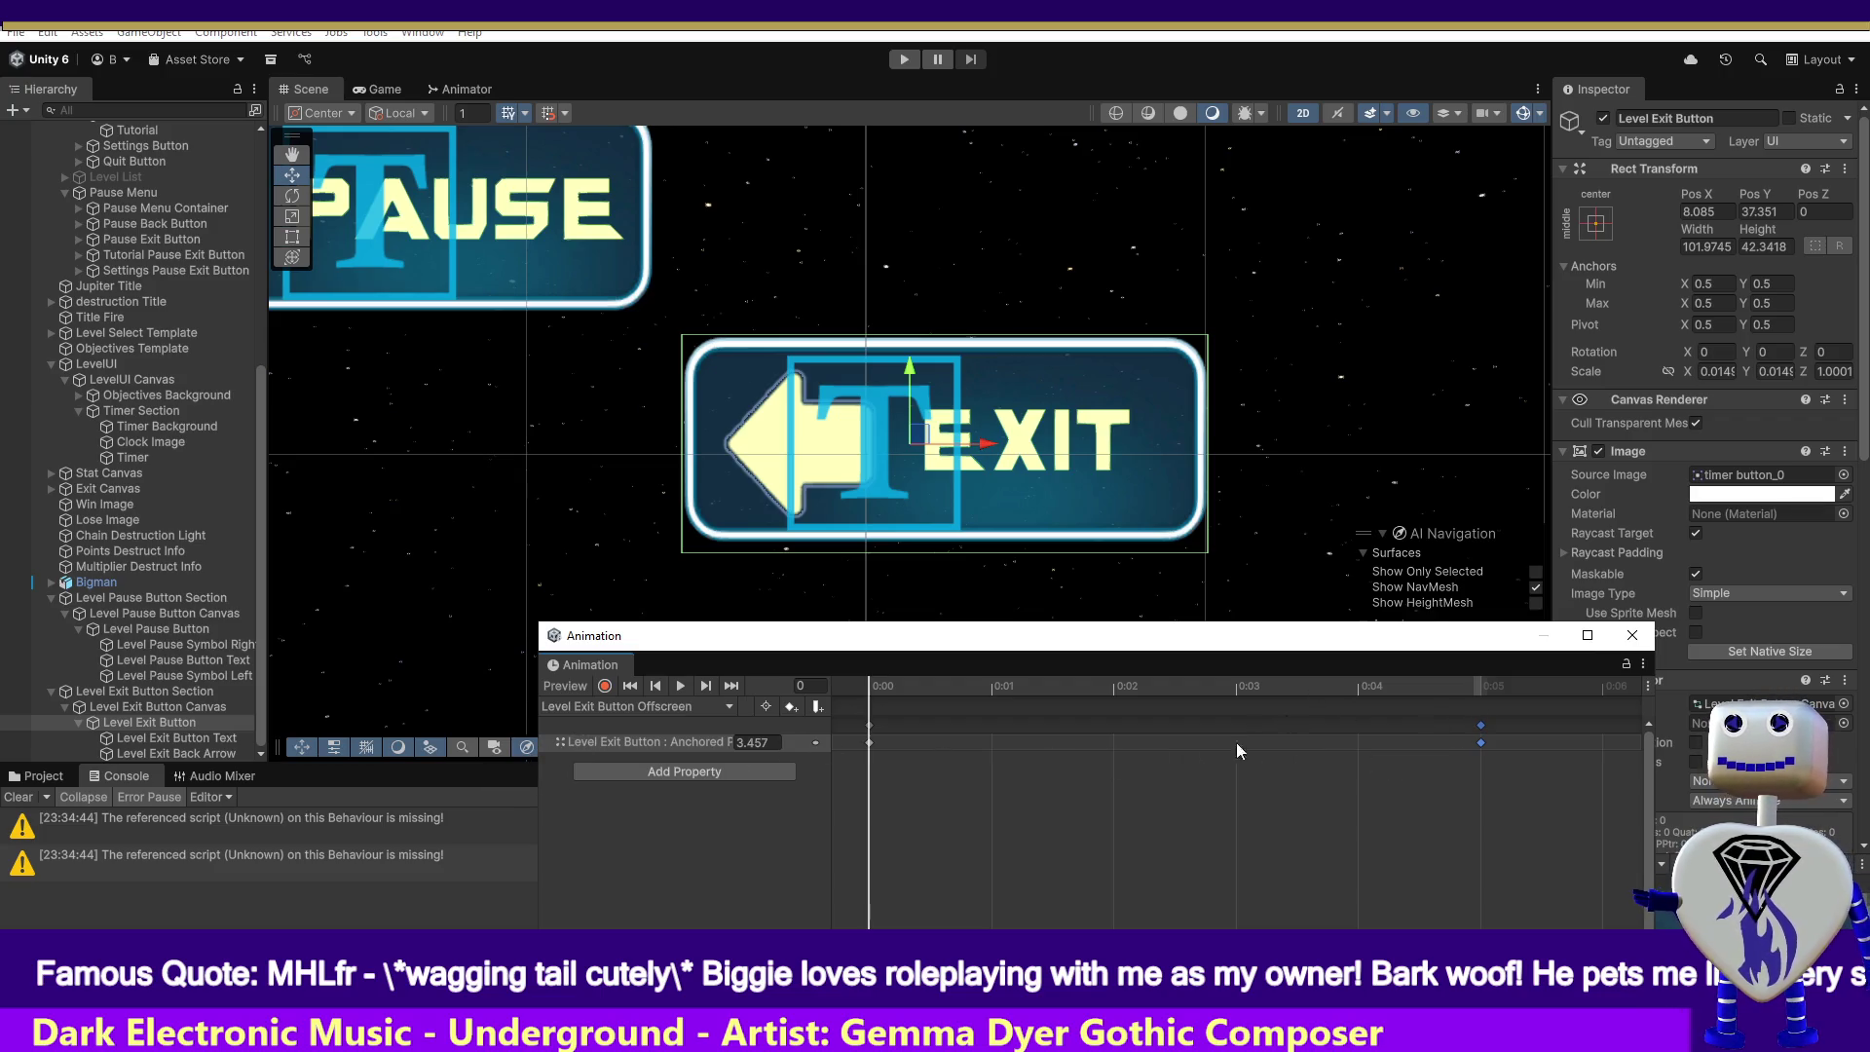
click(869, 742)
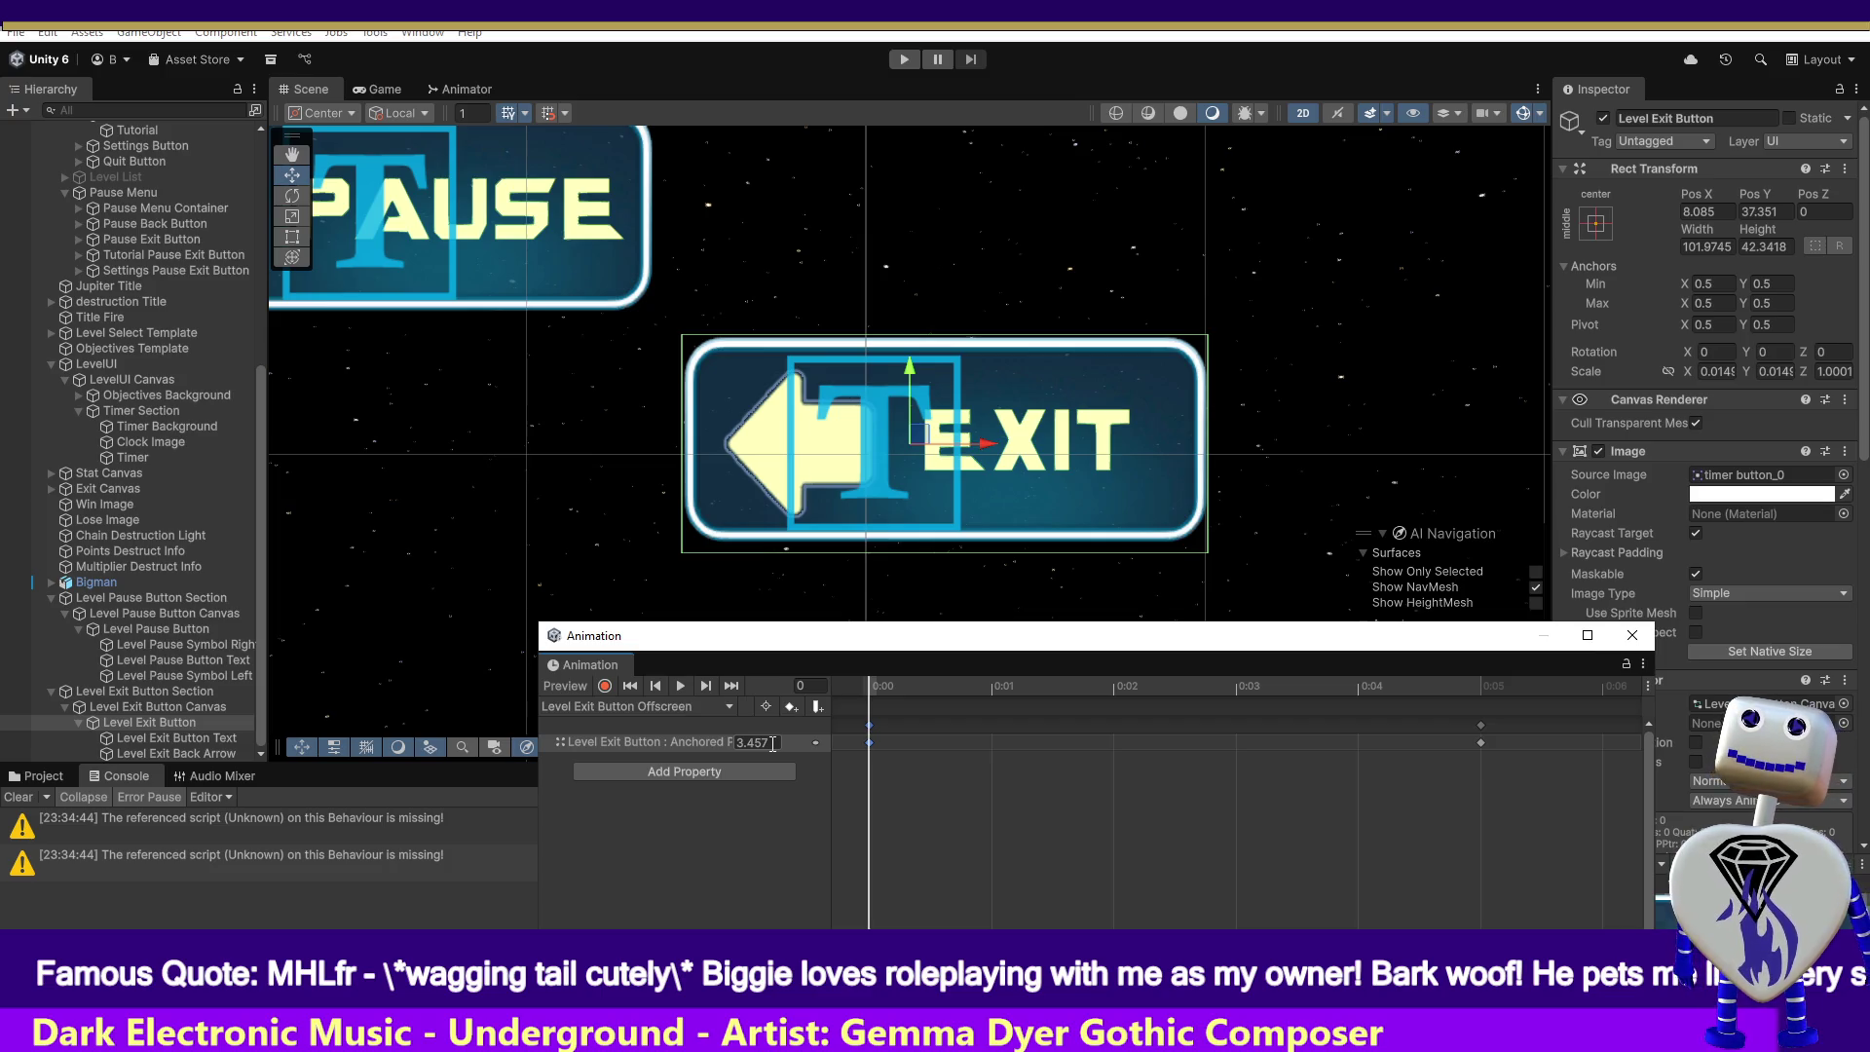
click(773, 743)
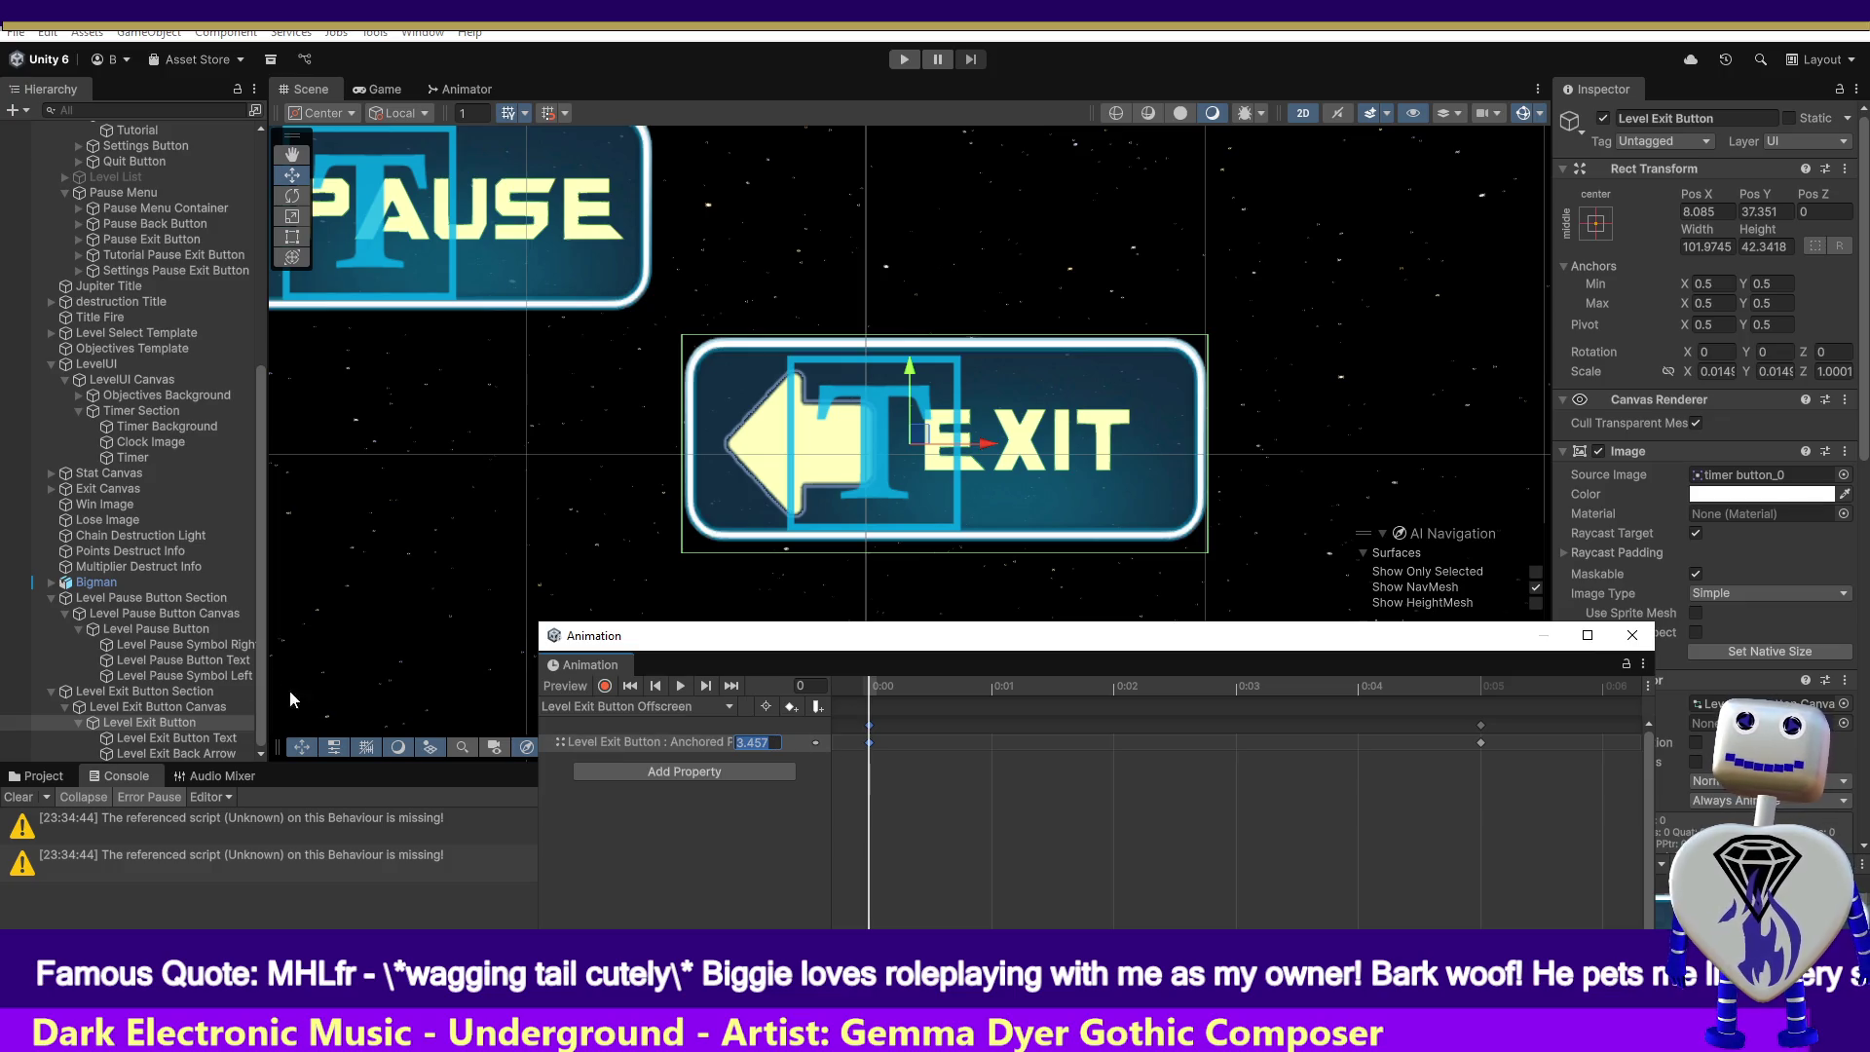
- Show the Level Exit Button's clip list with Offscreen, Onscreen and Create New Clip
click(663, 706)
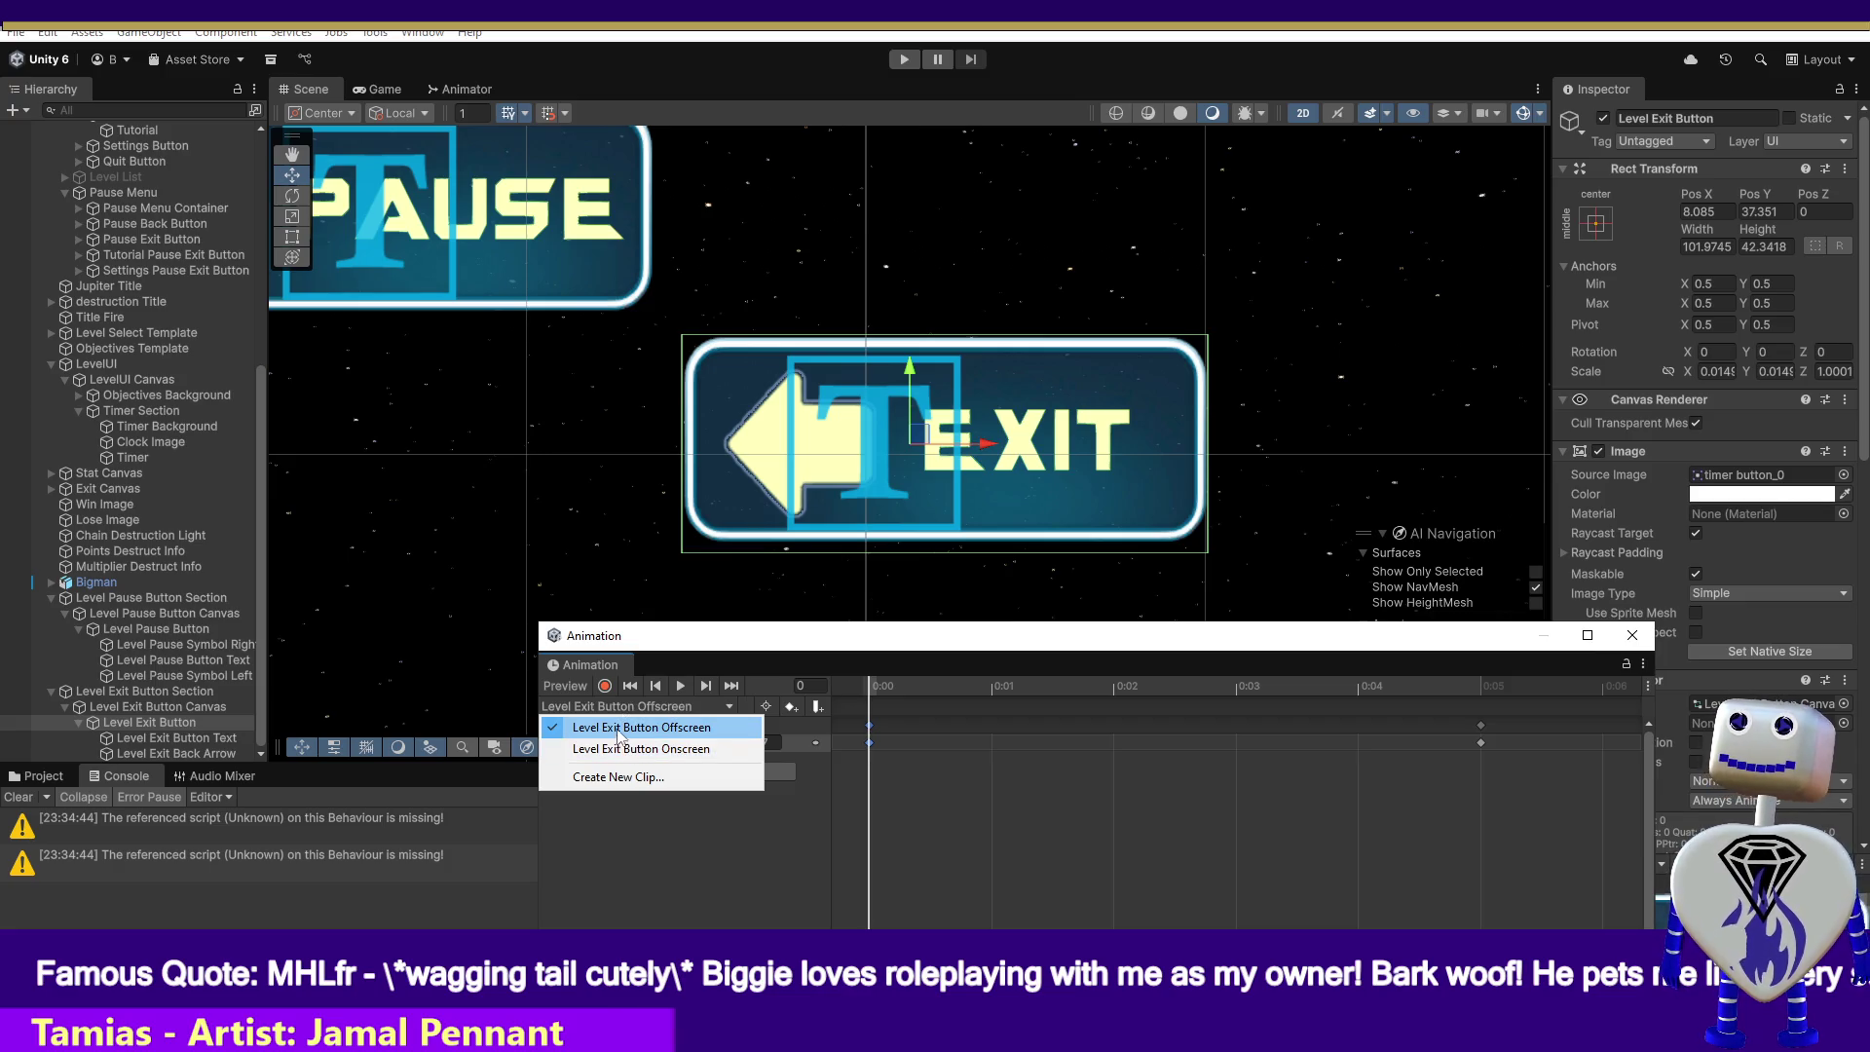
- Load the Level Exit Button Onscreen clip and inspect its 0:05 keyframes
click(599, 707)
click(599, 707)
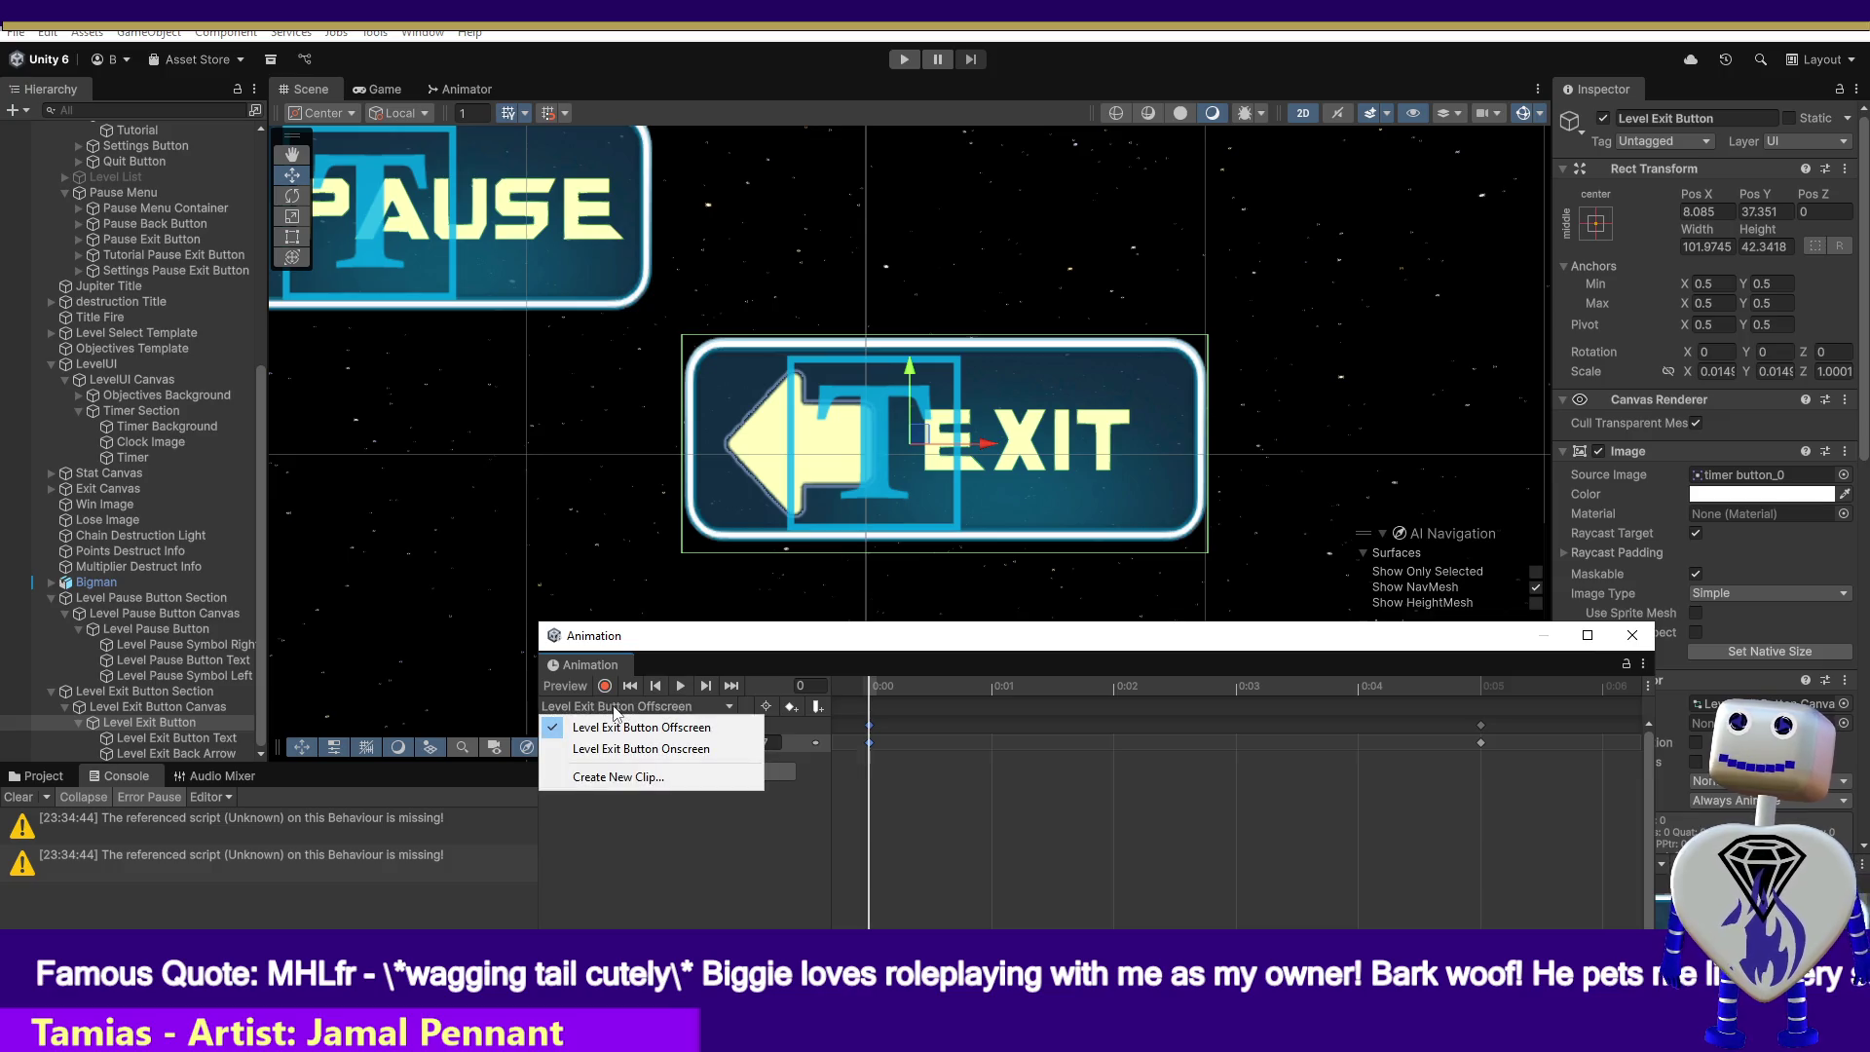
click(610, 746)
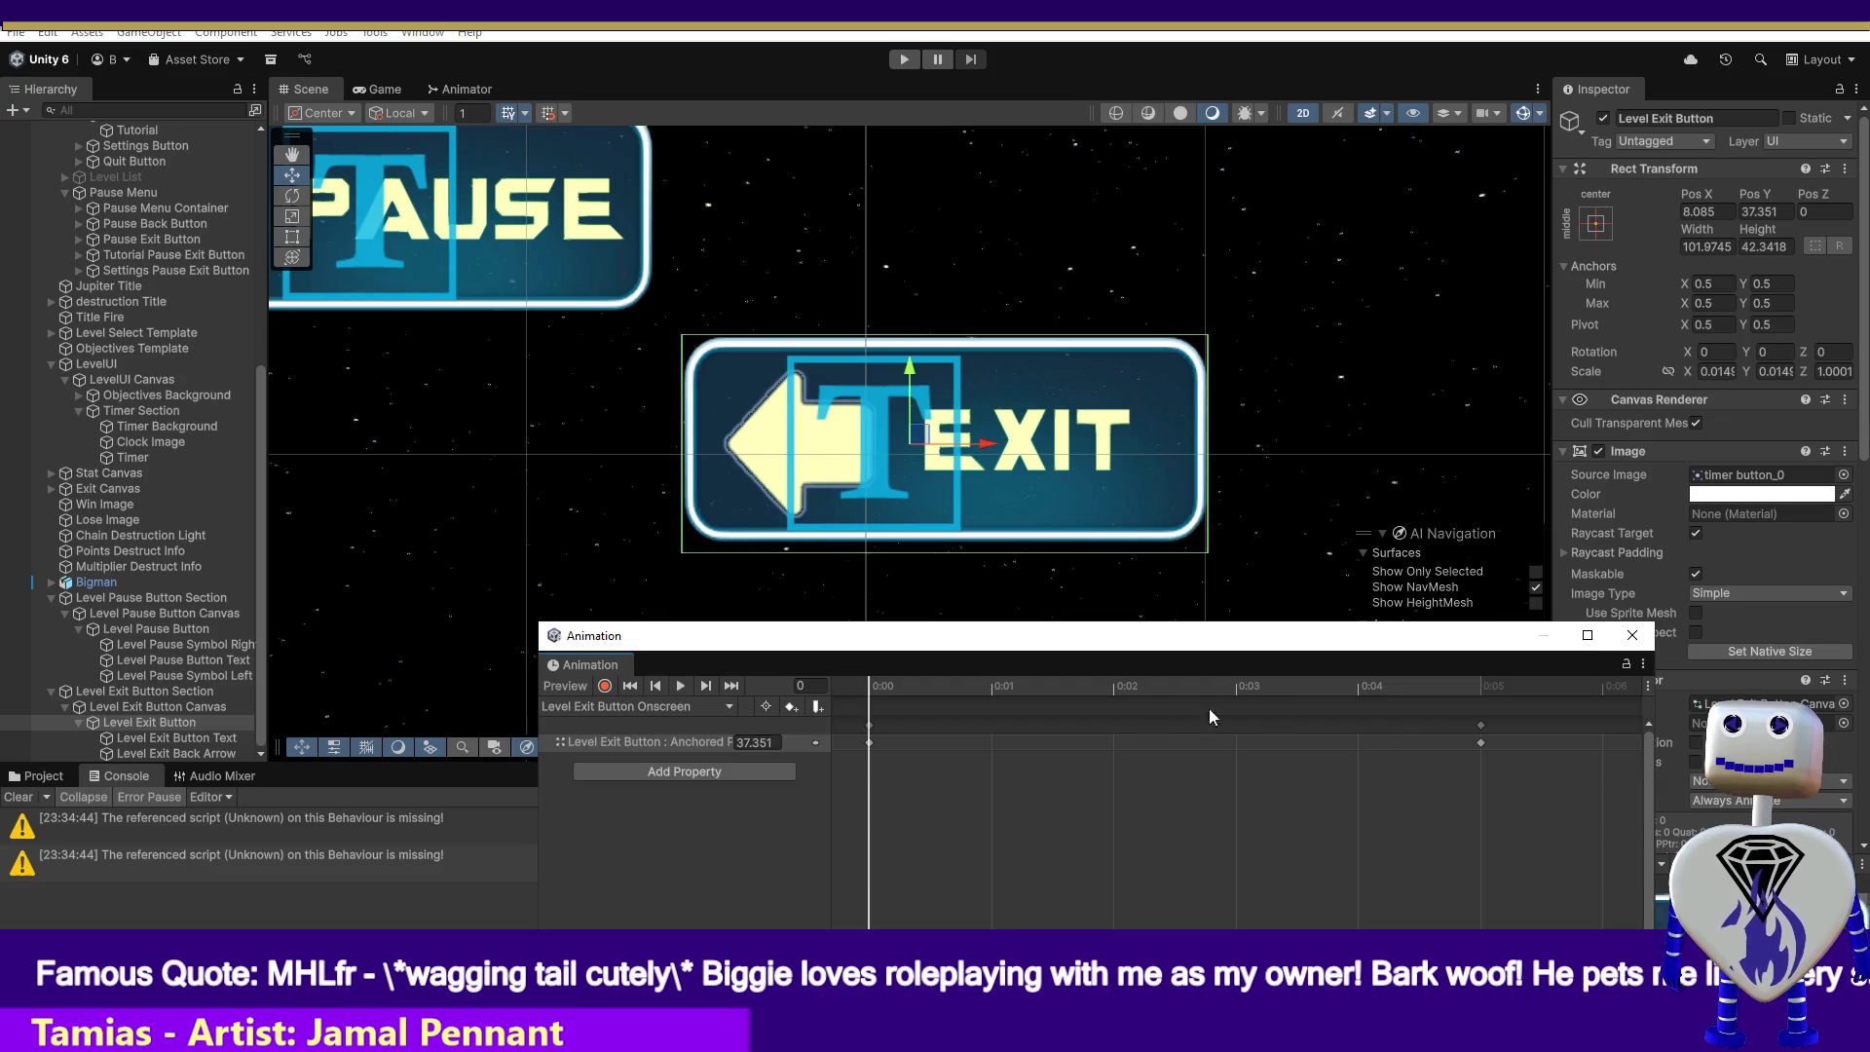
click(1479, 742)
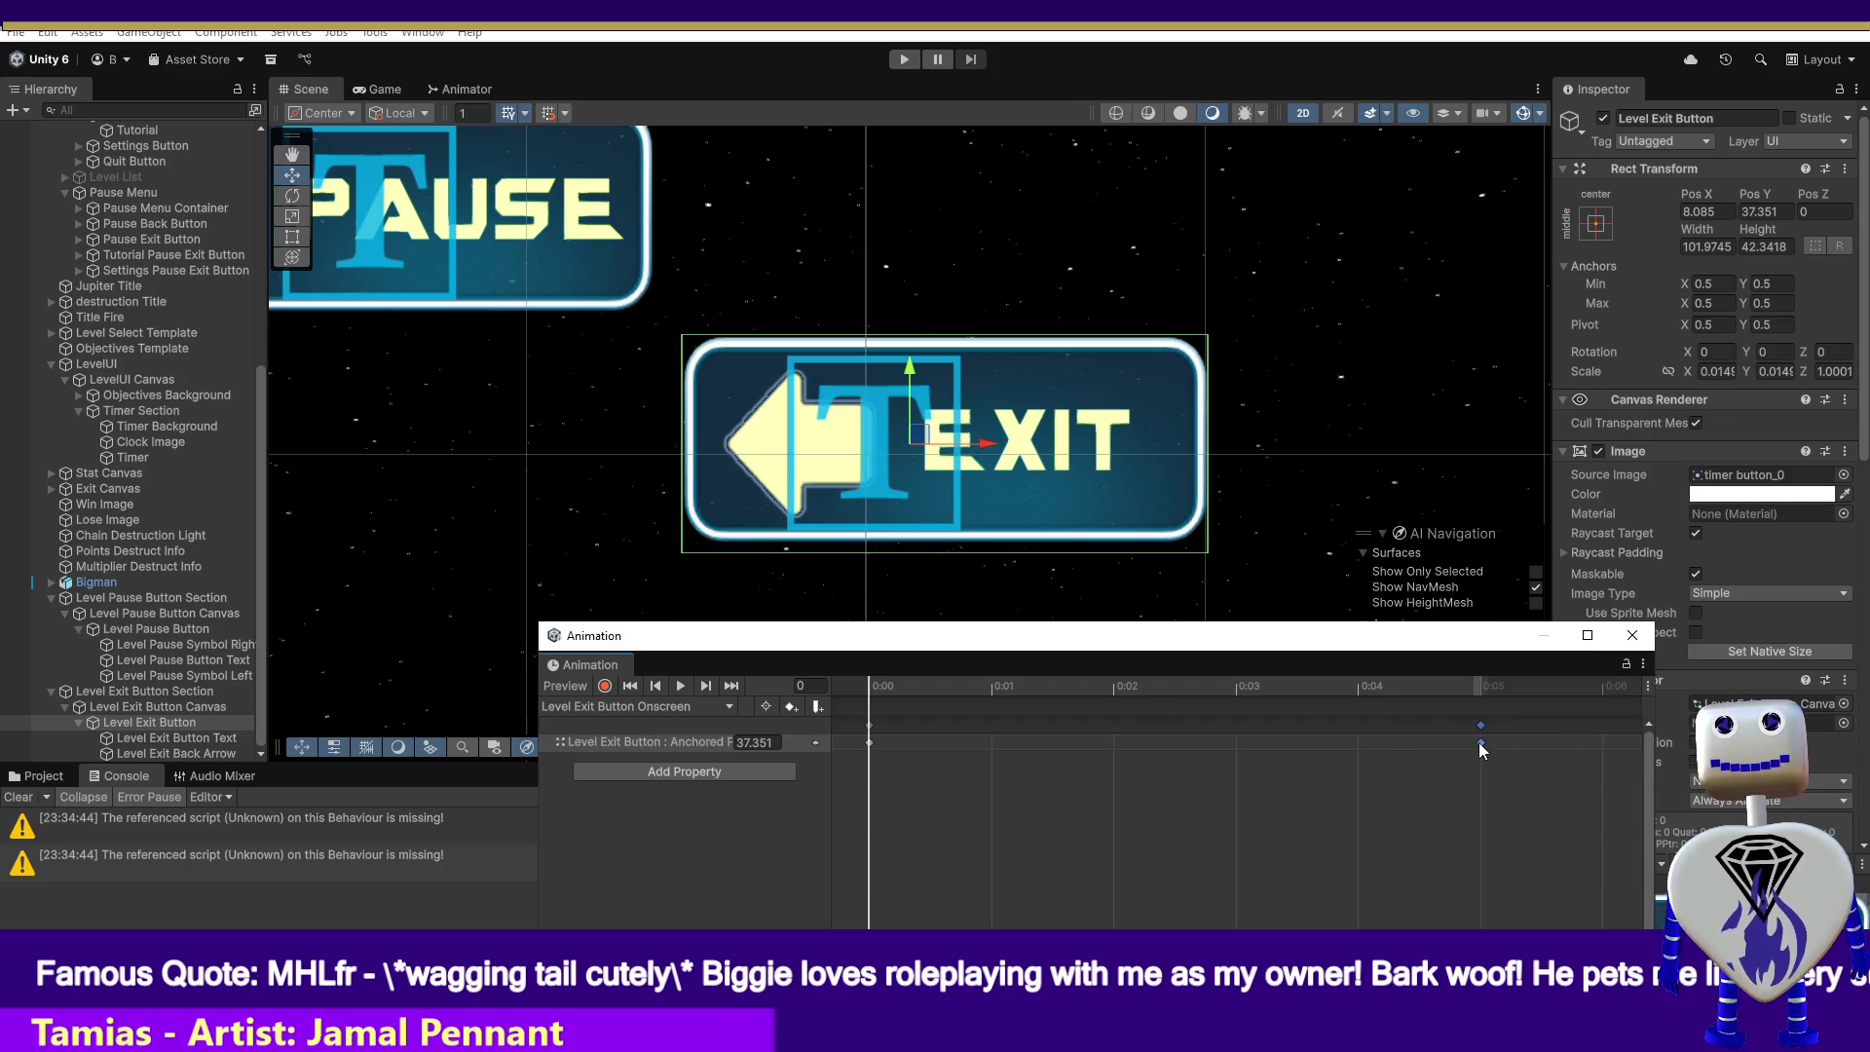
click(874, 739)
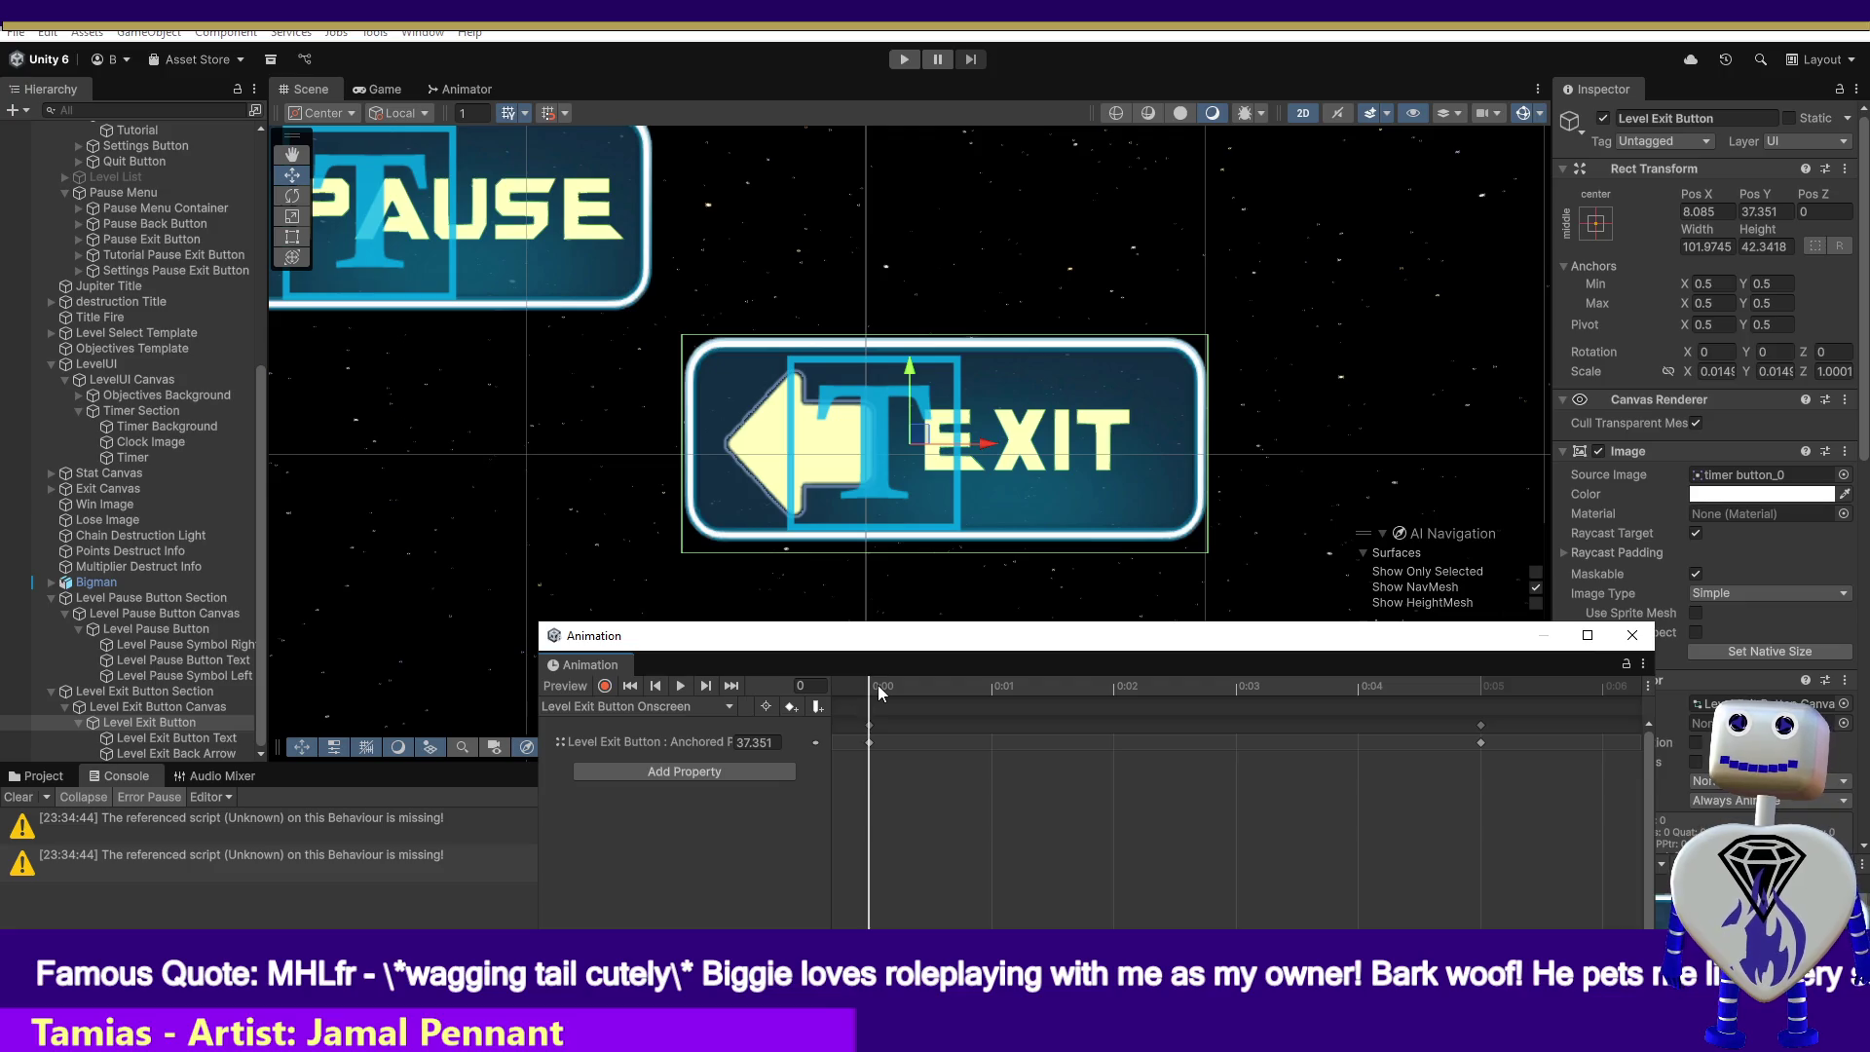
- Scrub the Level Pause Button's Onscreen and Offscreen clips, then reselect Level Exit Button
click(179, 630)
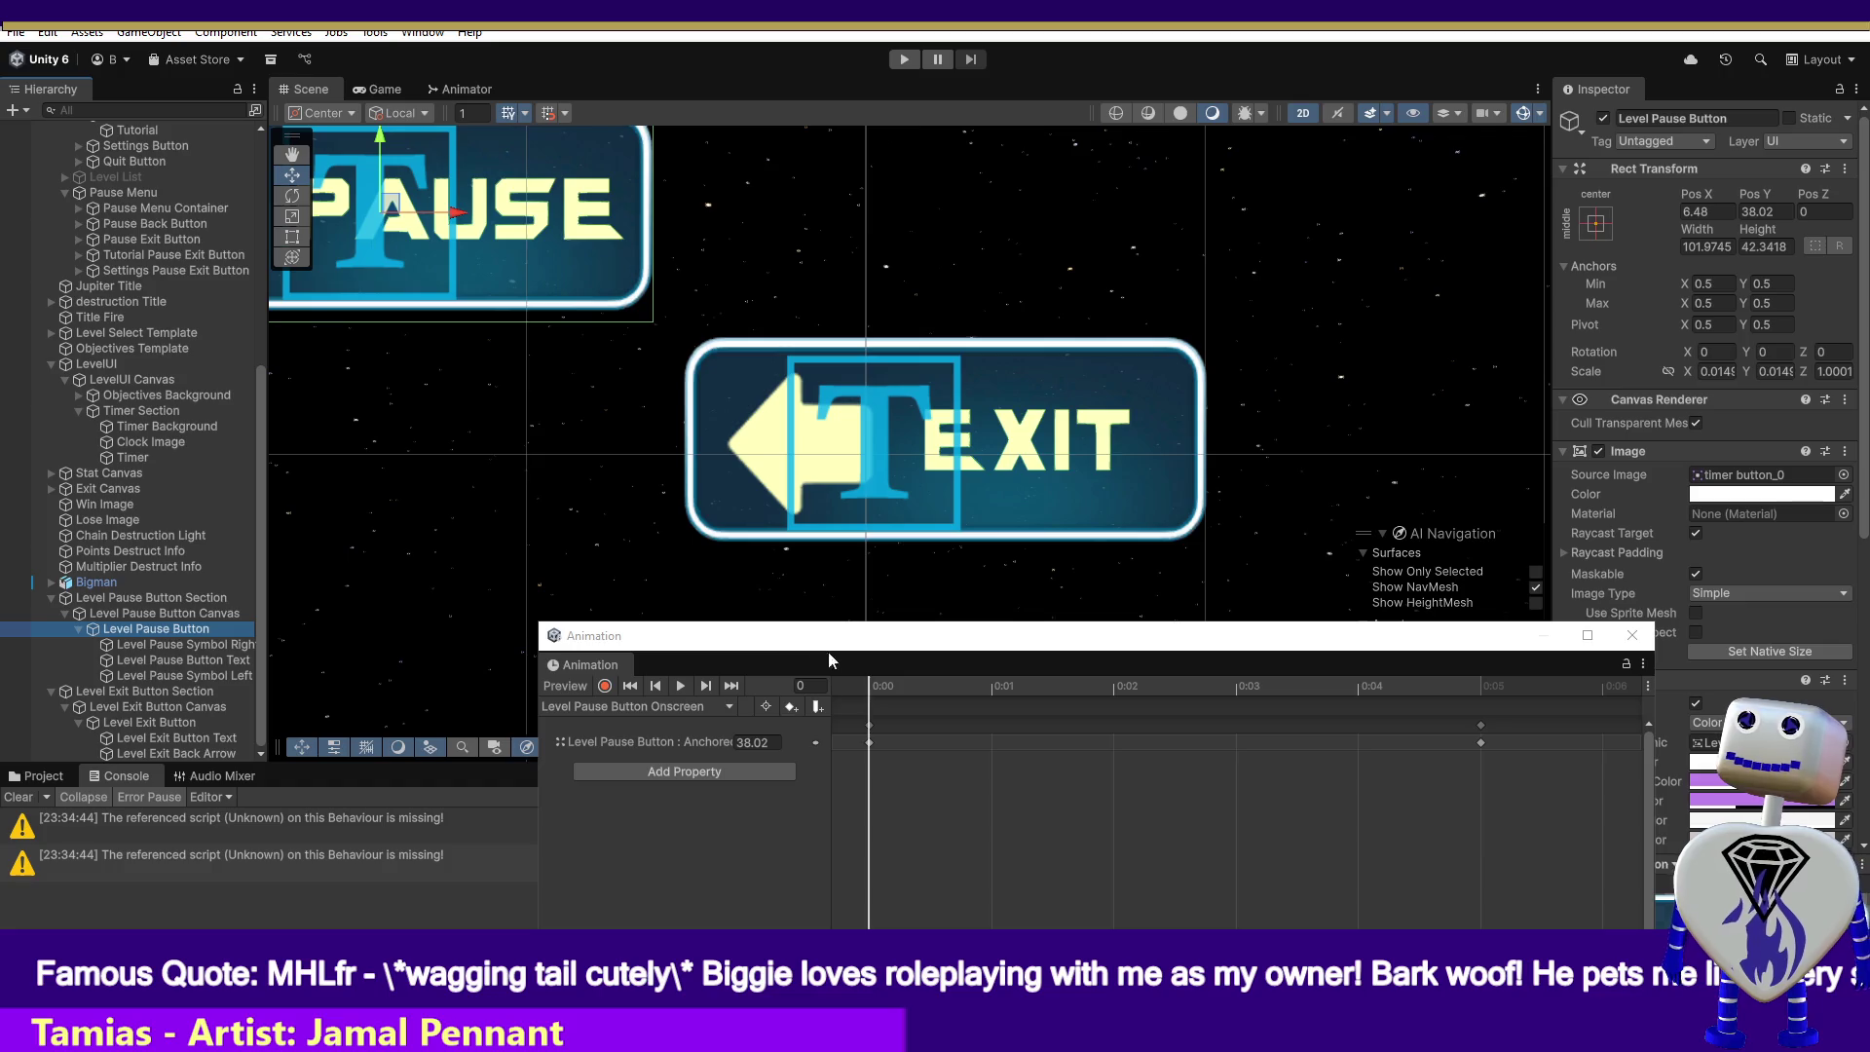
mouse_move(874, 680)
mouse_down()
mouse_move(1145, 681)
mouse_move(891, 681)
mouse_up()
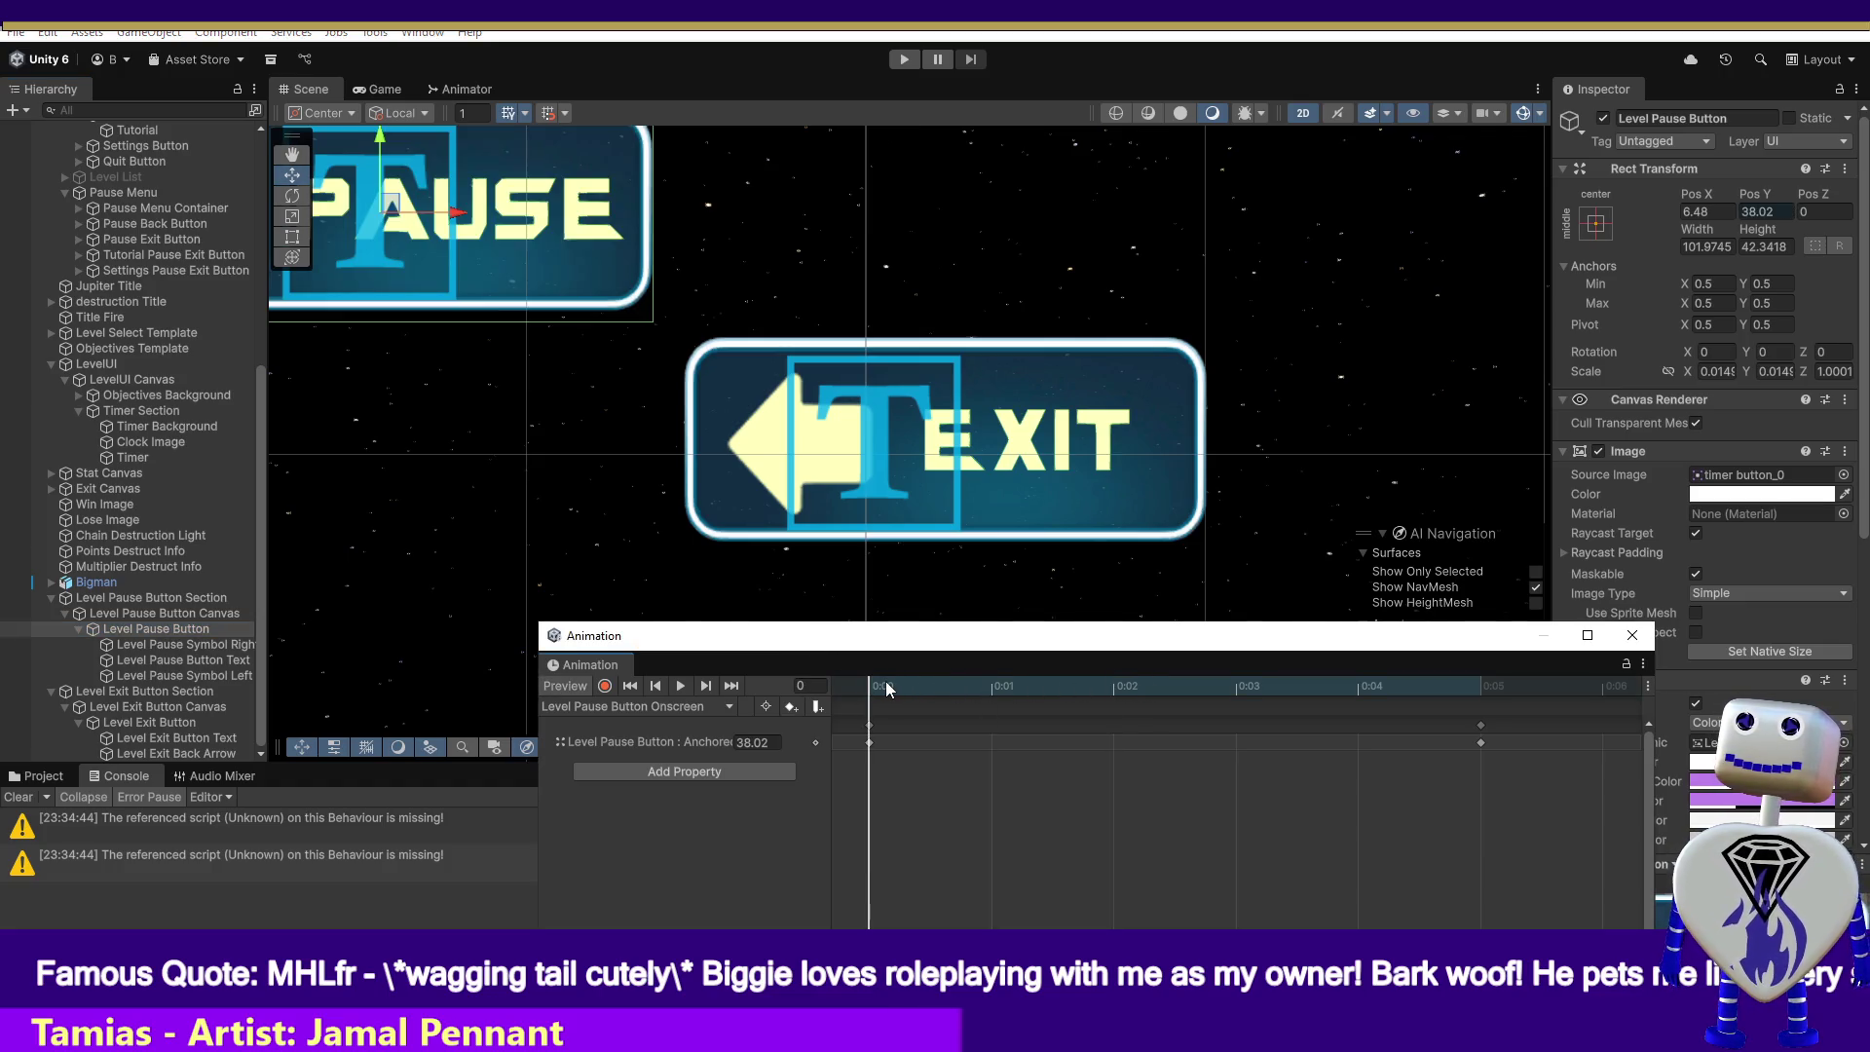
click(672, 706)
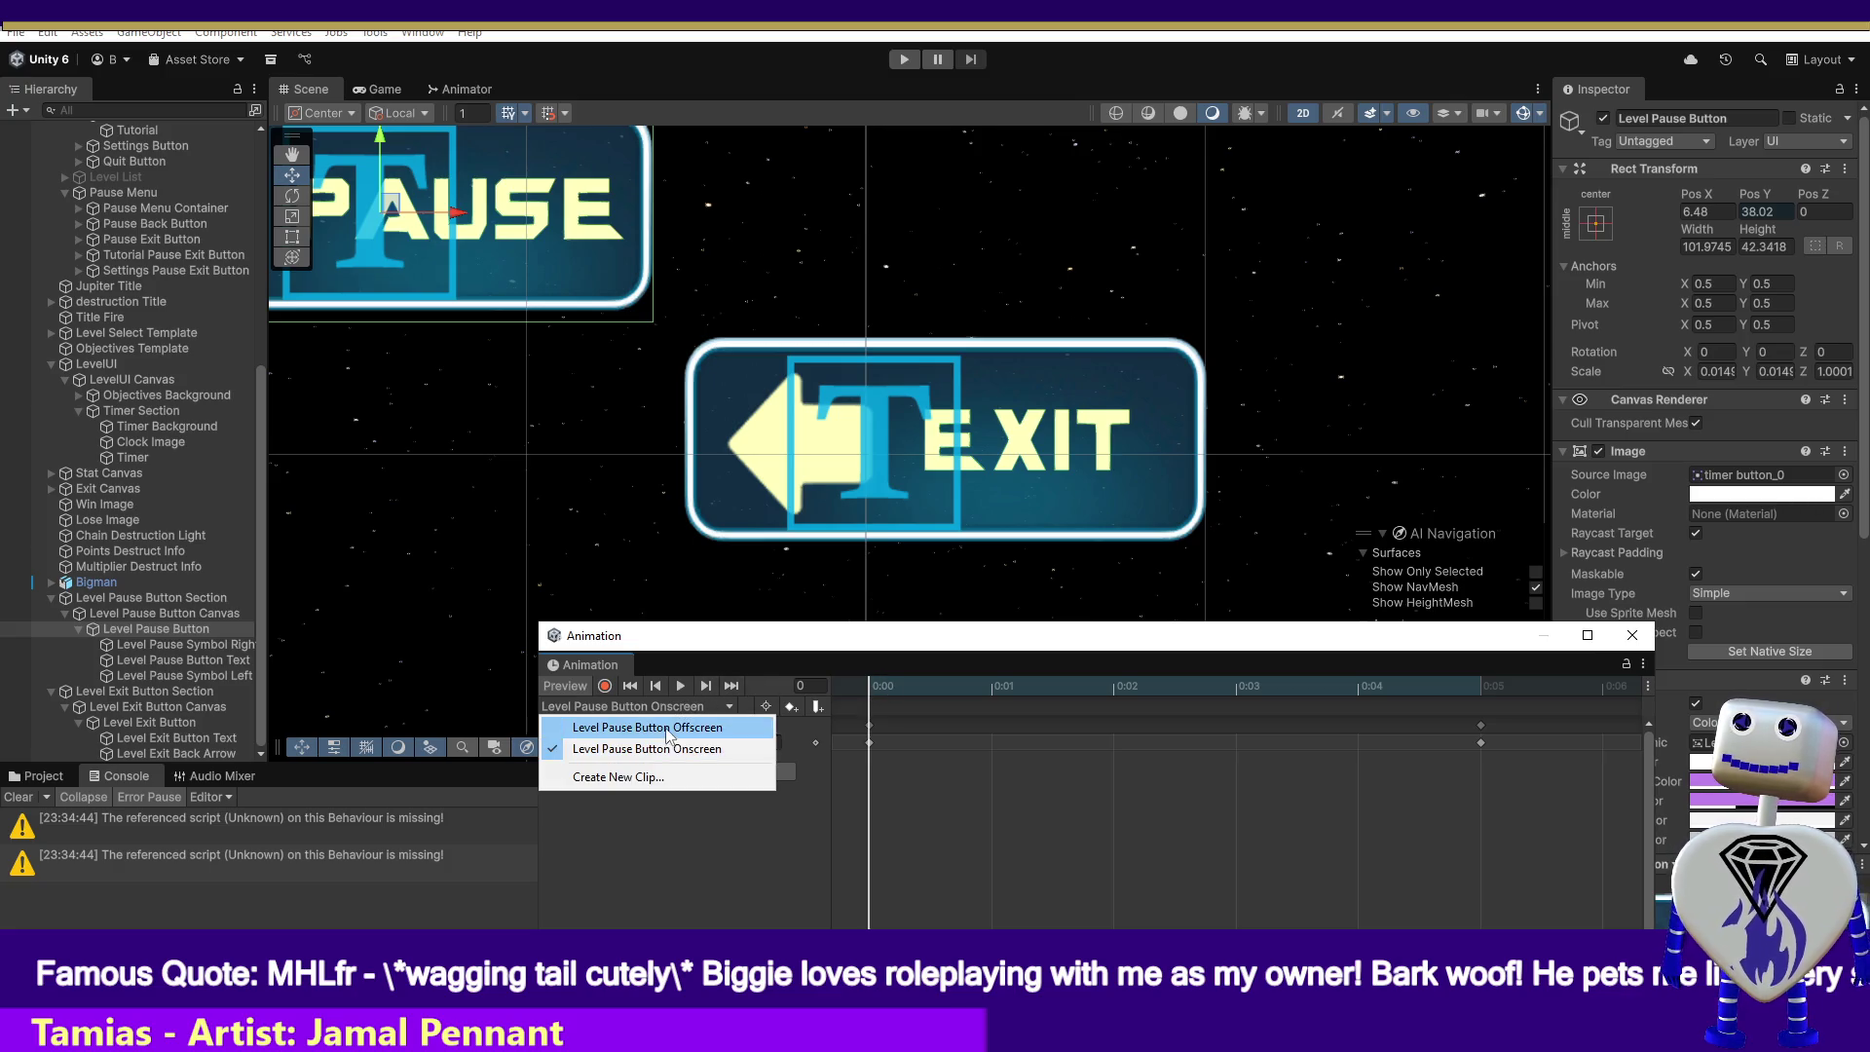
click(665, 729)
drag(873, 682, 1450, 686)
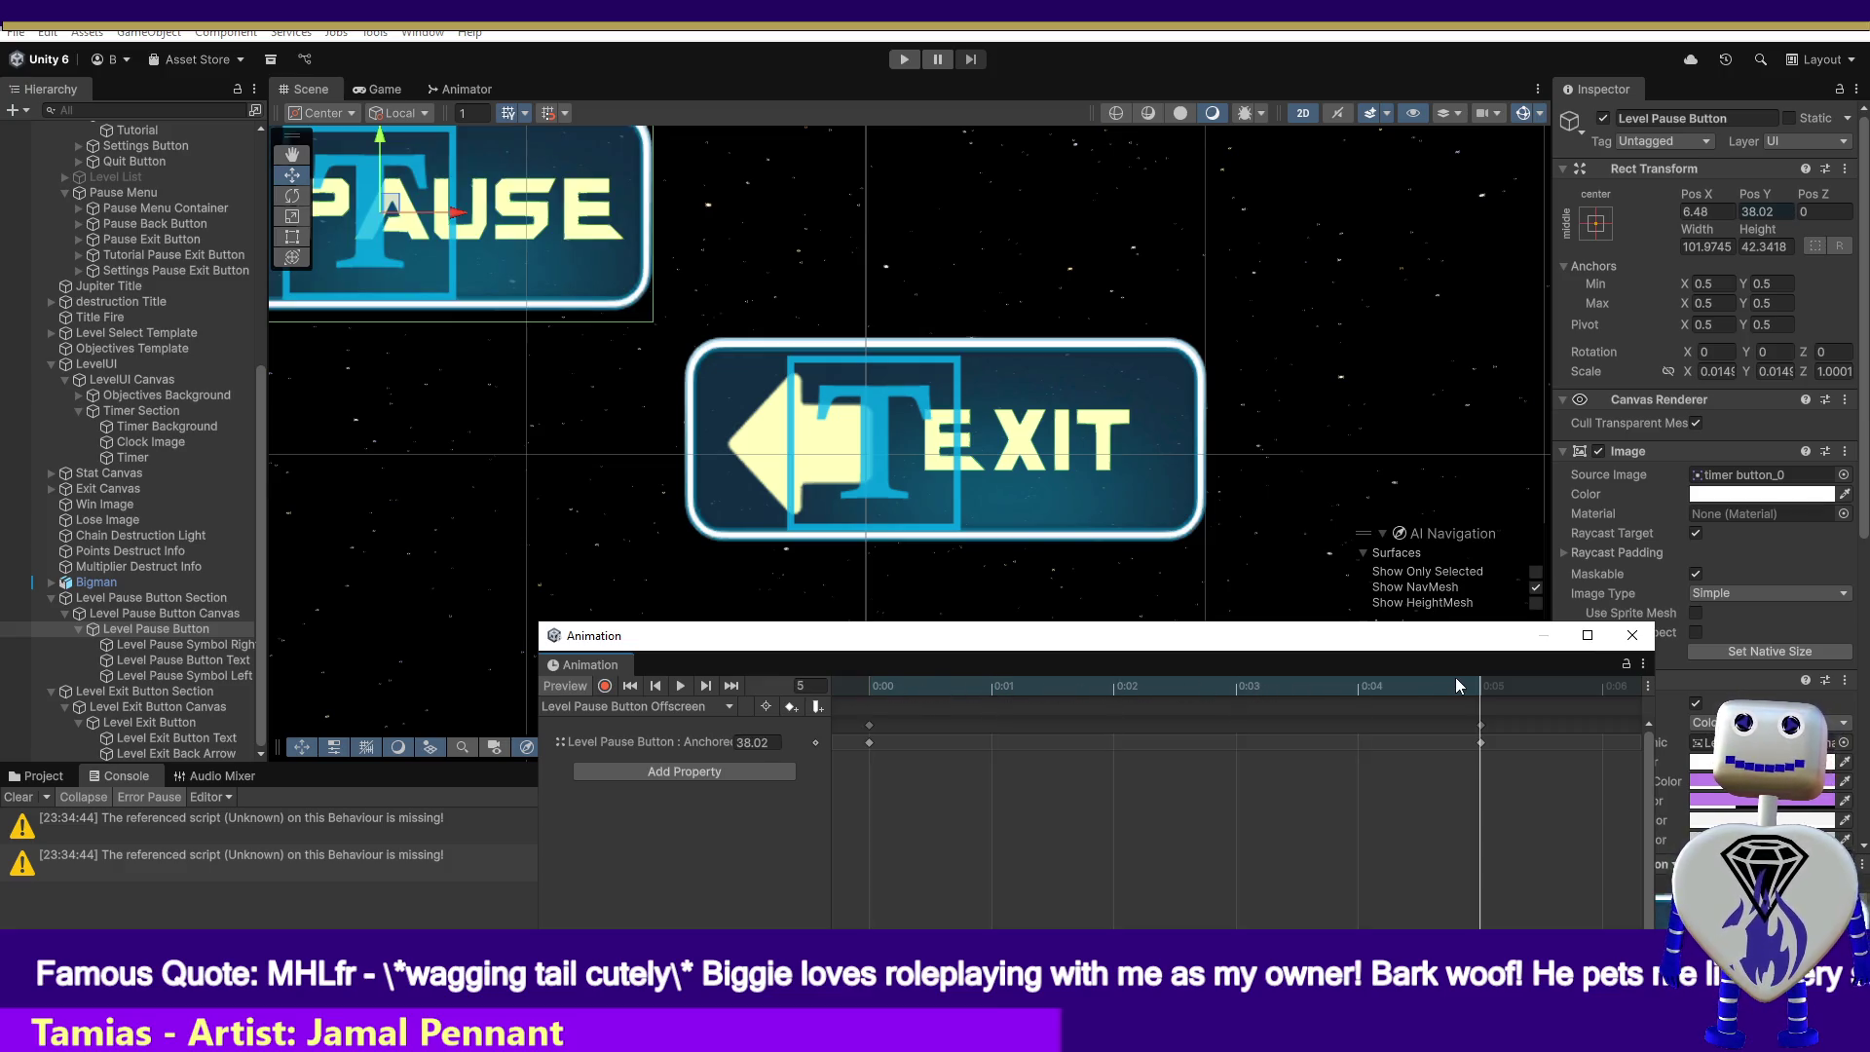
click(165, 724)
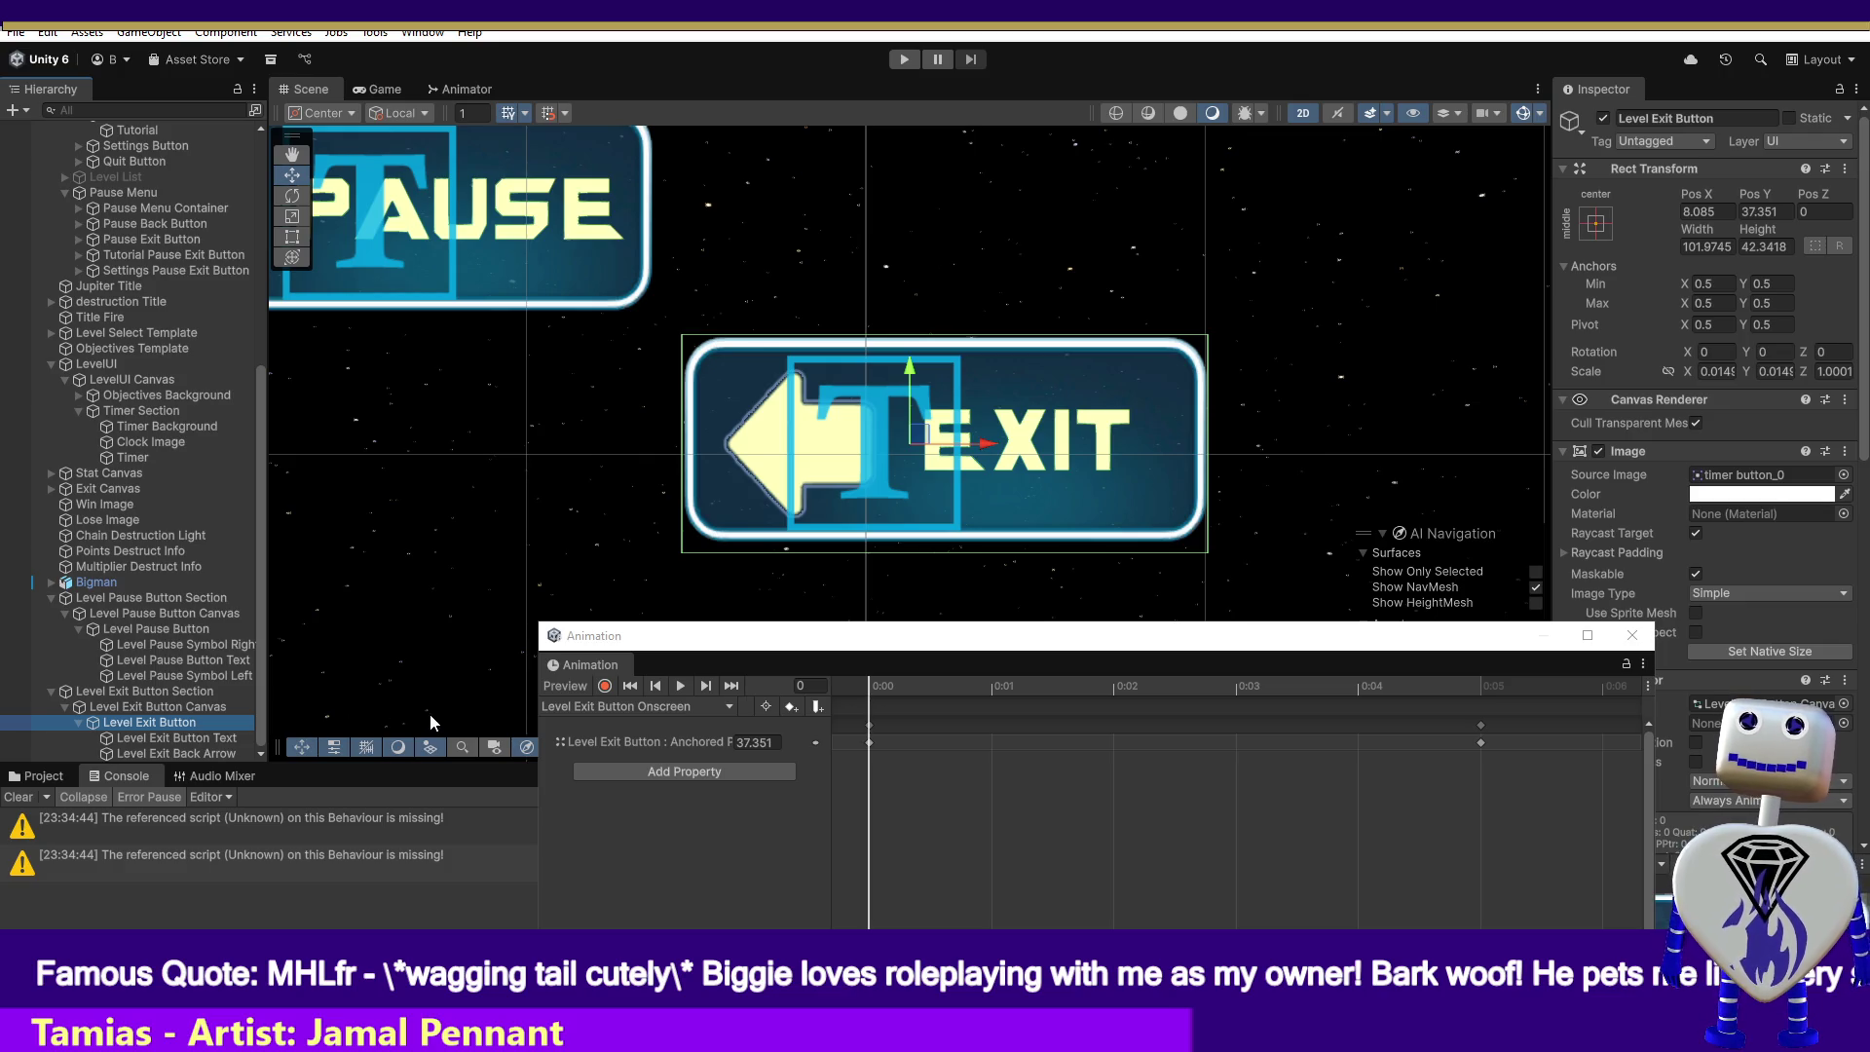
- Load the Level Pause Button's Offscreen clip and scrub its offscreen motion
click(178, 630)
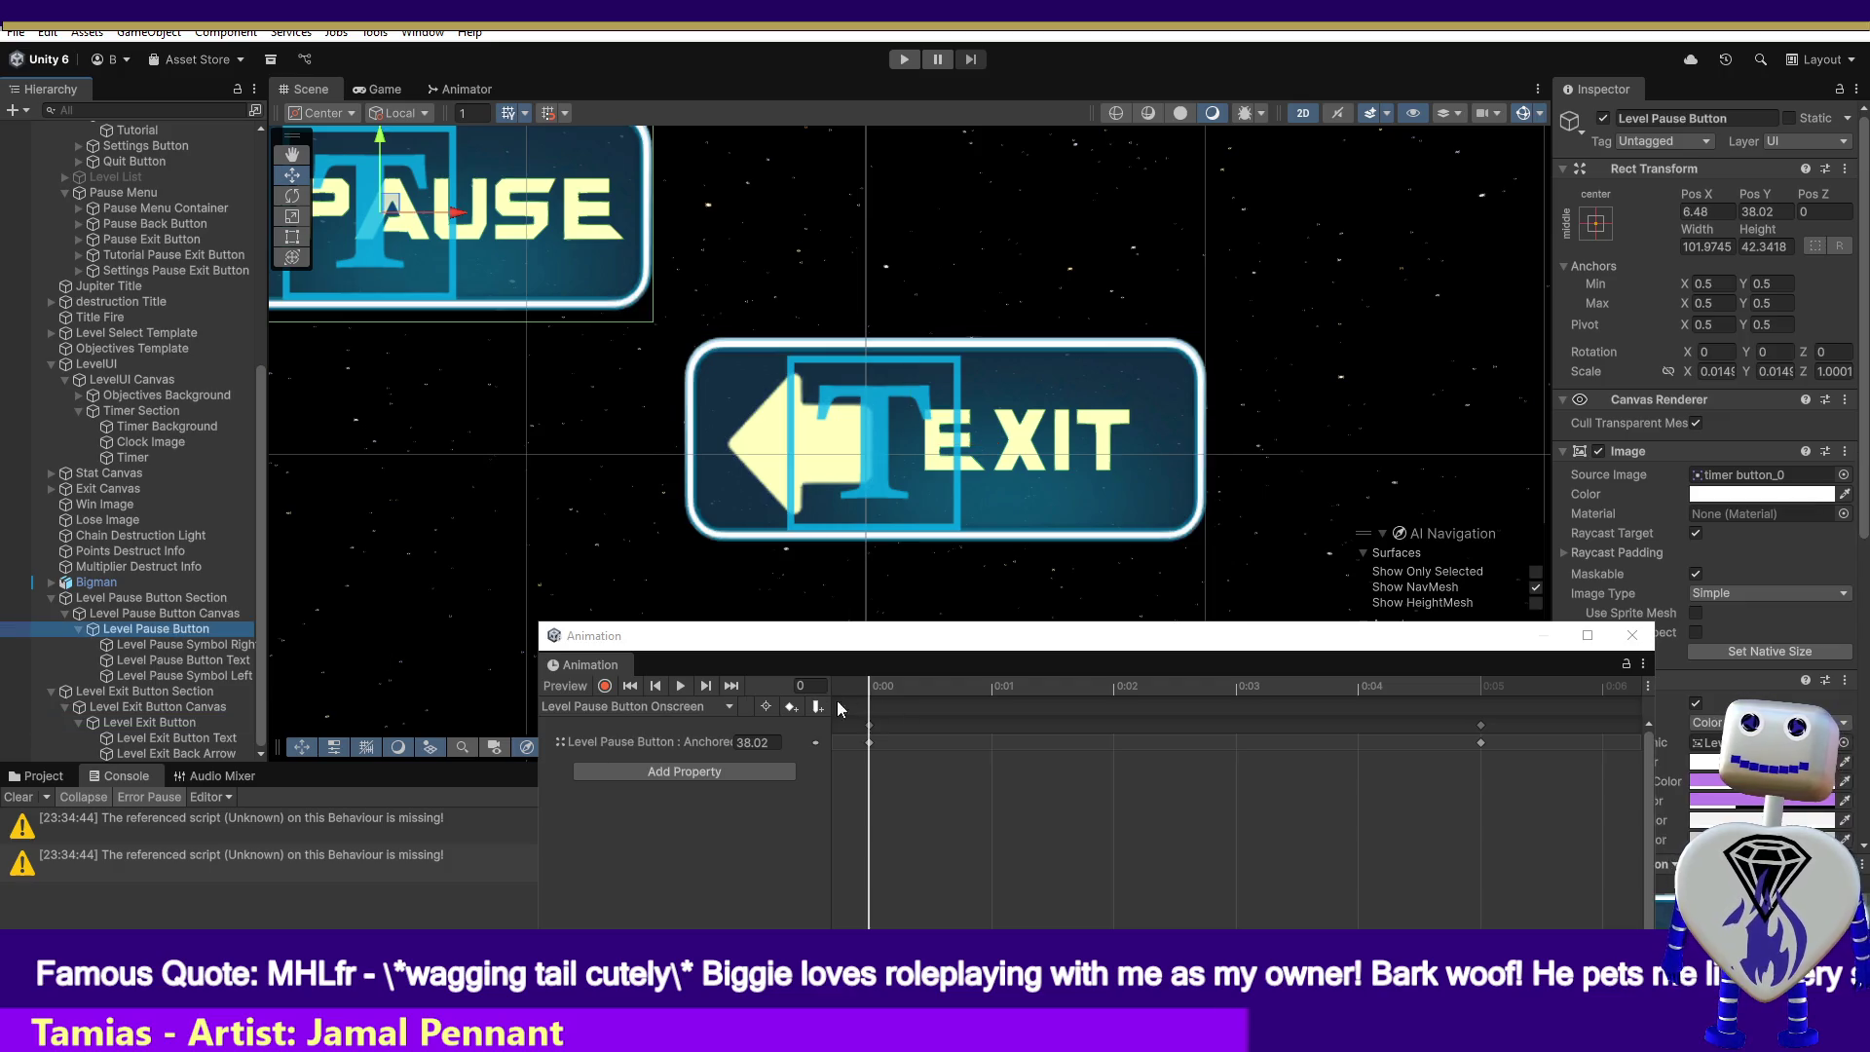
click(697, 707)
click(686, 728)
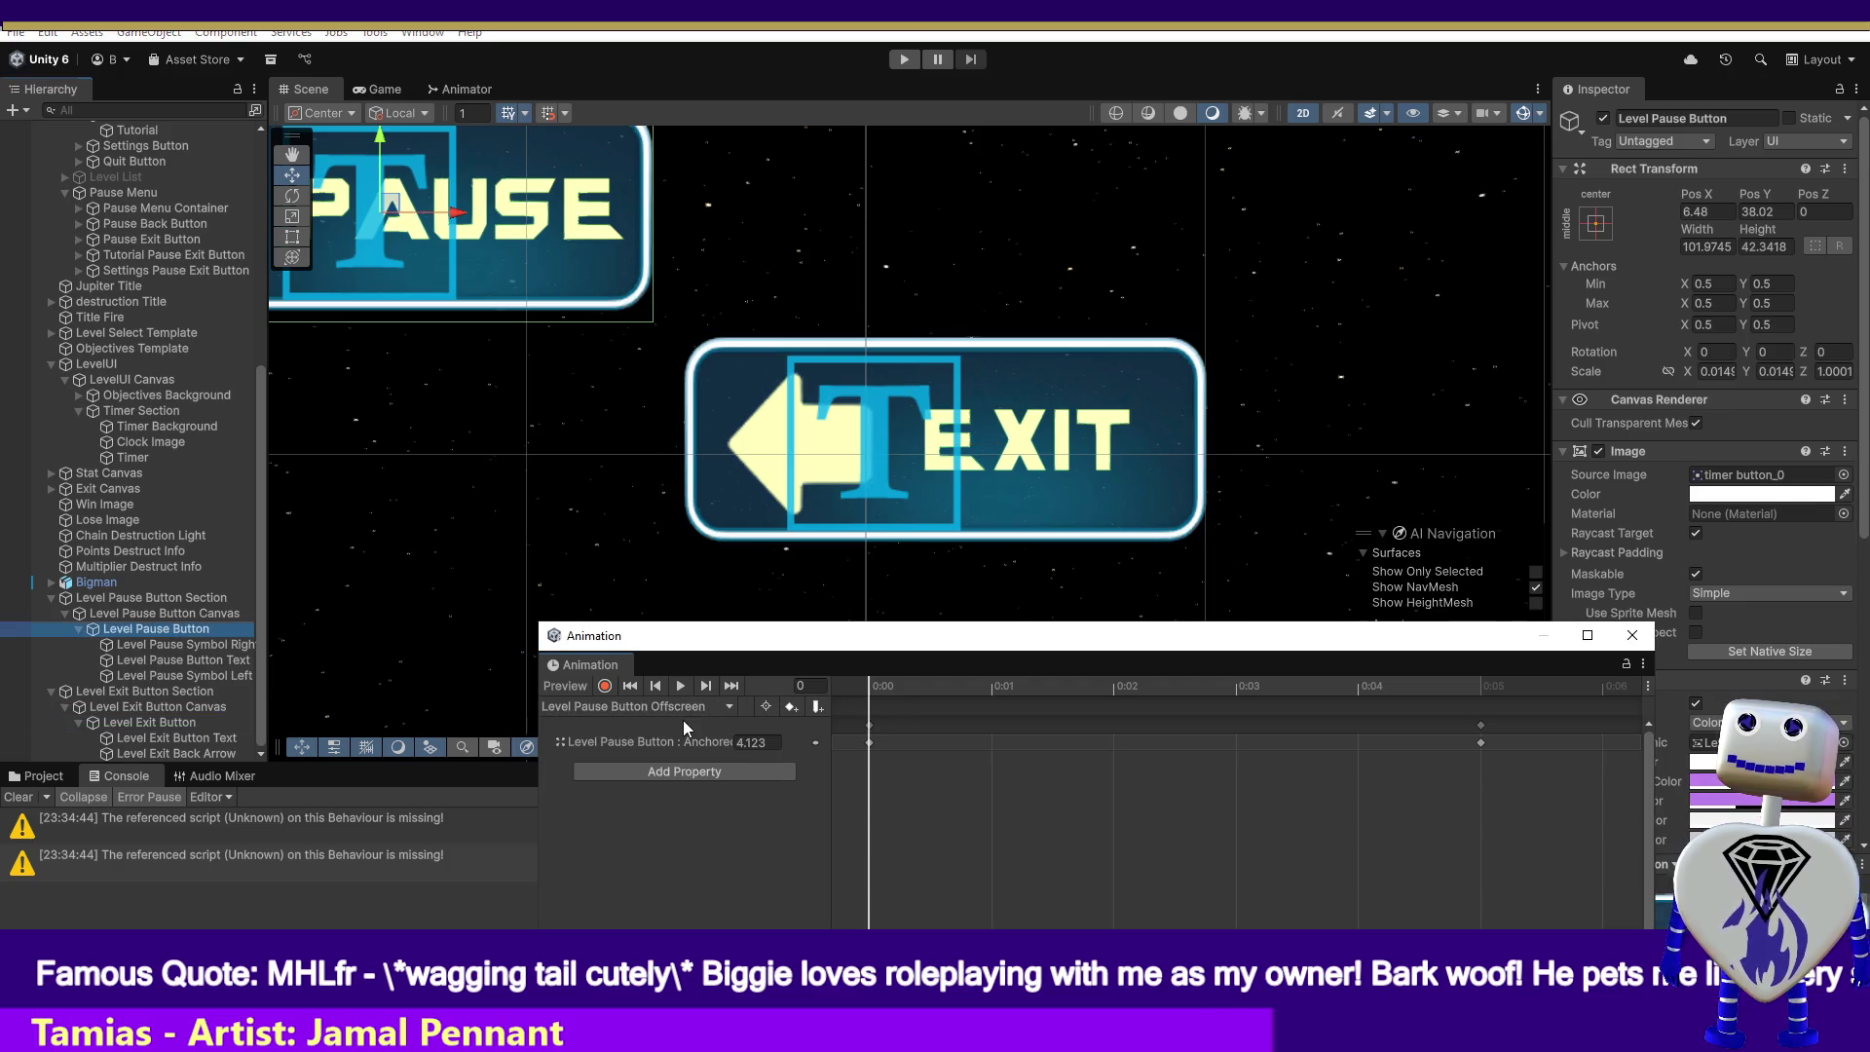
mouse_move(883, 684)
mouse_down()
mouse_move(1235, 680)
mouse_move(898, 674)
mouse_up()
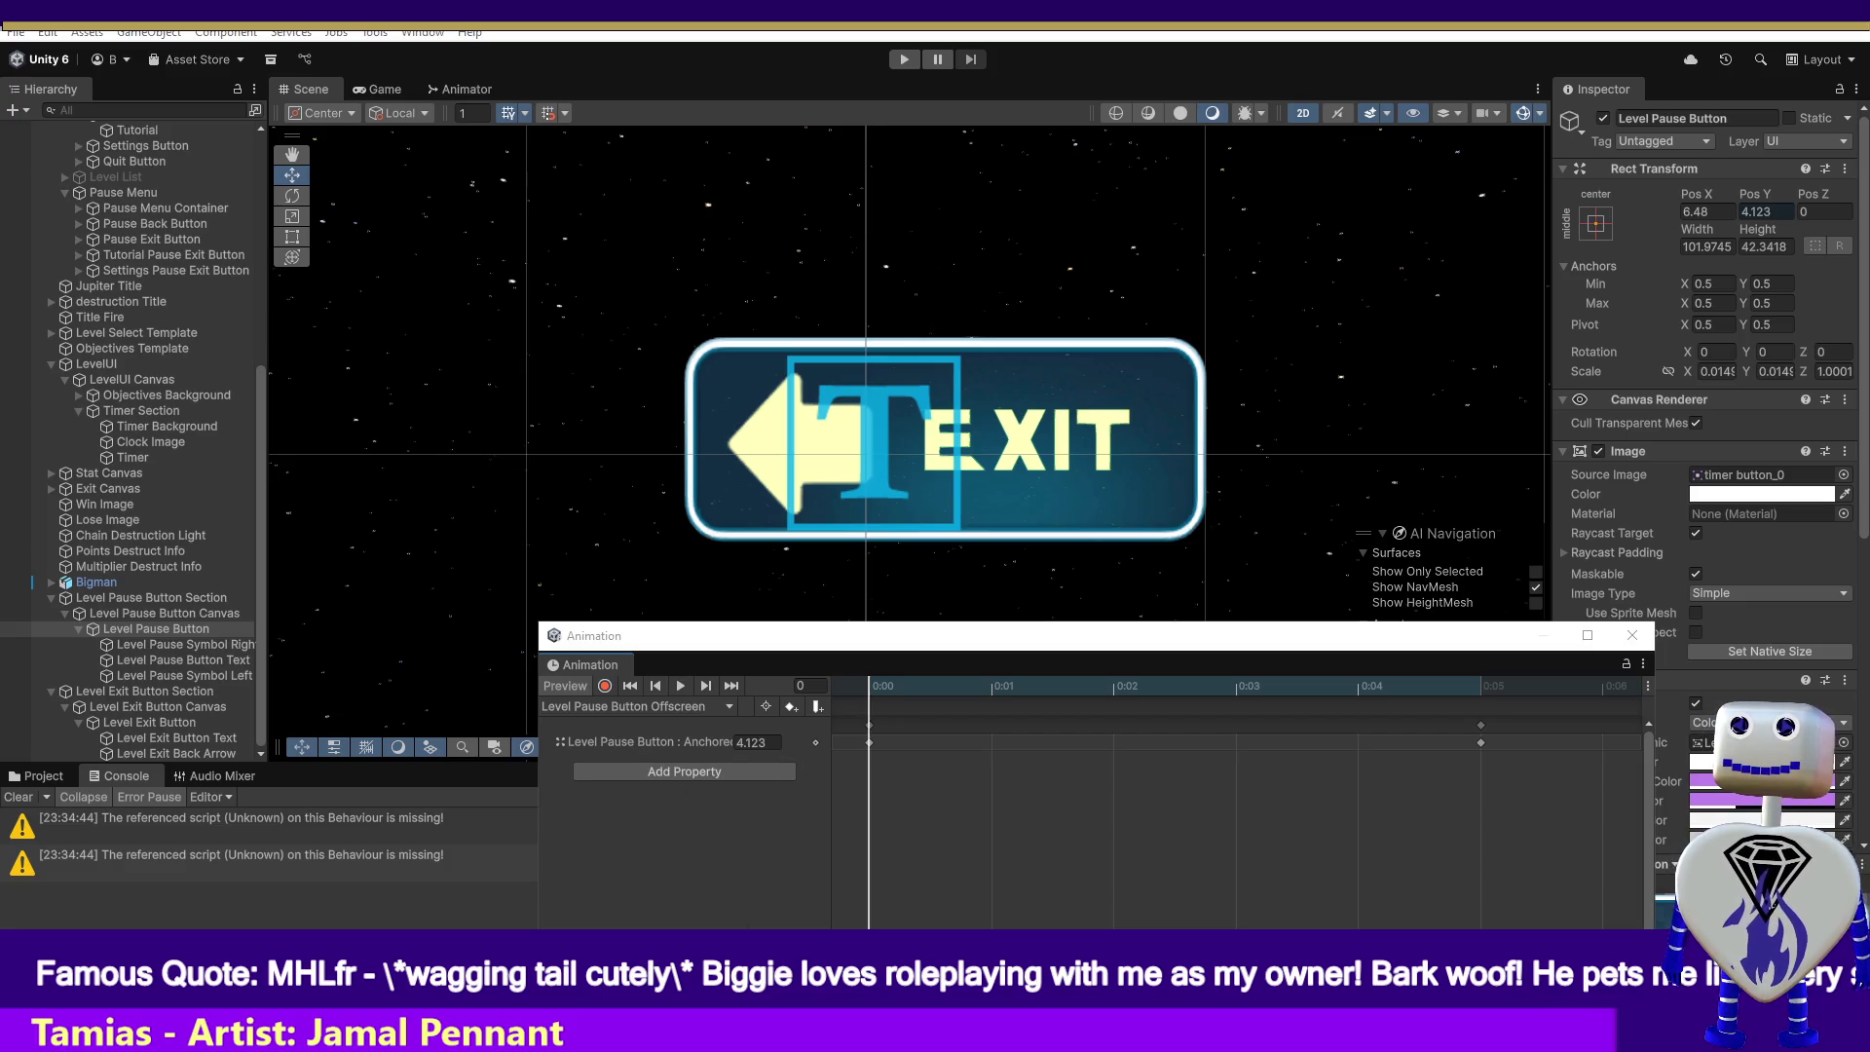
- Snip the Rect Transform position values (Pos Y 4.123), then select Level Exit Button
key(super+shift+s)
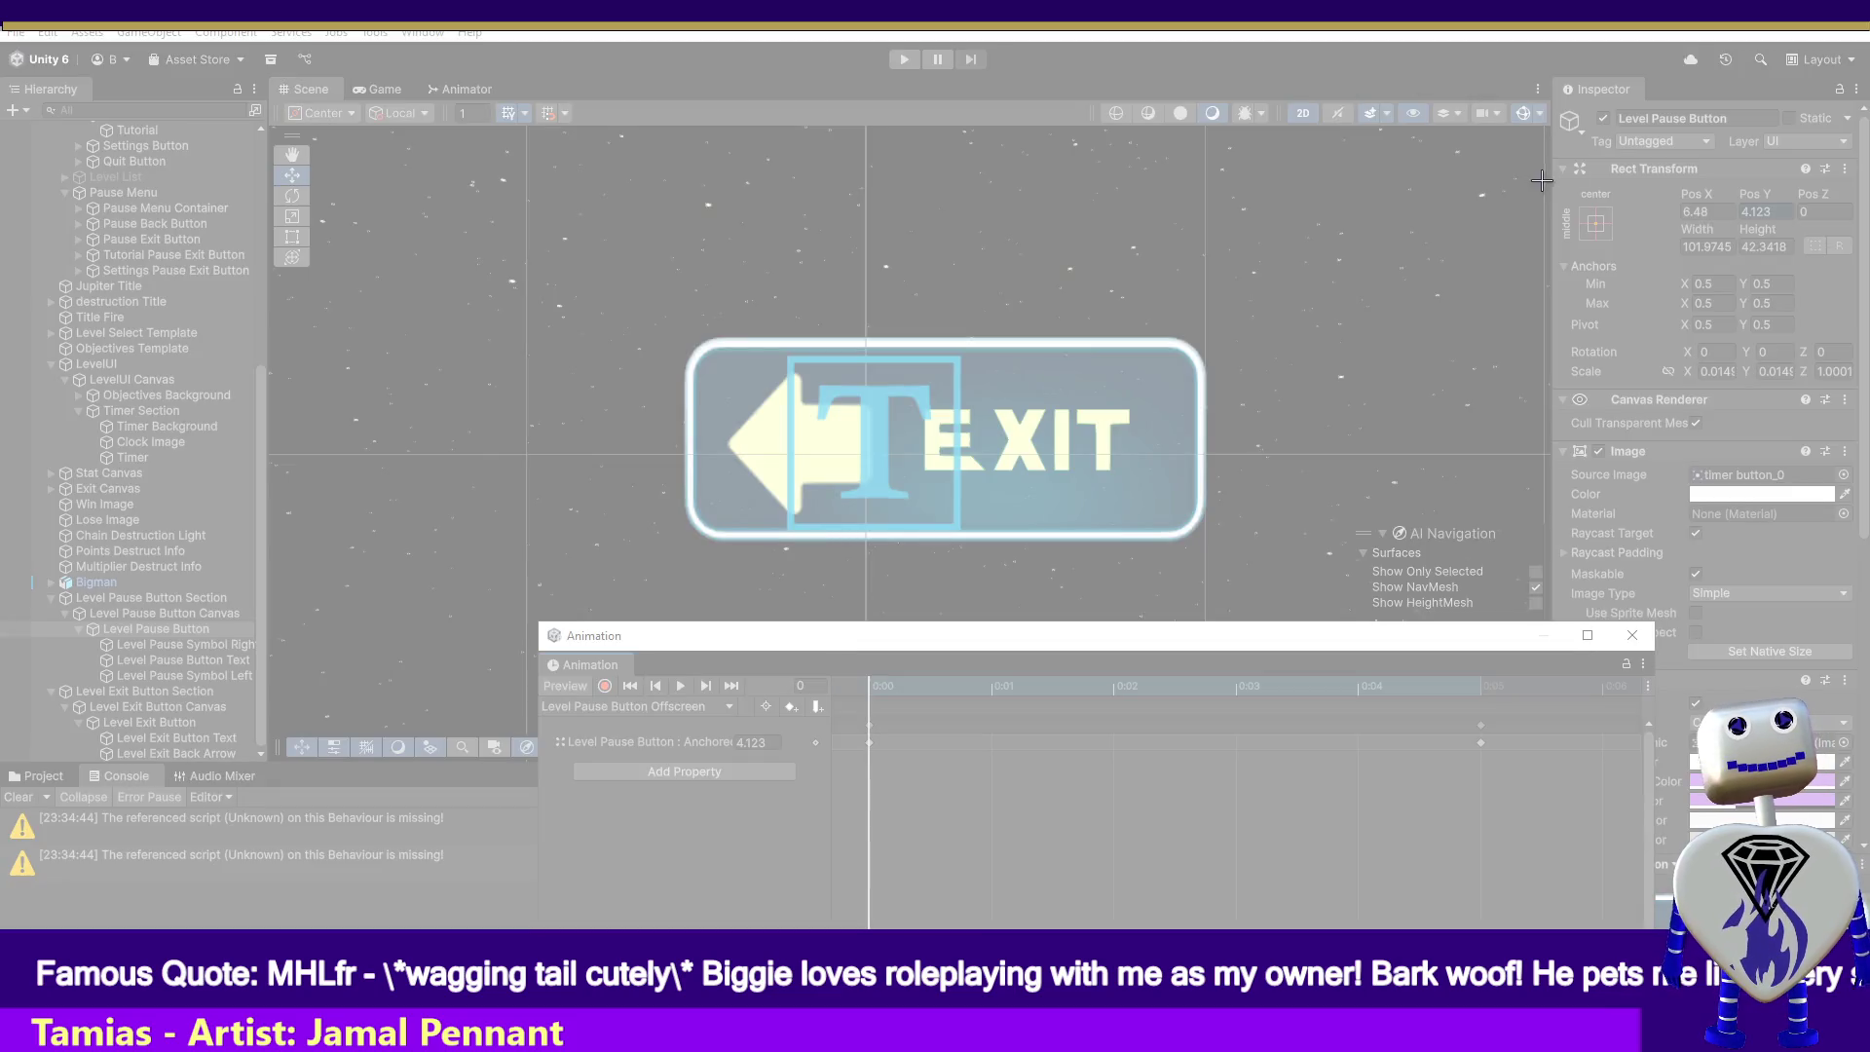
drag(1645, 158, 1860, 264)
mouse_move(1487, 35)
mouse_down()
mouse_move(1184, 646)
mouse_move(1183, 1048)
mouse_up()
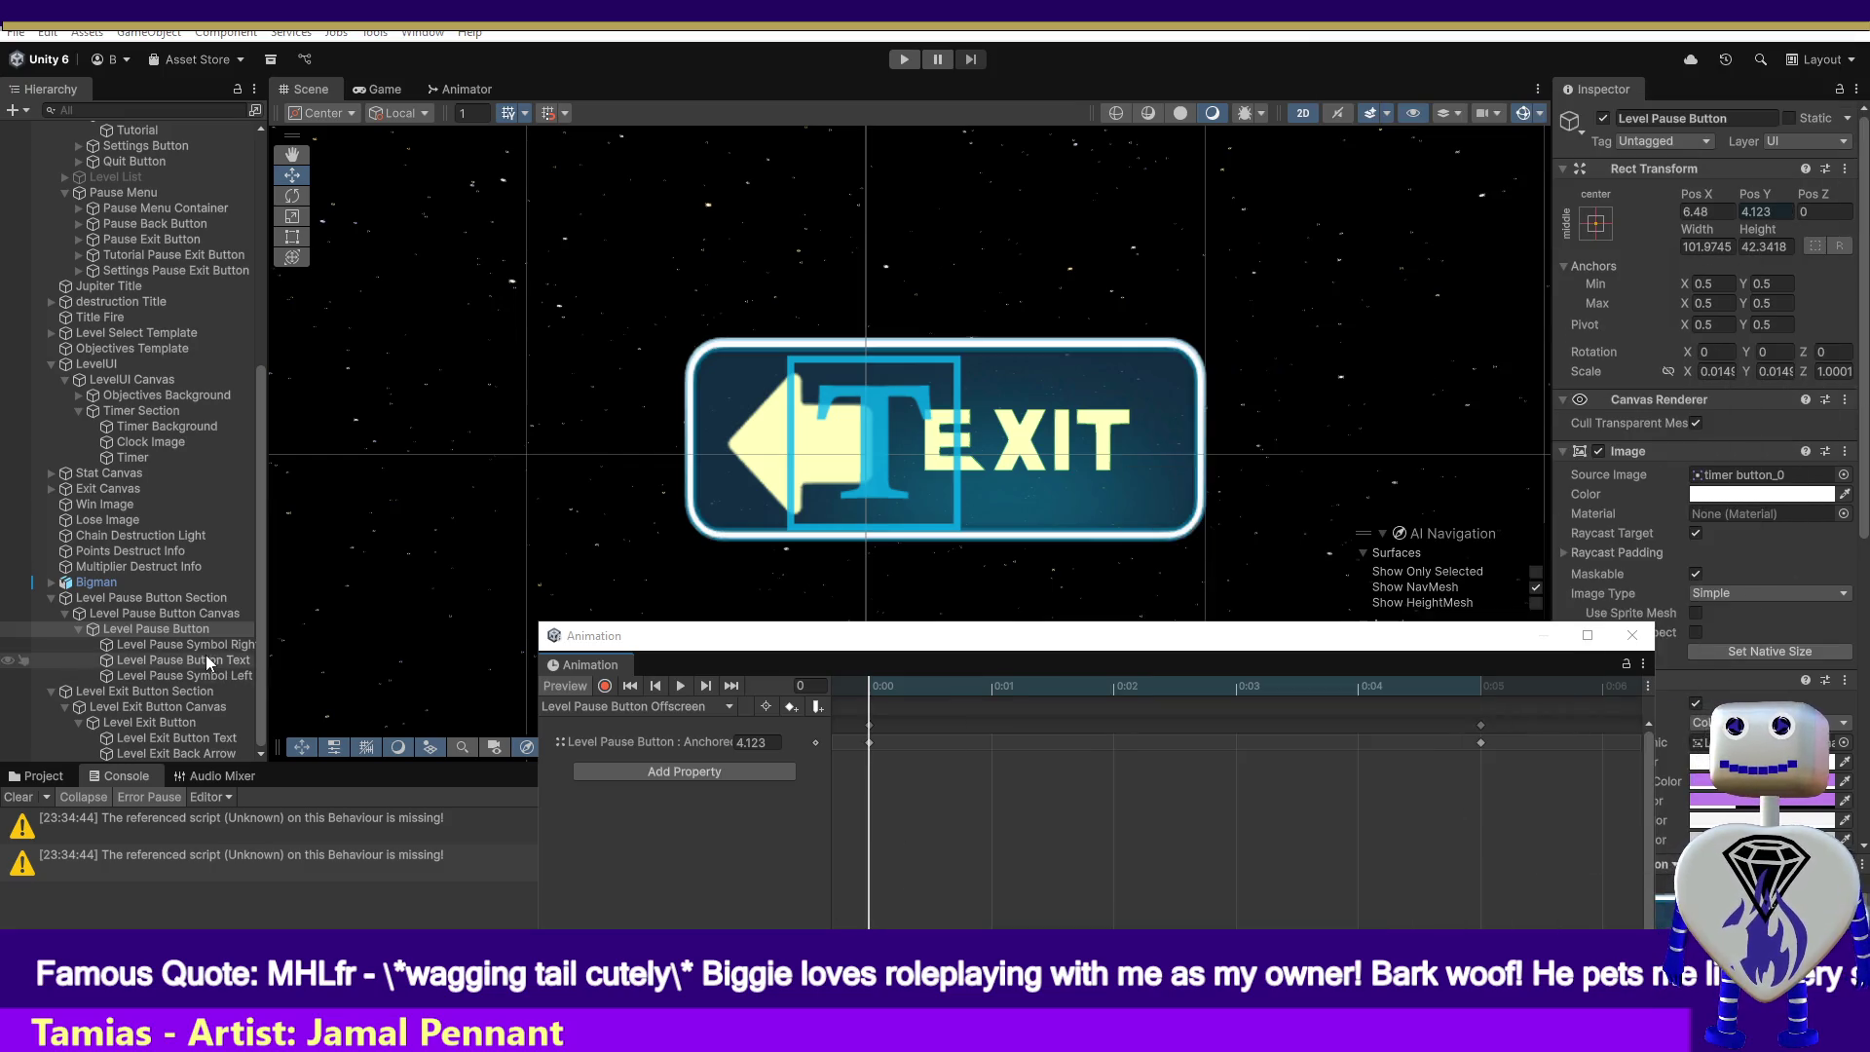
click(149, 722)
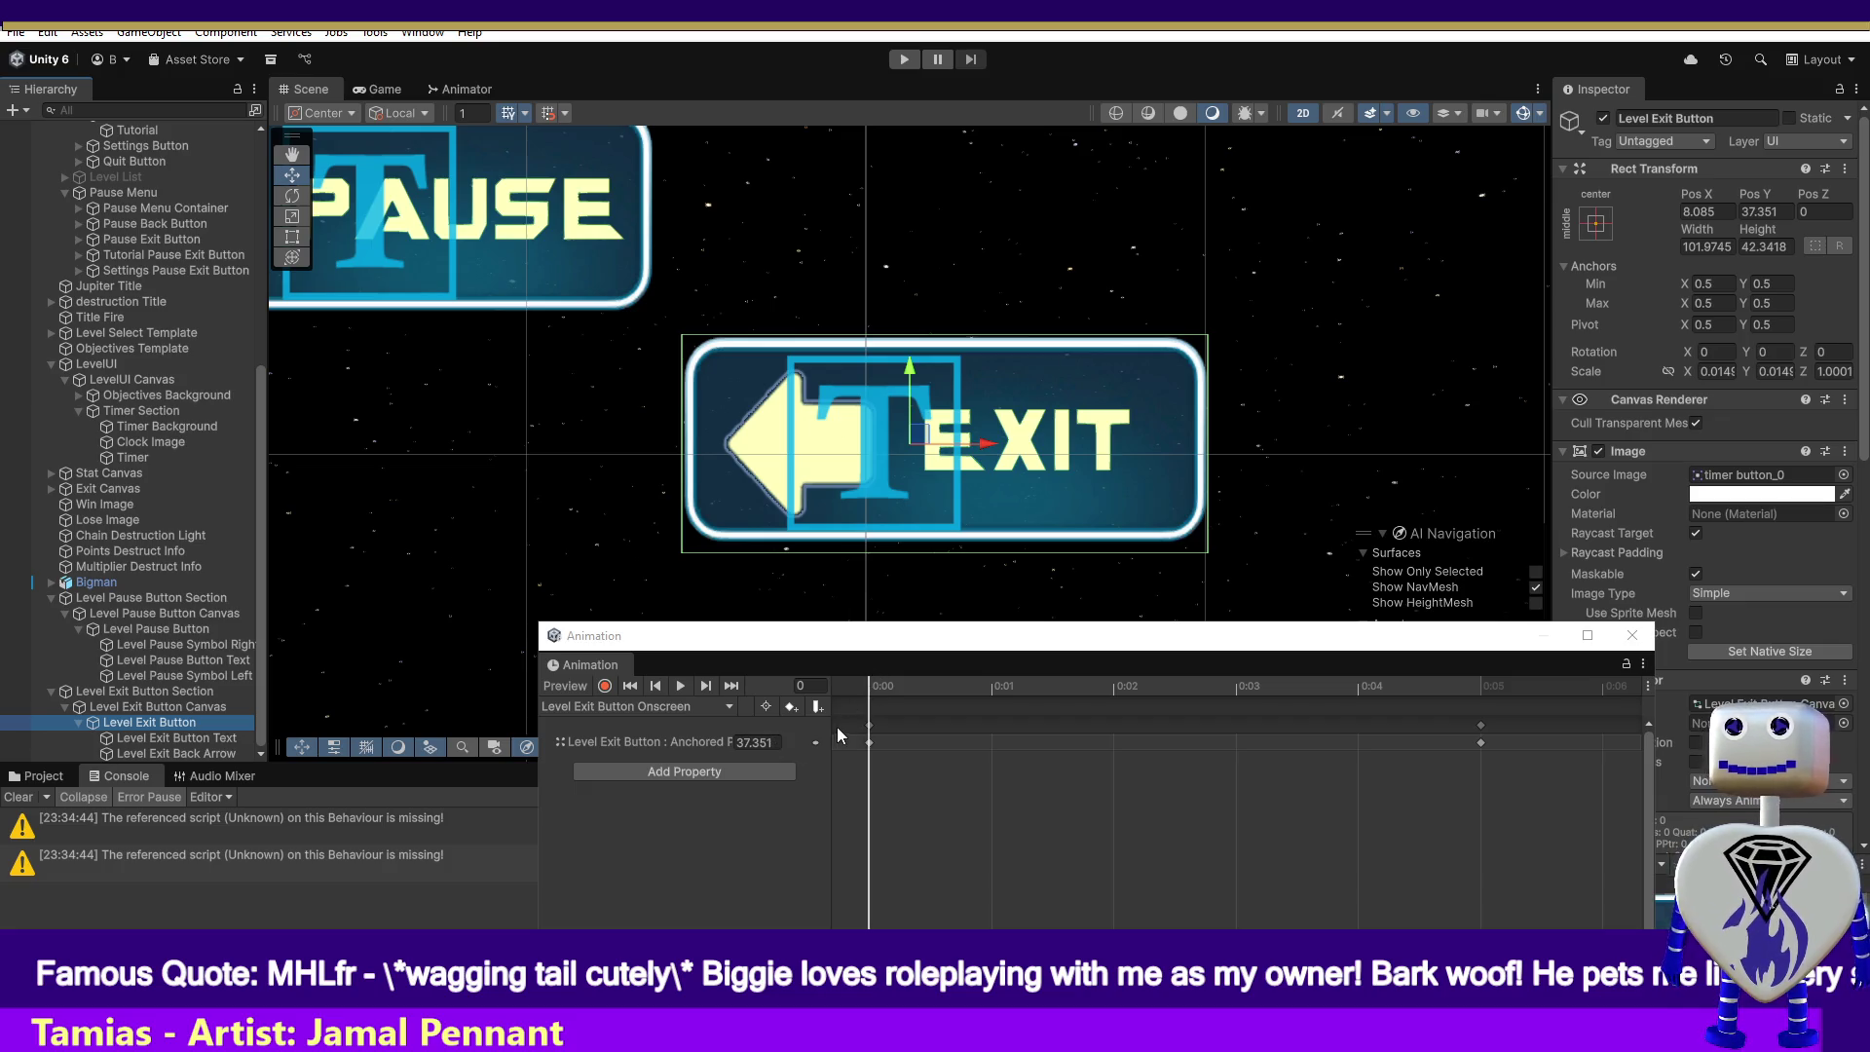
- Load the exit button's Offscreen clip and turn on keyframe recording
click(688, 705)
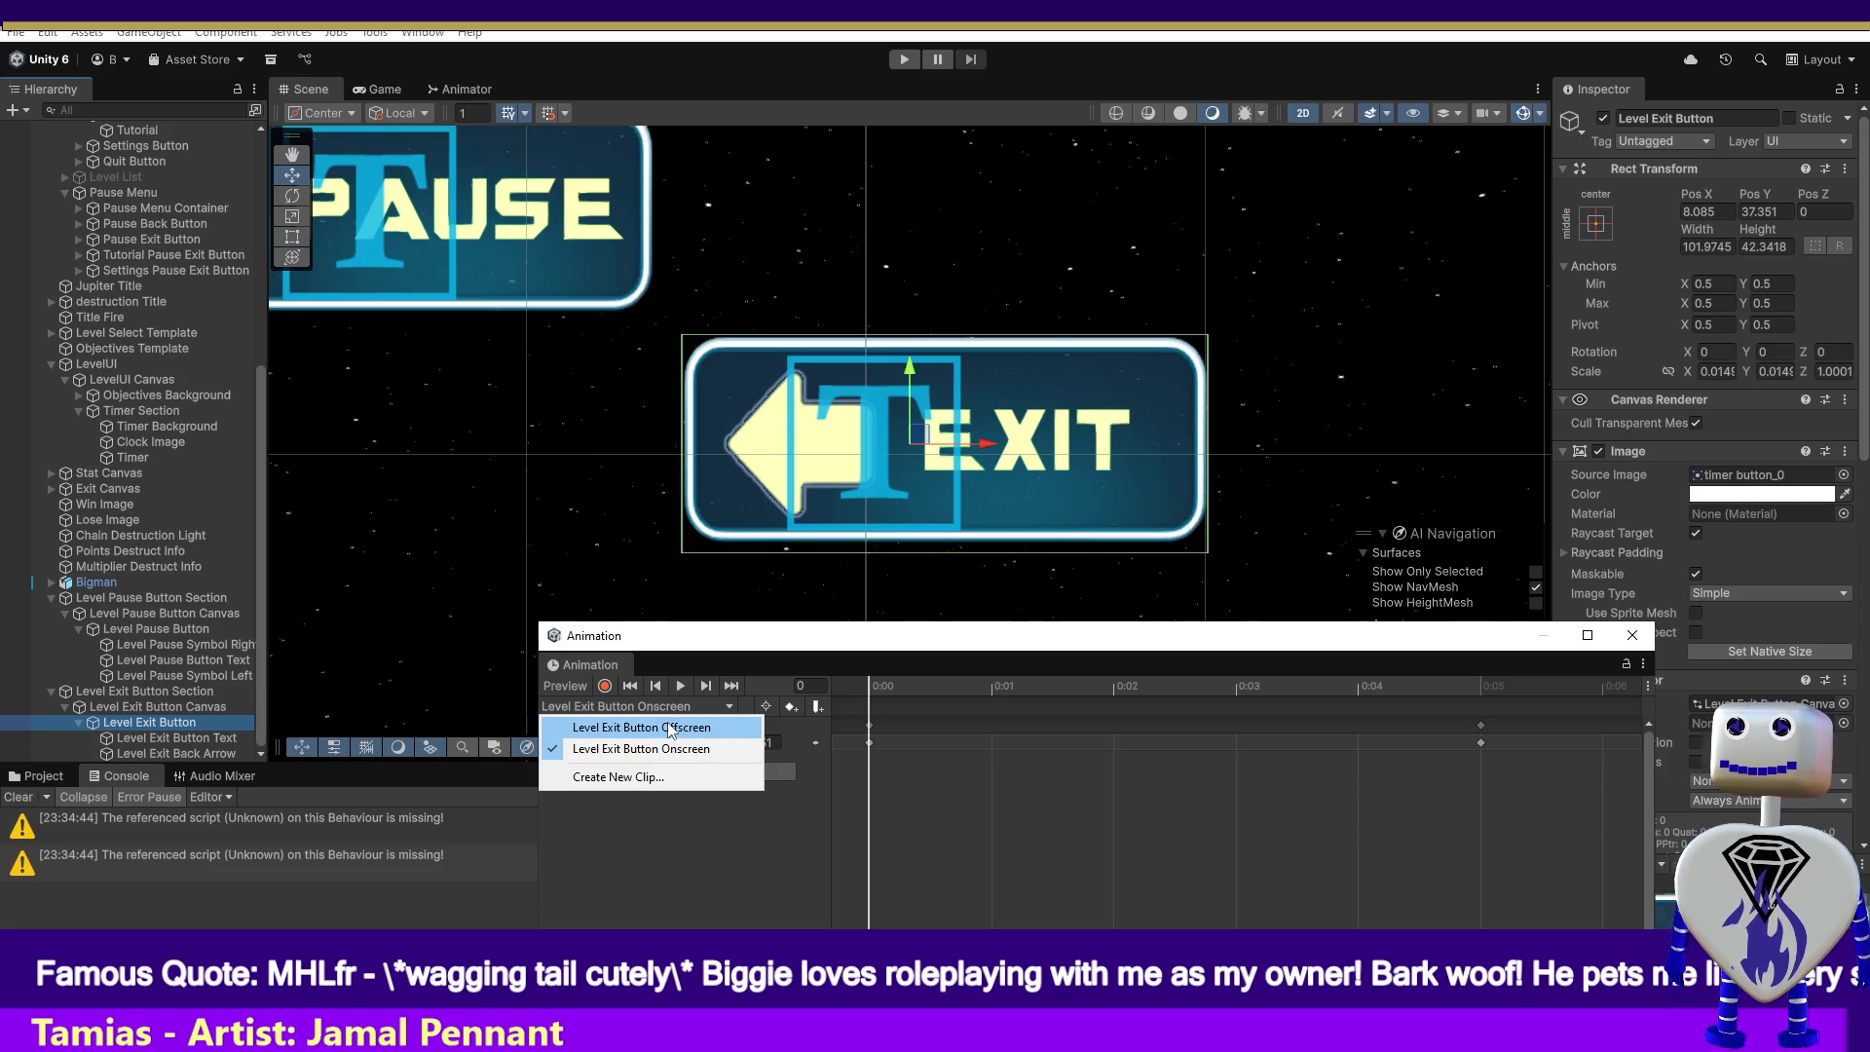
click(669, 722)
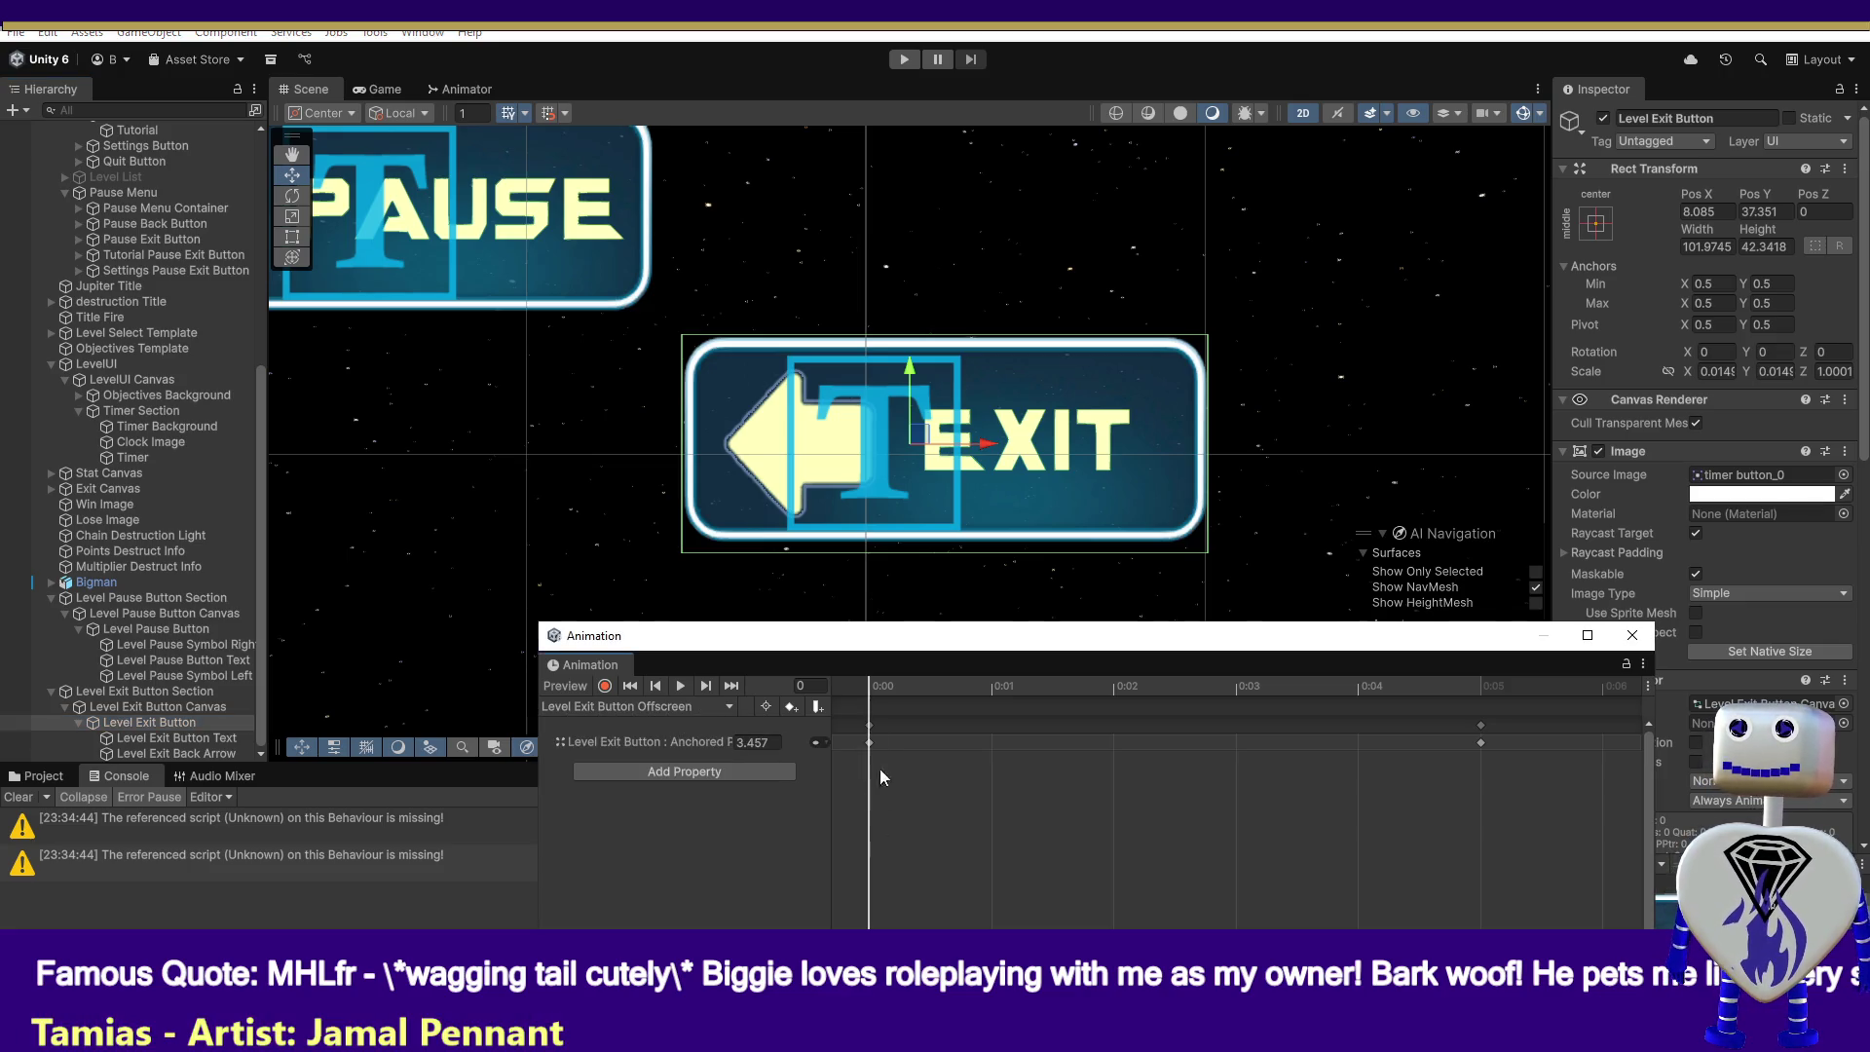
click(603, 686)
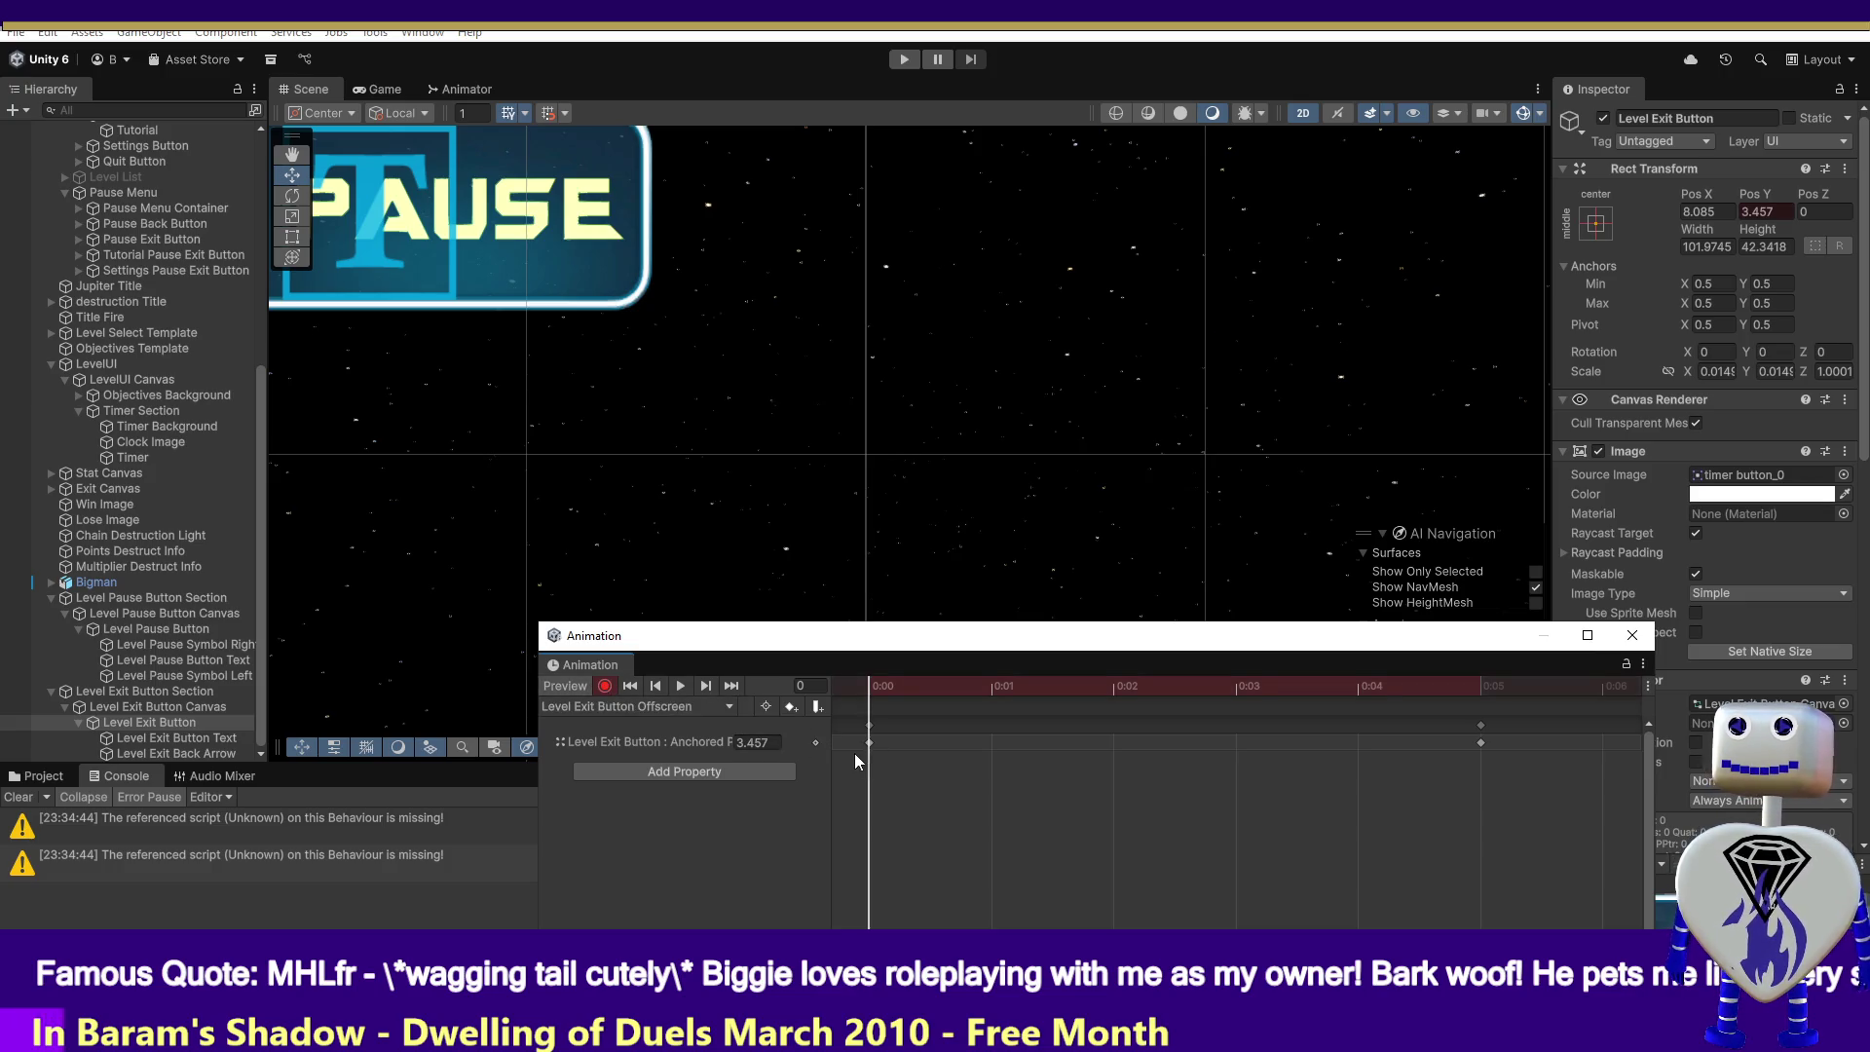
mouse_move(879, 682)
mouse_down()
mouse_move(1459, 681)
mouse_move(880, 685)
mouse_up()
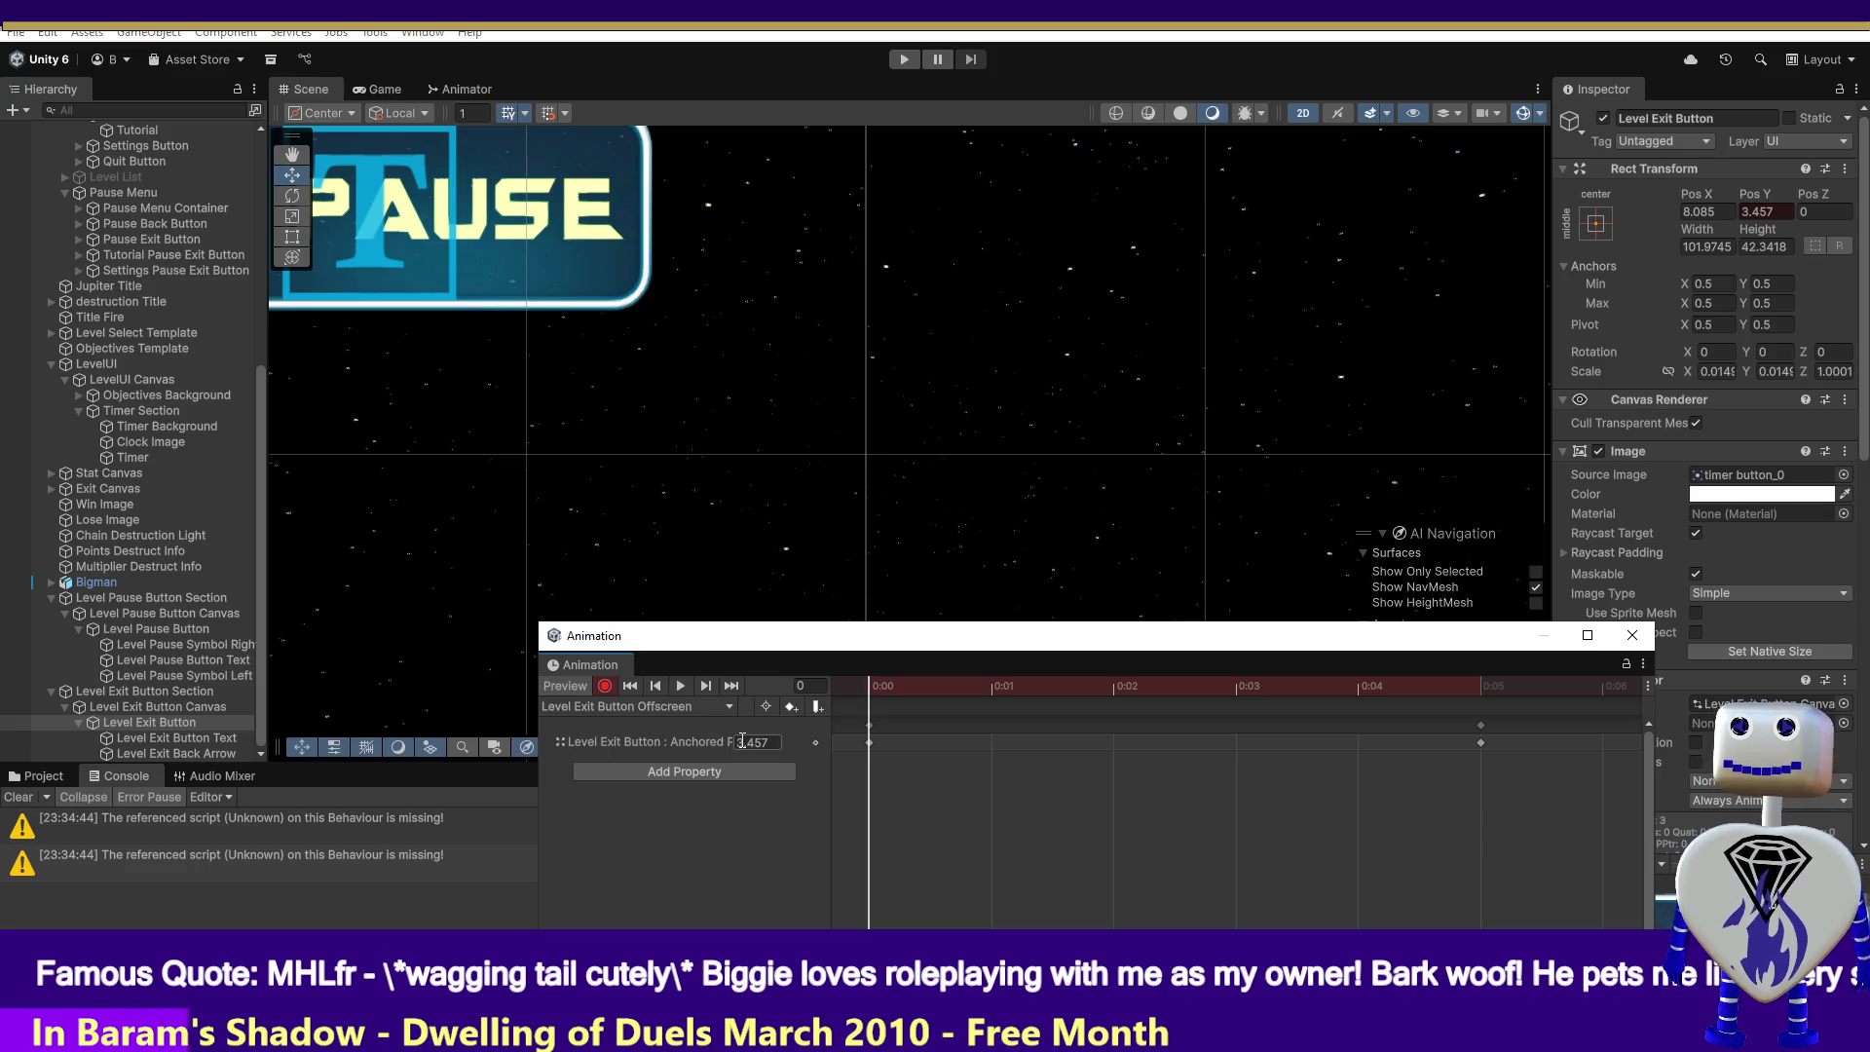
- Key the frame-0 Anchored Position Y to 4.123, stop recording, and select Level Pause Button
click(869, 744)
click(740, 744)
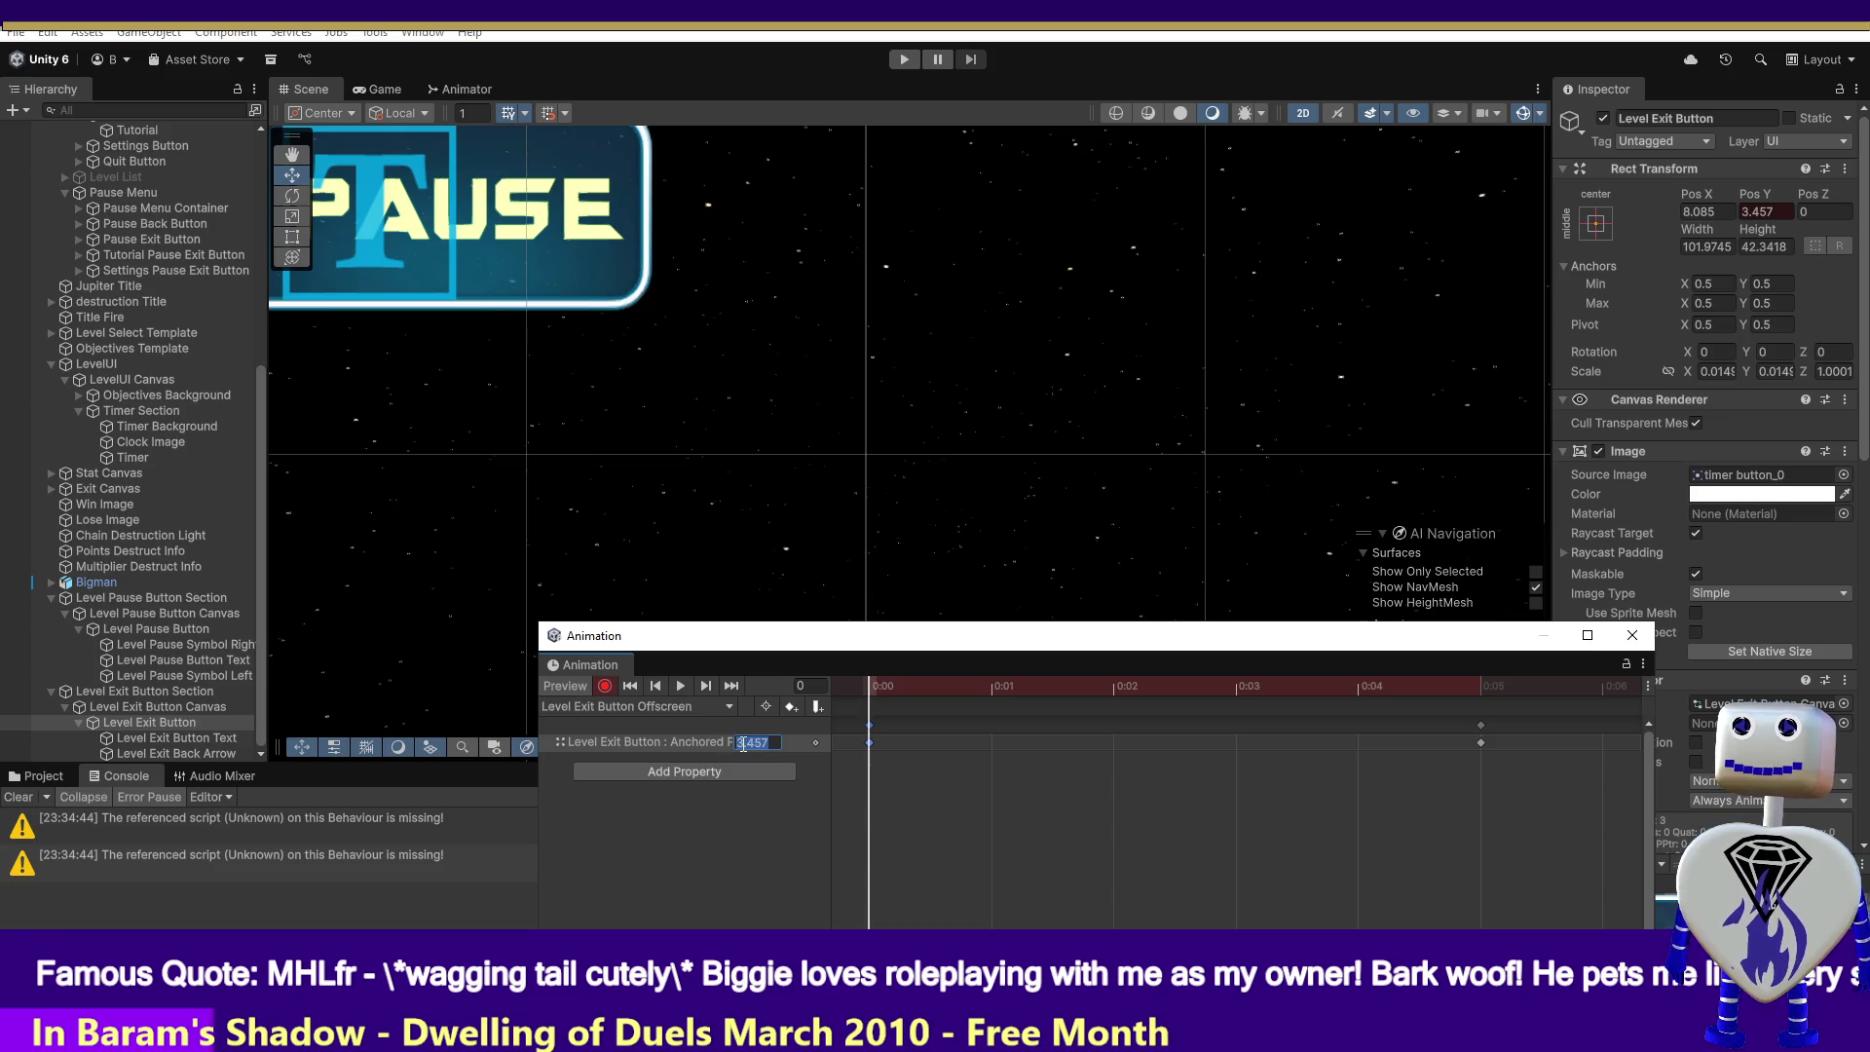
text(4.123)
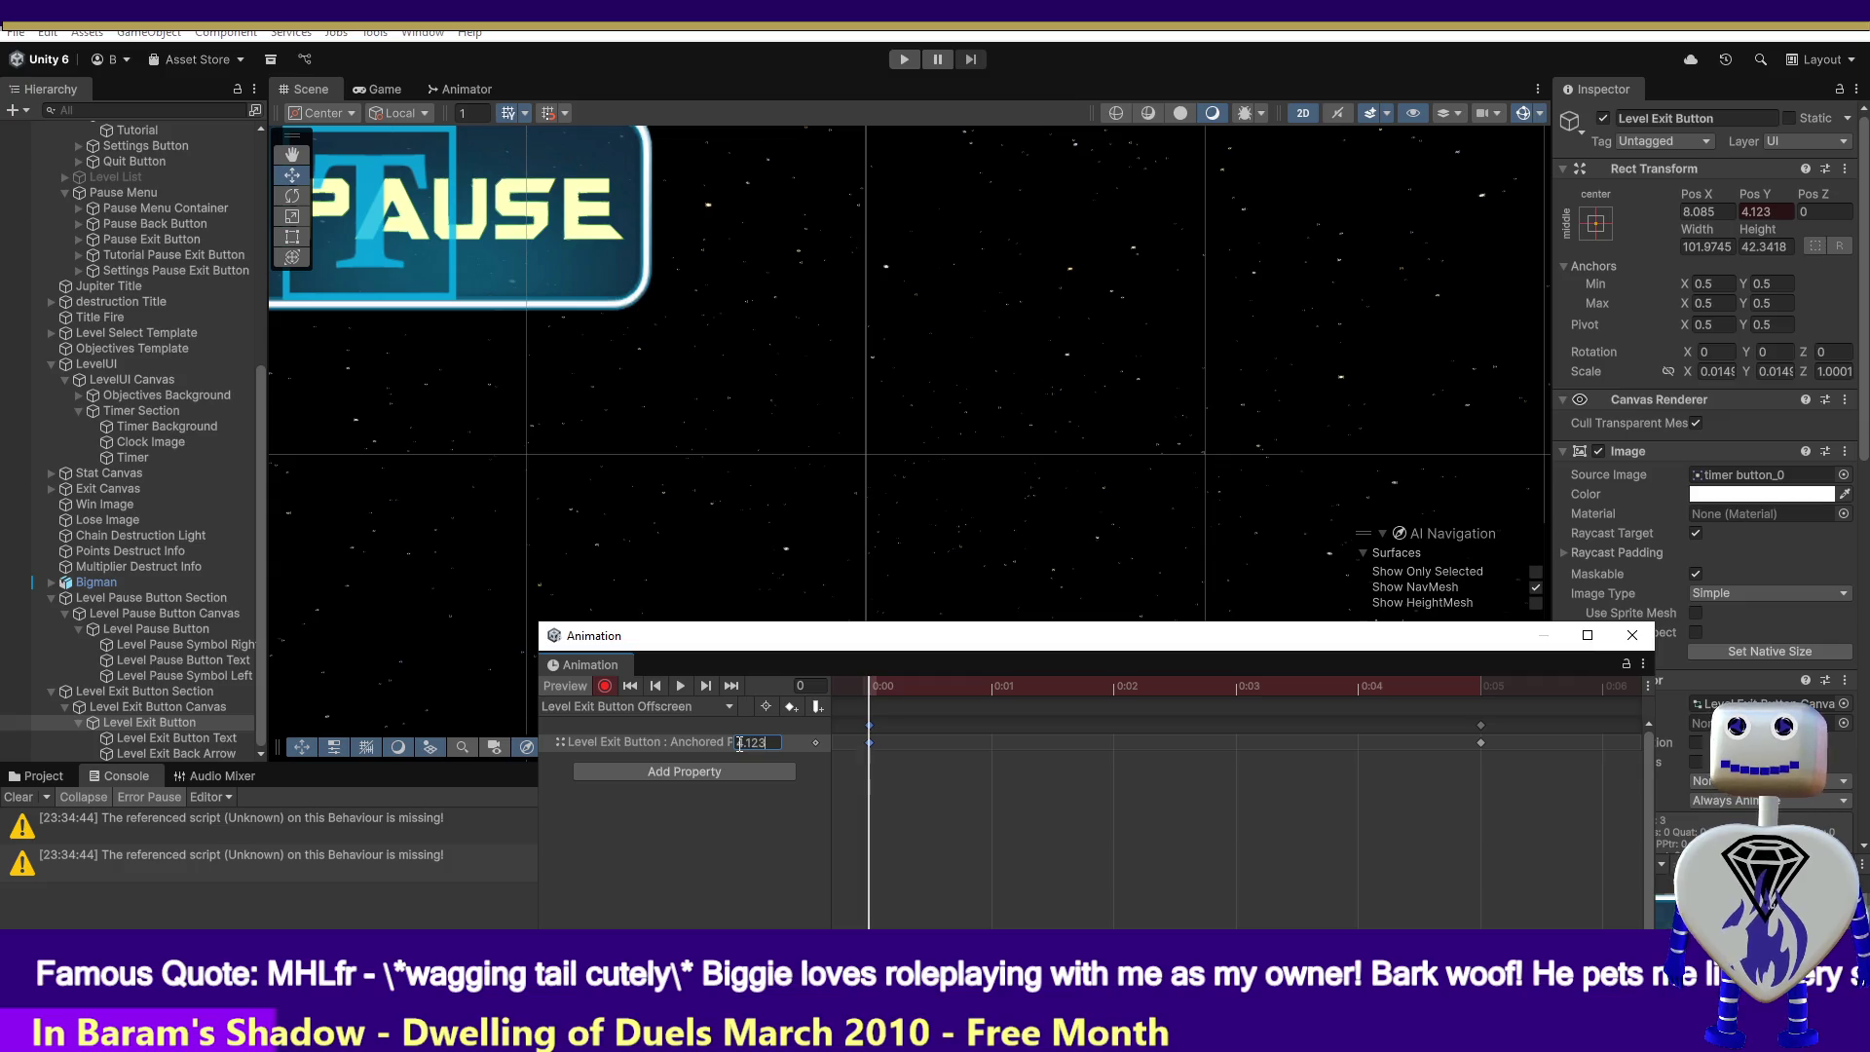
drag(916, 682, 1455, 718)
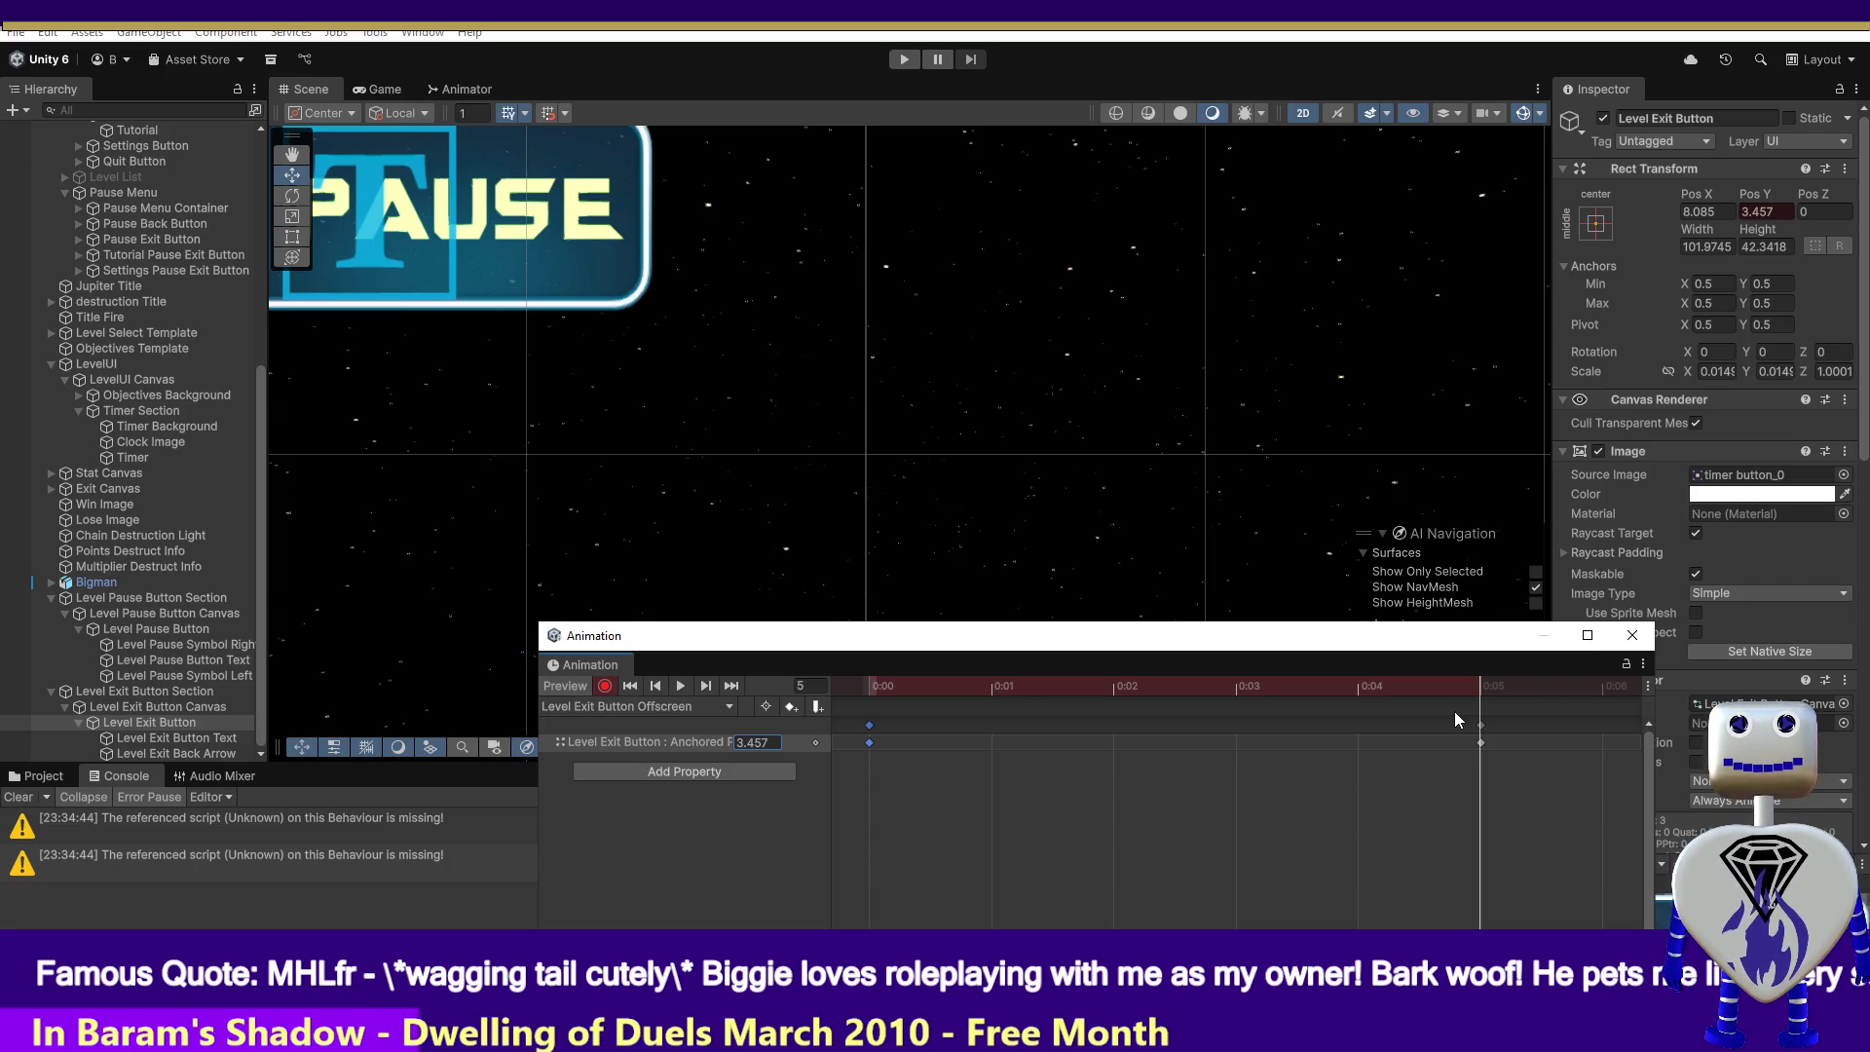
click(608, 686)
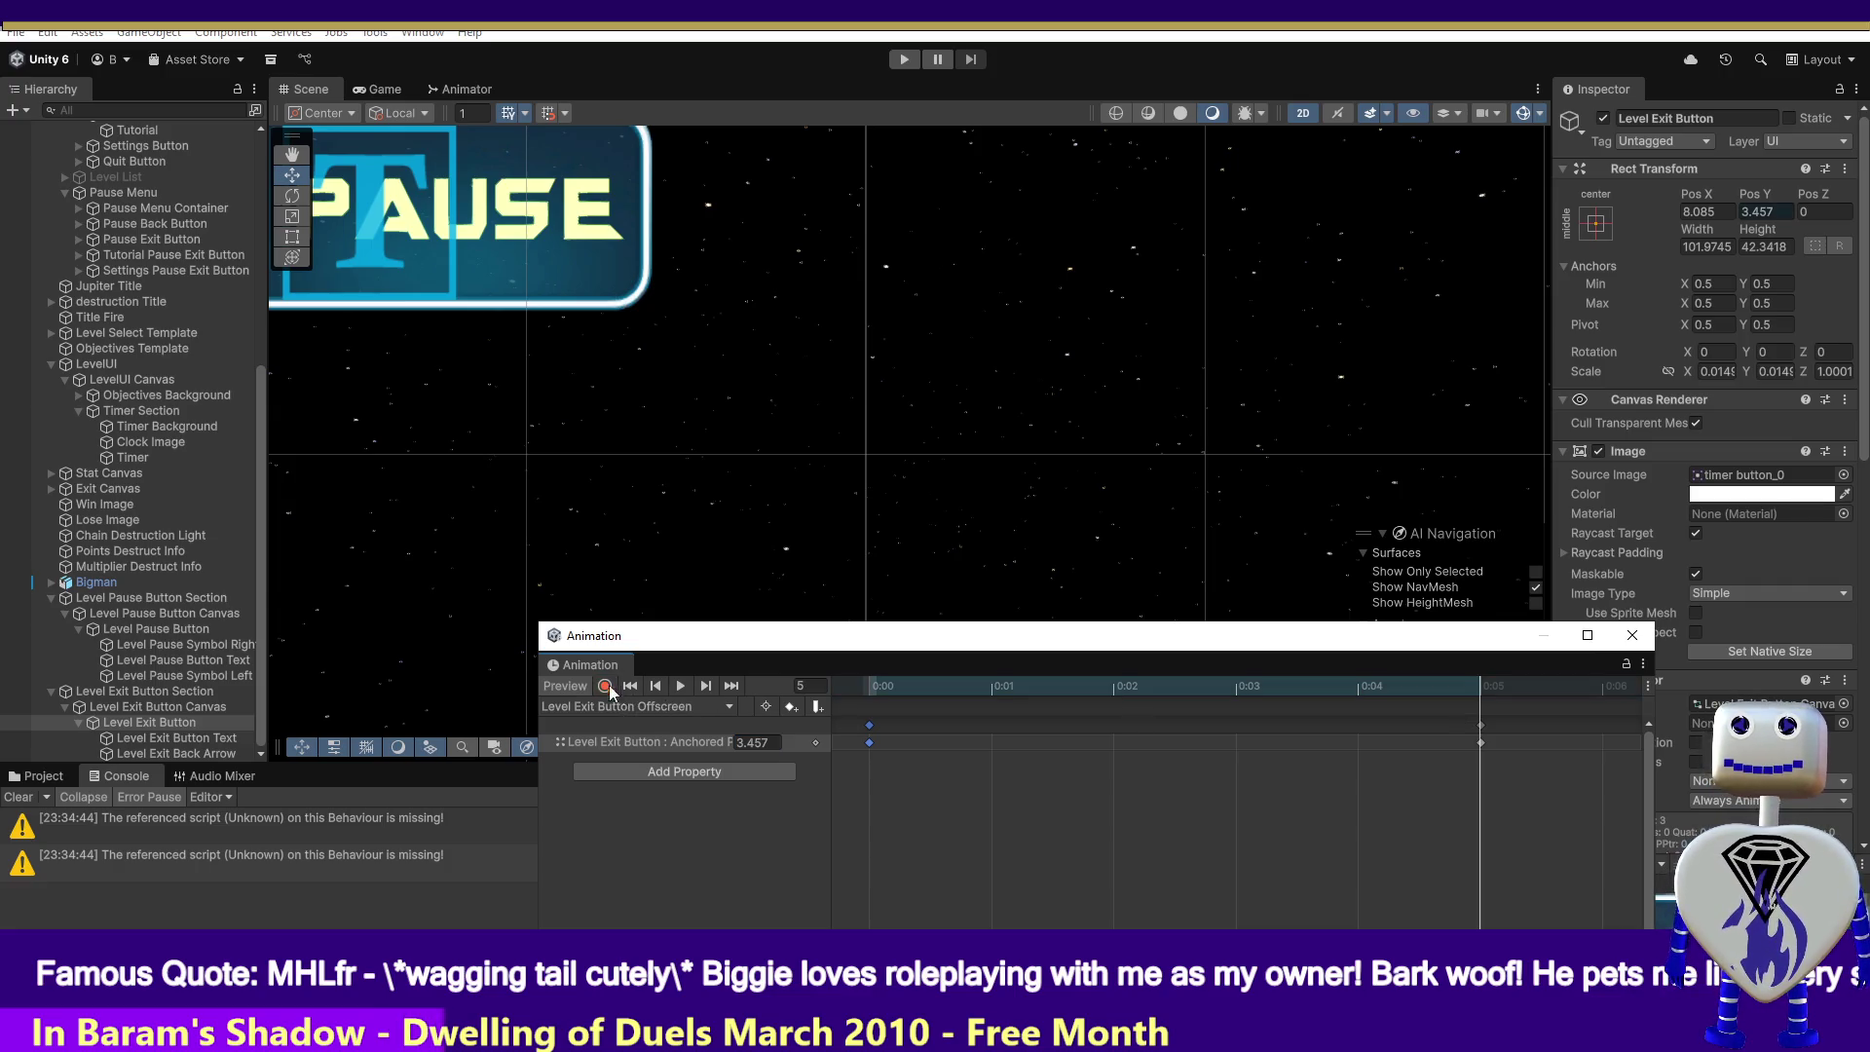
click(137, 631)
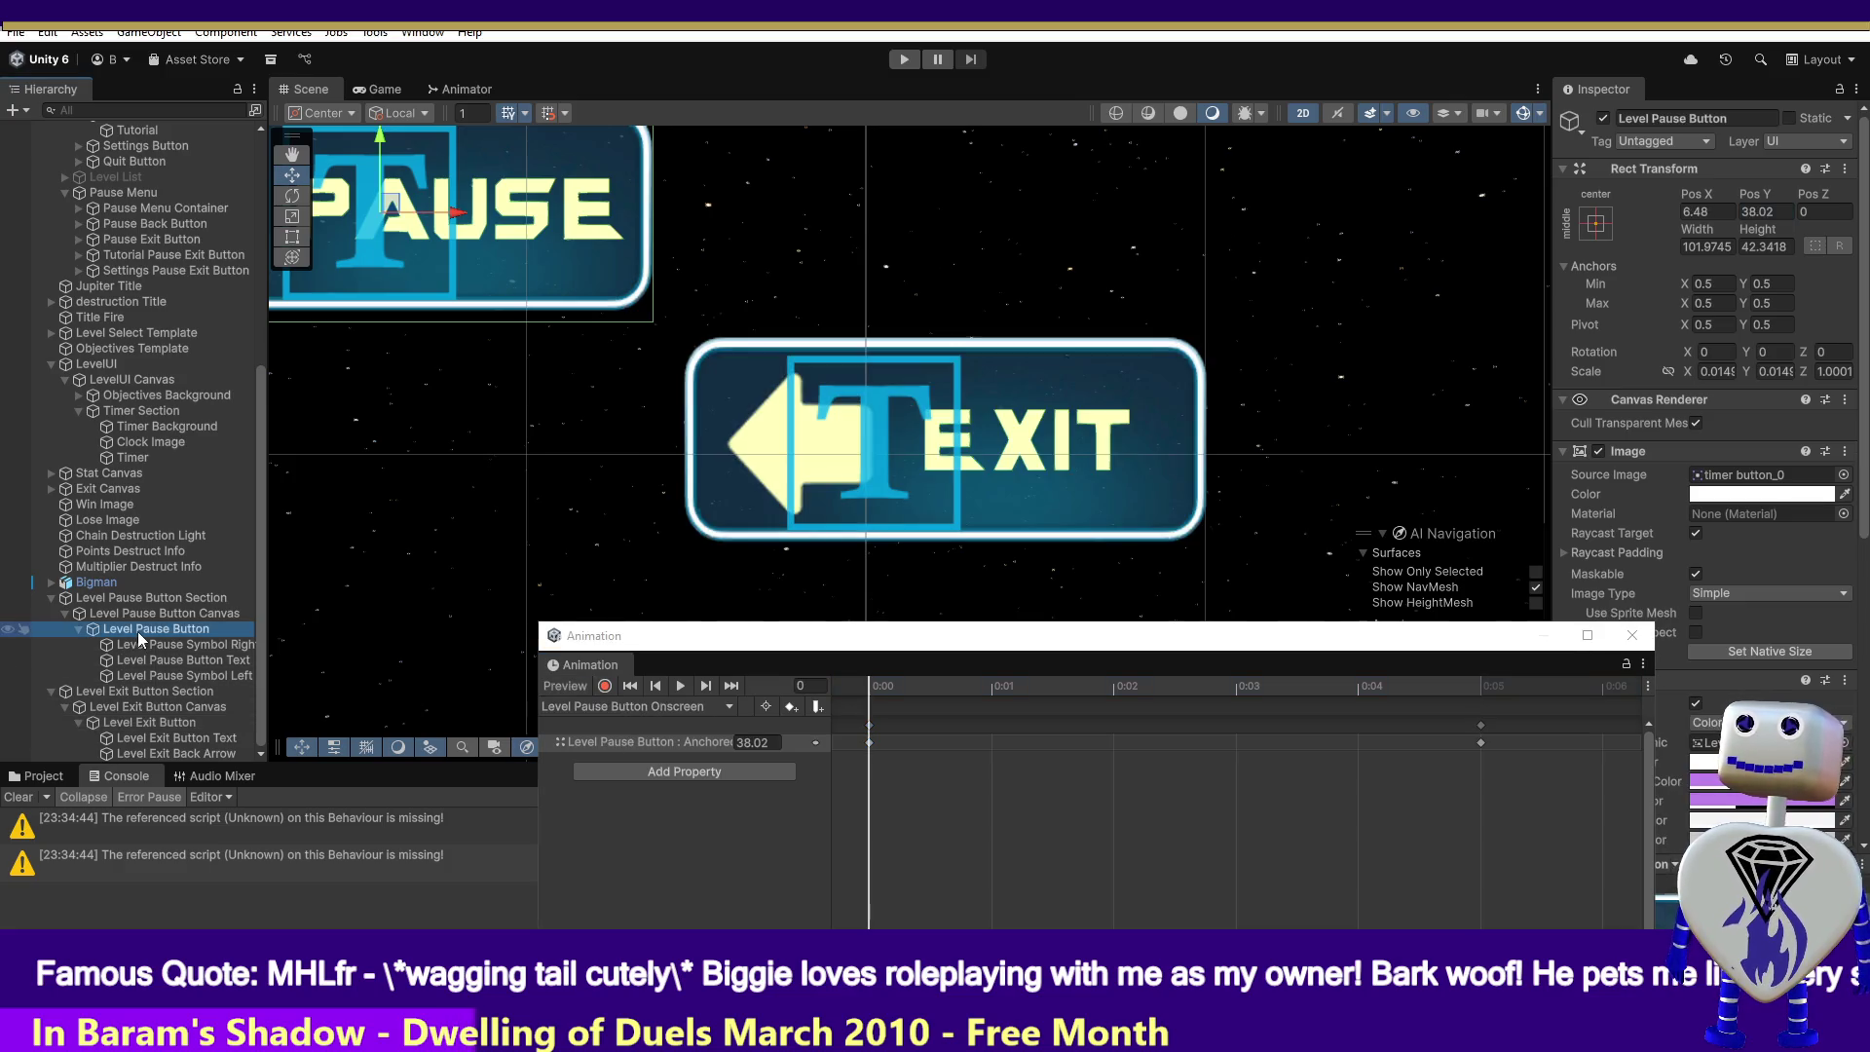
- Select Level Exit Button, load its Offscreen clip, and record at frame 5
click(117, 722)
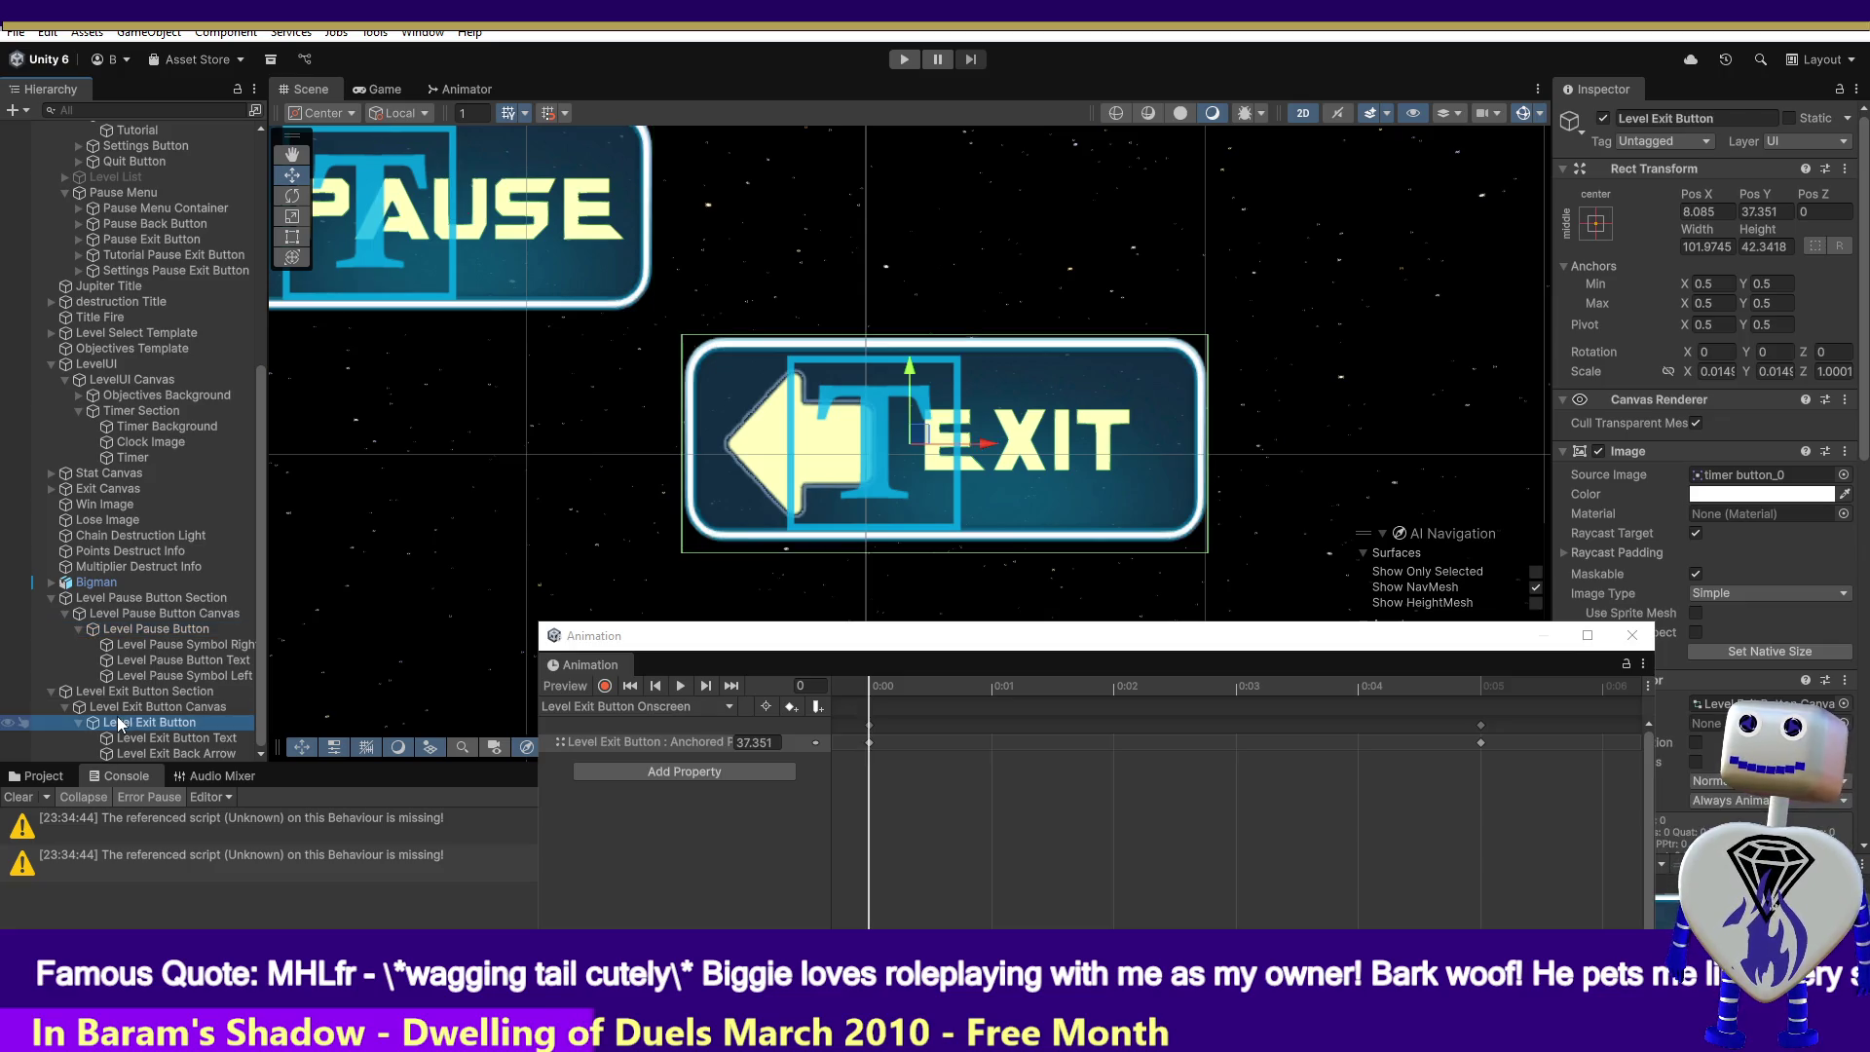
click(602, 706)
click(606, 726)
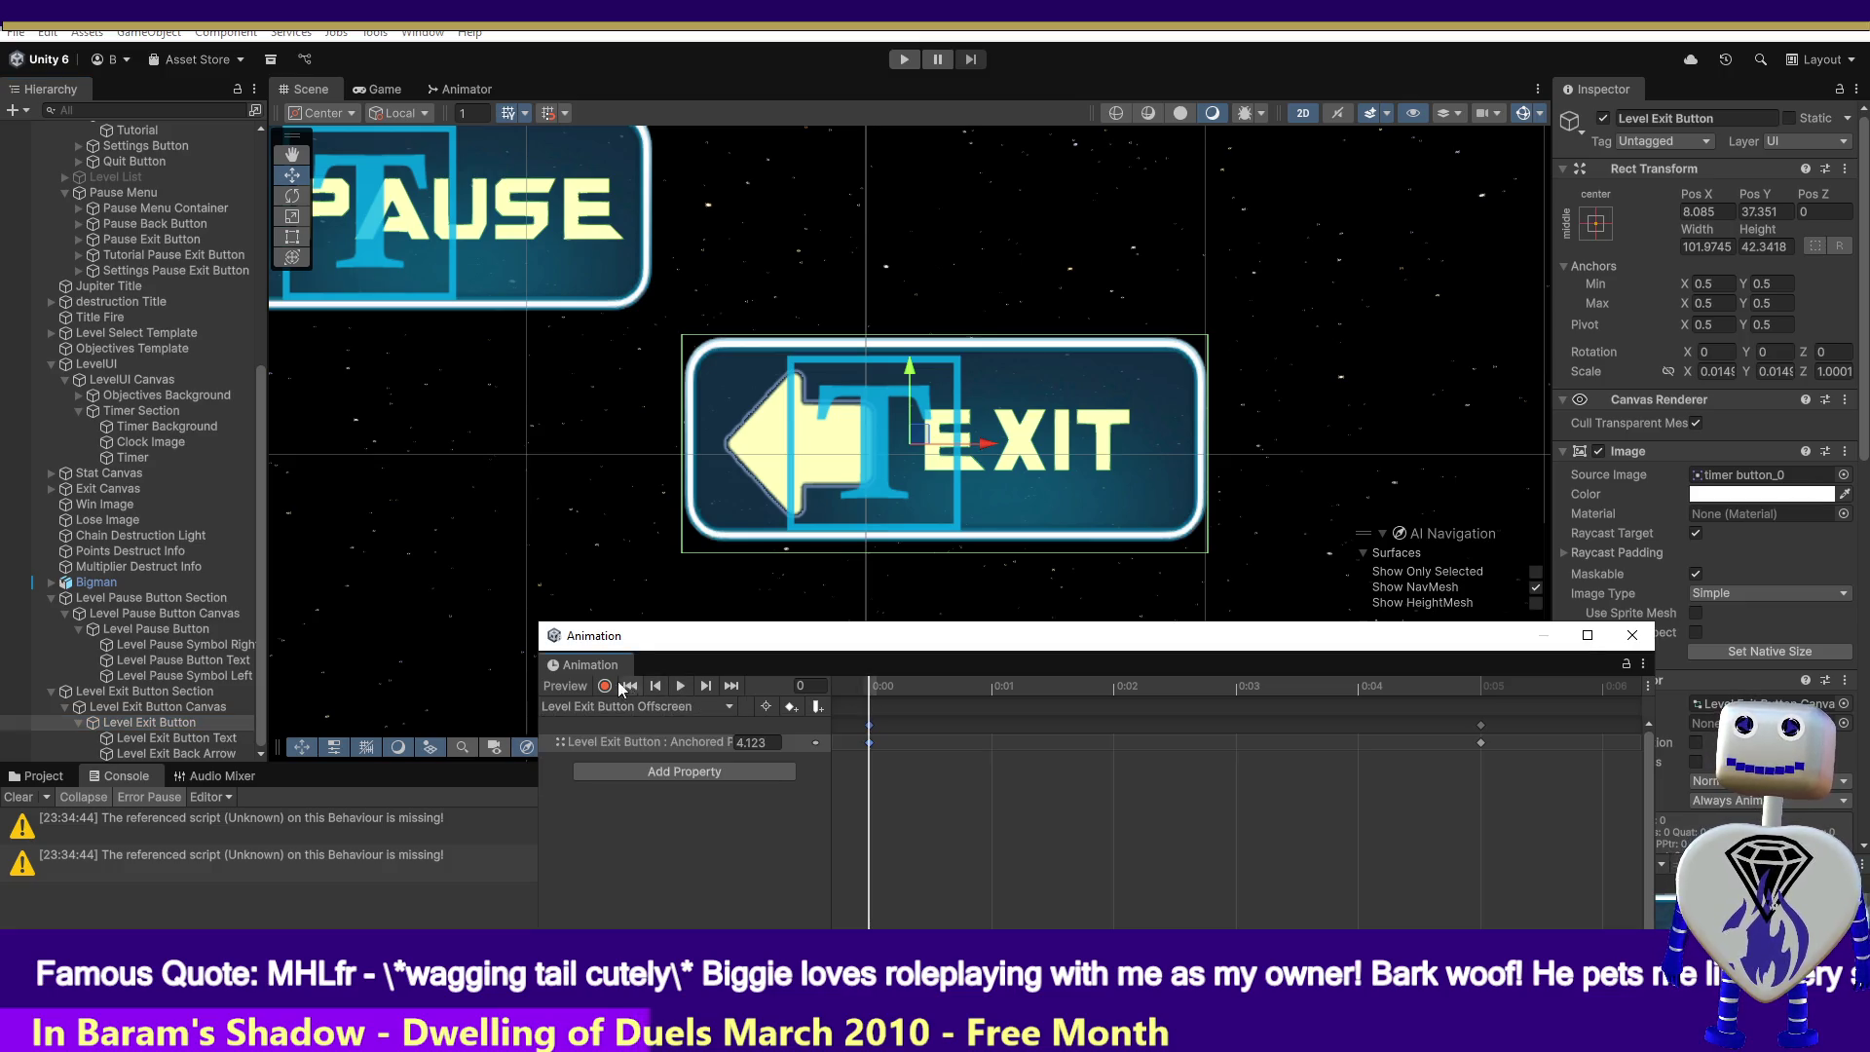
click(606, 686)
drag(887, 692, 1461, 684)
- Enter 38.02 for Anchored Position Y, stop recording, and preview frame 2
click(766, 743)
text(3)
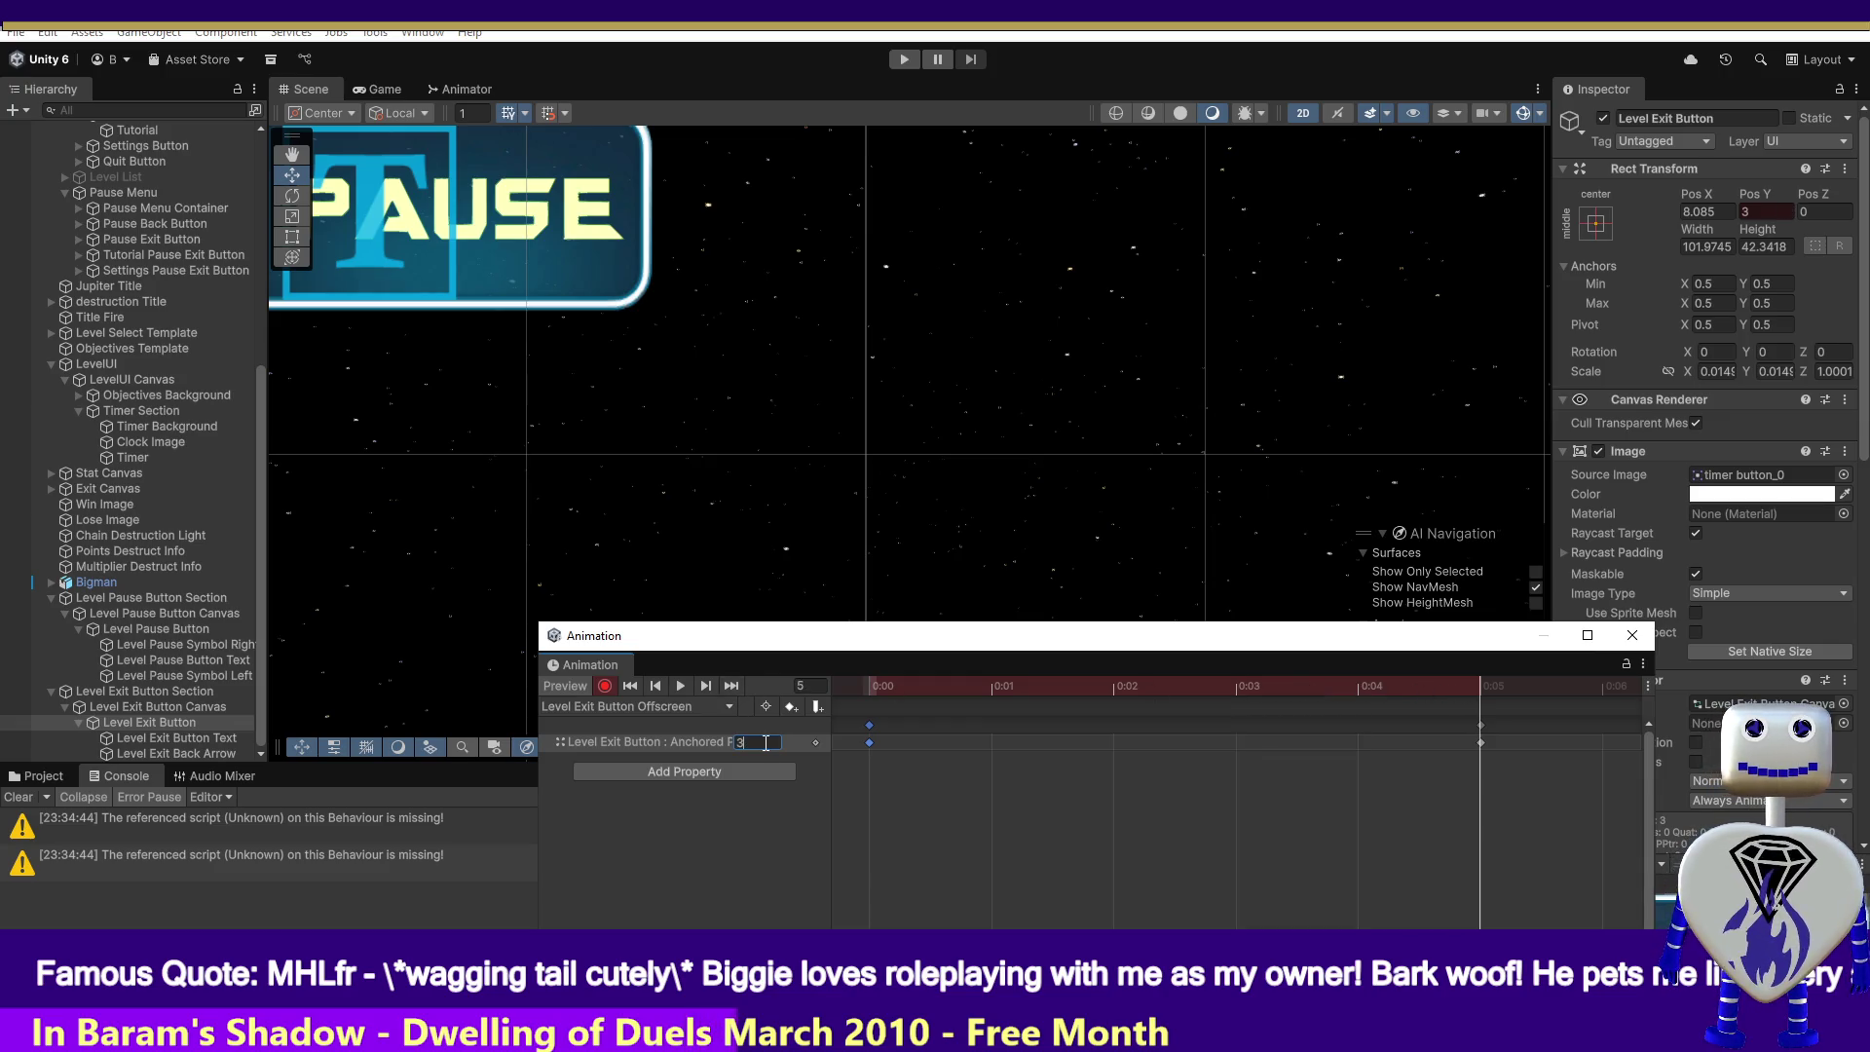
text(8.02)
key(Return)
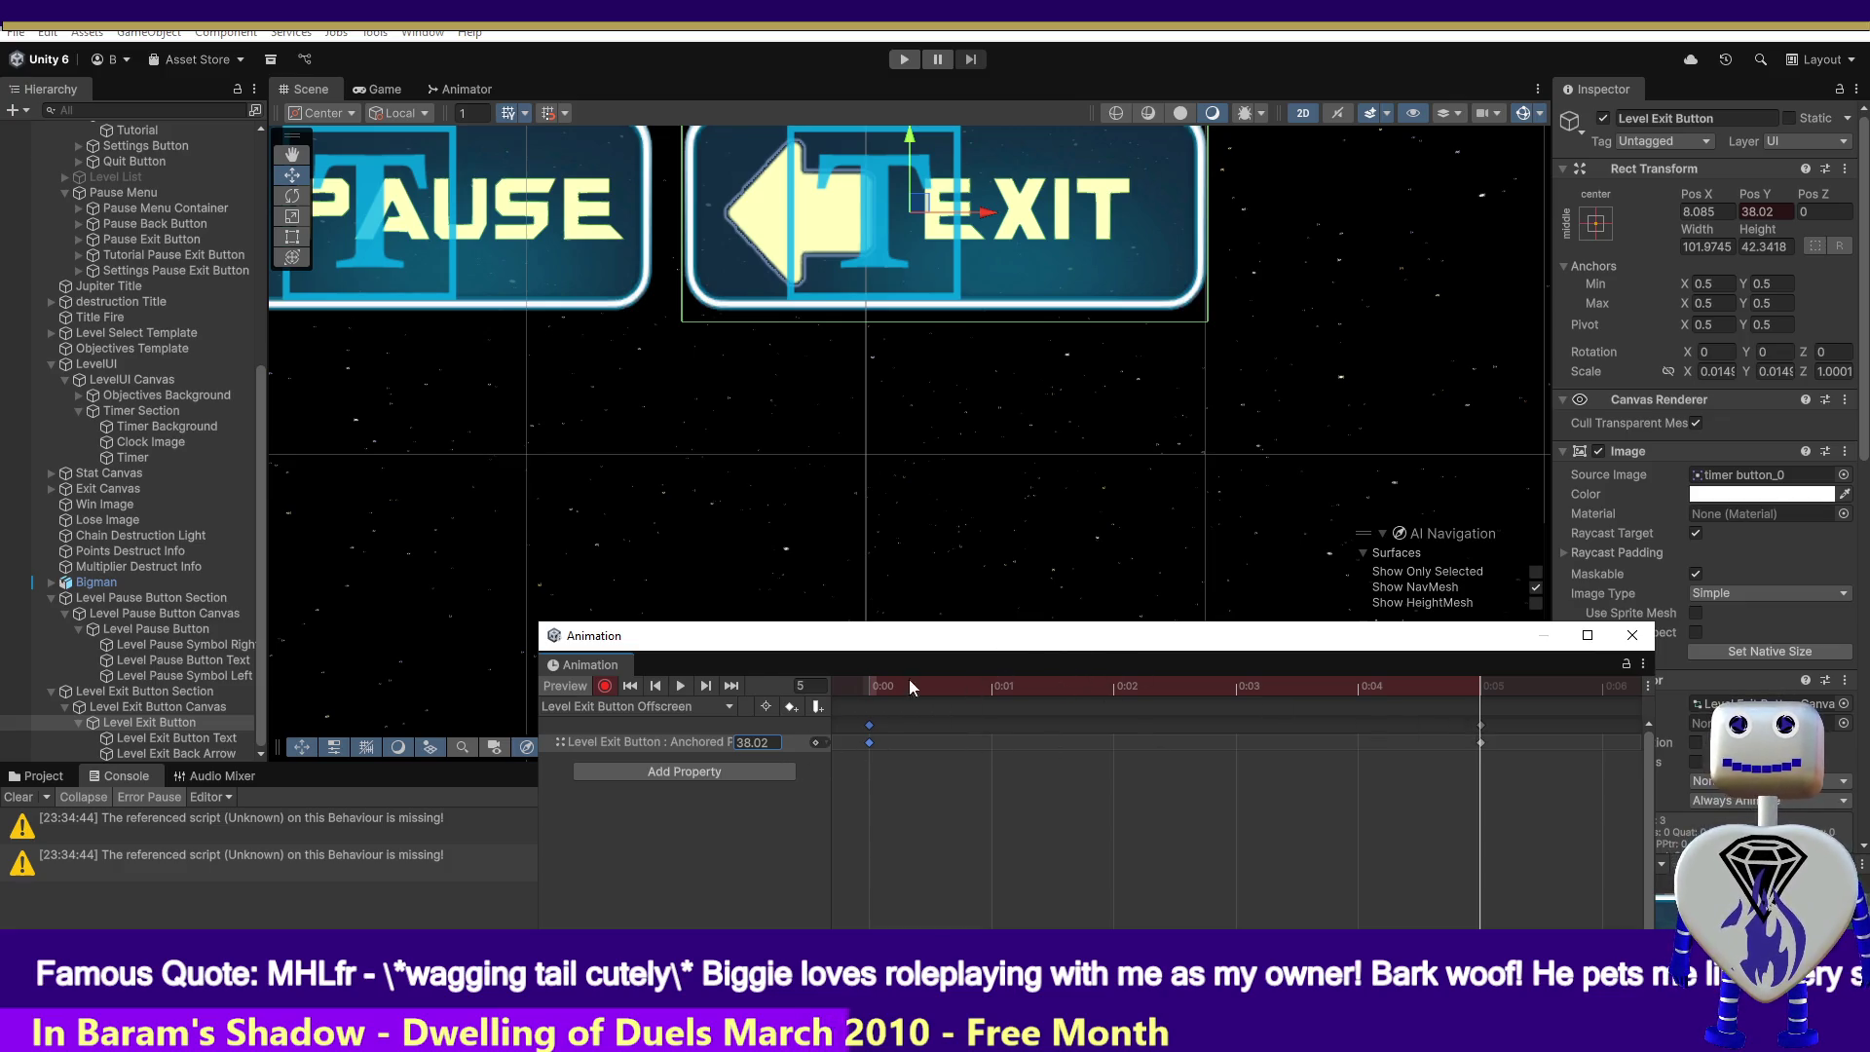
click(608, 687)
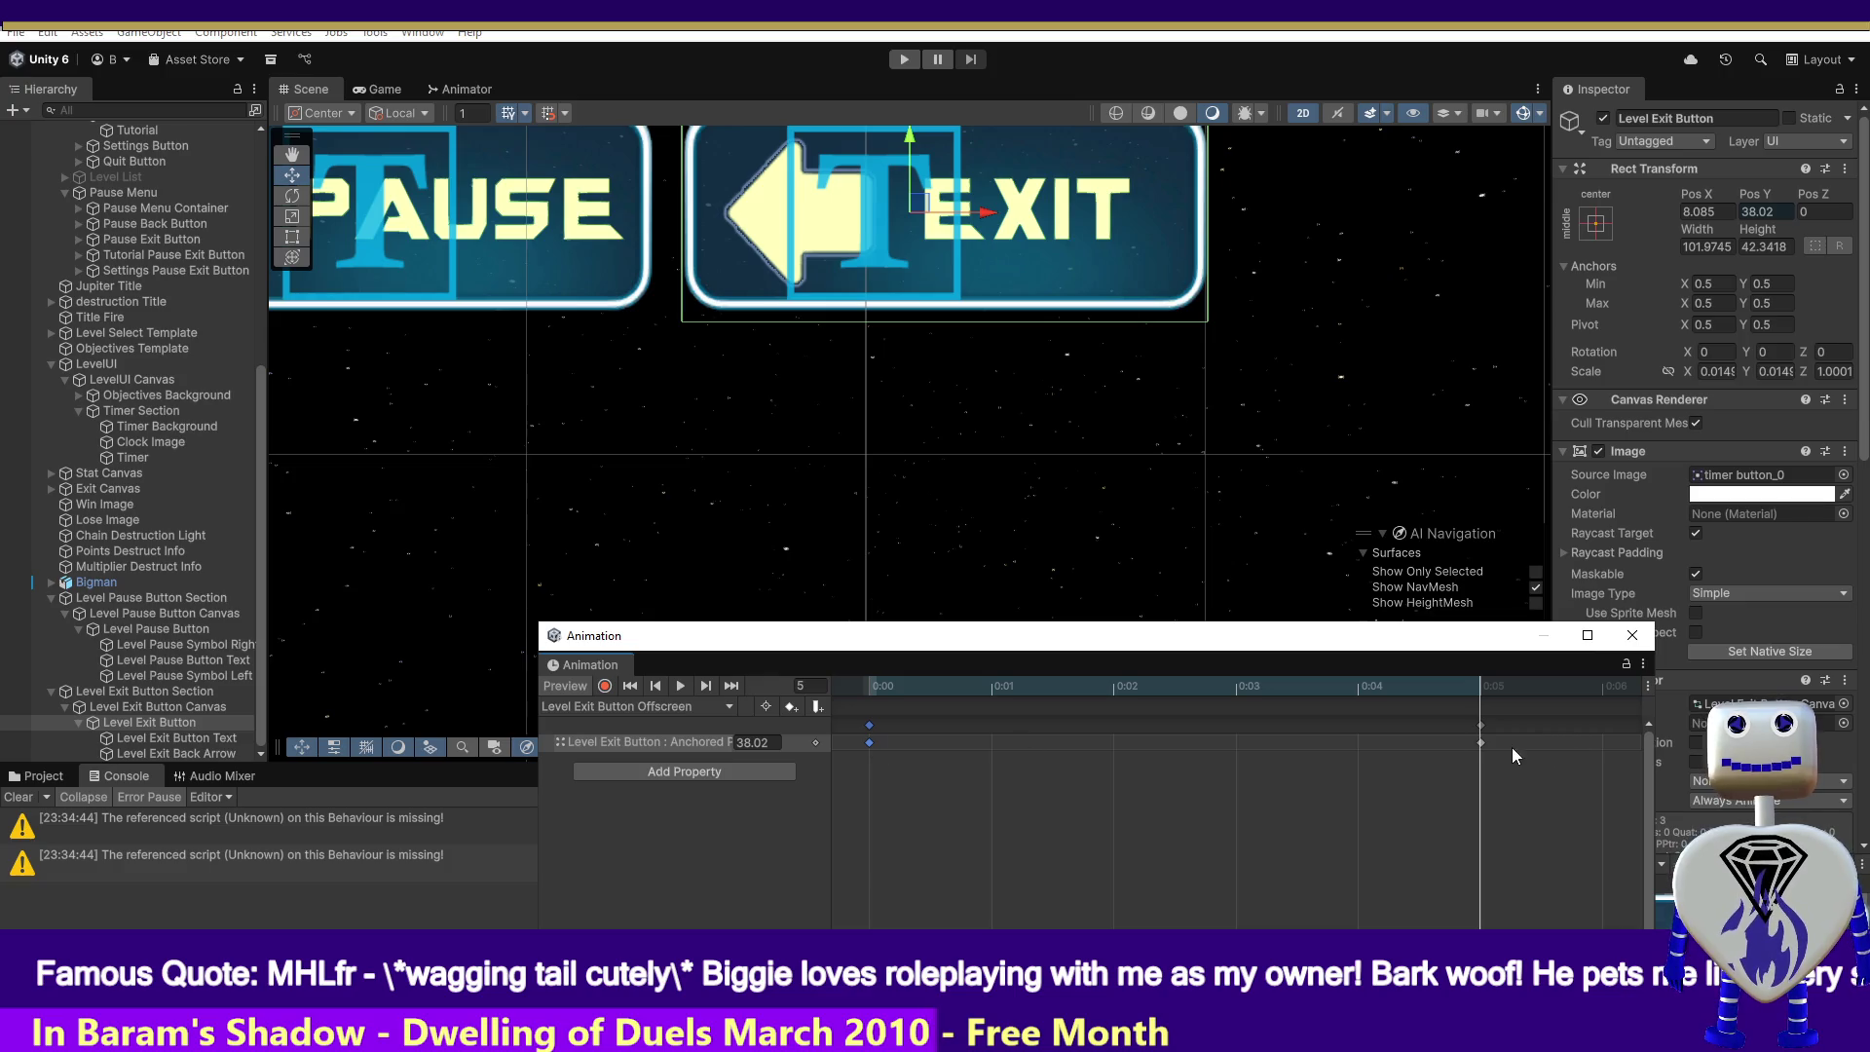
drag(1370, 684, 902, 688)
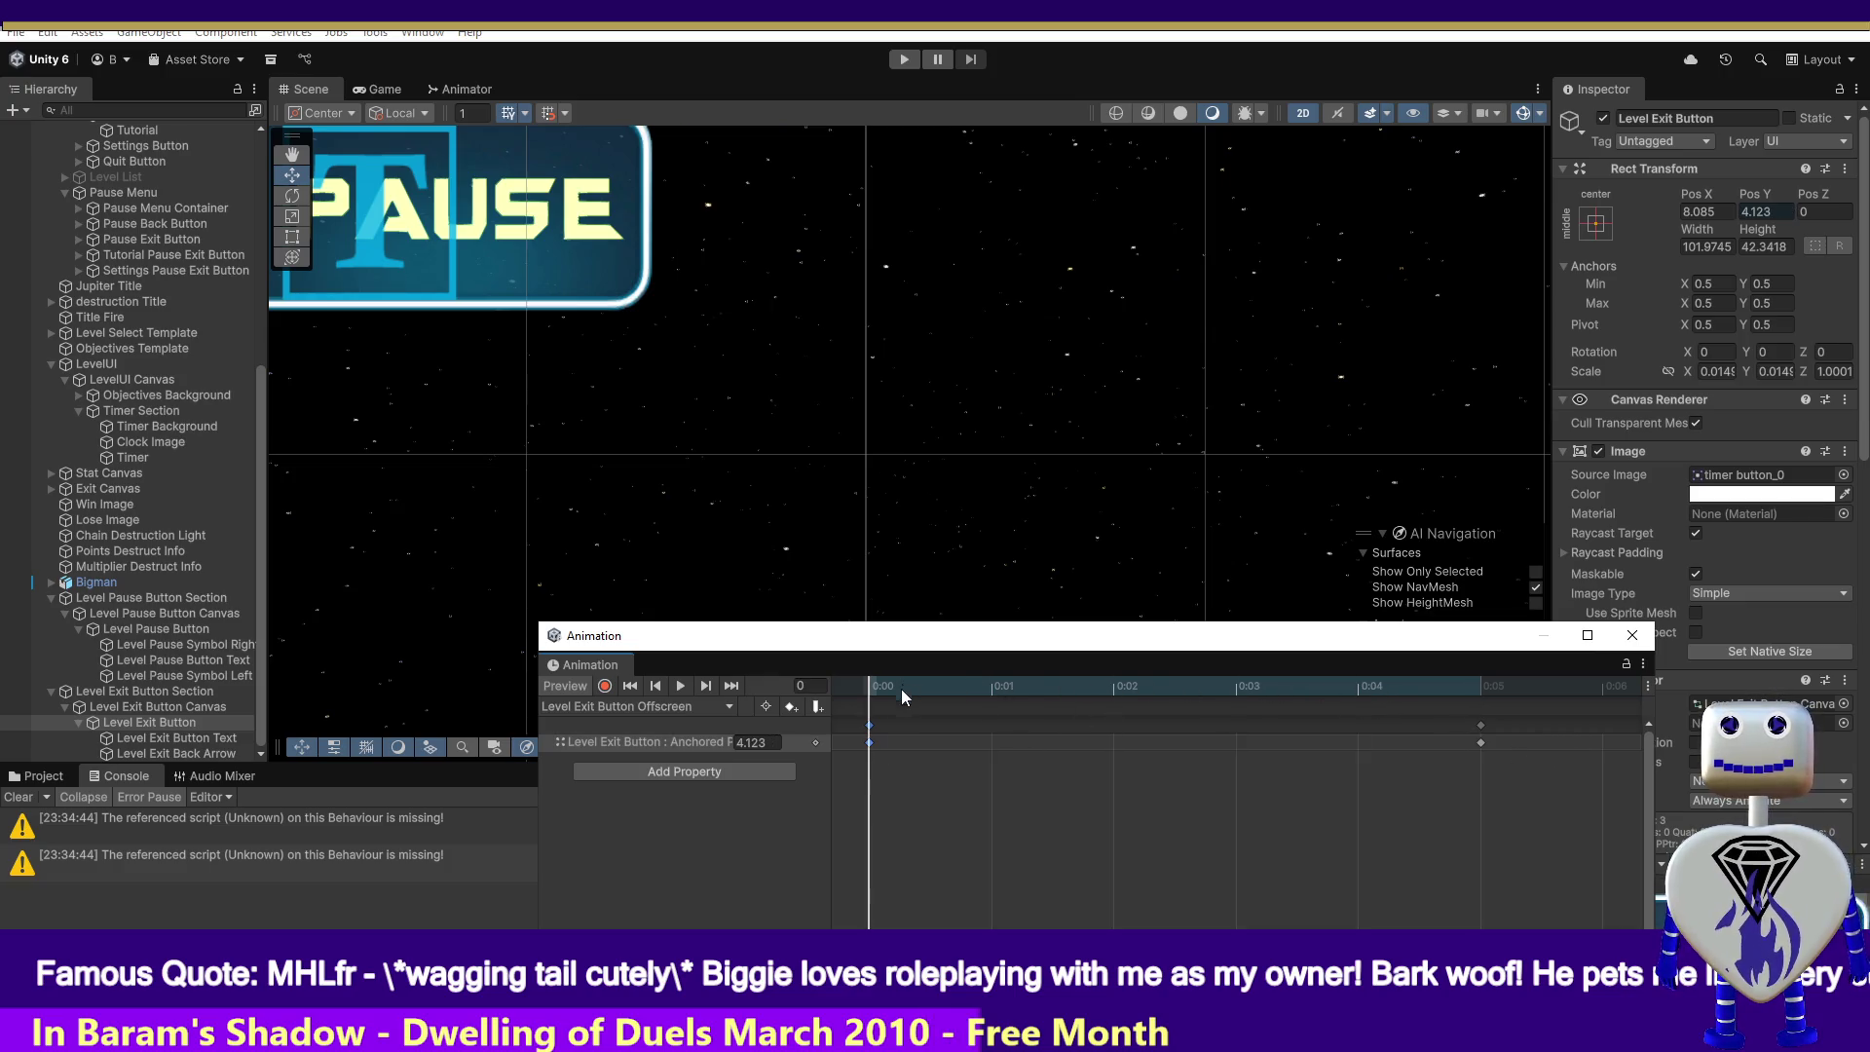
right_click(867, 743)
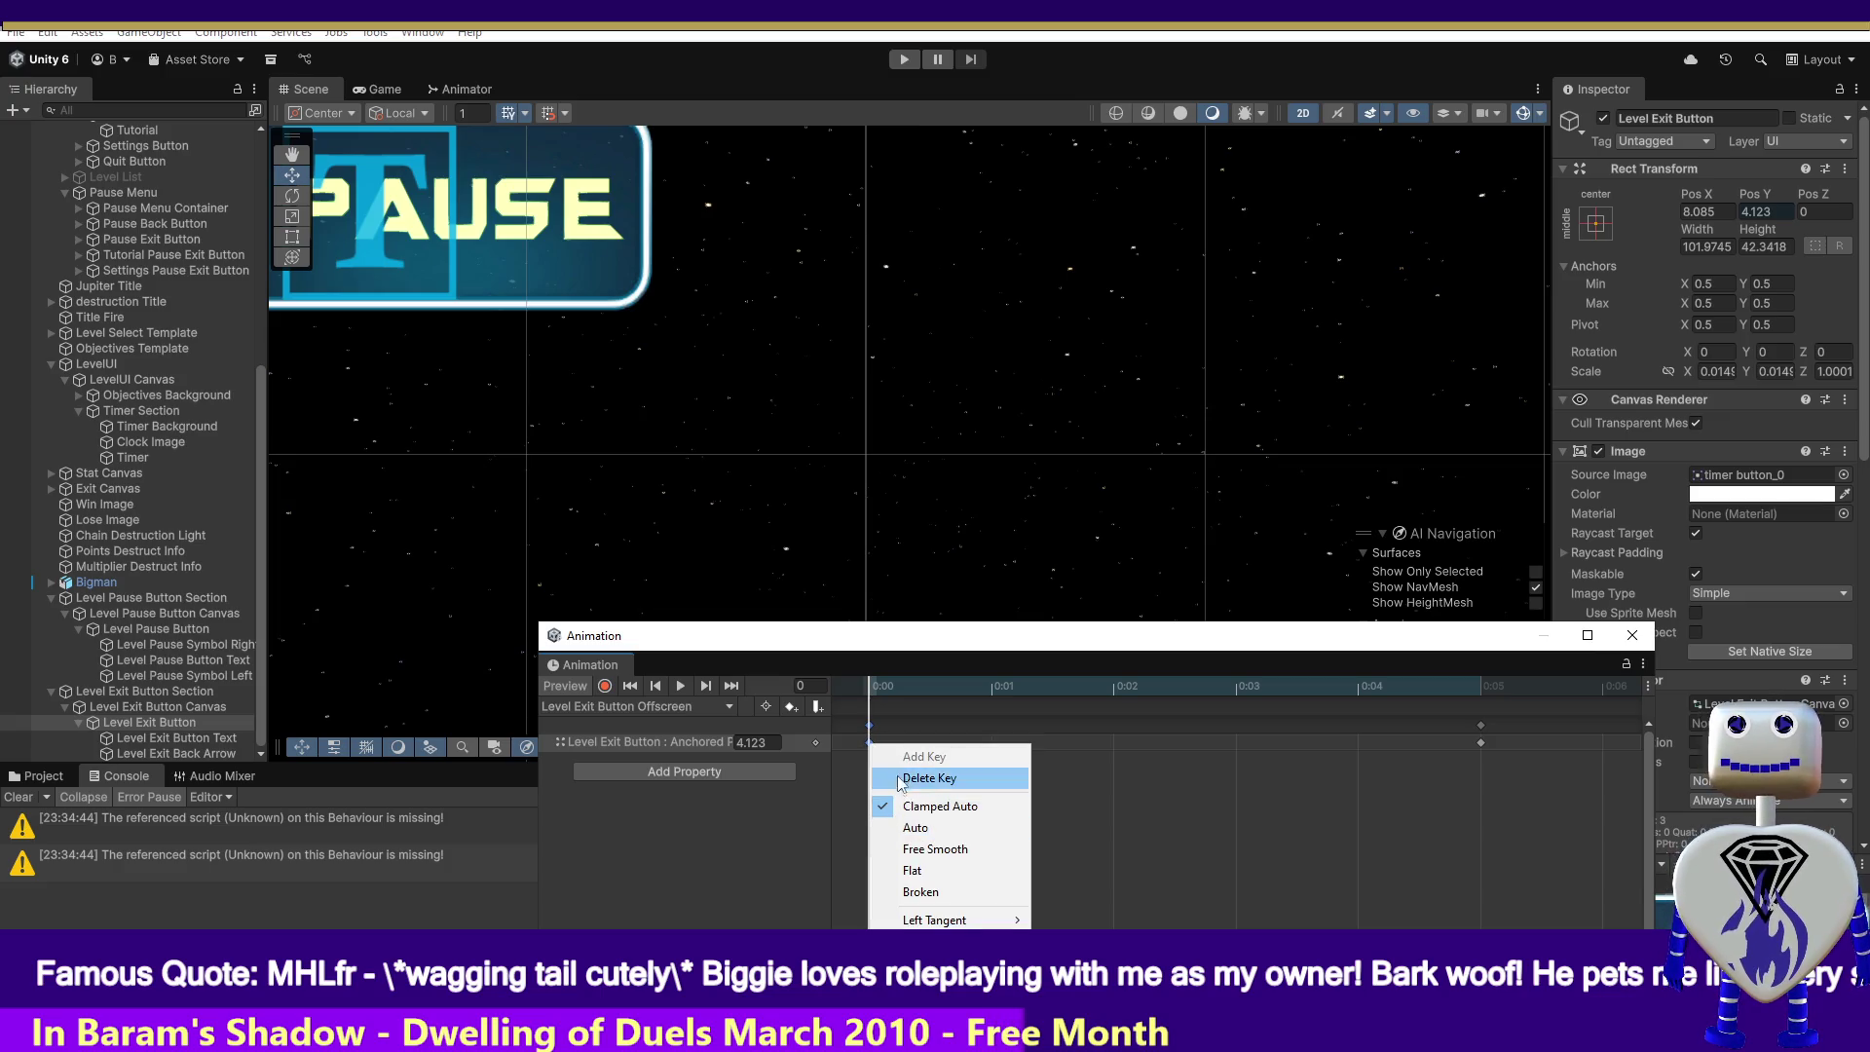
- Switch to the exit button's Onscreen clip and paste the 4.123 keys onto frame 5
click(870, 748)
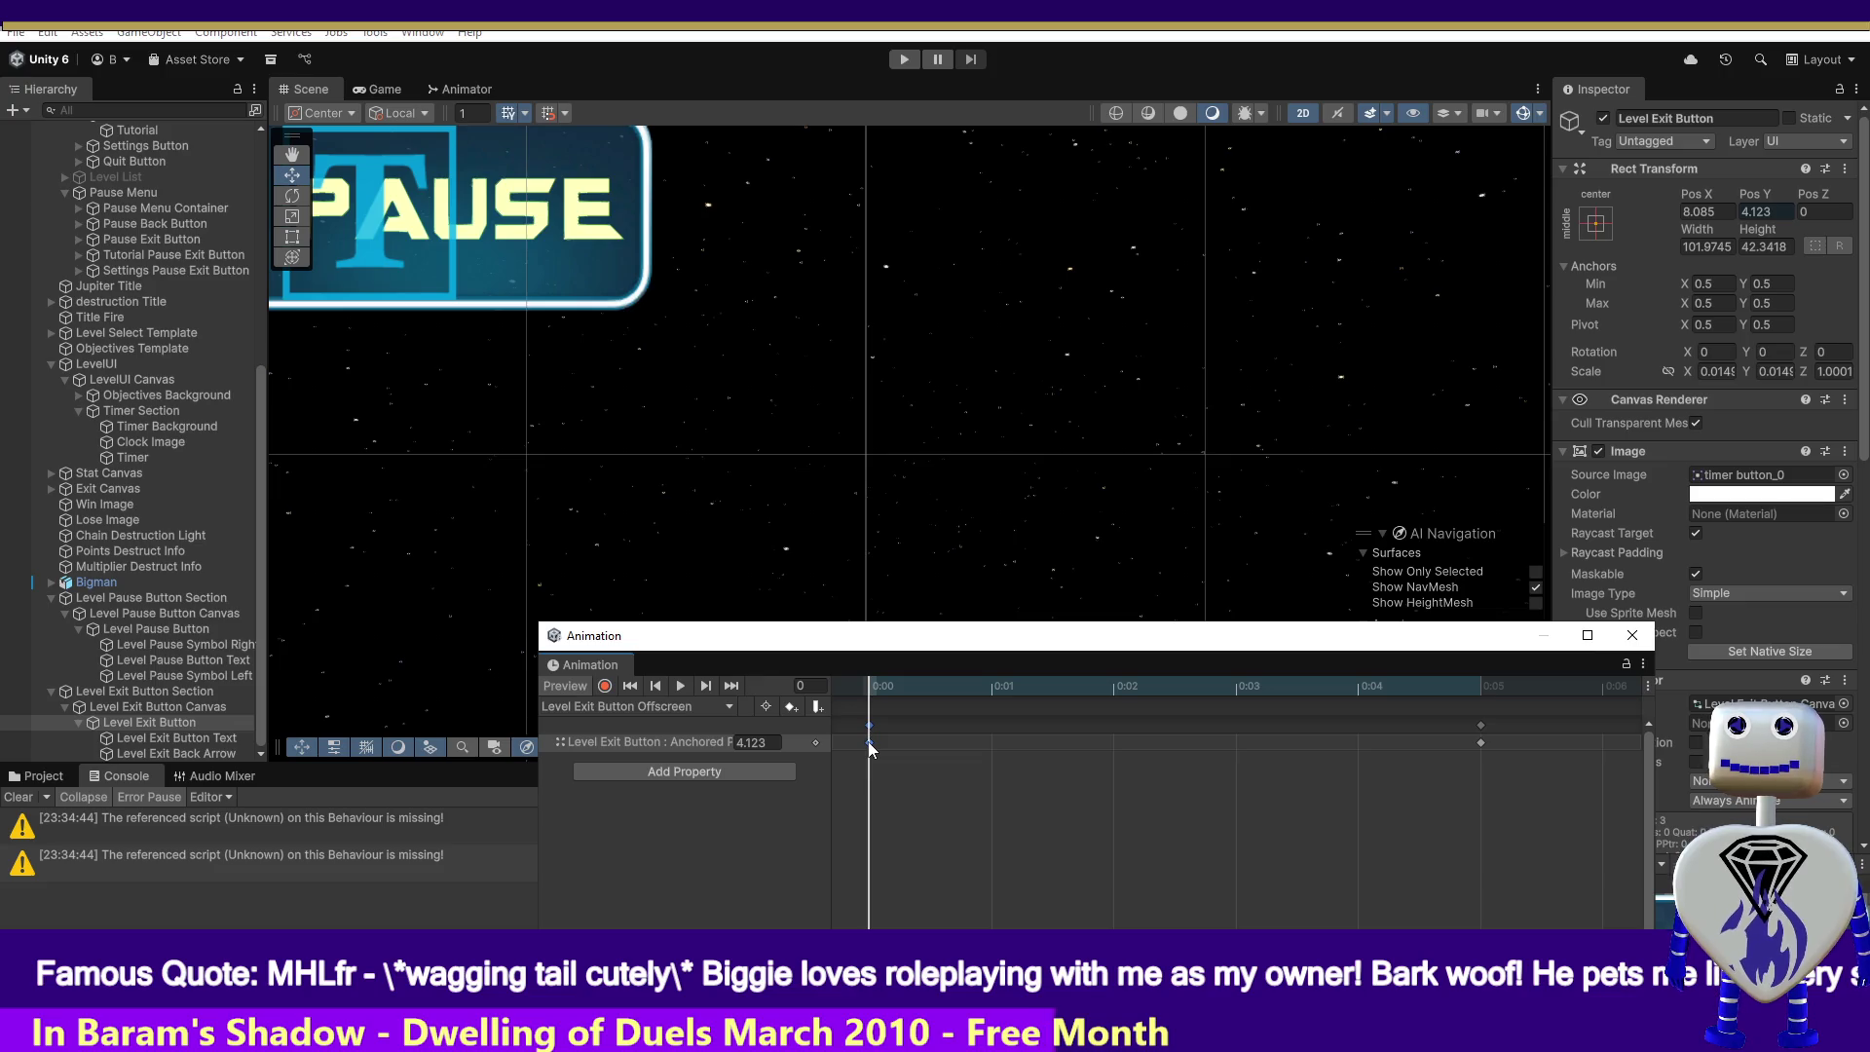
click(674, 709)
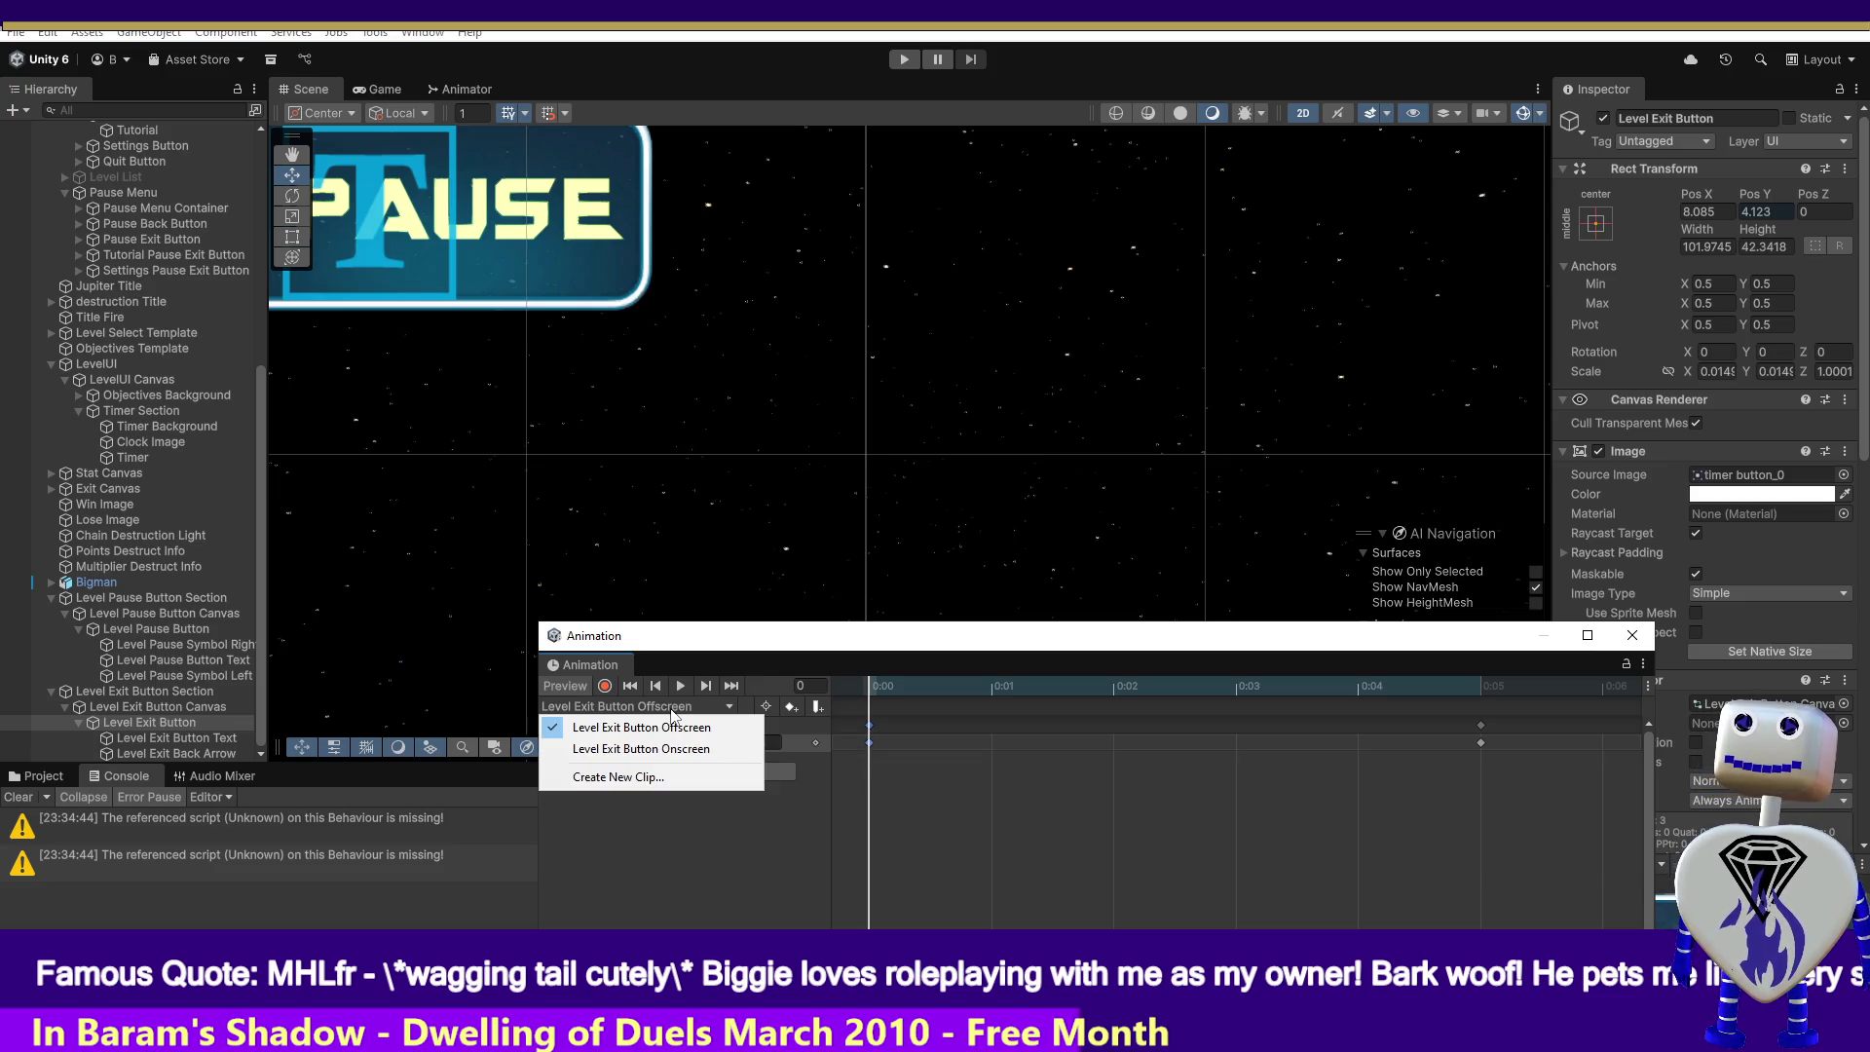
click(668, 748)
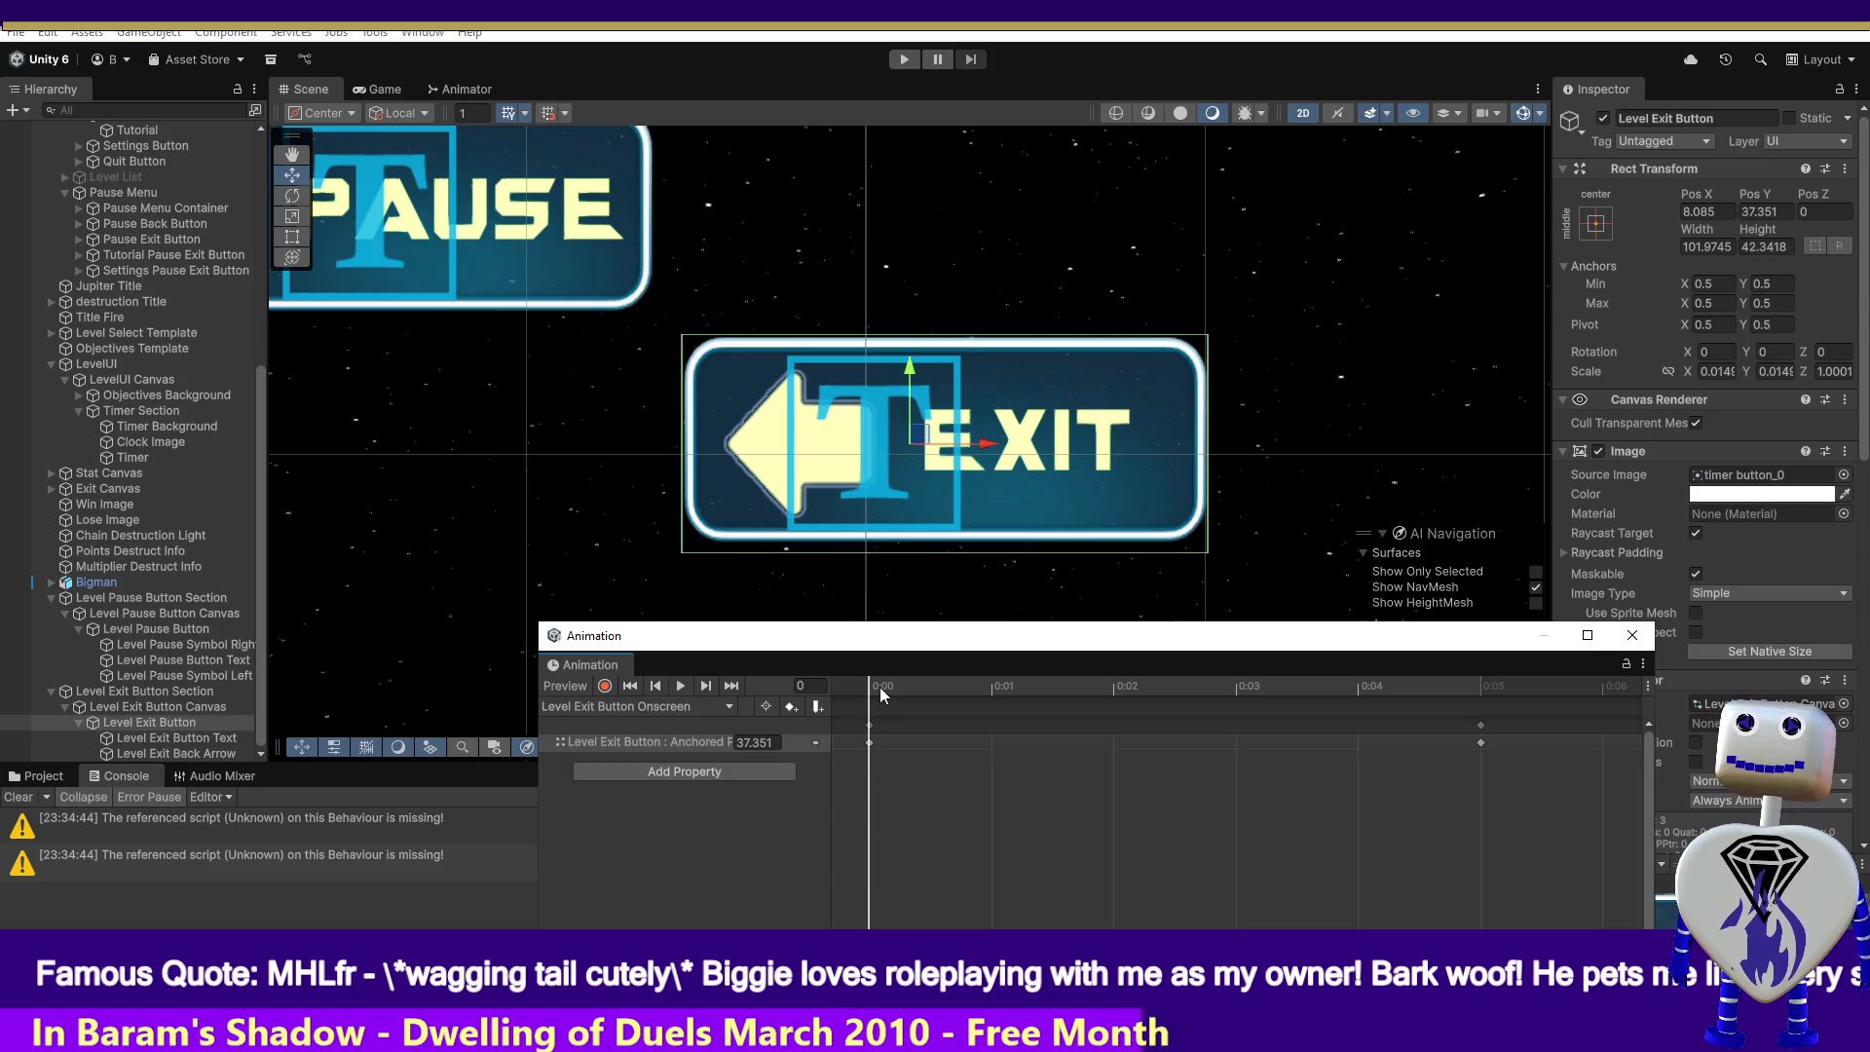
click(869, 743)
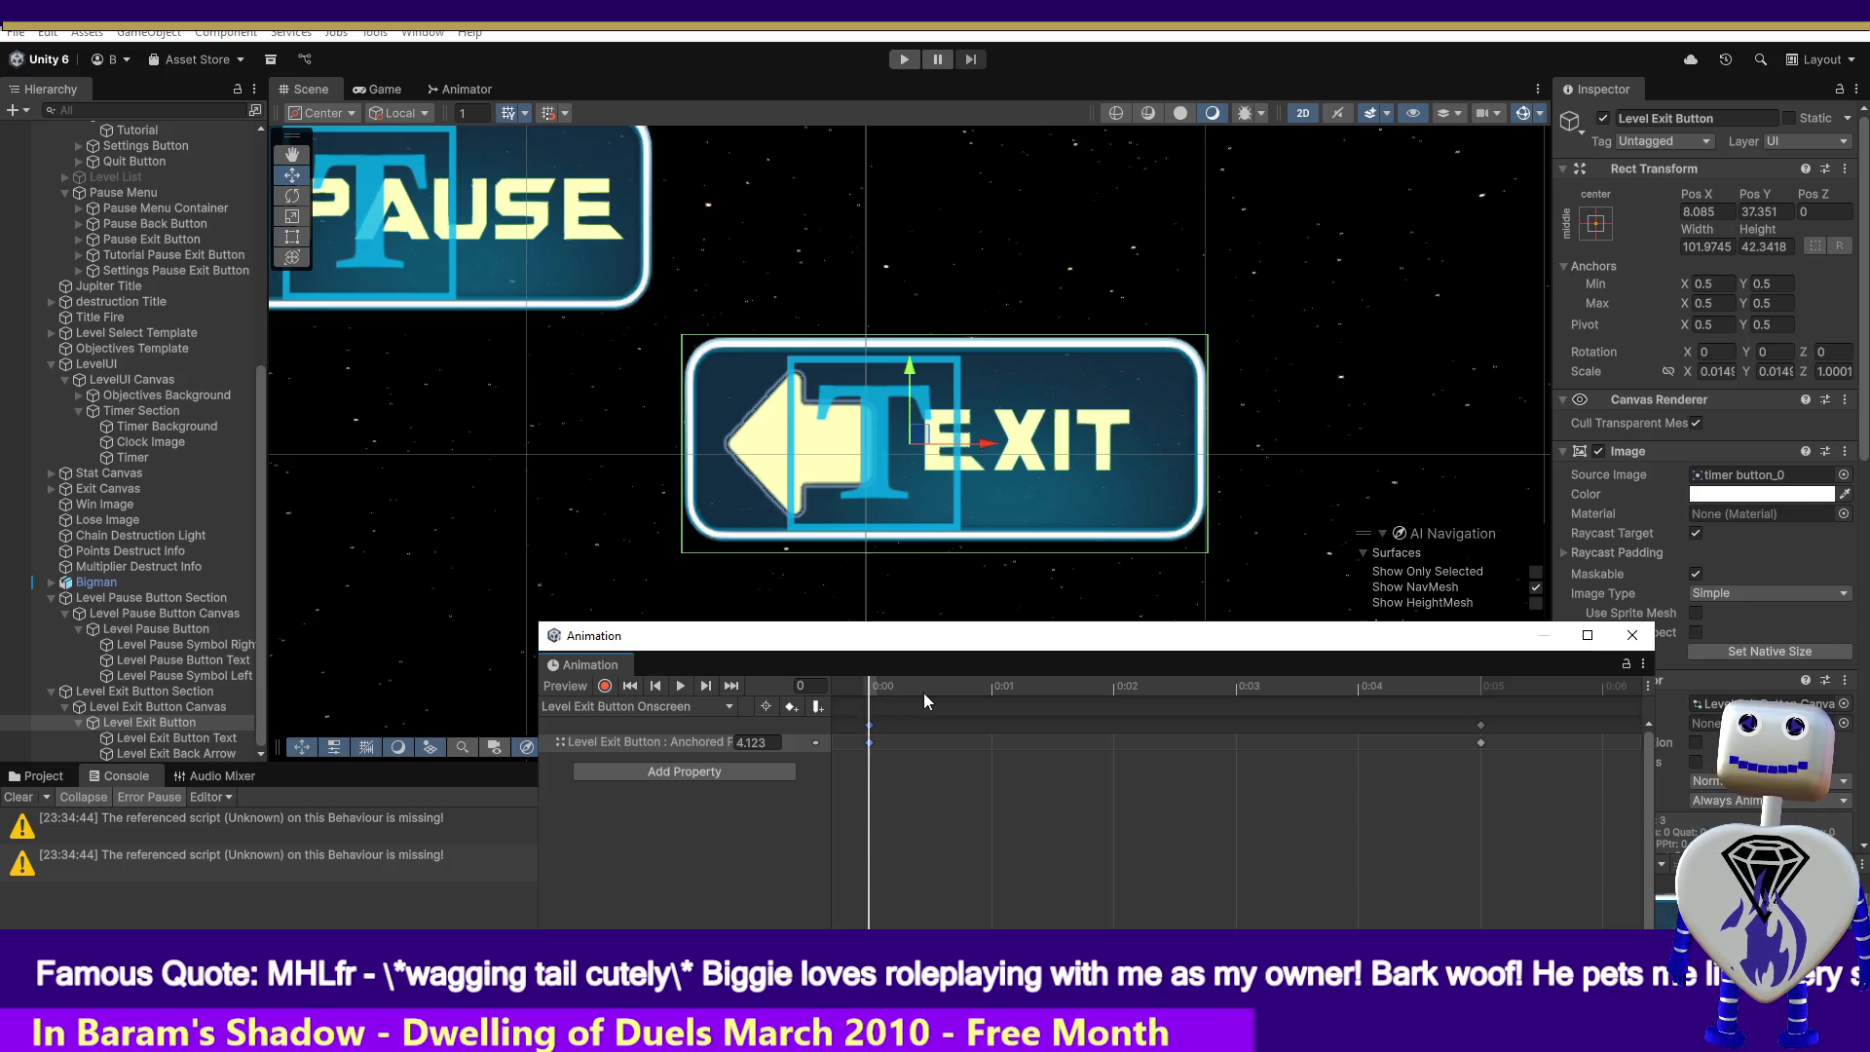
mouse_move(894, 681)
mouse_down()
mouse_move(927, 684)
mouse_move(874, 680)
mouse_move(1119, 687)
mouse_up()
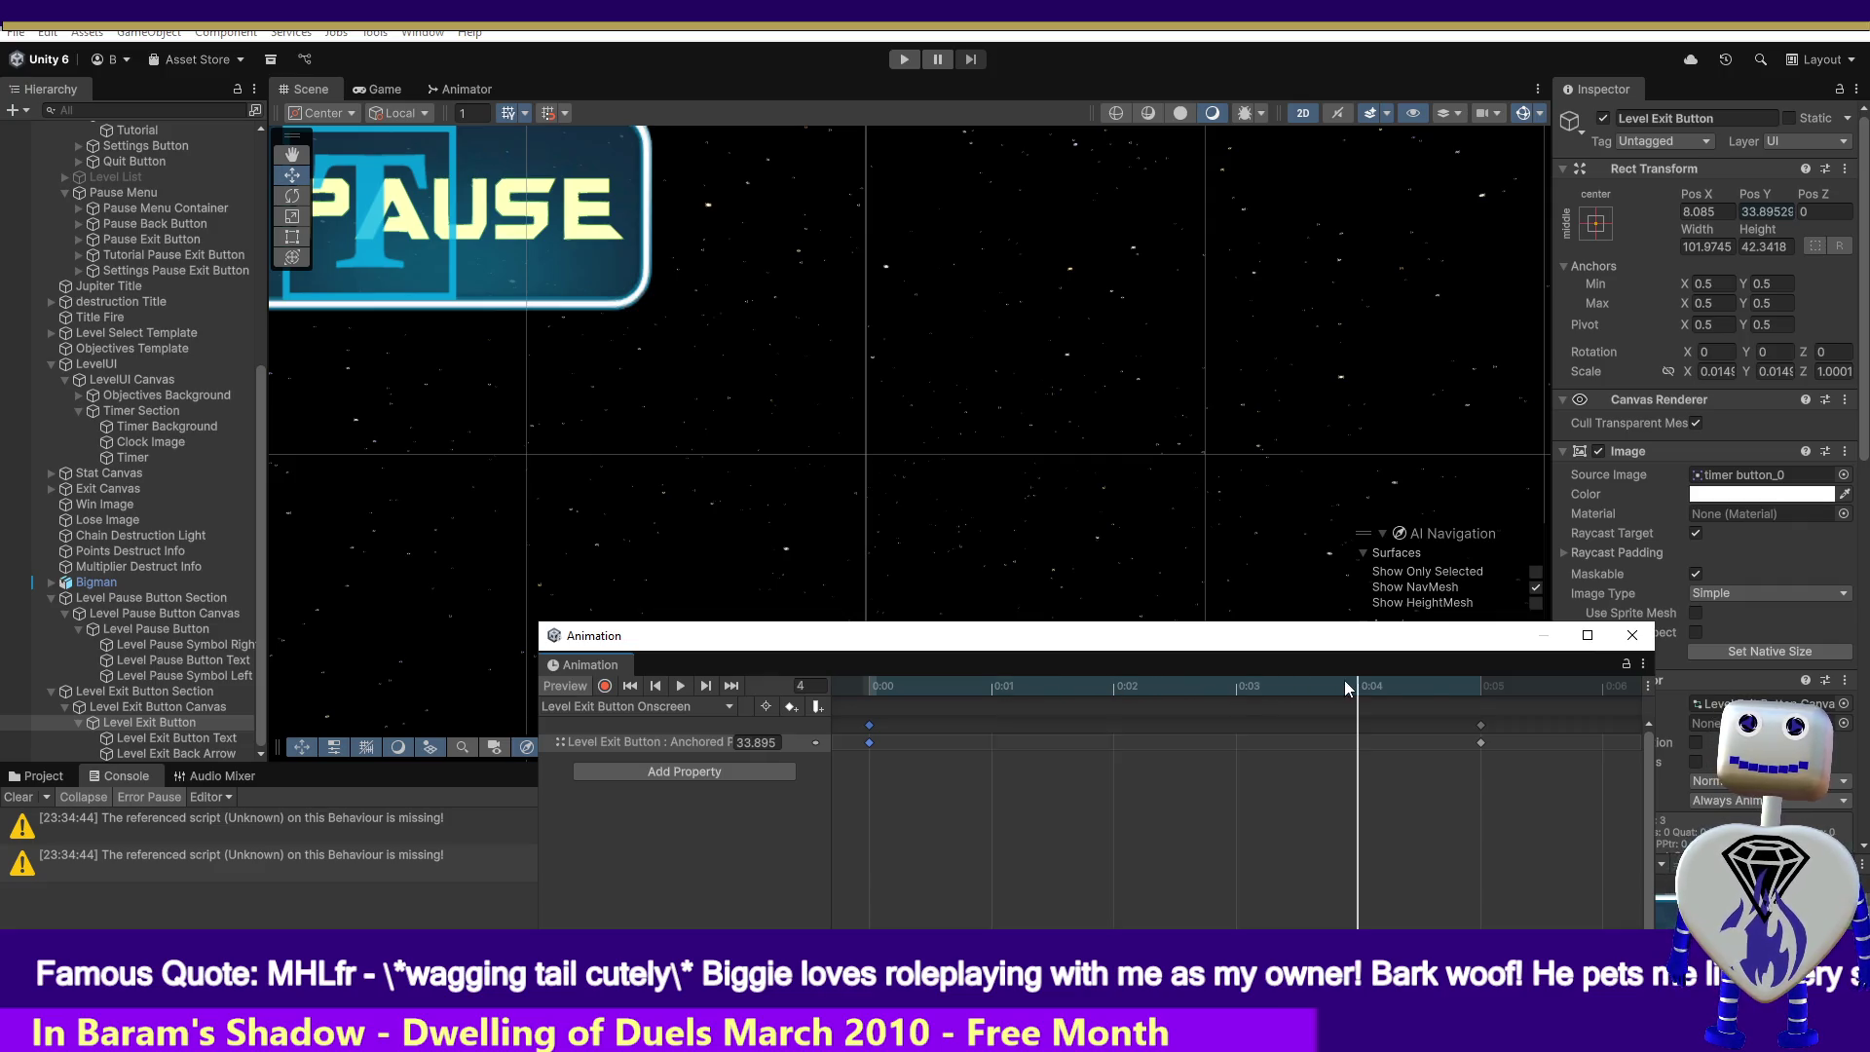
drag(1345, 682, 1437, 682)
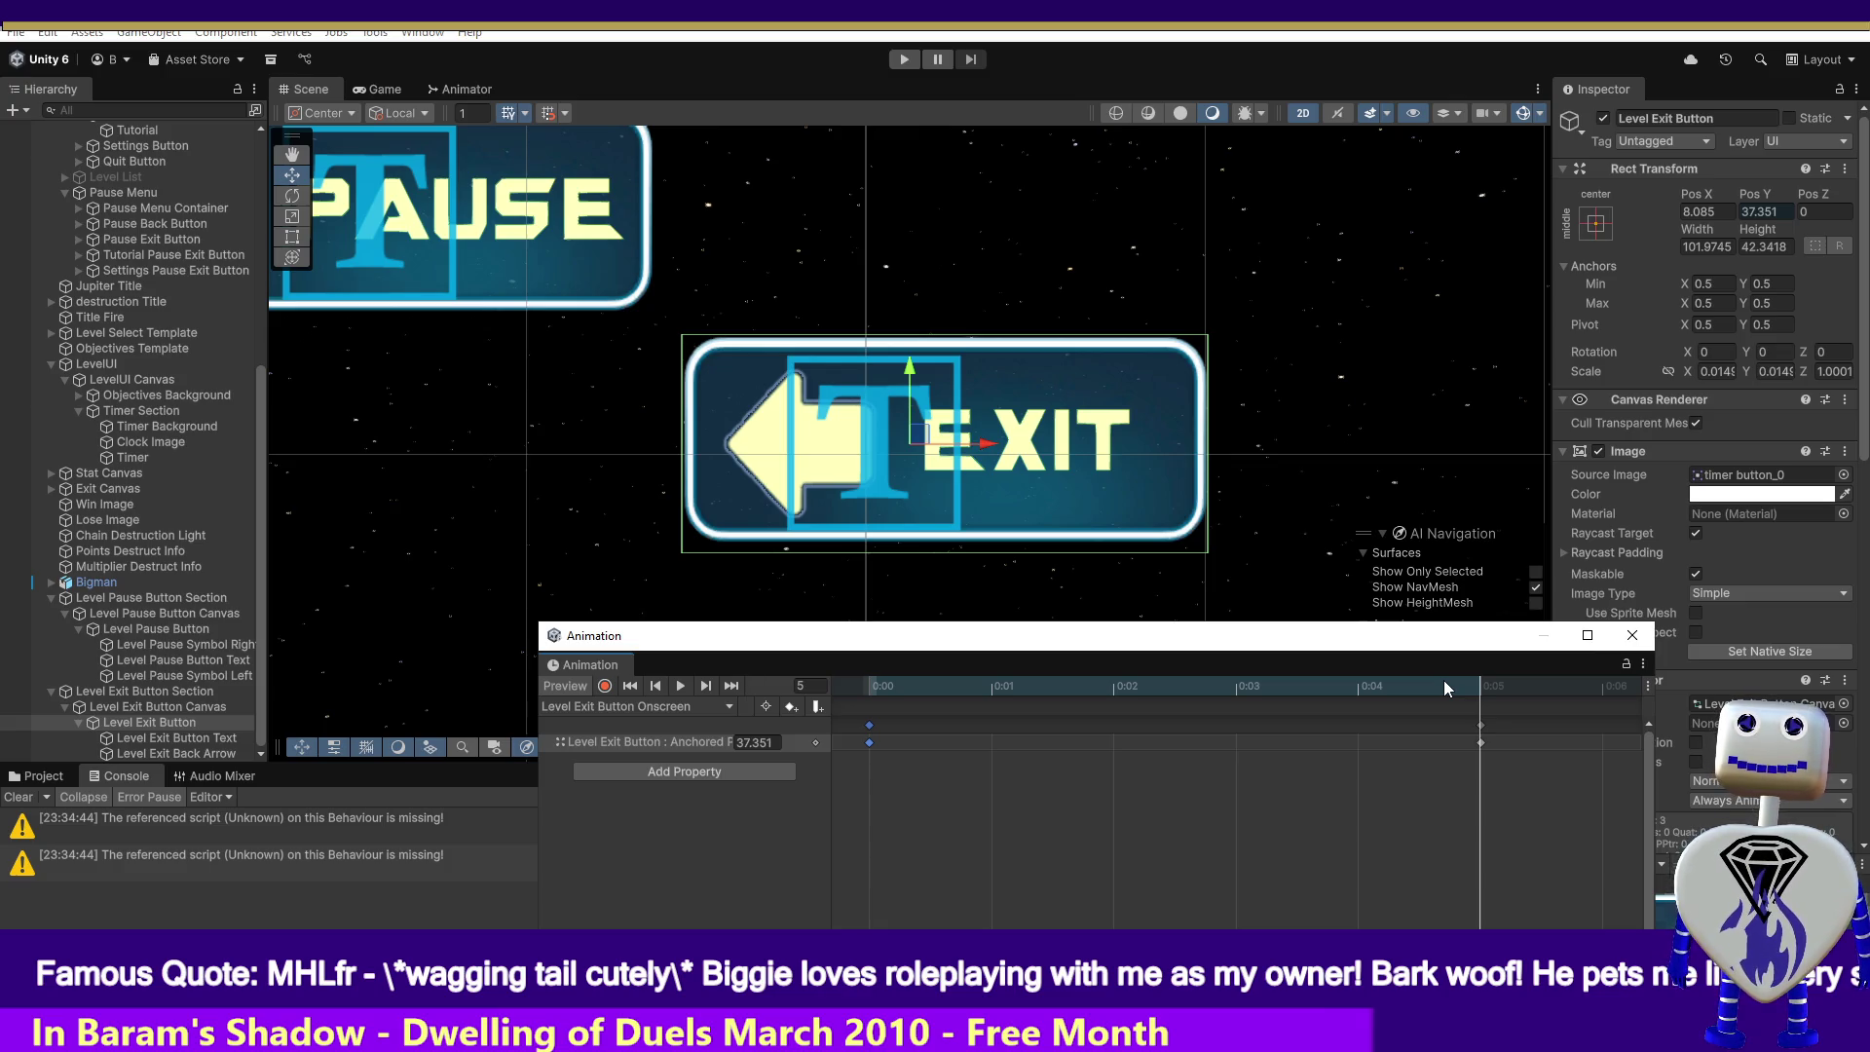
click(1480, 727)
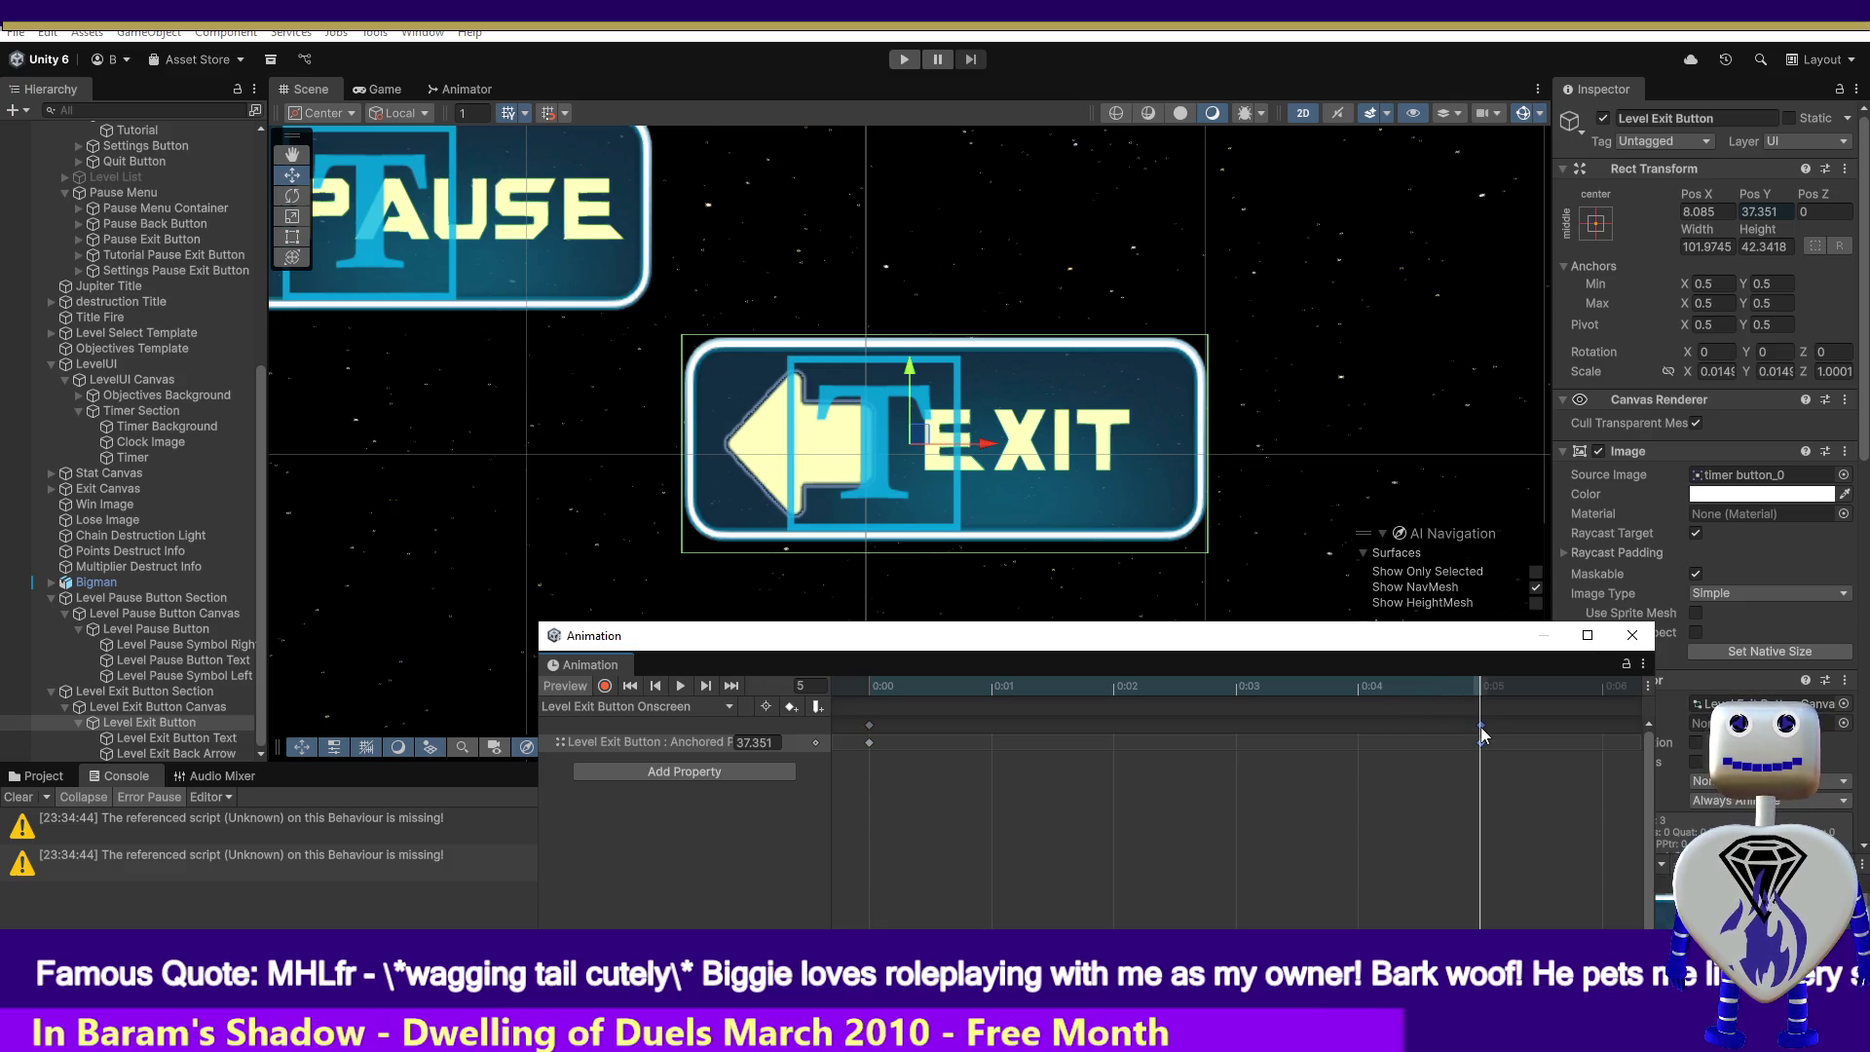
text(4.123)
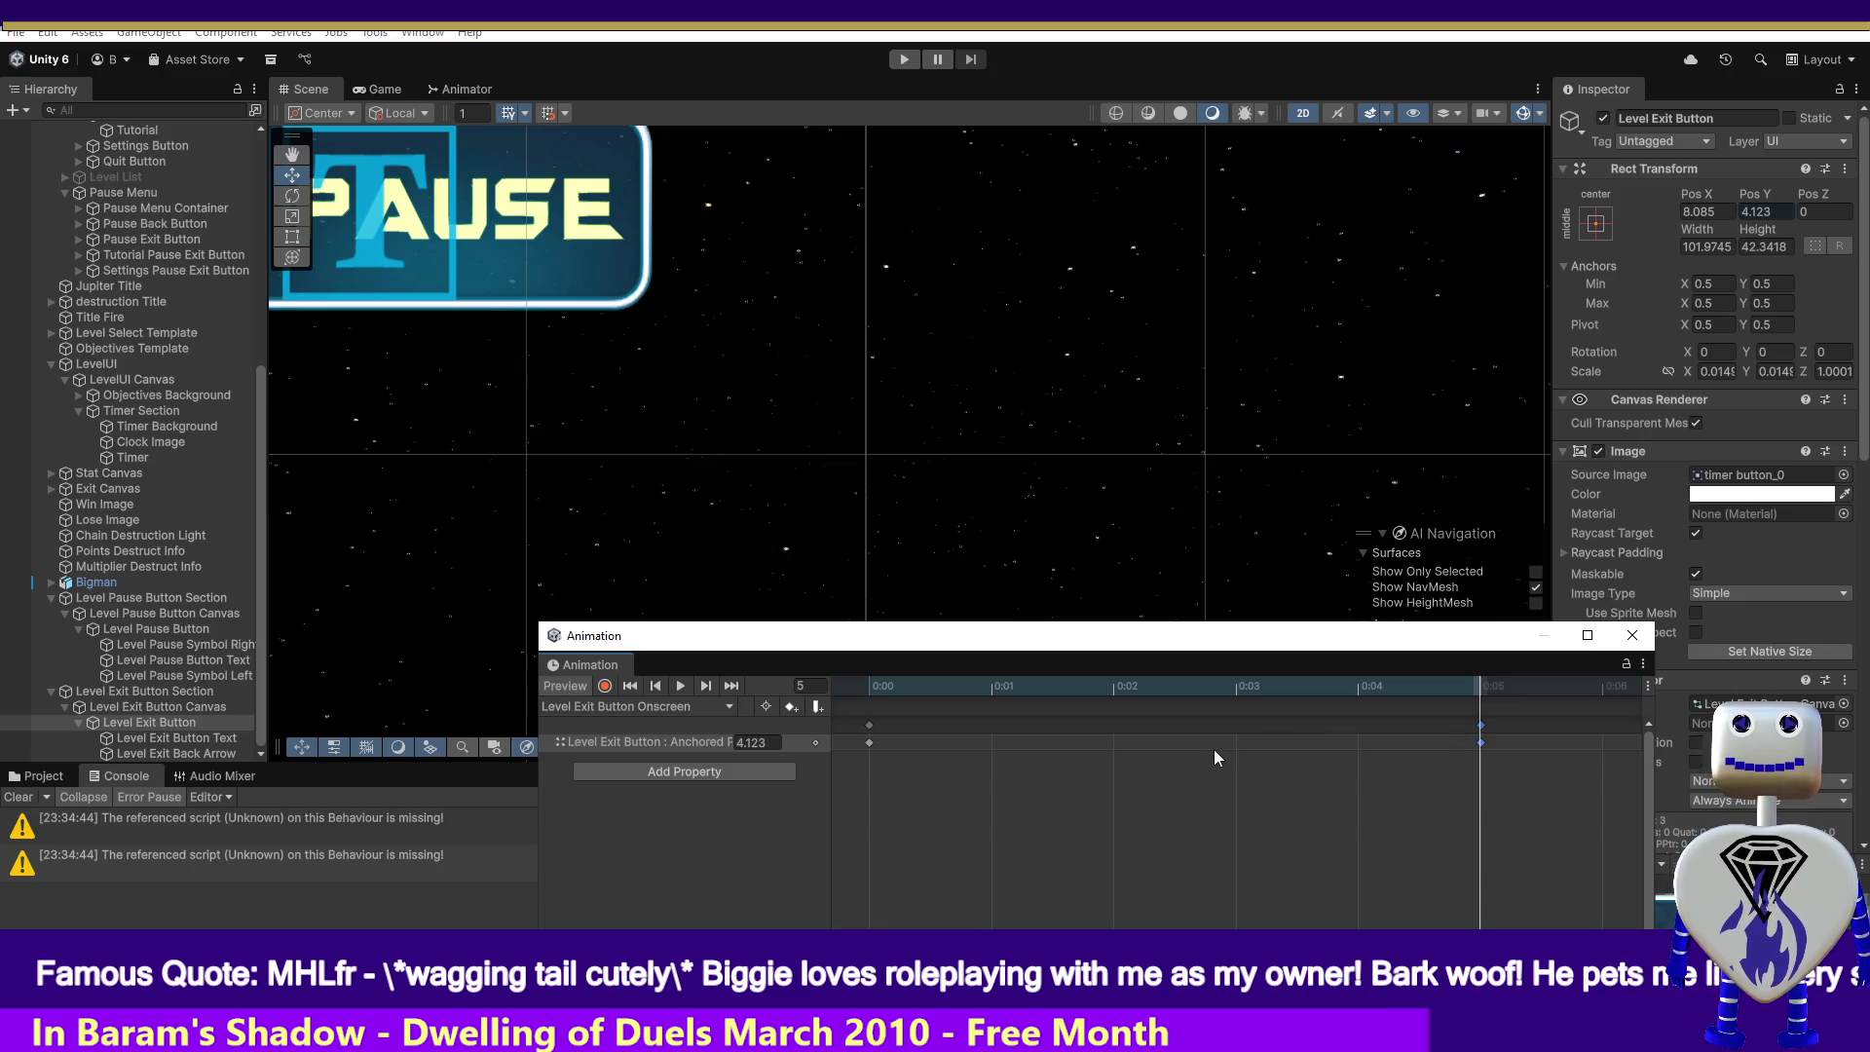
- Record Anchored Position Y 38.02 at frame 0, preview frame 2, and stop recording
click(870, 726)
drag(1475, 681, 830, 672)
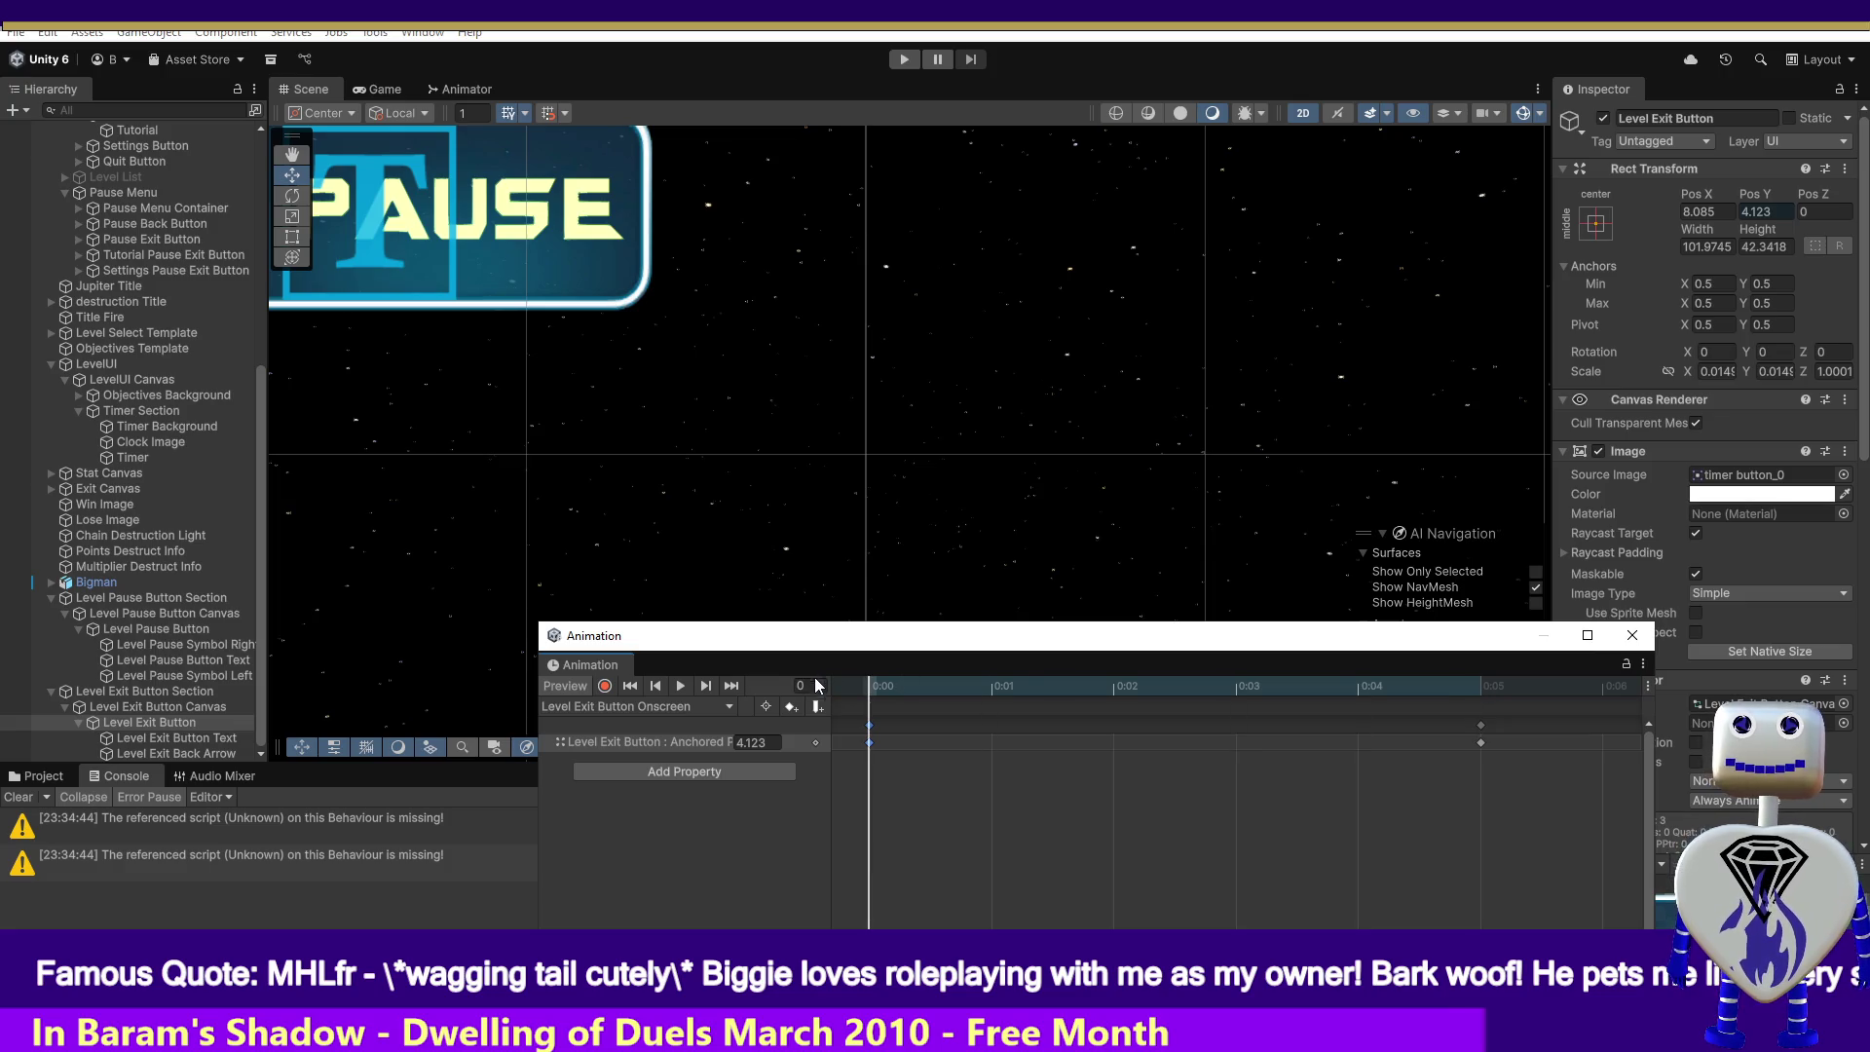
click(605, 686)
click(753, 742)
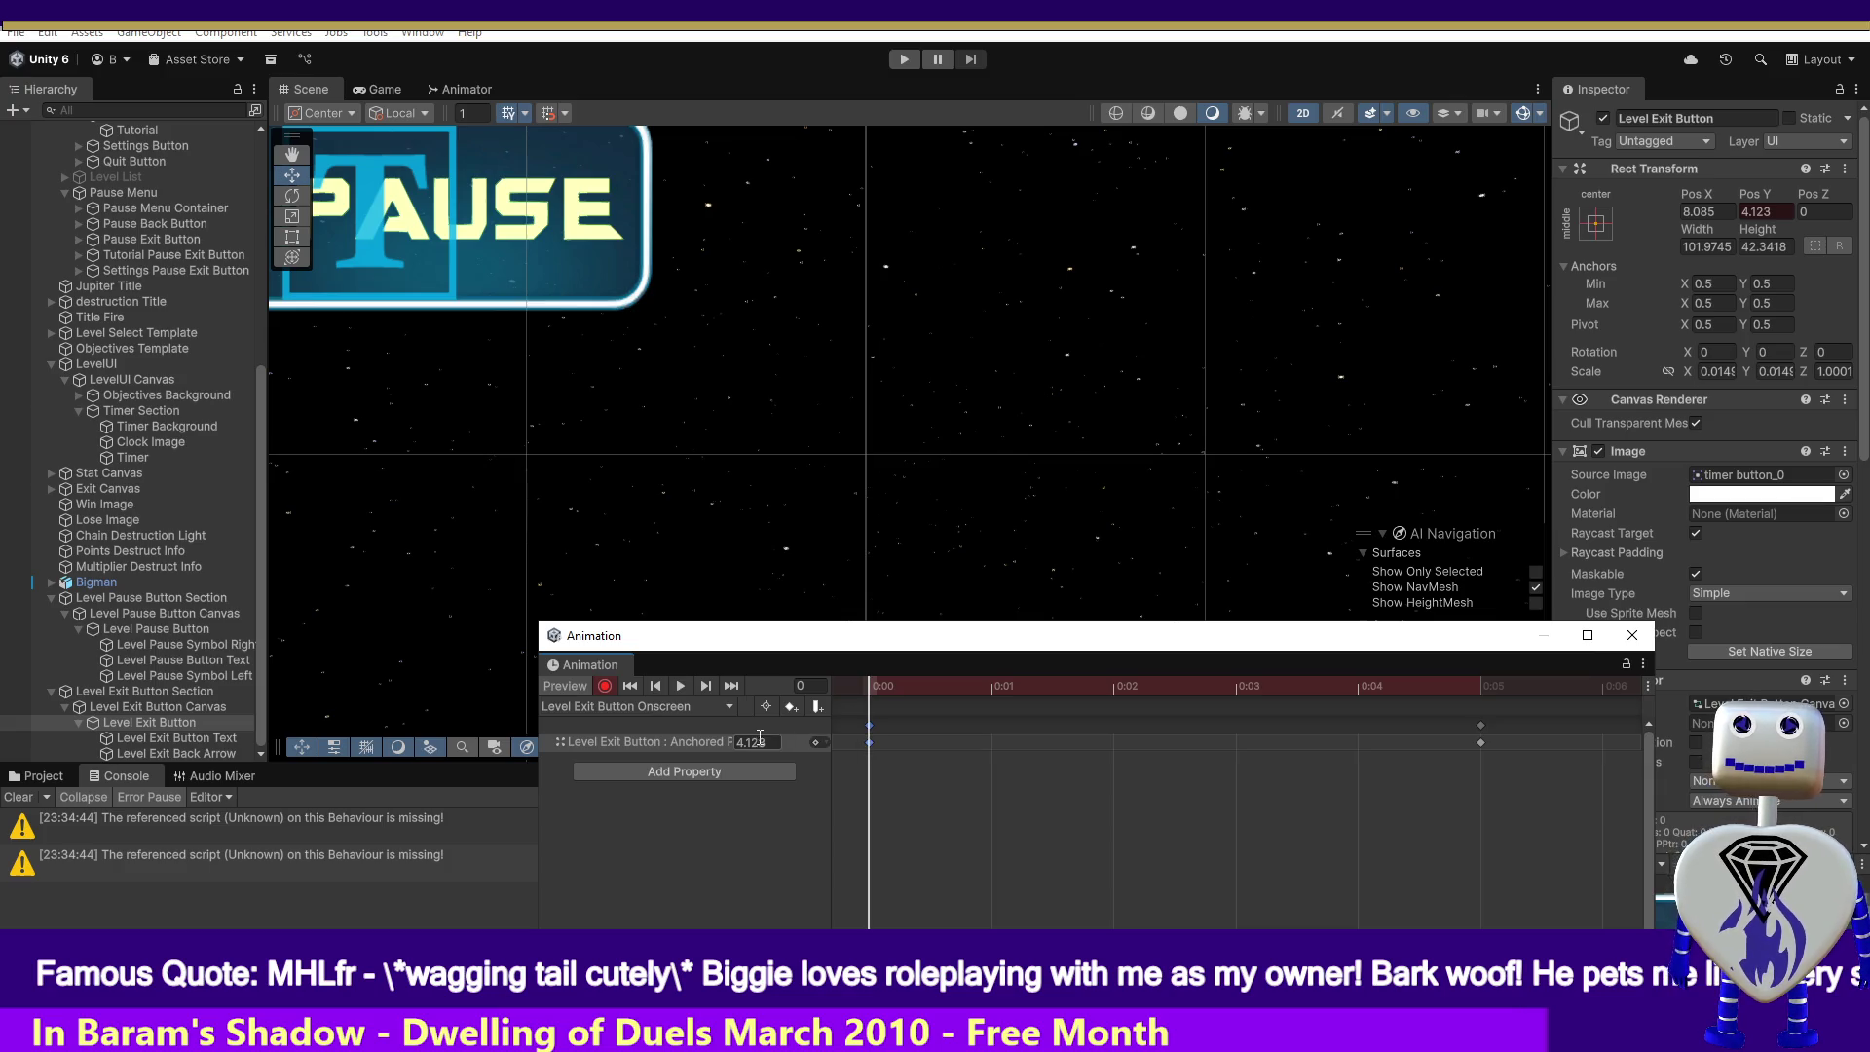
text(38.02)
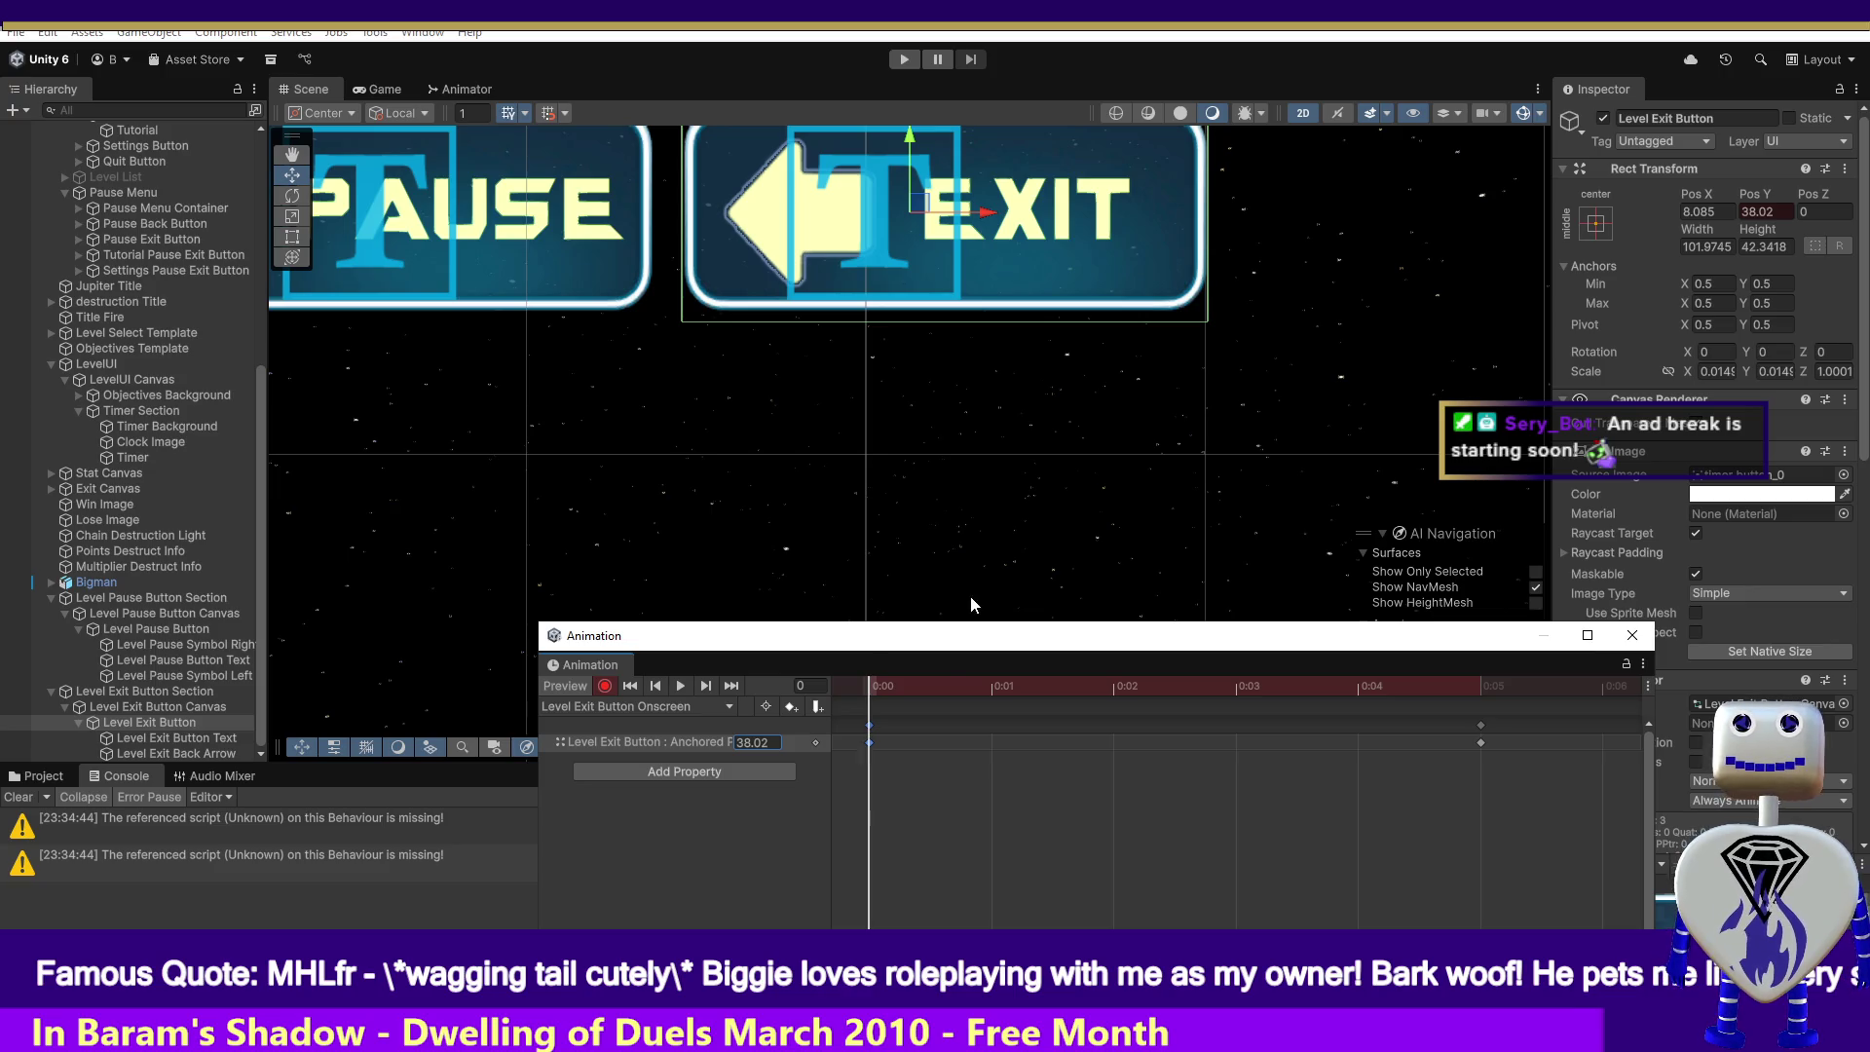
drag(935, 686, 1136, 690)
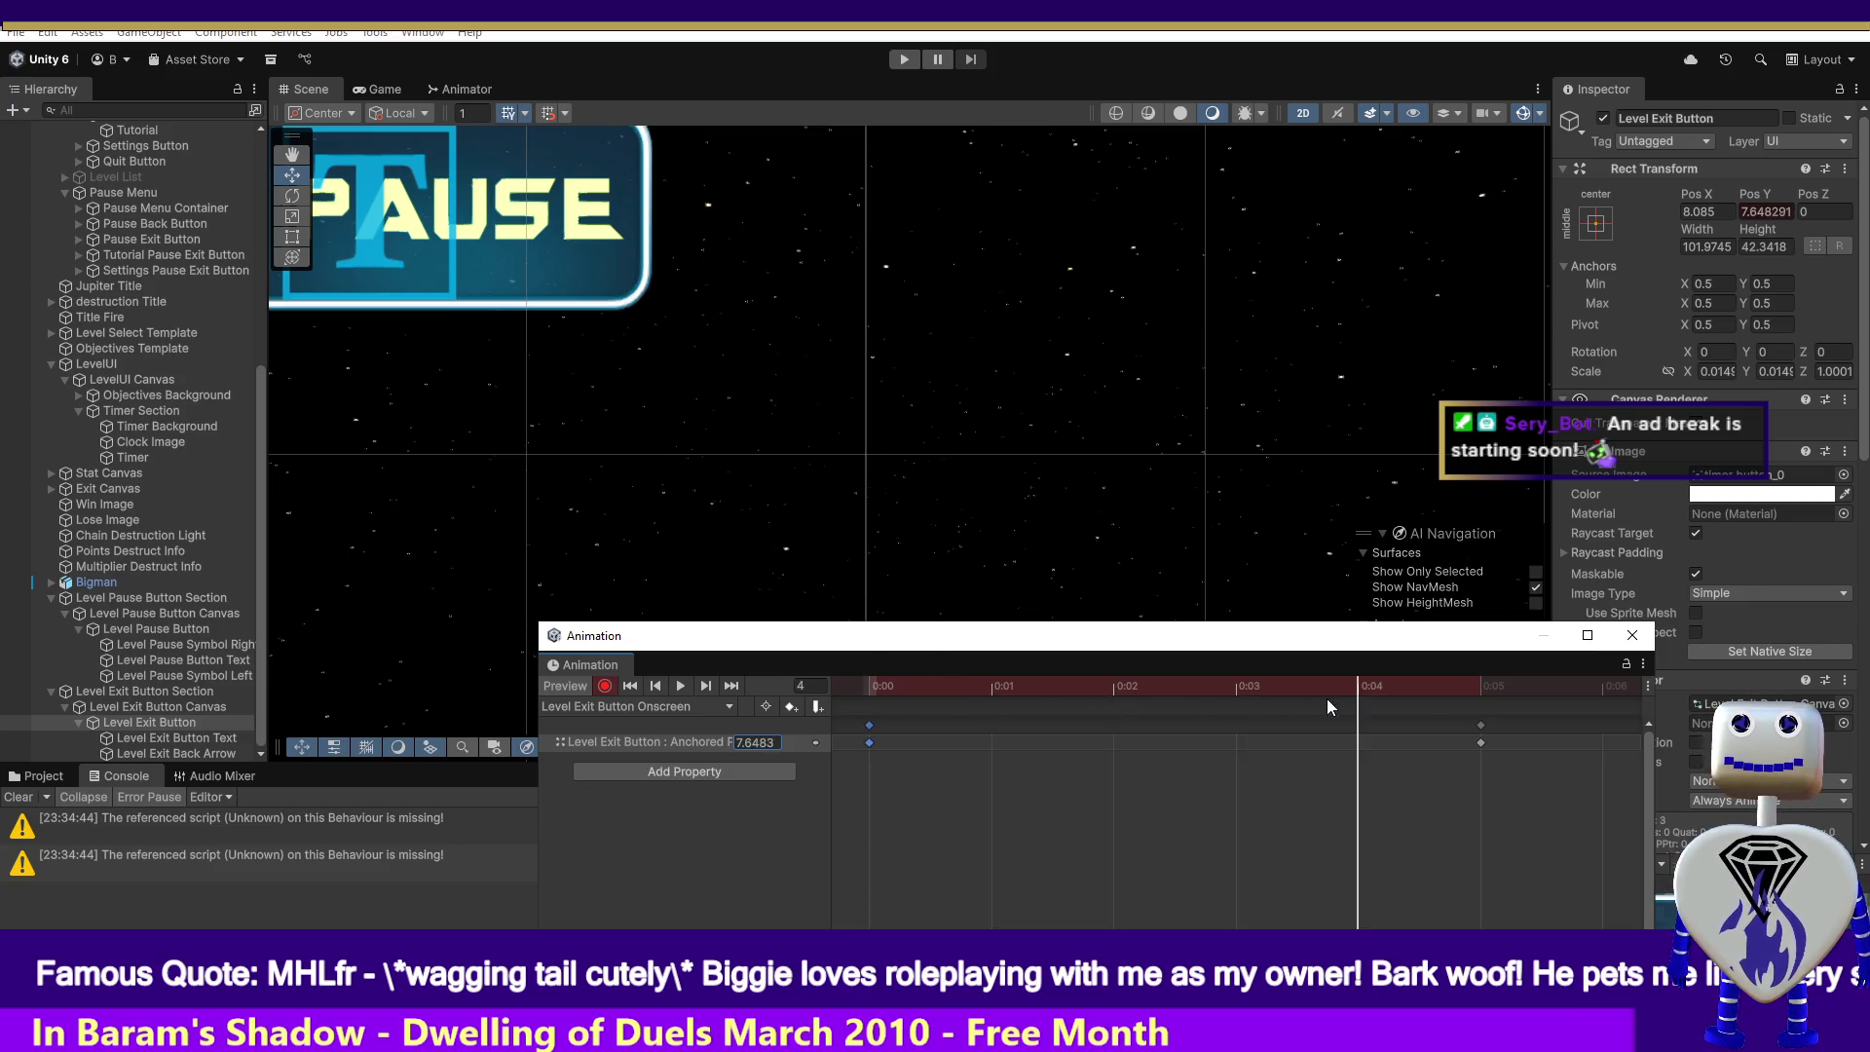
click(606, 686)
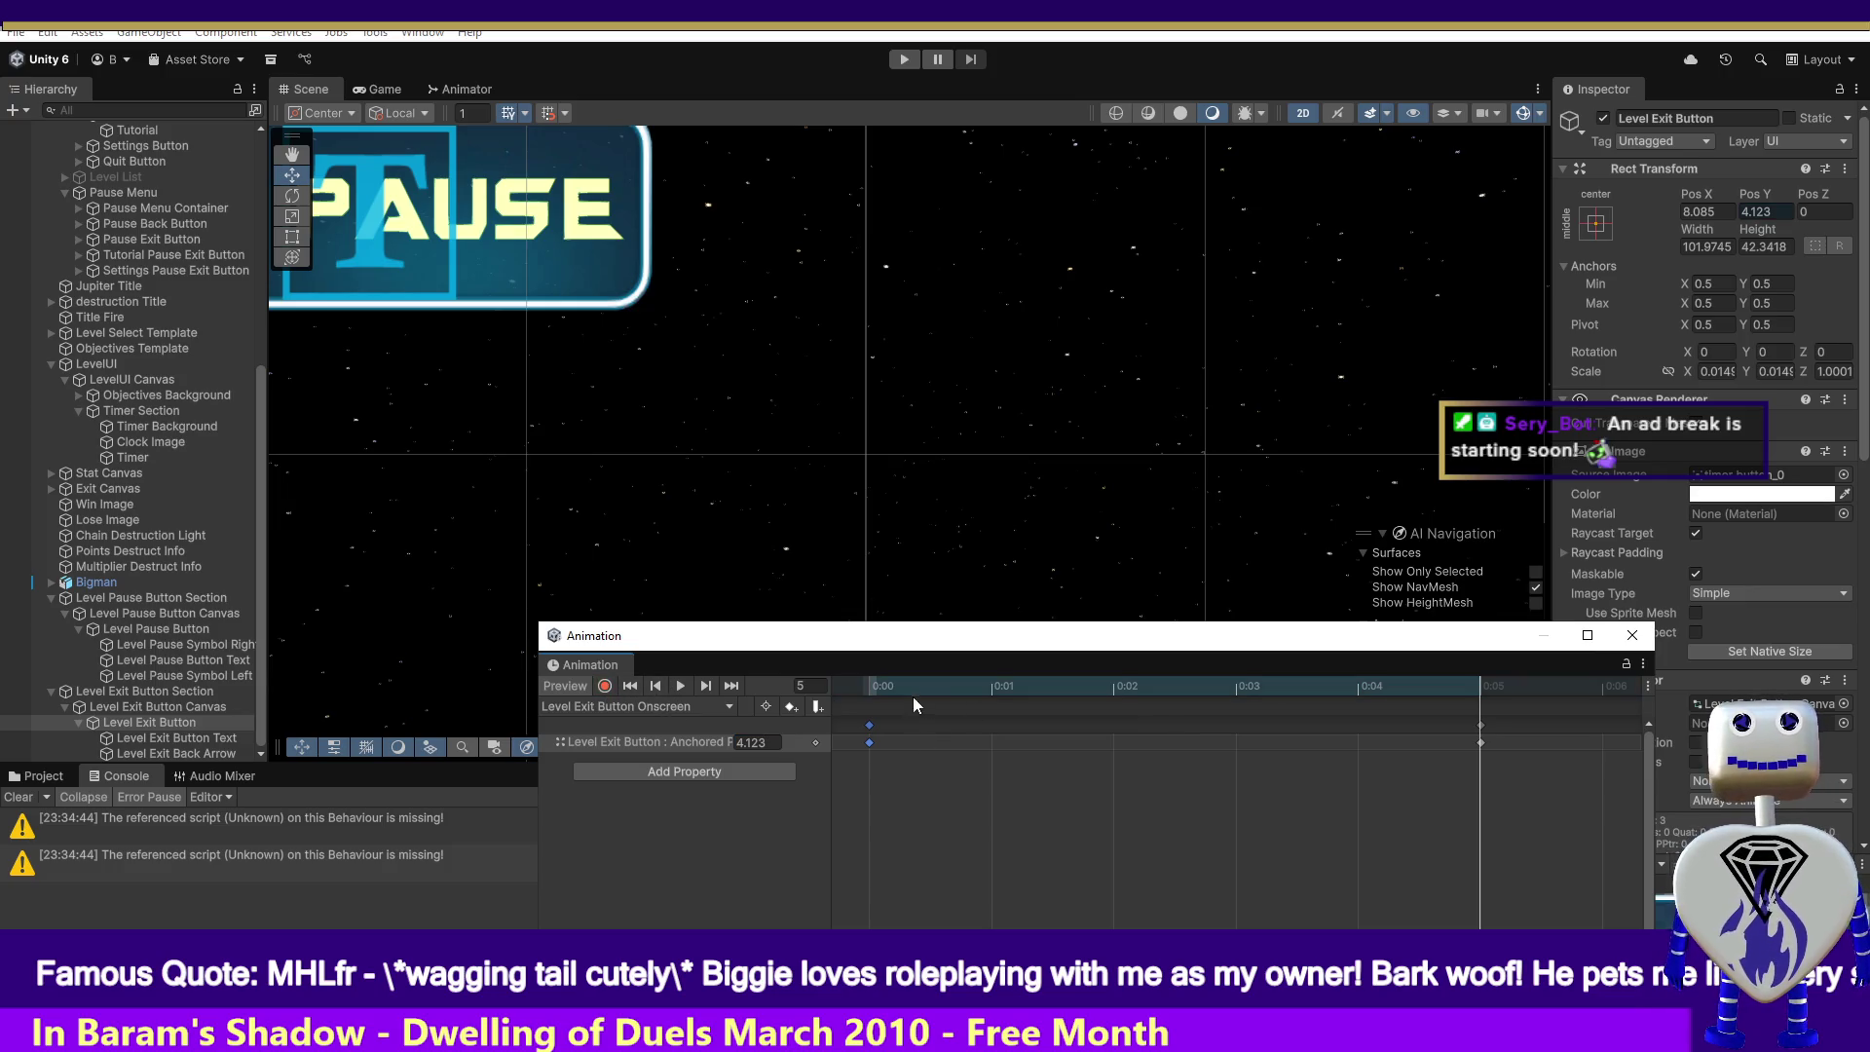
- Enter play mode and start the Time Trial level from level select
click(918, 65)
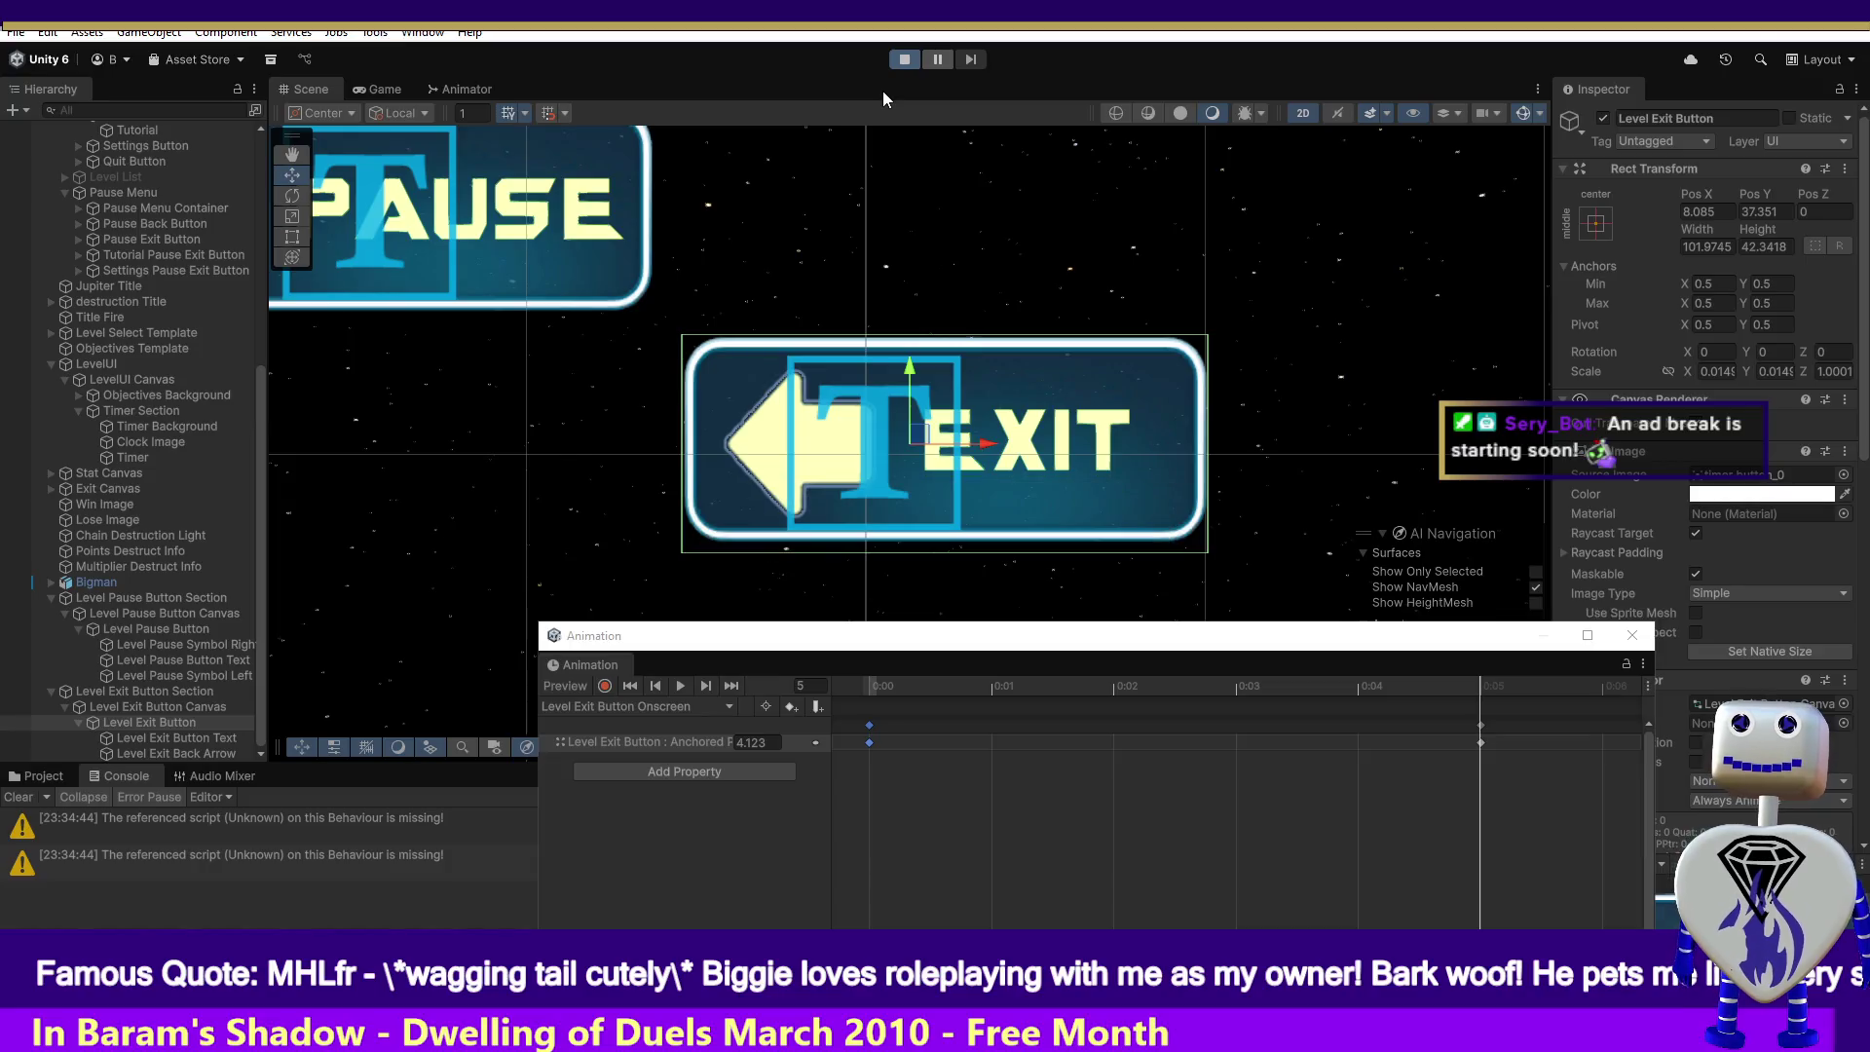
click(893, 388)
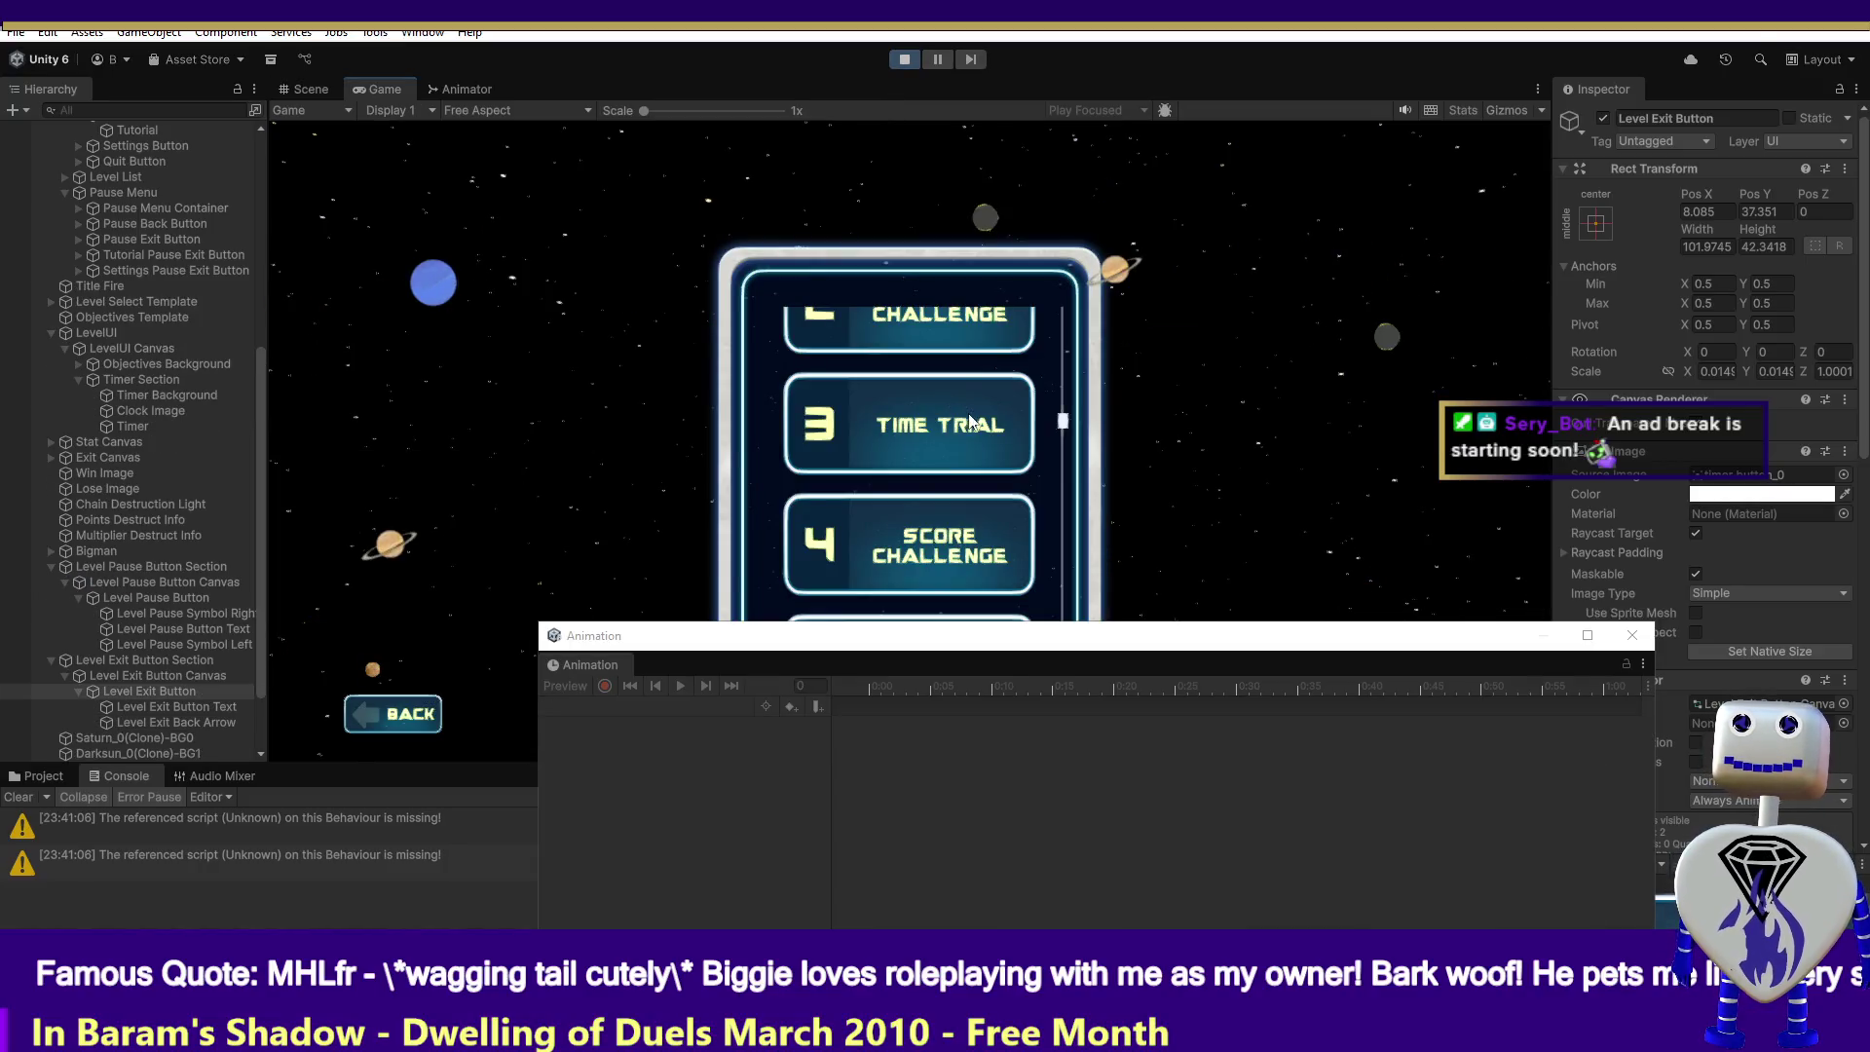
click(935, 425)
click(1305, 527)
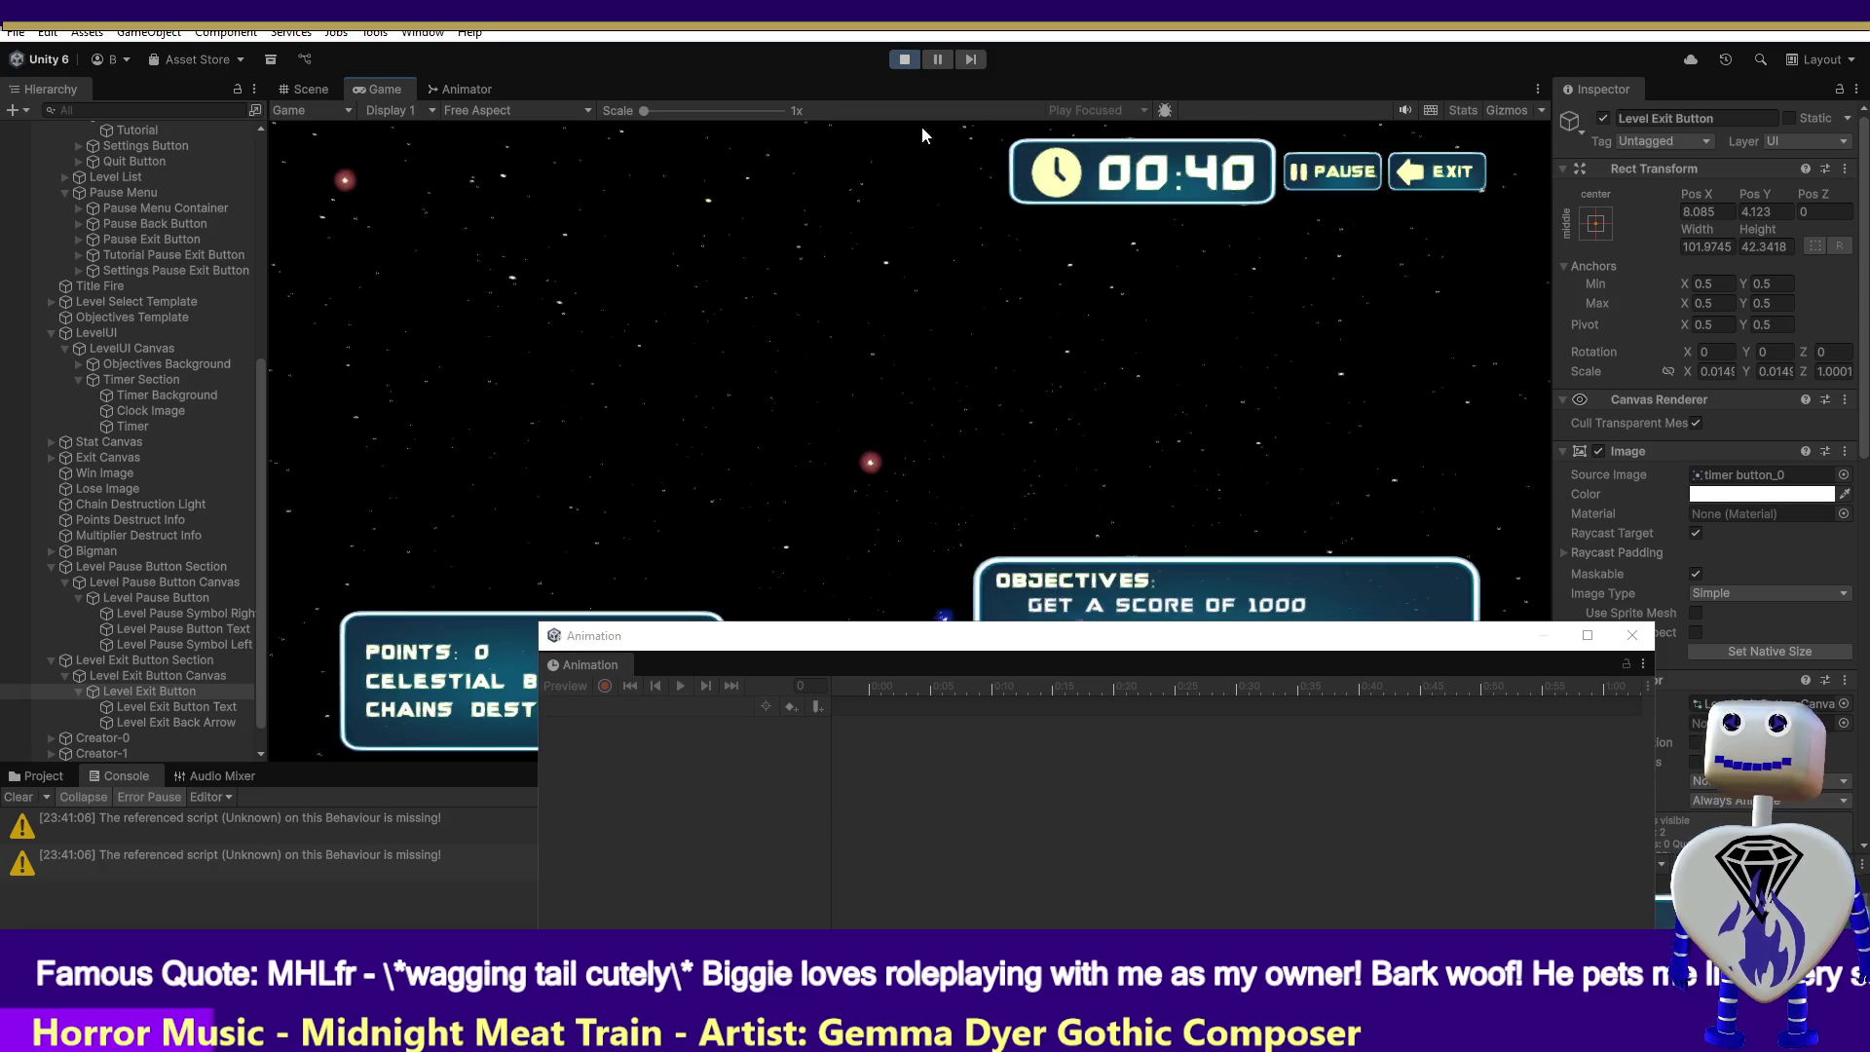
- Leave via the in-game EXIT button, start a challenge level, and close the Animation window
click(1428, 180)
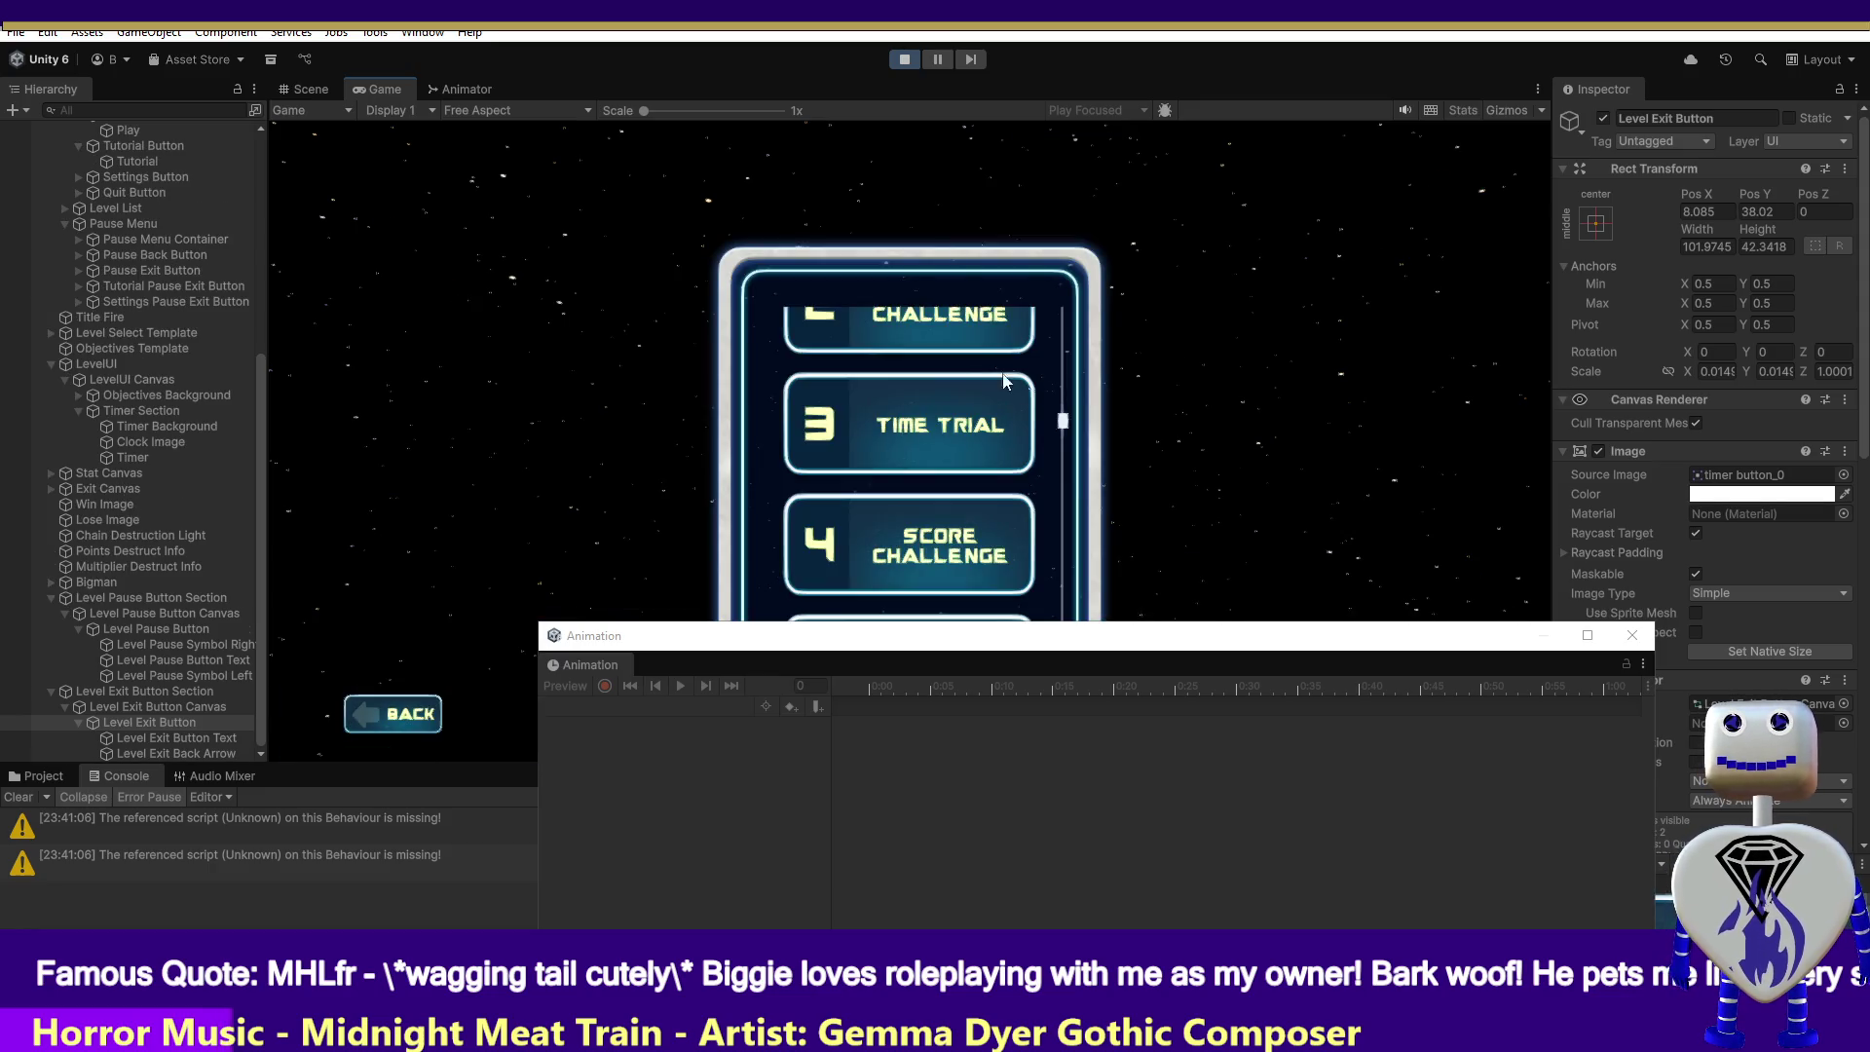
click(949, 329)
click(1322, 413)
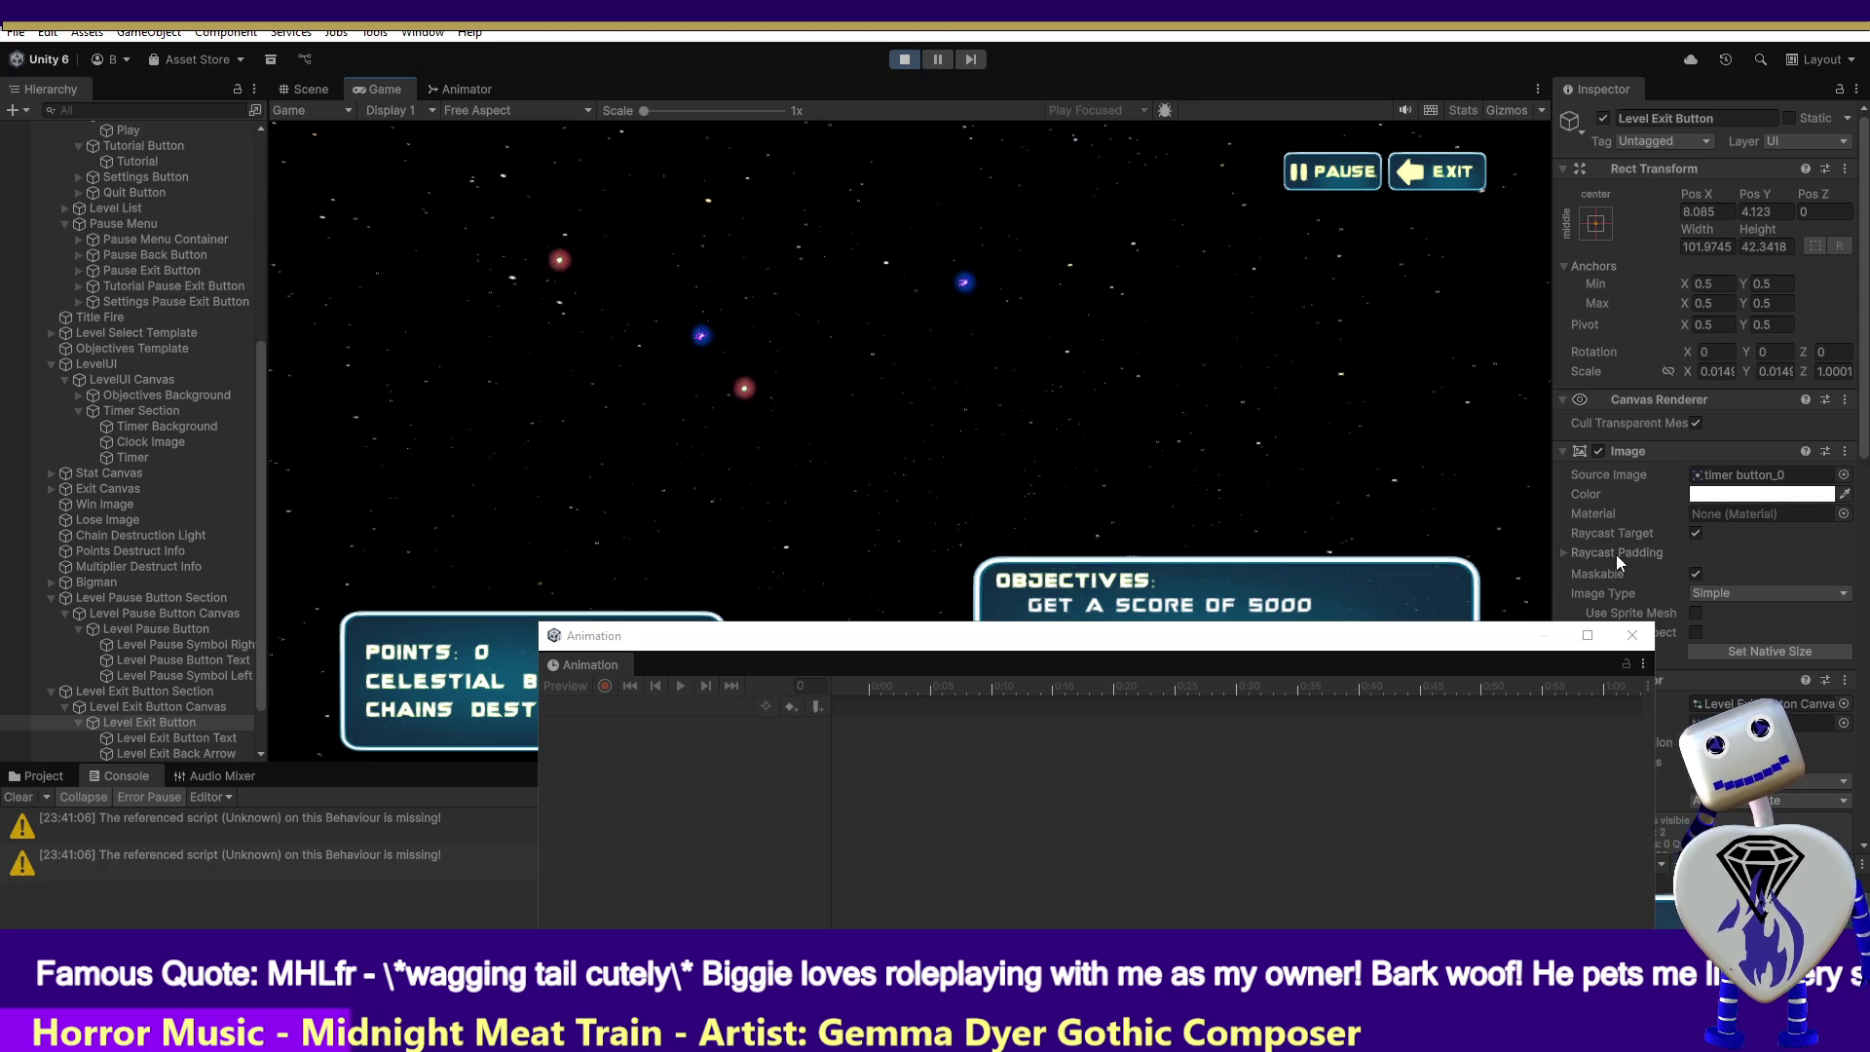
click(1632, 636)
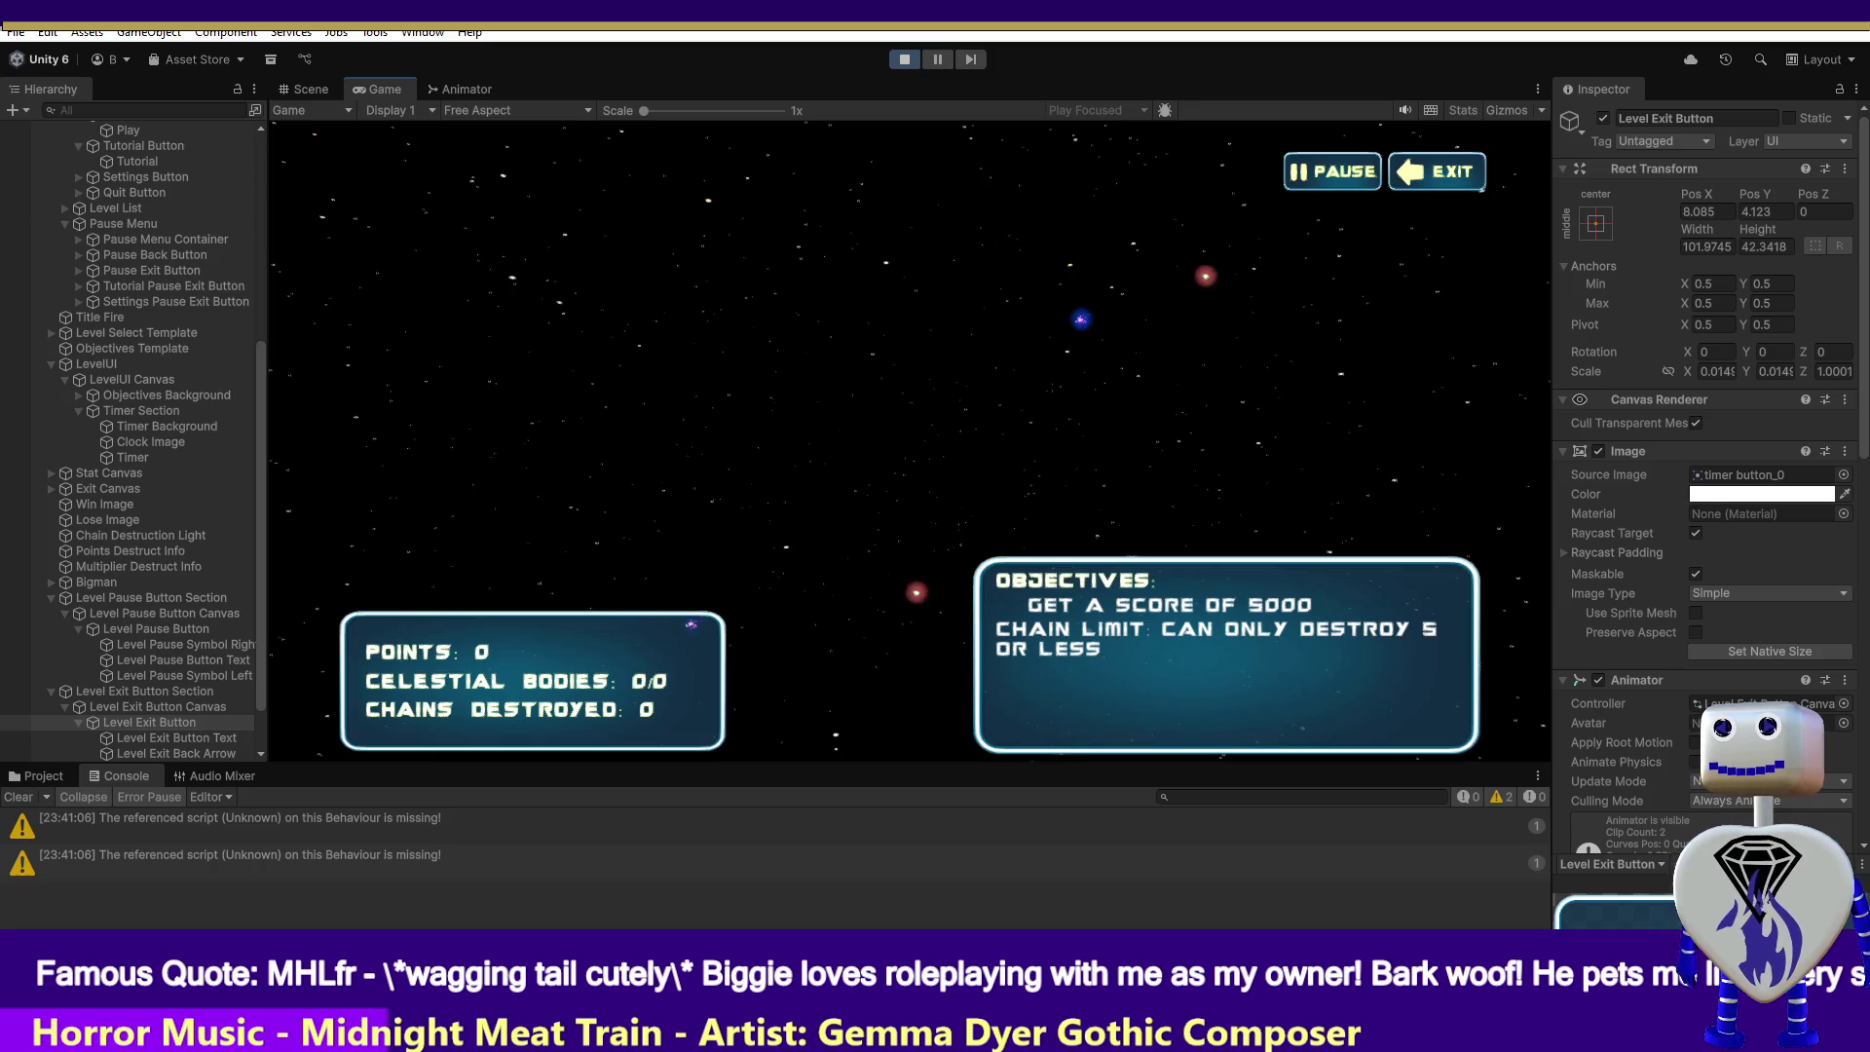
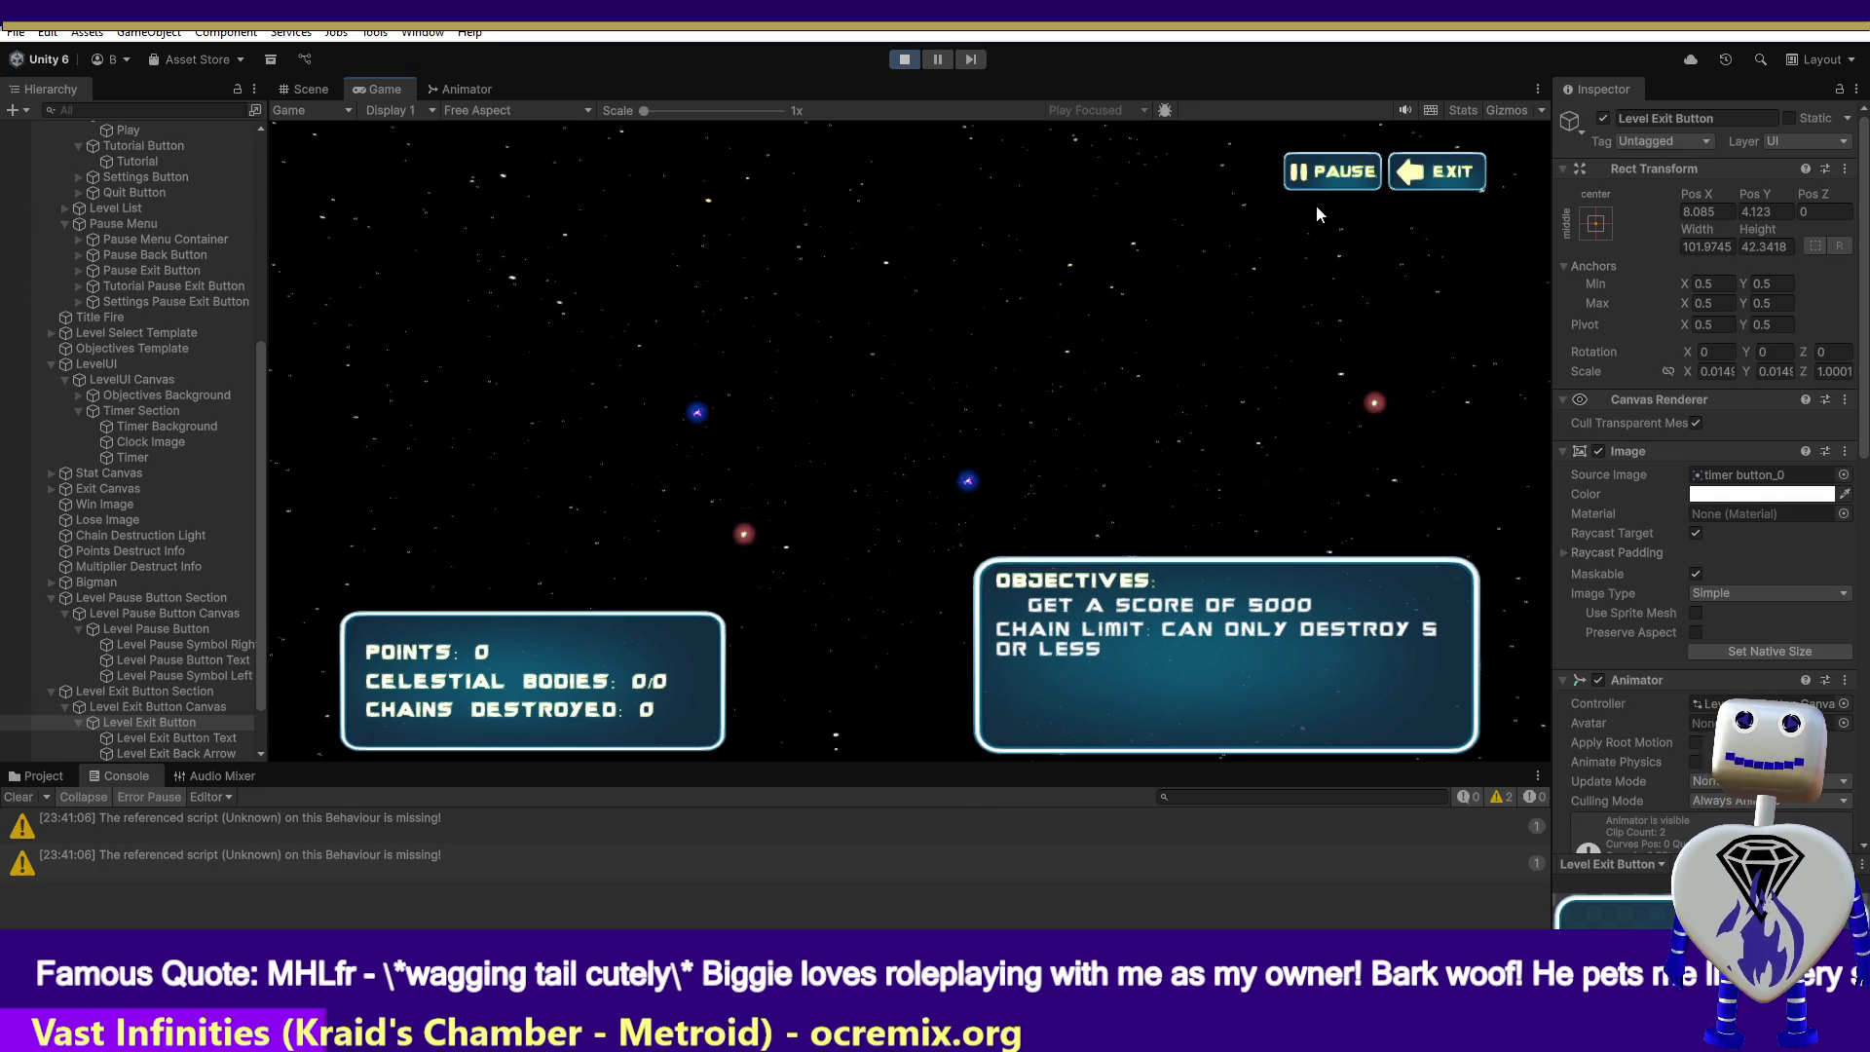
- Stop Play mode and set the Level Exit Button's Pos Y to 38.05
click(900, 60)
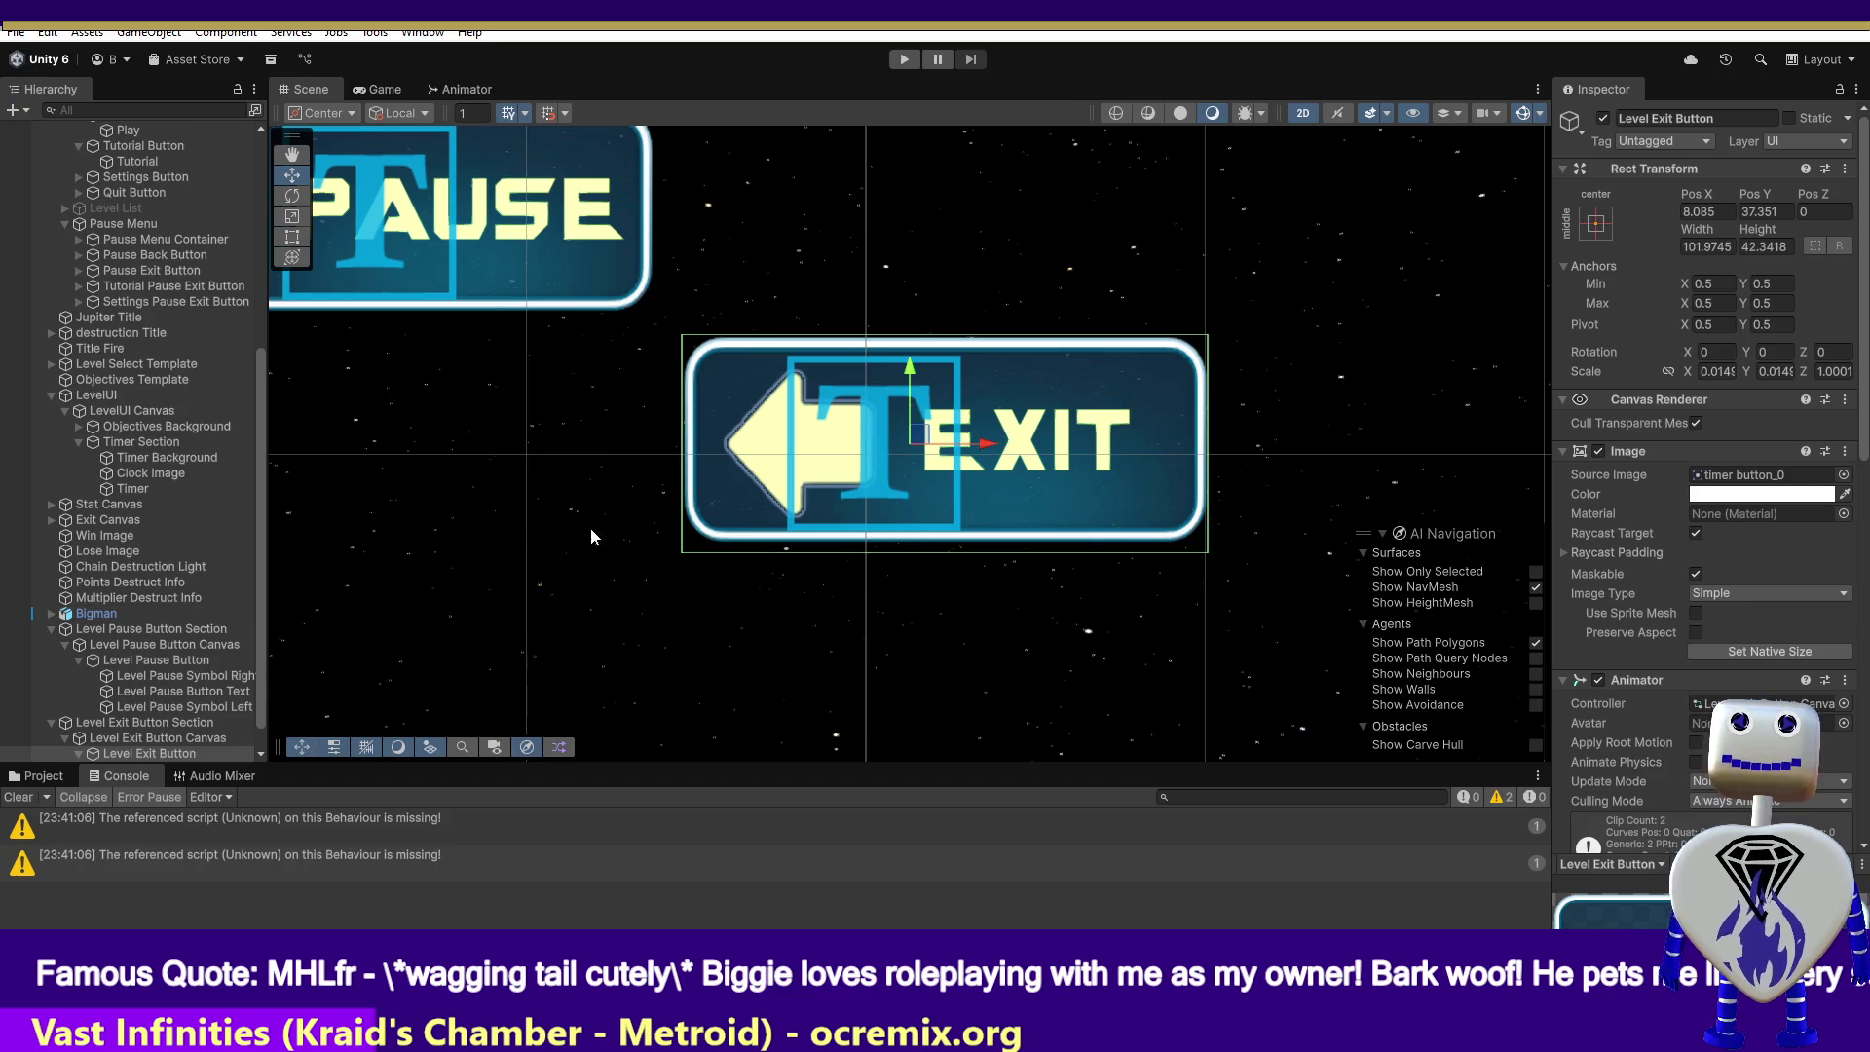
click(1759, 211)
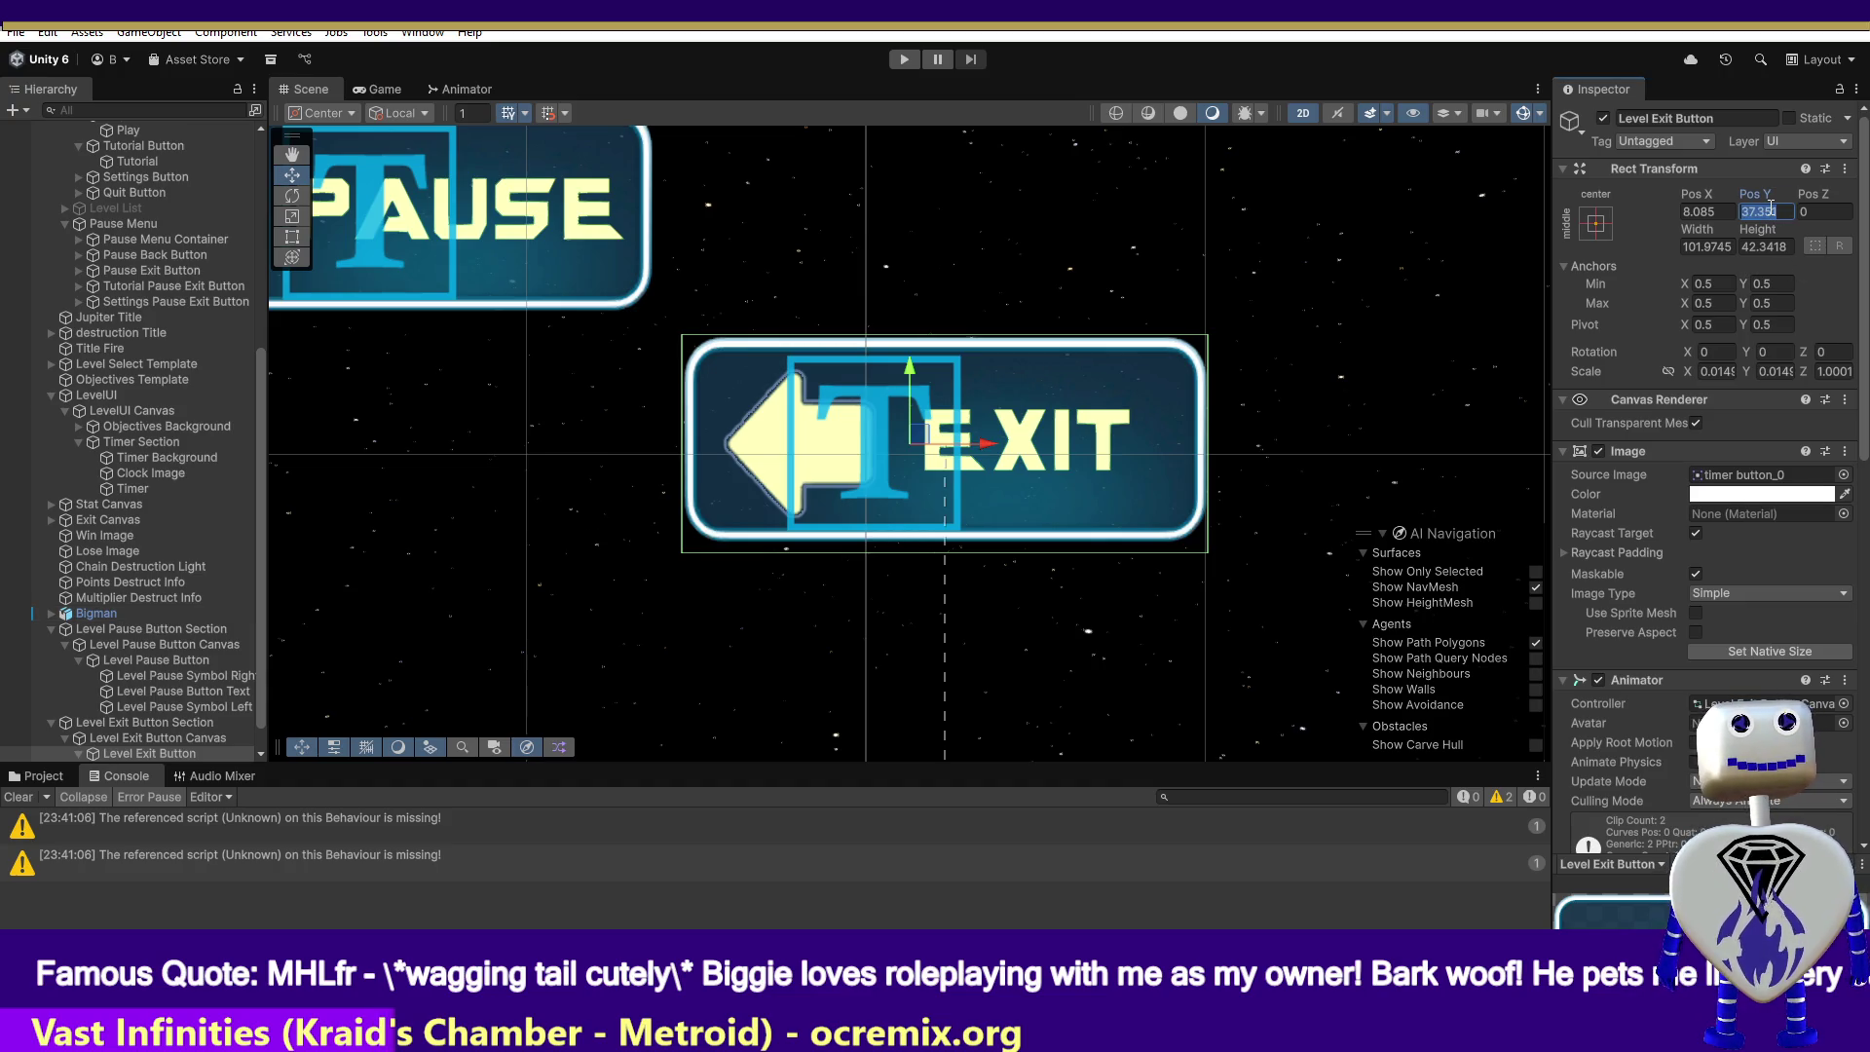
text(38)
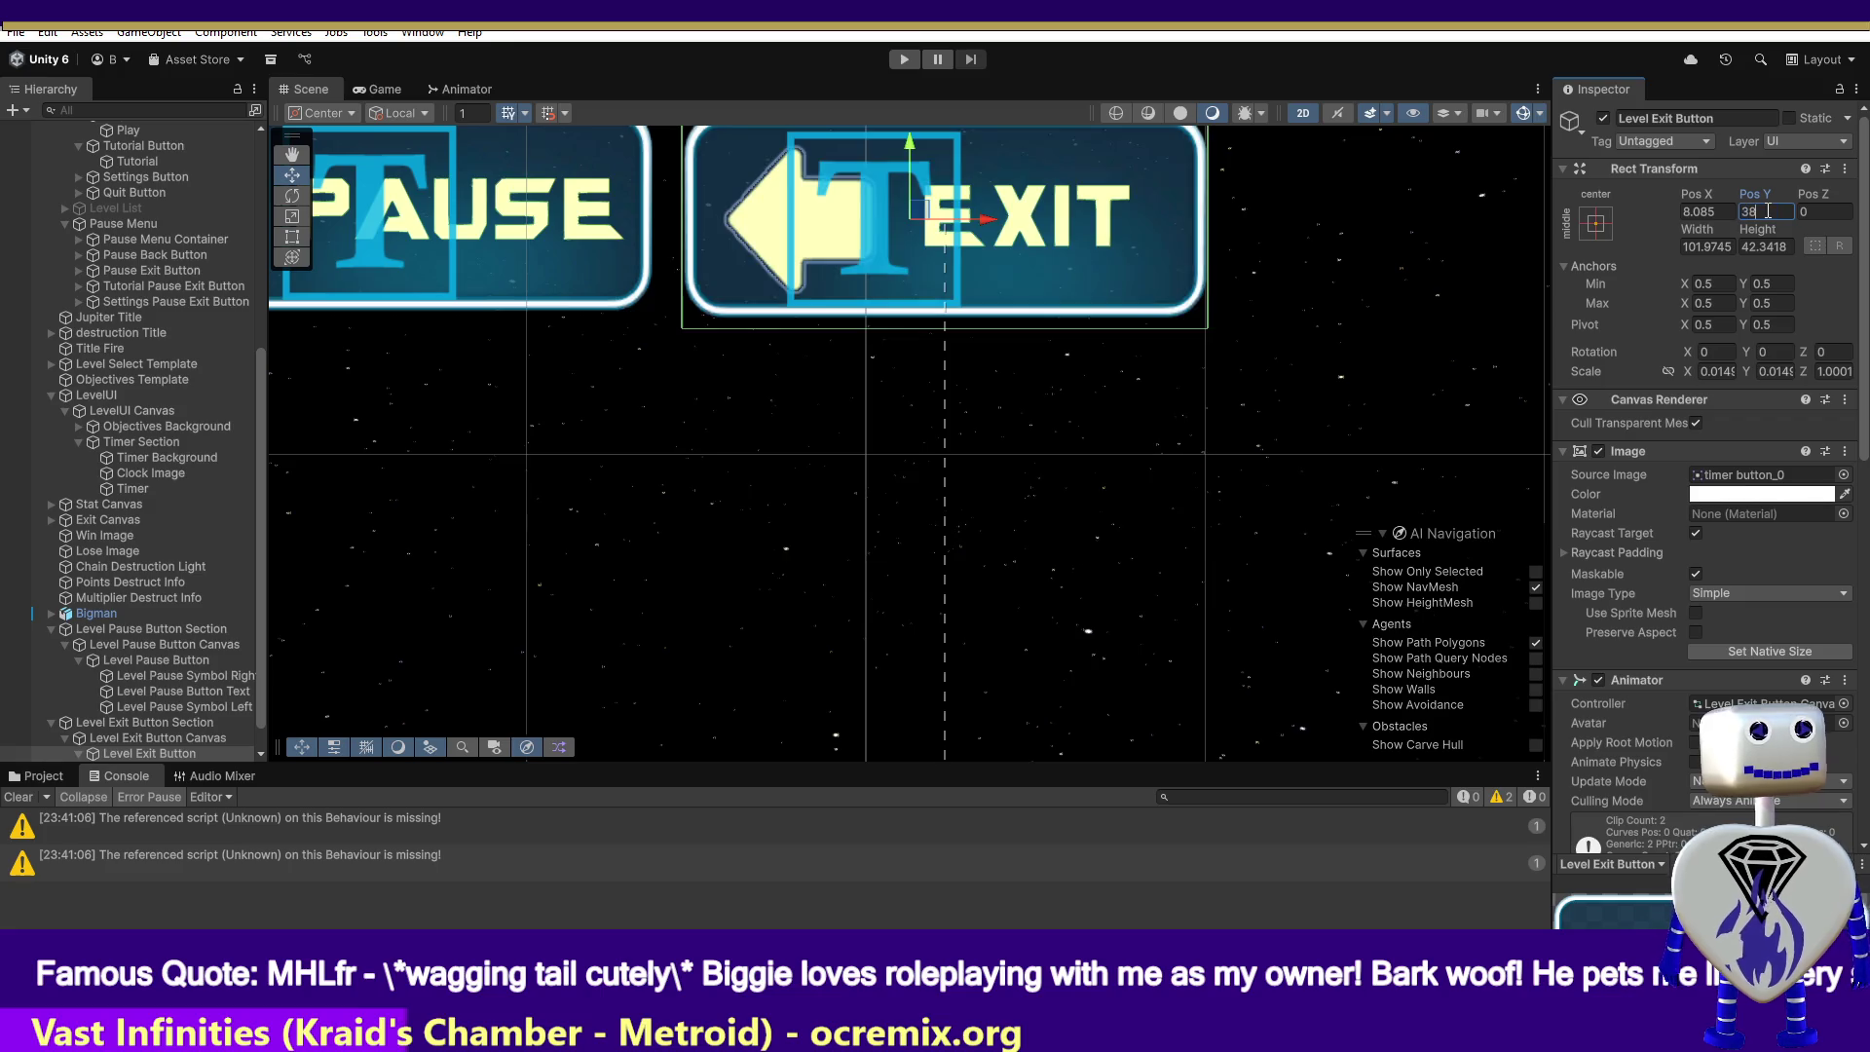
text(.05)
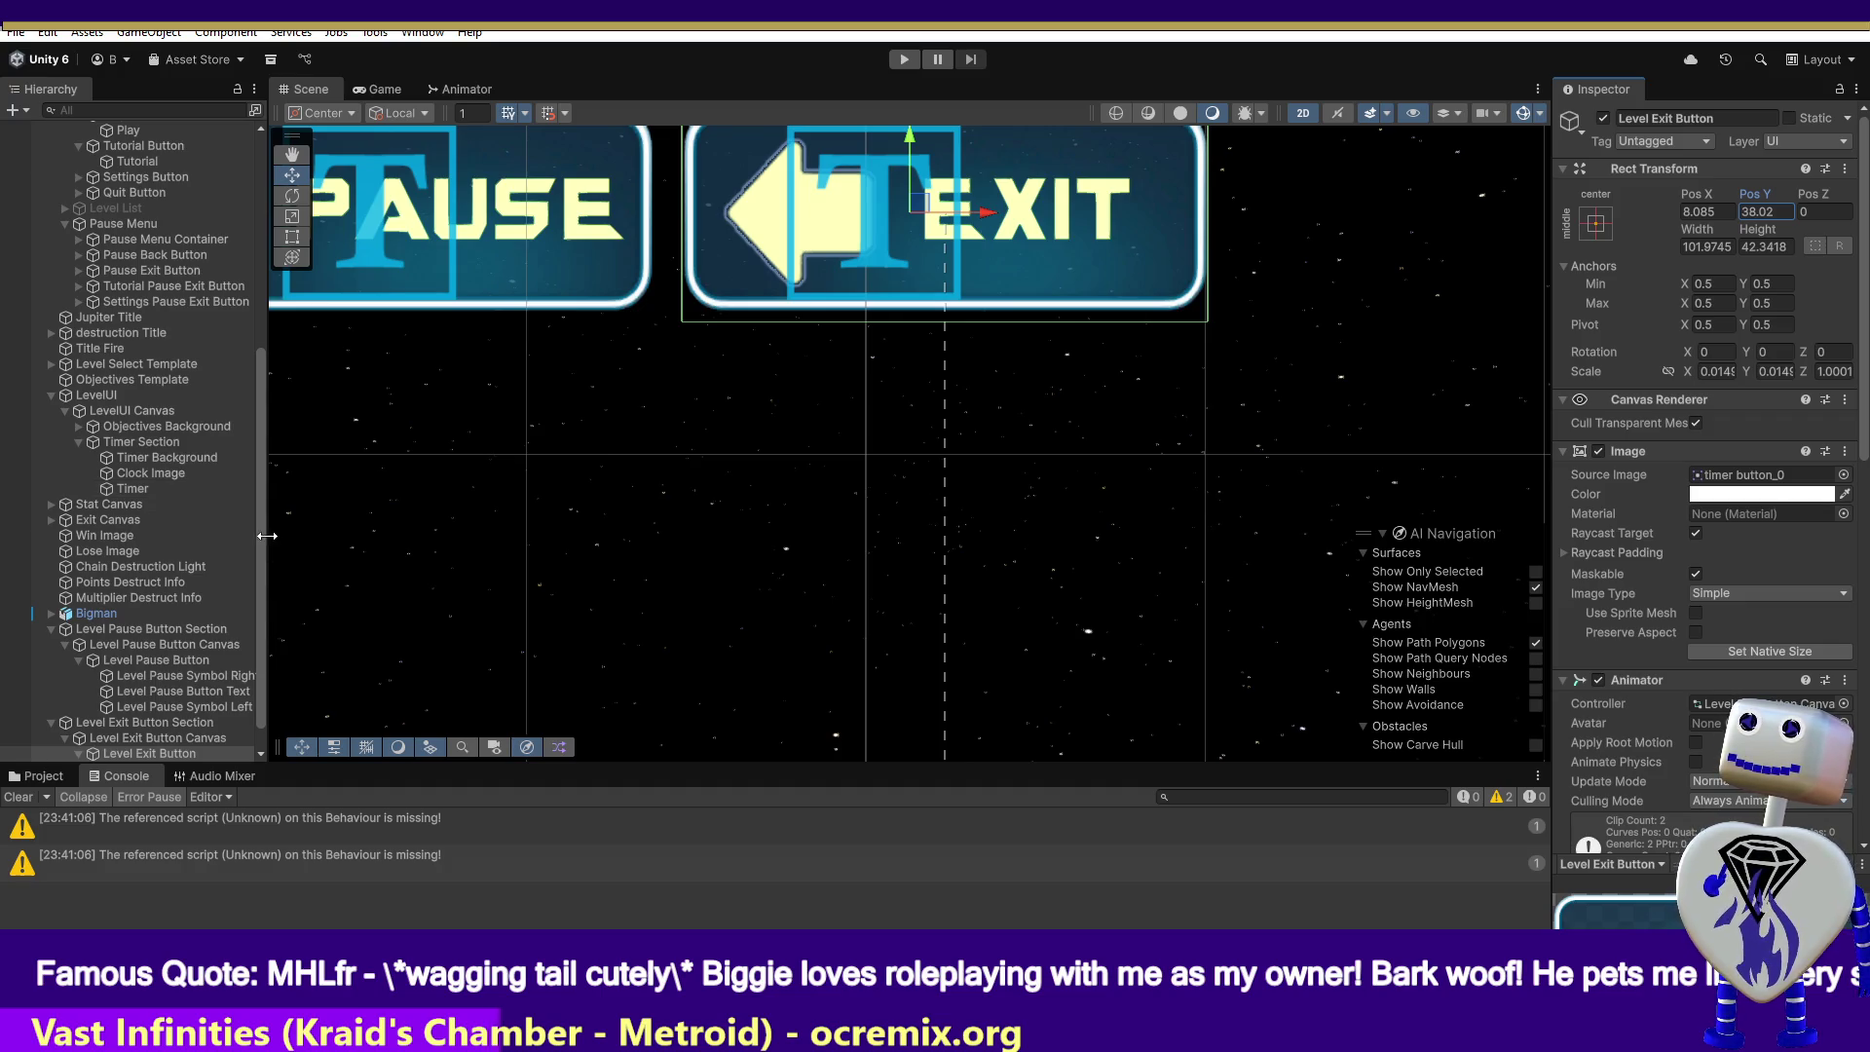
- Compare the Tutorial Pause Exit Button with the Level Pause and Exit buttons, then open its Animation window (Ctrl+6)
click(212, 289)
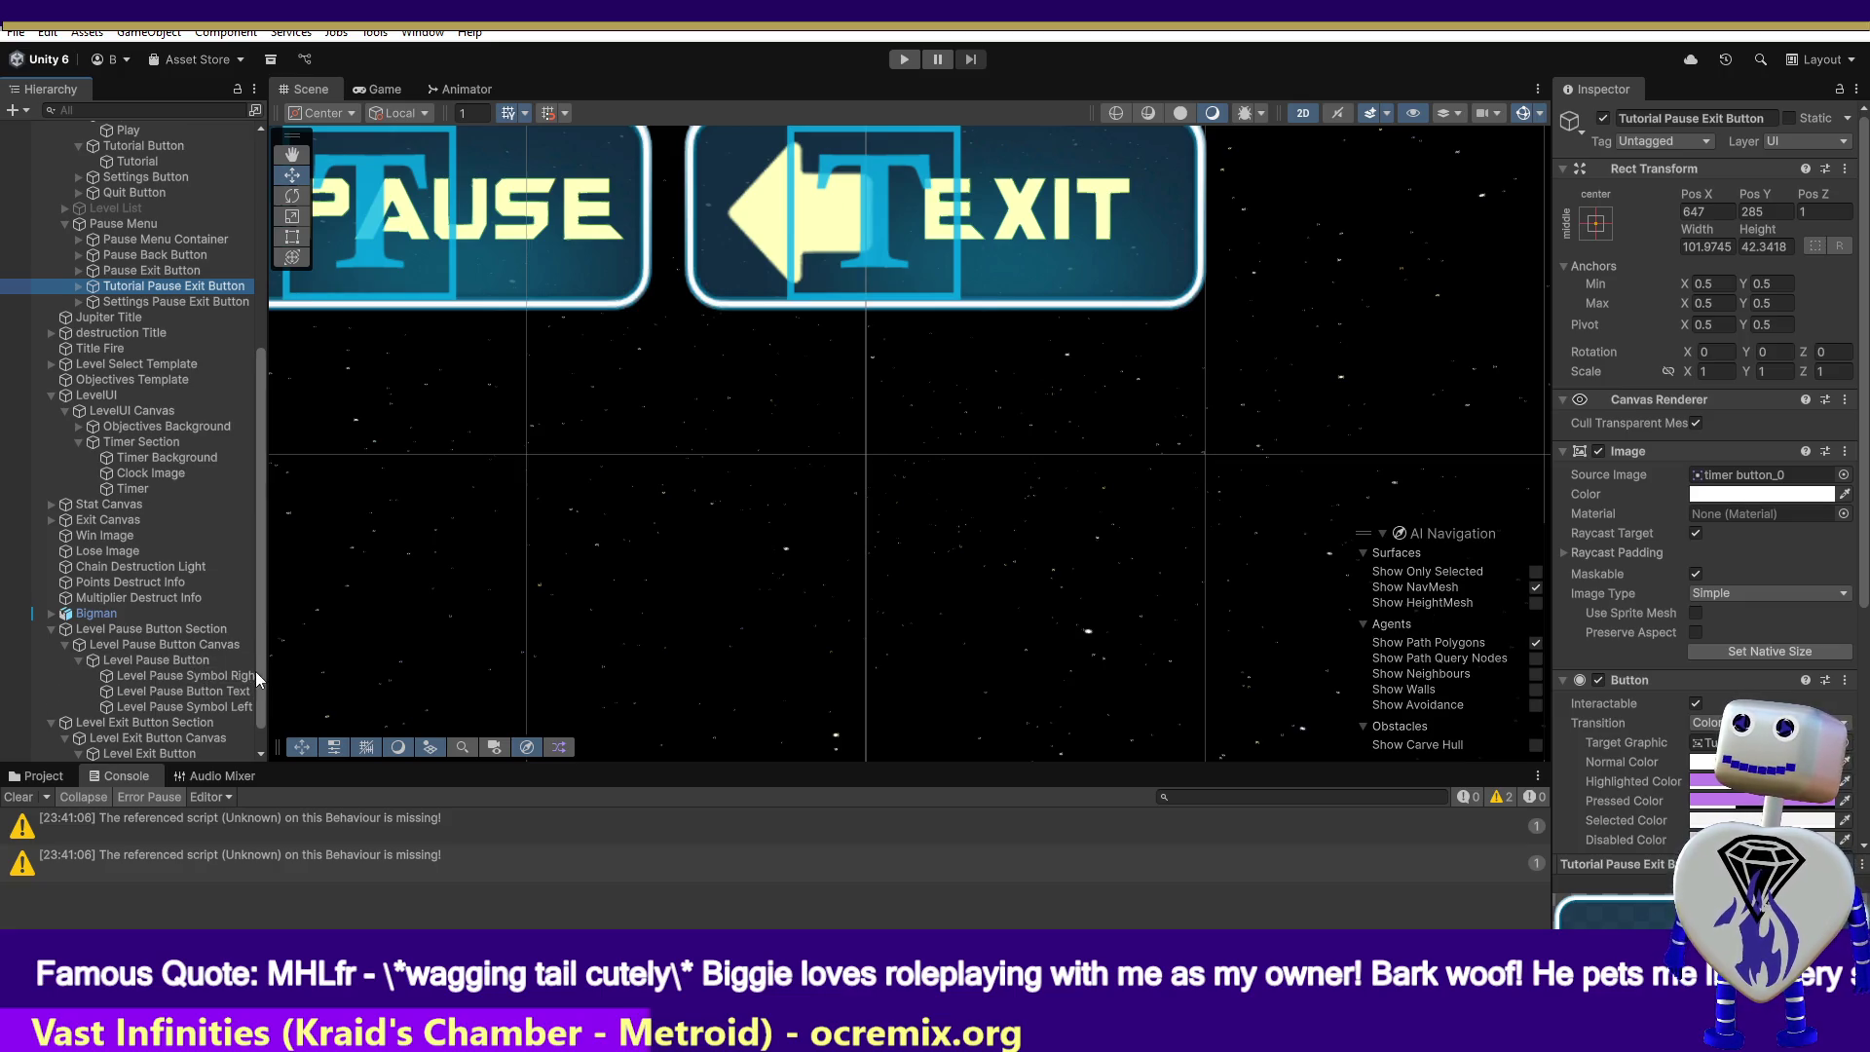
click(178, 661)
click(166, 753)
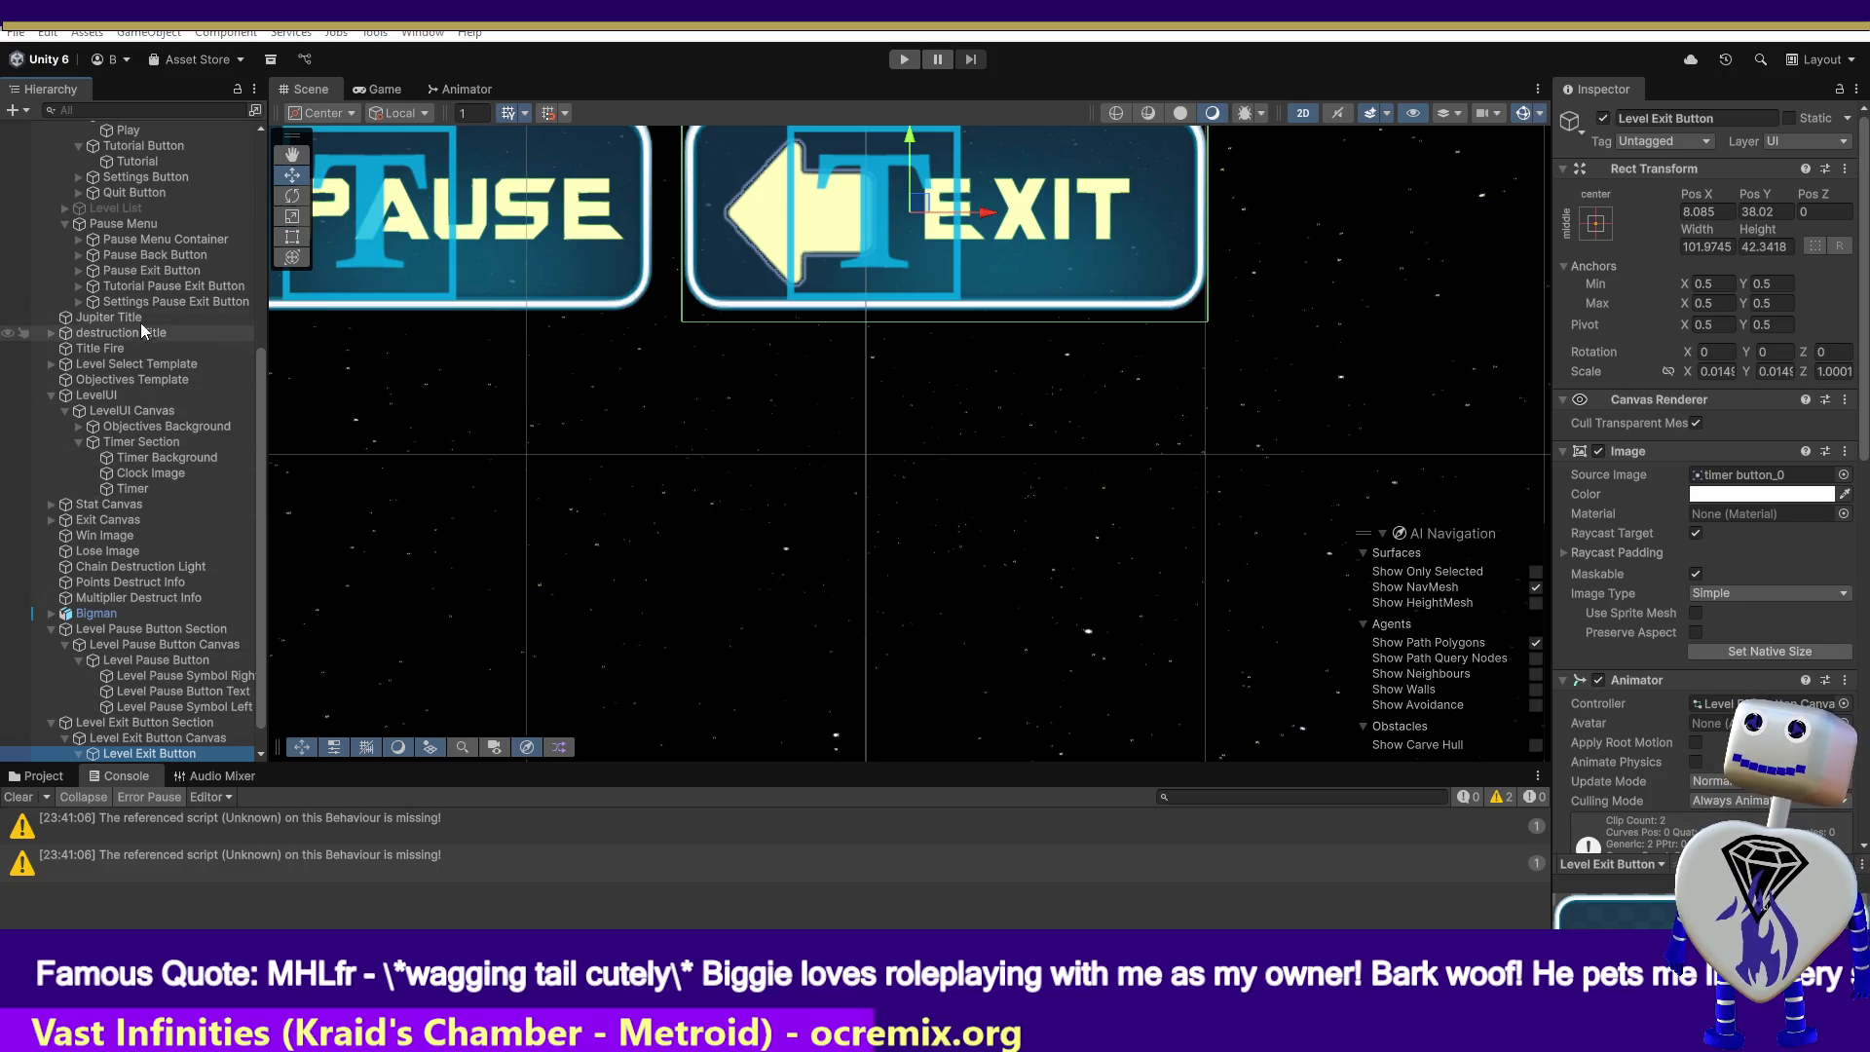
click(156, 285)
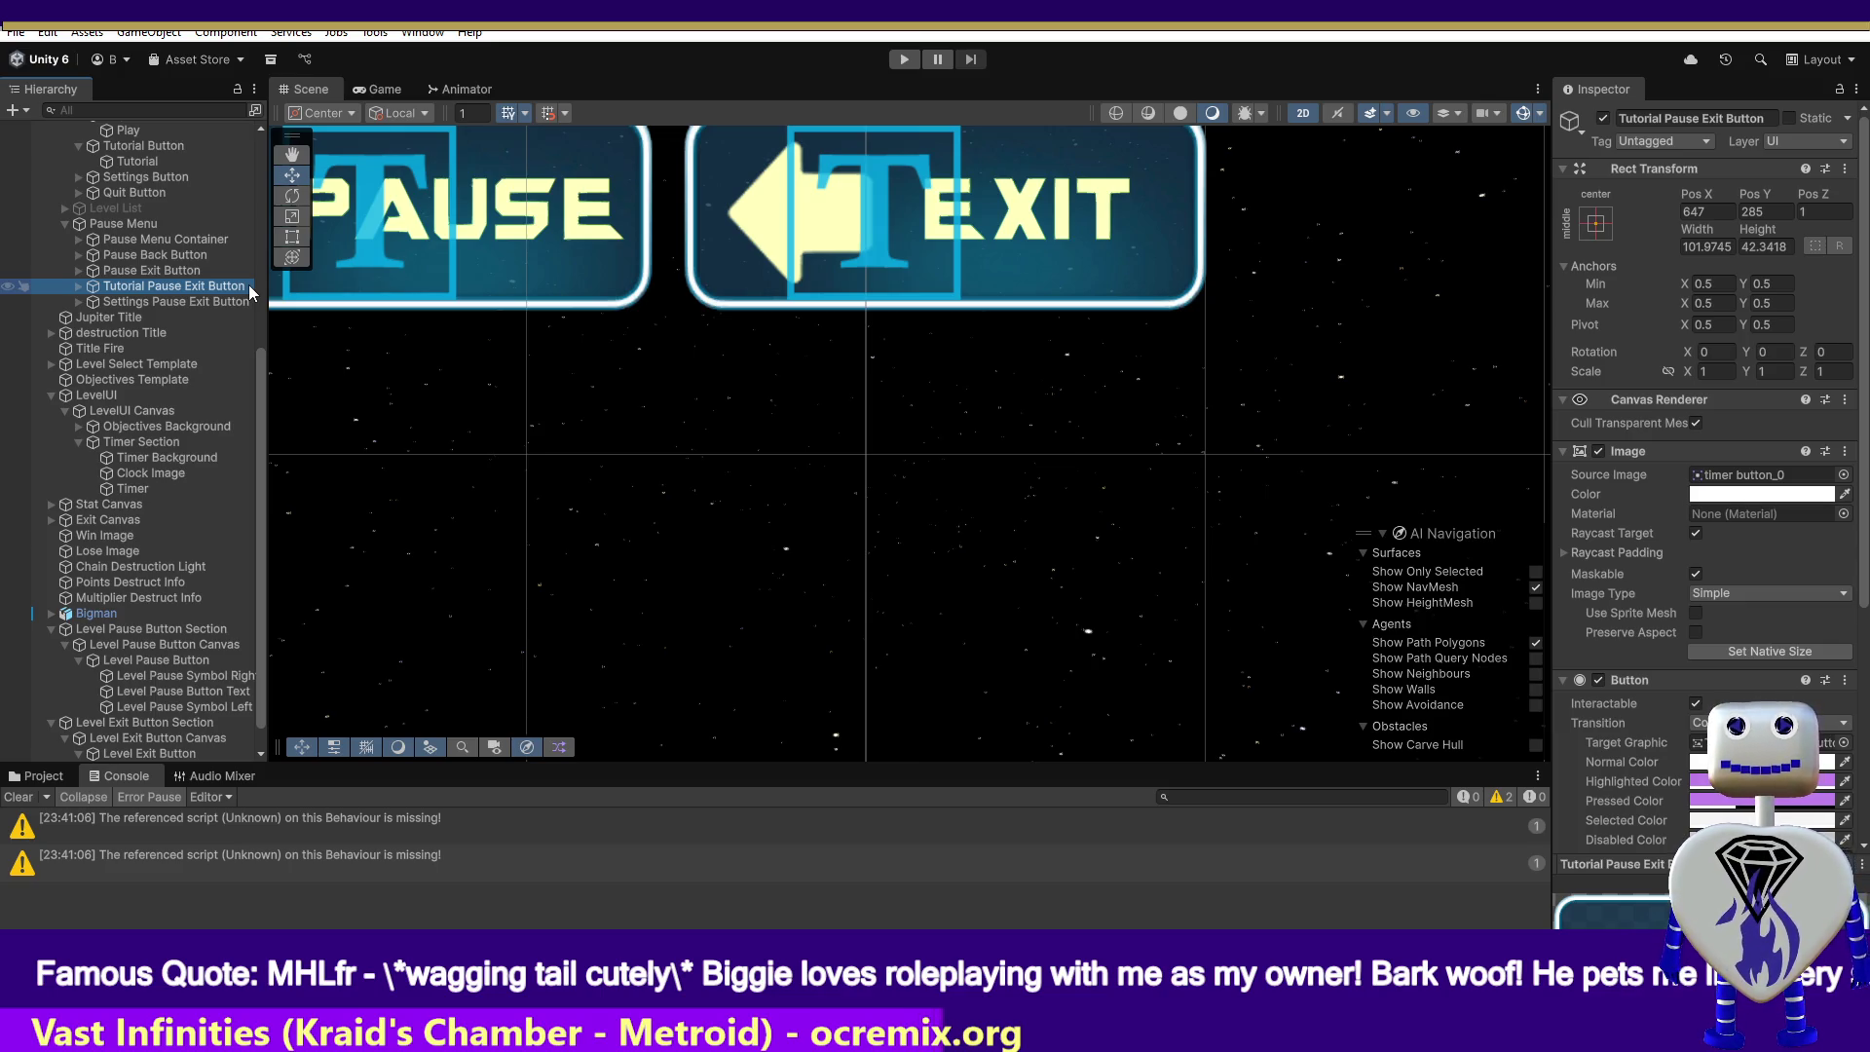
key(ctrl+6)
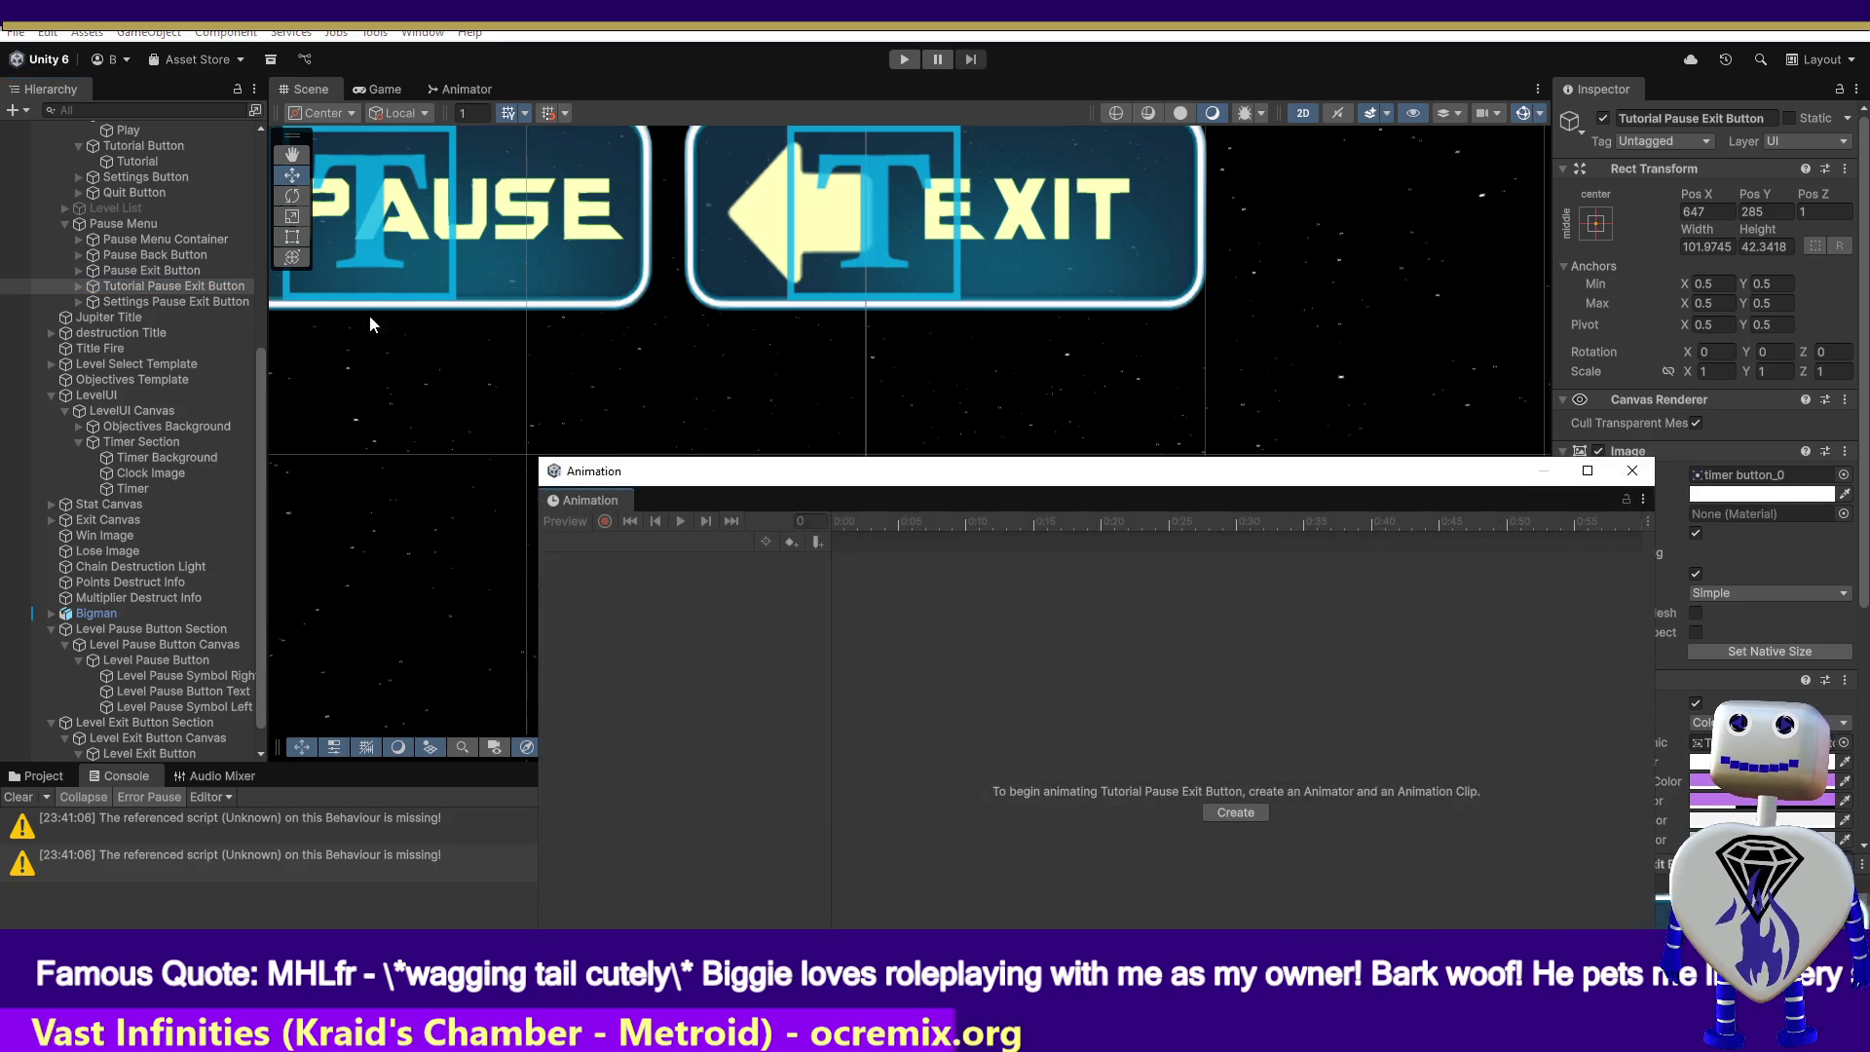
- Create a new animation clip named 'Tutorial Exit Button Offscreen' for the Tutorial Pause Exit Button
click(1239, 816)
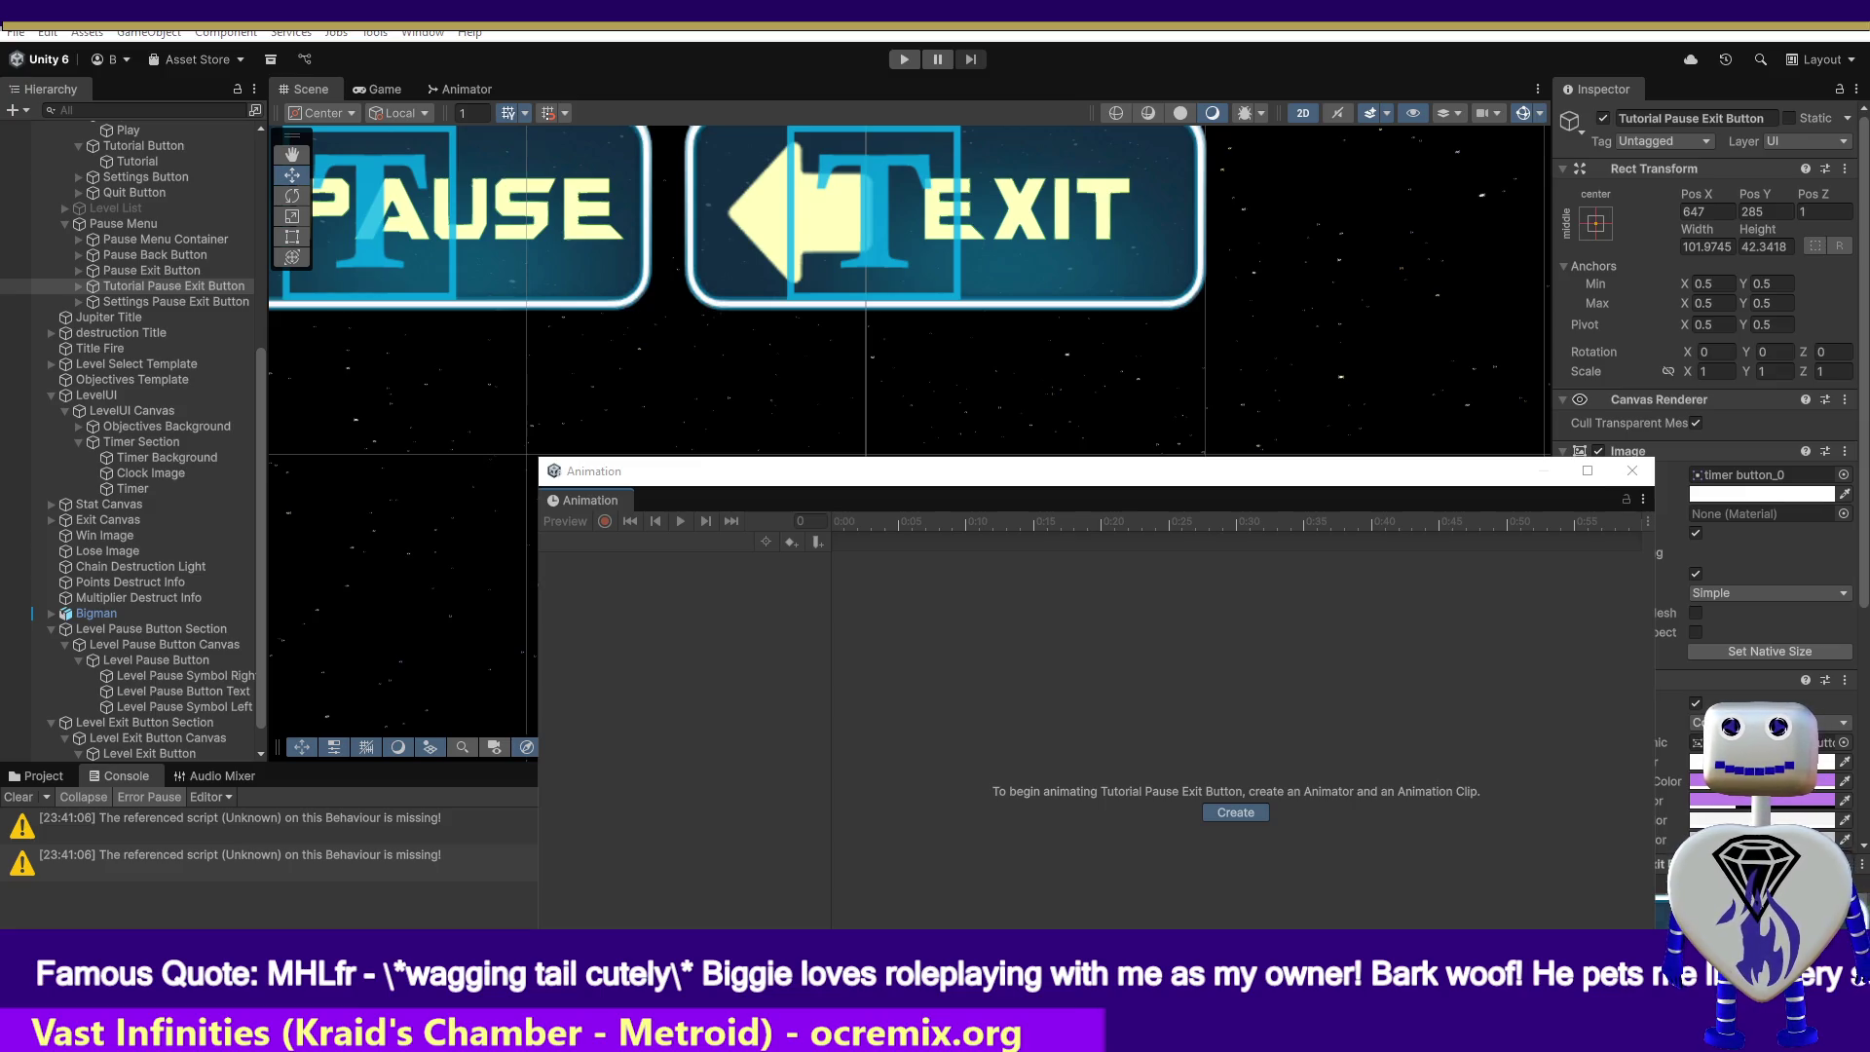
key(Return)
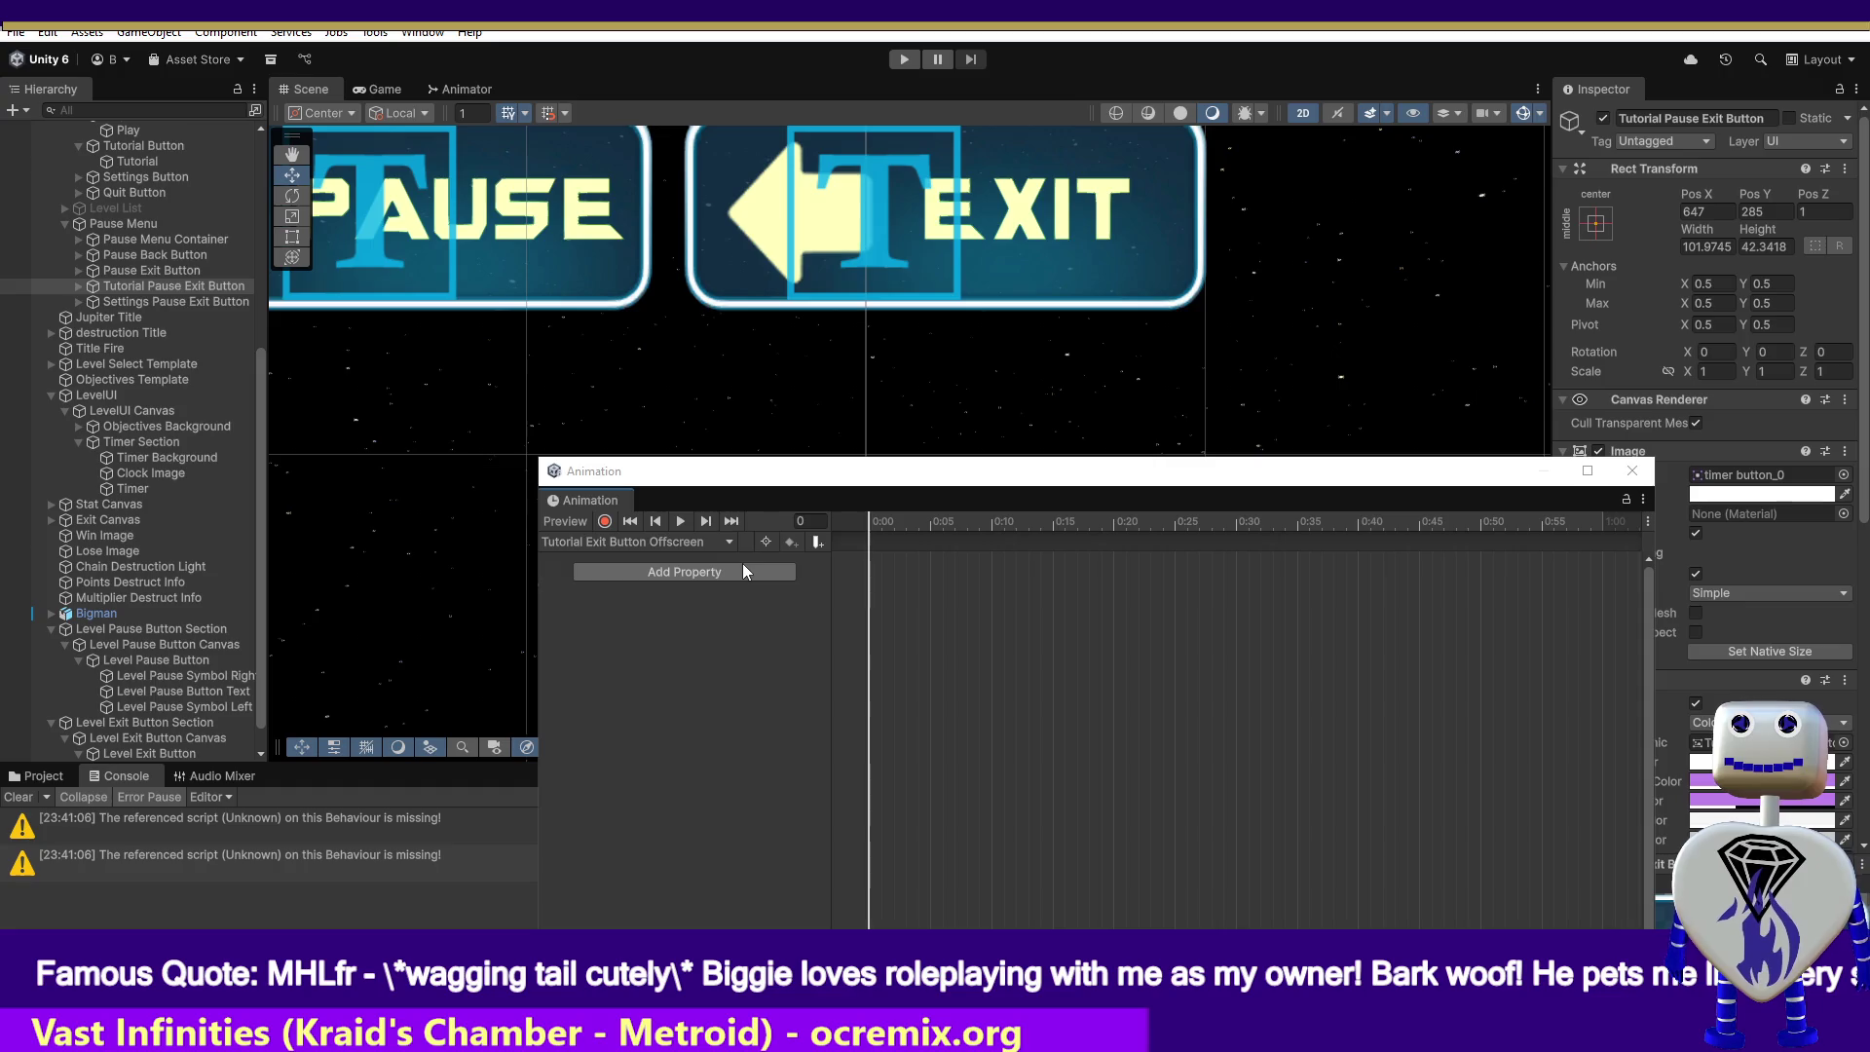
- Record a frame-5 keyframe placing the button at Pos X 8.085, Pos Y 38.02, then scrub back to frame 0
click(605, 522)
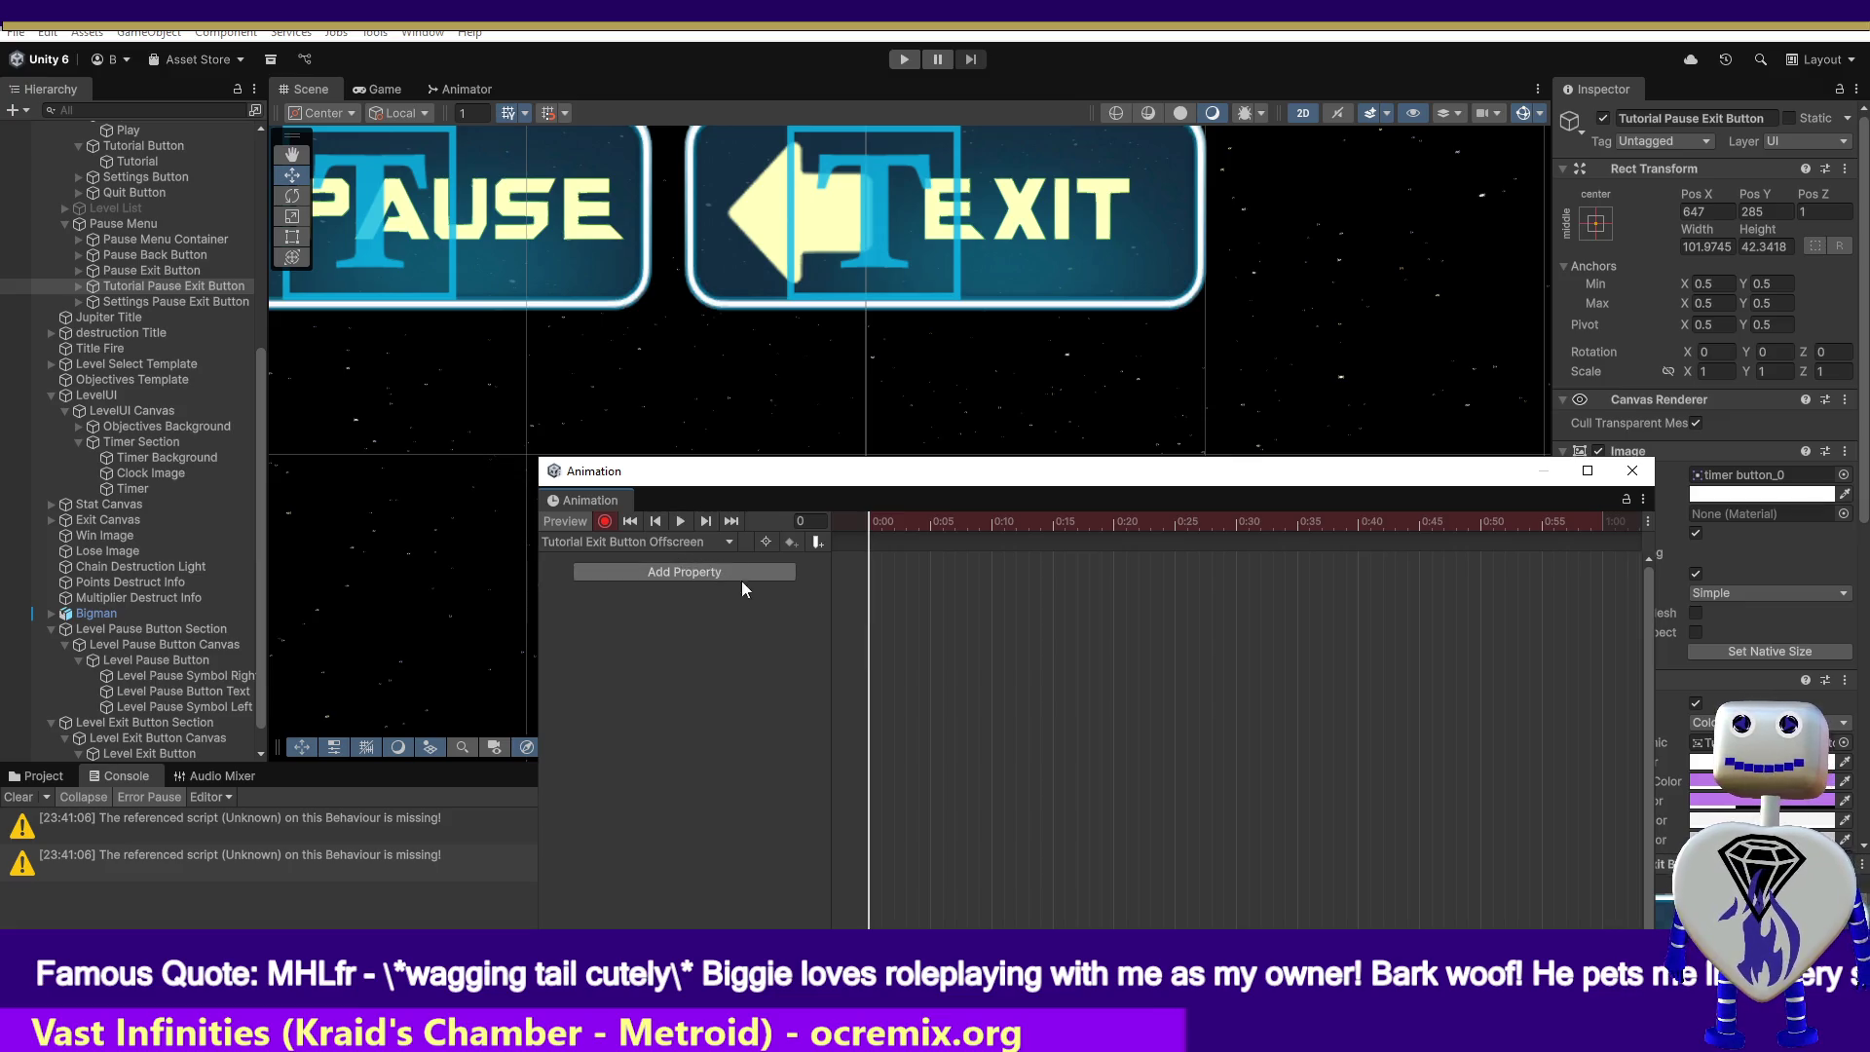
drag(883, 521, 932, 533)
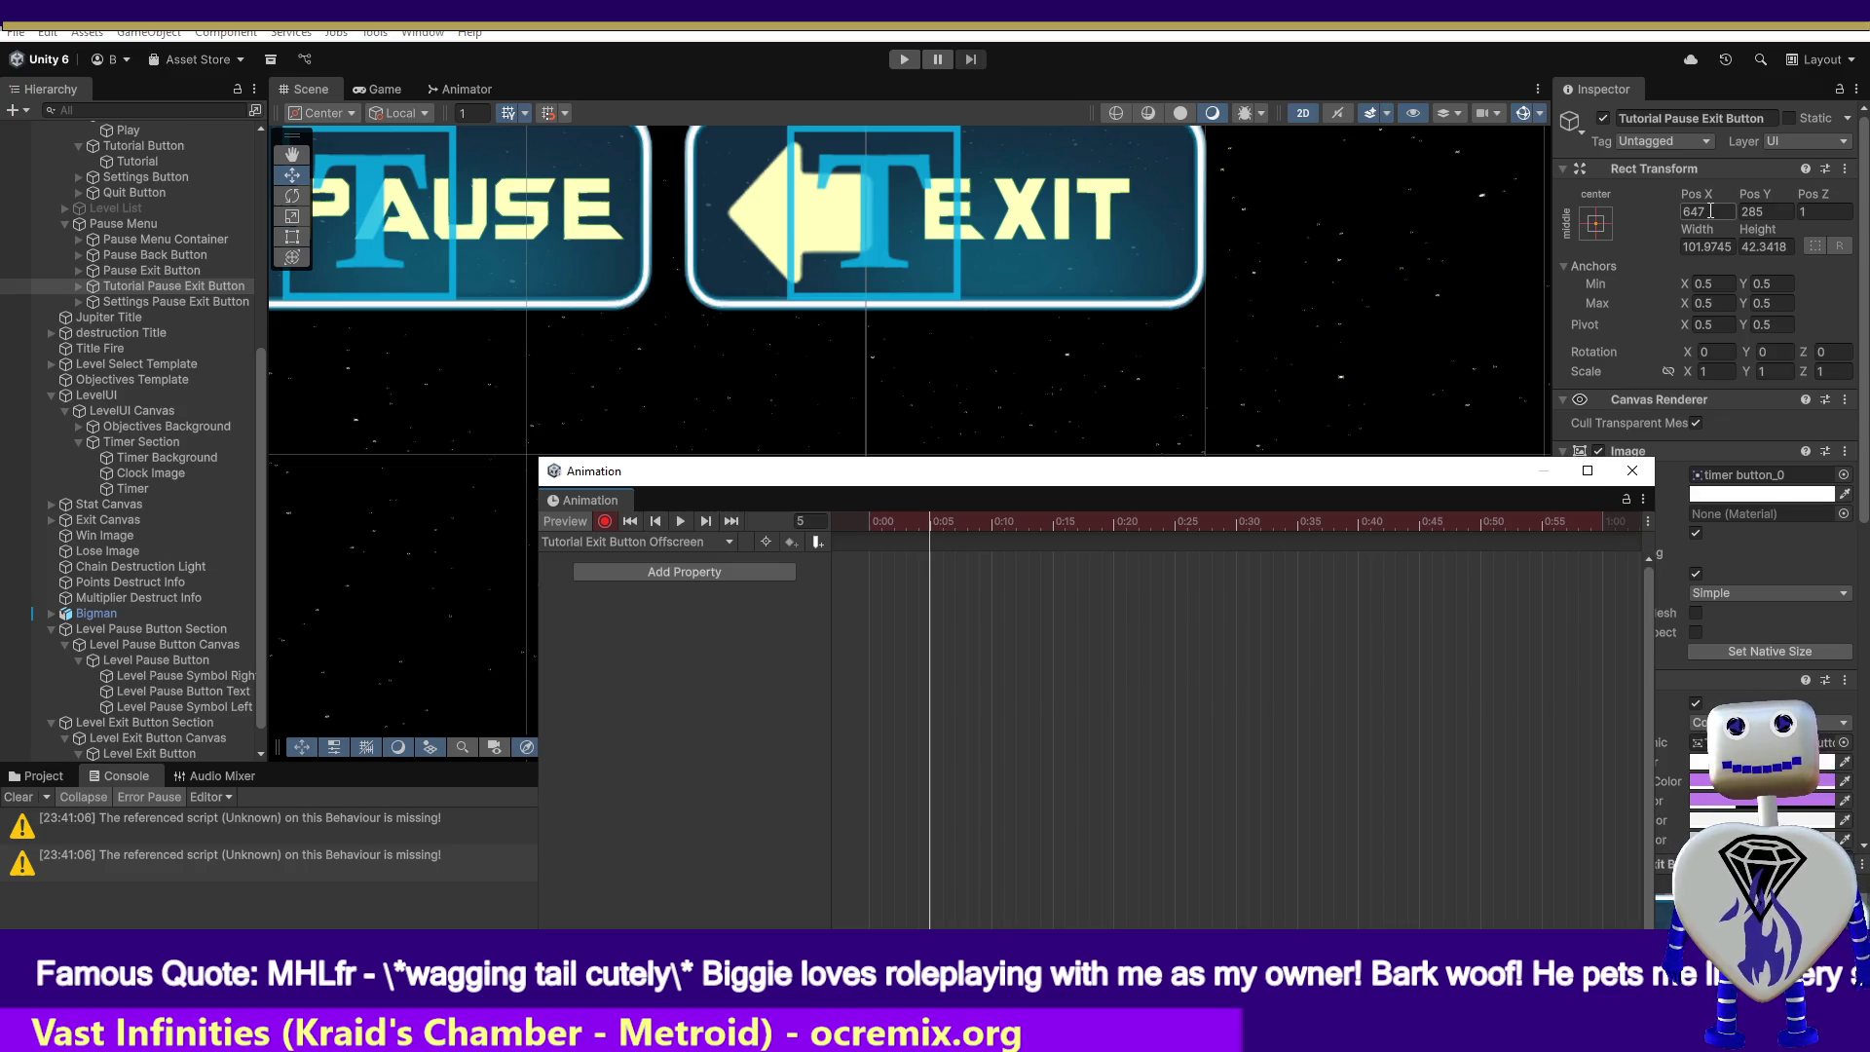
click(1709, 209)
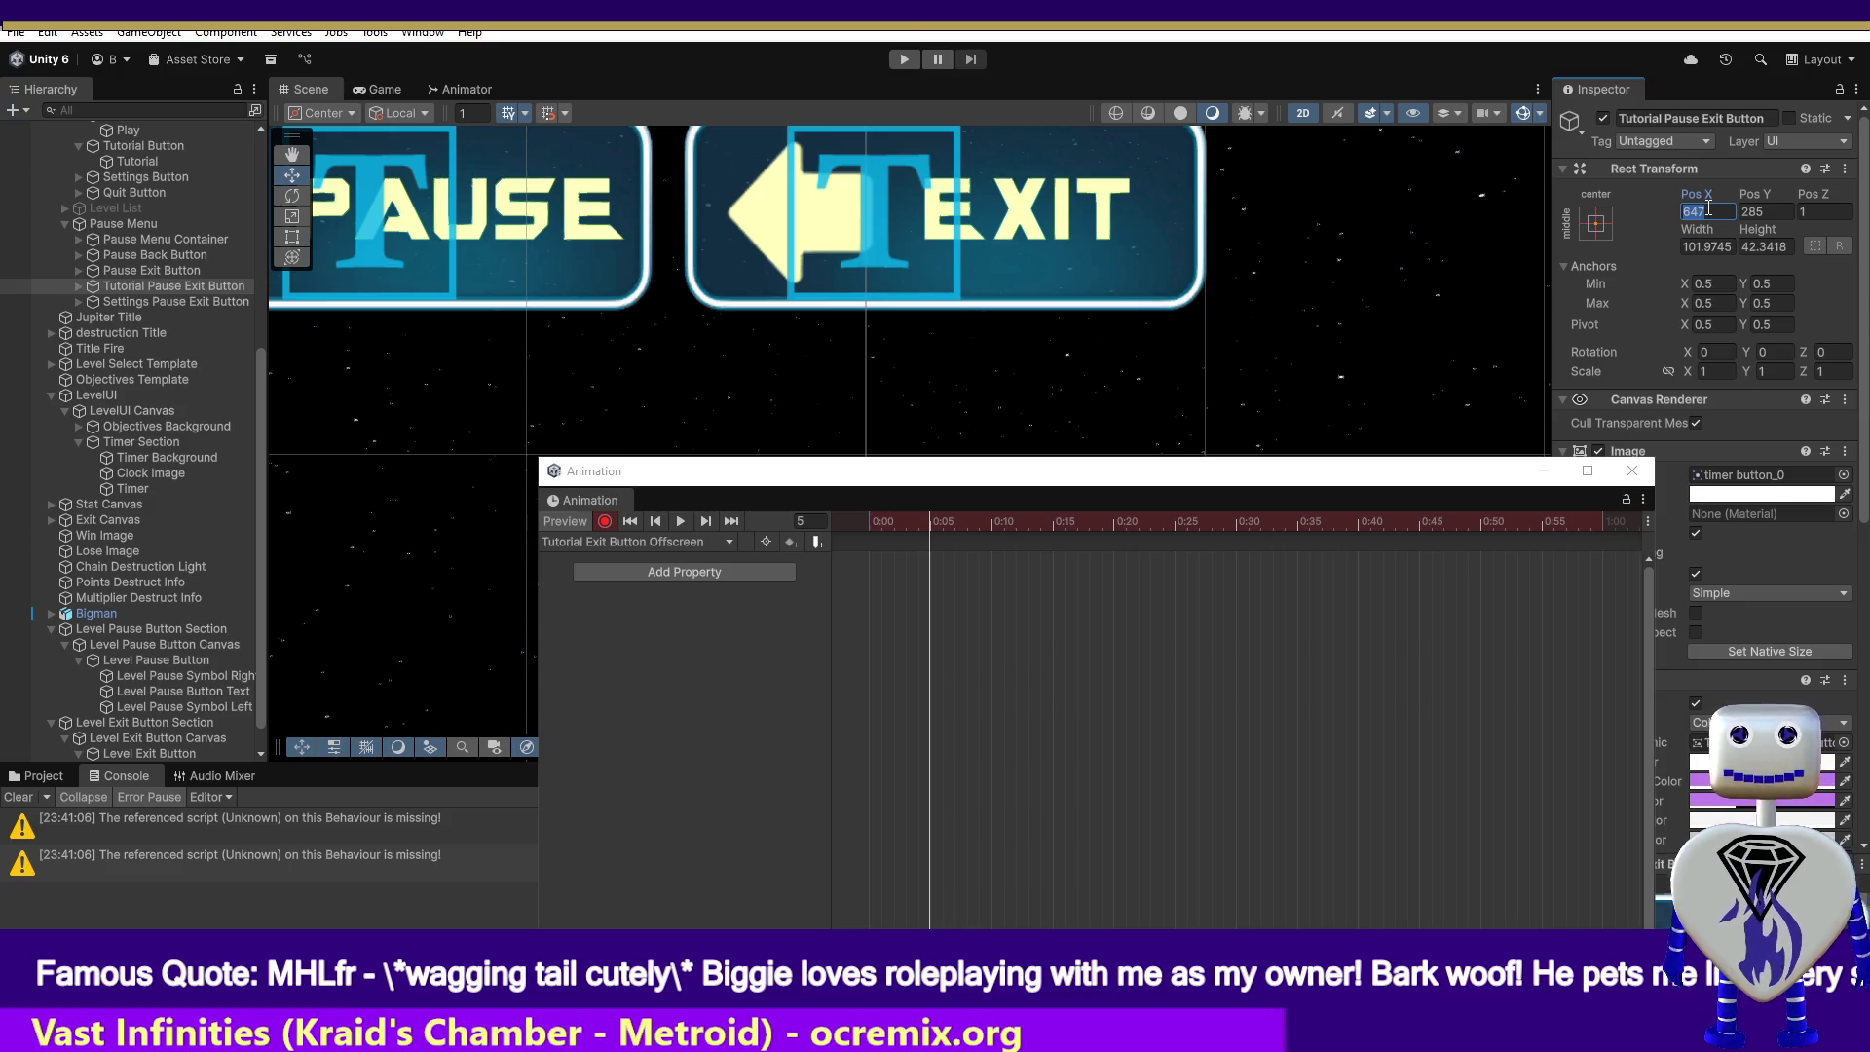
text(8.85)
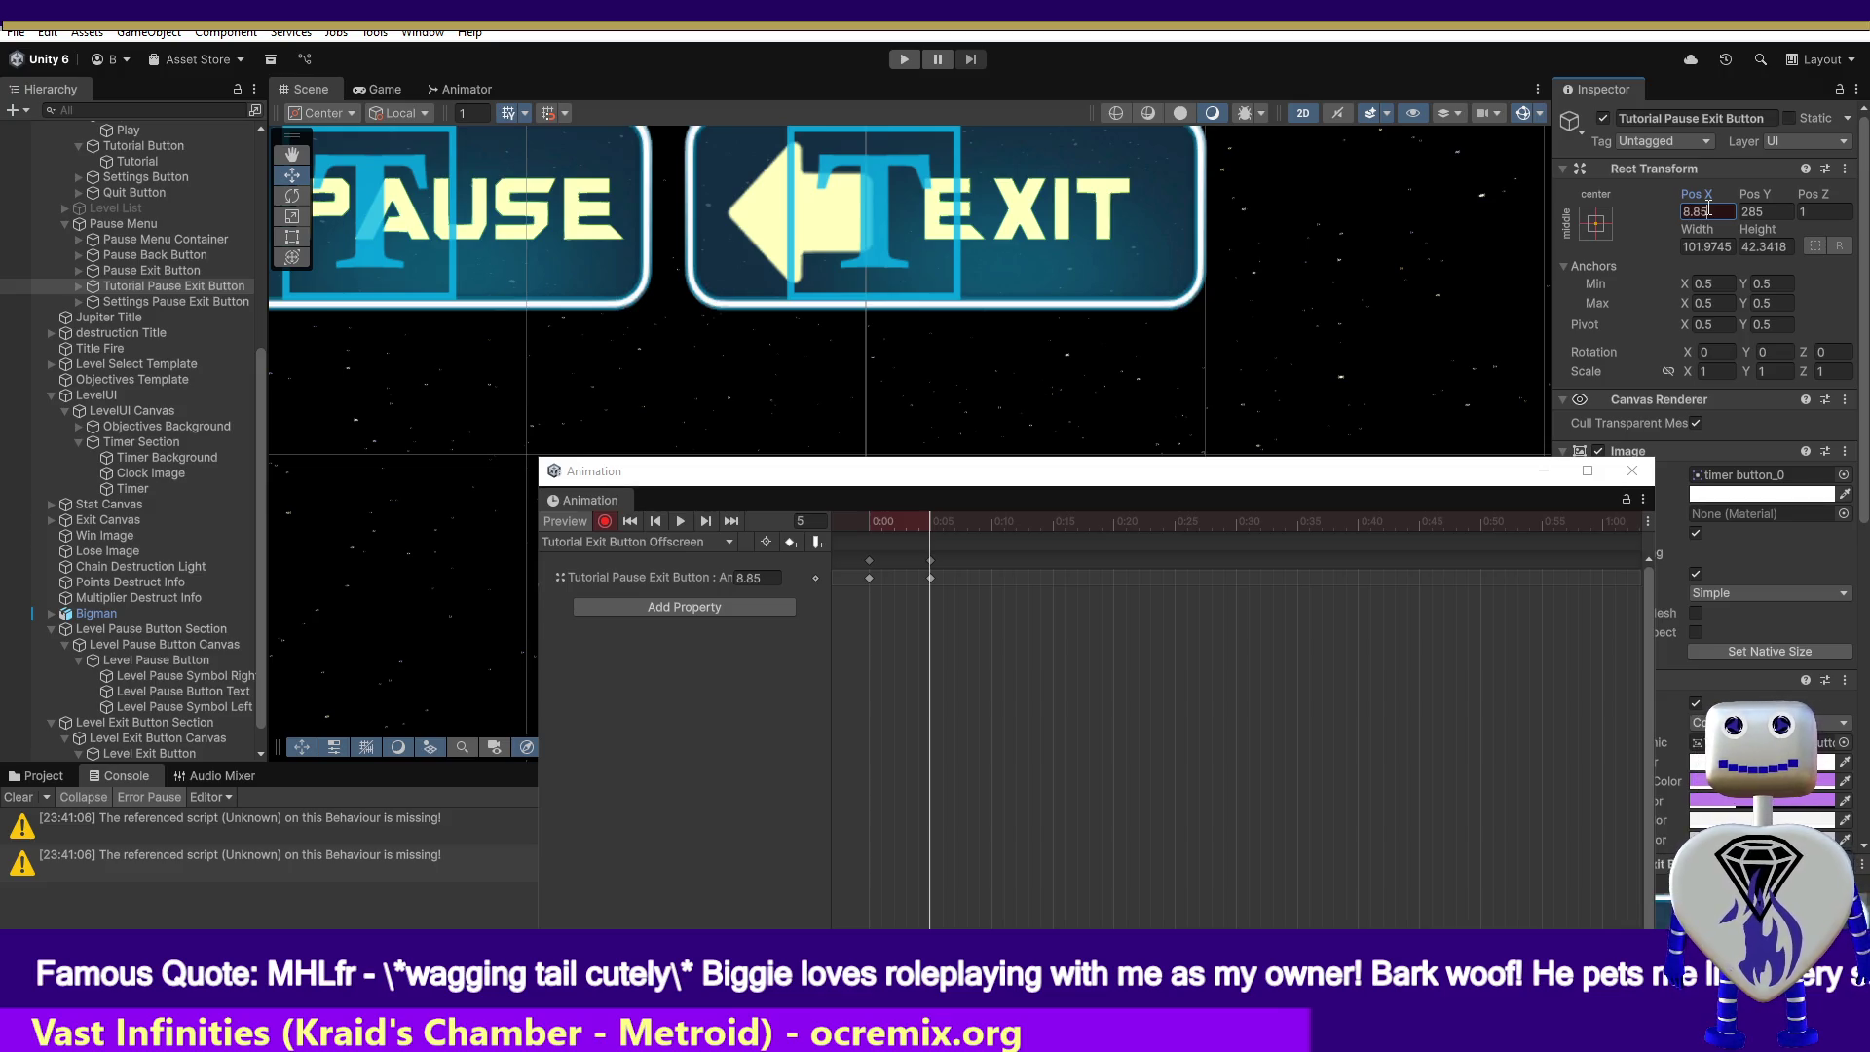
text(0)
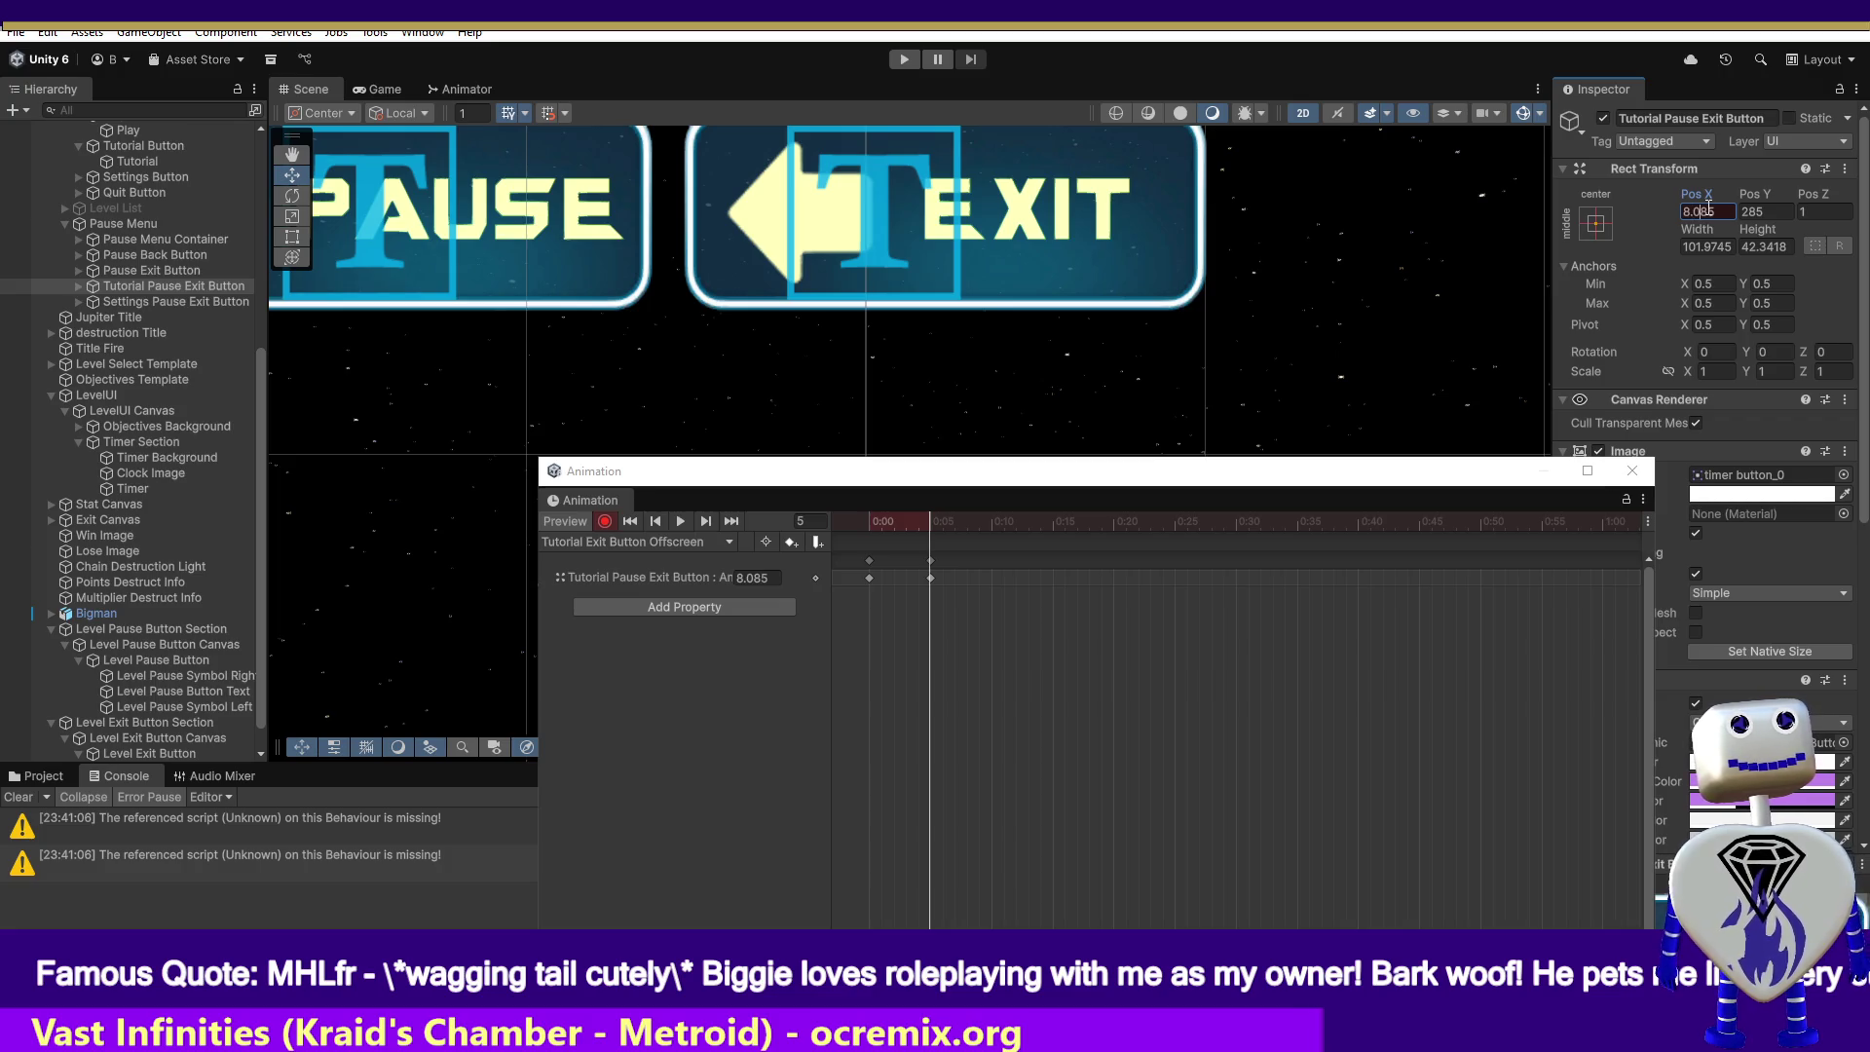
click(1760, 211)
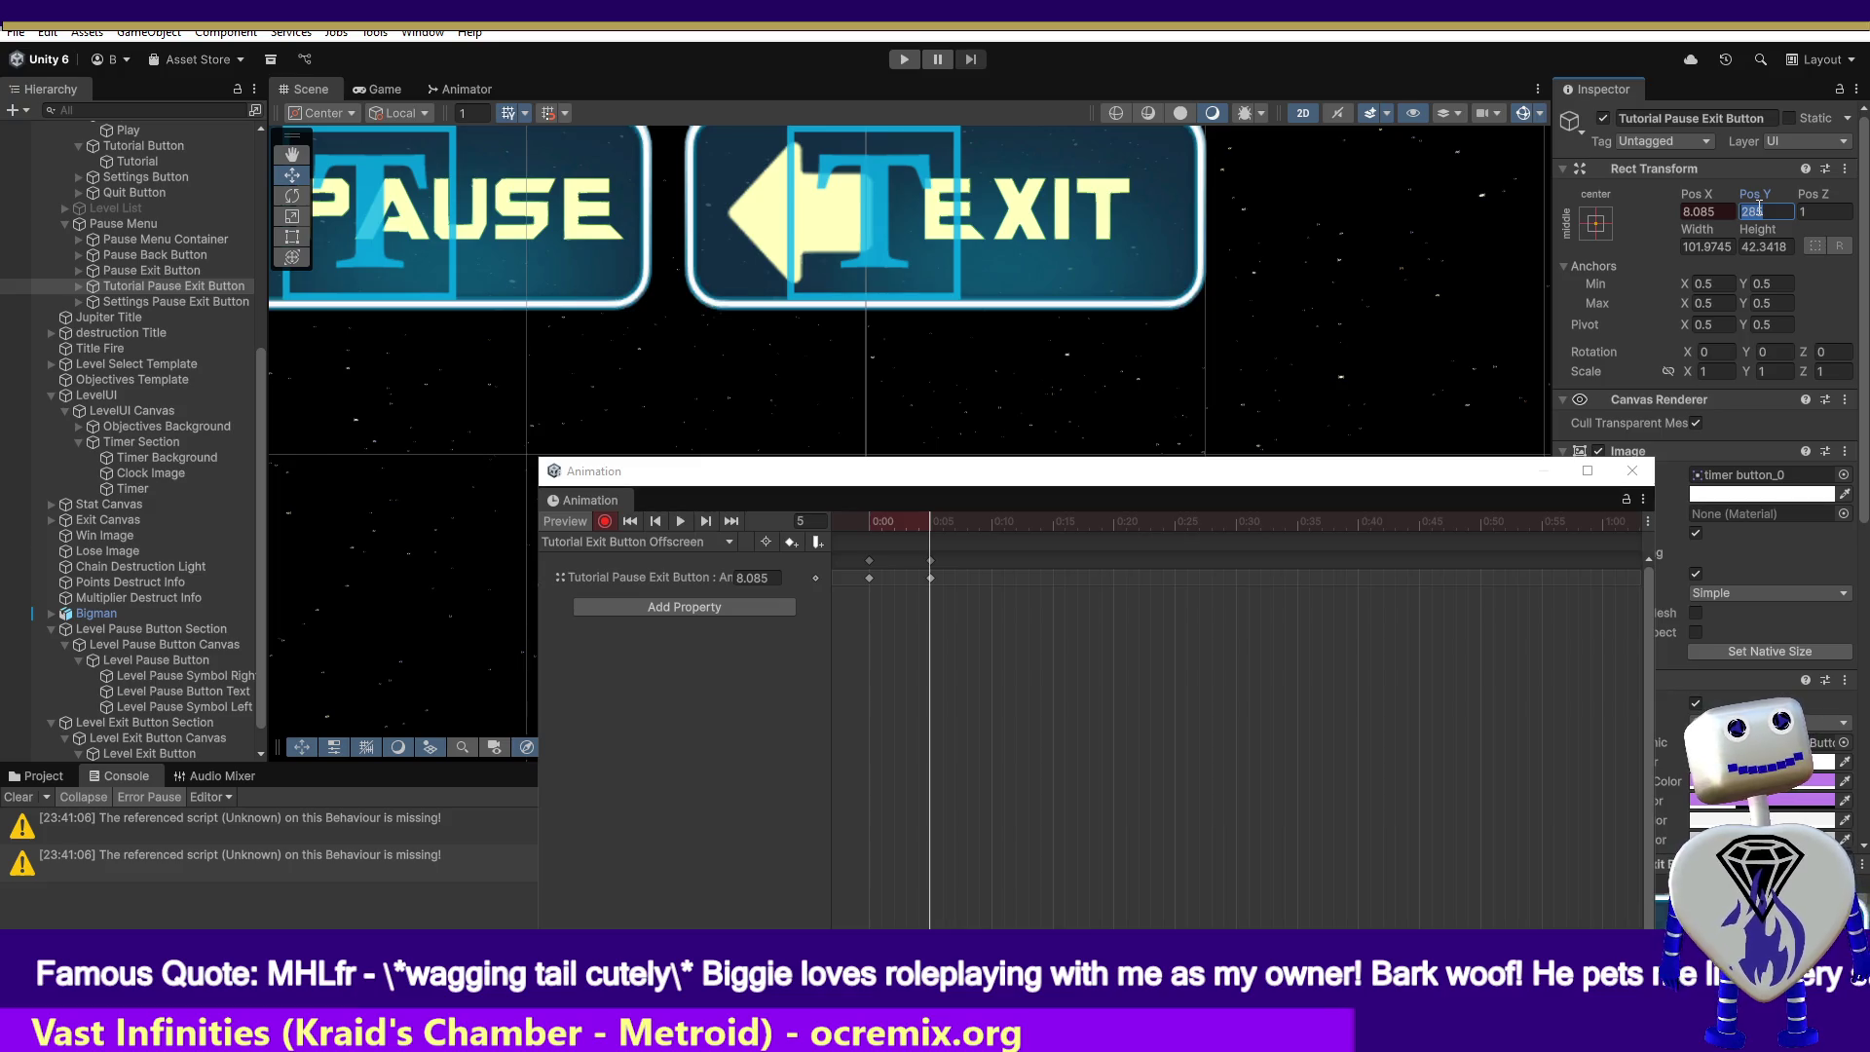
text(32.0)
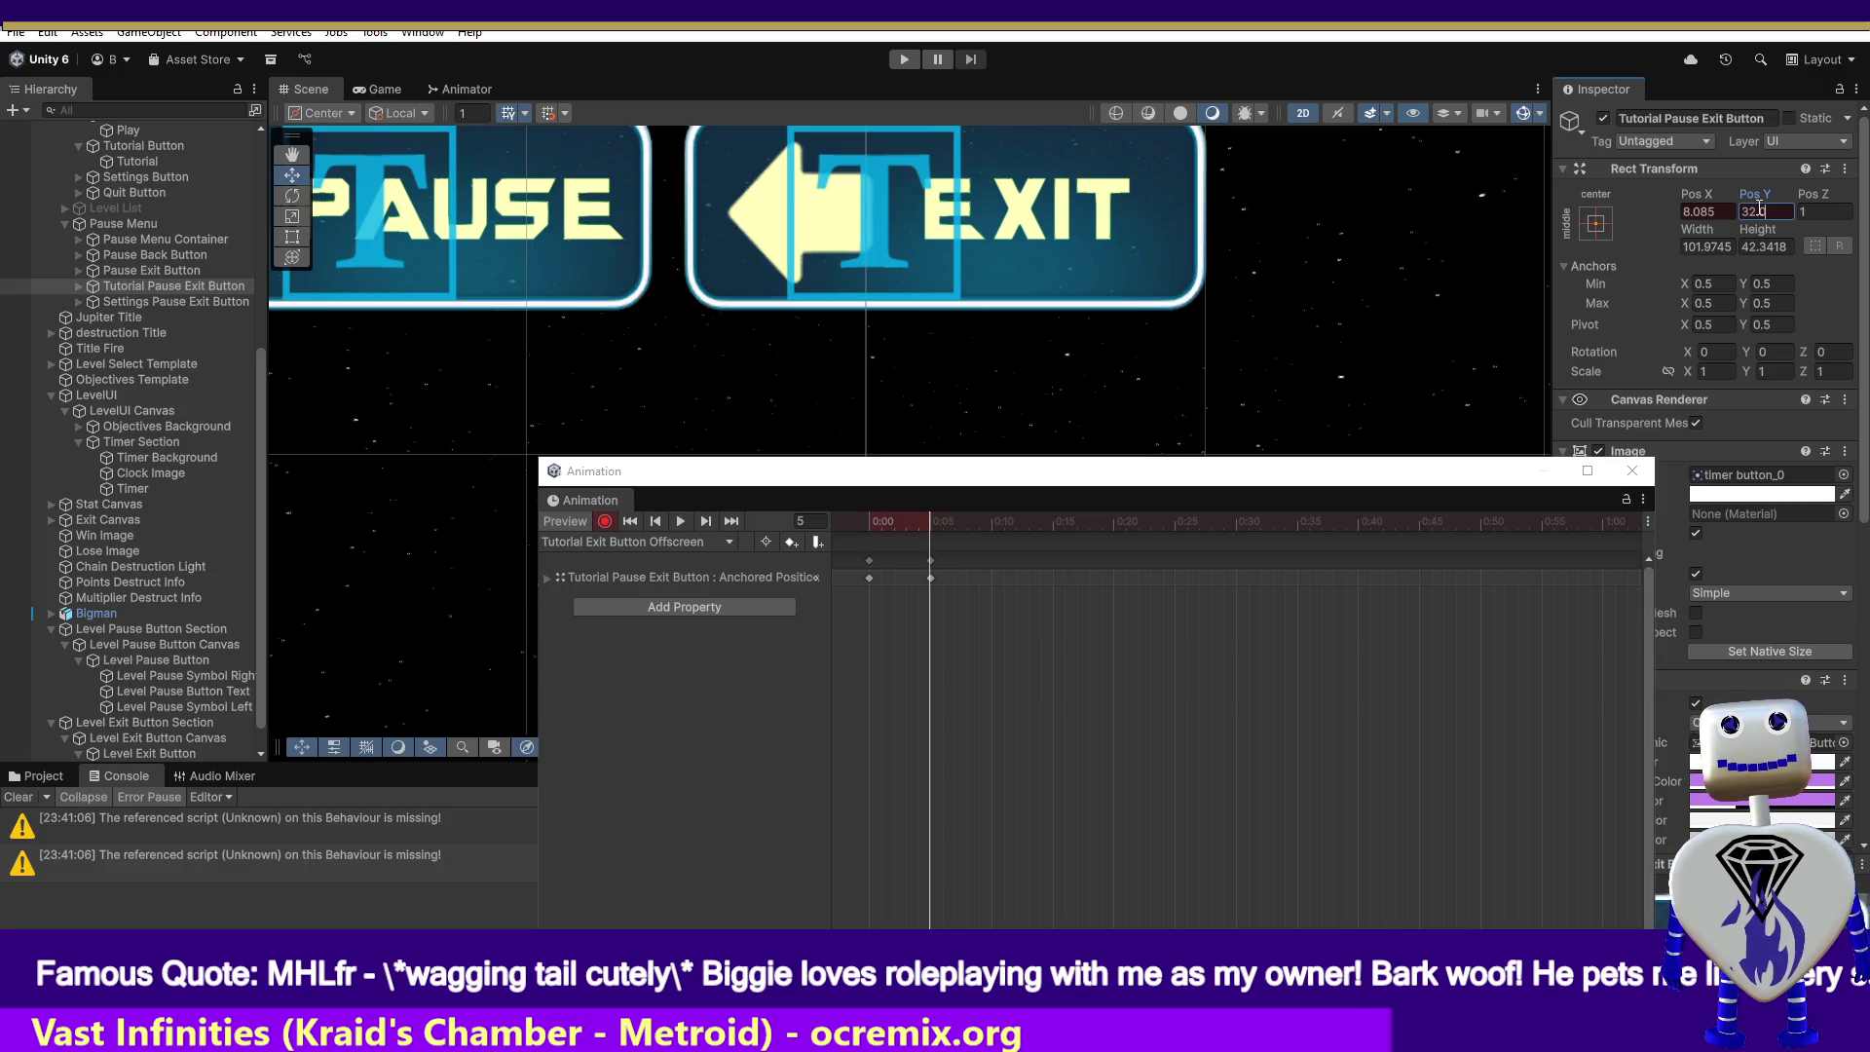
text(2)
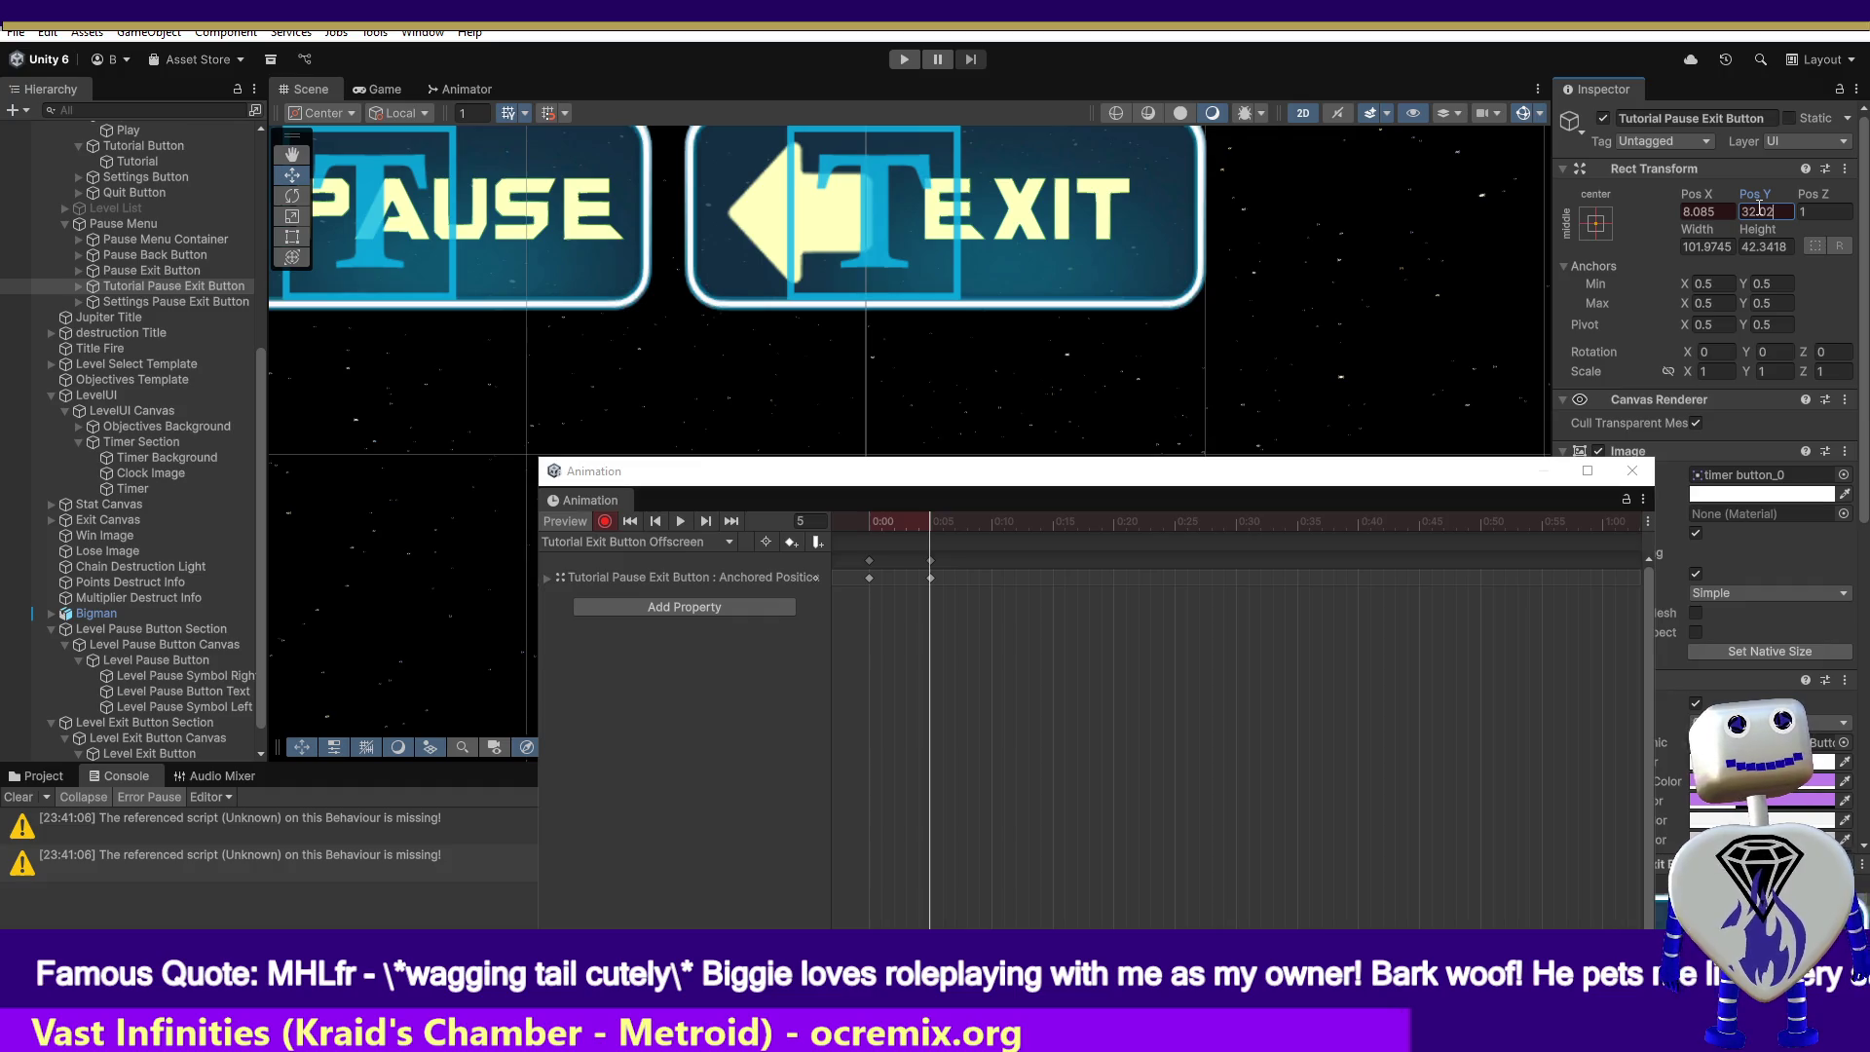
key(BackSpace)
text(8)
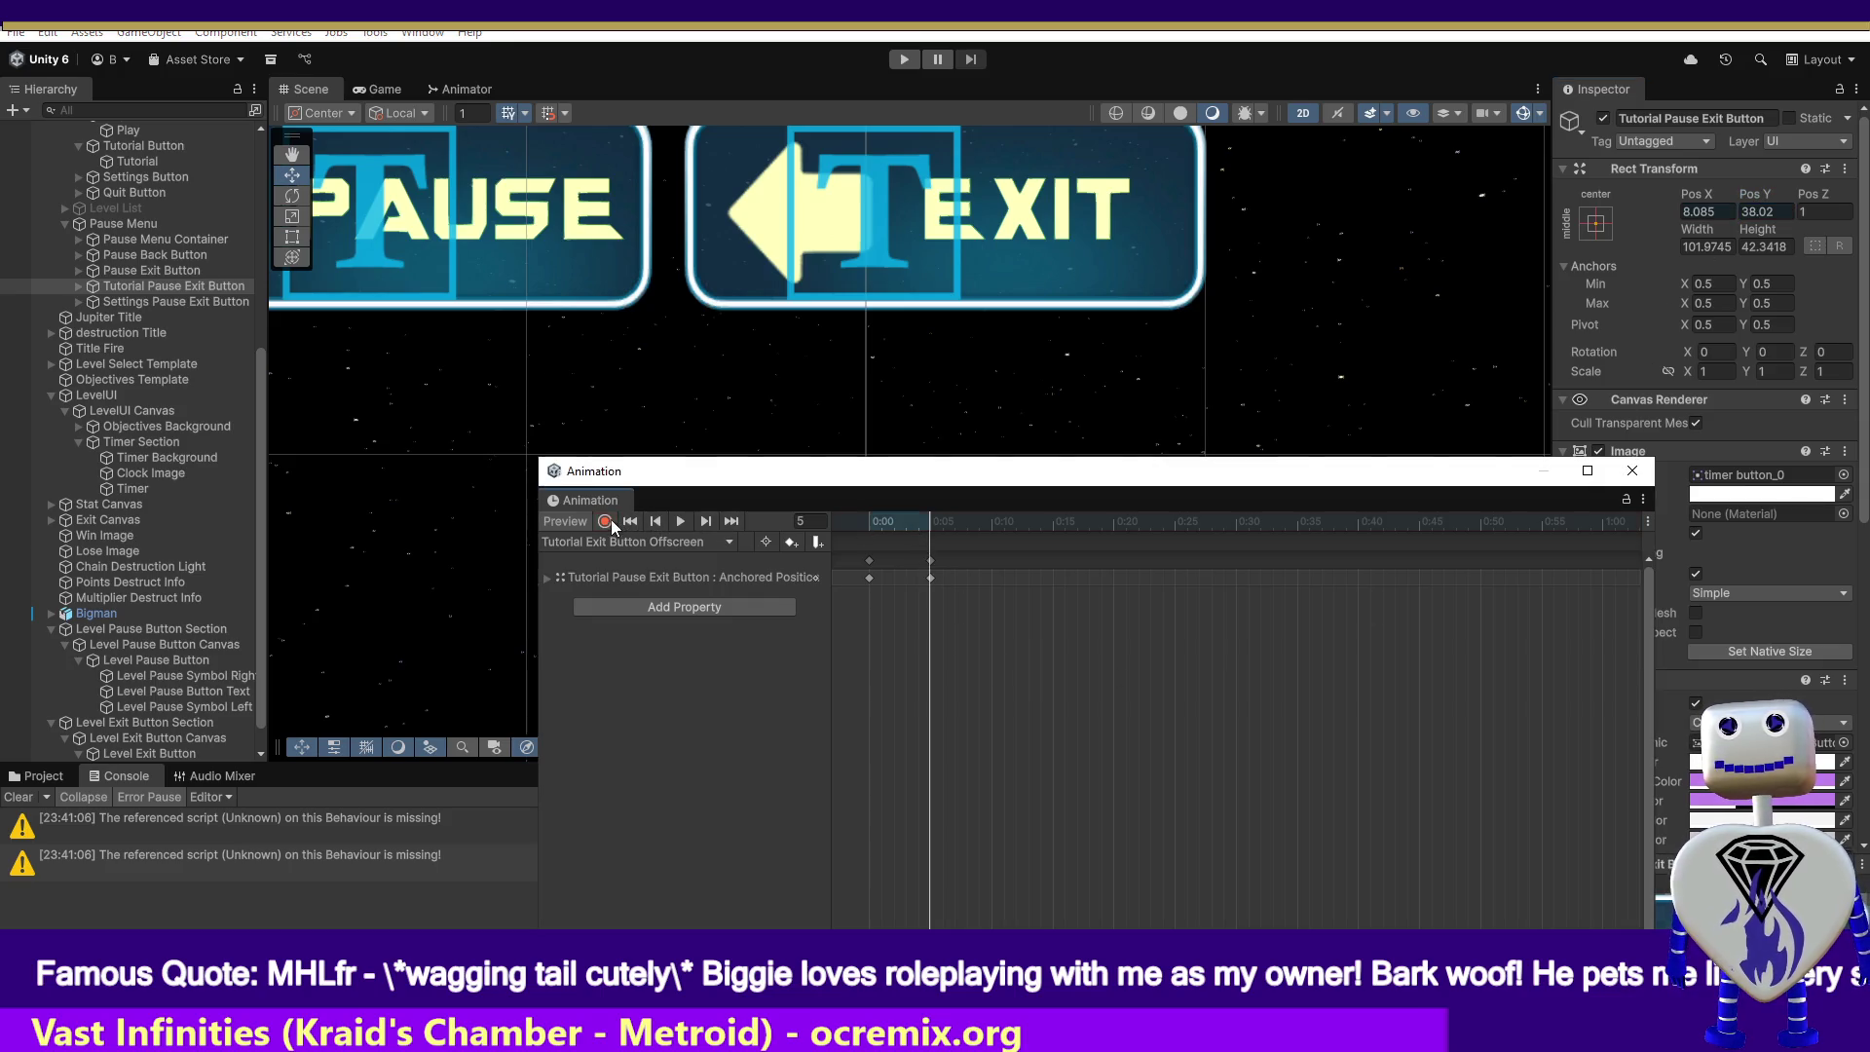
mouse_move(930, 523)
mouse_down()
mouse_move(873, 524)
mouse_move(932, 527)
mouse_up()
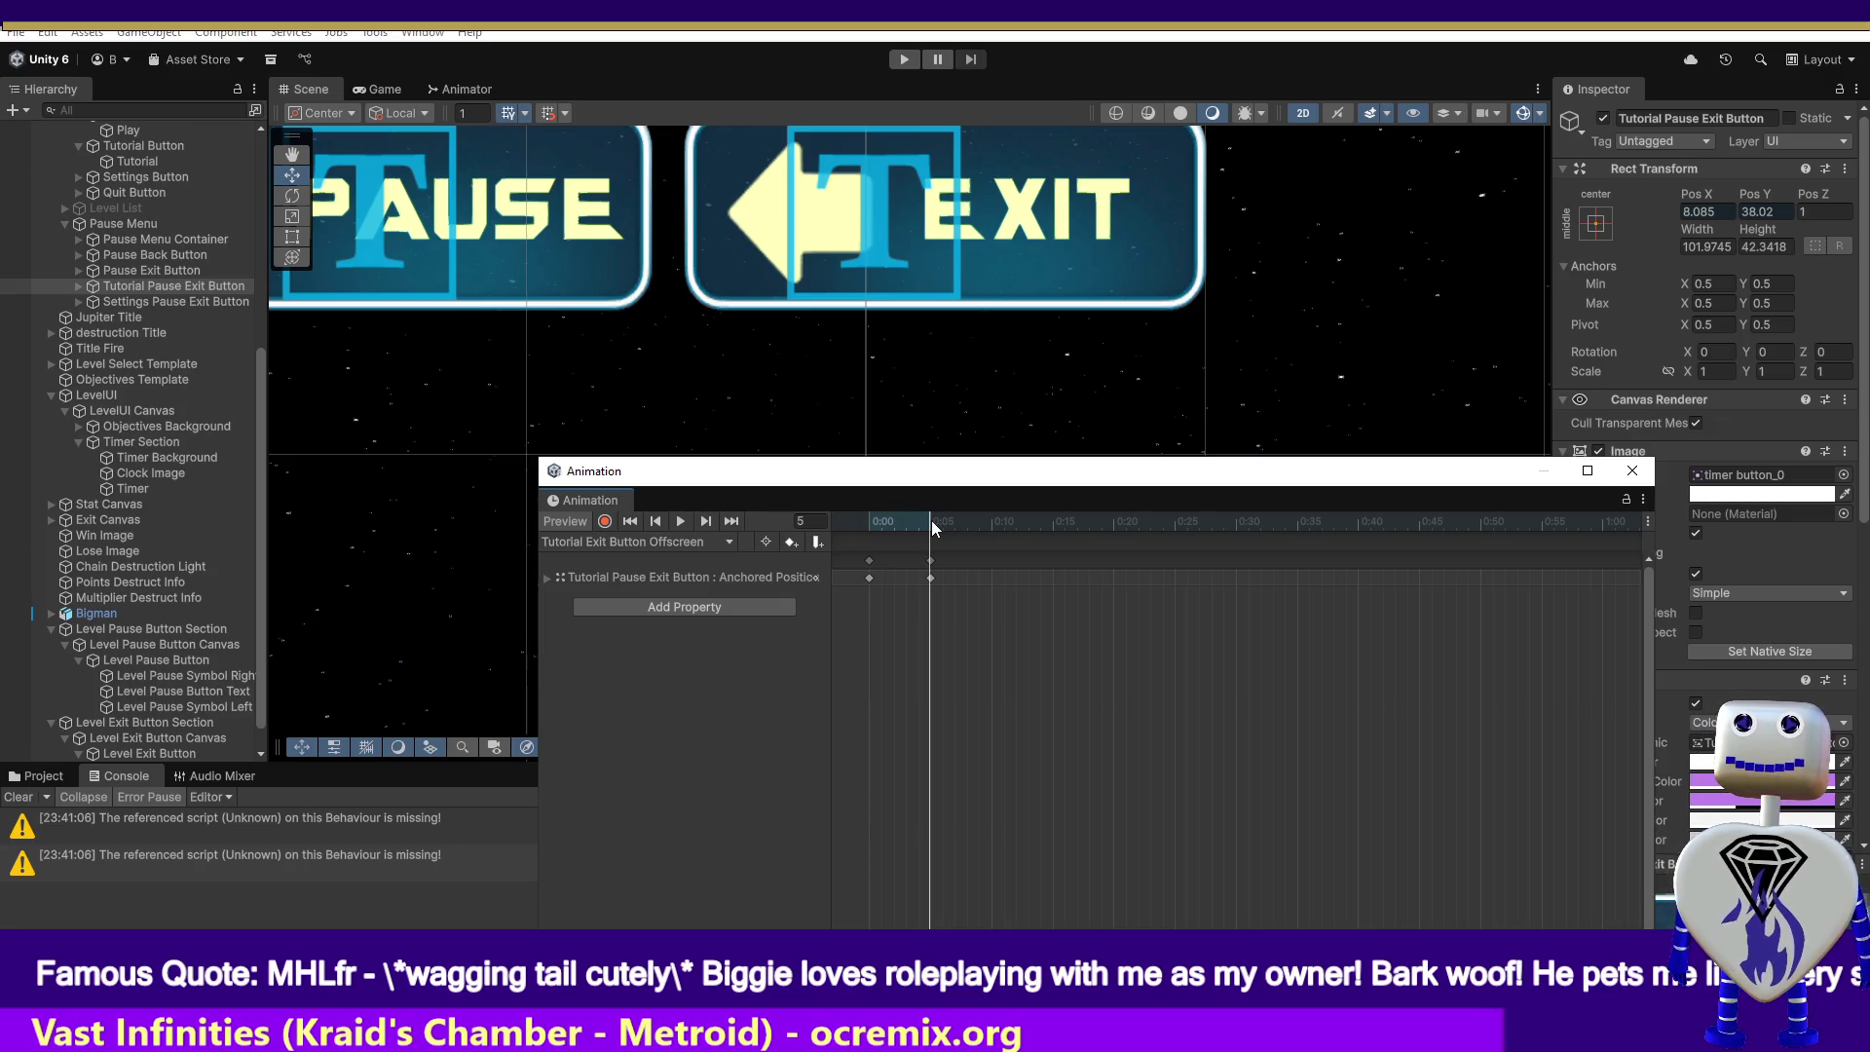
- Inspect the Tutorial Pause Exit Button's text child and check the Level Exit Button Section for animation
click(78, 286)
click(143, 302)
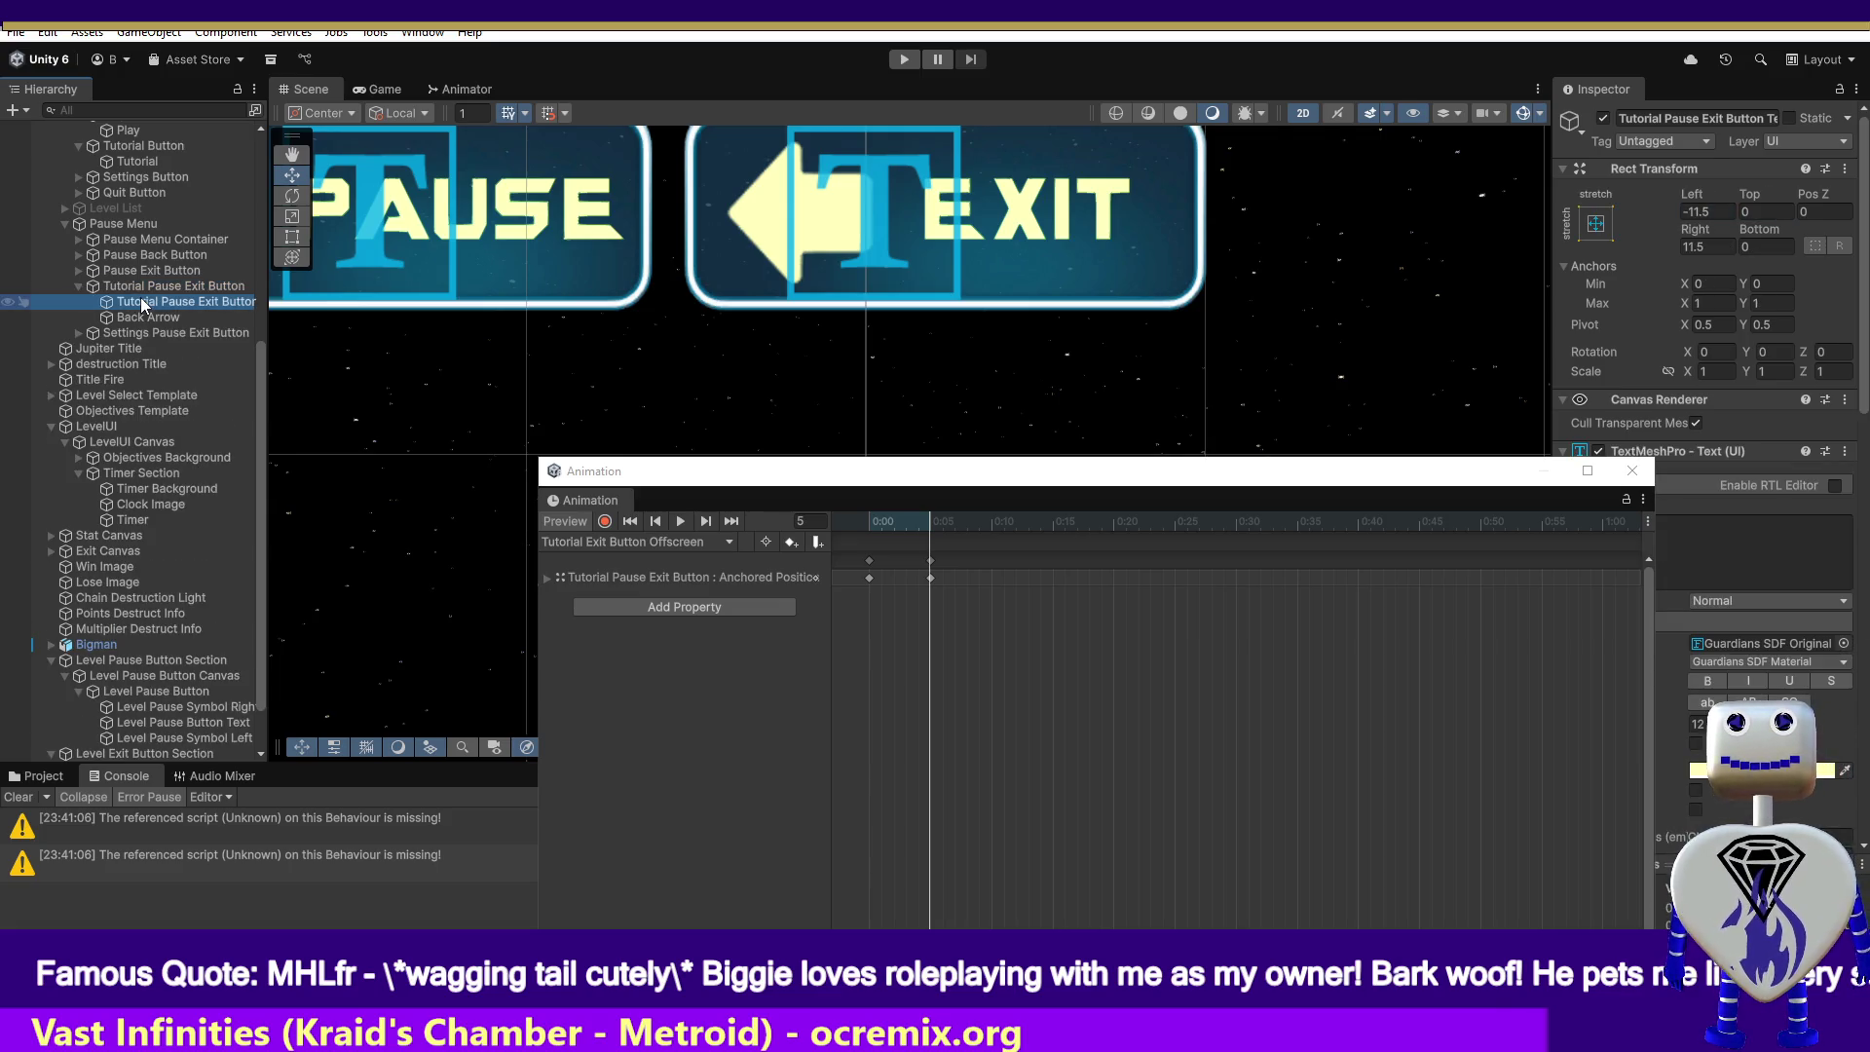
click(146, 287)
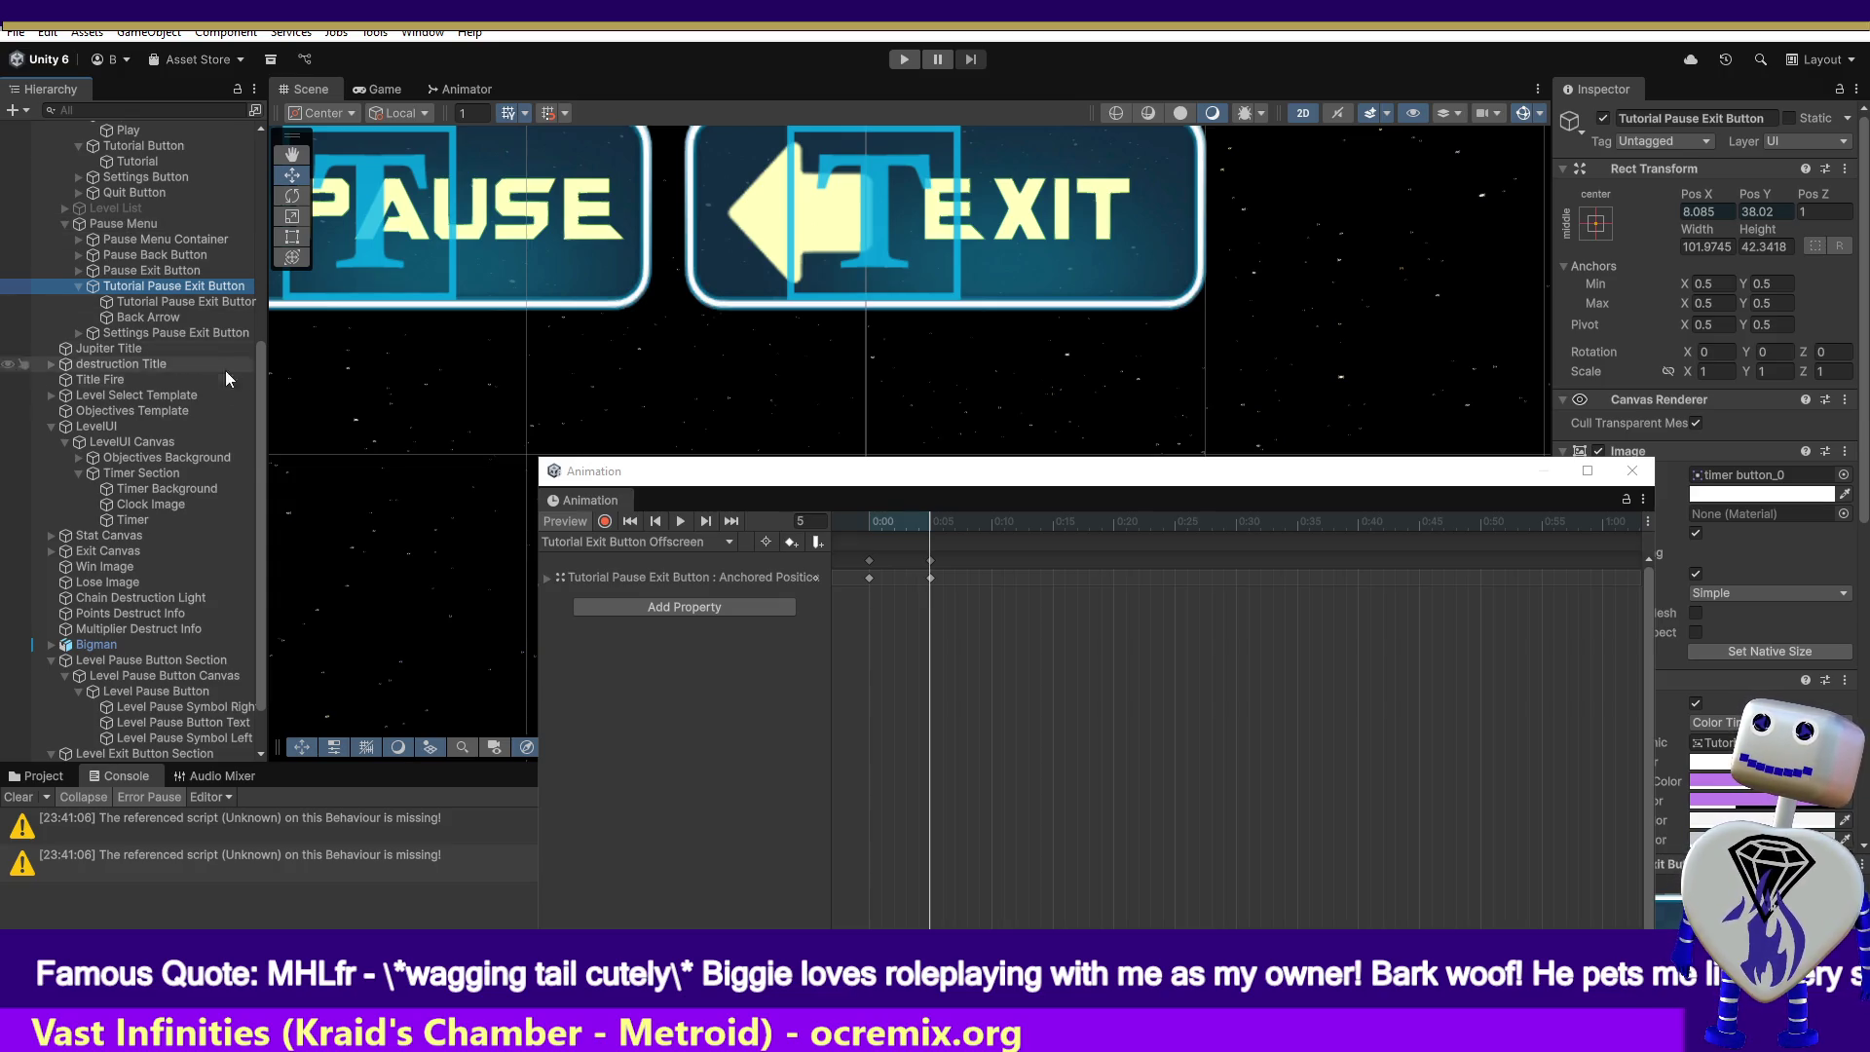
scroll(255, 454, down, 3)
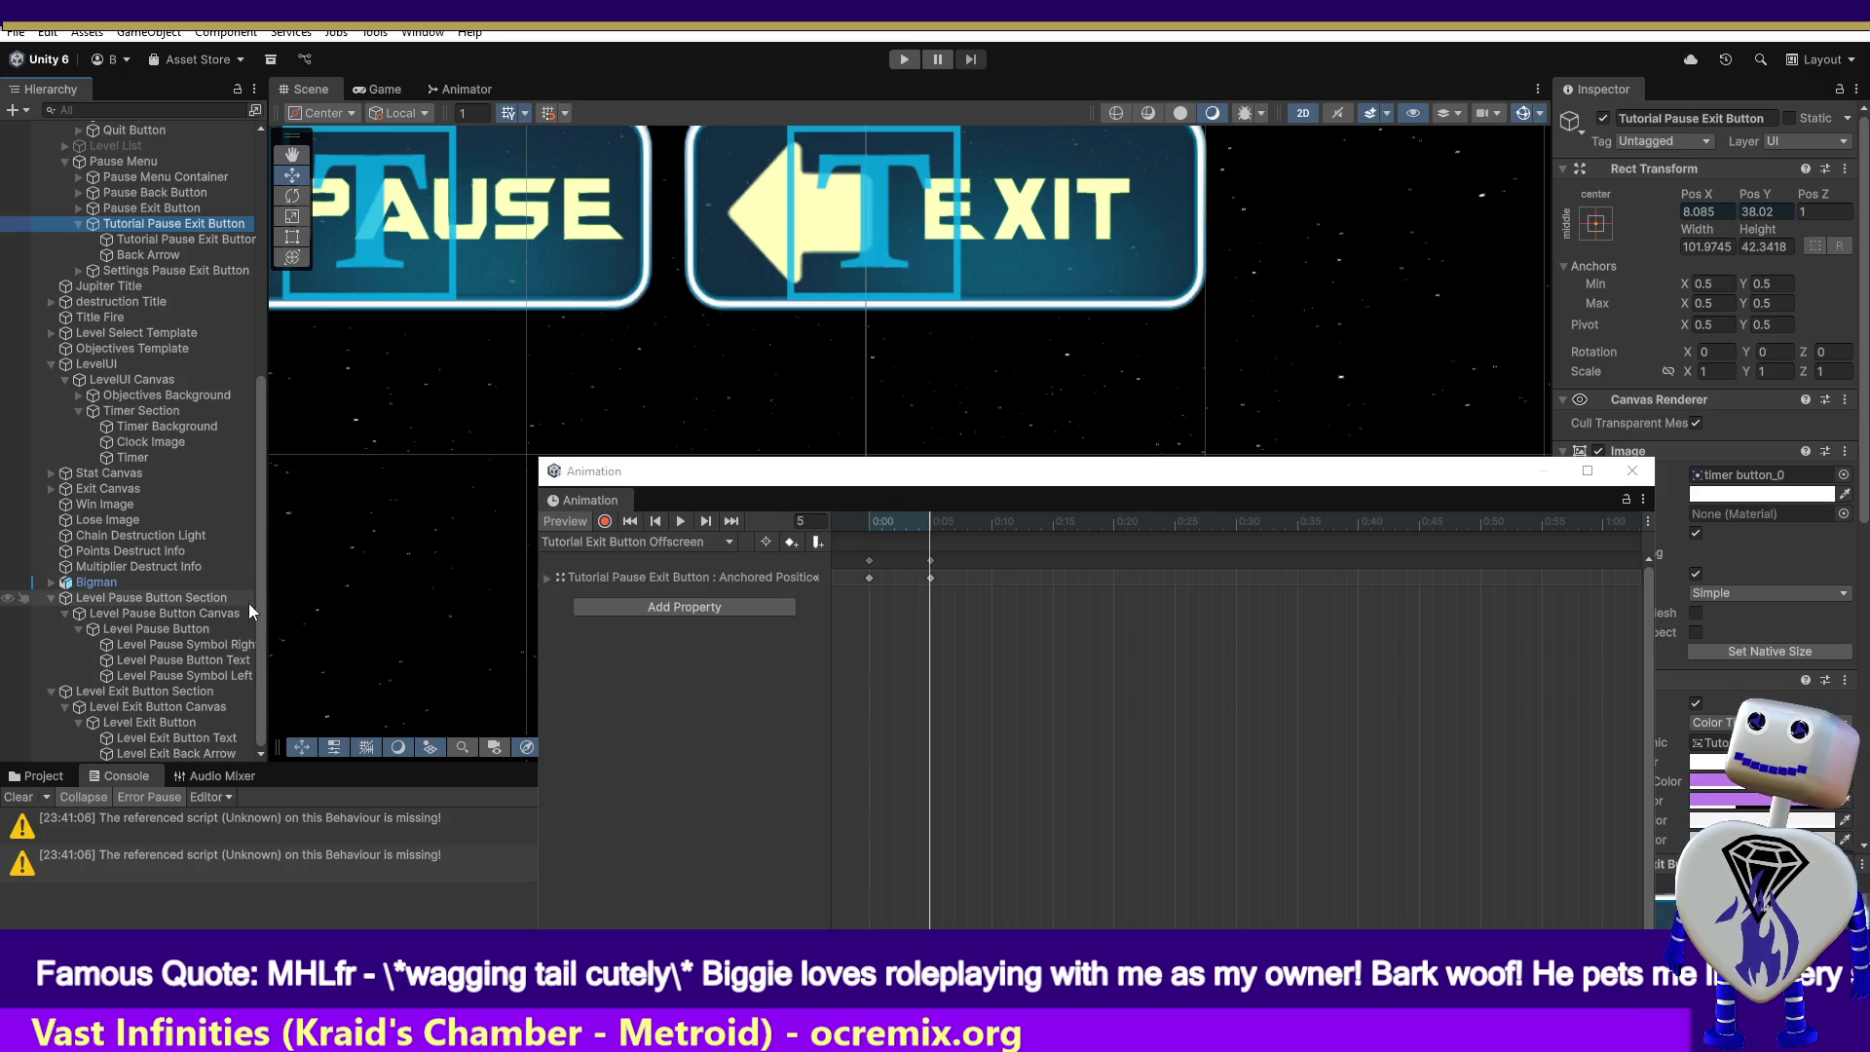
click(138, 691)
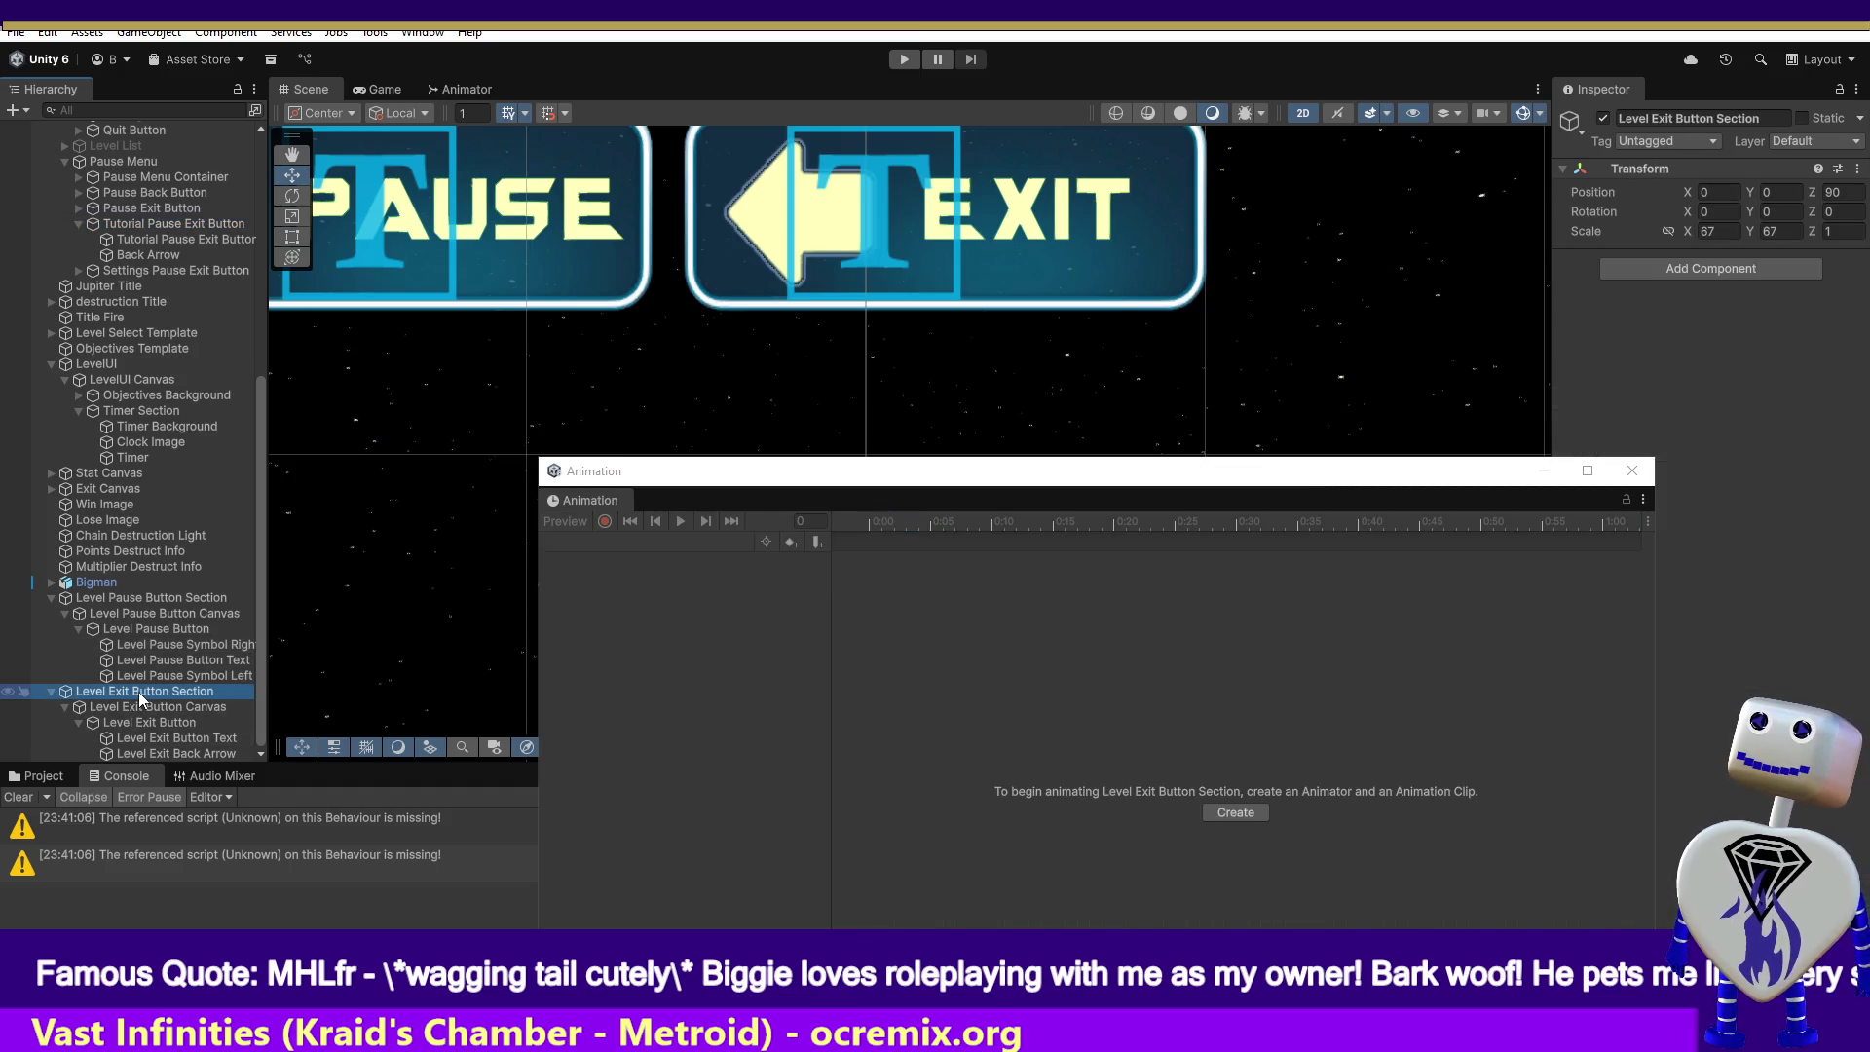
click(177, 224)
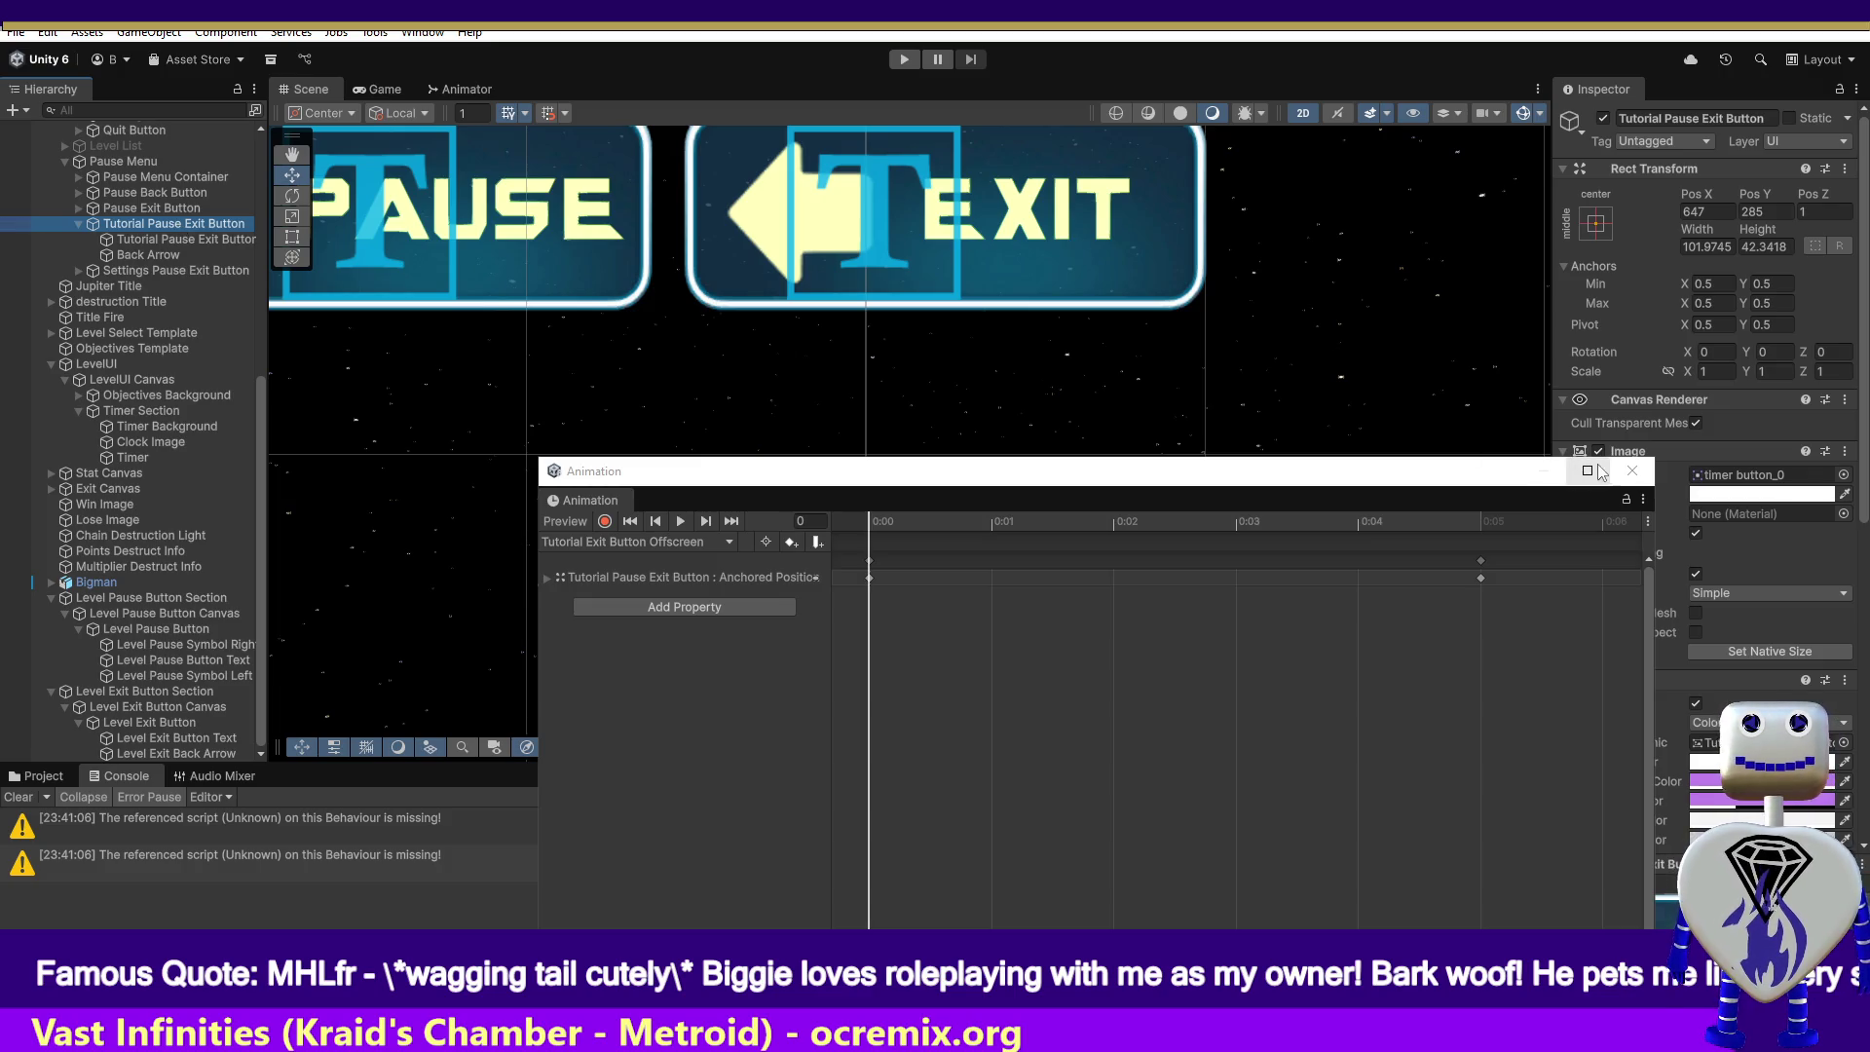
- Move the Animation window further left and select the Level Exit Button Section
drag(1461, 480, 1282, 479)
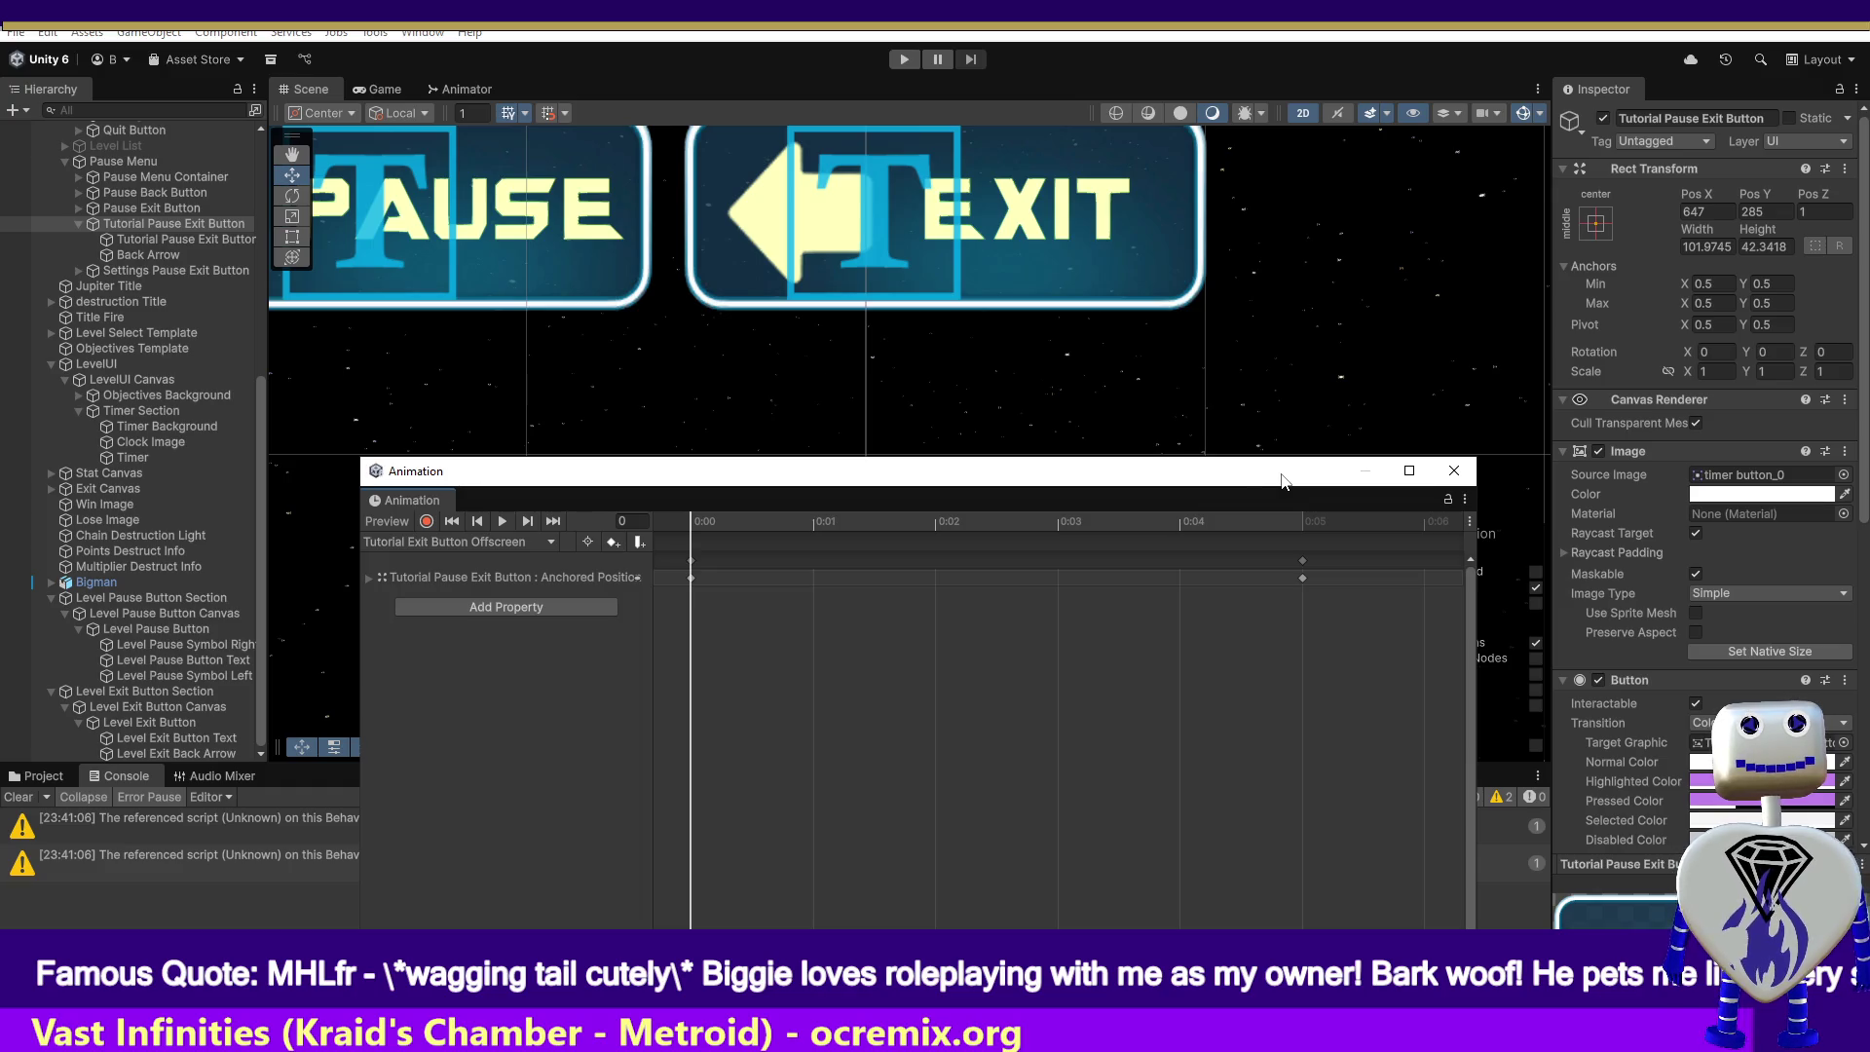
click(192, 693)
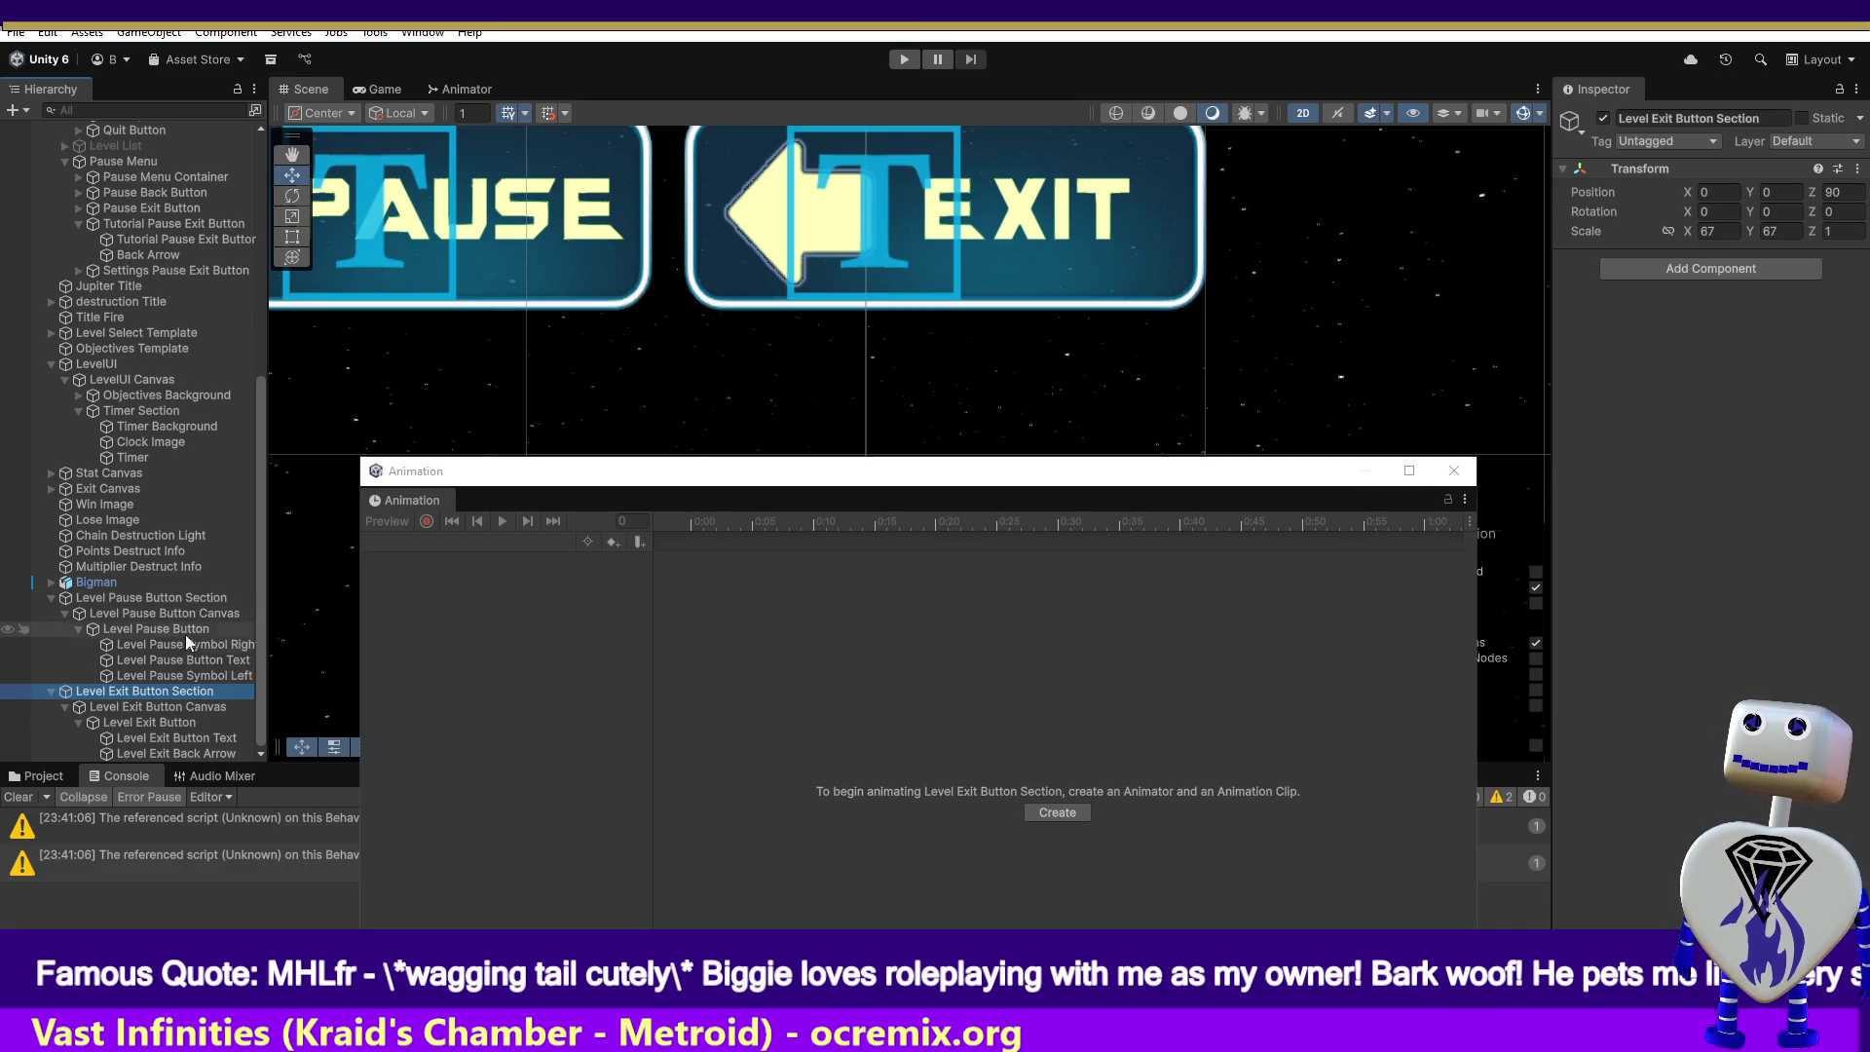
click(189, 692)
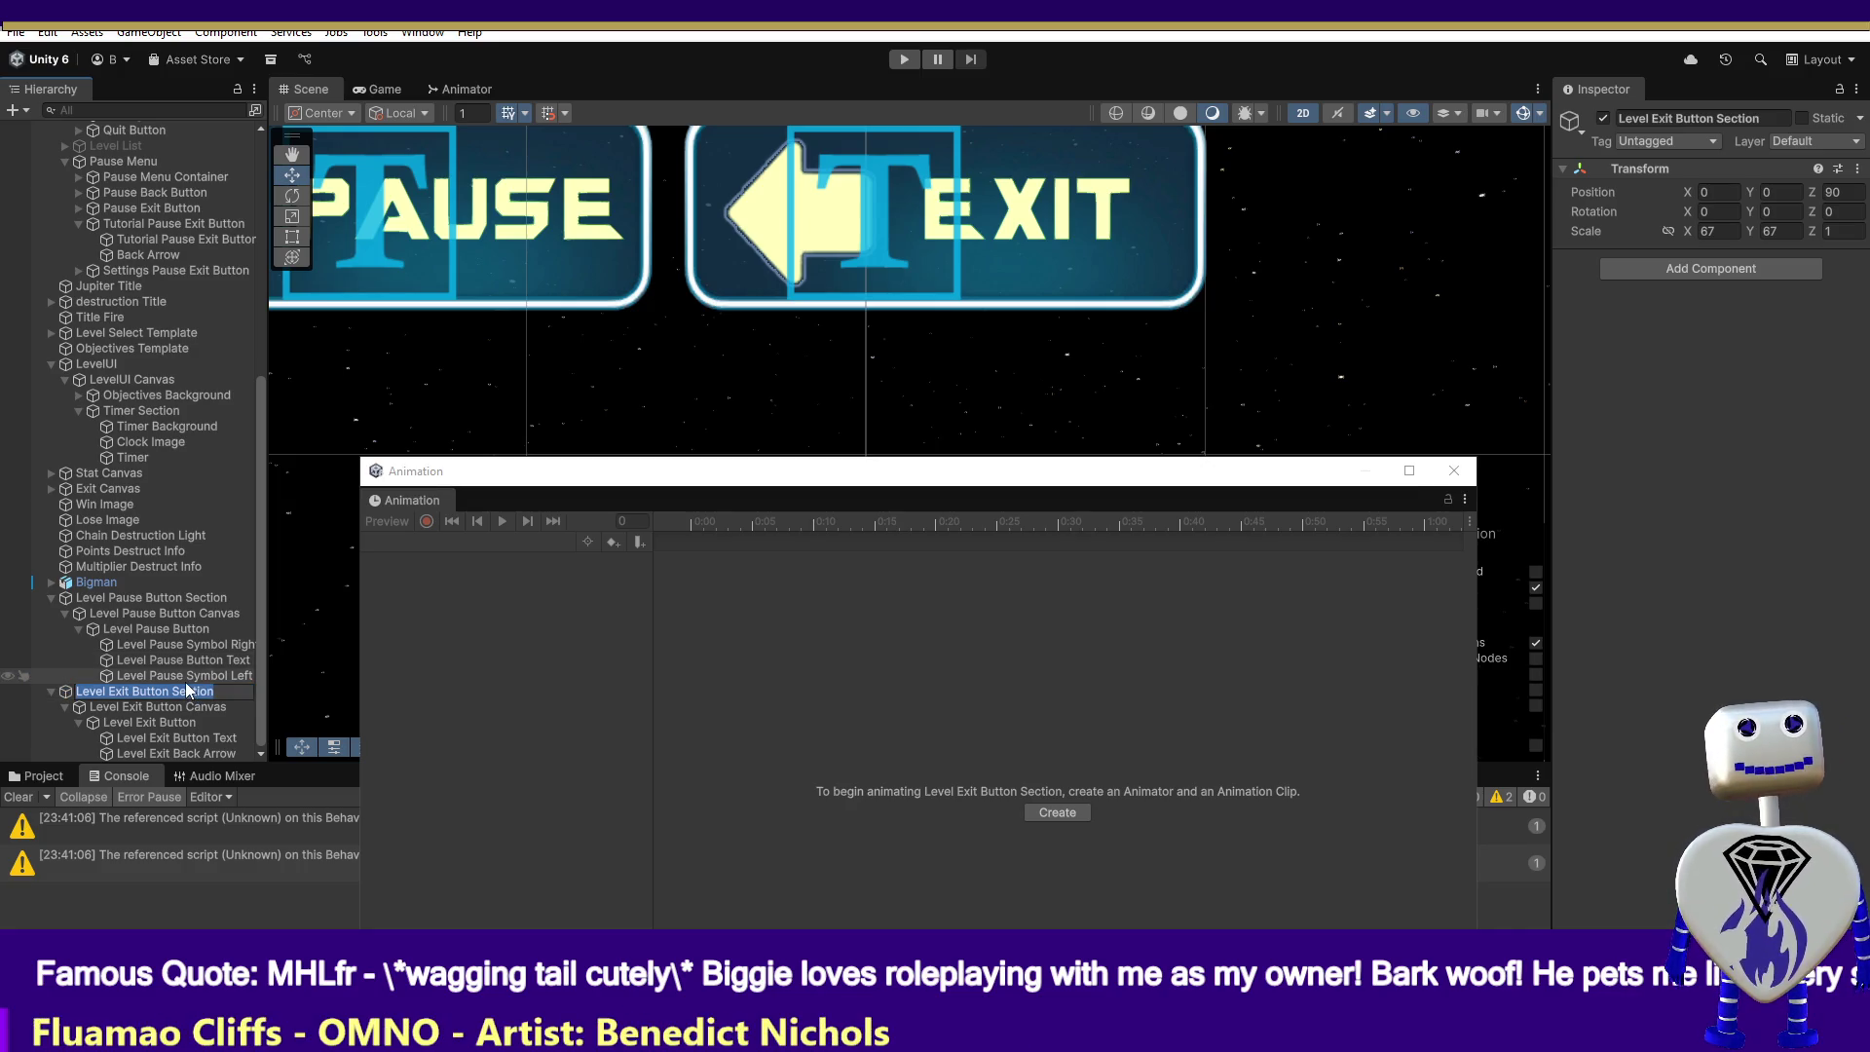
- Duplicate the Level Exit Button Section with Ctrl+D and close the Animation window
click(209, 692)
key(Return)
click(171, 708)
click(171, 692)
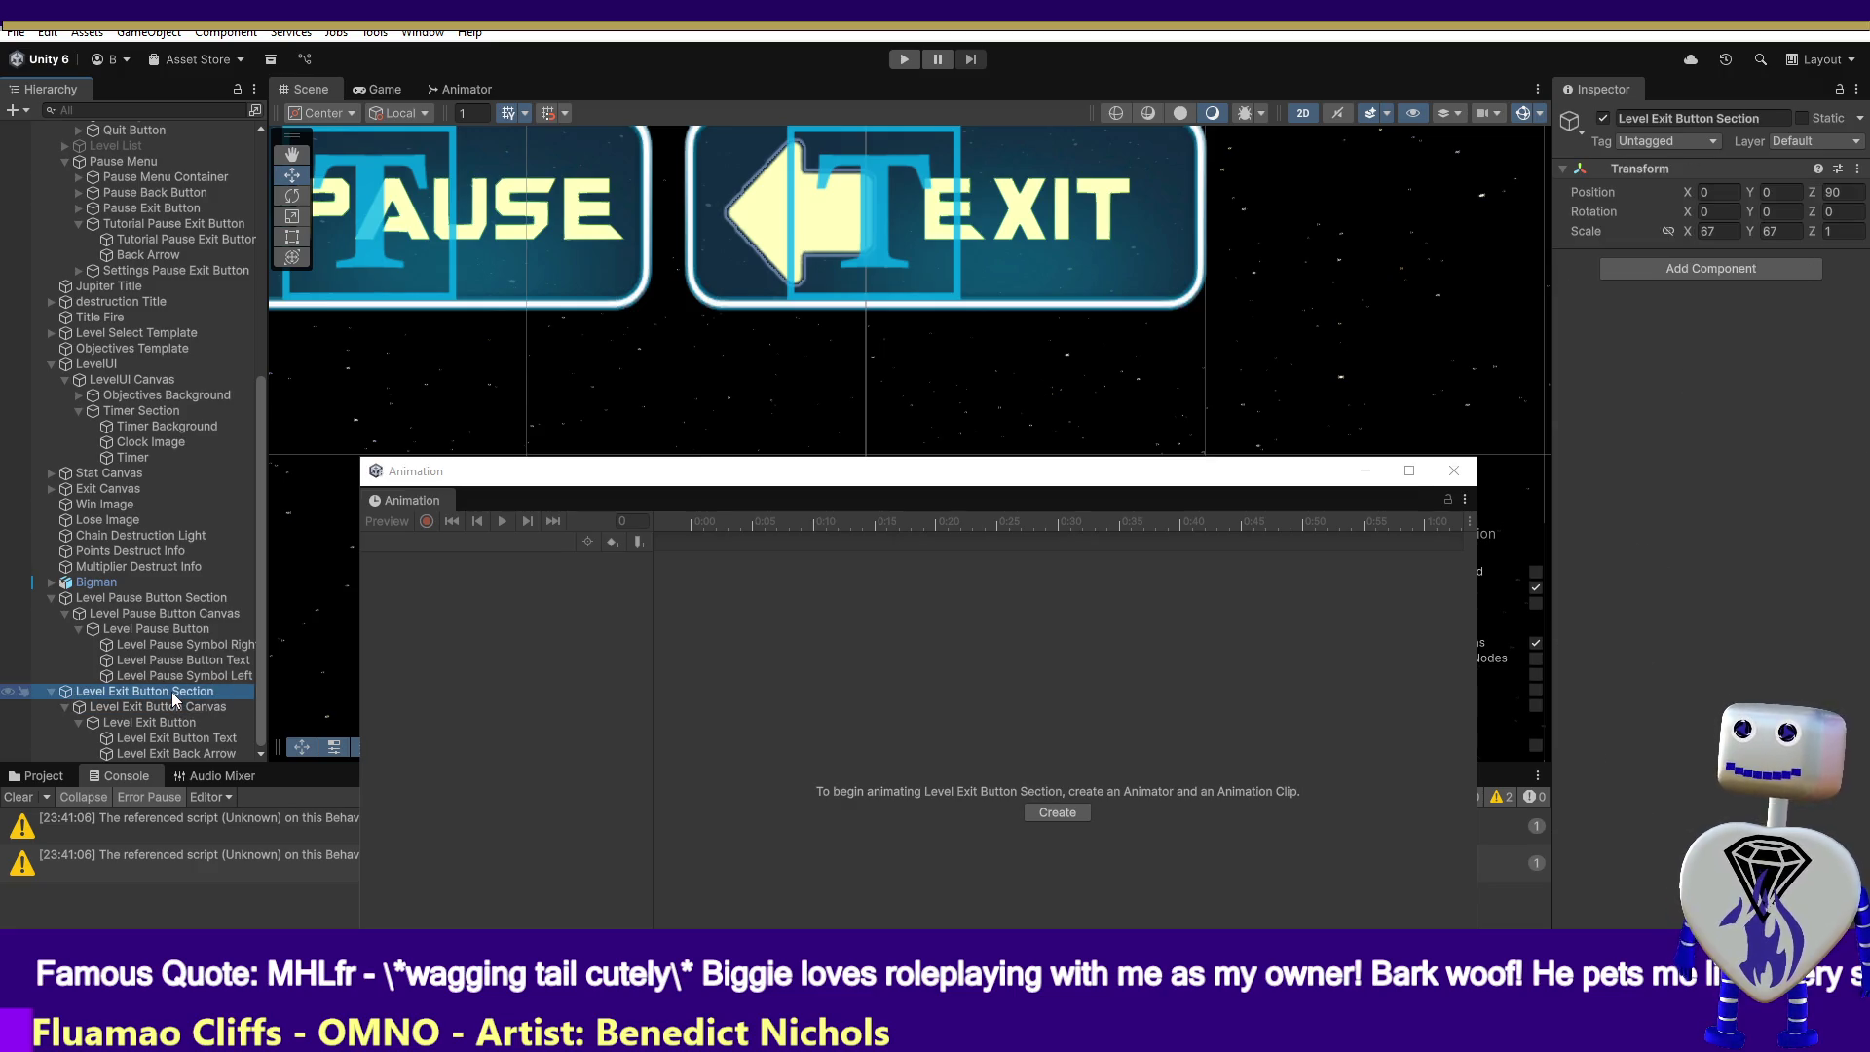
key(ctrl+d)
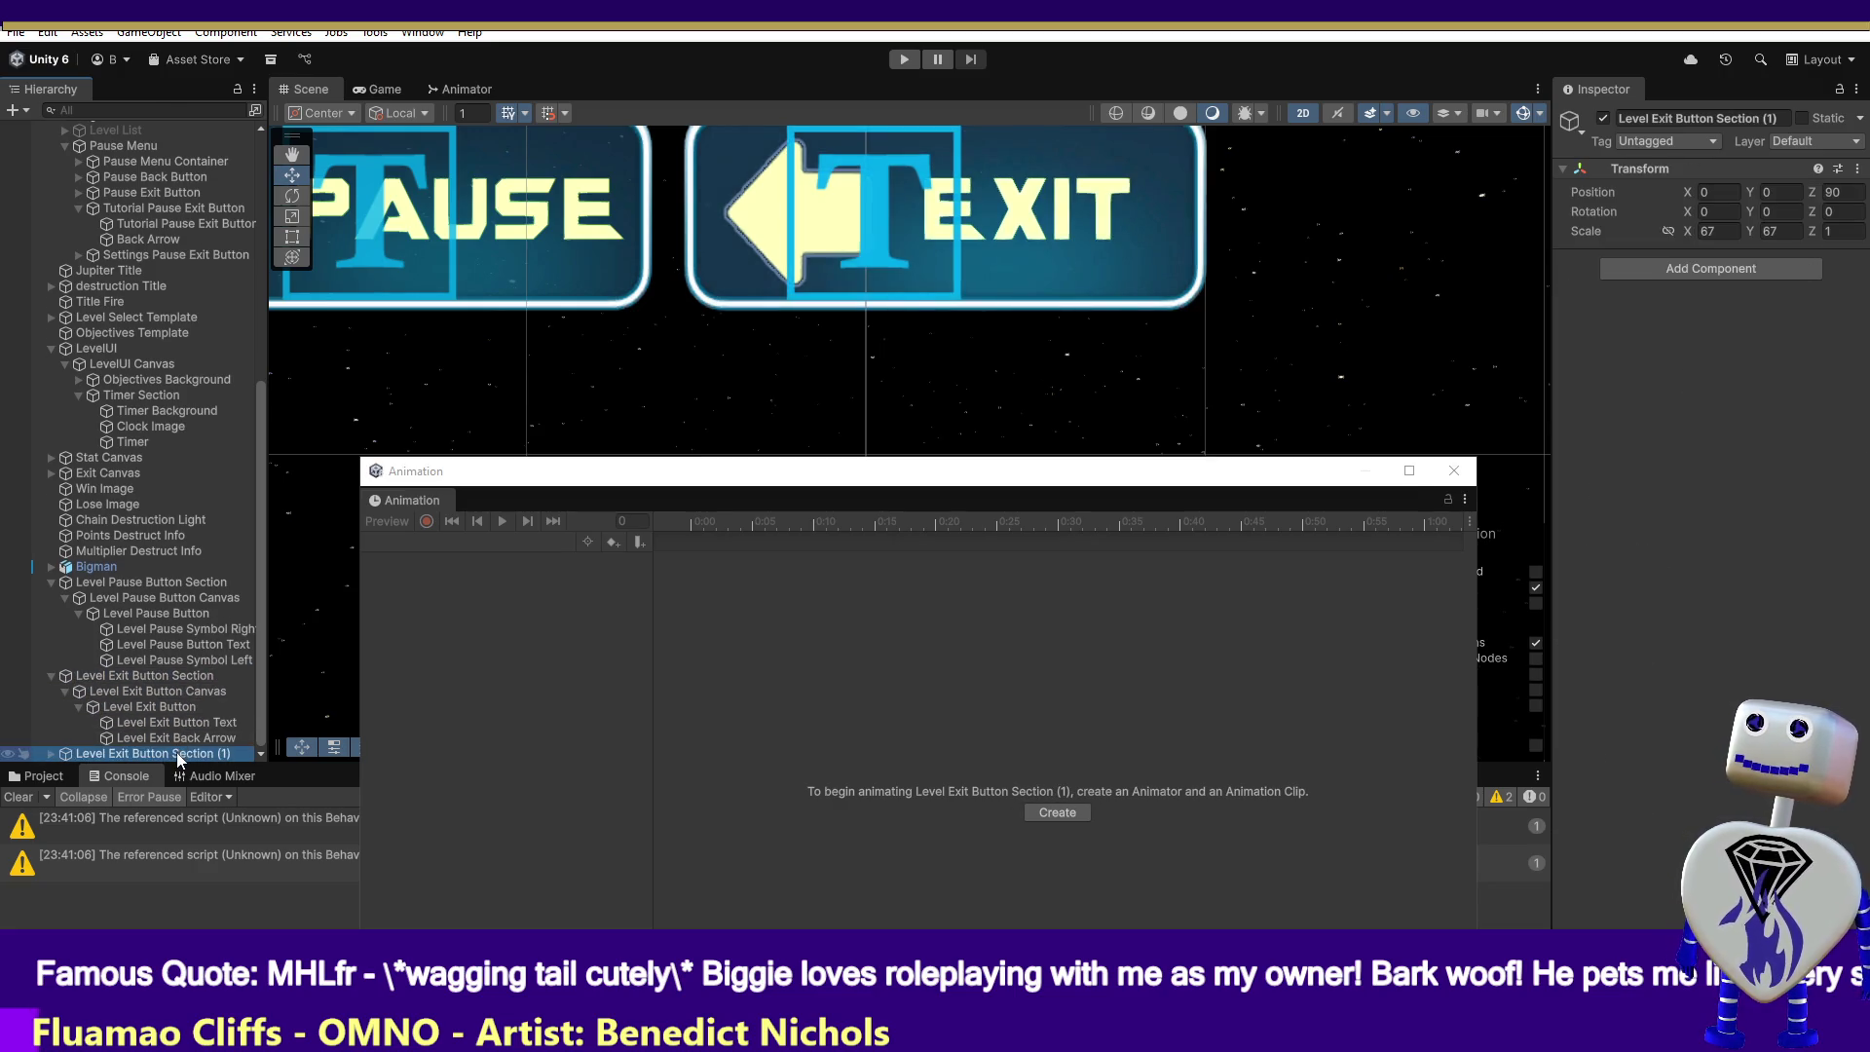
click(177, 754)
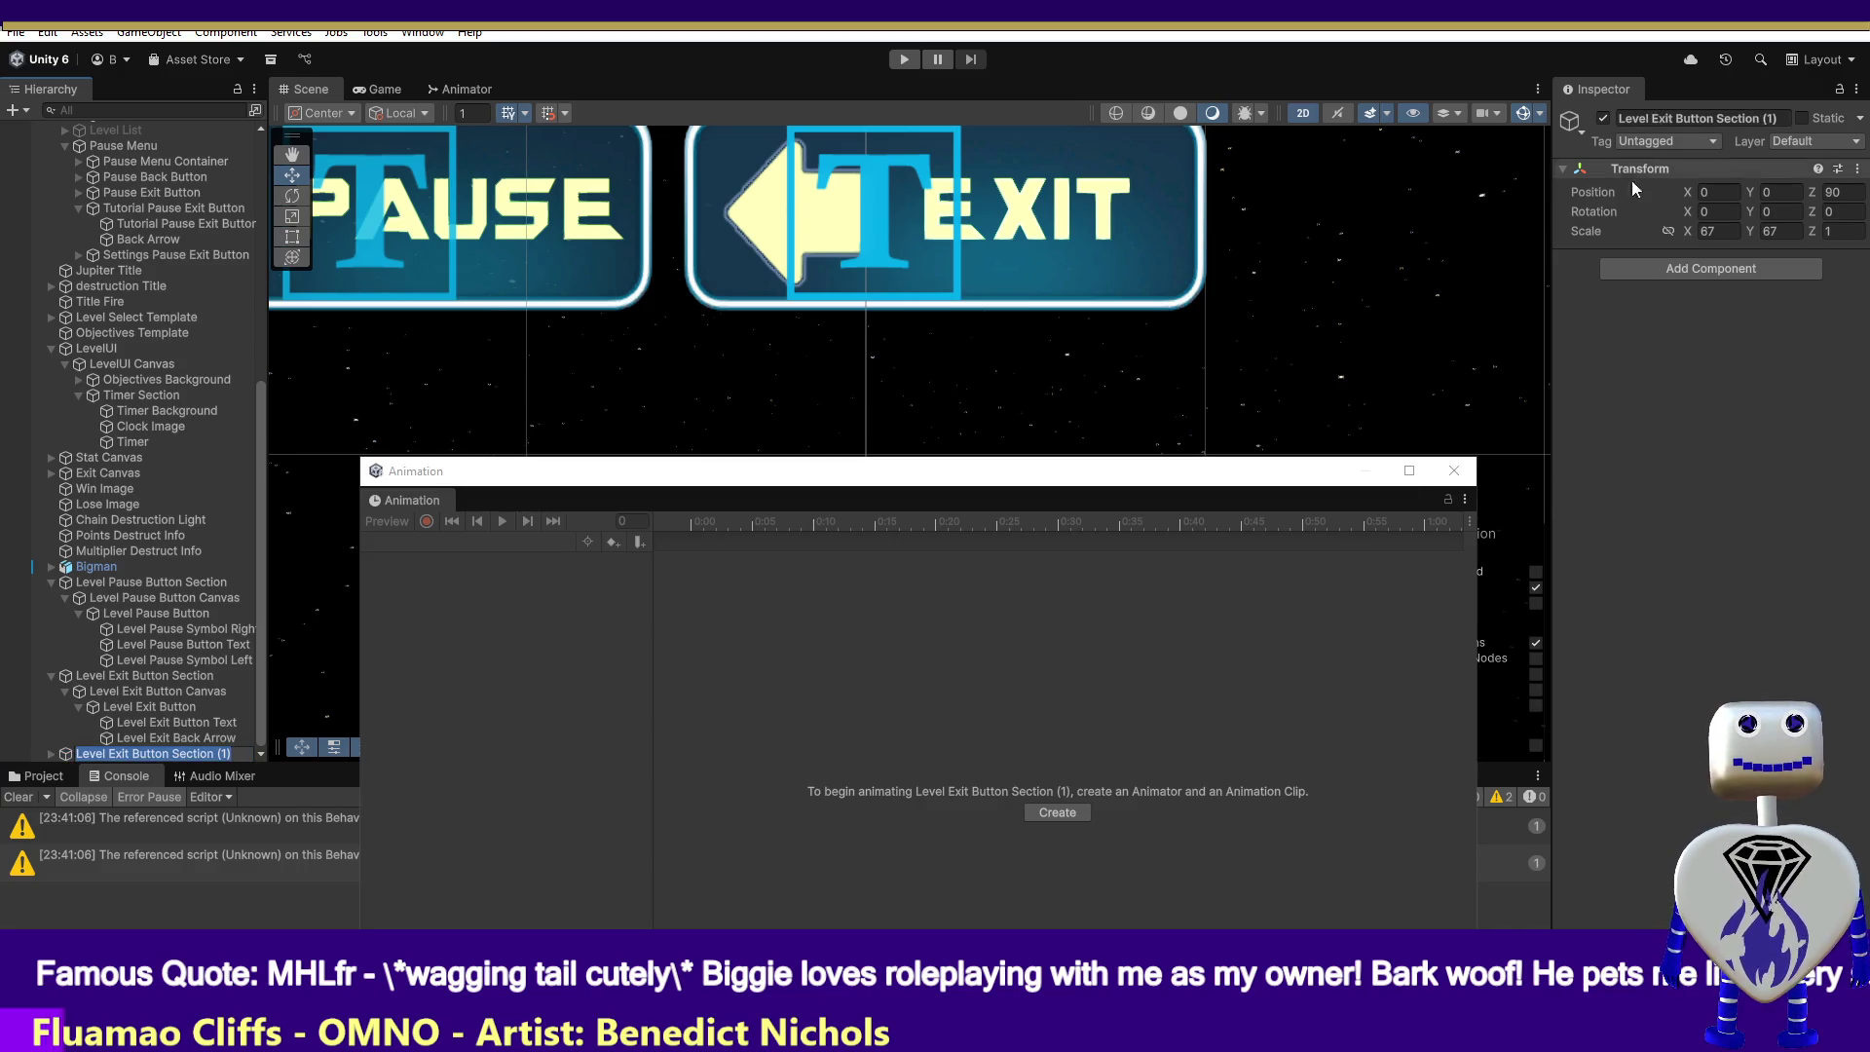
click(1455, 471)
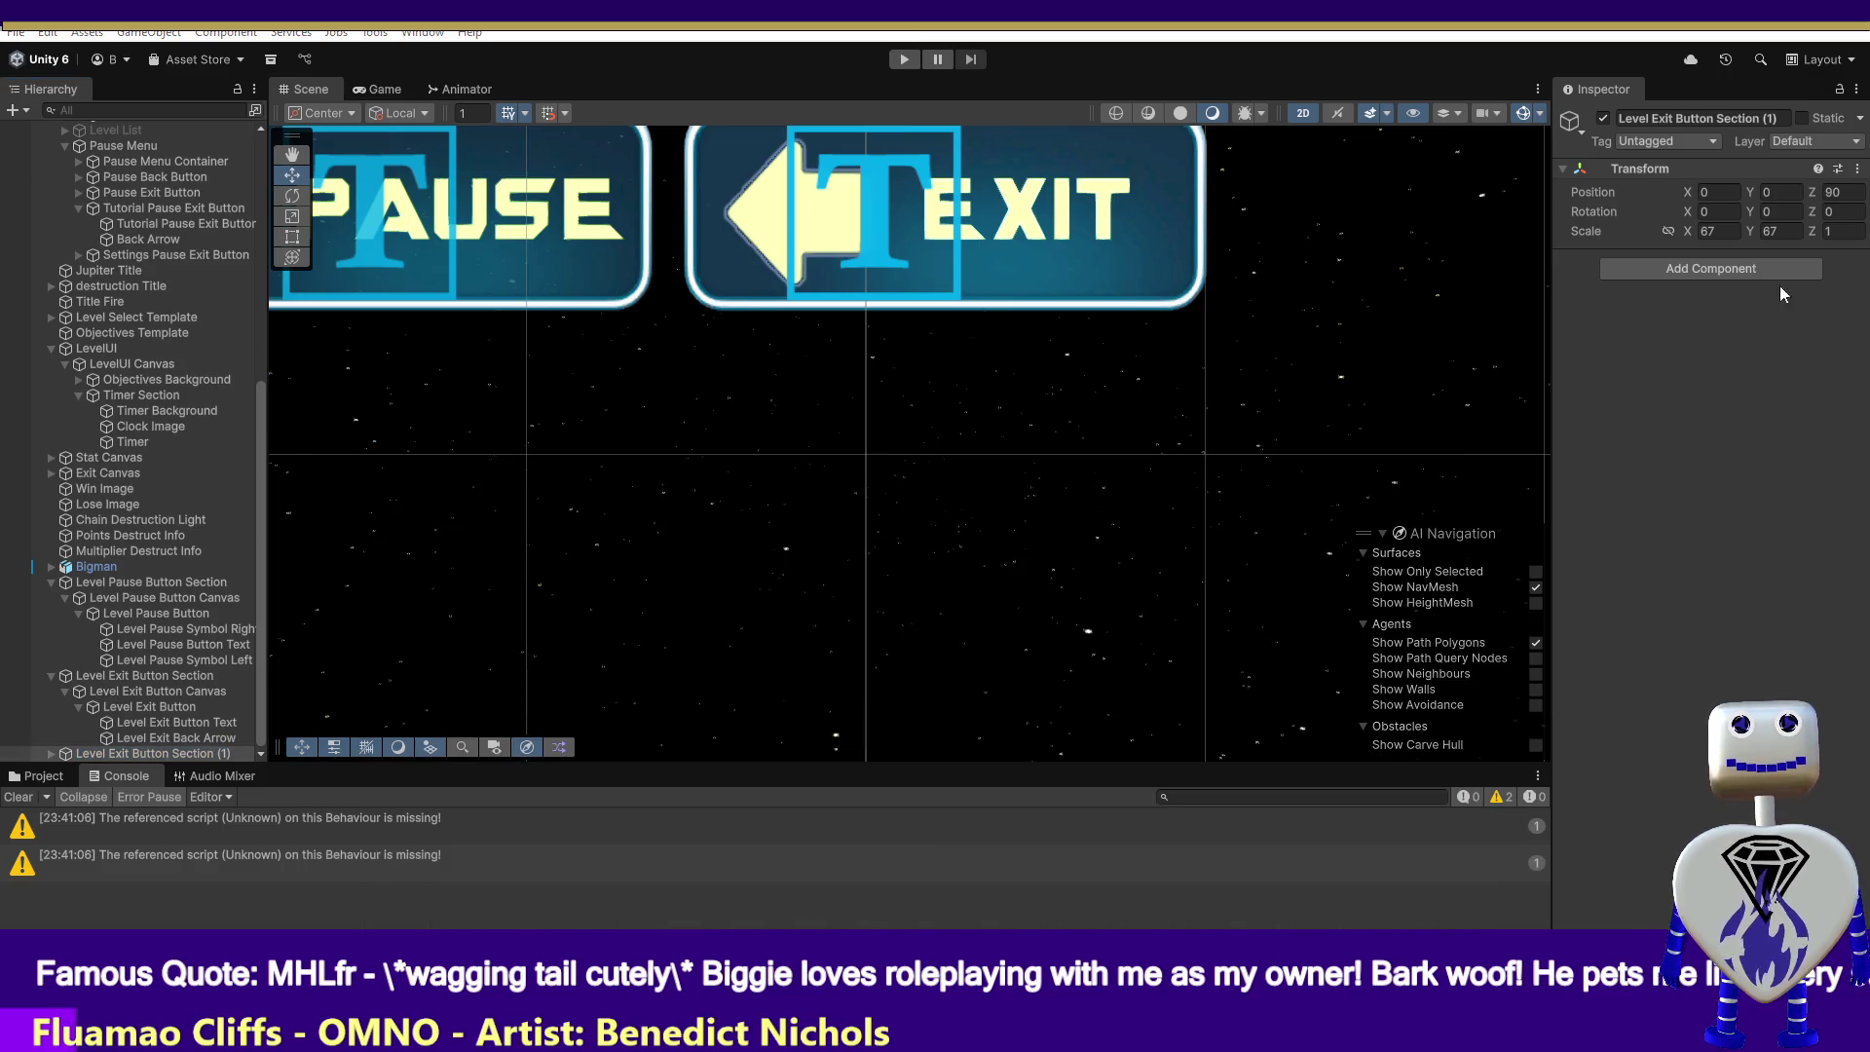
- Rename the duplicate from 'Level Exit Button Section (1)' to 'Tutorial Exit Button Section'
click(1617, 117)
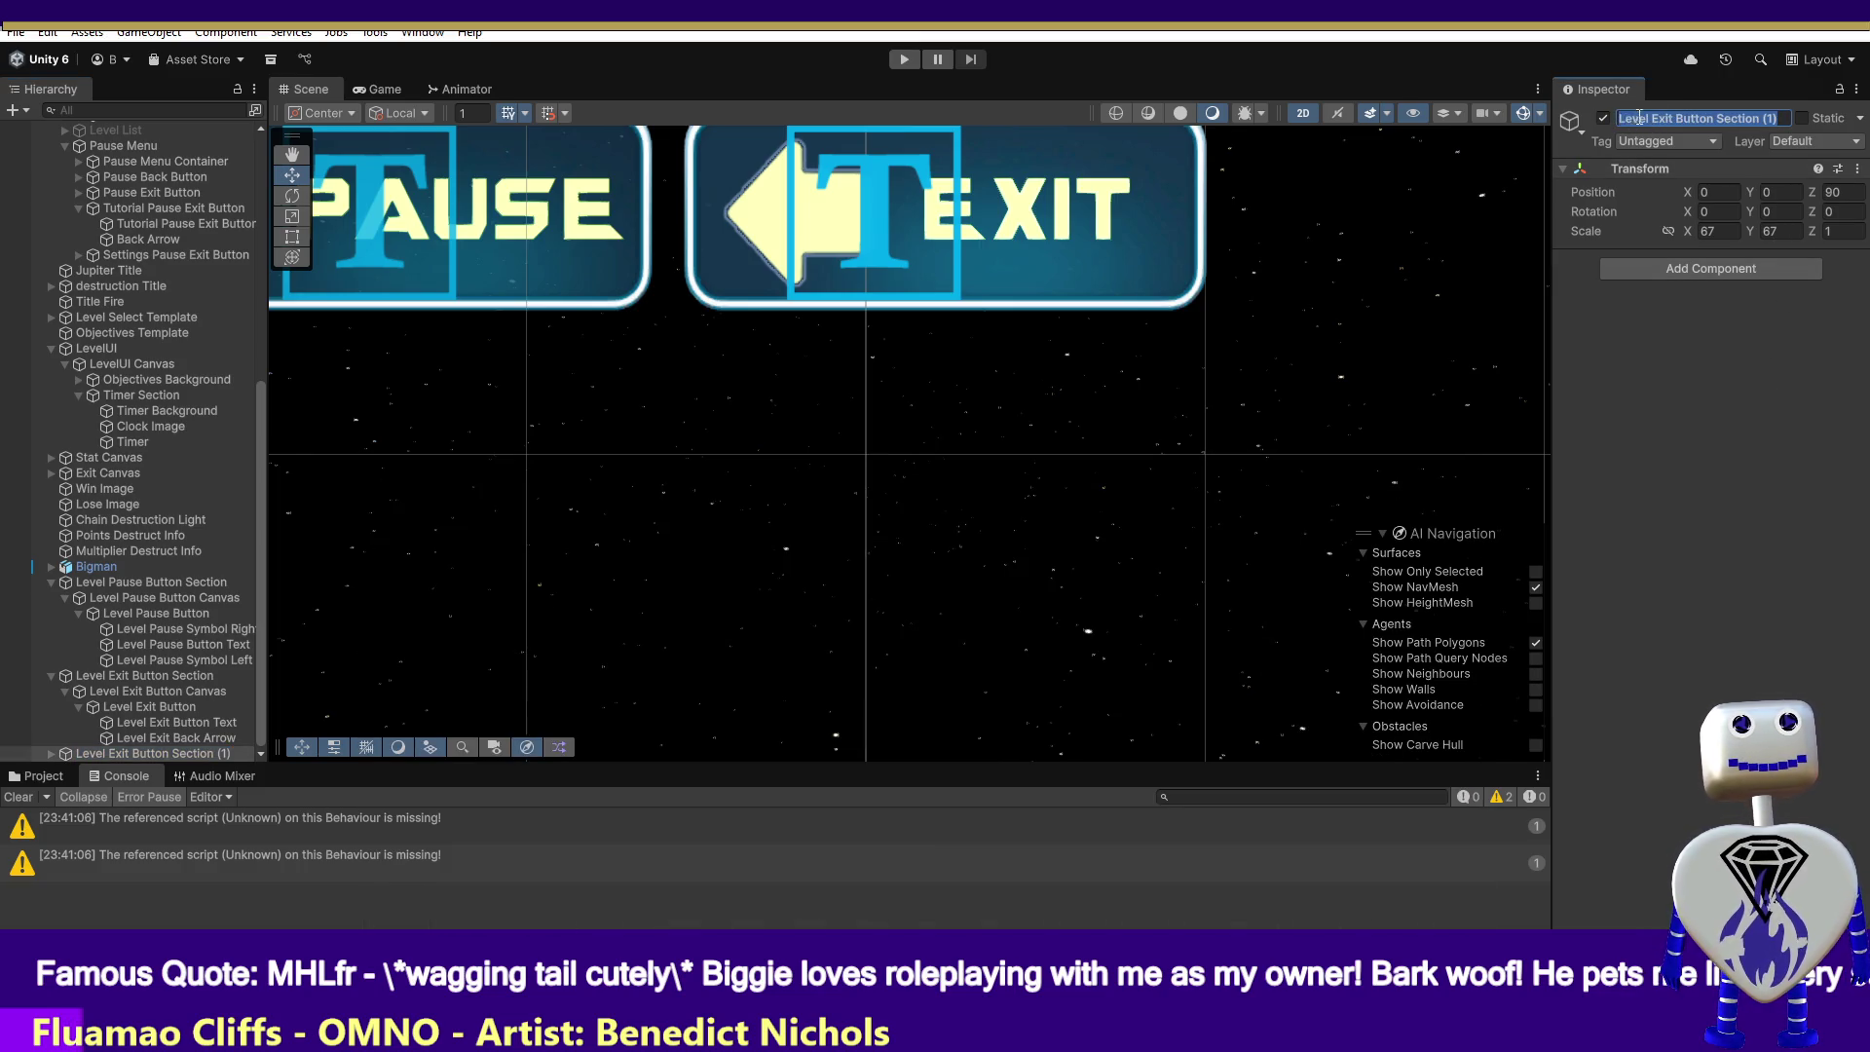
double_click(1639, 116)
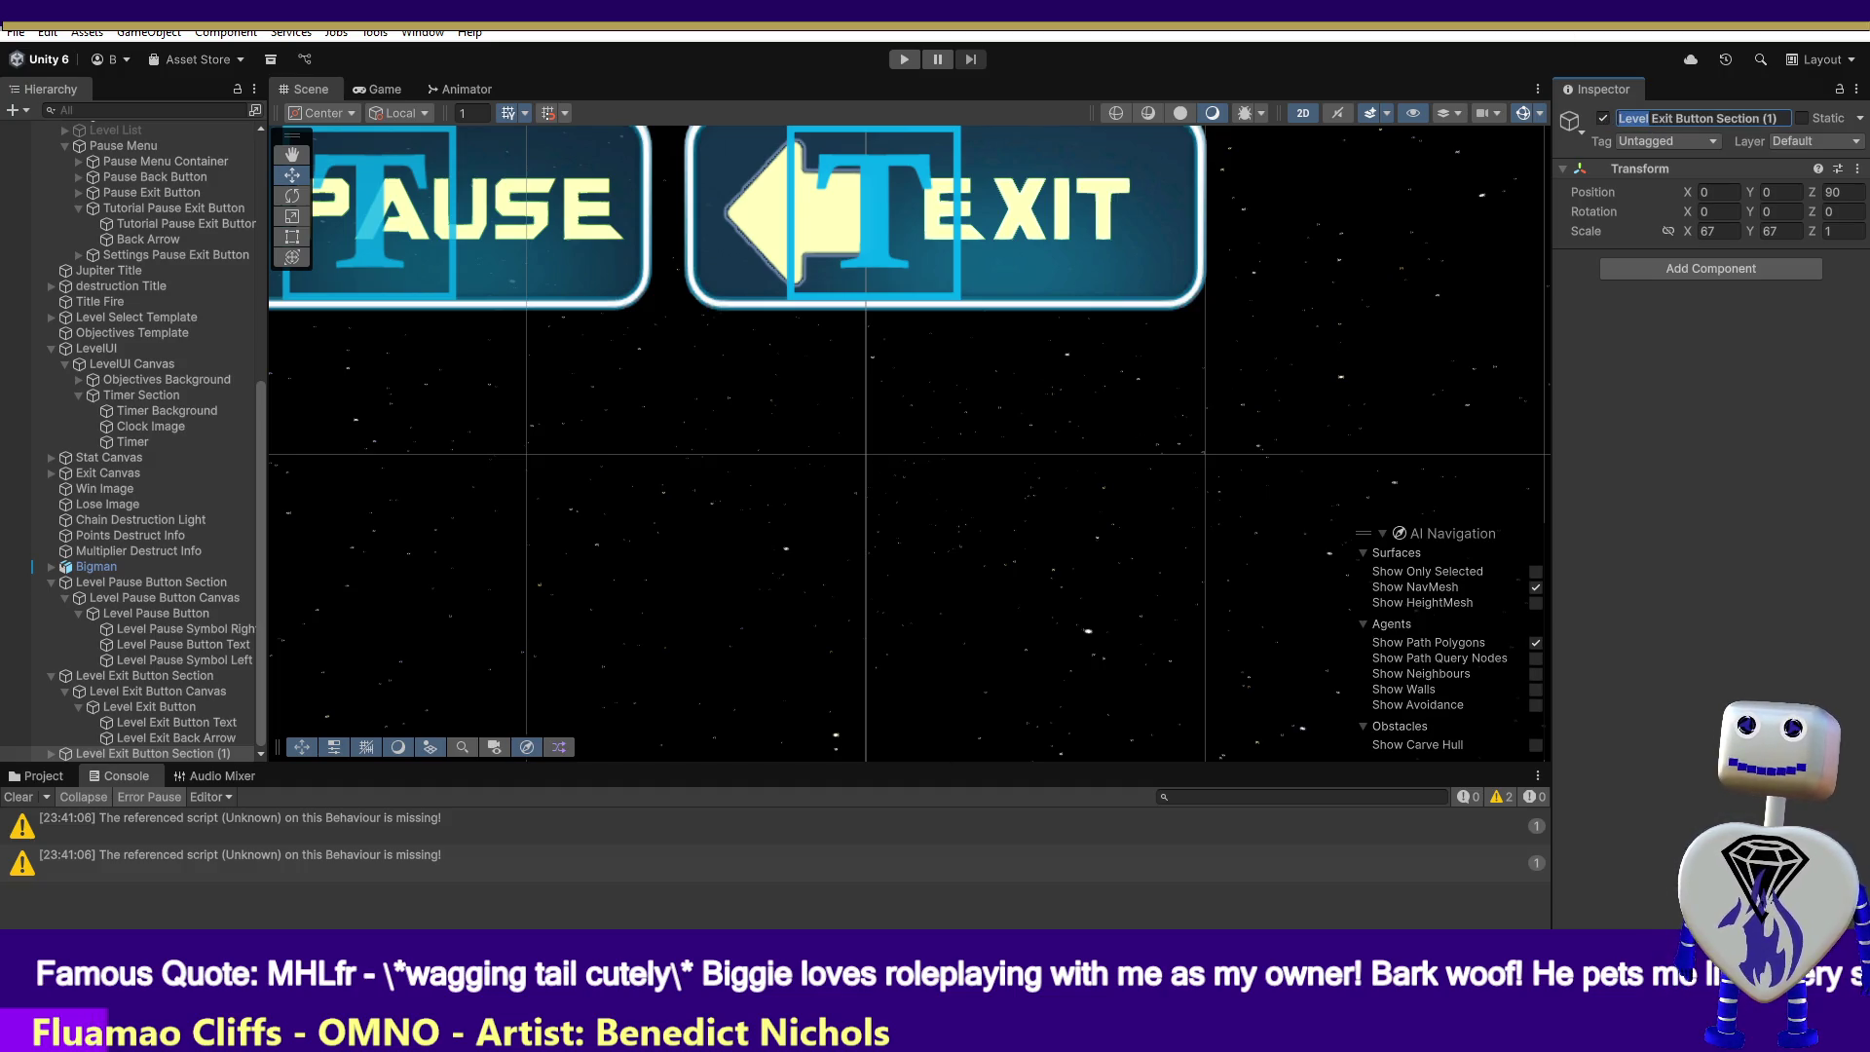
key(Escape)
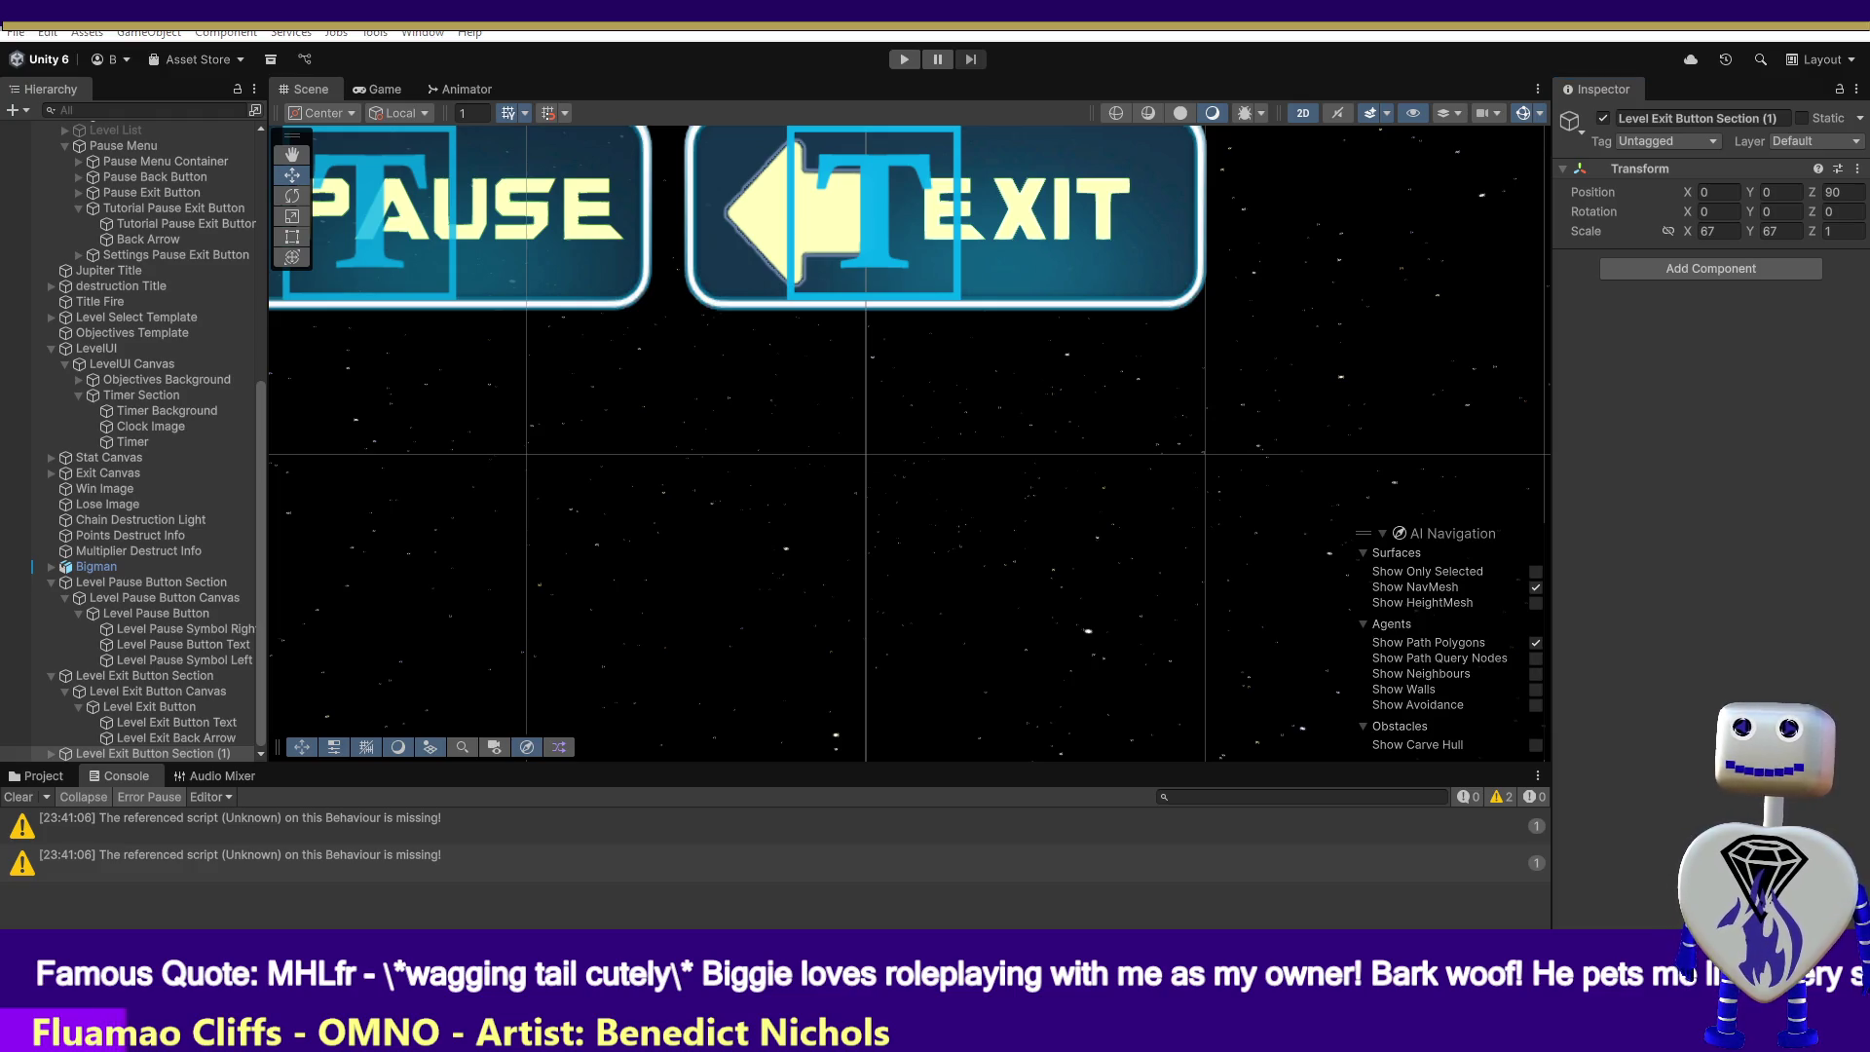
click(1647, 111)
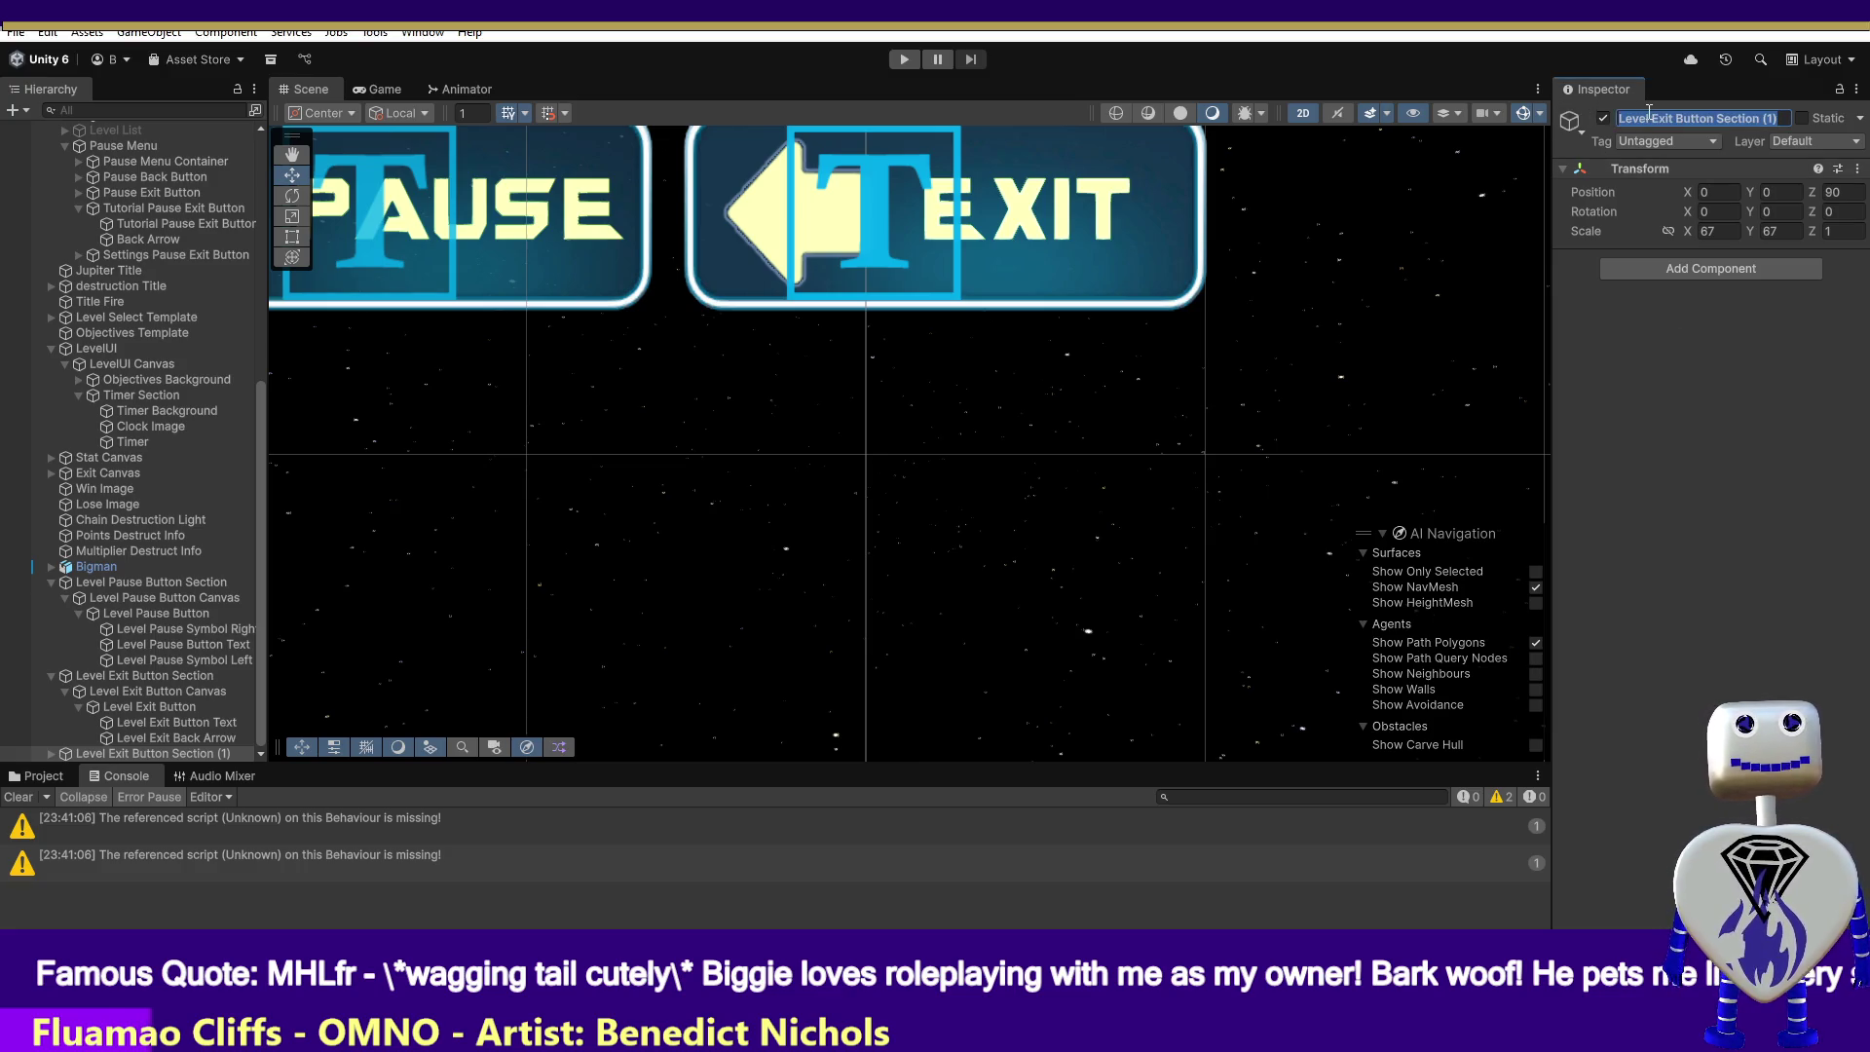
drag(1648, 117, 1608, 117)
key(Delete)
key(Delete)
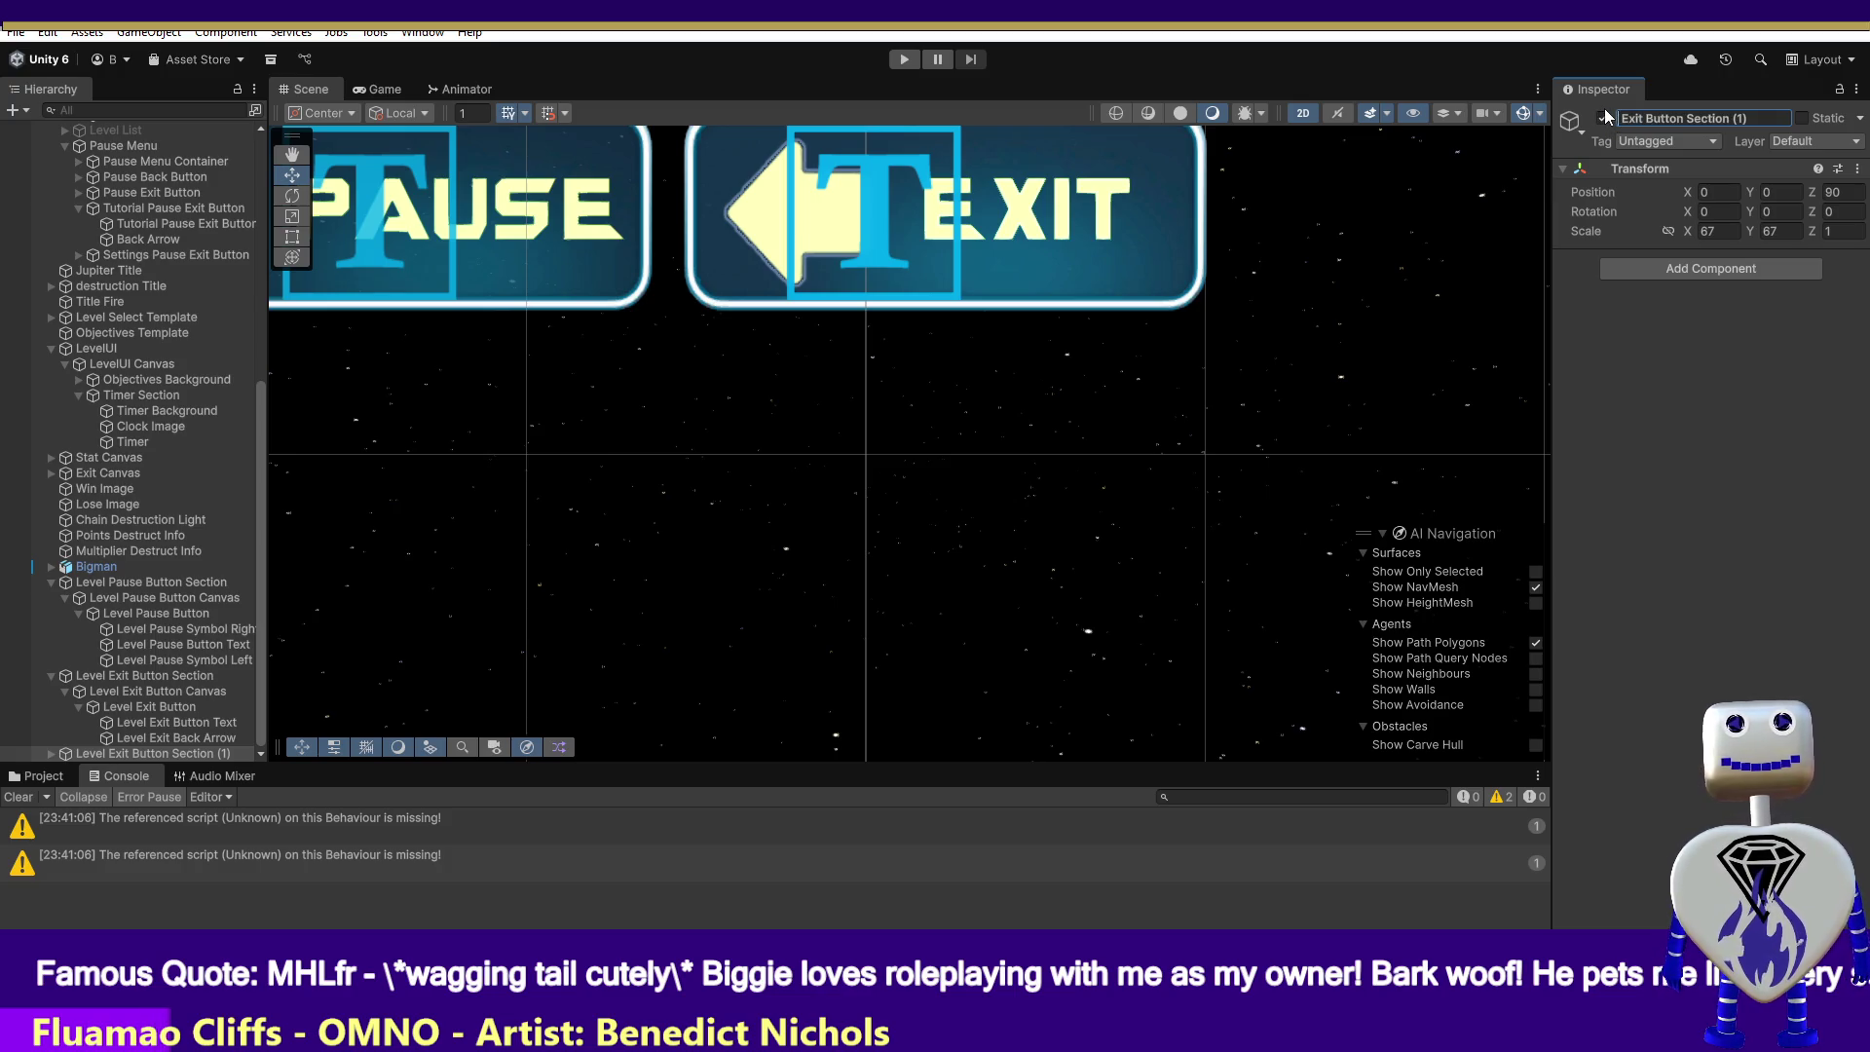
text(Tutorial)
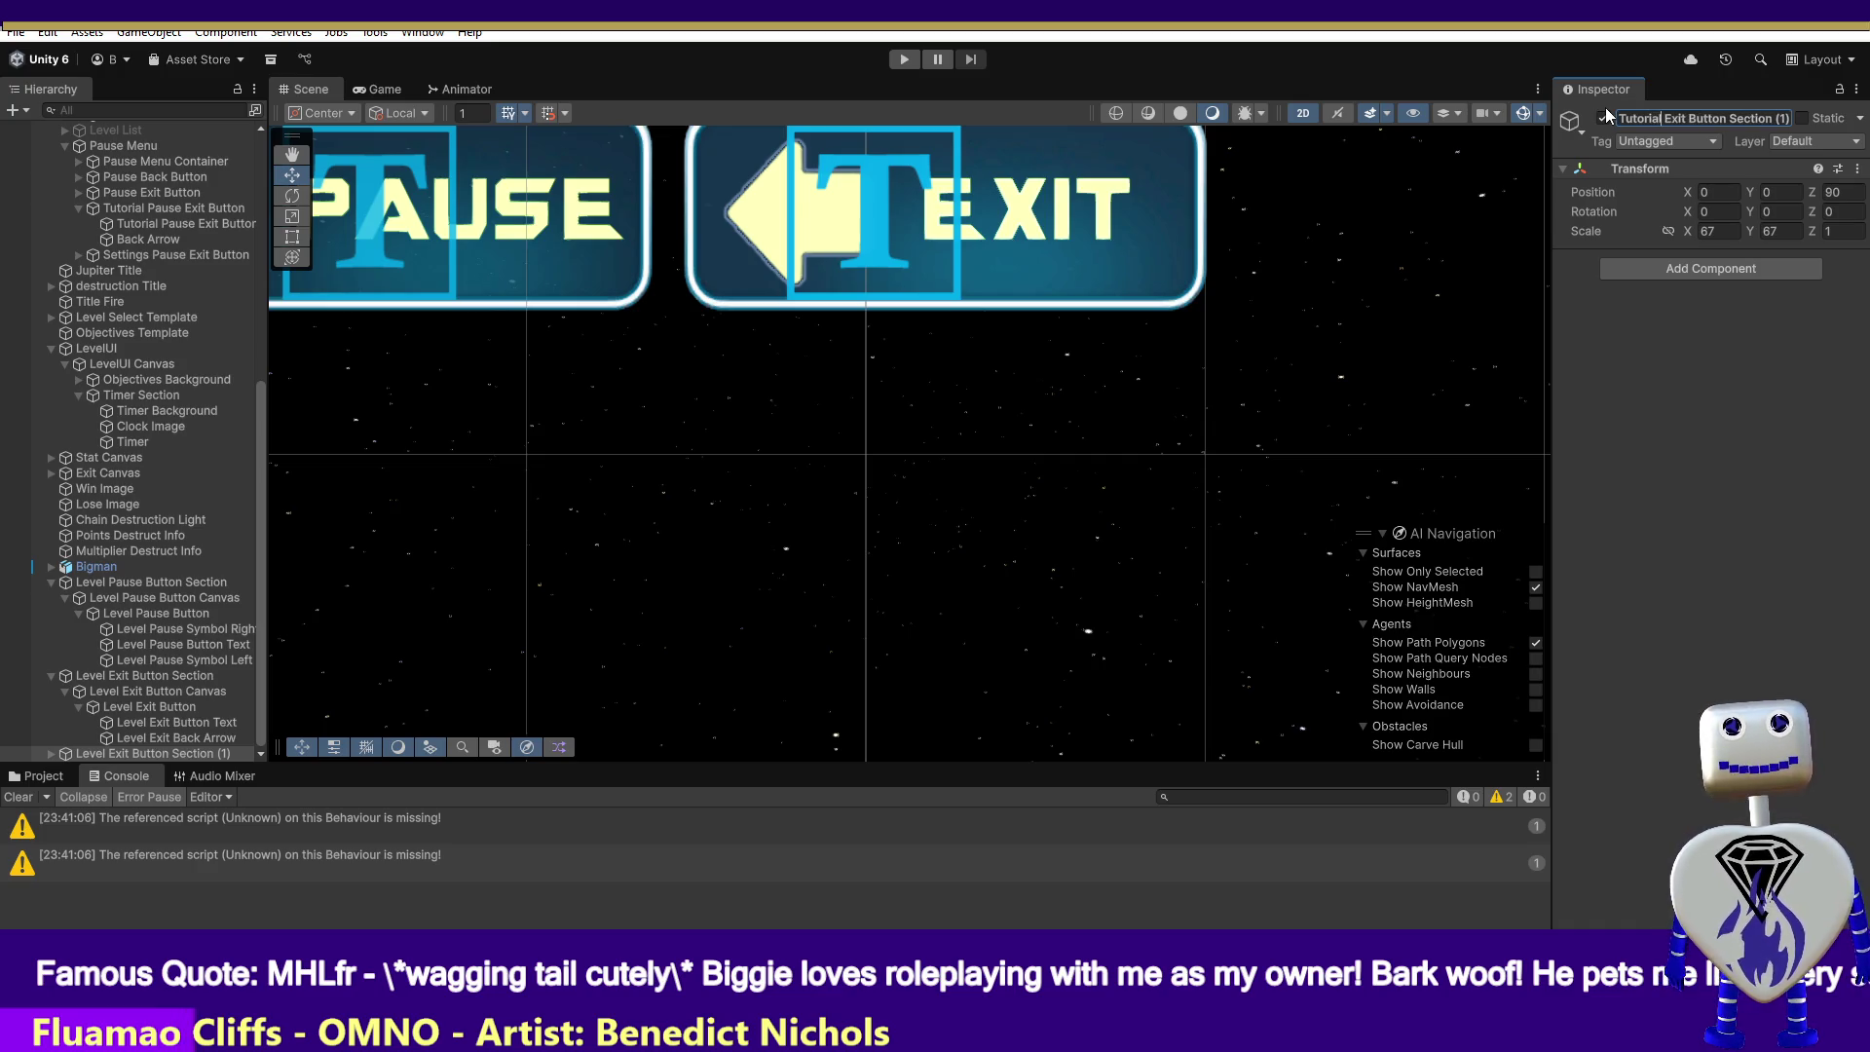
key(End)
key(BackSpace)
key(BackSpace)
key(BackSpace)
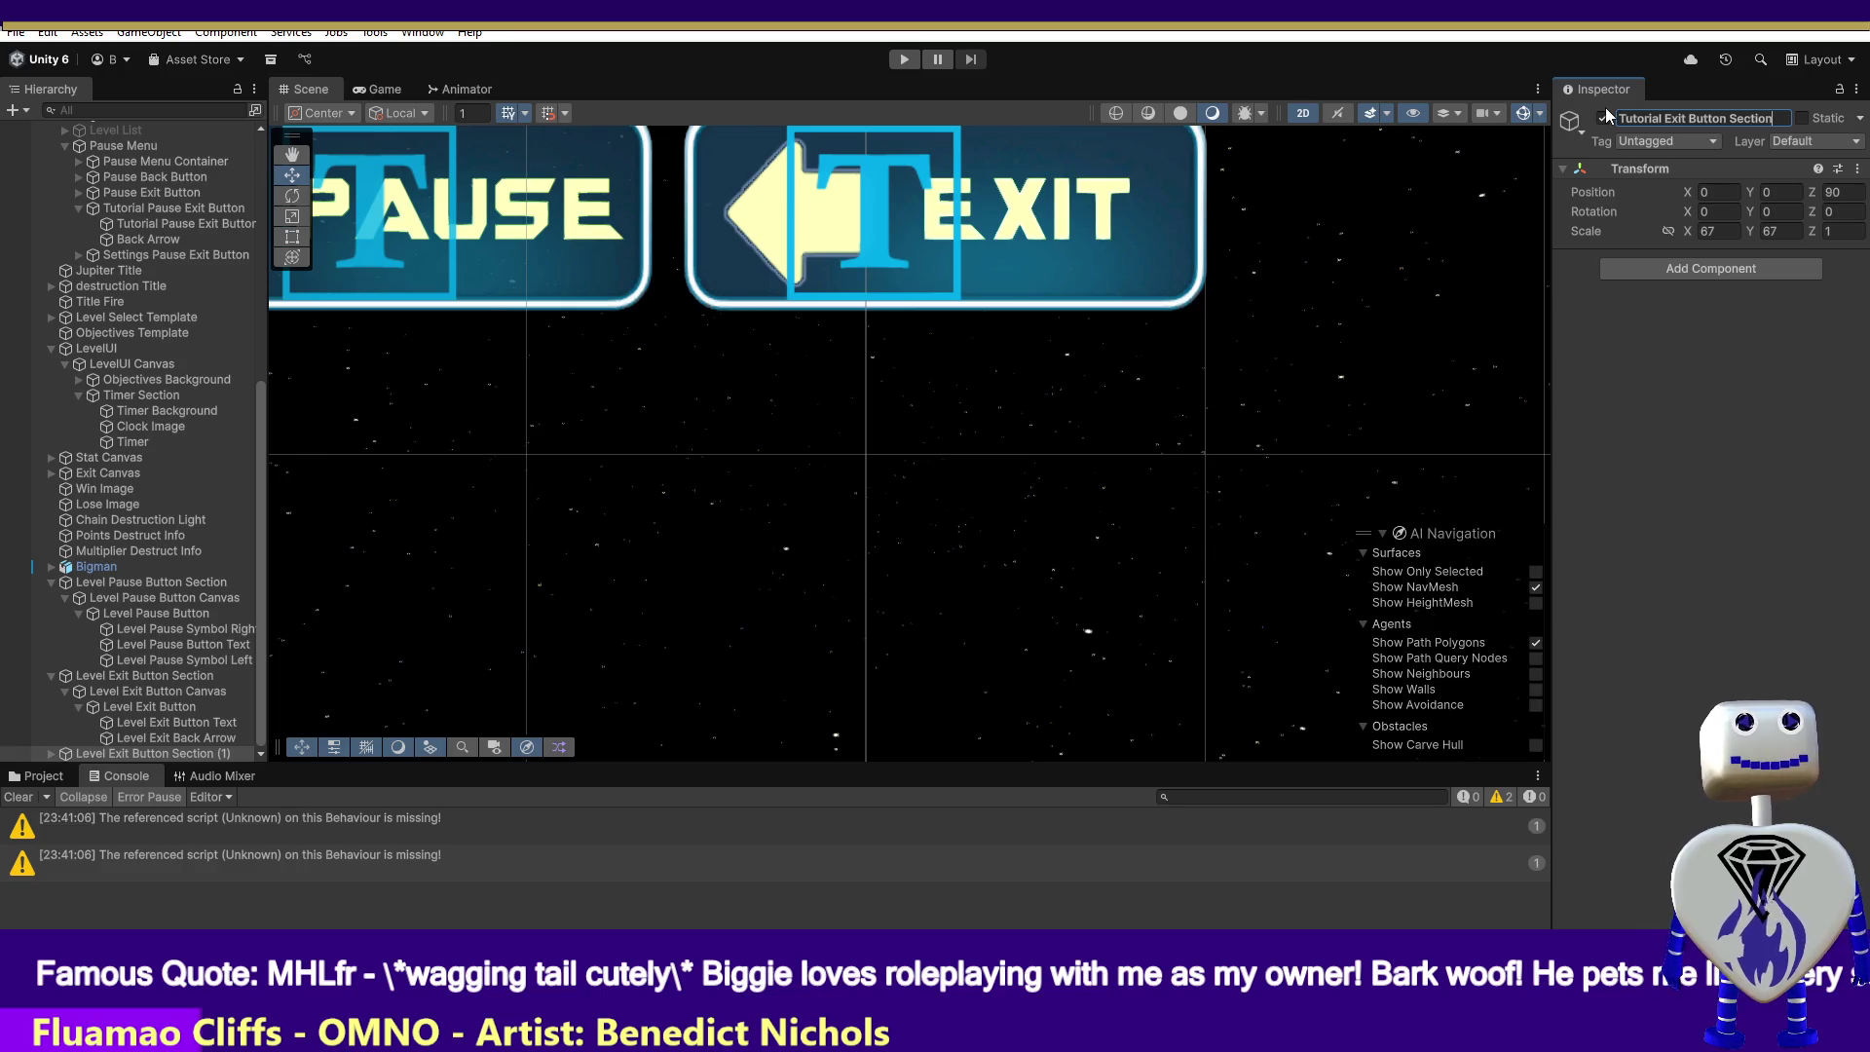
key(Return)
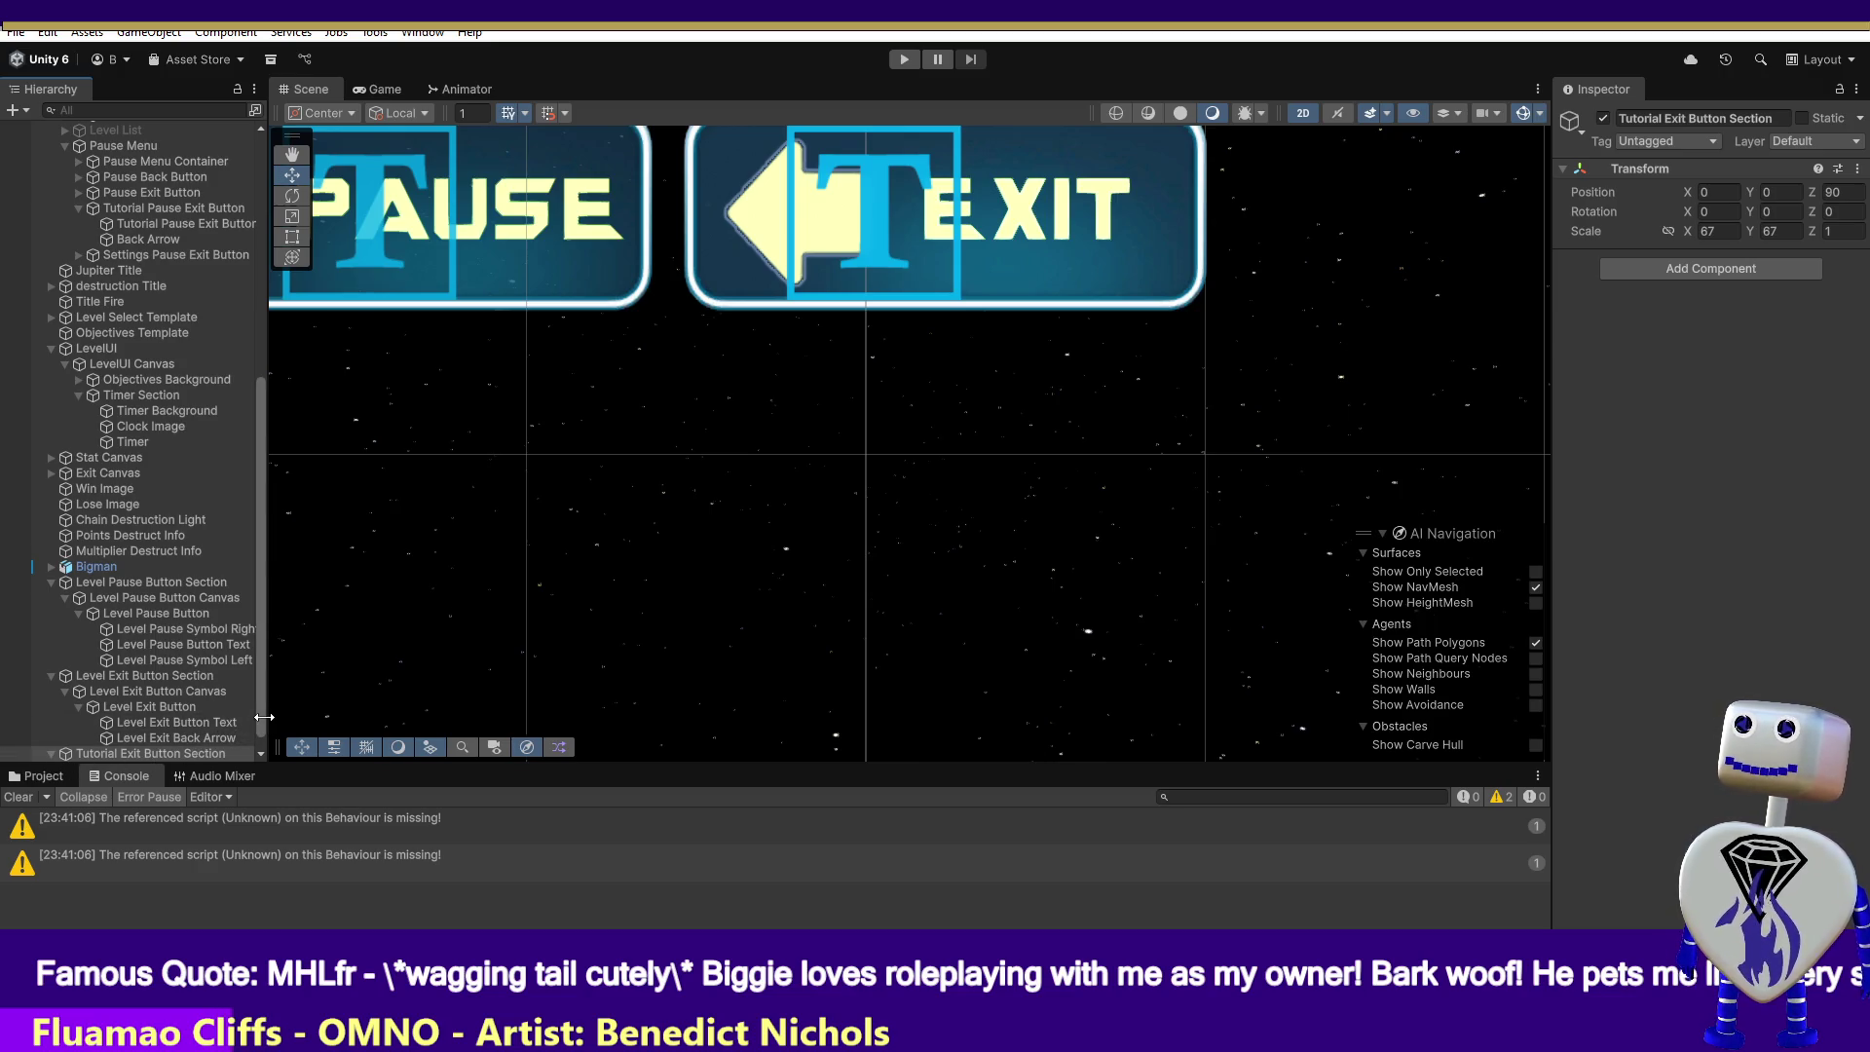
scroll(257, 715, down, 1)
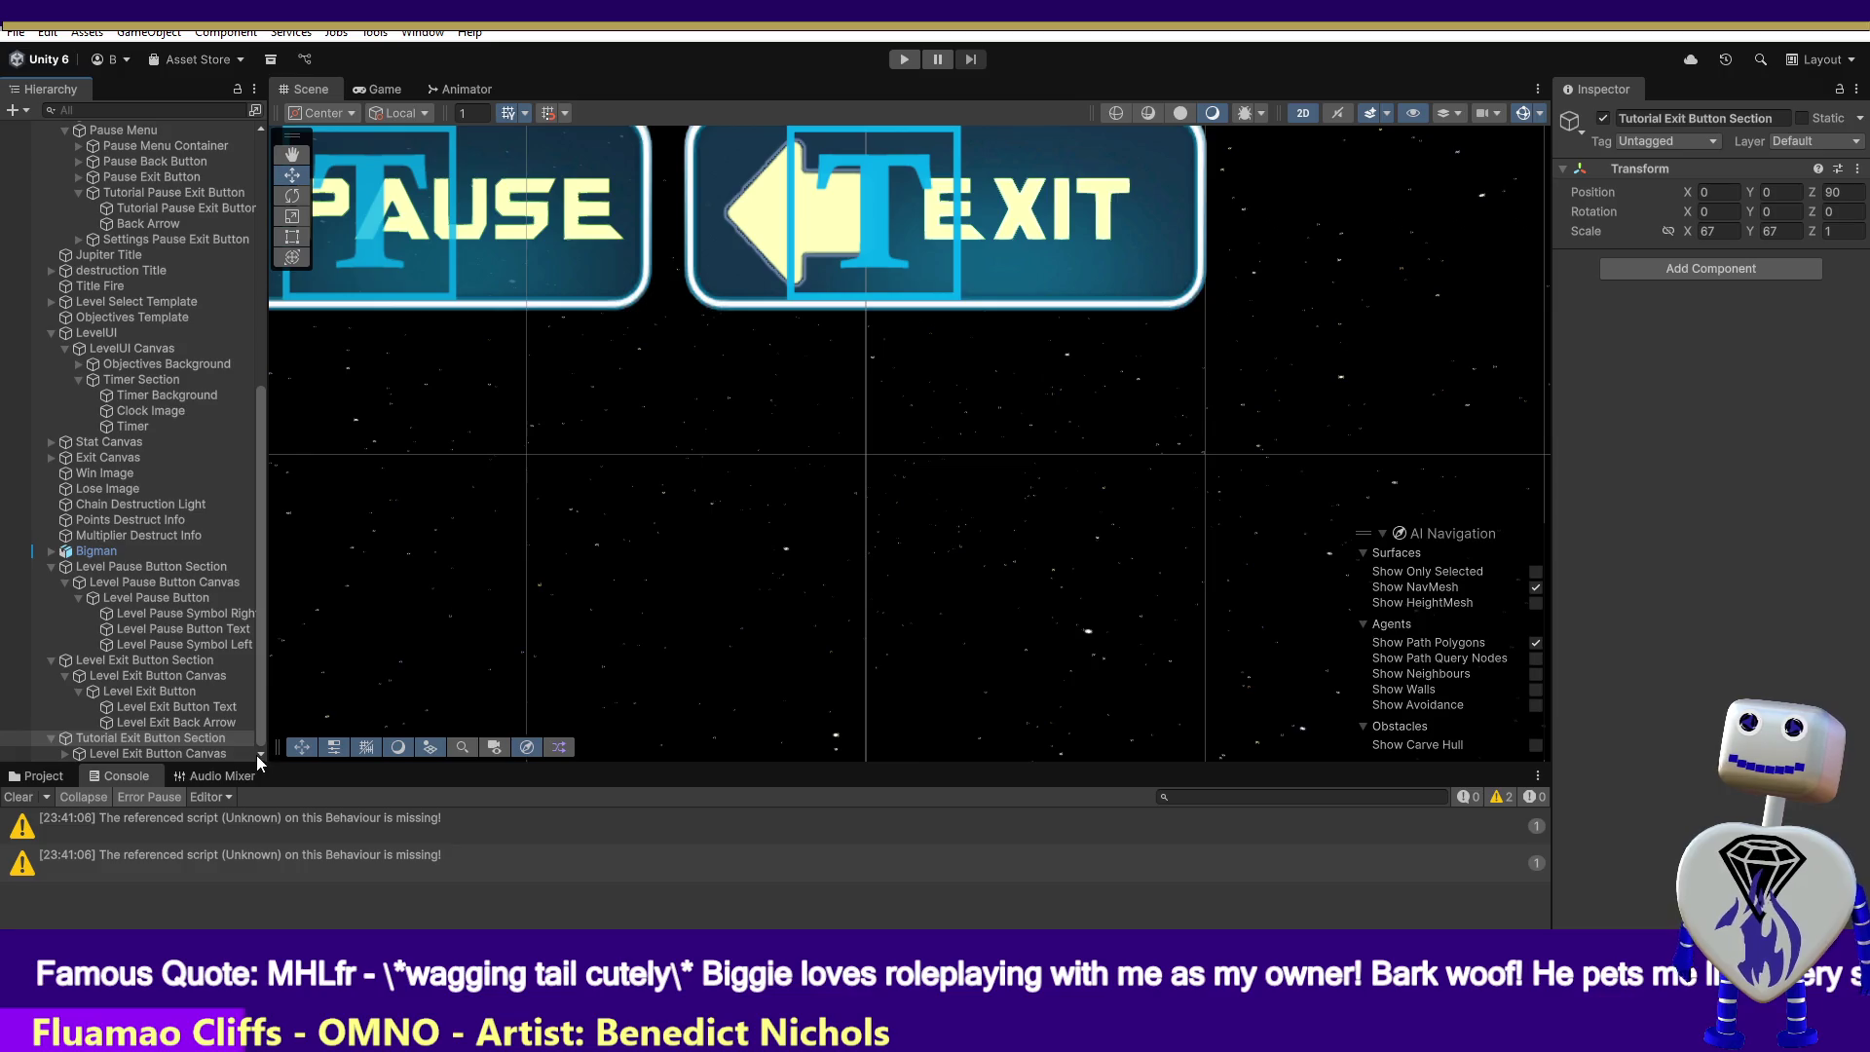
click(181, 753)
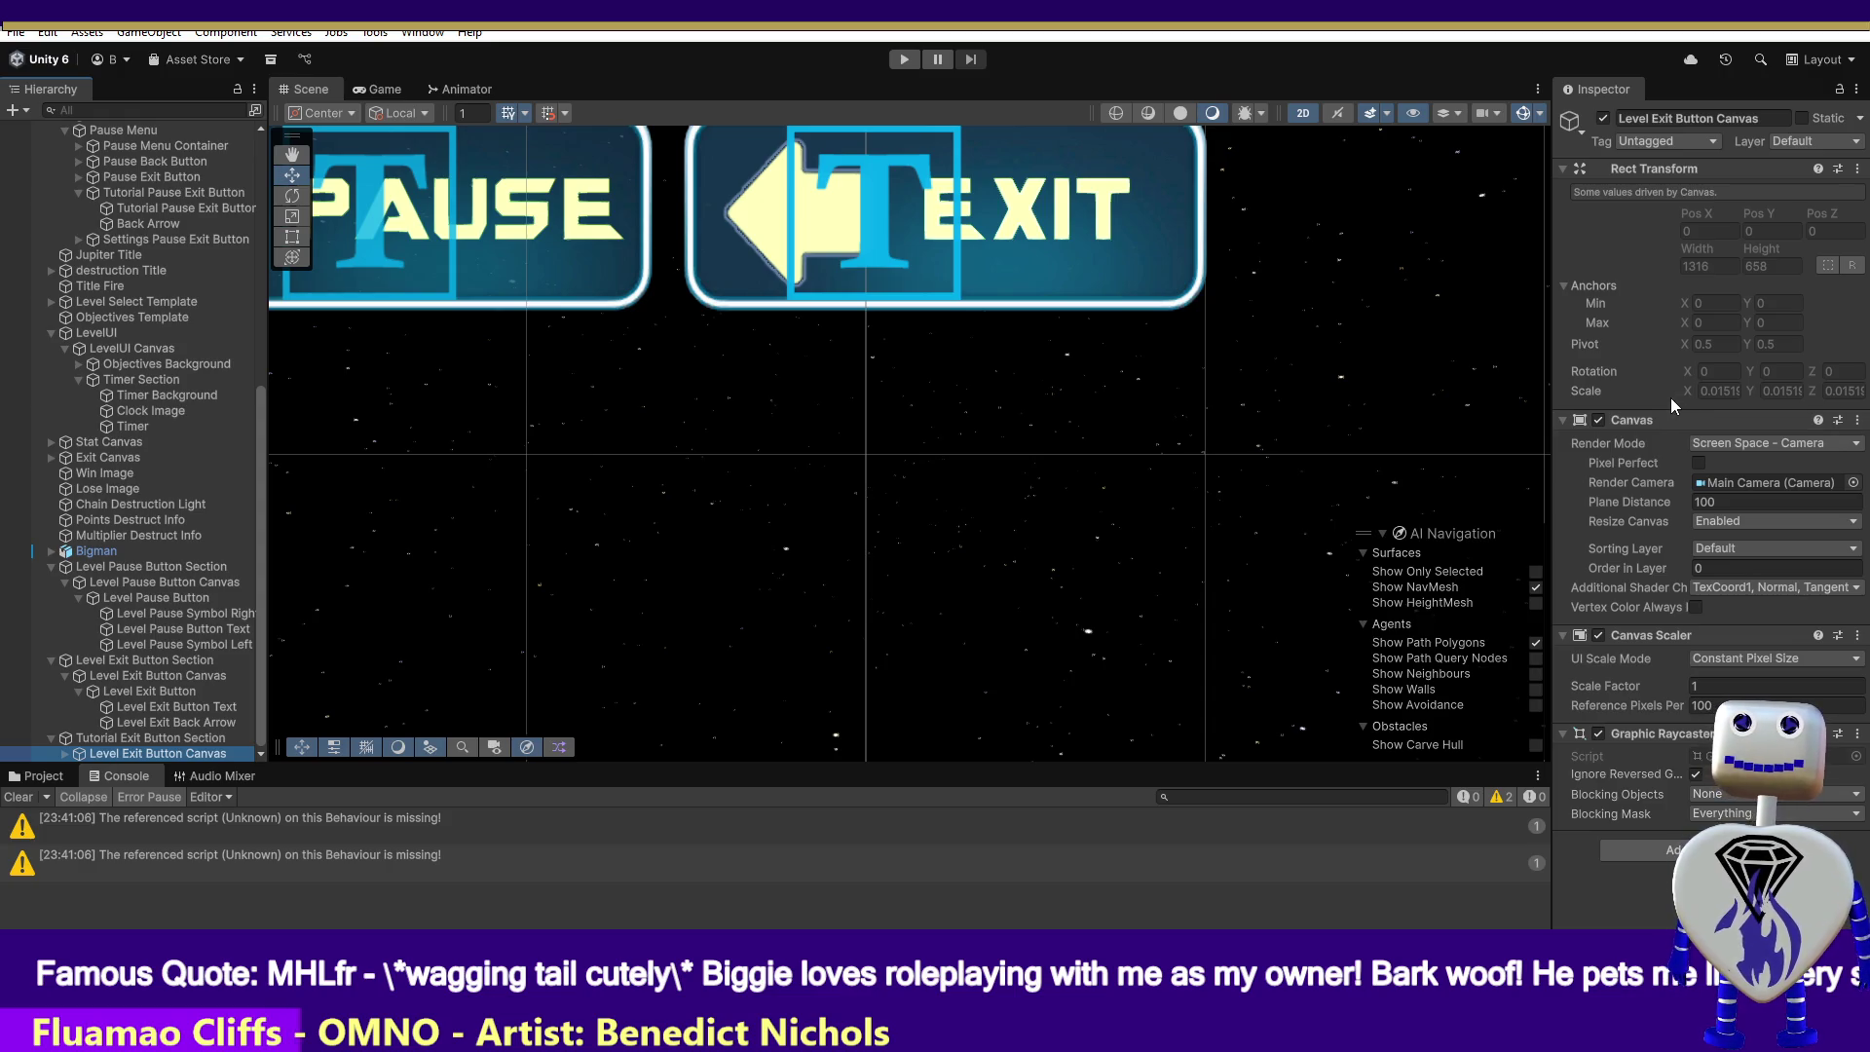
- Rename the copied section's Level Exit Button Canvas to 'Tutorial Exit Button Canvas'
mouse_move(1664, 398)
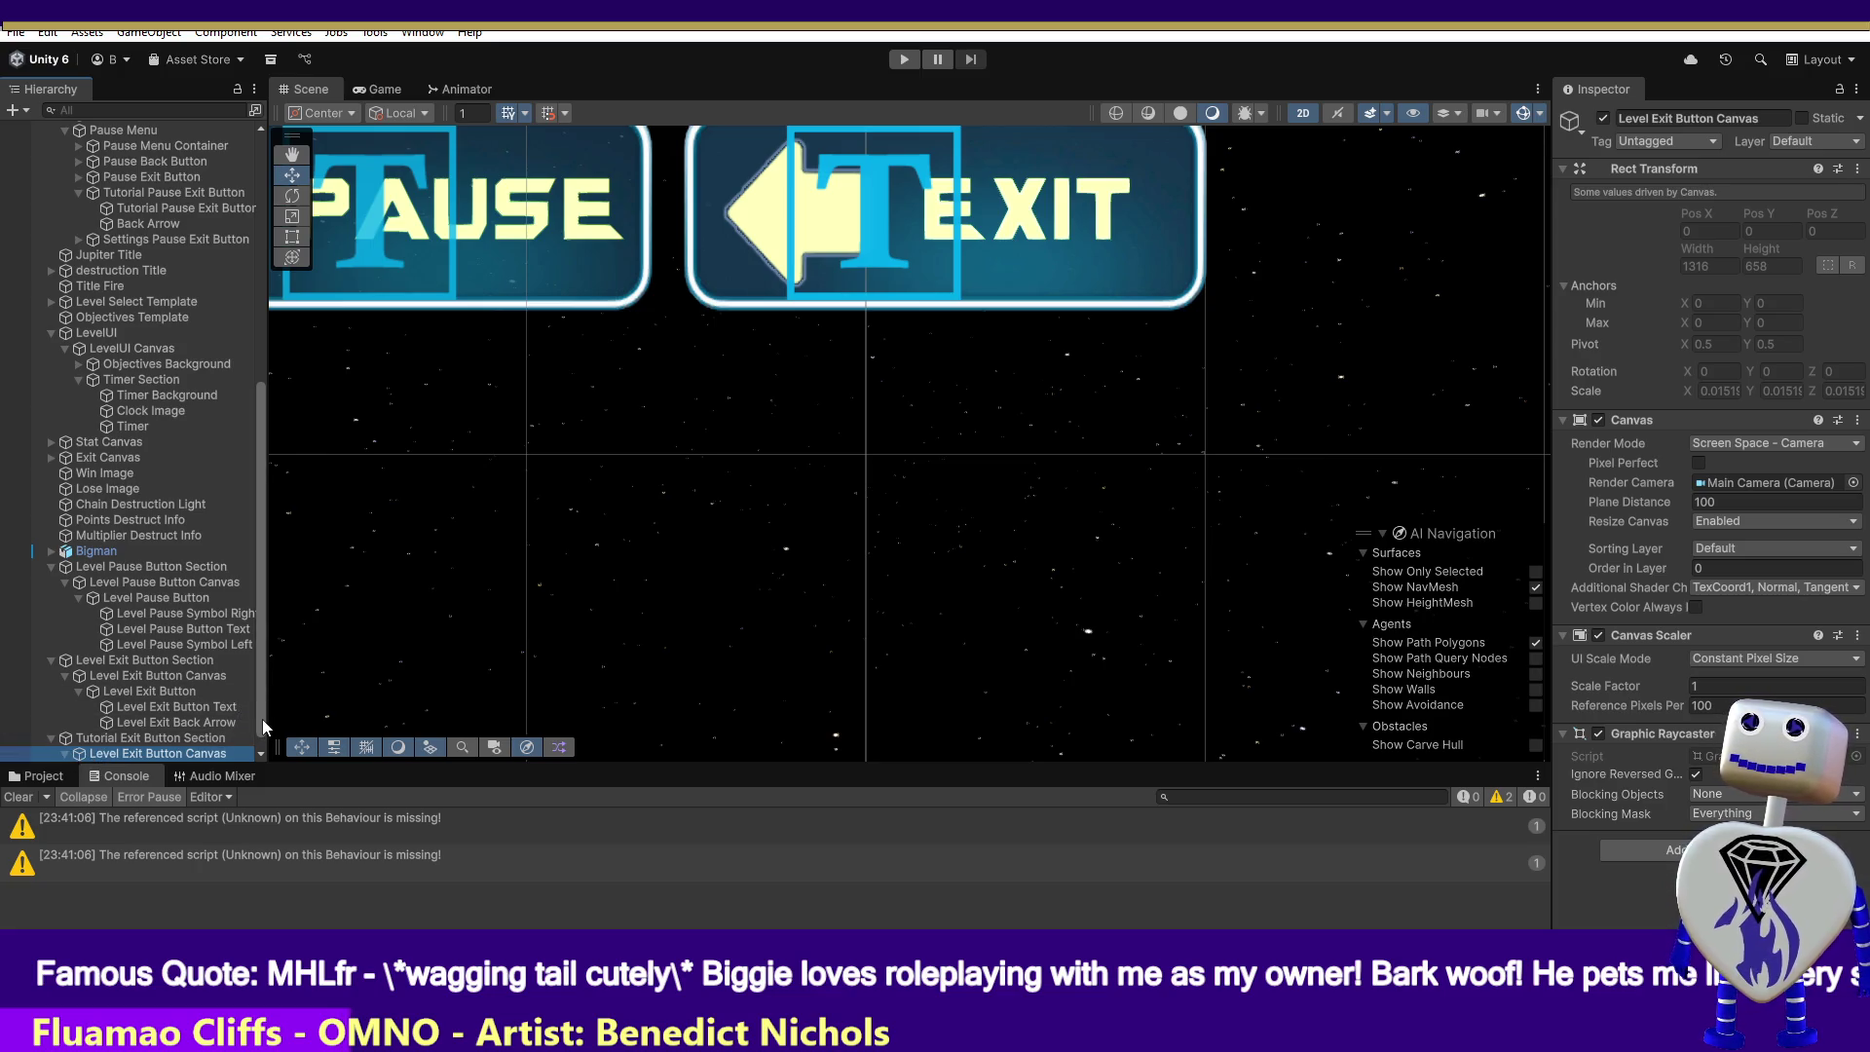
scroll(261, 721, down, 1)
click(200, 754)
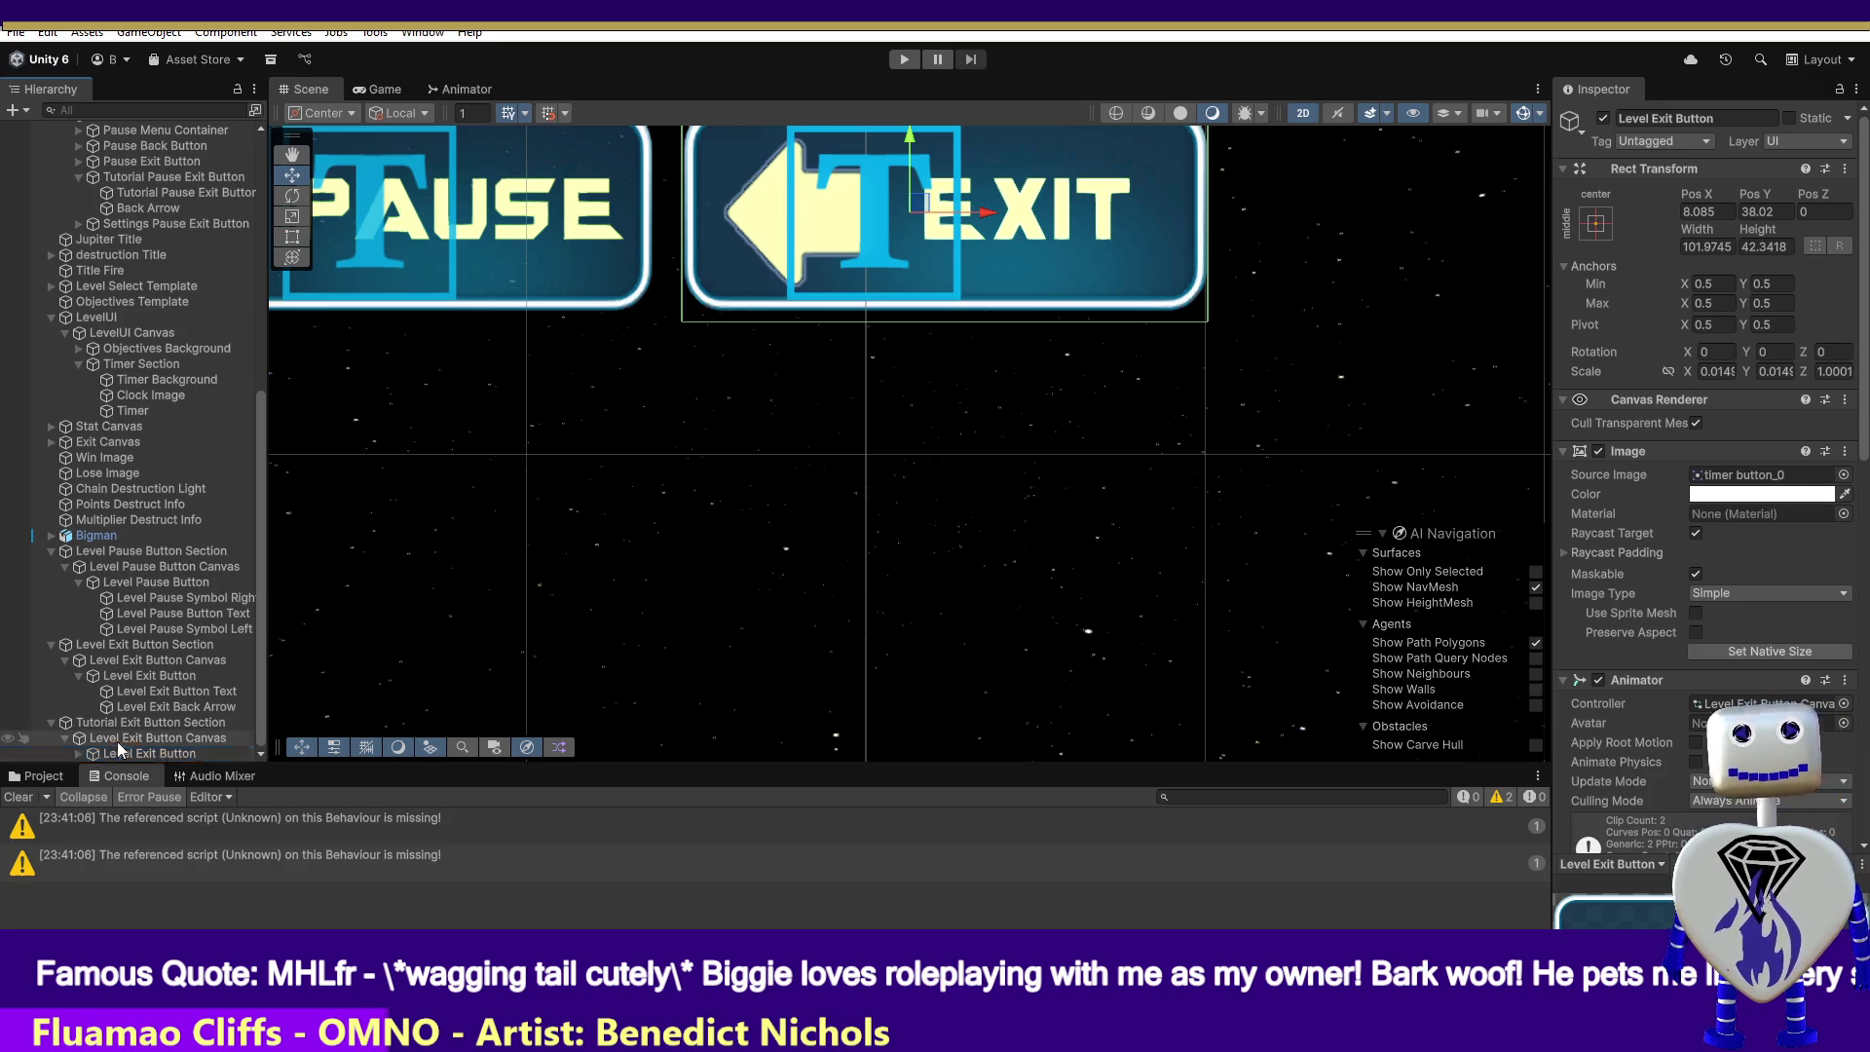
ctrl+click(117, 741)
scroll(119, 740, up, 1)
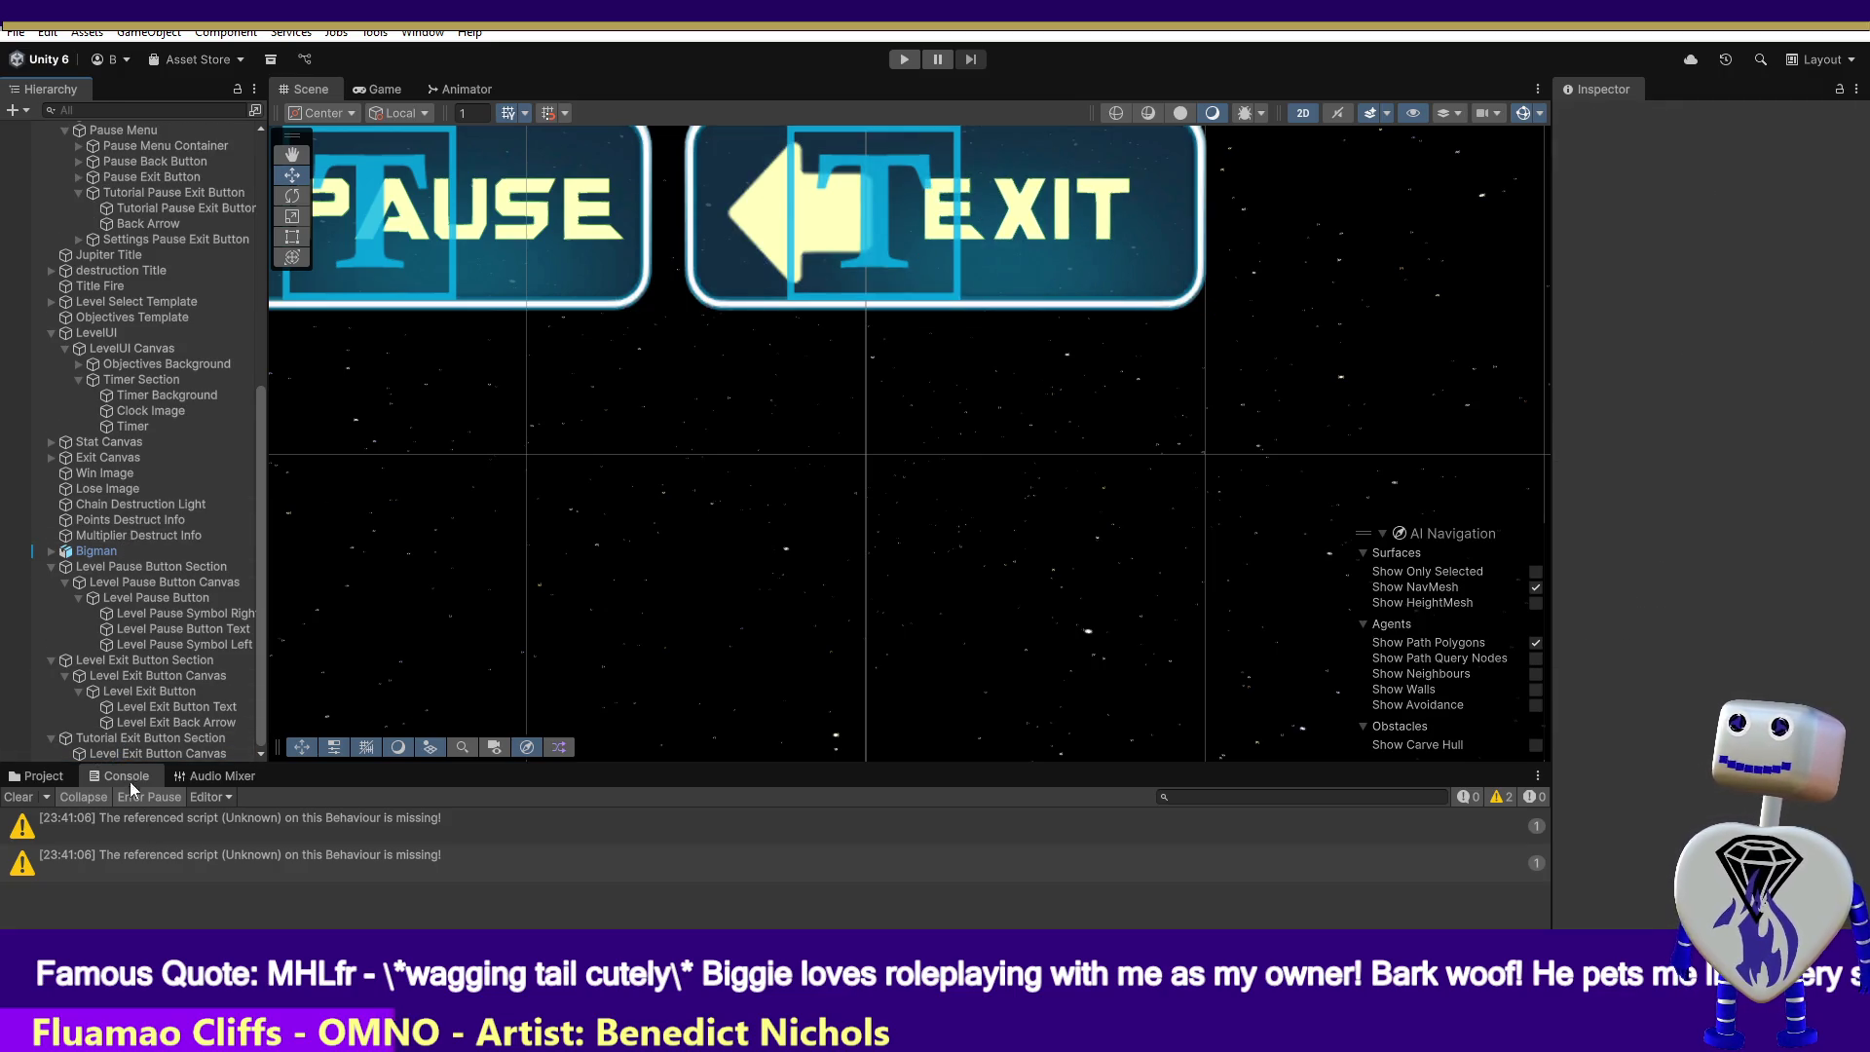
click(132, 753)
double_click(1636, 119)
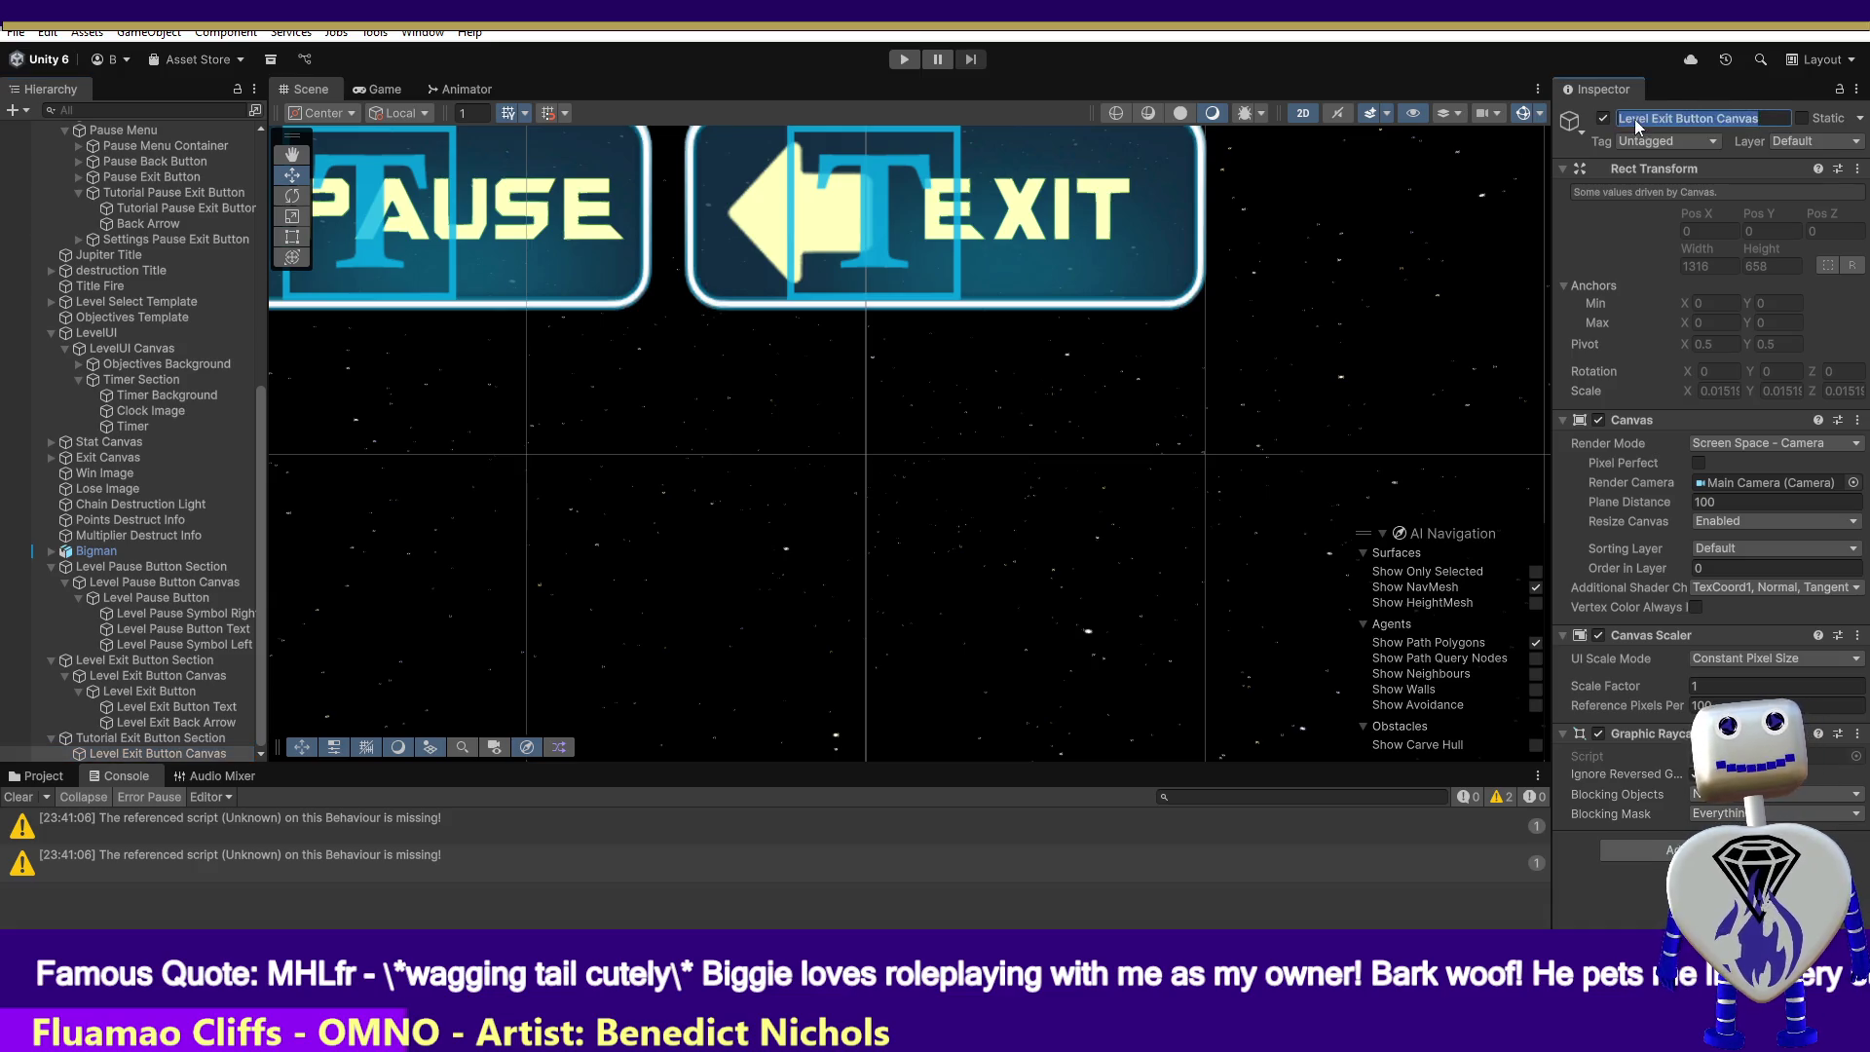
text(Tutor)
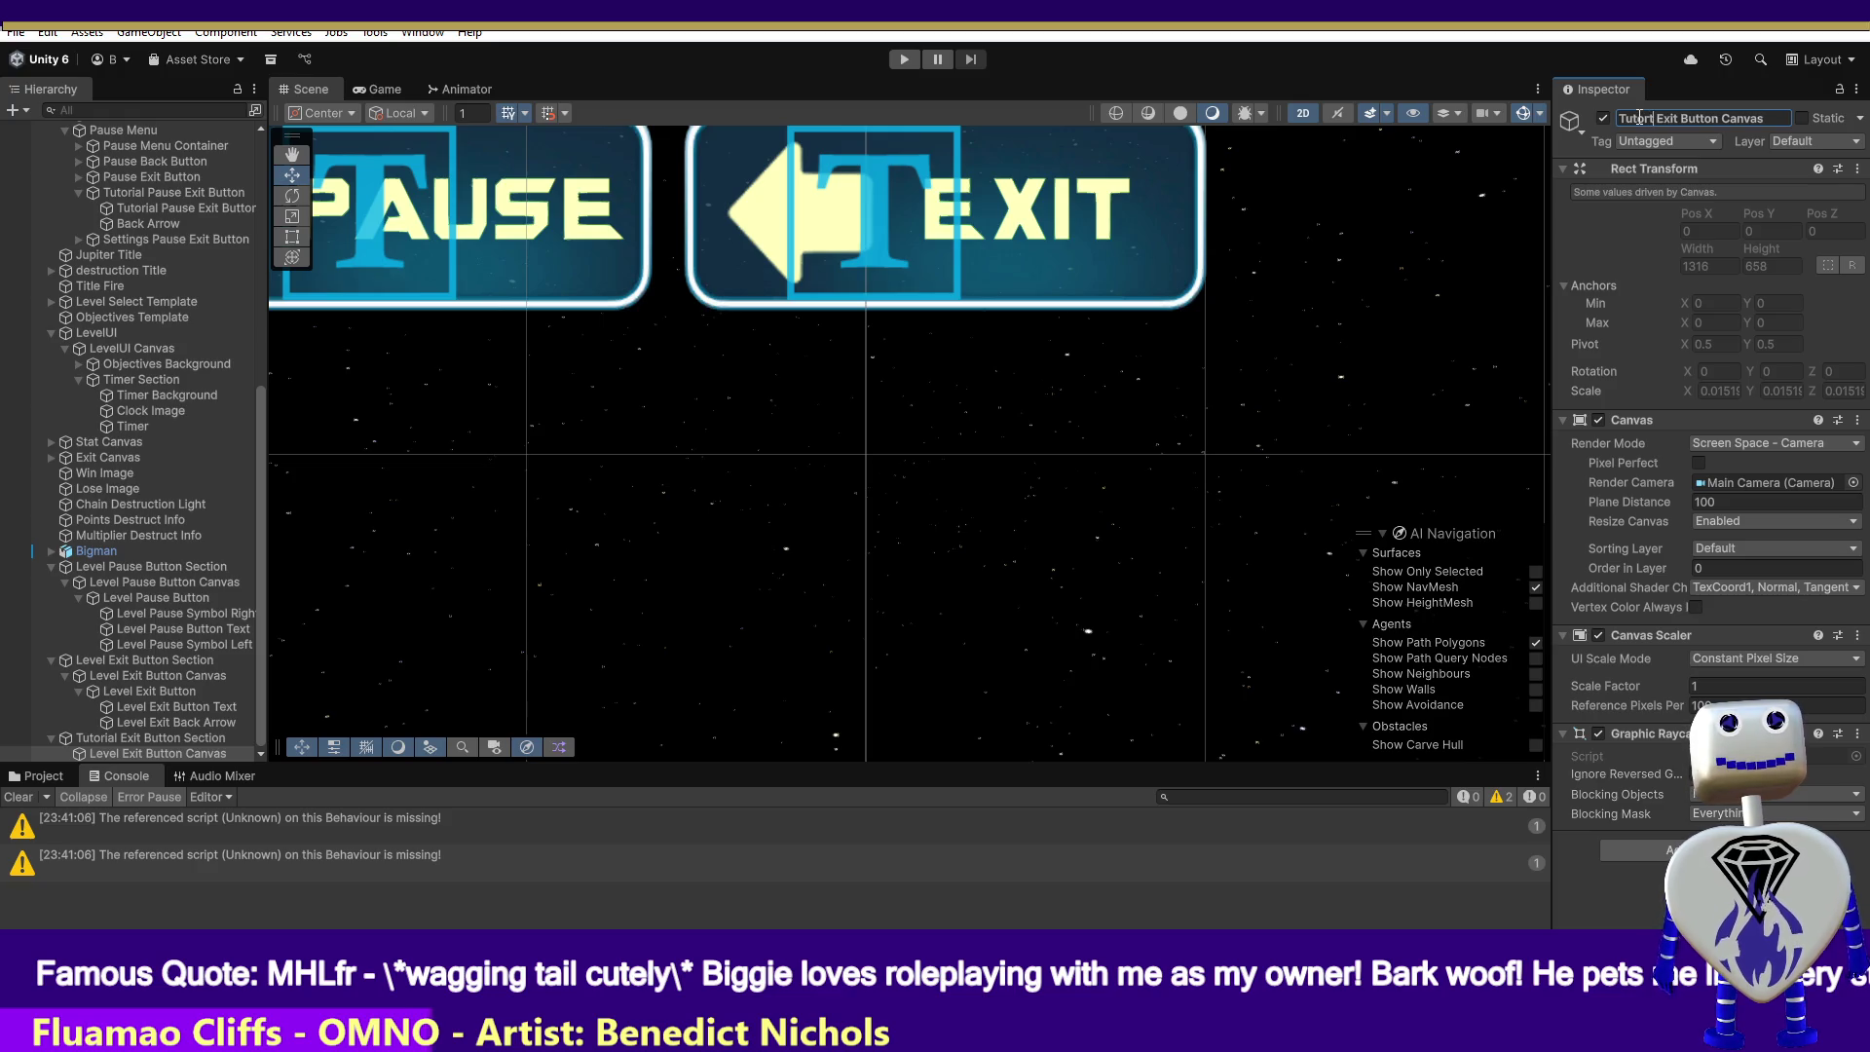
text(ial)
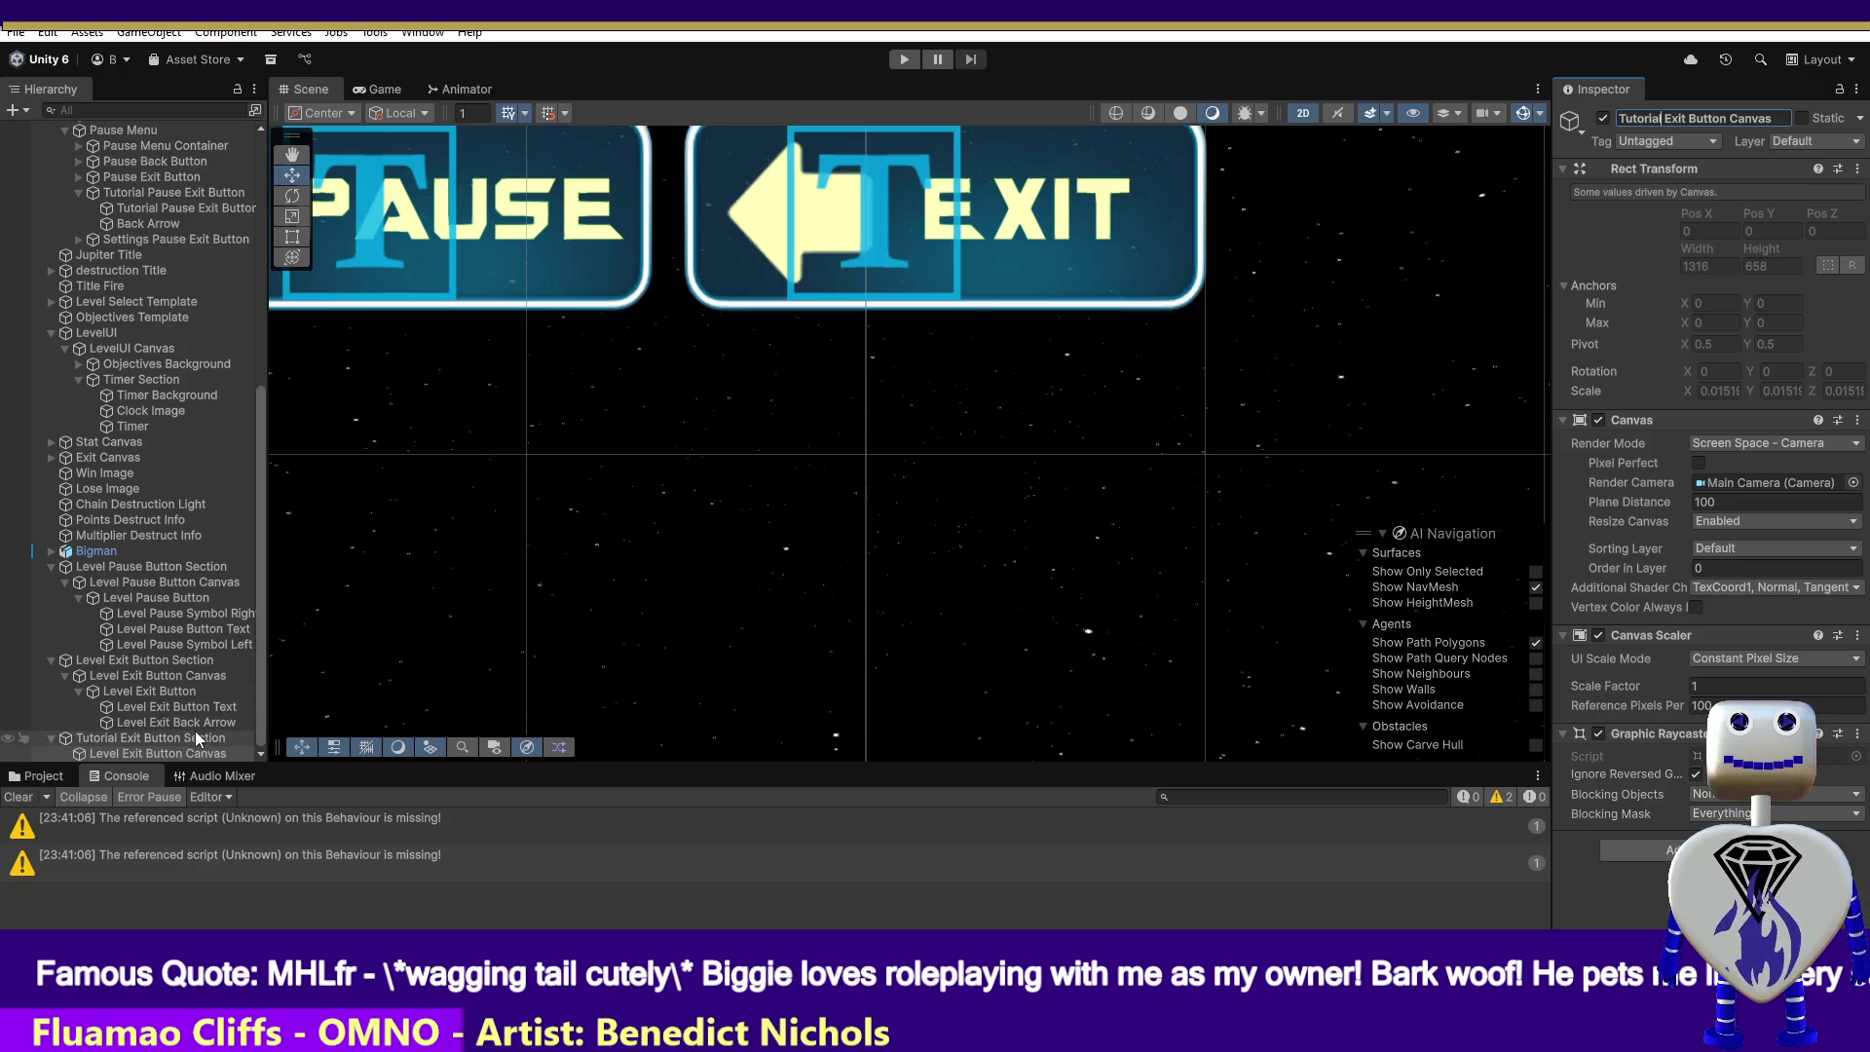
click(164, 197)
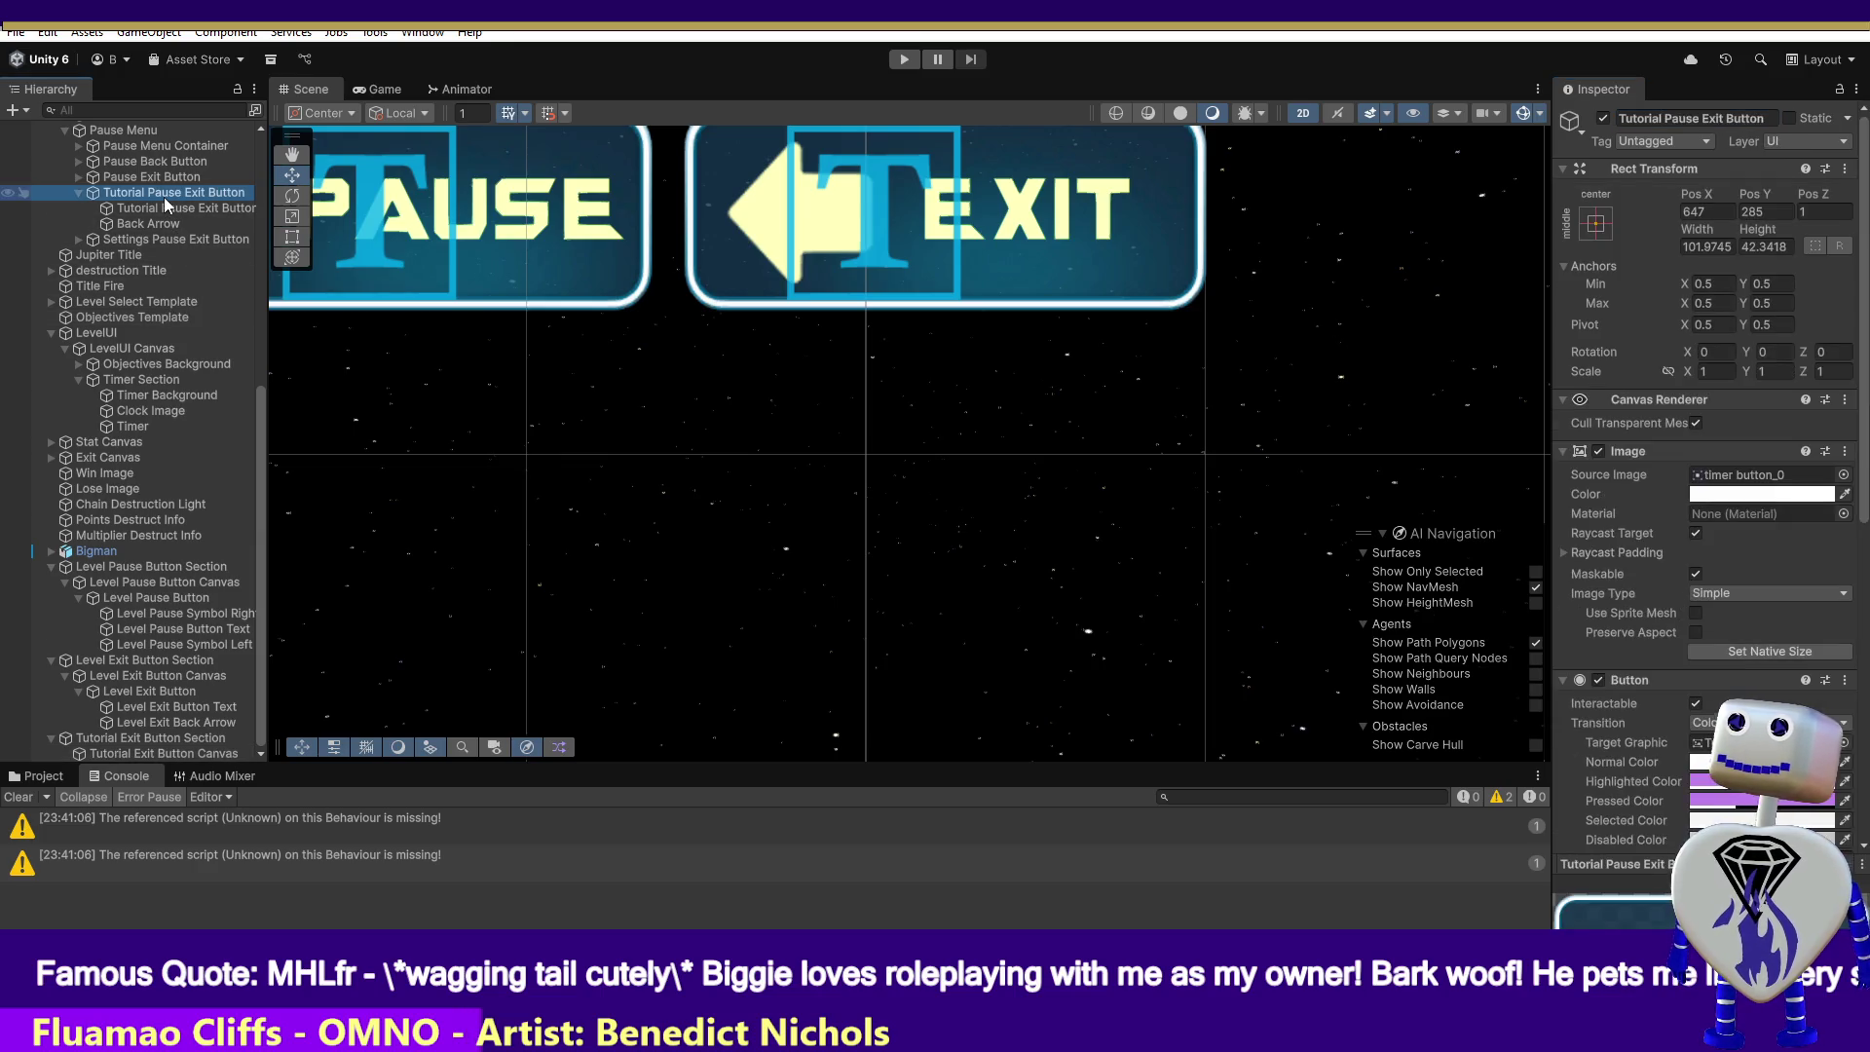
- Reparent the Tutorial Pause Exit Button under Tutorial Exit Button Canvas, then switch to MainController.cs in Visual Studio
click(156, 208)
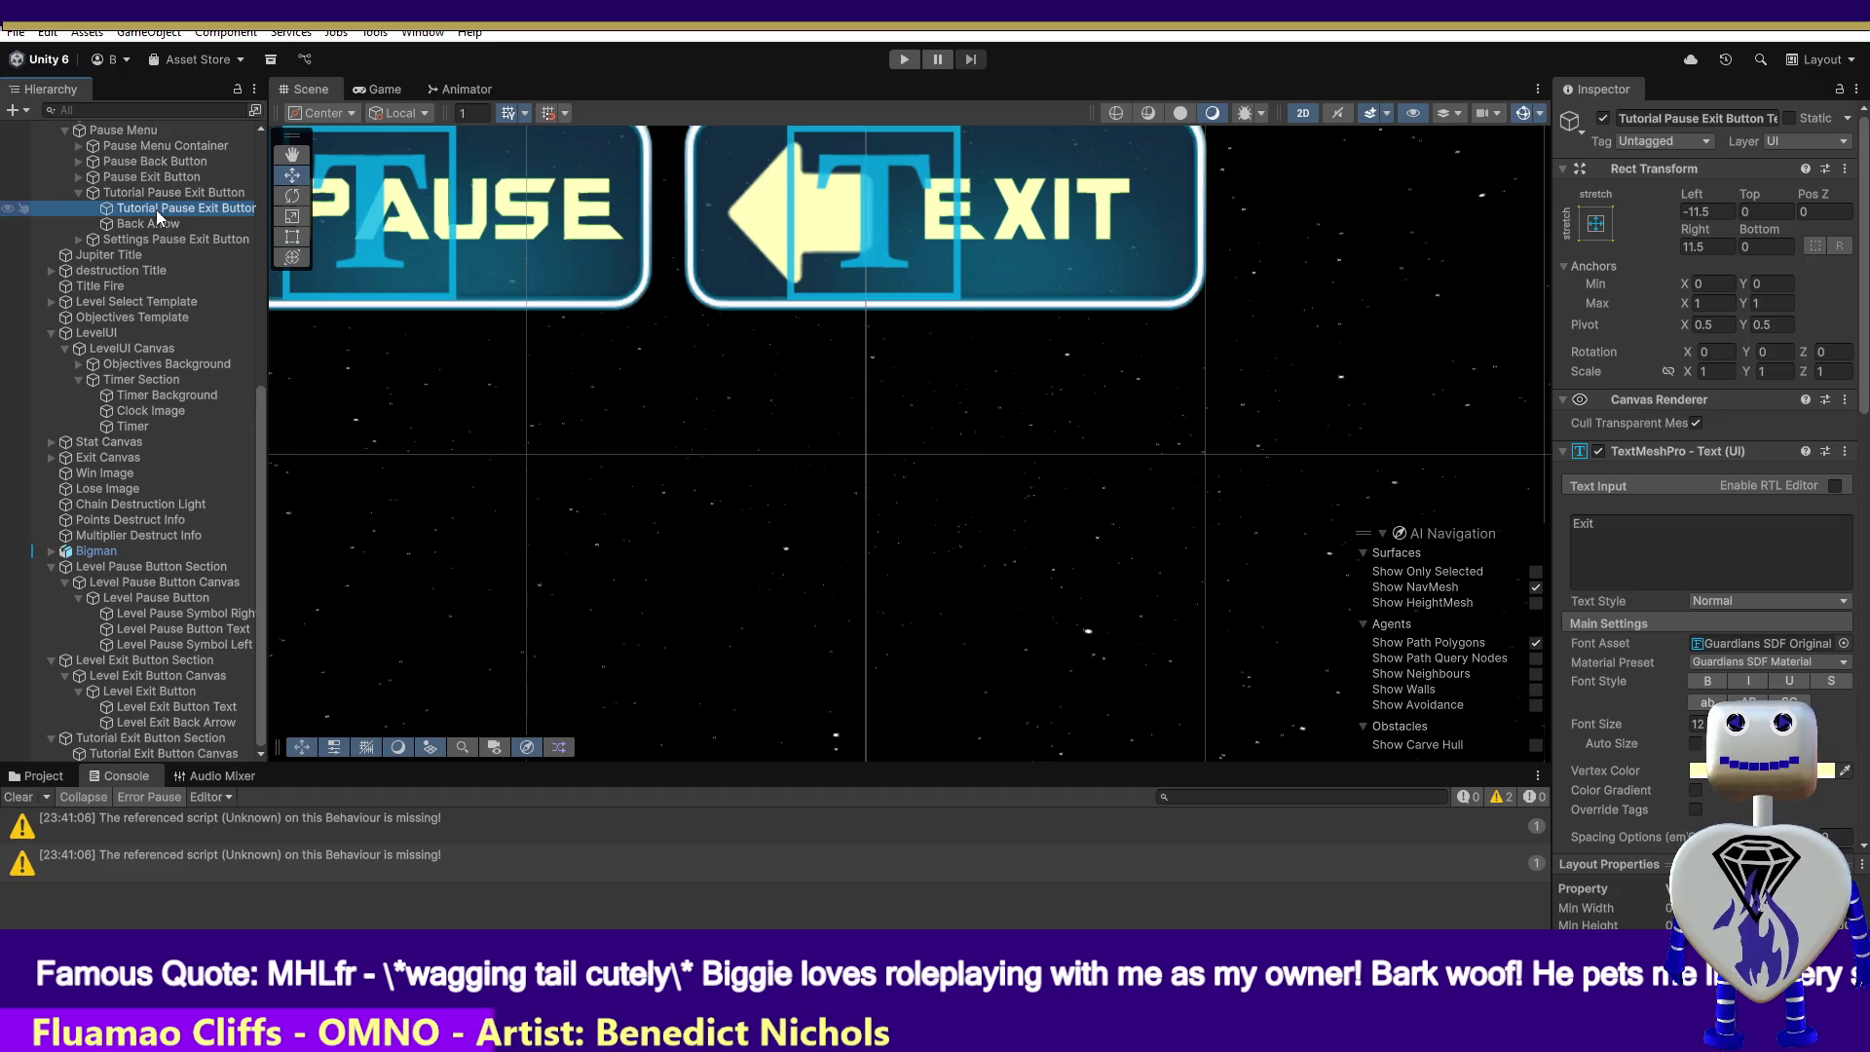
click(155, 192)
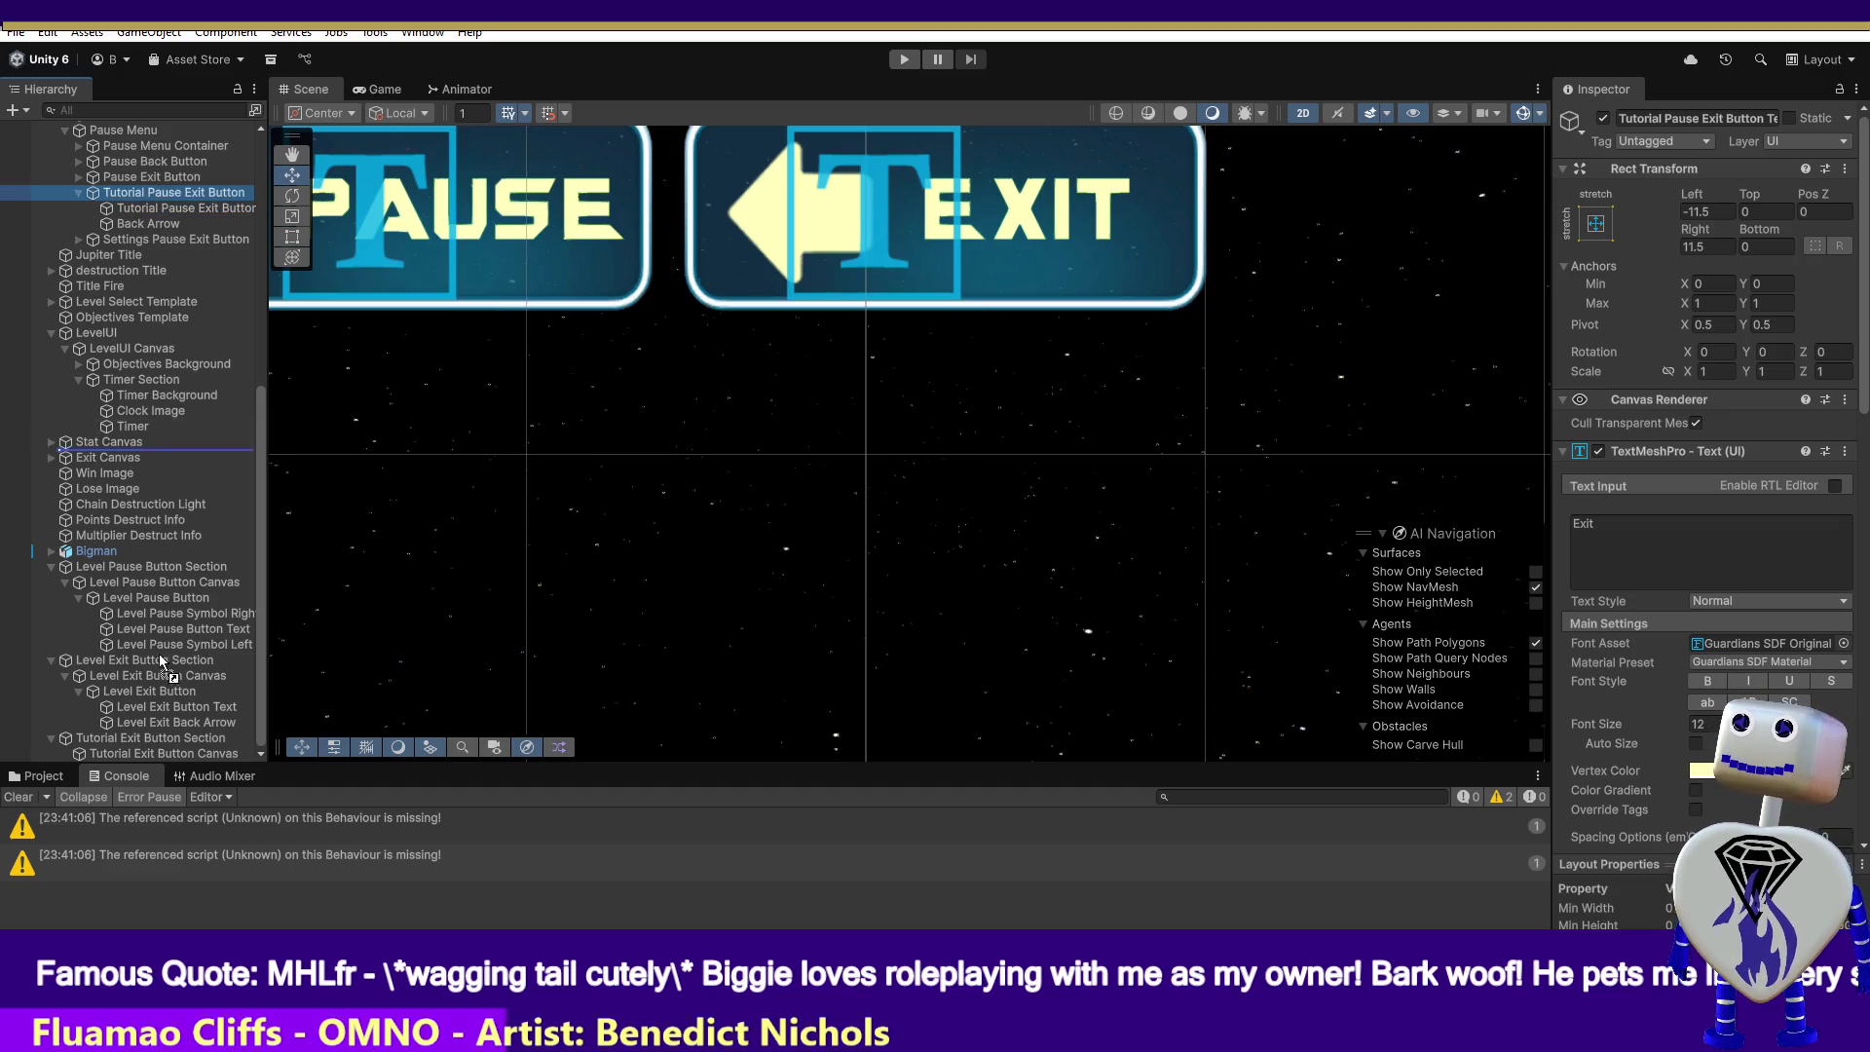
drag(174, 760, 173, 760)
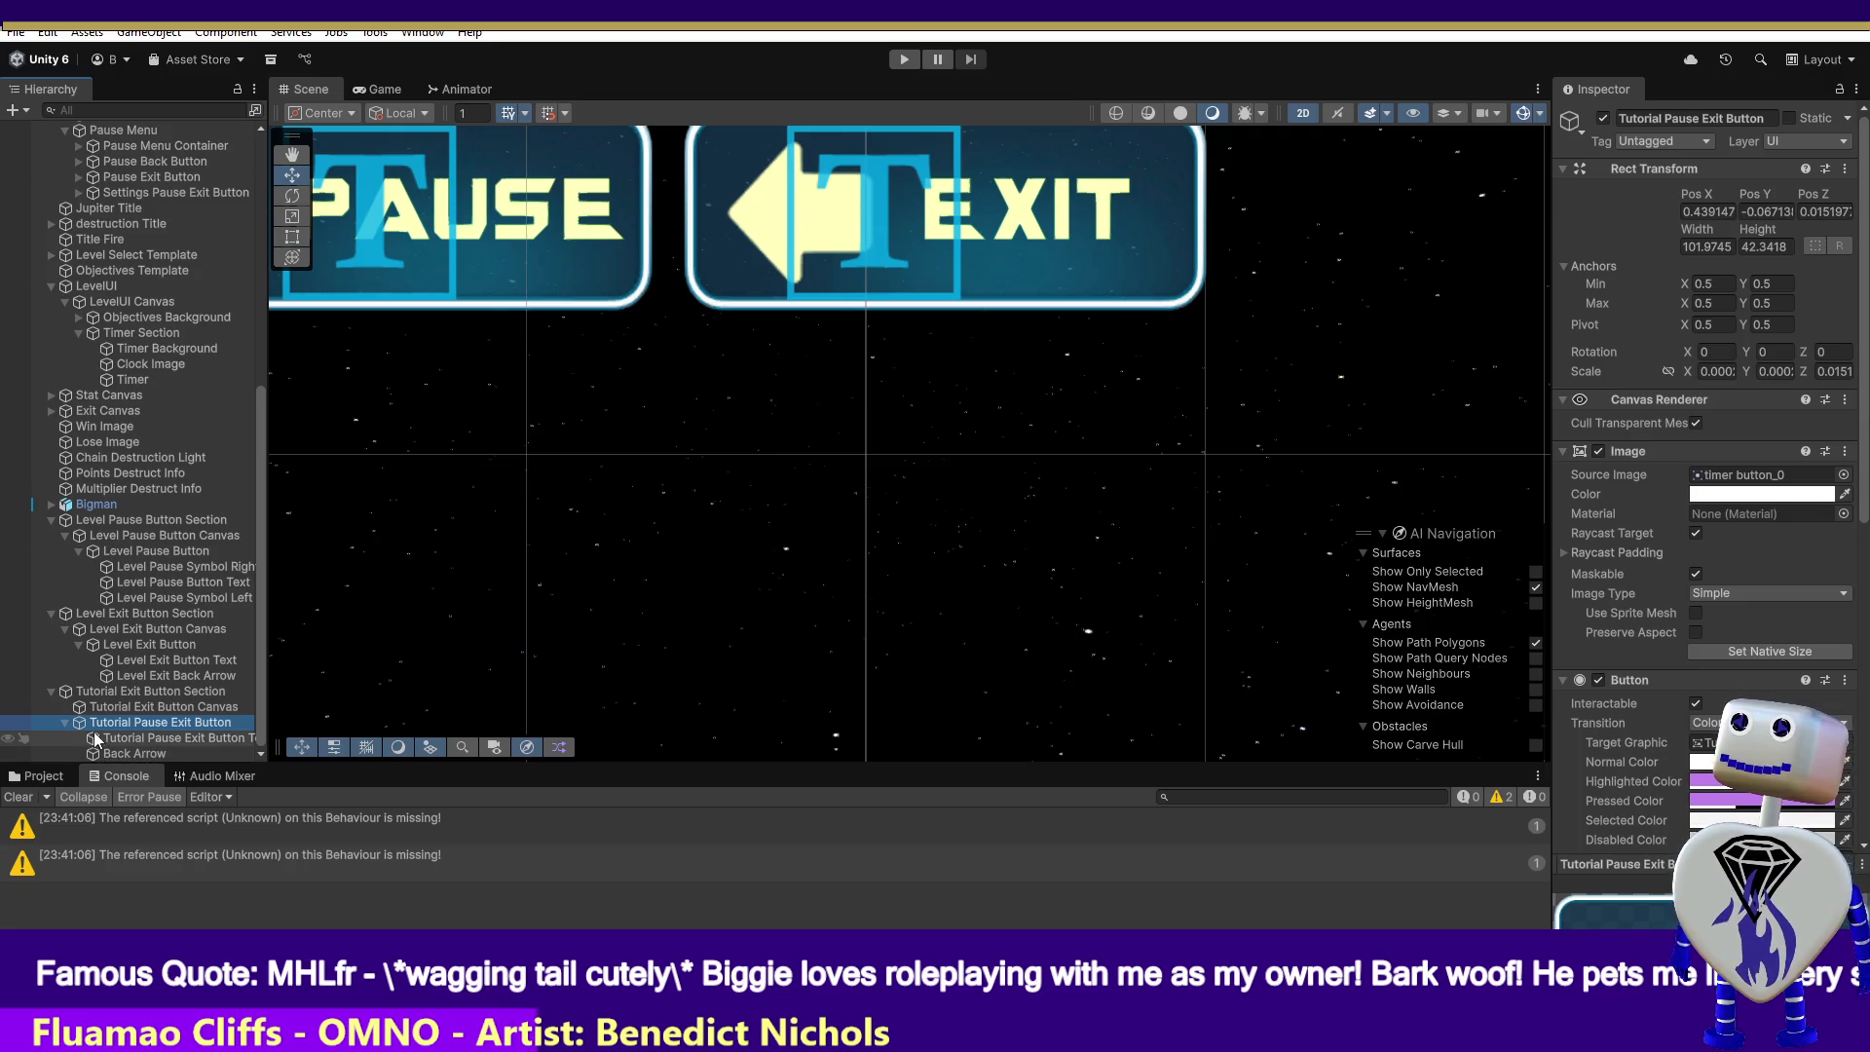
click(157, 721)
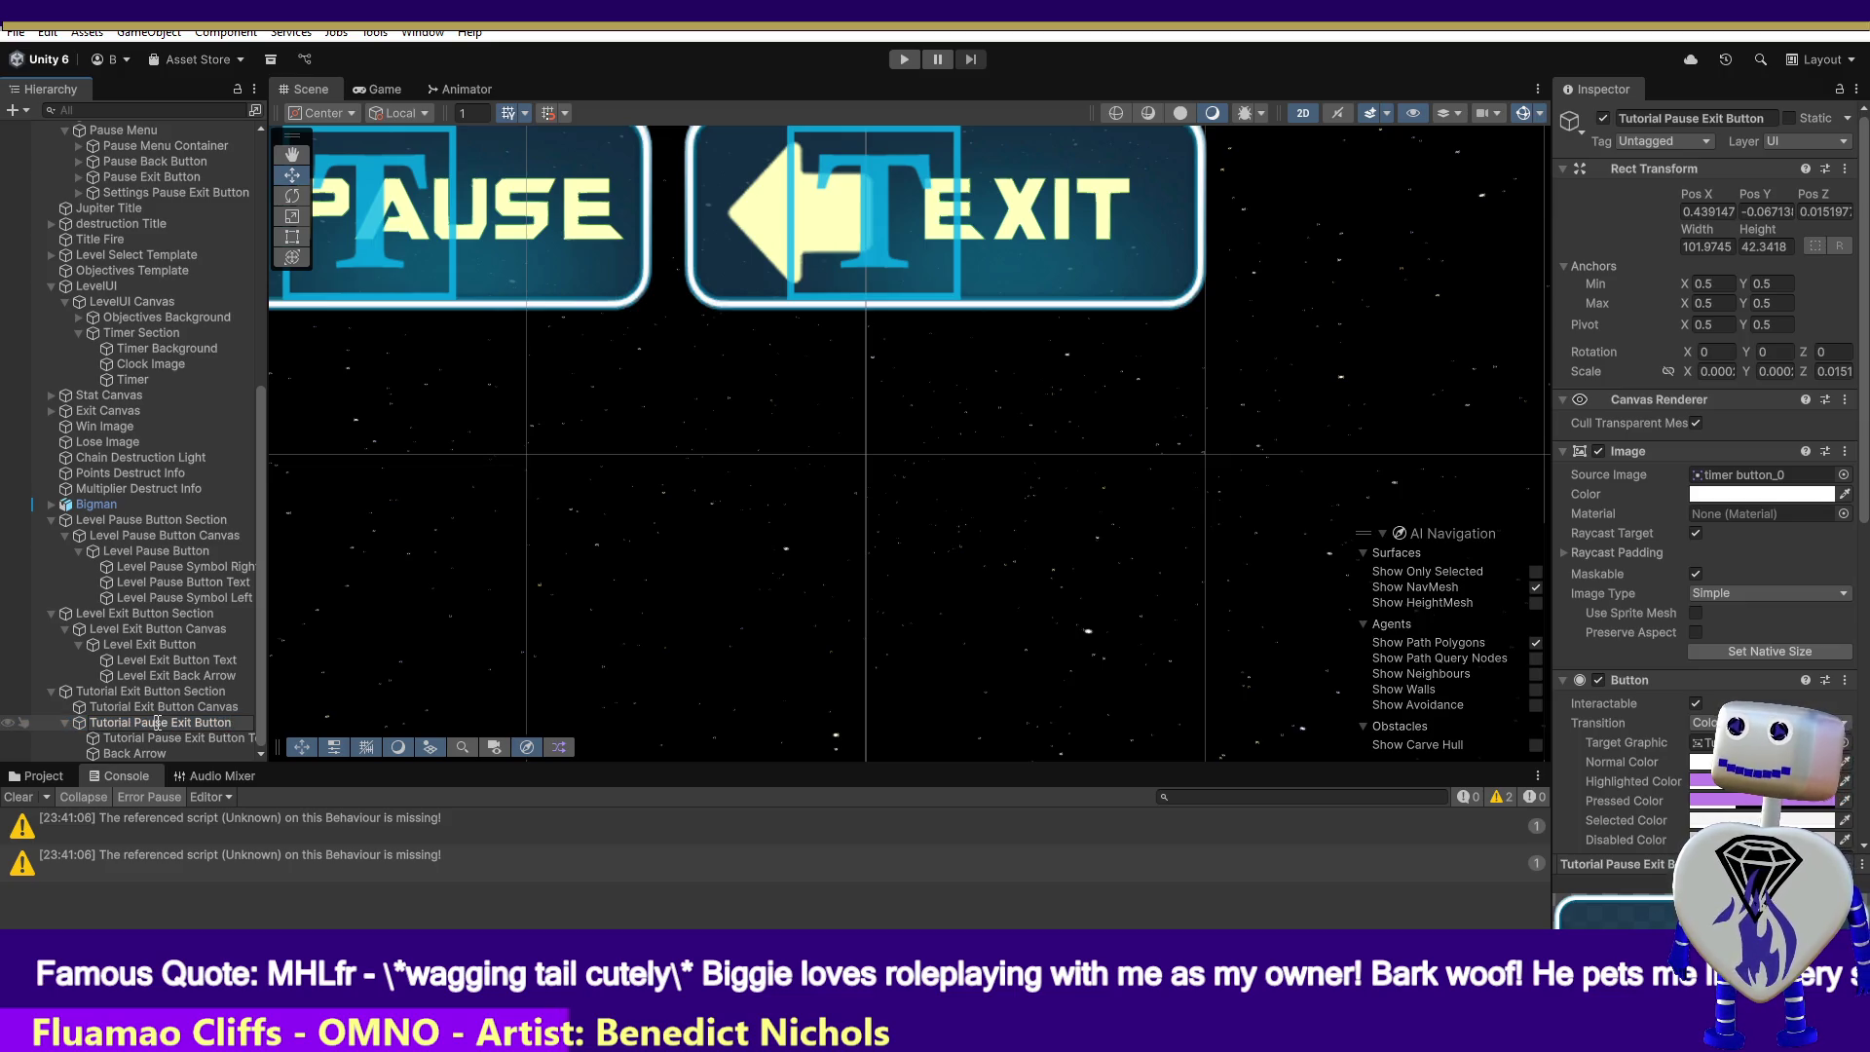
click(154, 725)
key(Return)
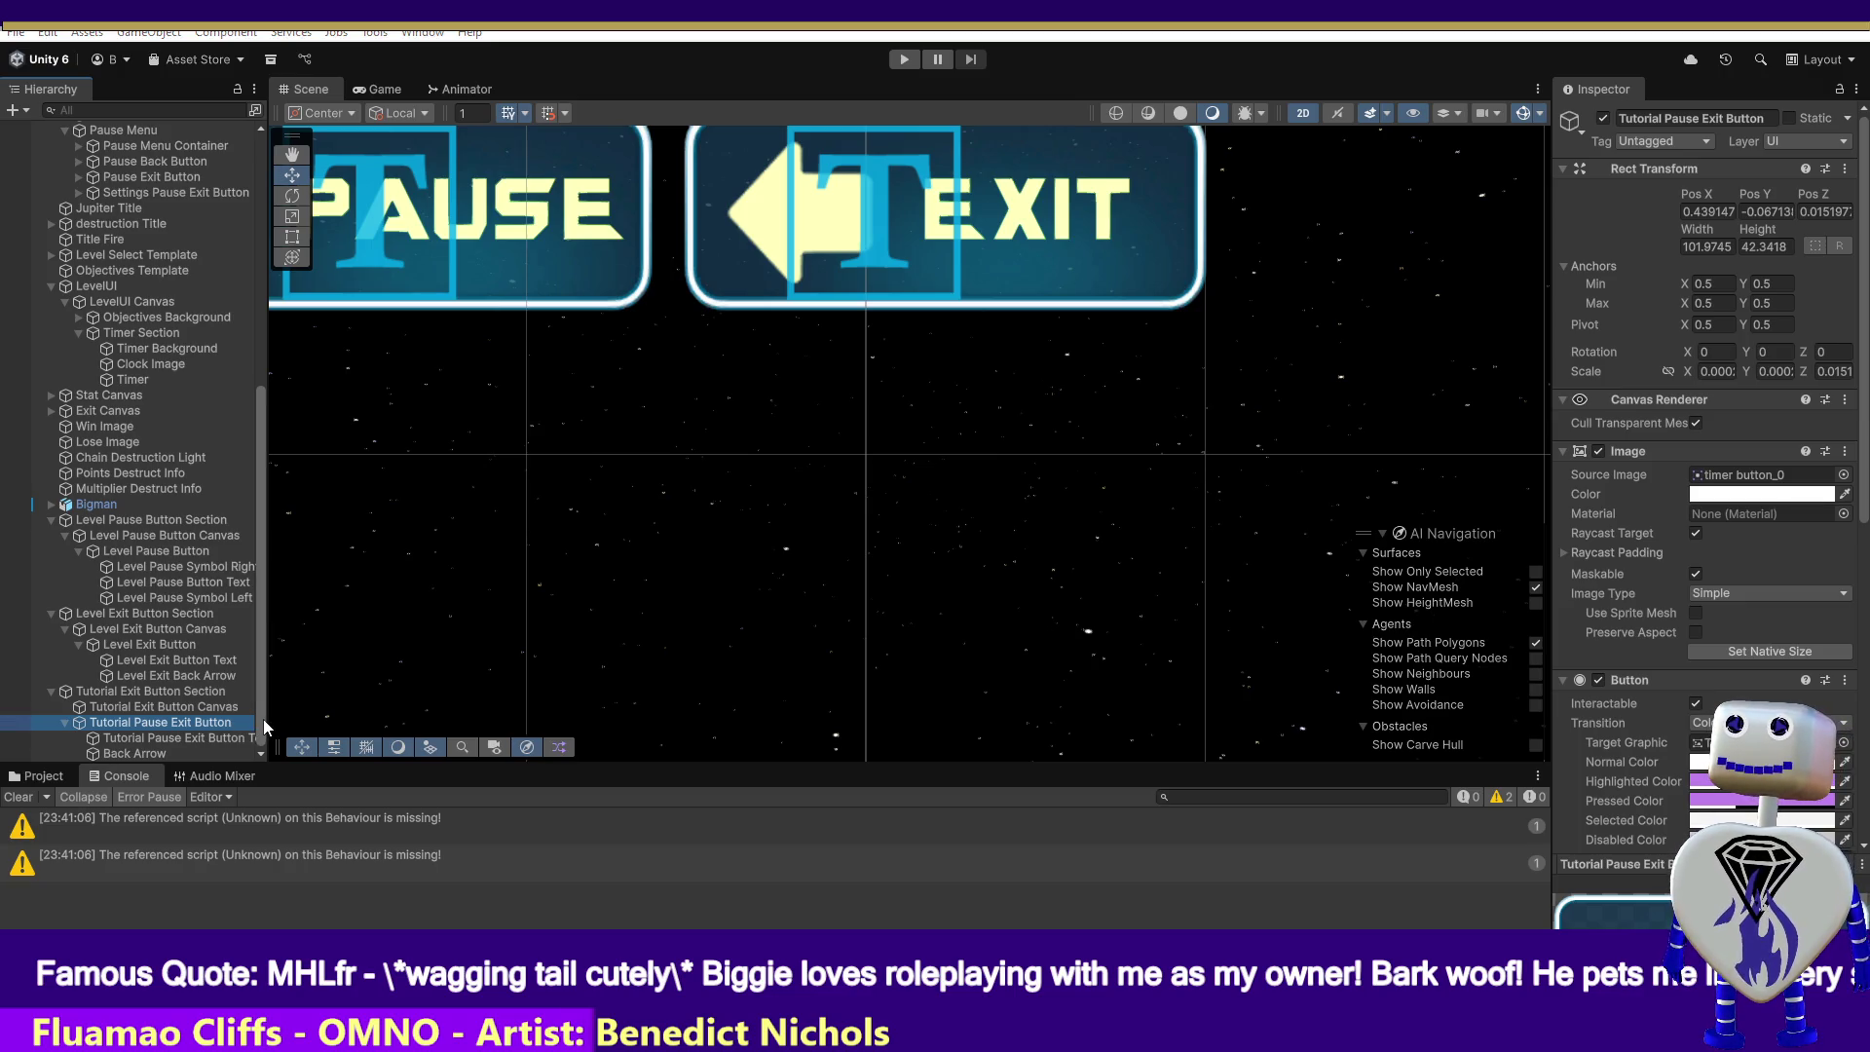
key(alt+Tab)
click(618, 602)
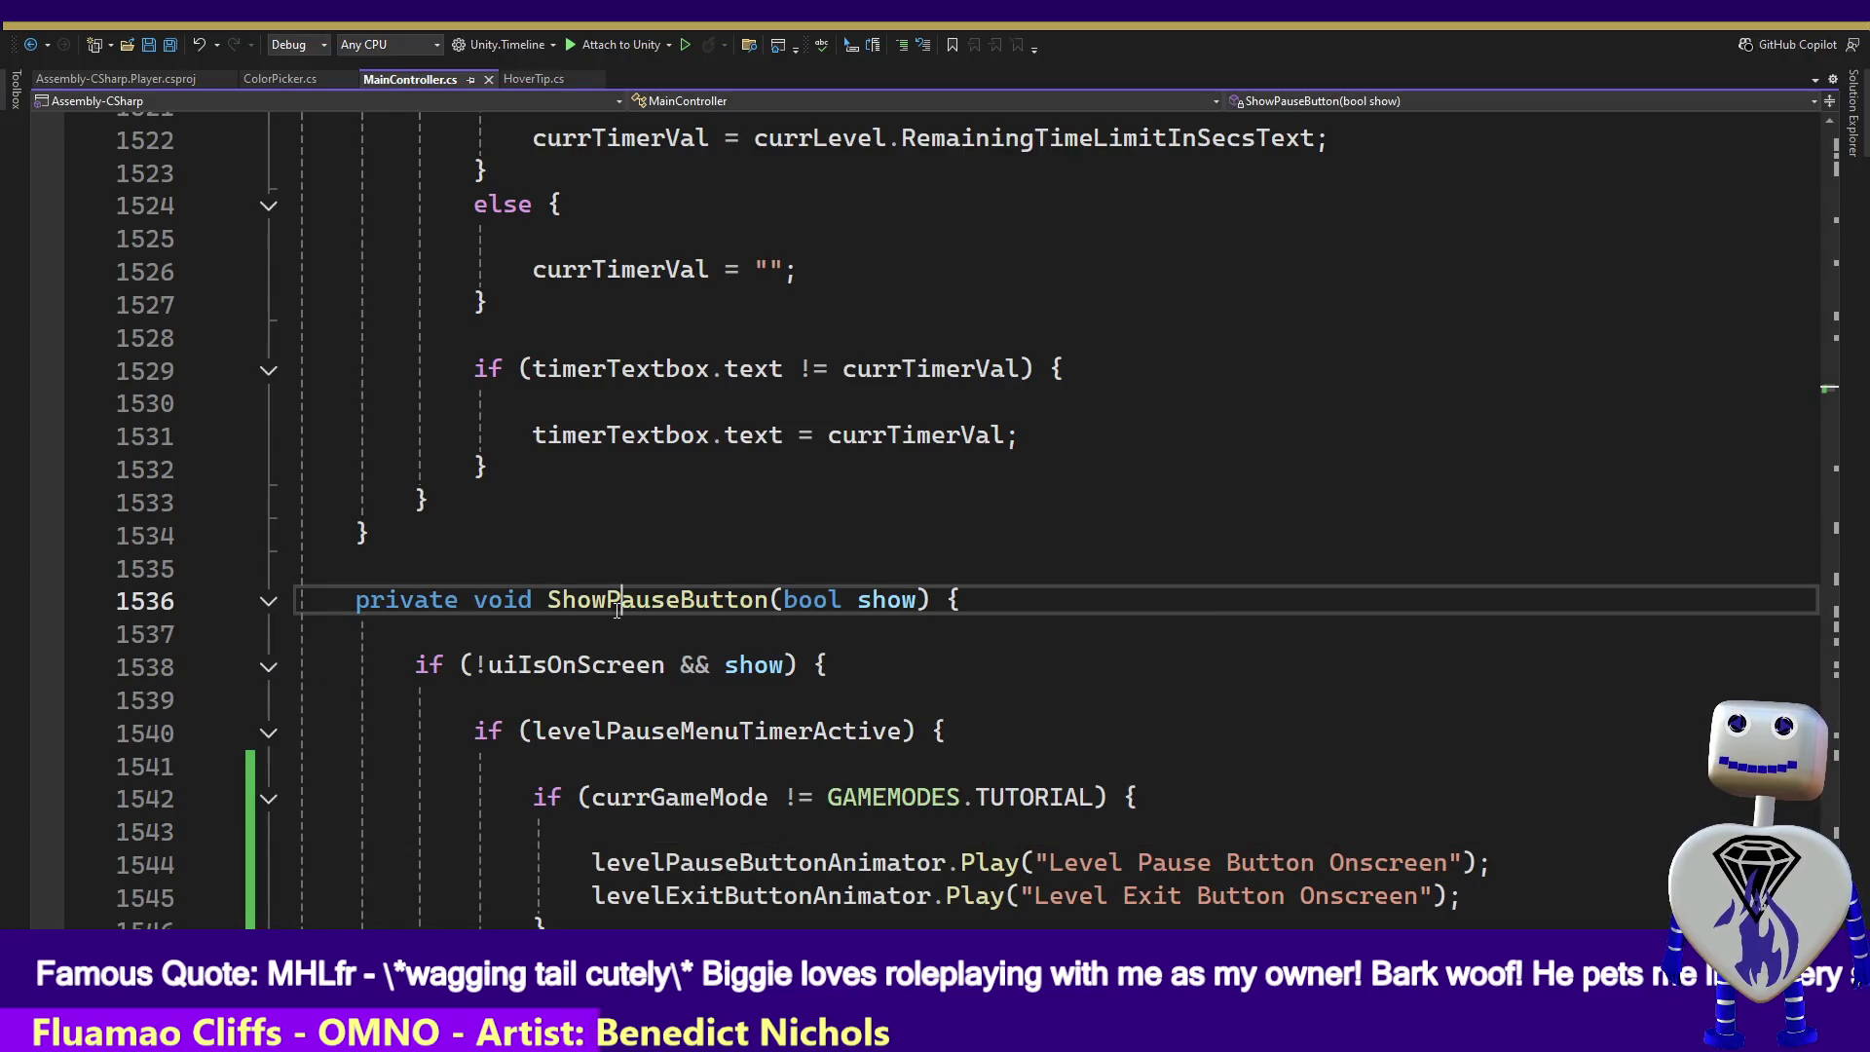
- Search MainController.cs for 'Tutorial Pause Exit Button' to find its lookup code
key(ctrl+f)
text(Tutorial Pause Exit Button)
key(Return)
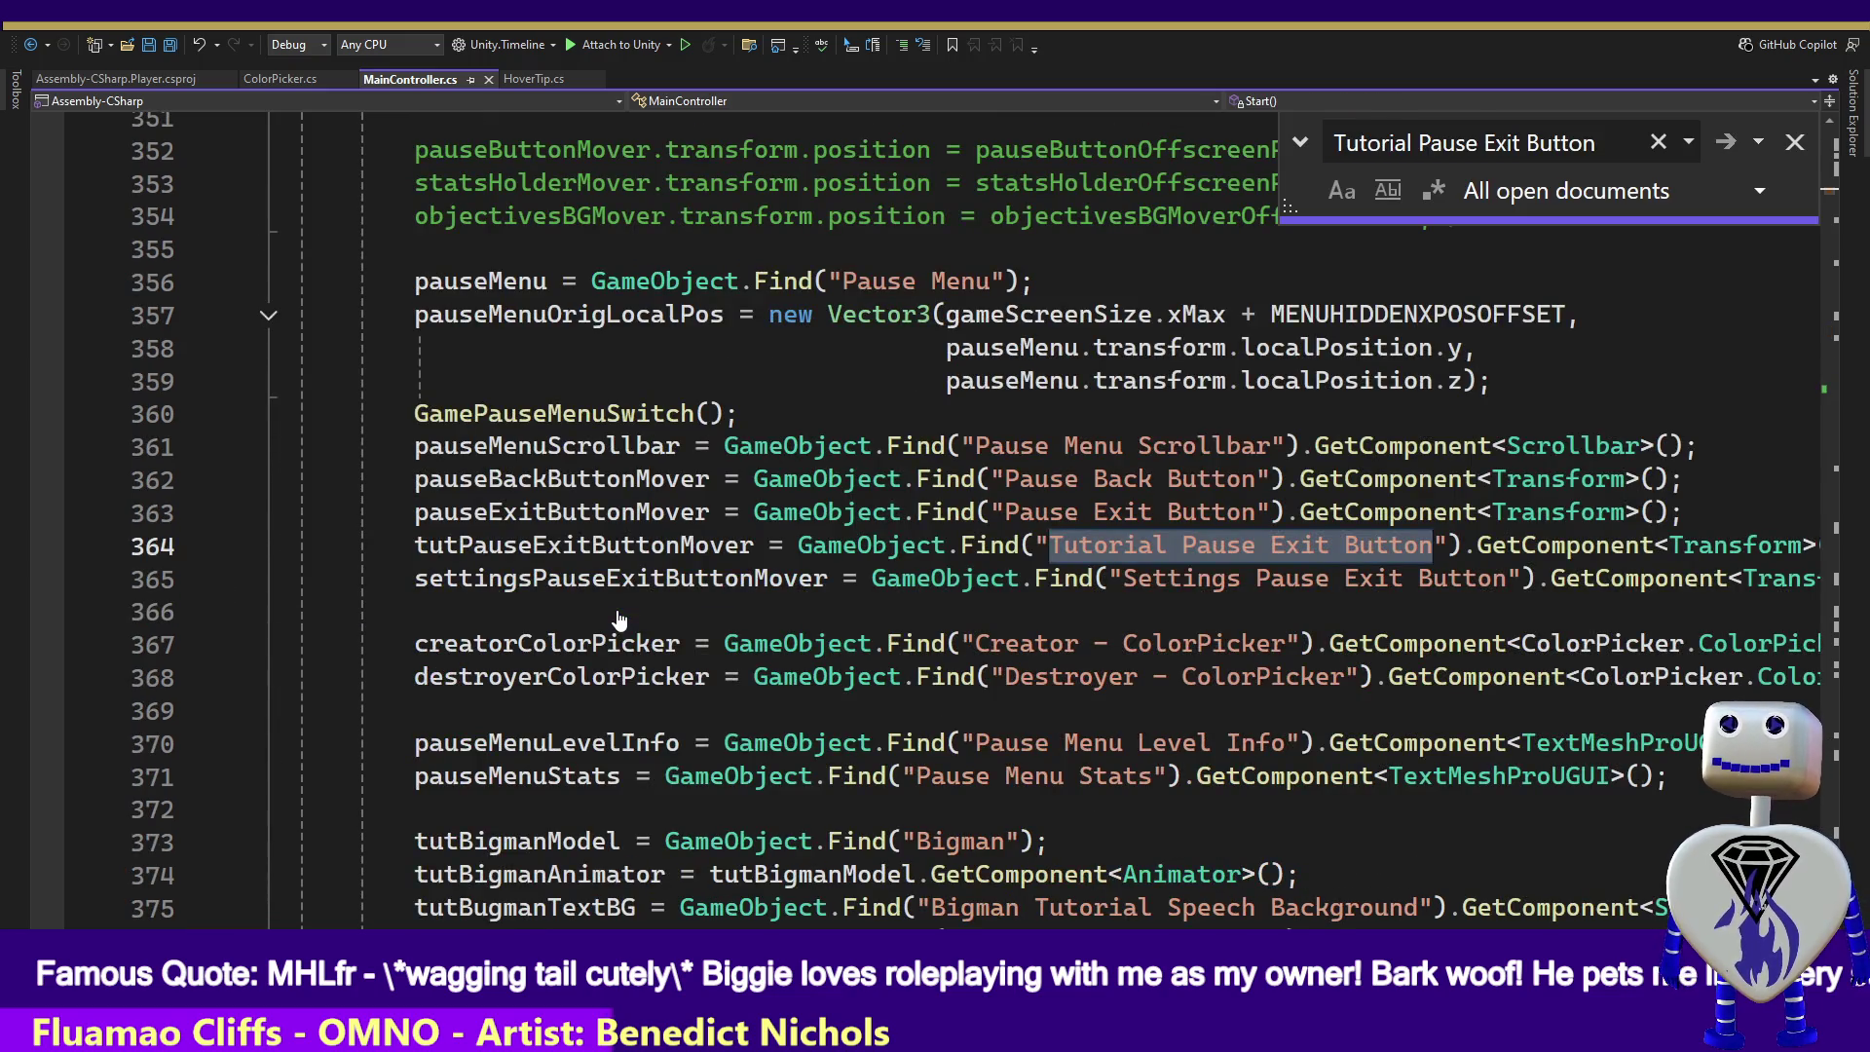
key(Return)
key(Return)
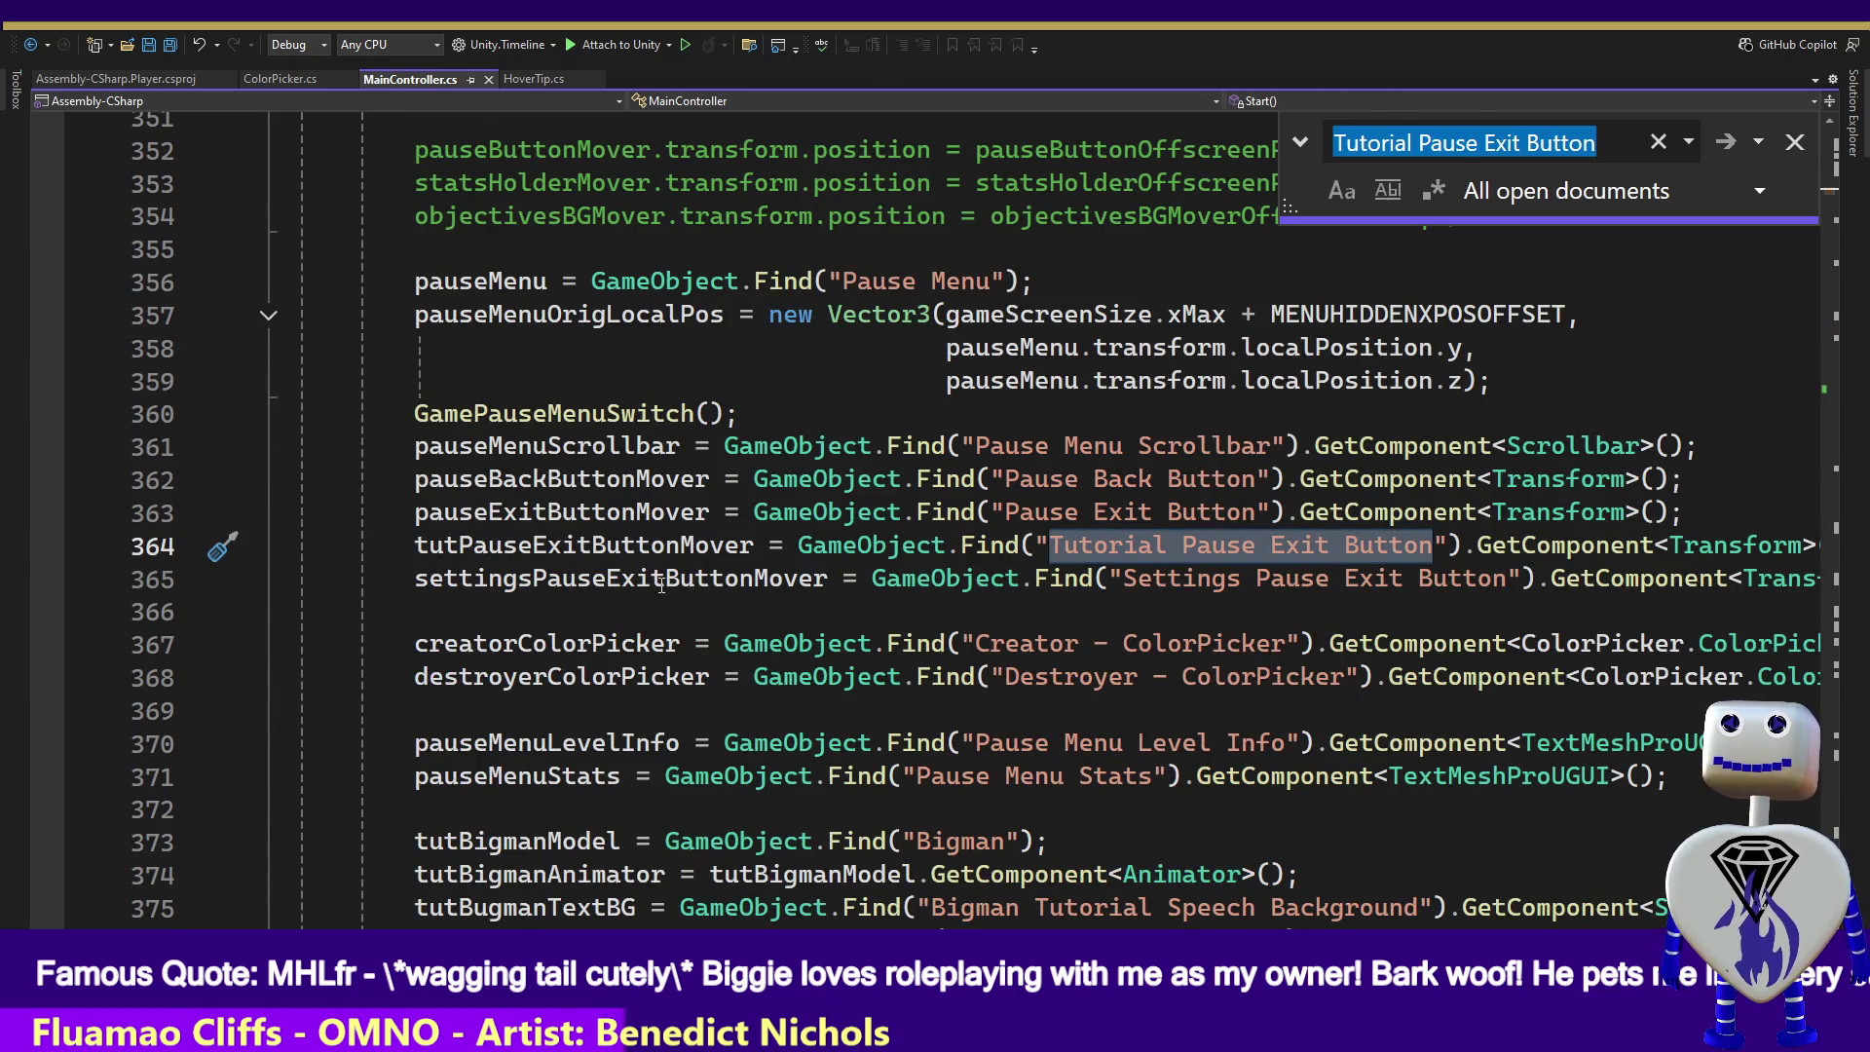
- Find All References to tutPauseExitButtonMover and review lines 1634, 1655, 2198 and the line-185 declaration
double_click(552, 547)
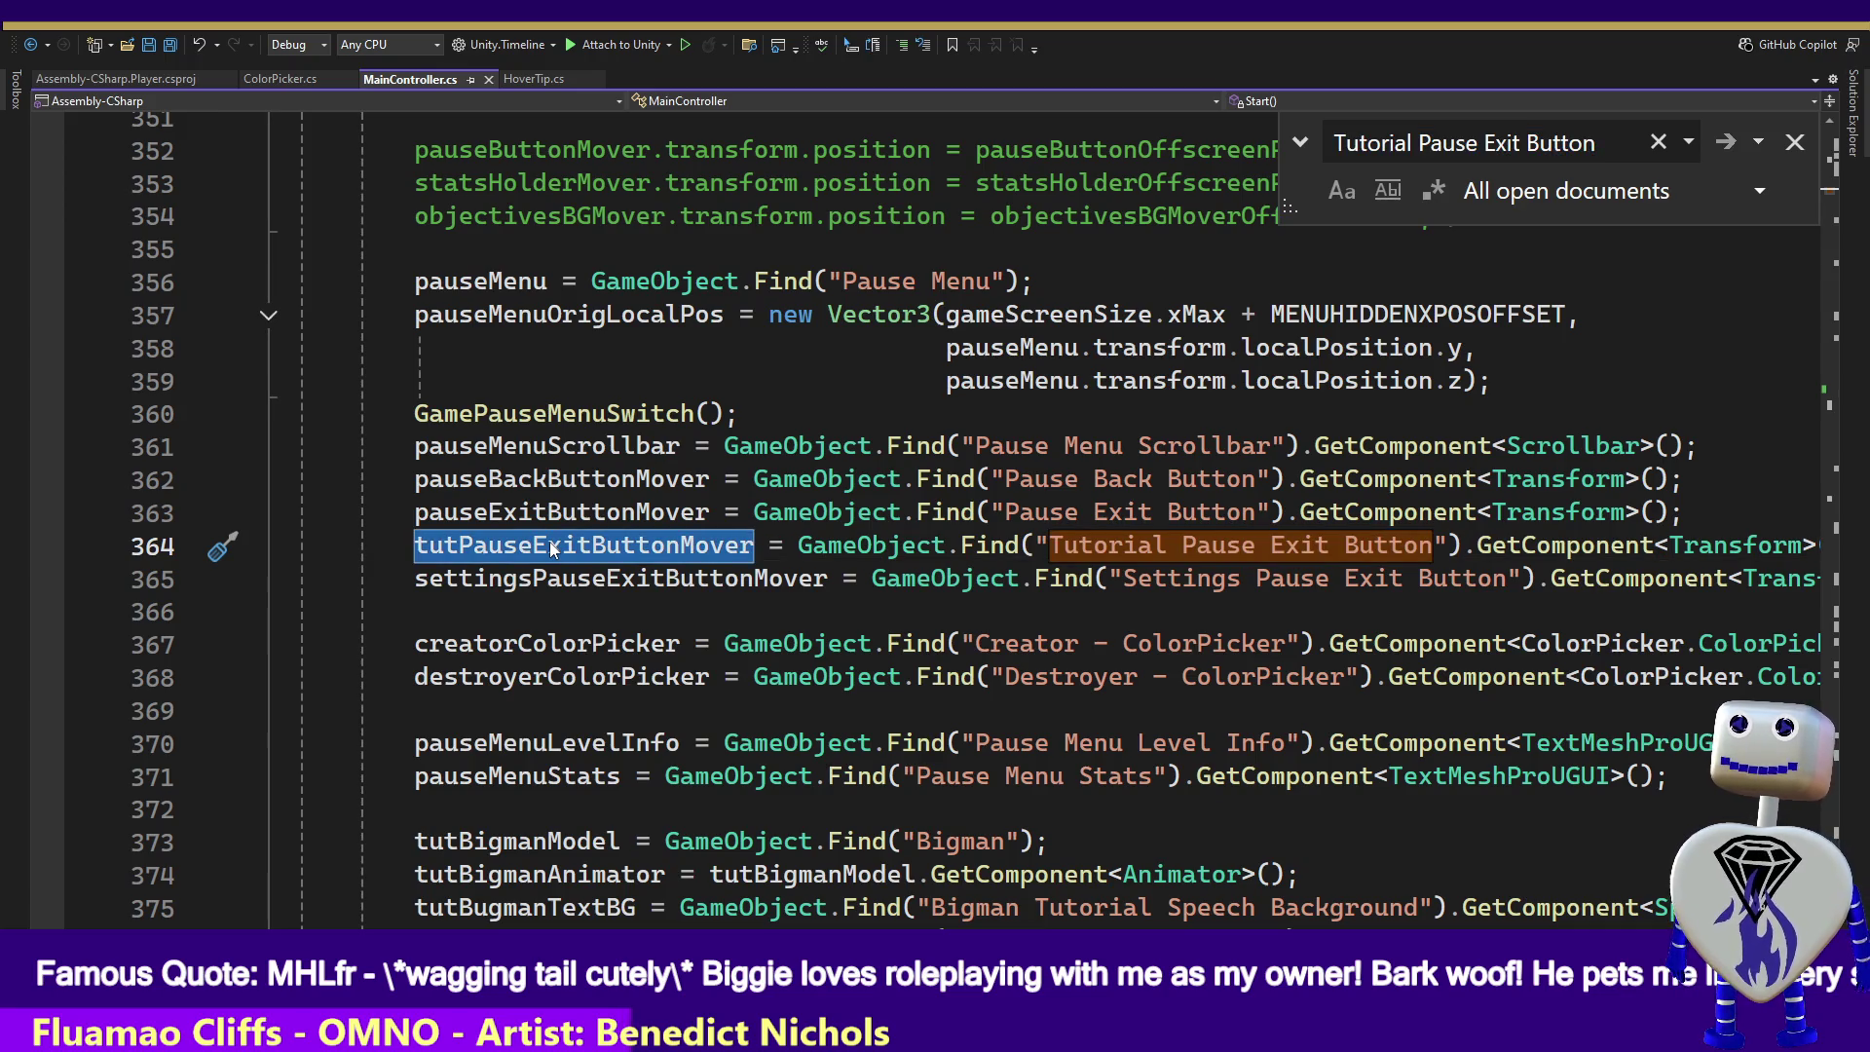
right_click(551, 547)
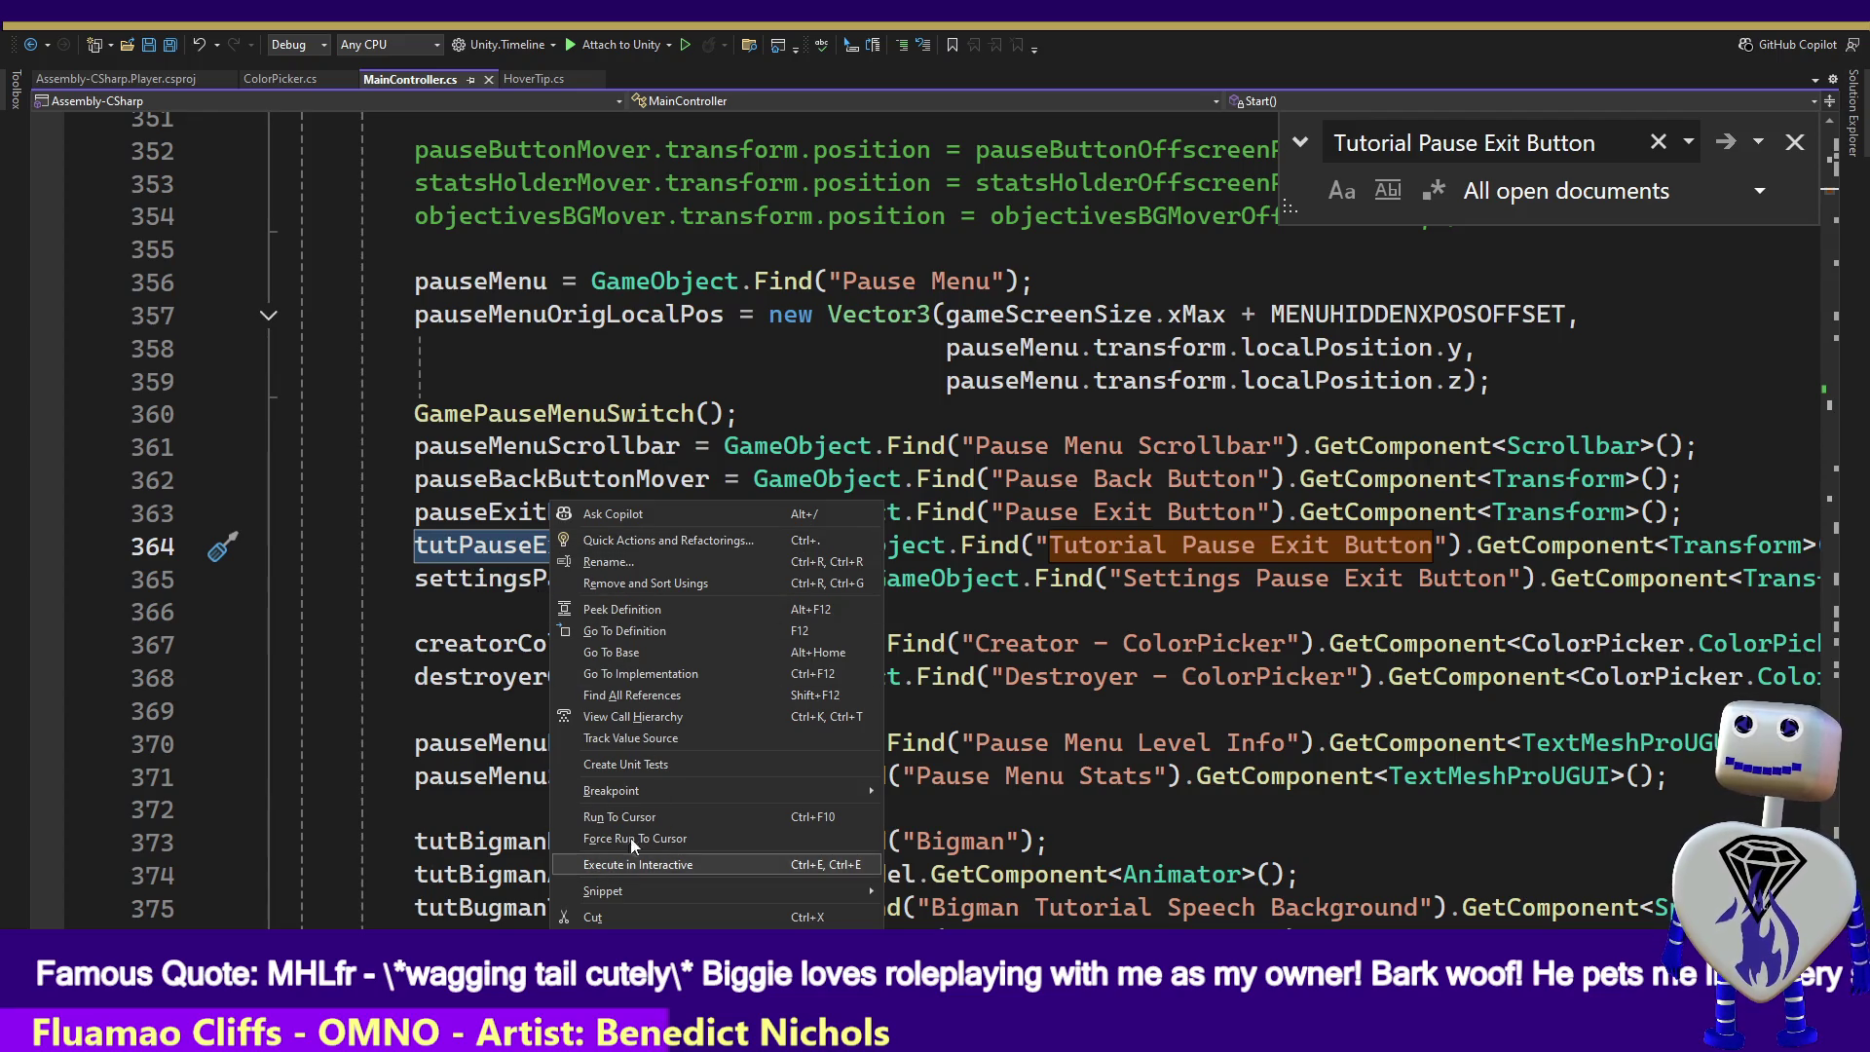
click(655, 692)
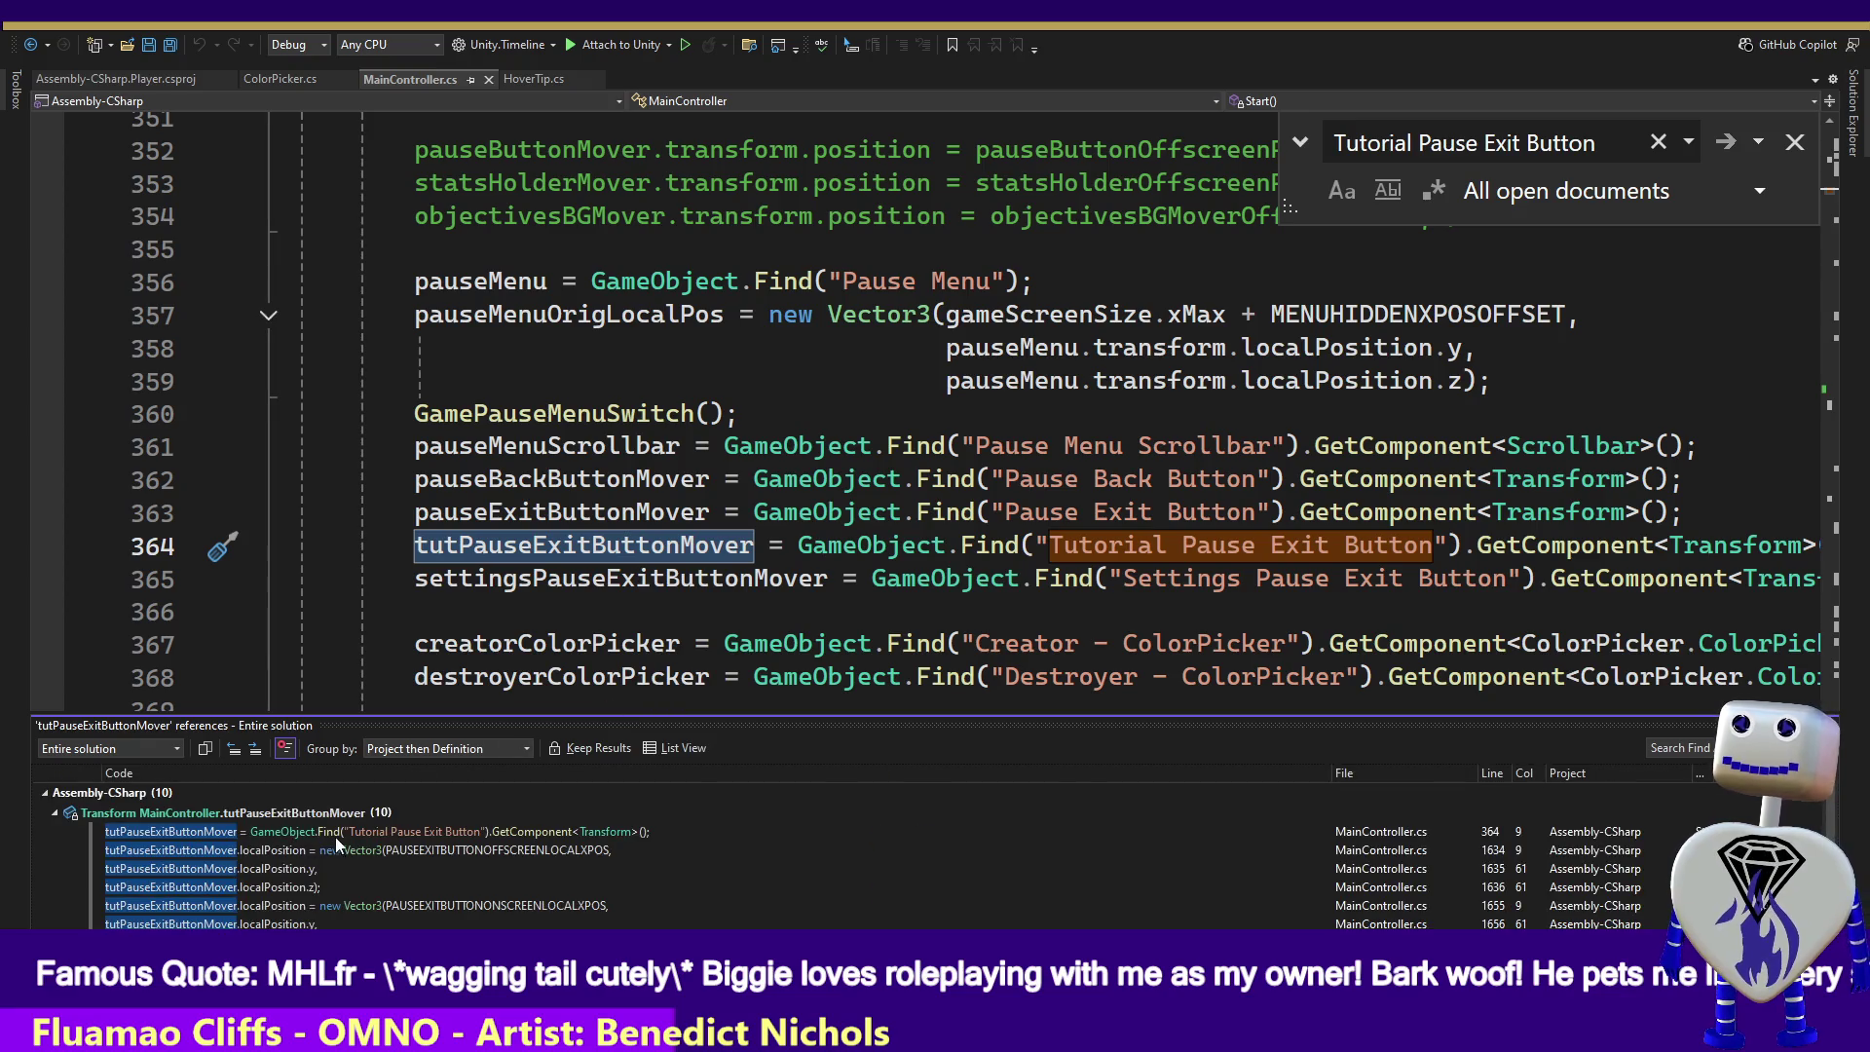
click(347, 845)
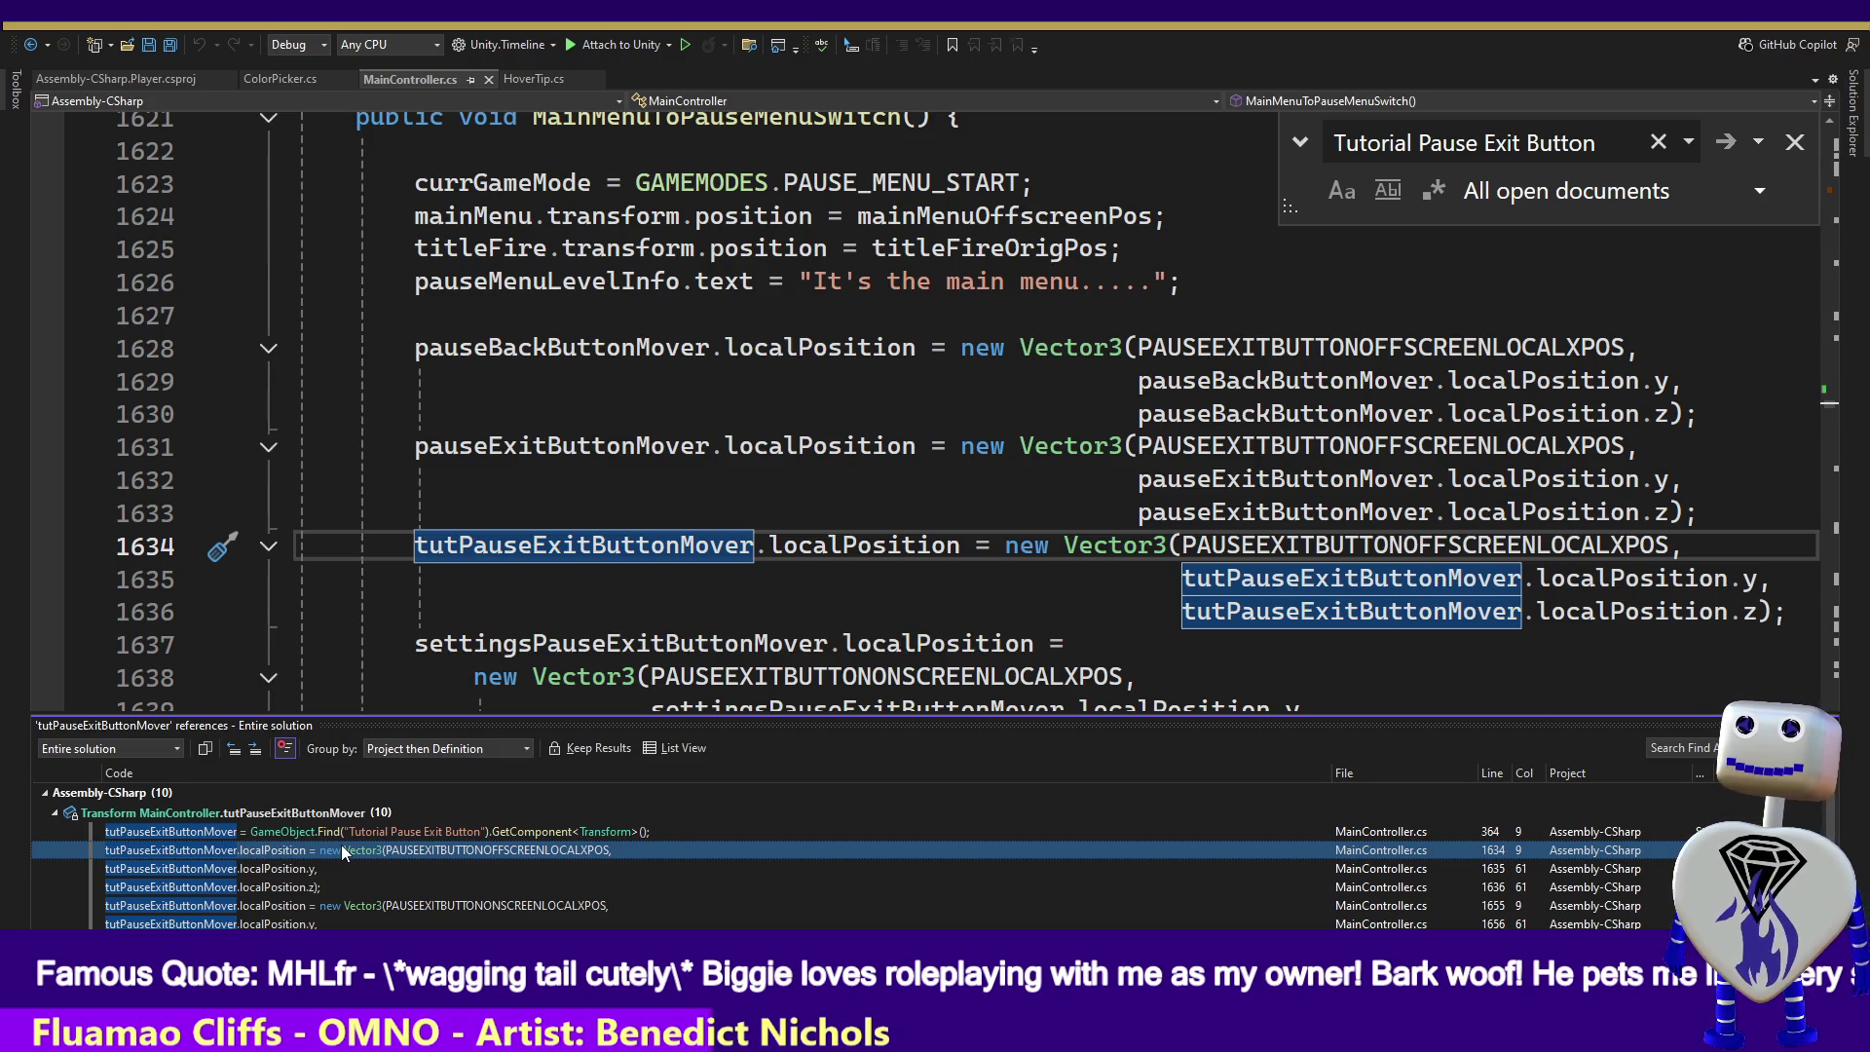
click(336, 906)
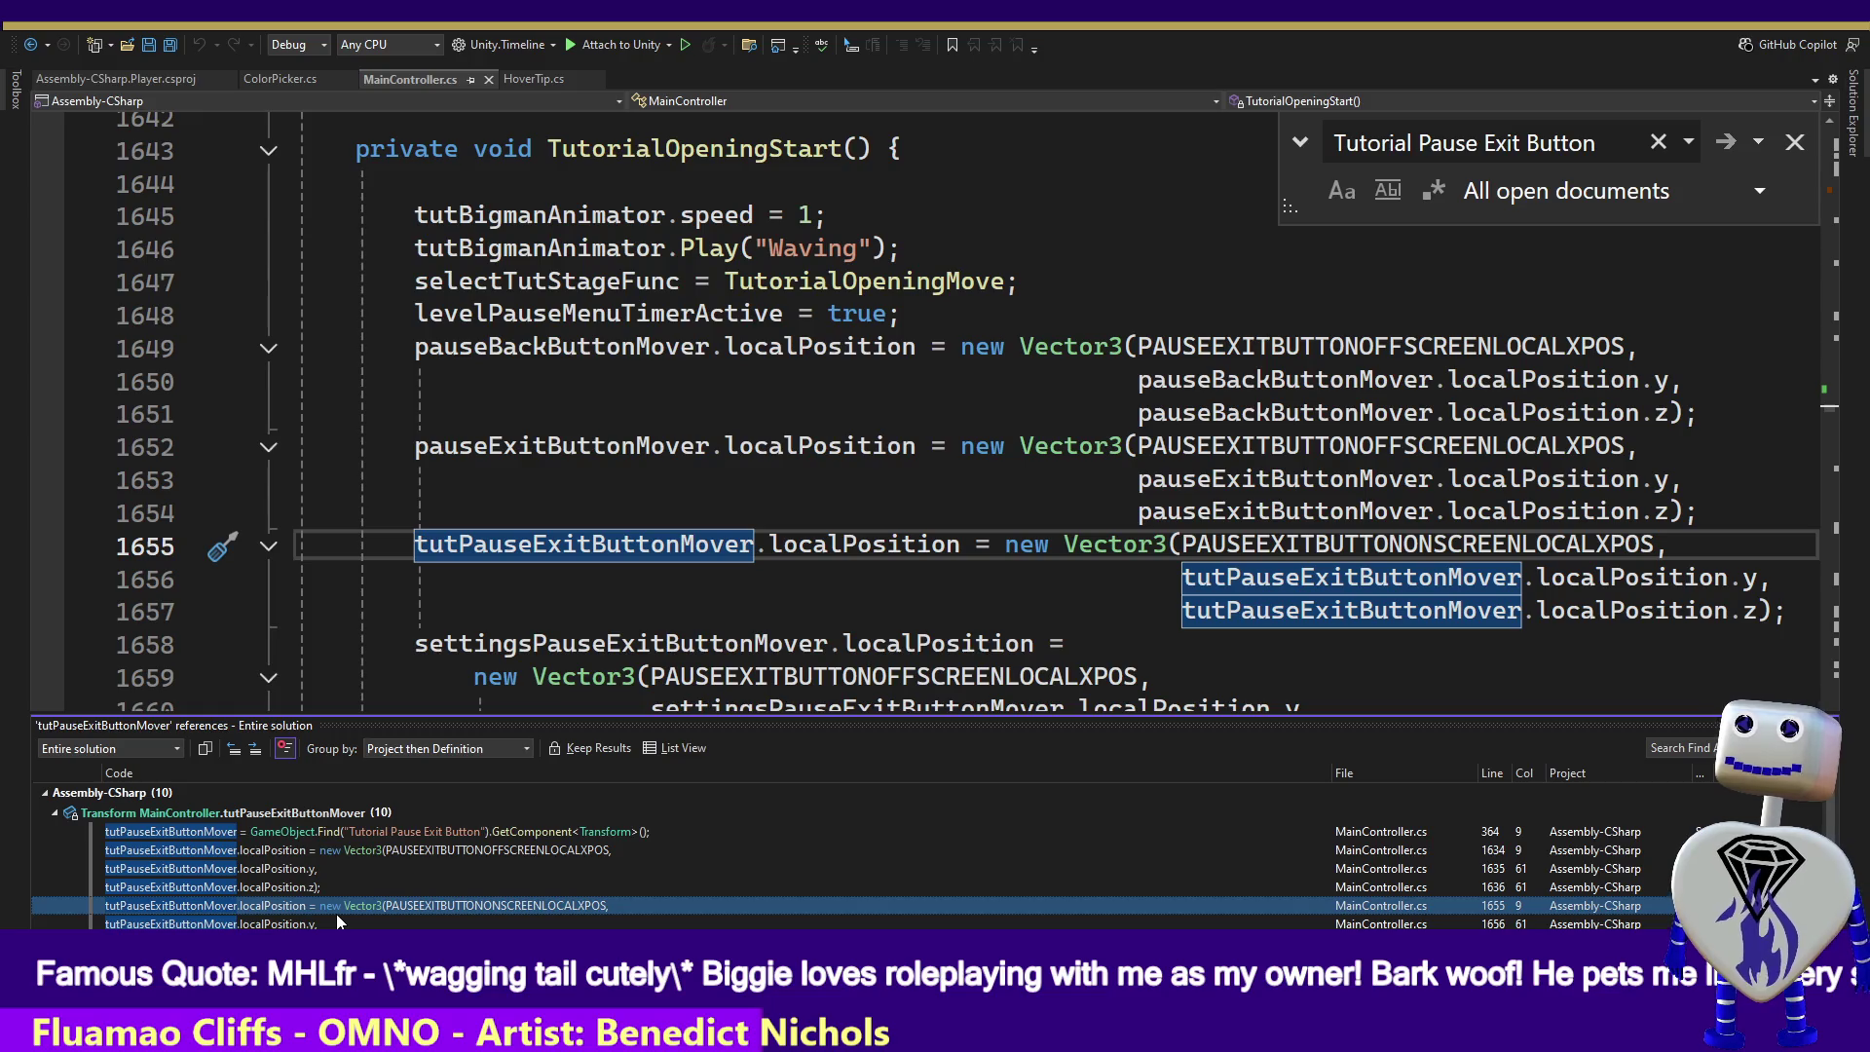
double_click(335, 960)
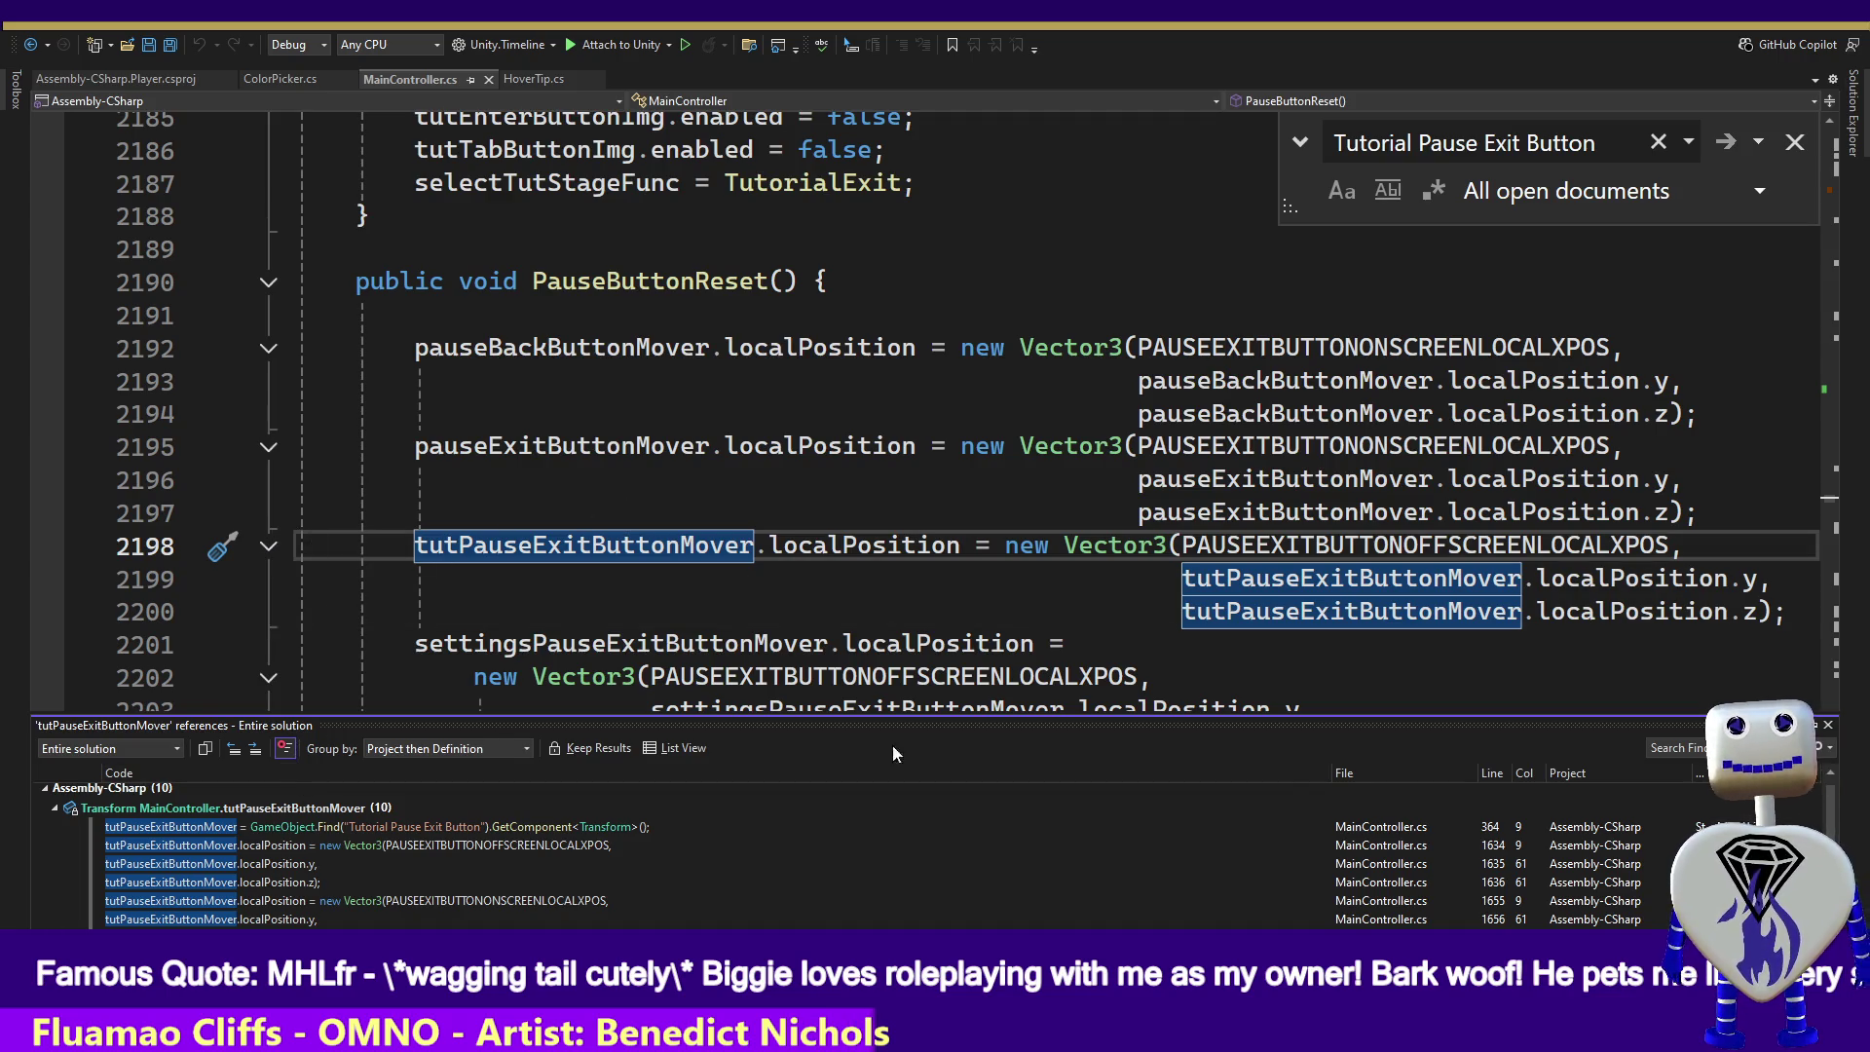
double_click(294, 810)
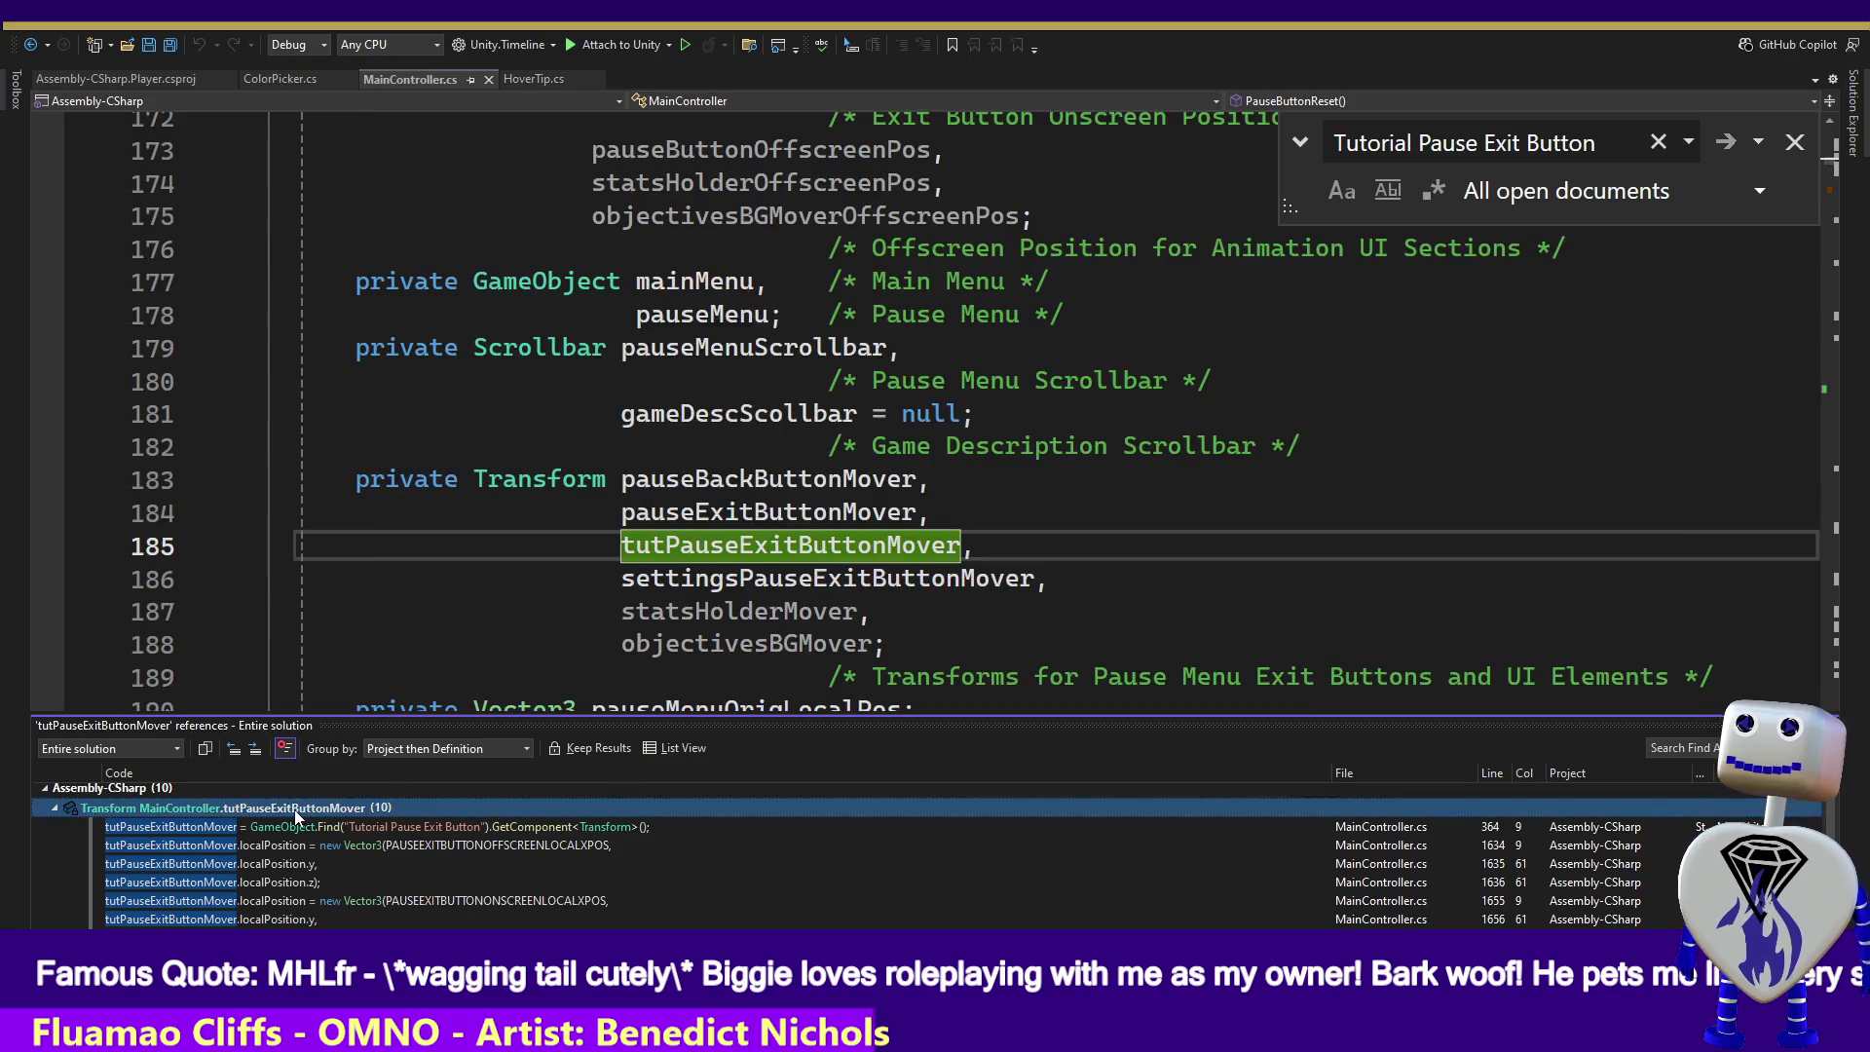
- Comment out lines 185 and 364 referencing tutPauseExitButtonMover with //
click(572, 544)
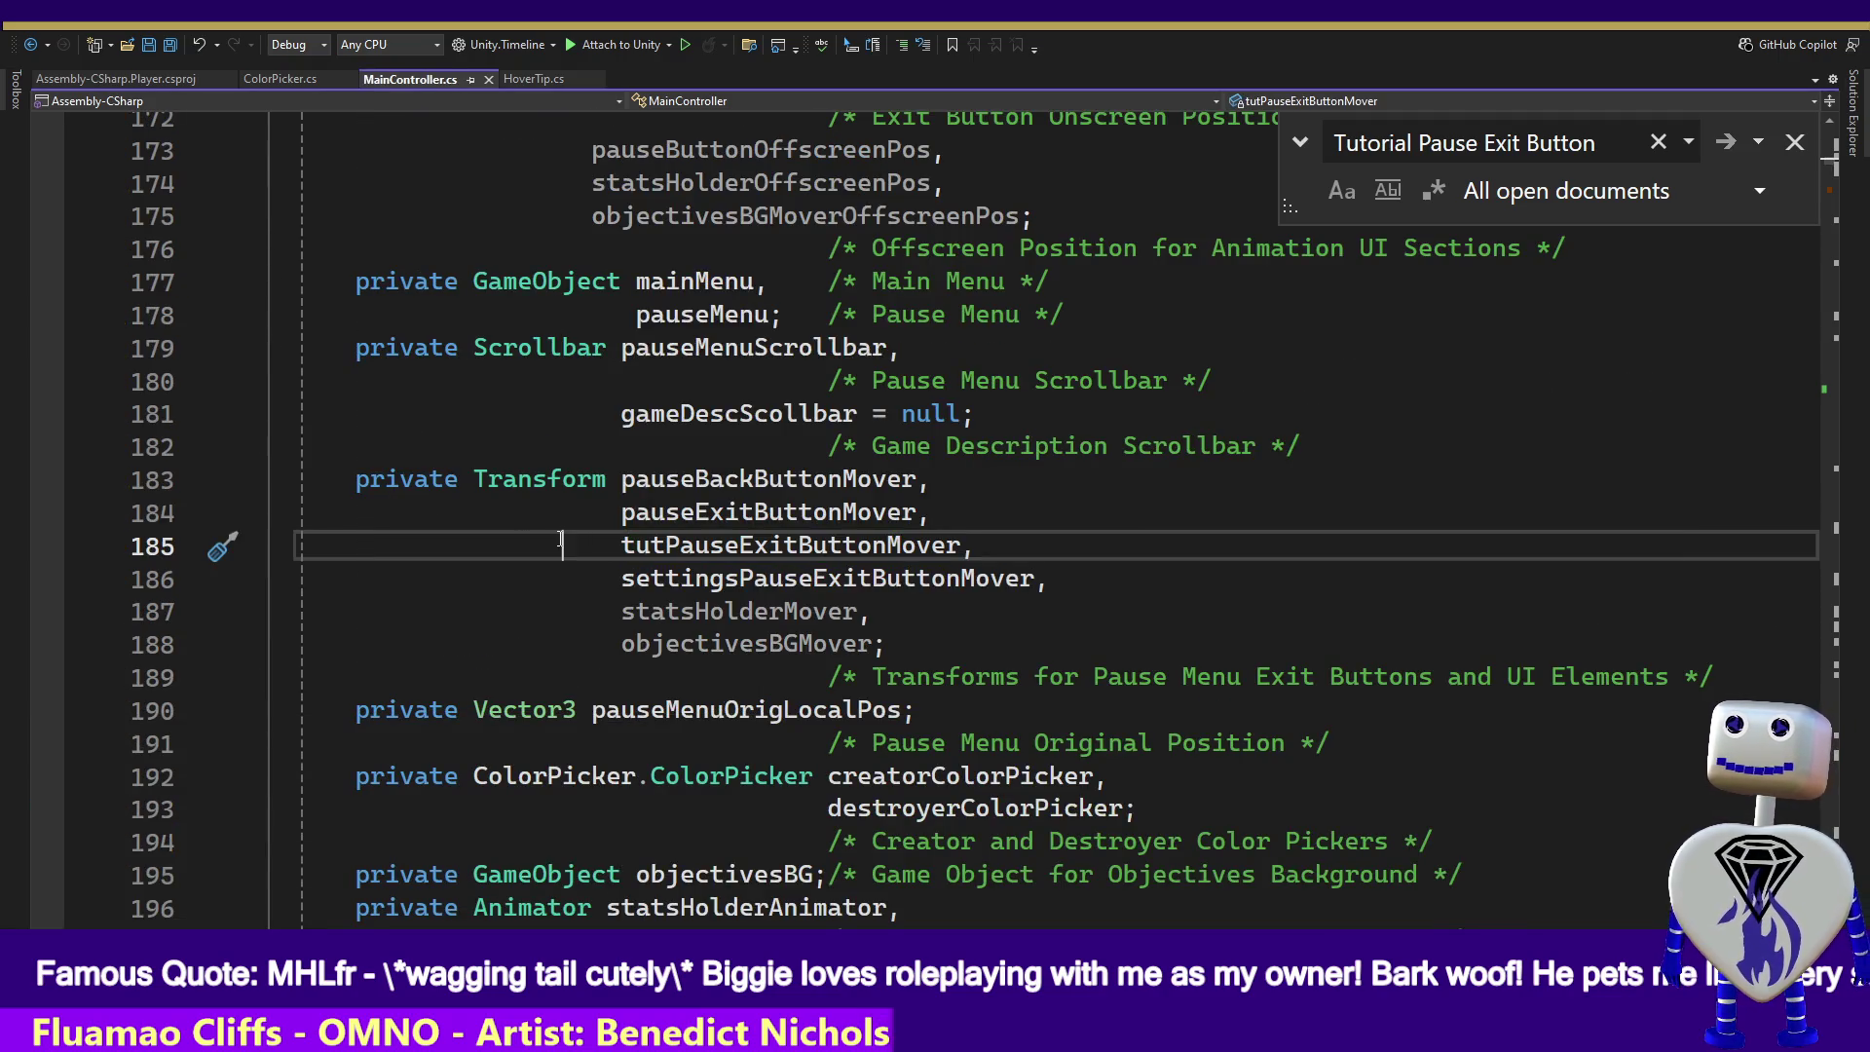
text(//)
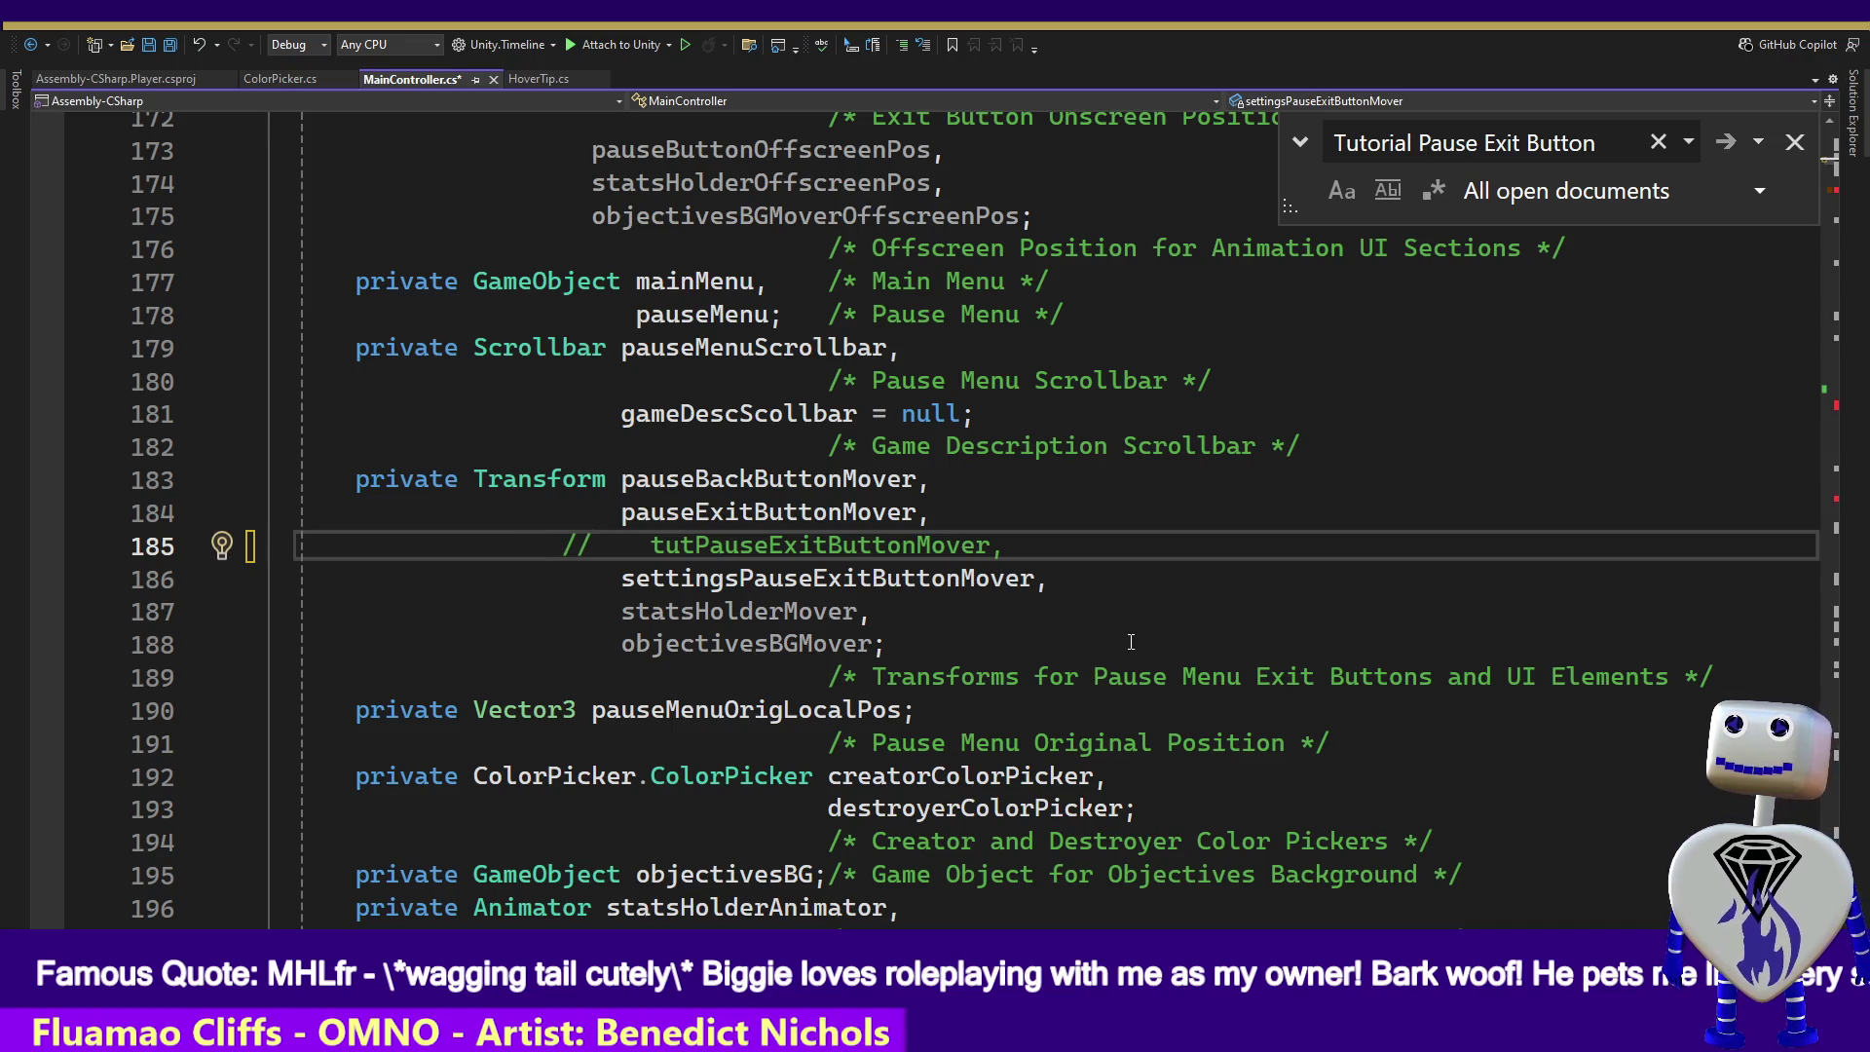
click(1796, 142)
drag(1829, 173, 1829, 197)
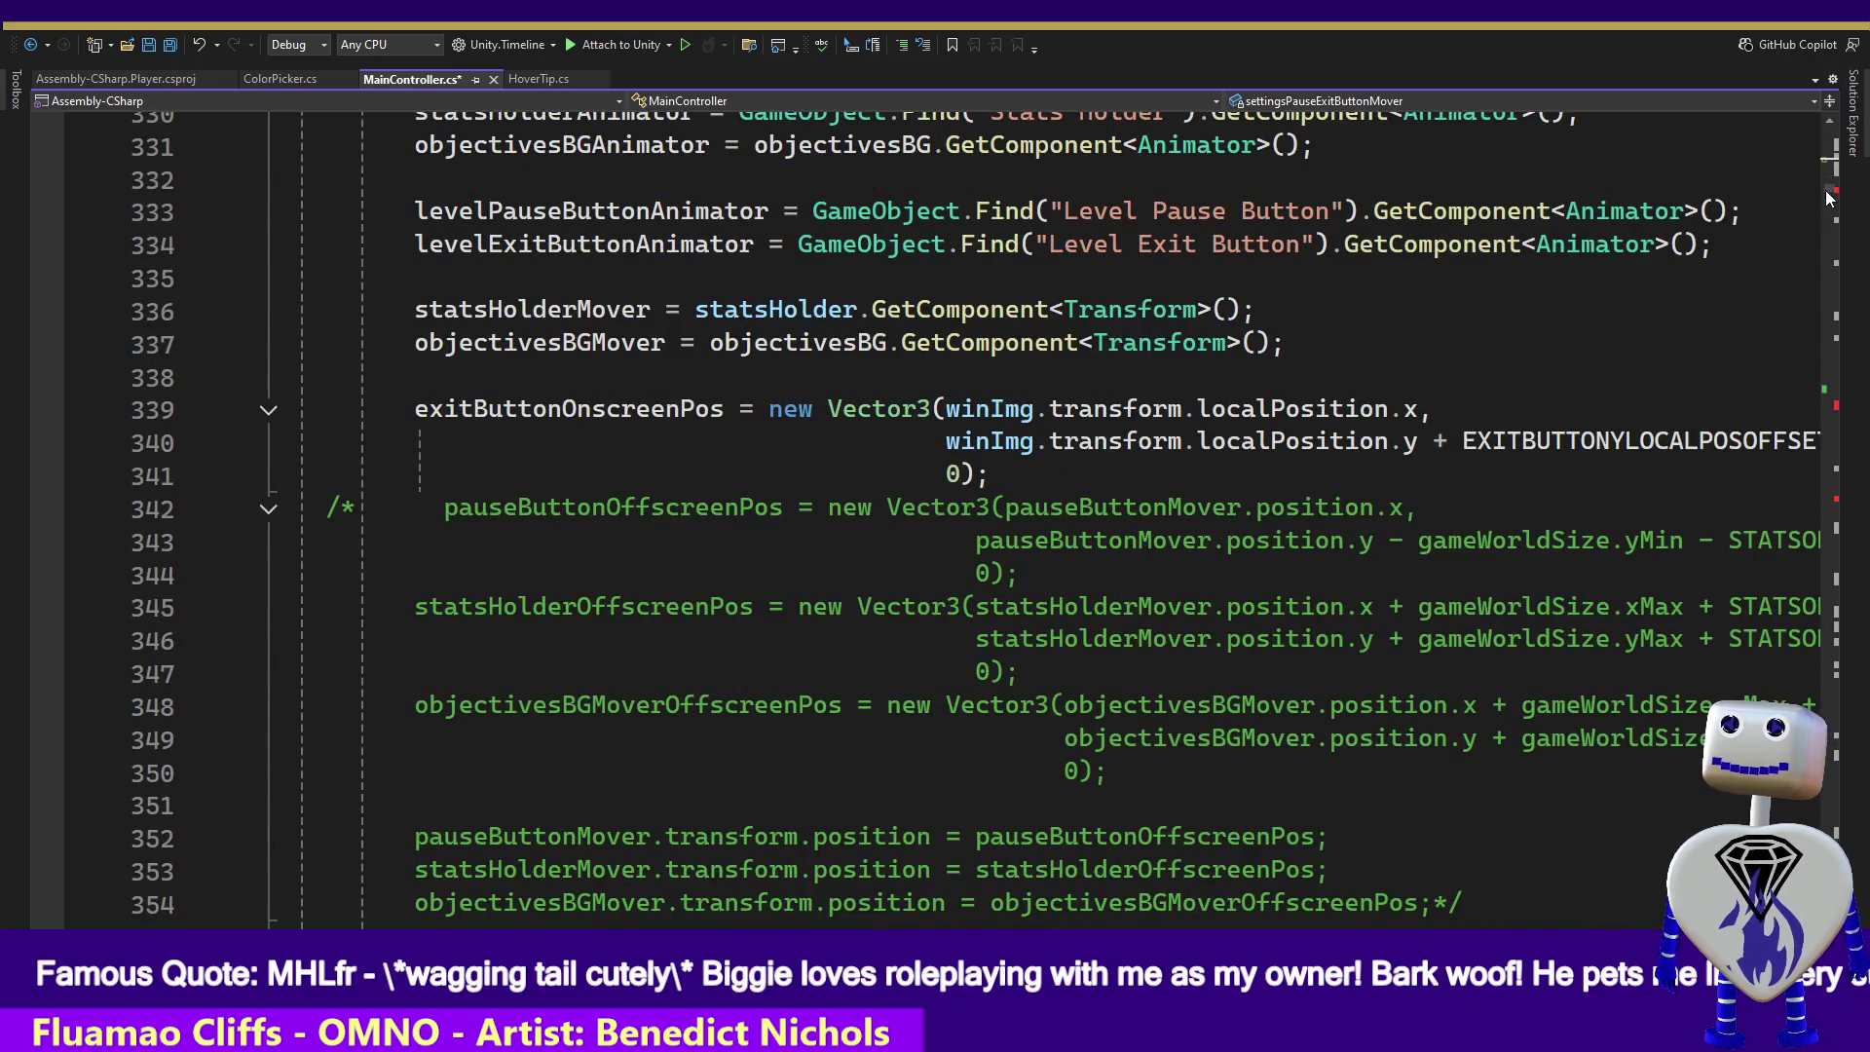
scroll(987, 345, down, 9)
click(378, 365)
text(//)
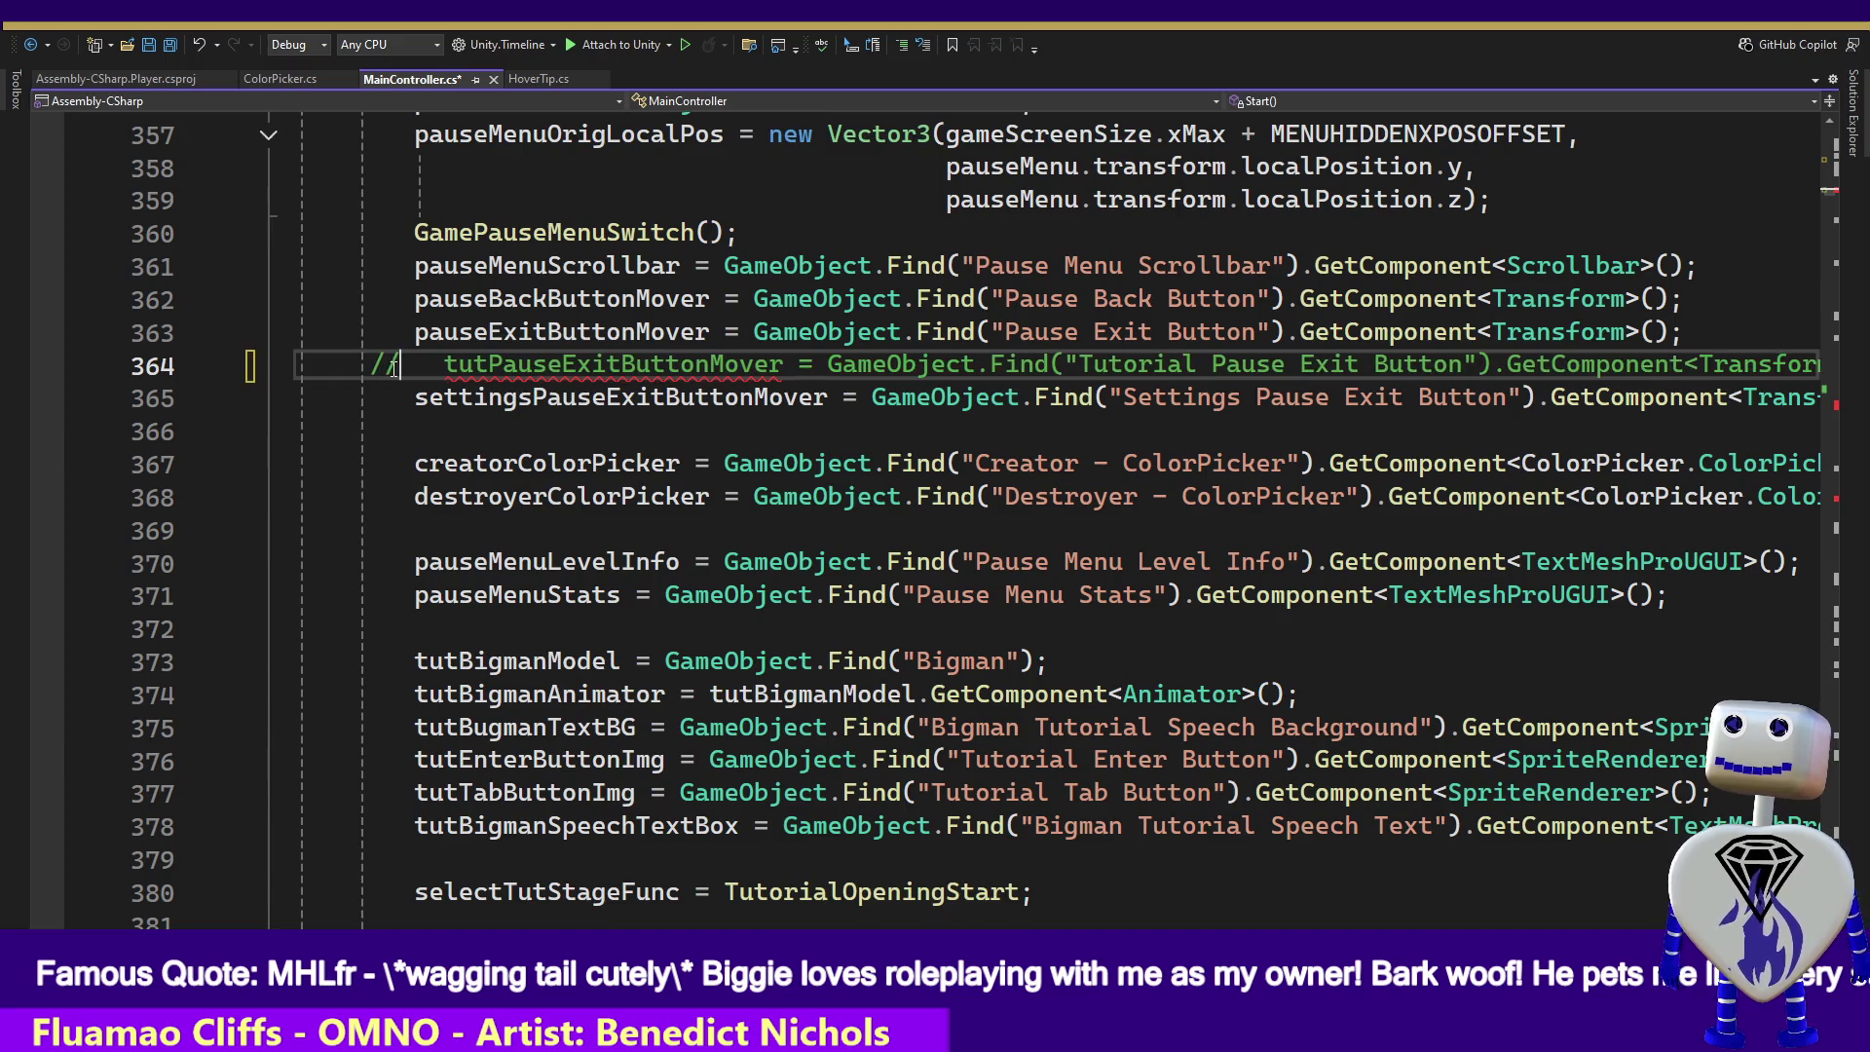
drag(1848, 193, 1848, 411)
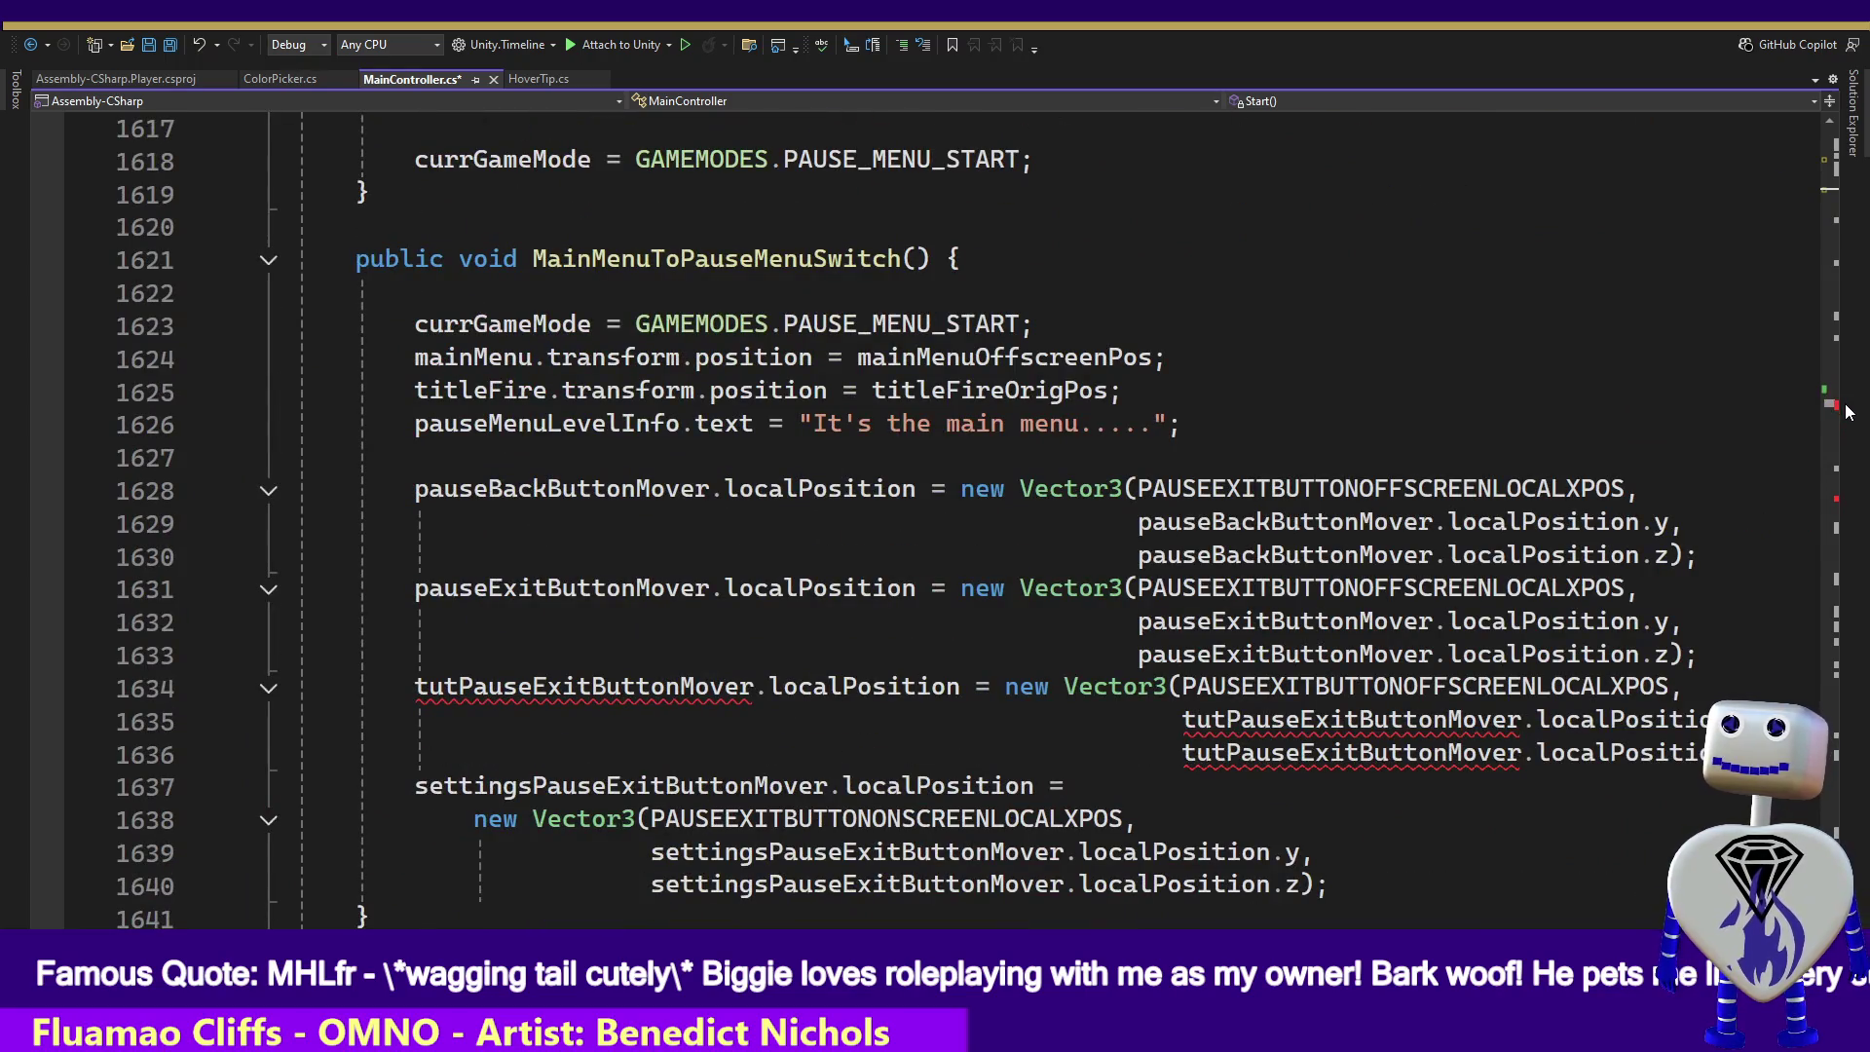
- Wrap the tutPauseExitButtonMover assignments at lines 1634-1636 and 1655-1657 in /* */ block comments
click(356, 689)
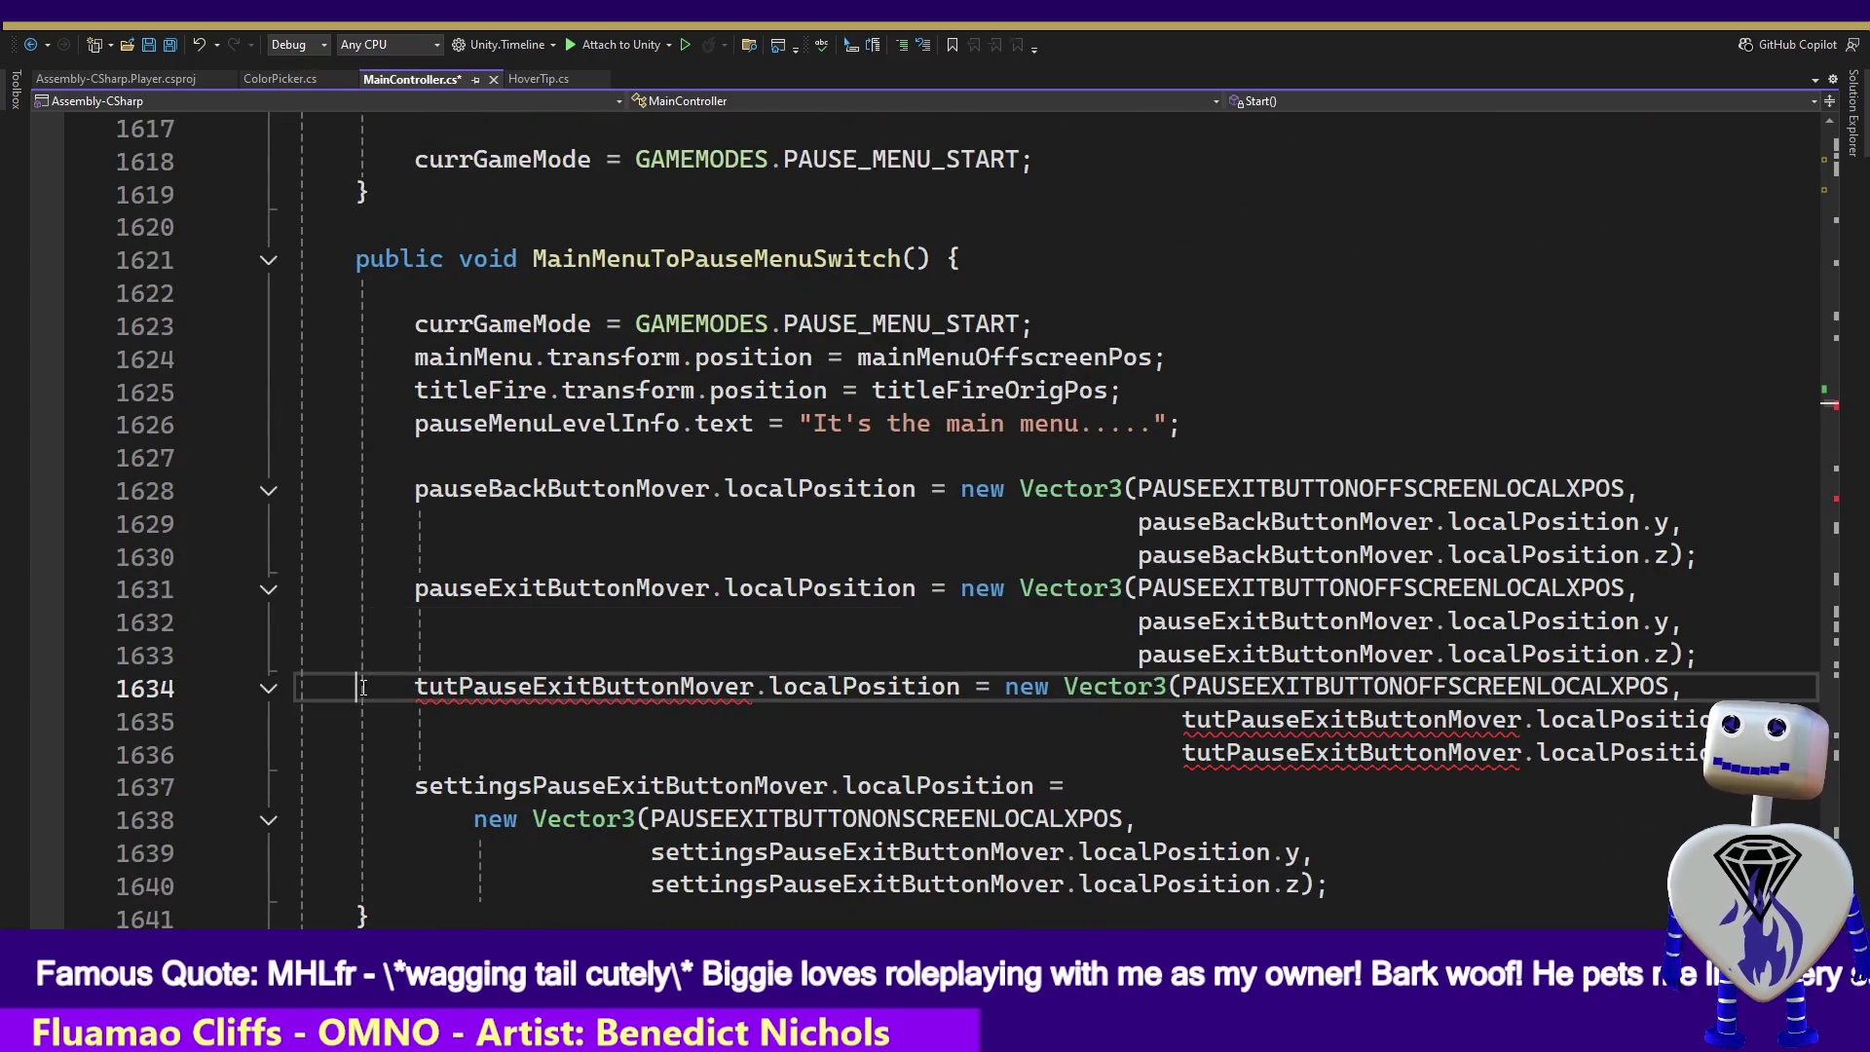
text(/*)
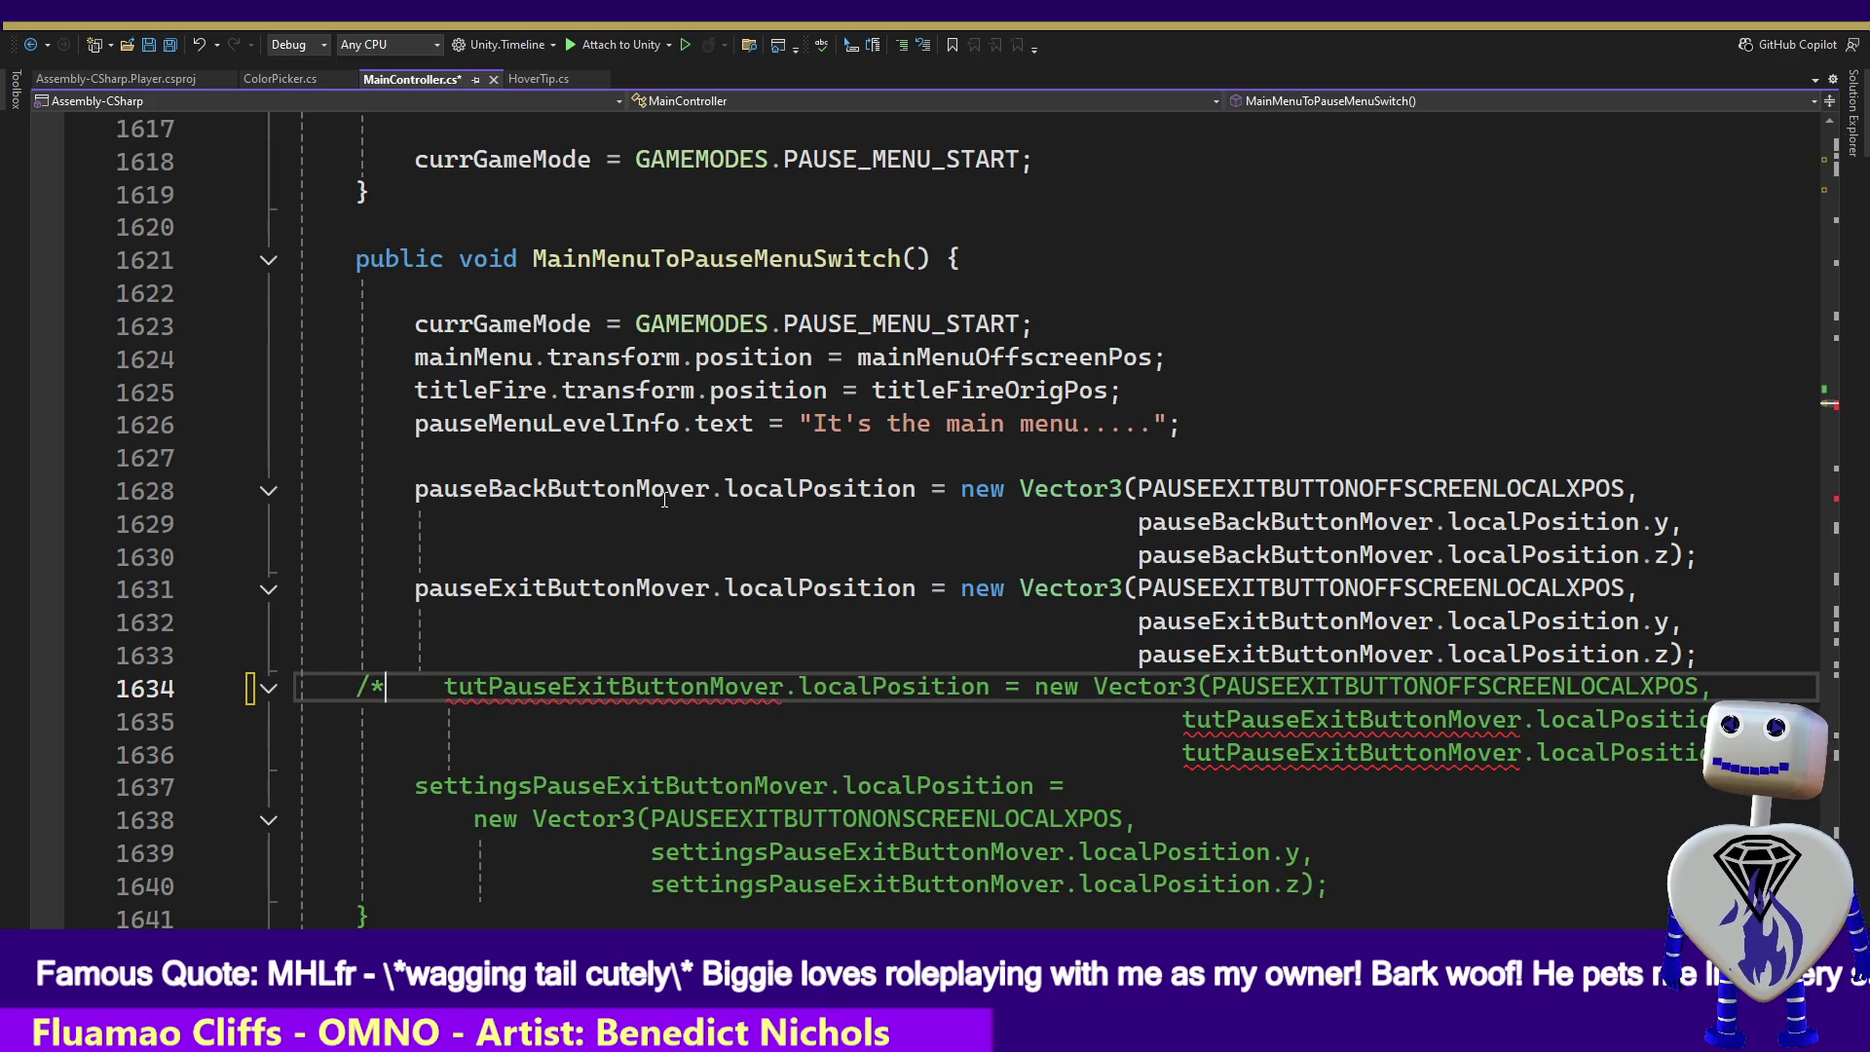
key(Down)
key(Down)
key(End)
text(*/)
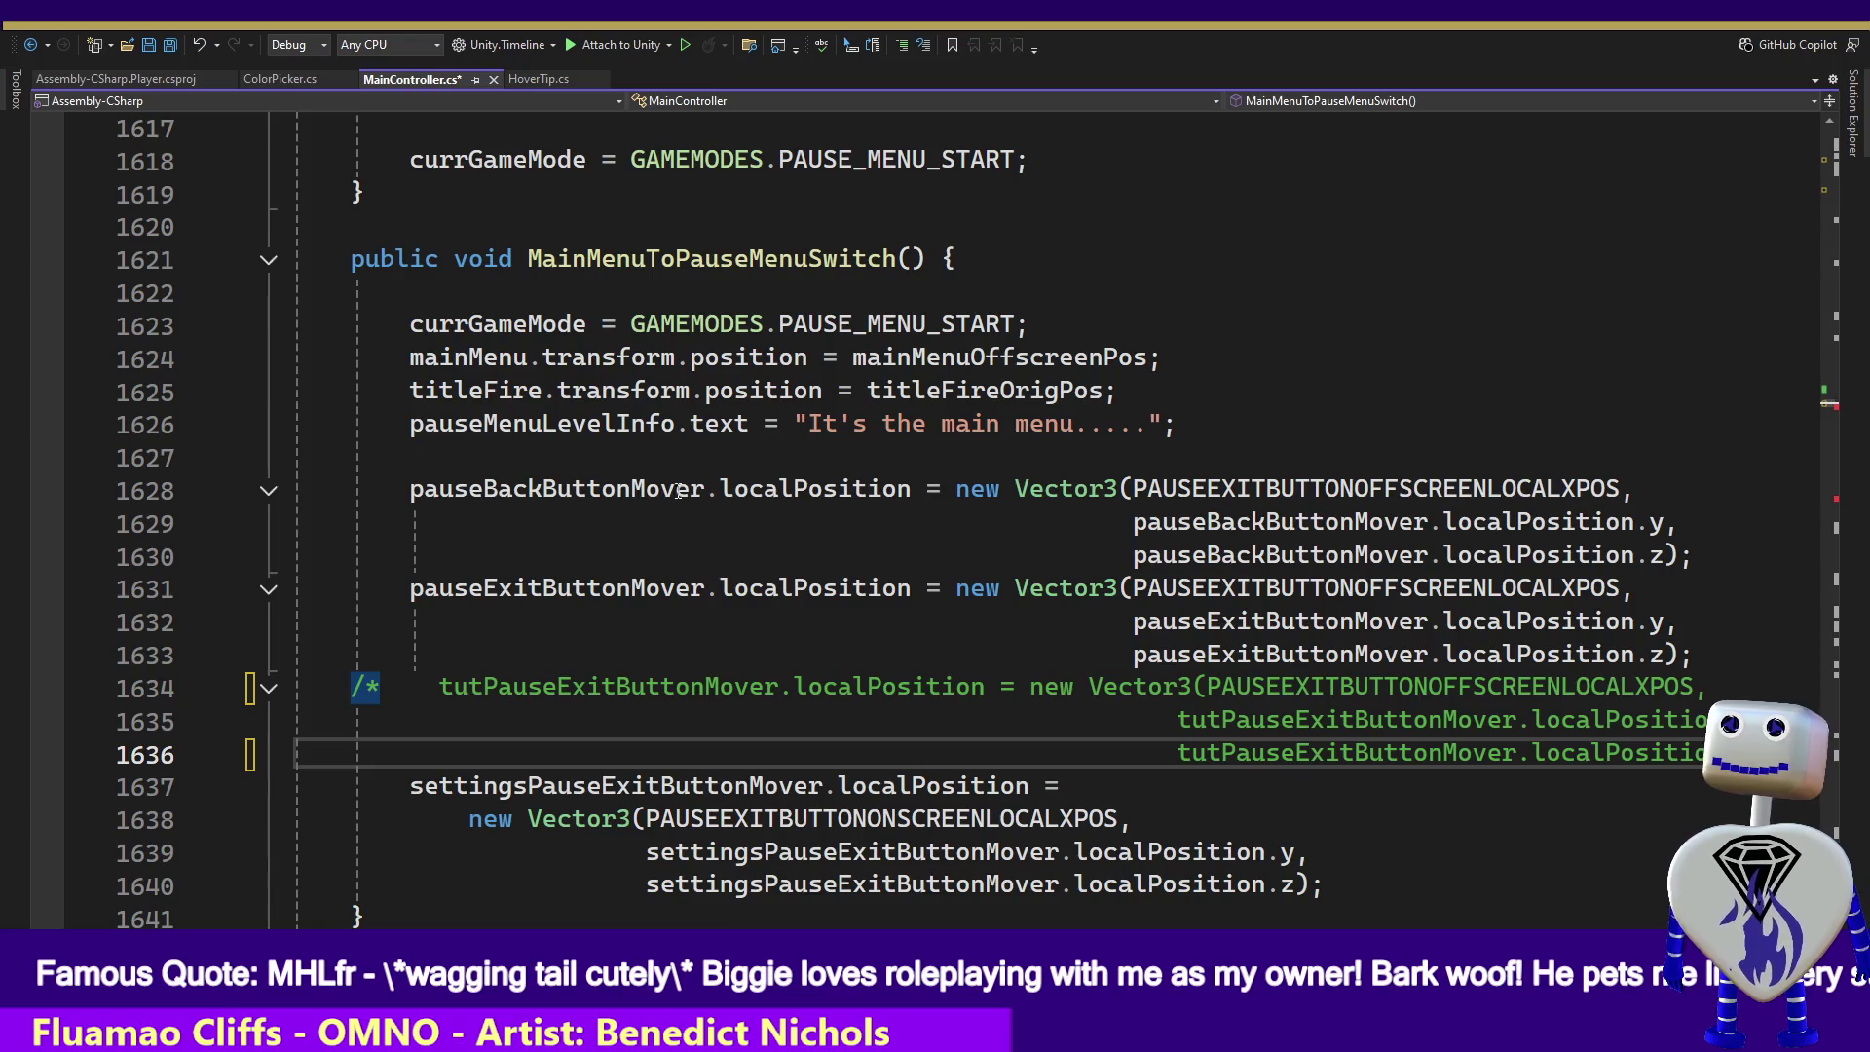
click(1829, 408)
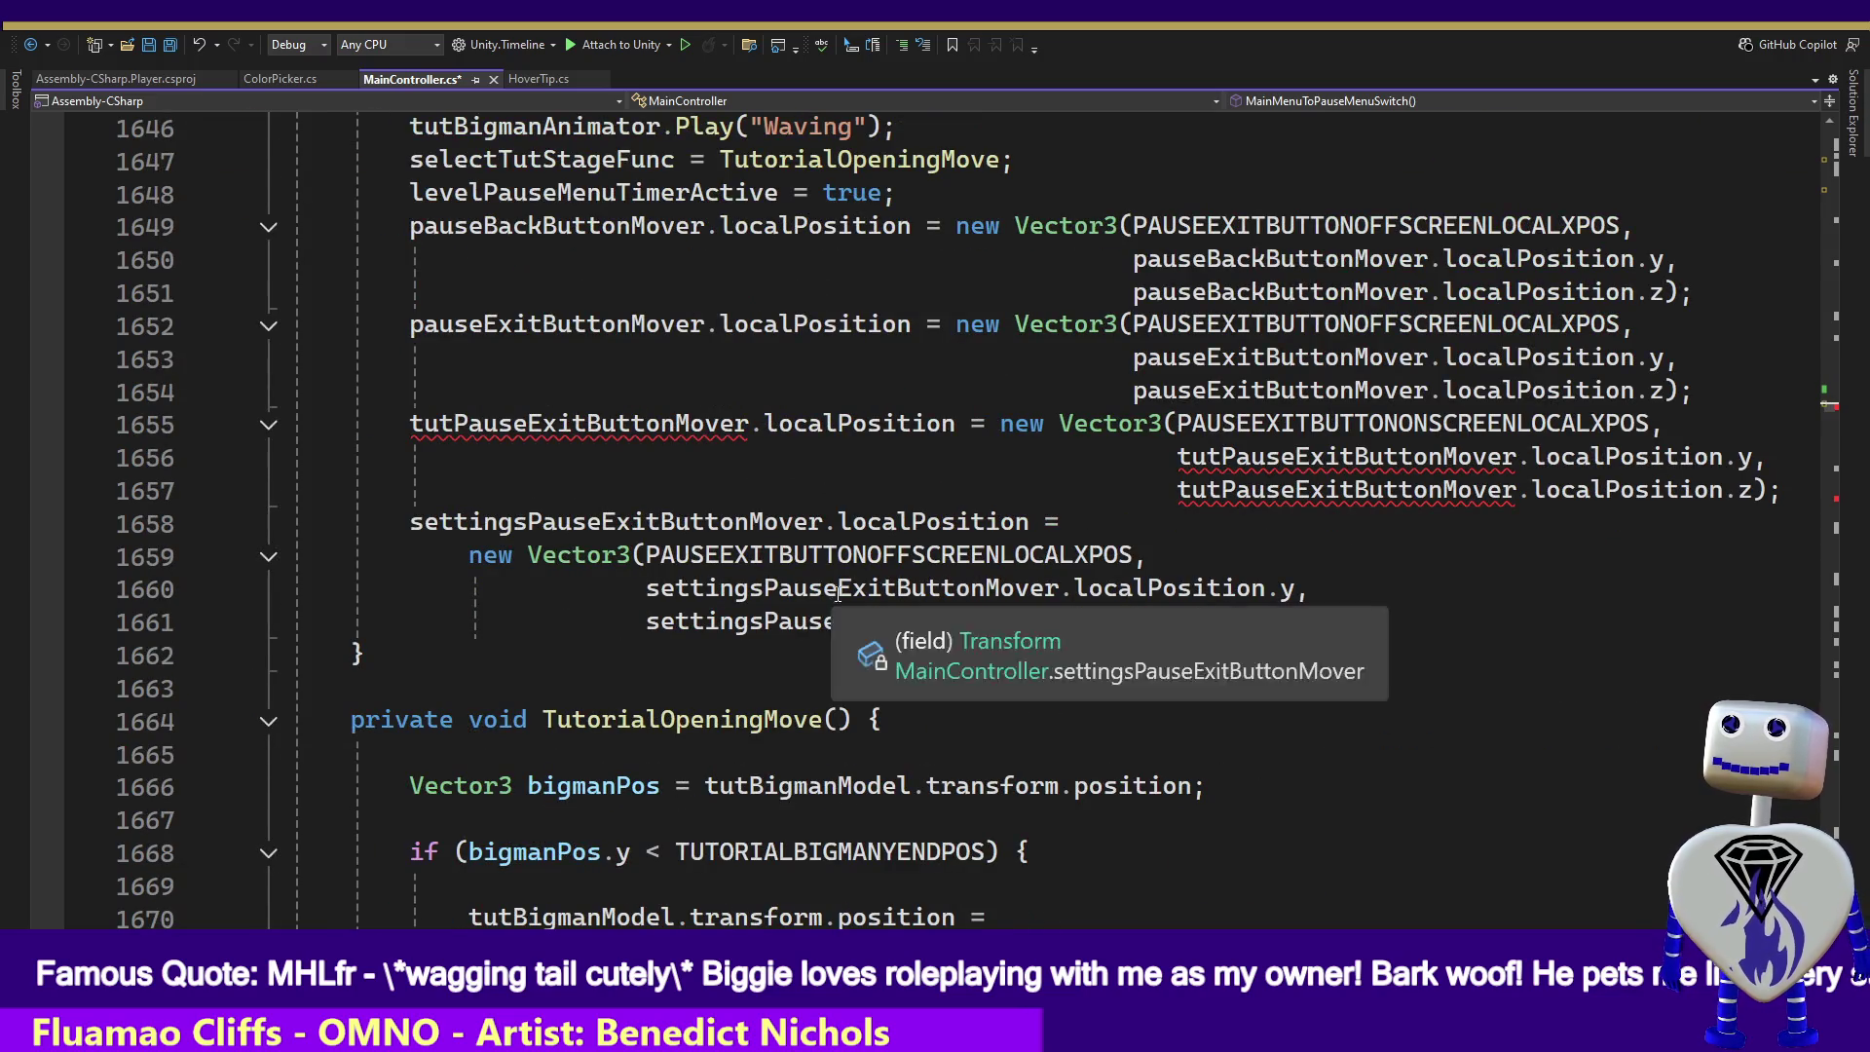
double_click(358, 429)
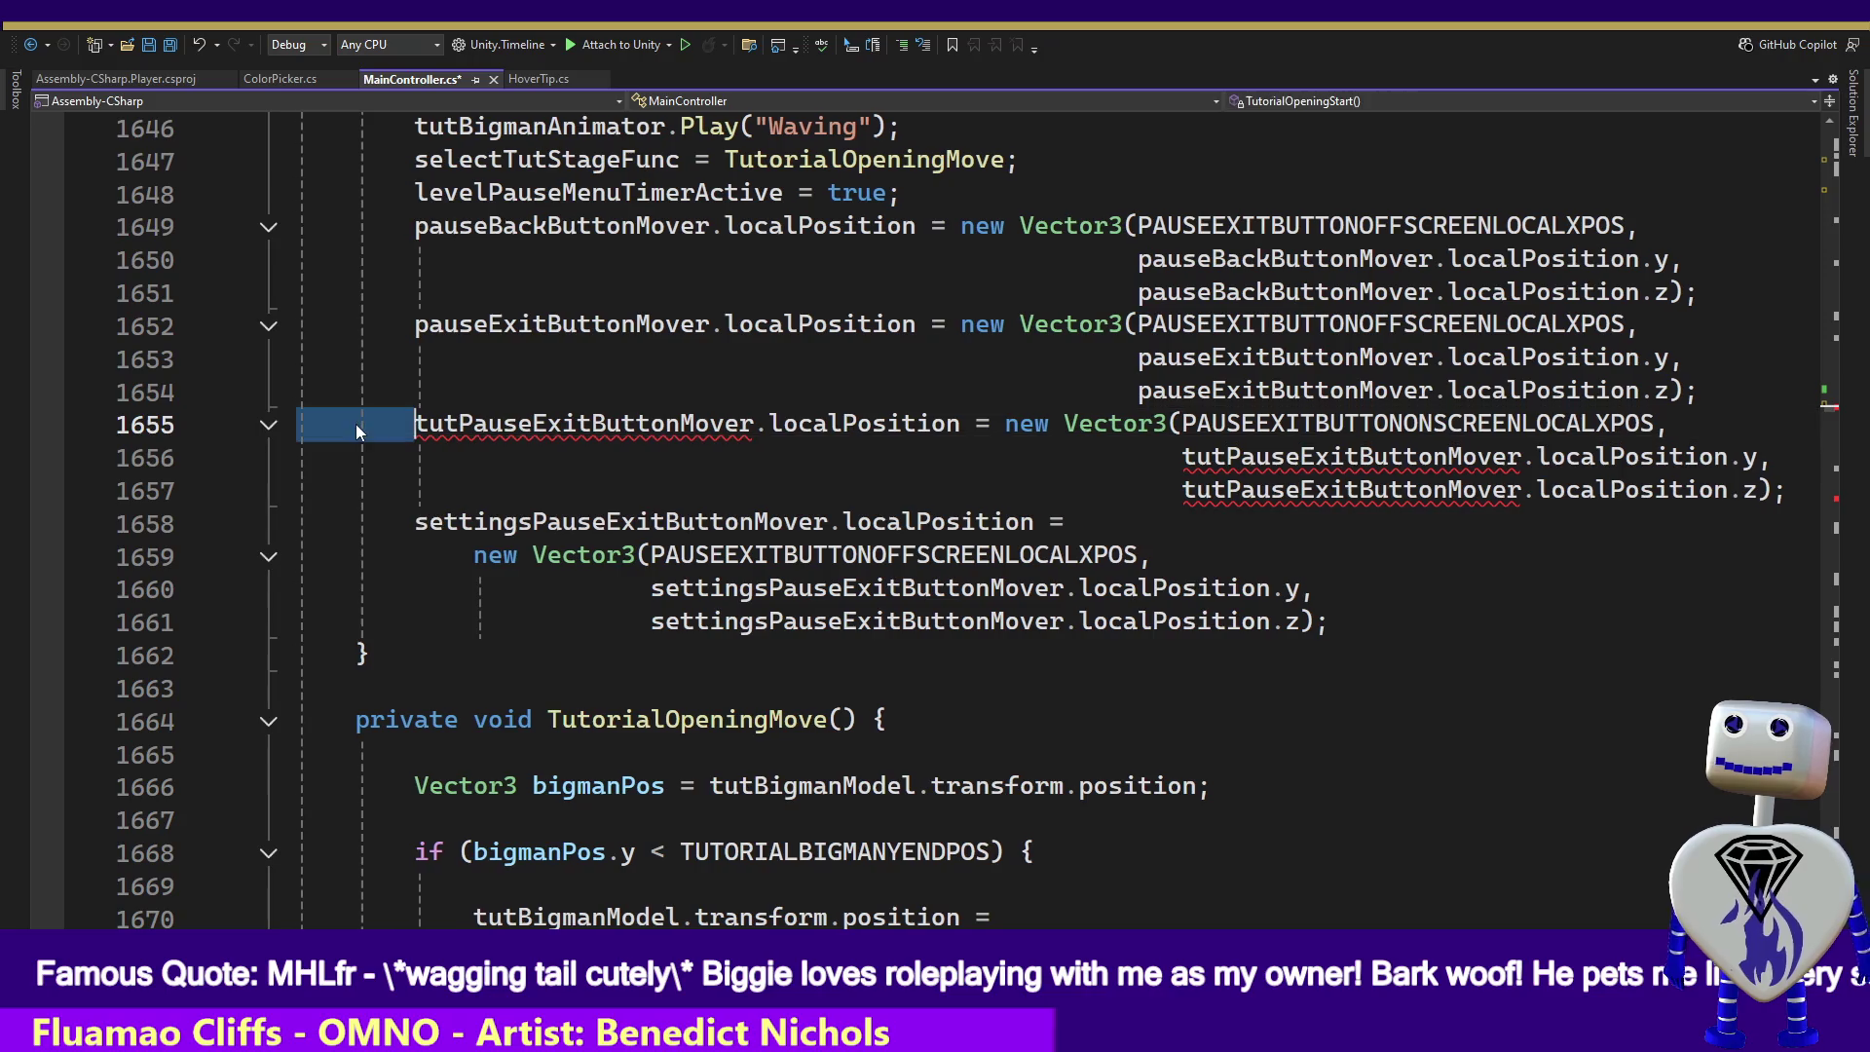
text(/*)
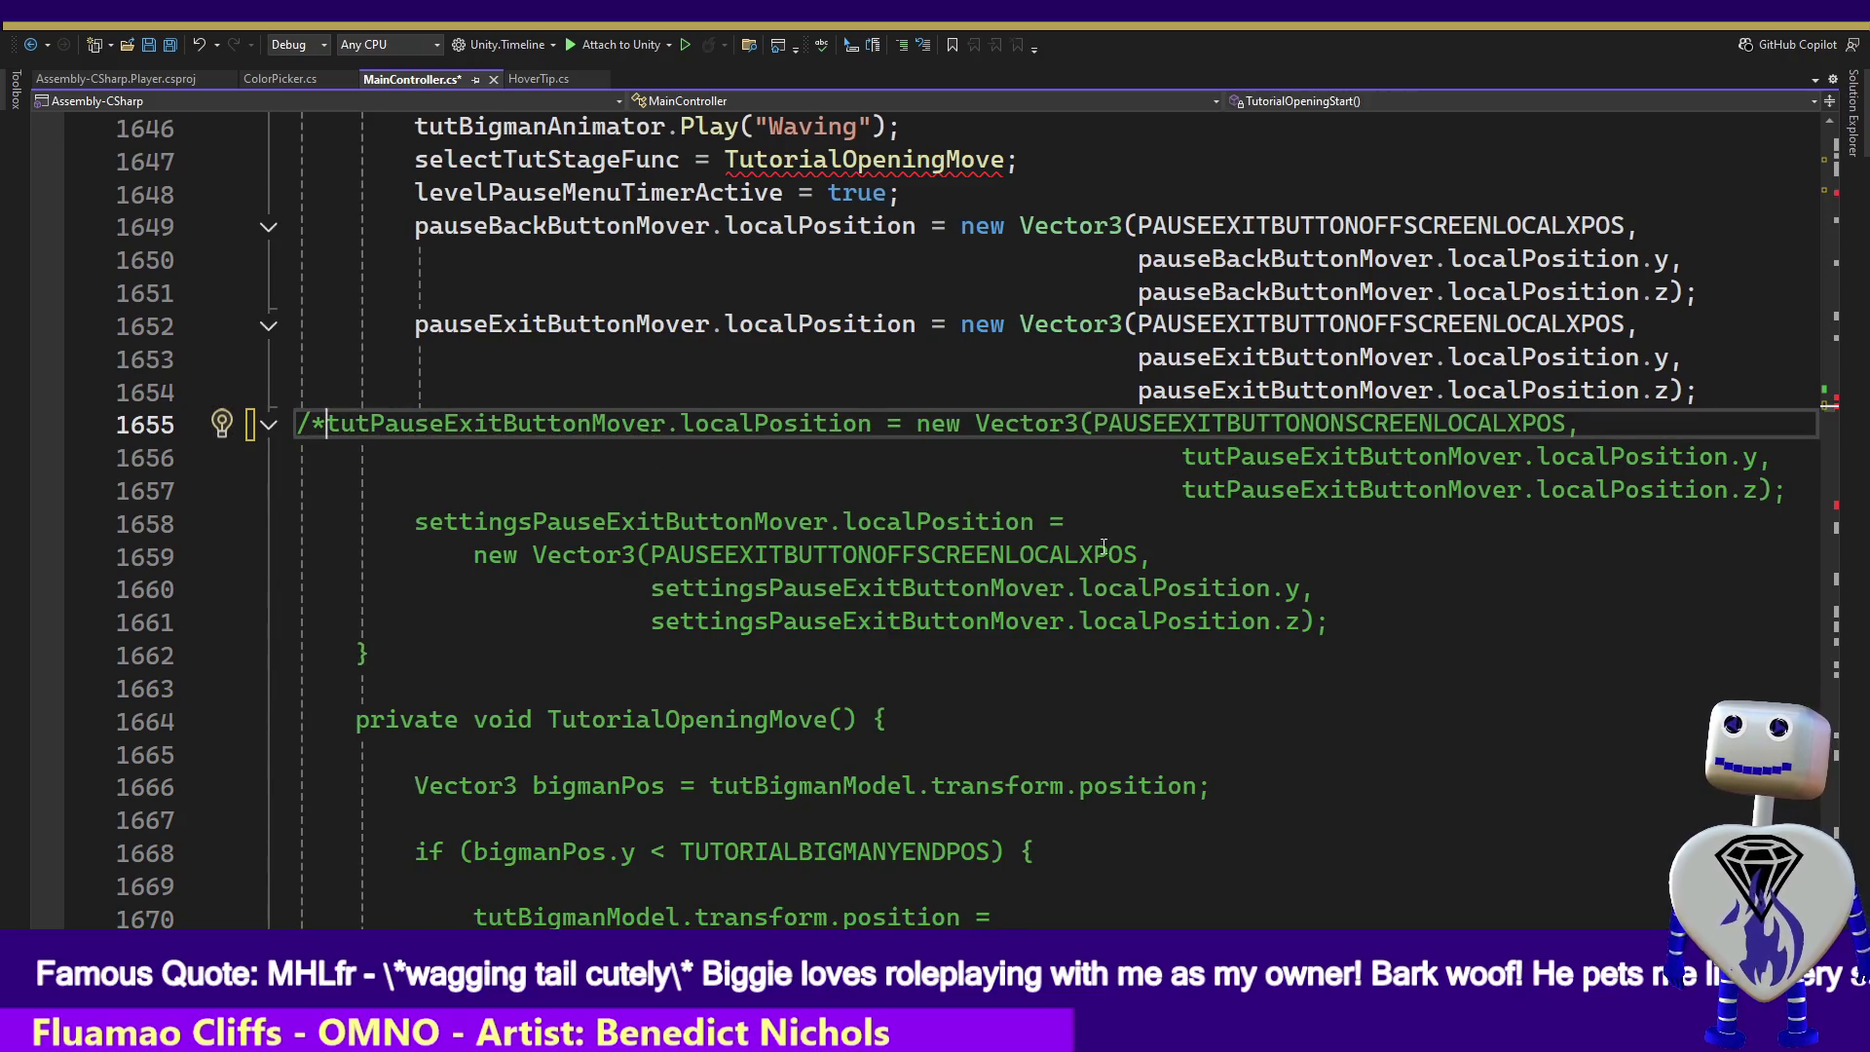
click(1817, 490)
text(*/)
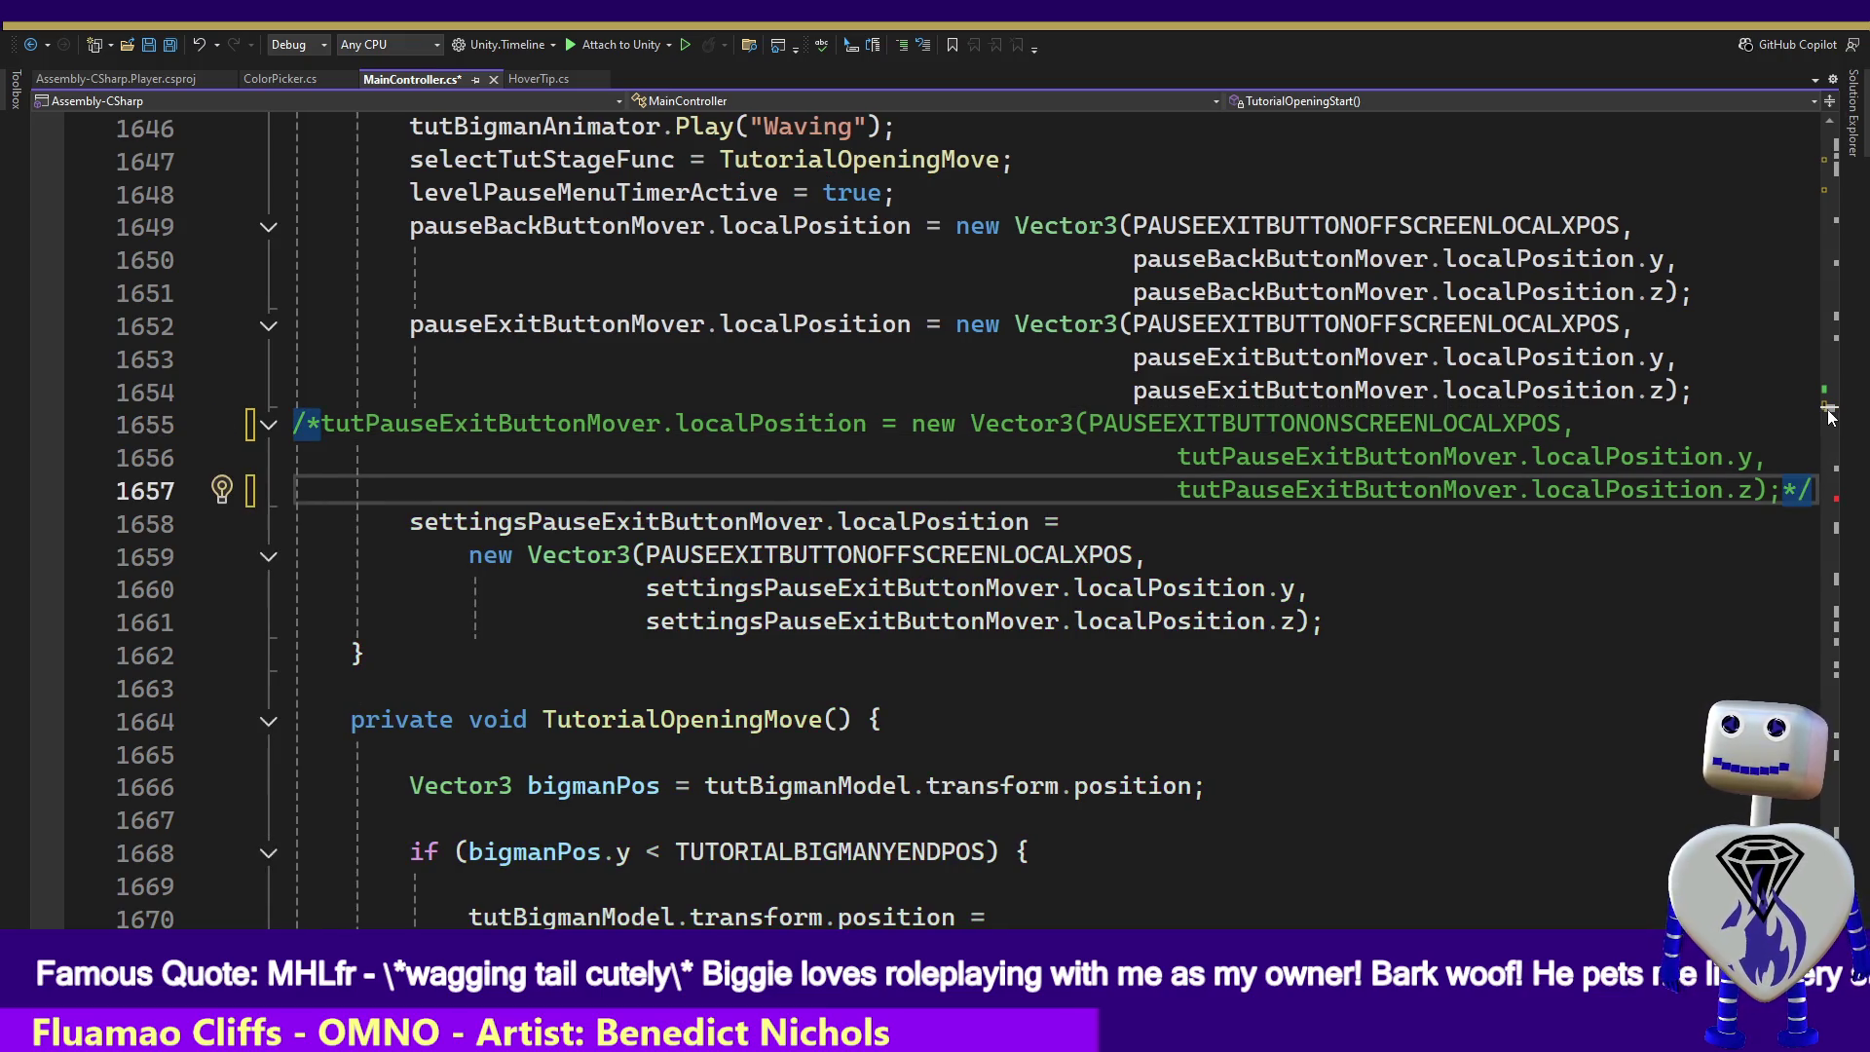
click(1836, 457)
drag(1837, 460, 1844, 507)
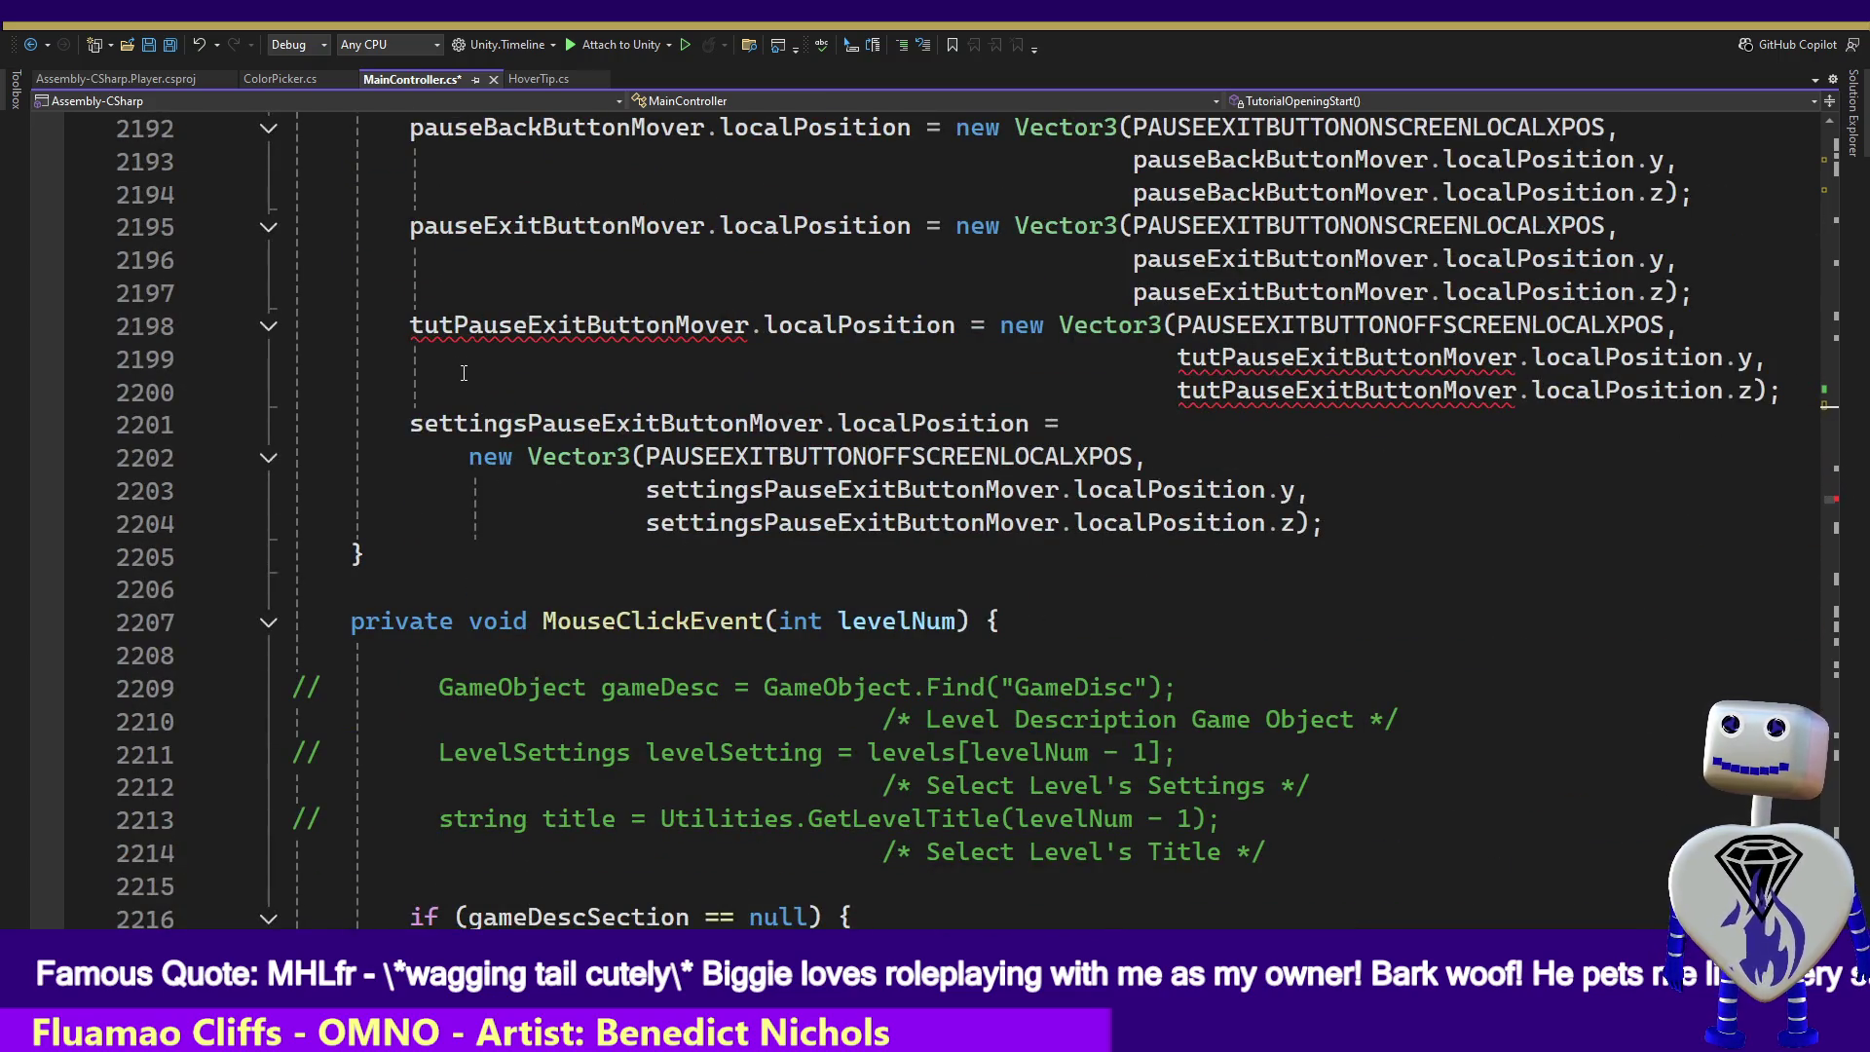
- Block-comment the line 2198-2200 repositioning code, save MainController.cs, and return to Unity
double_click(398, 327)
text(/*)
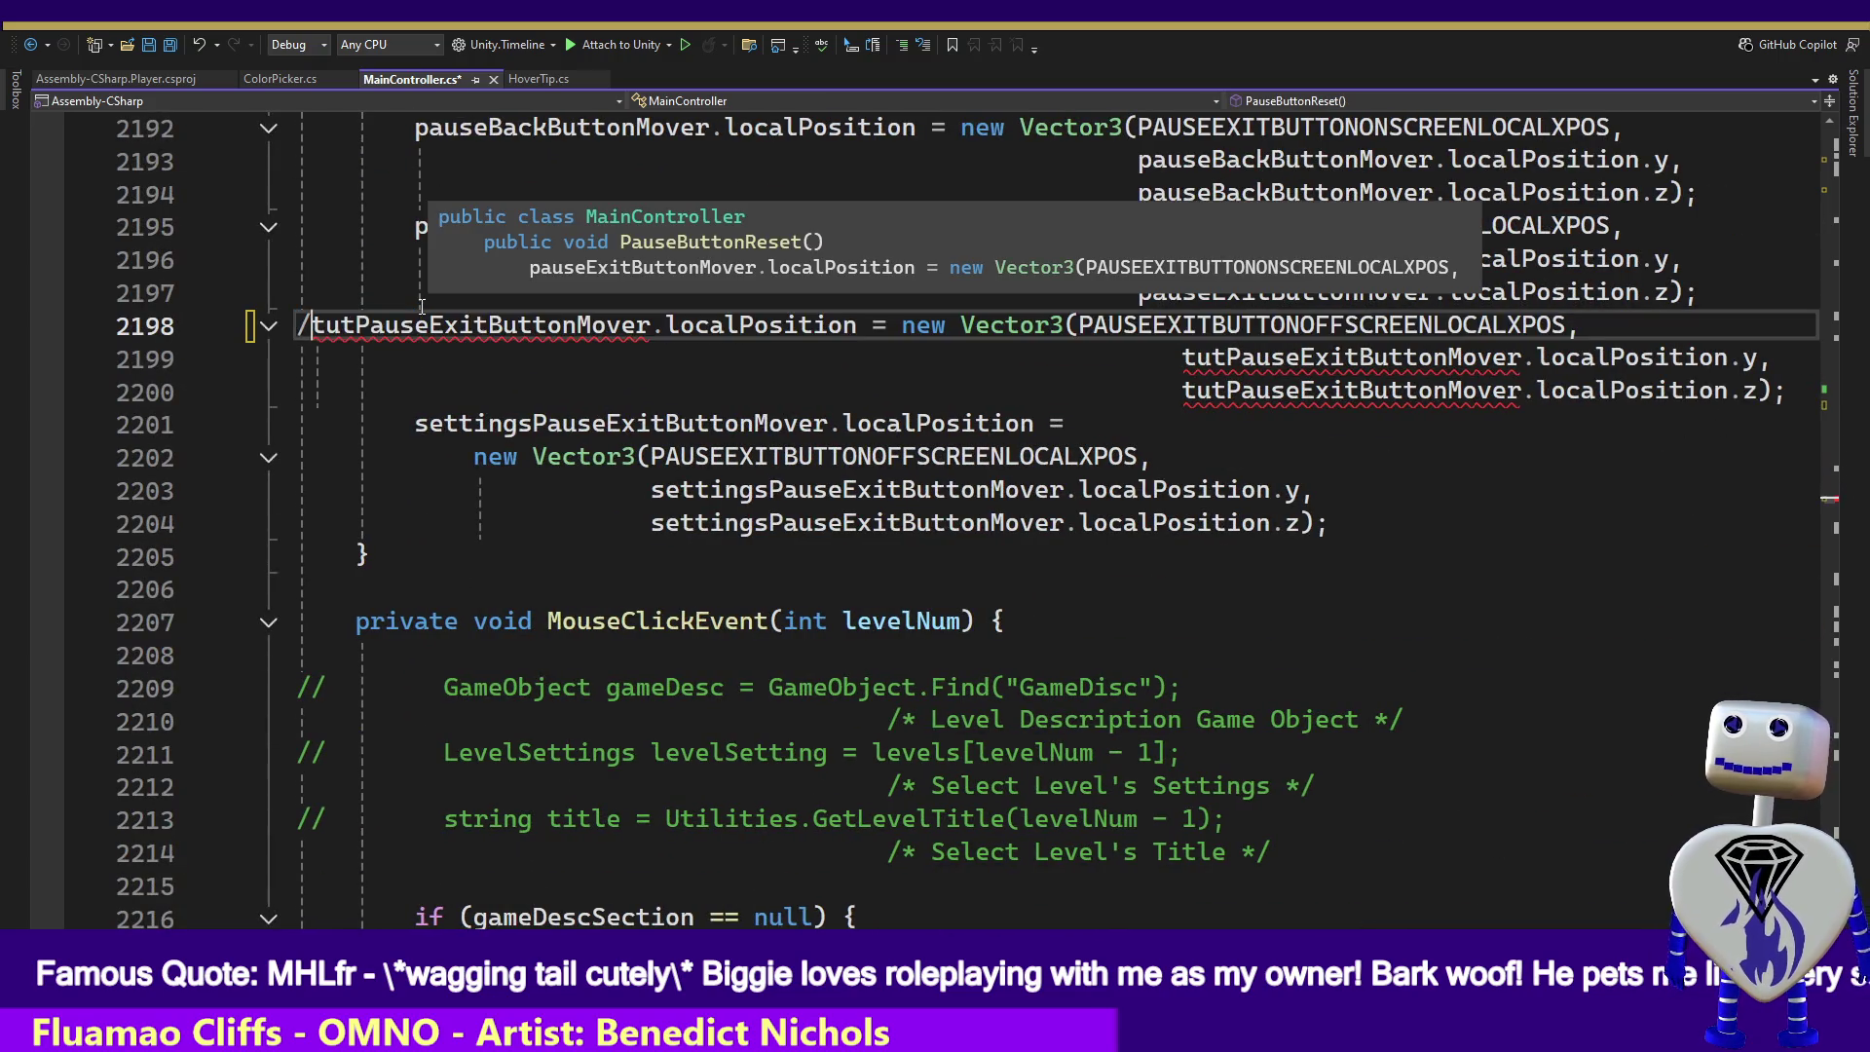
click(1783, 392)
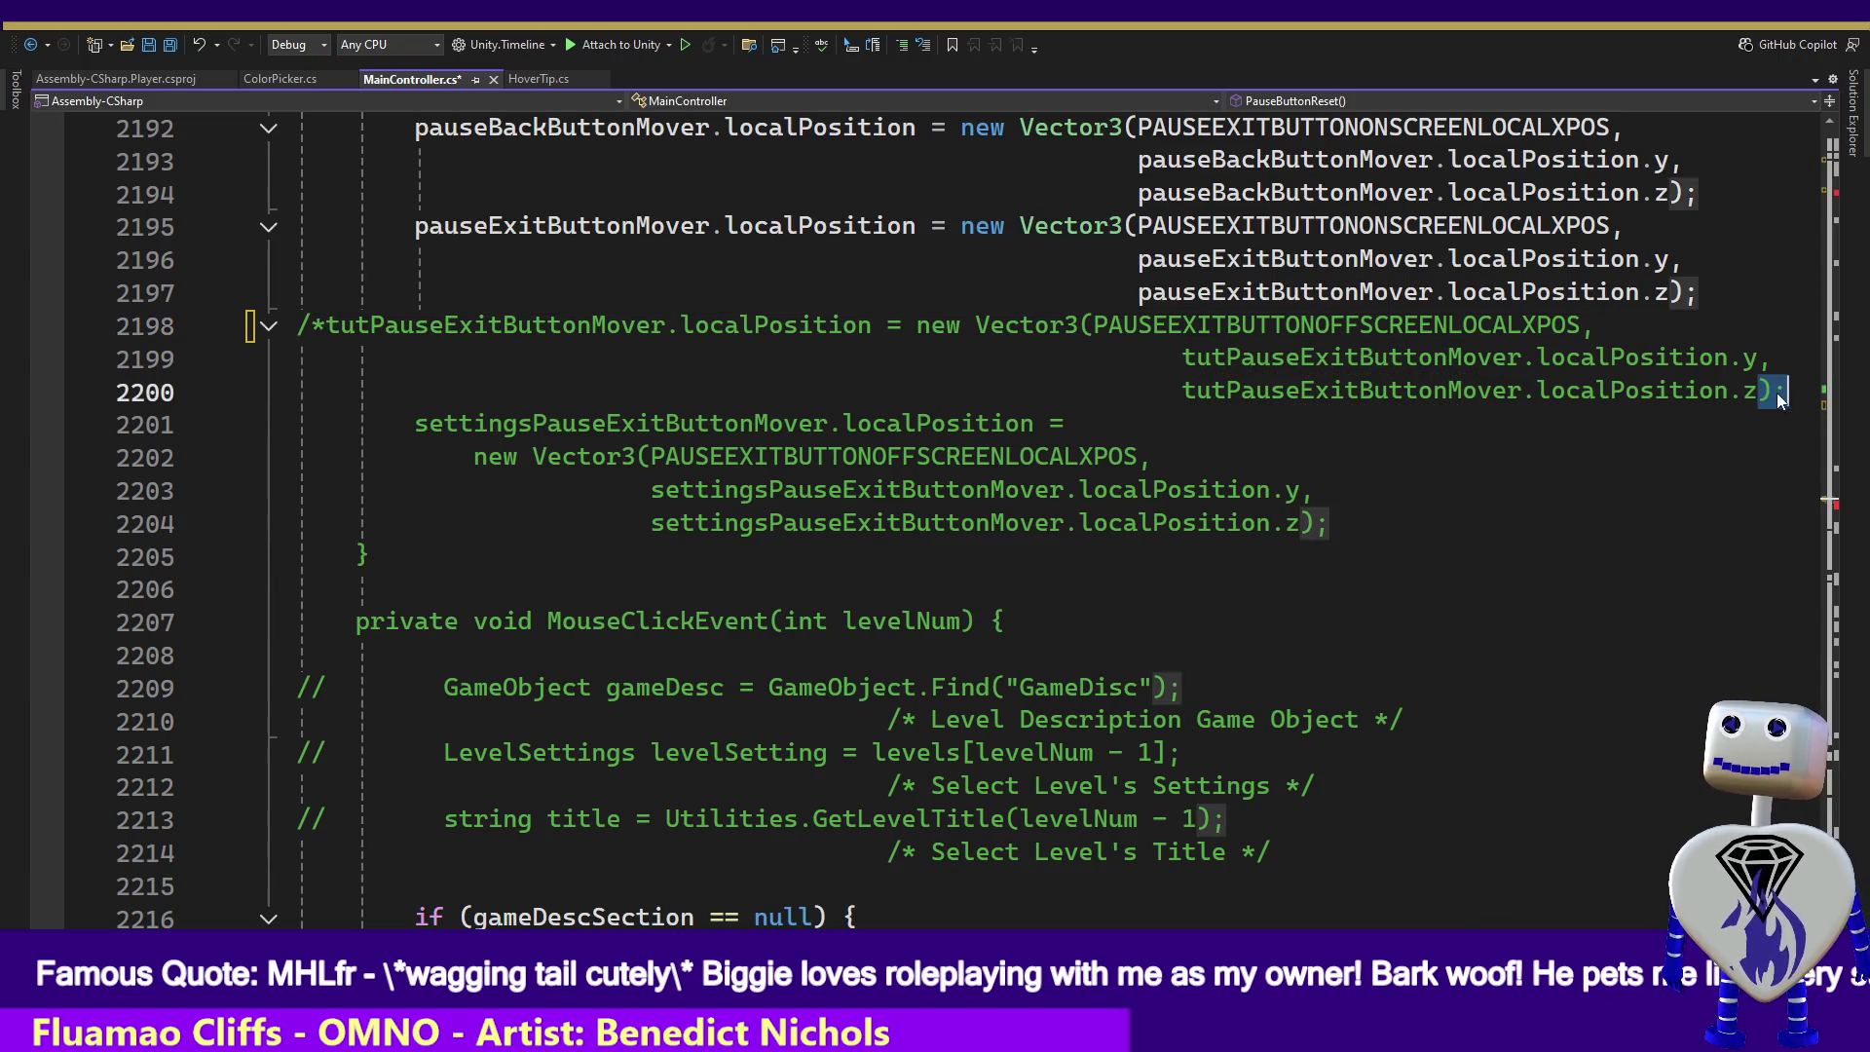
text(*/)
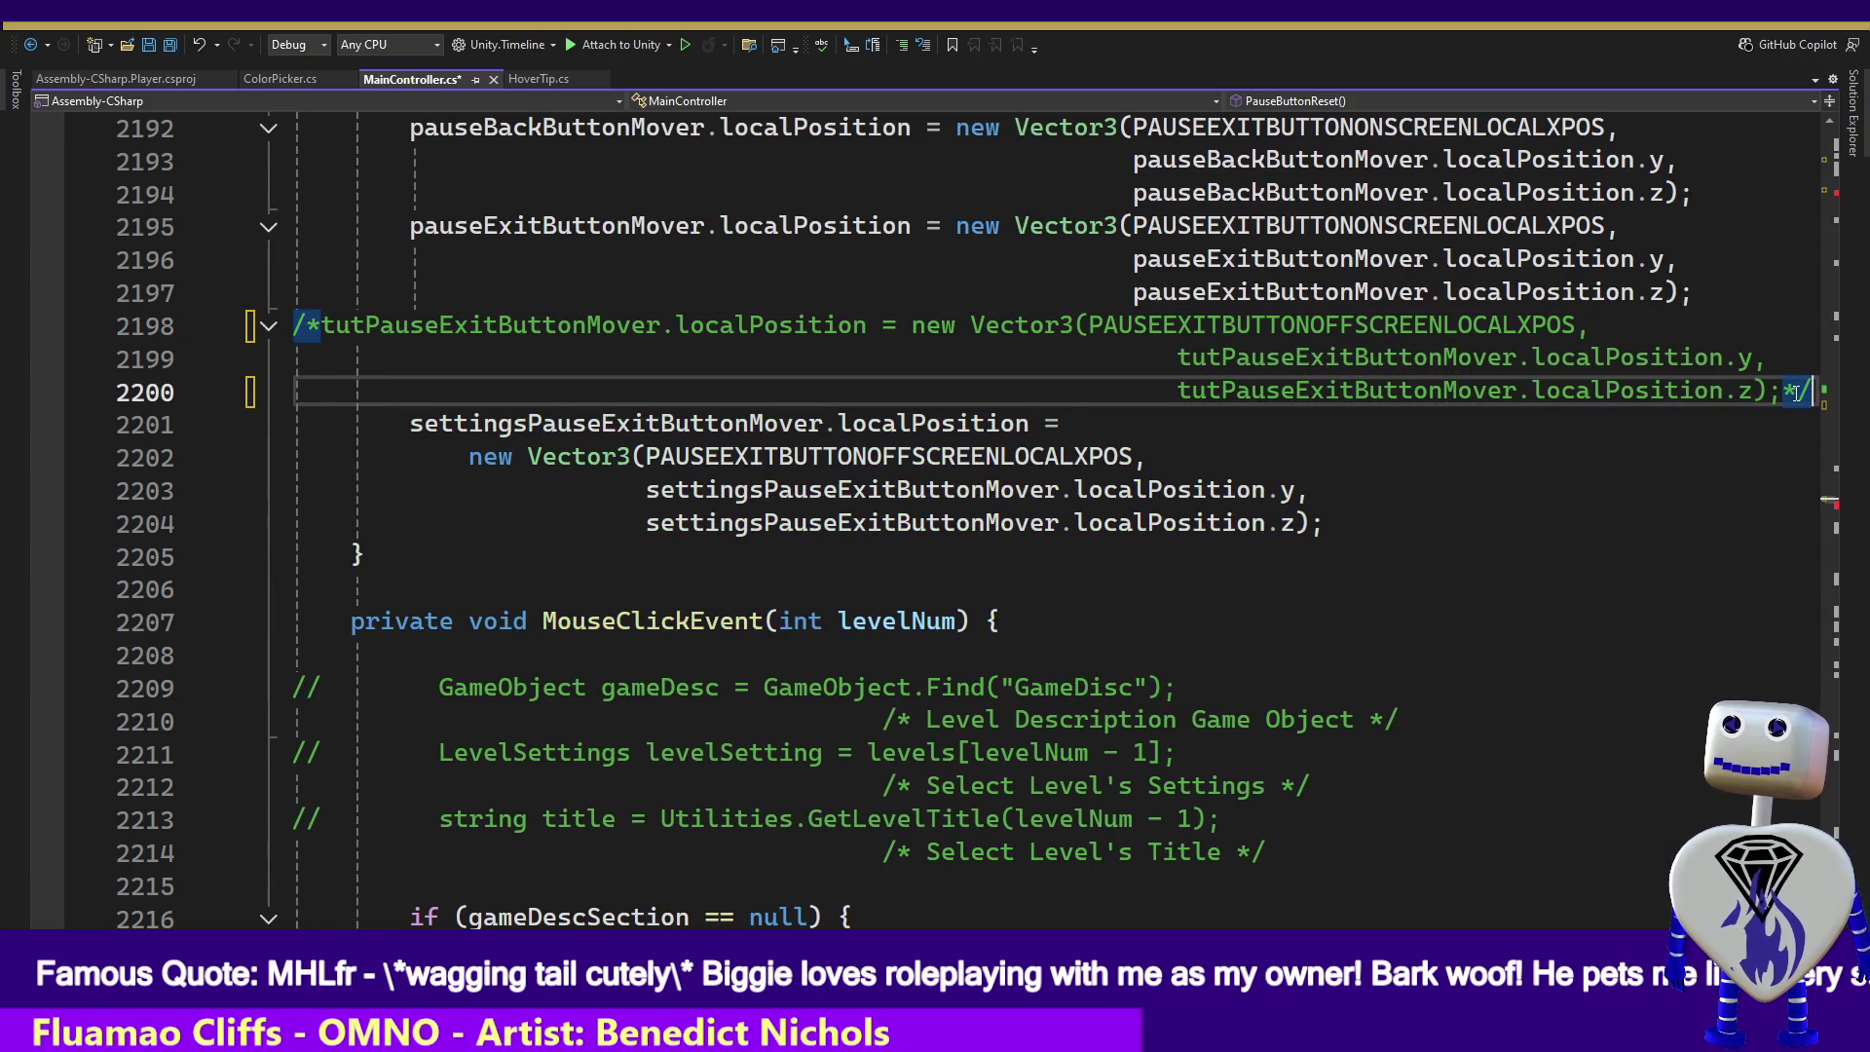
key(ctrl+s)
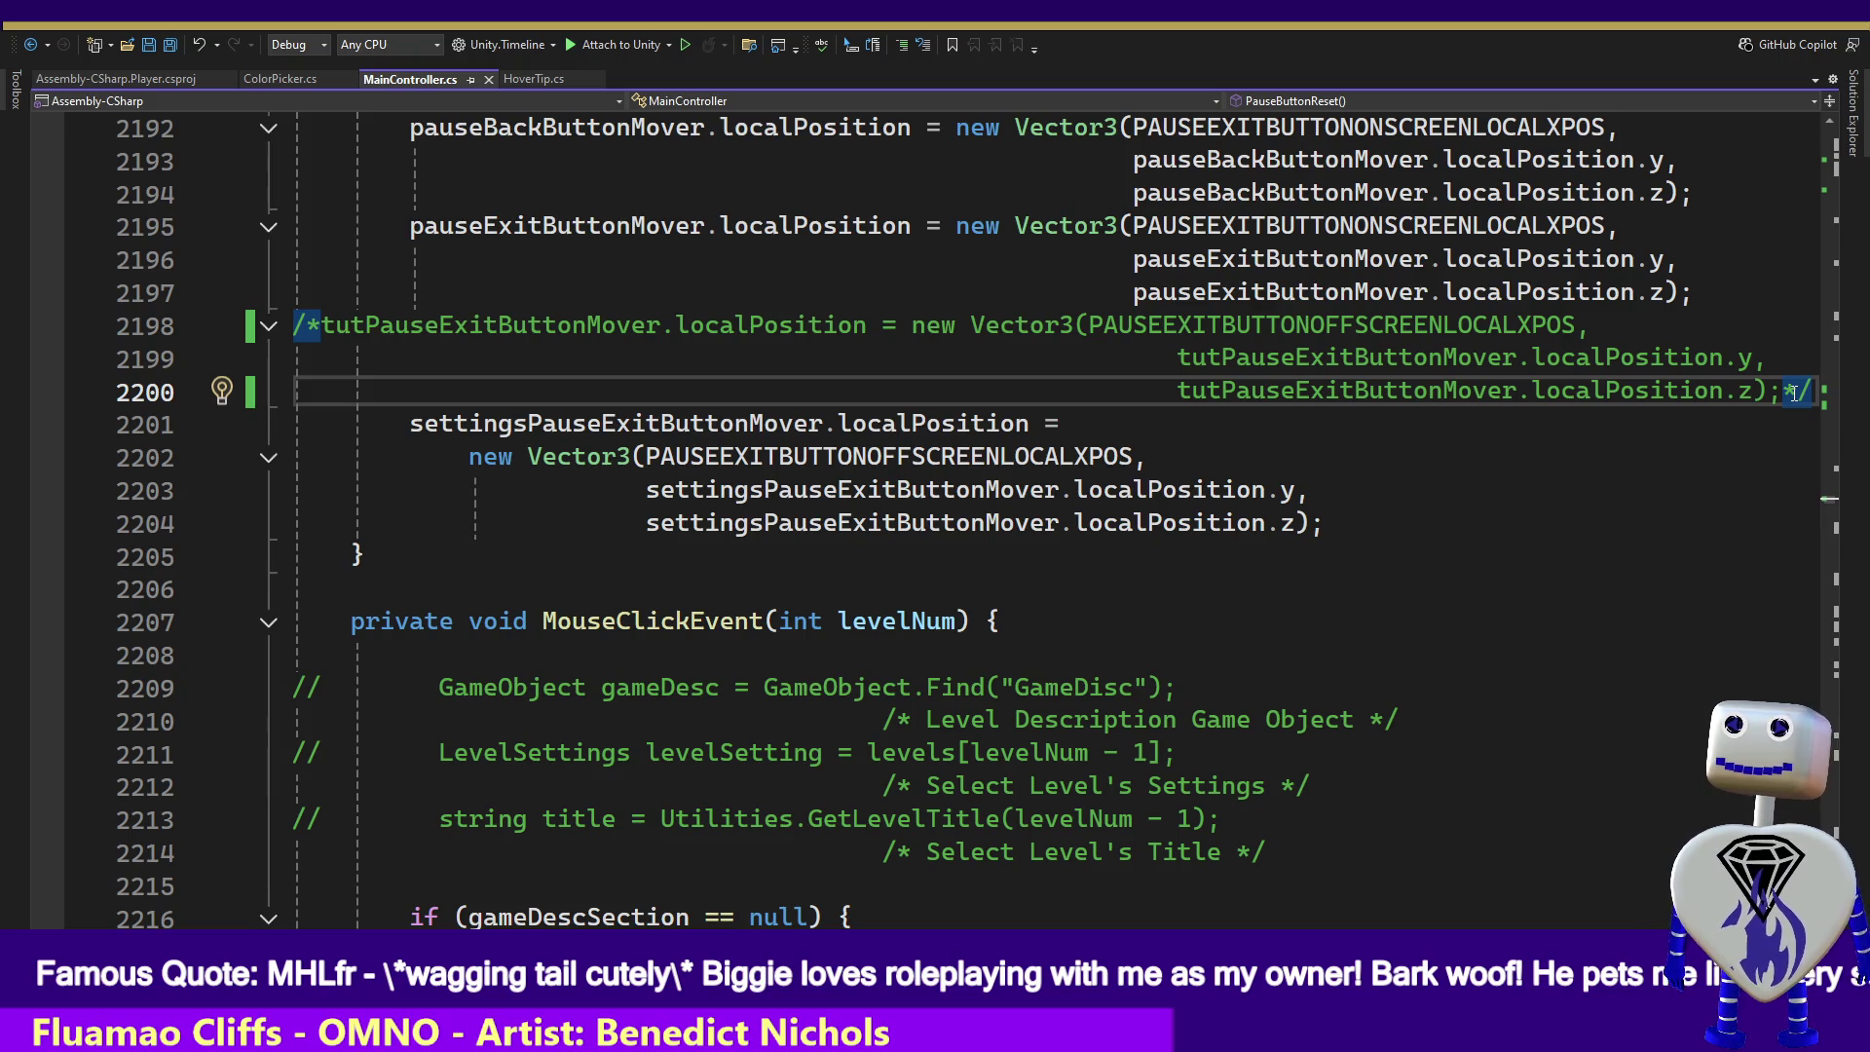
key(alt+Tab)
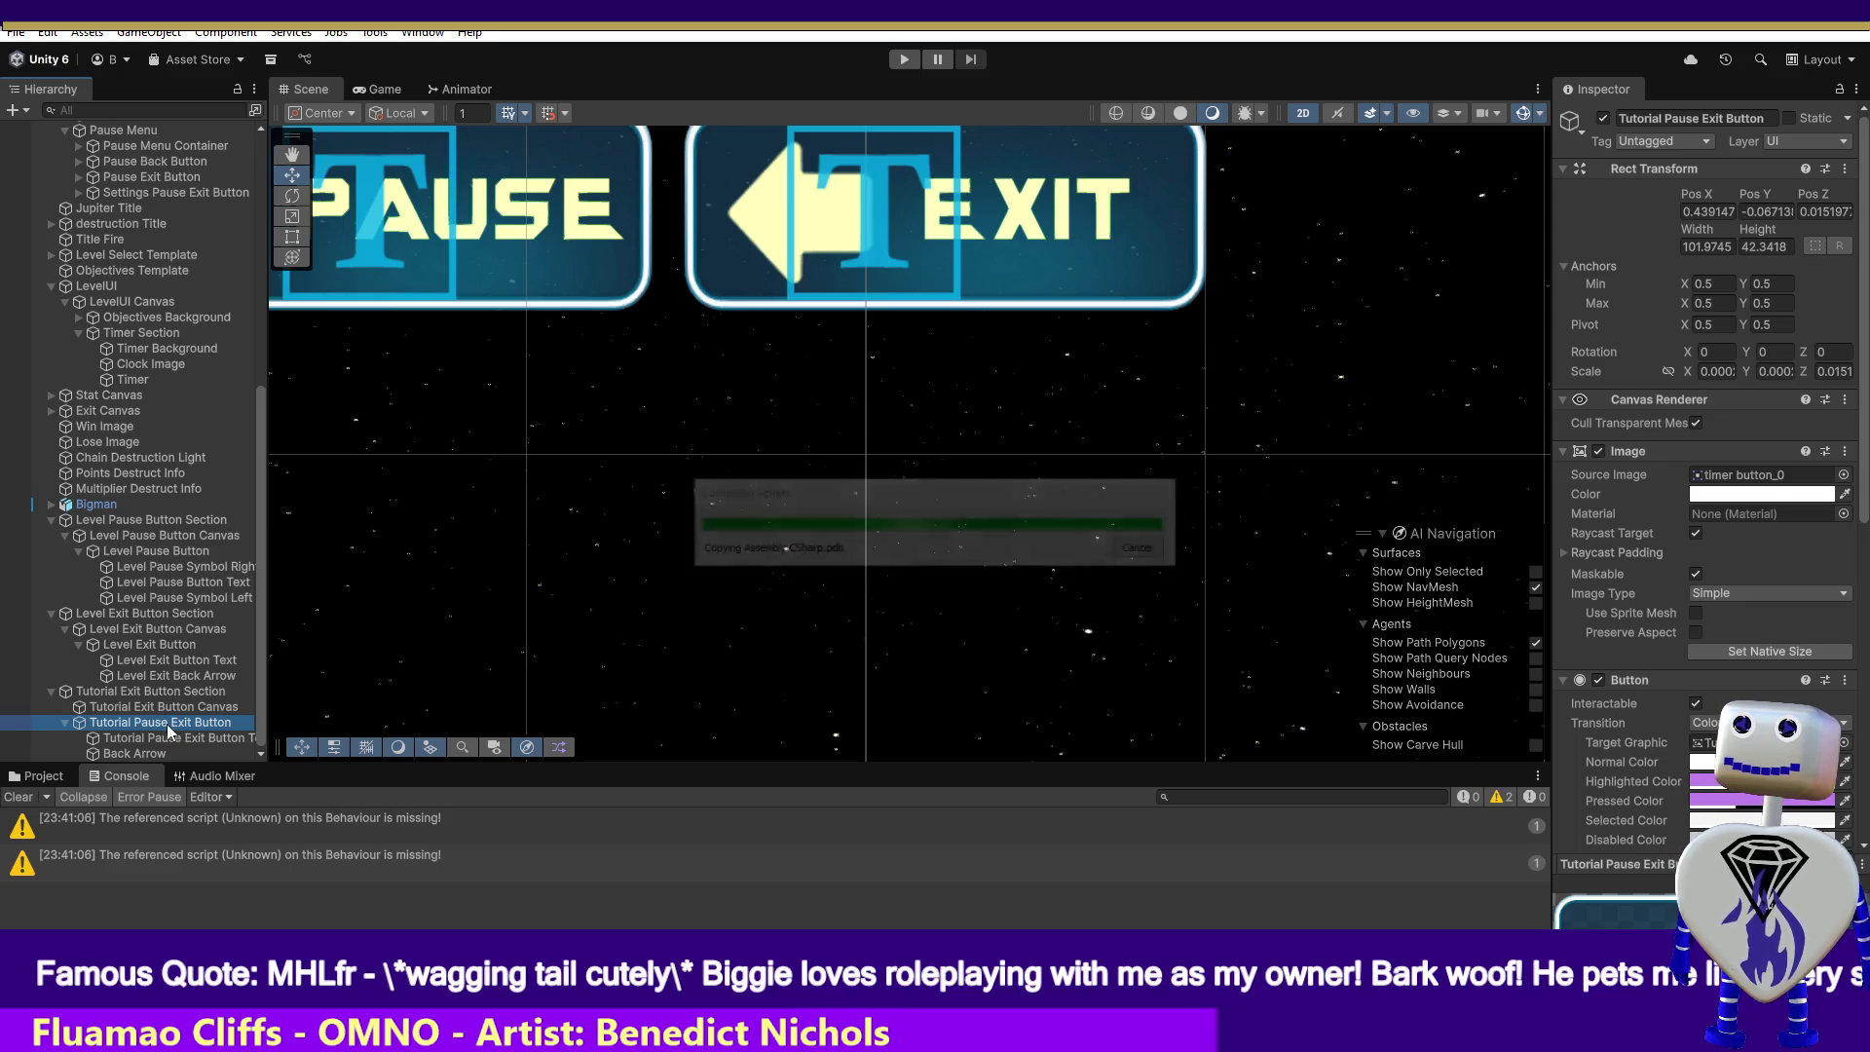
- Rename Tutorial Pause Exit Button to 'Tutorial Exit Button' in the Hierarchy
double_click(167, 723)
key(Escape)
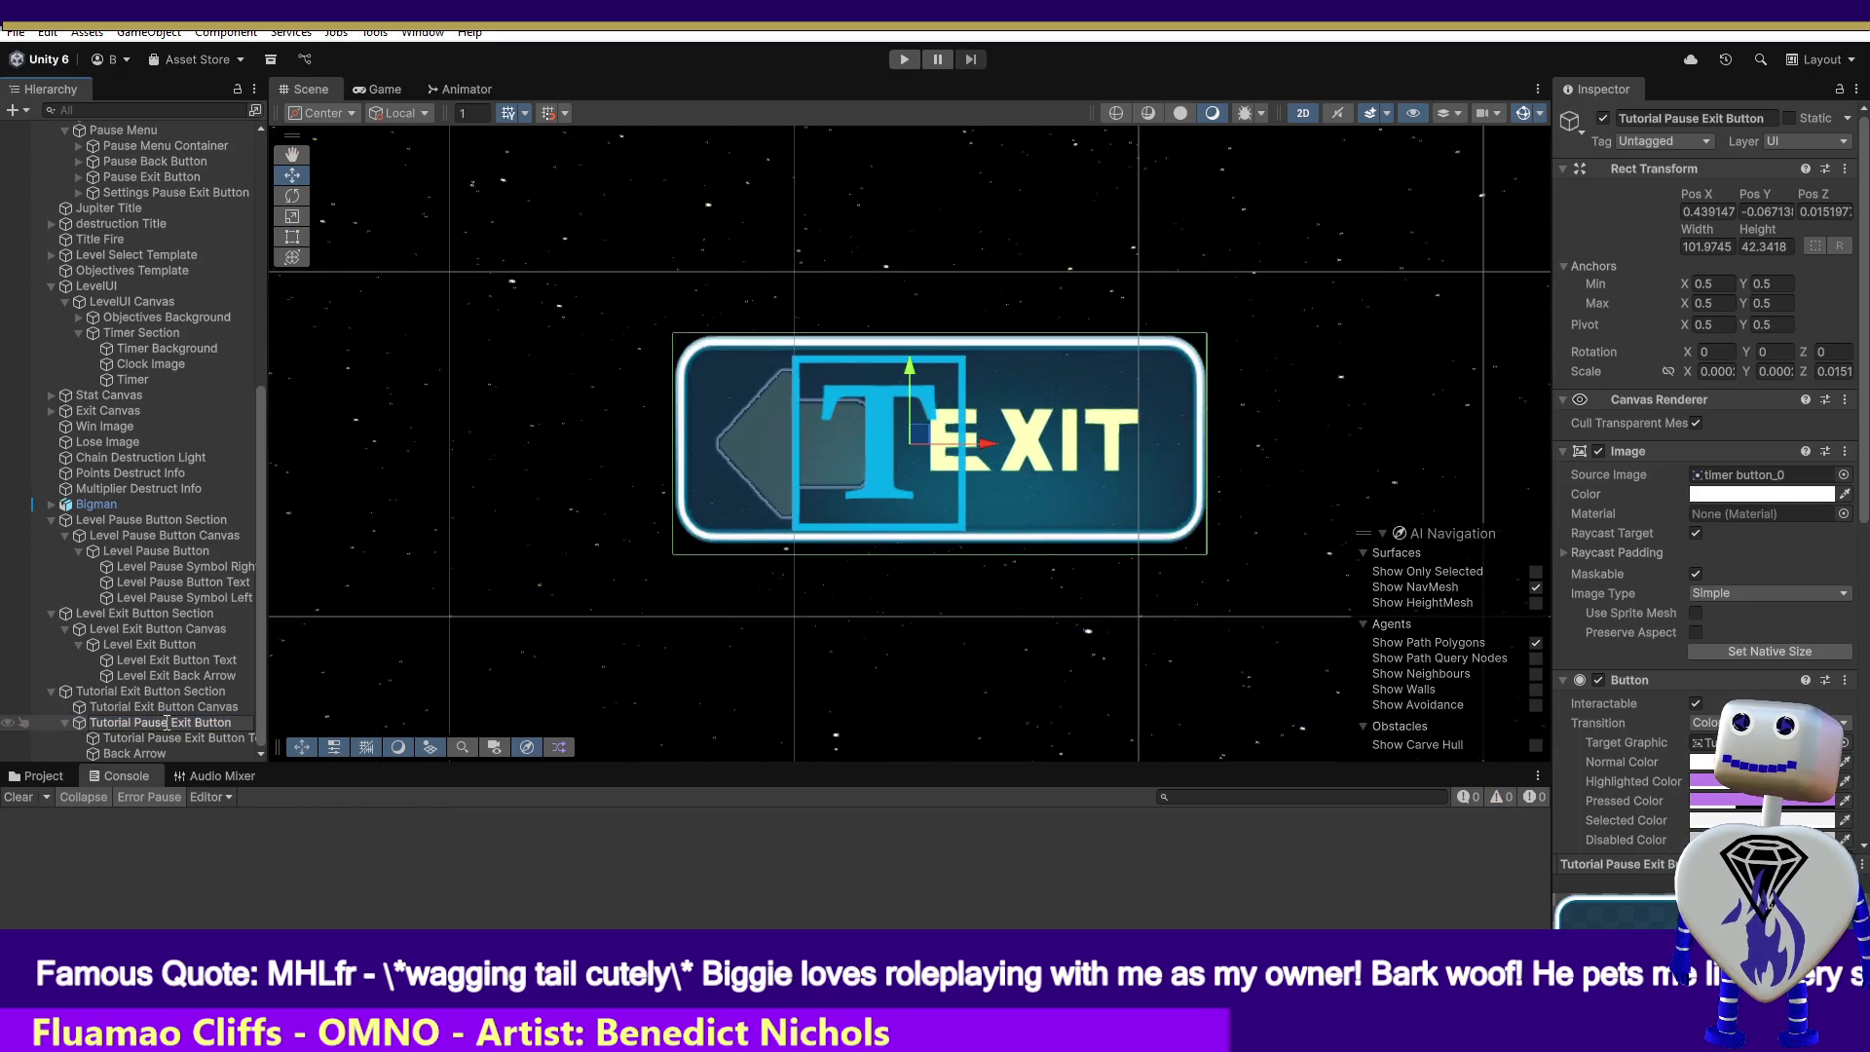
double_click(146, 723)
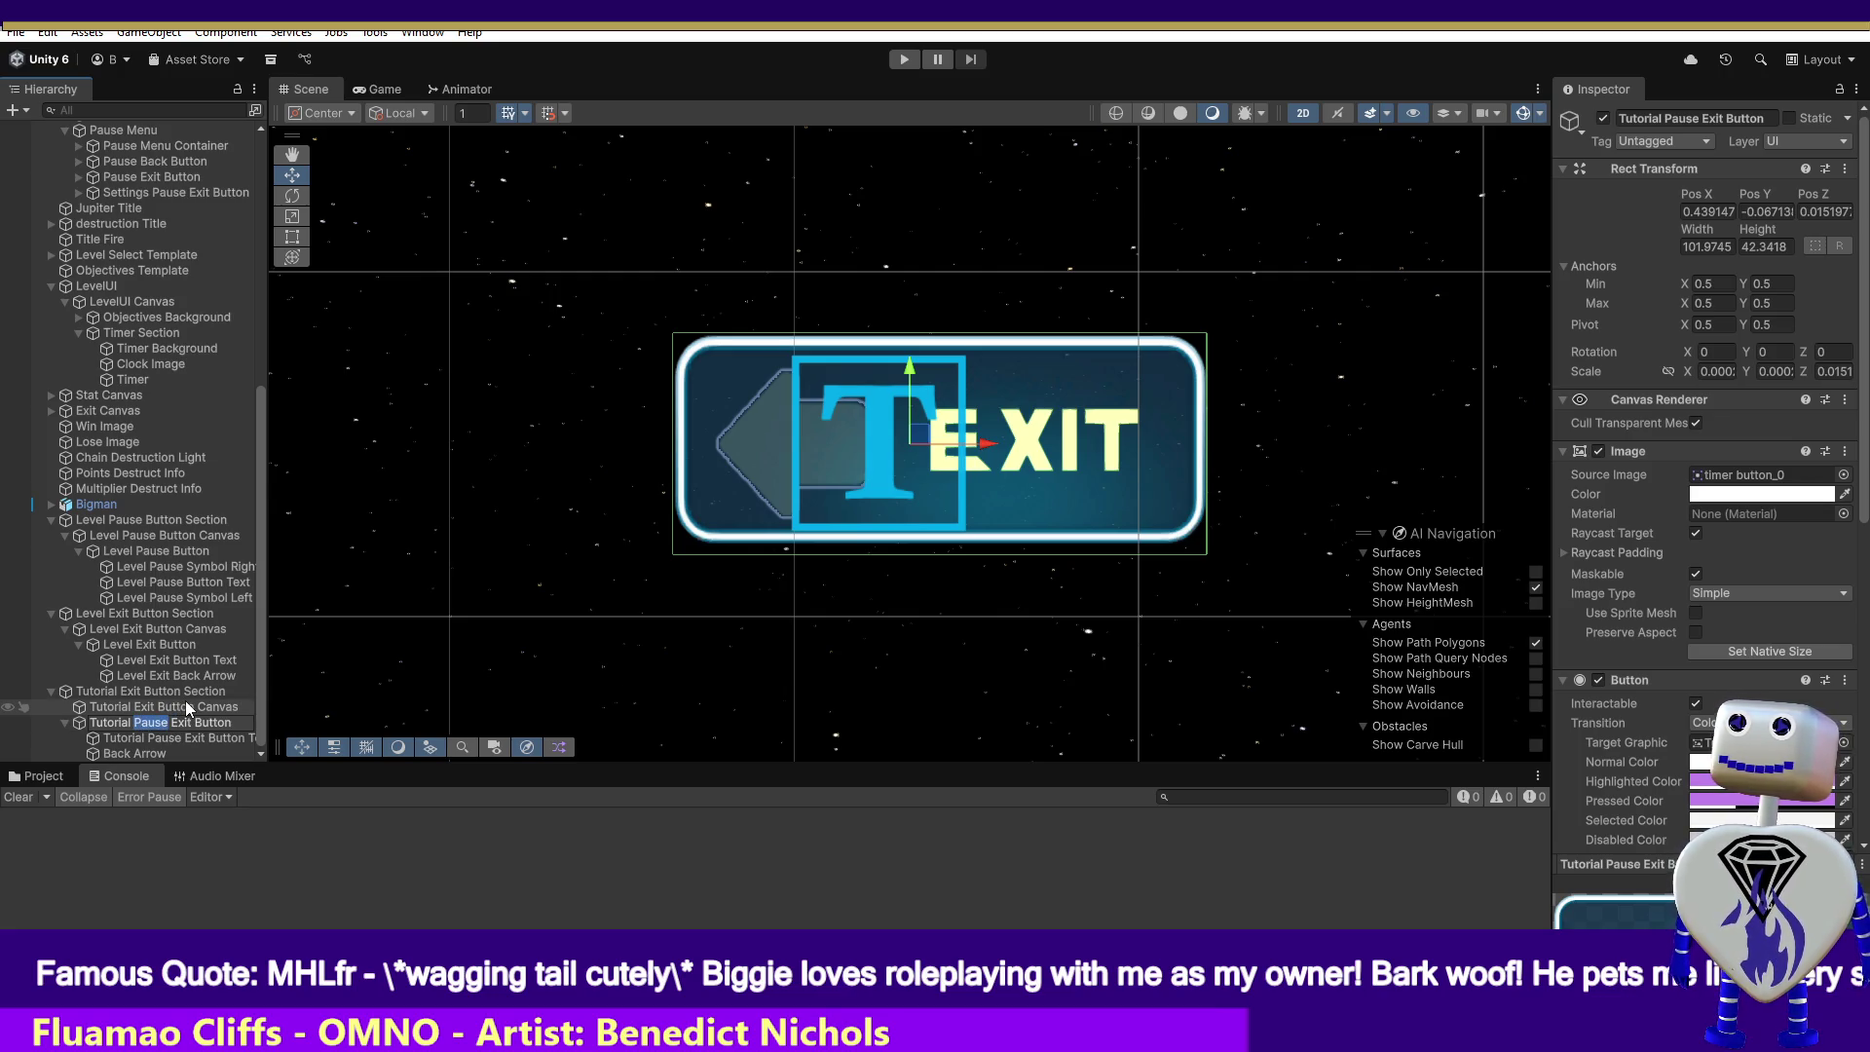
key(BackSpace)
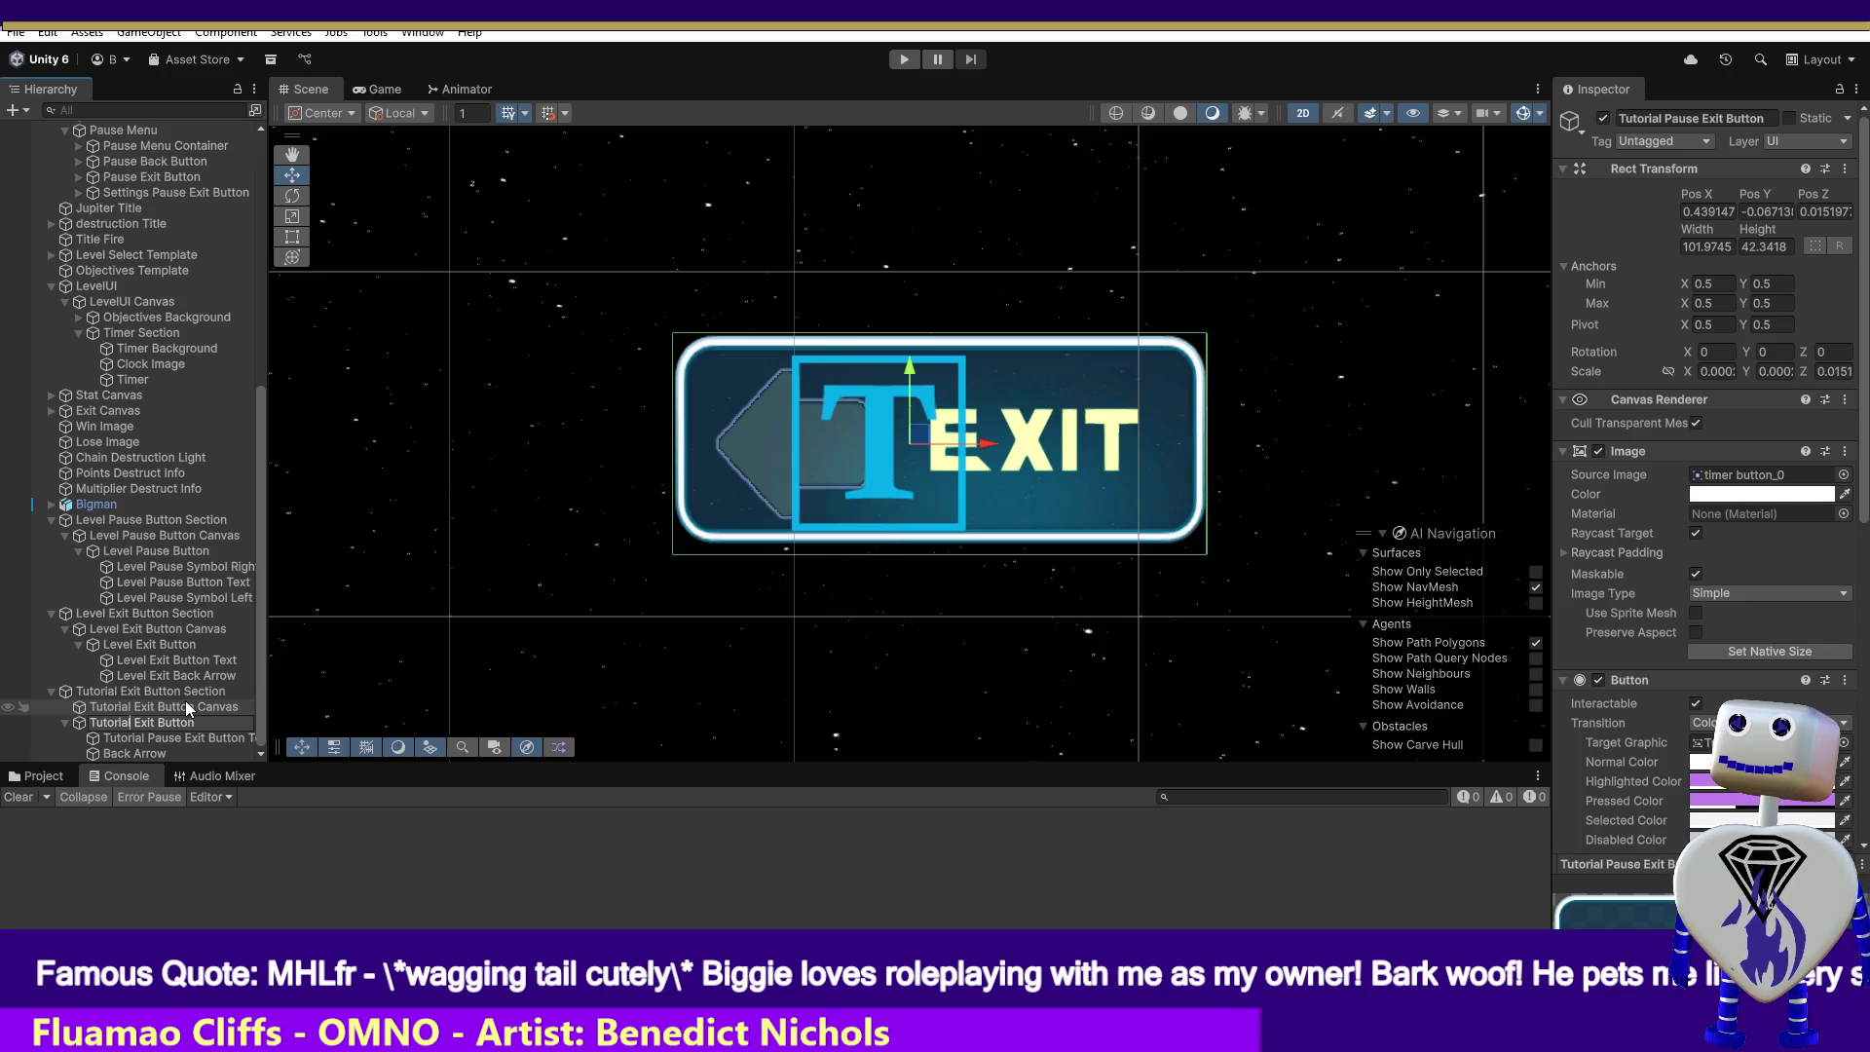
click(163, 740)
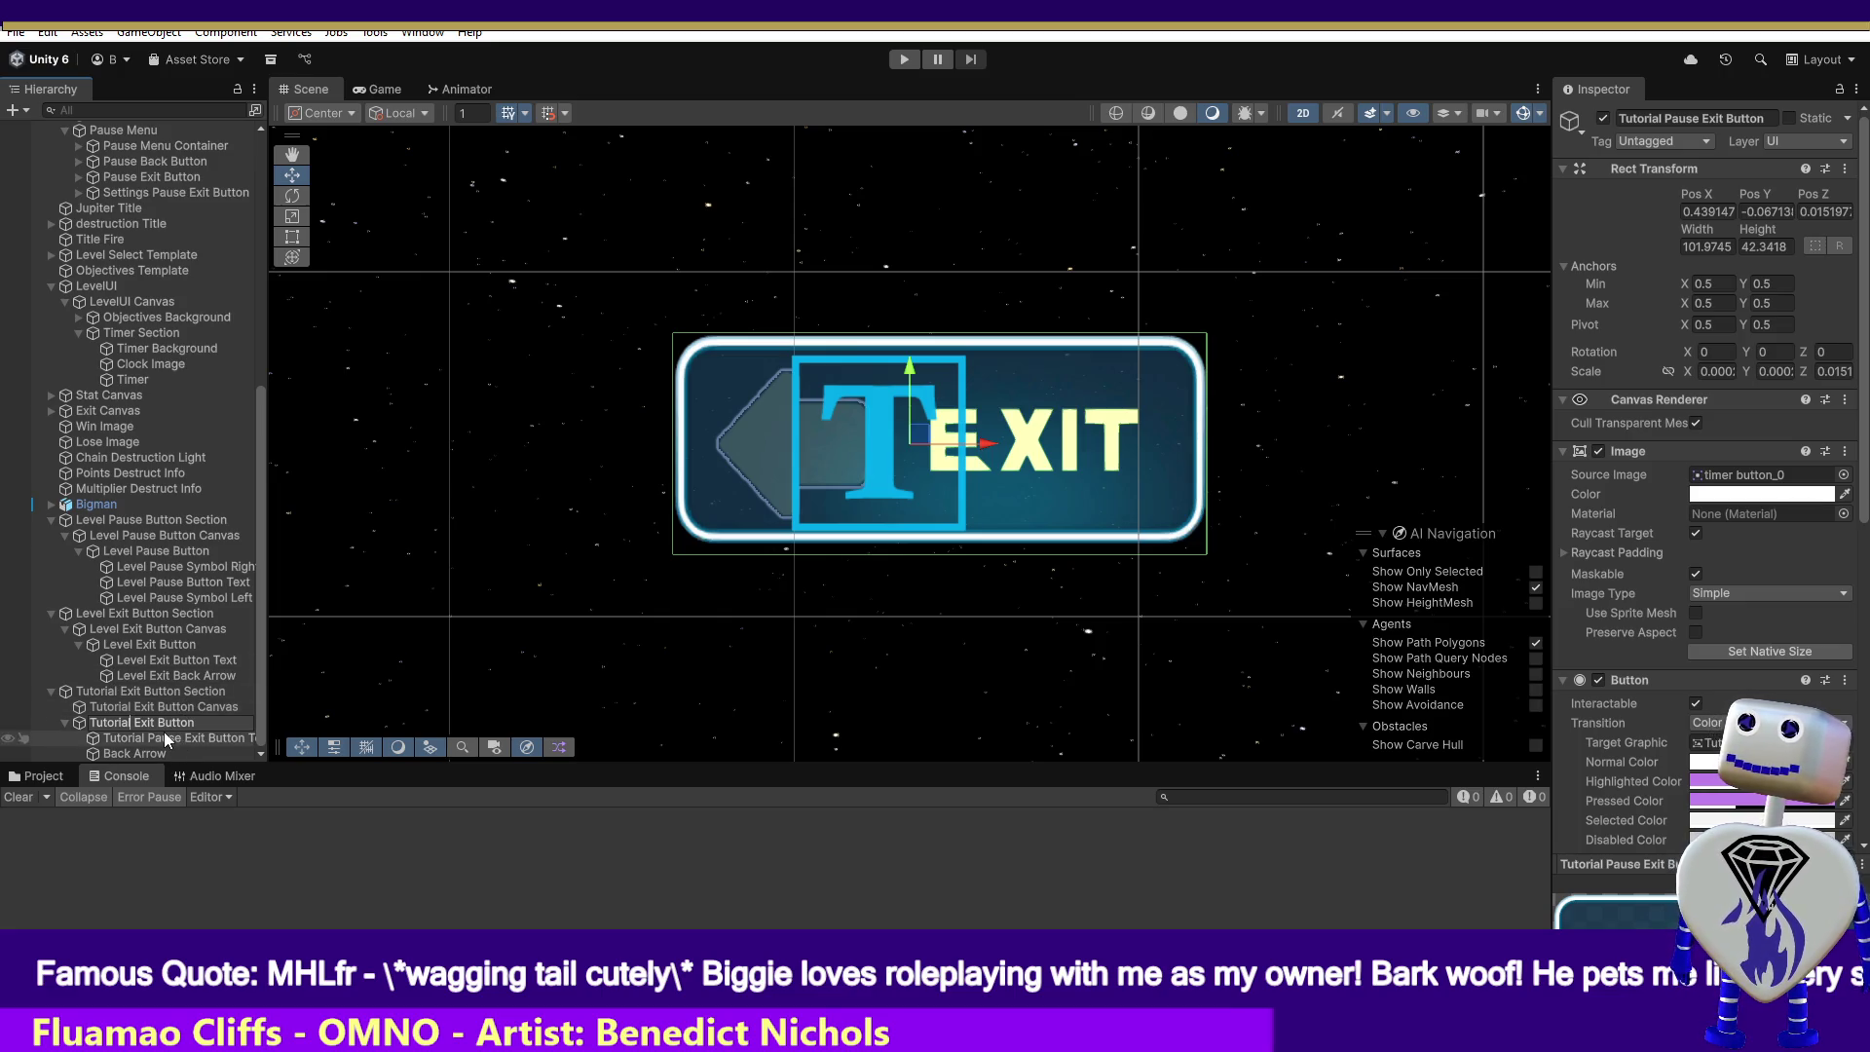
key(f)
- Rename its text child to 'Tutorial Exit Button Text' via the Inspector name field
right_click(164, 740)
click(143, 750)
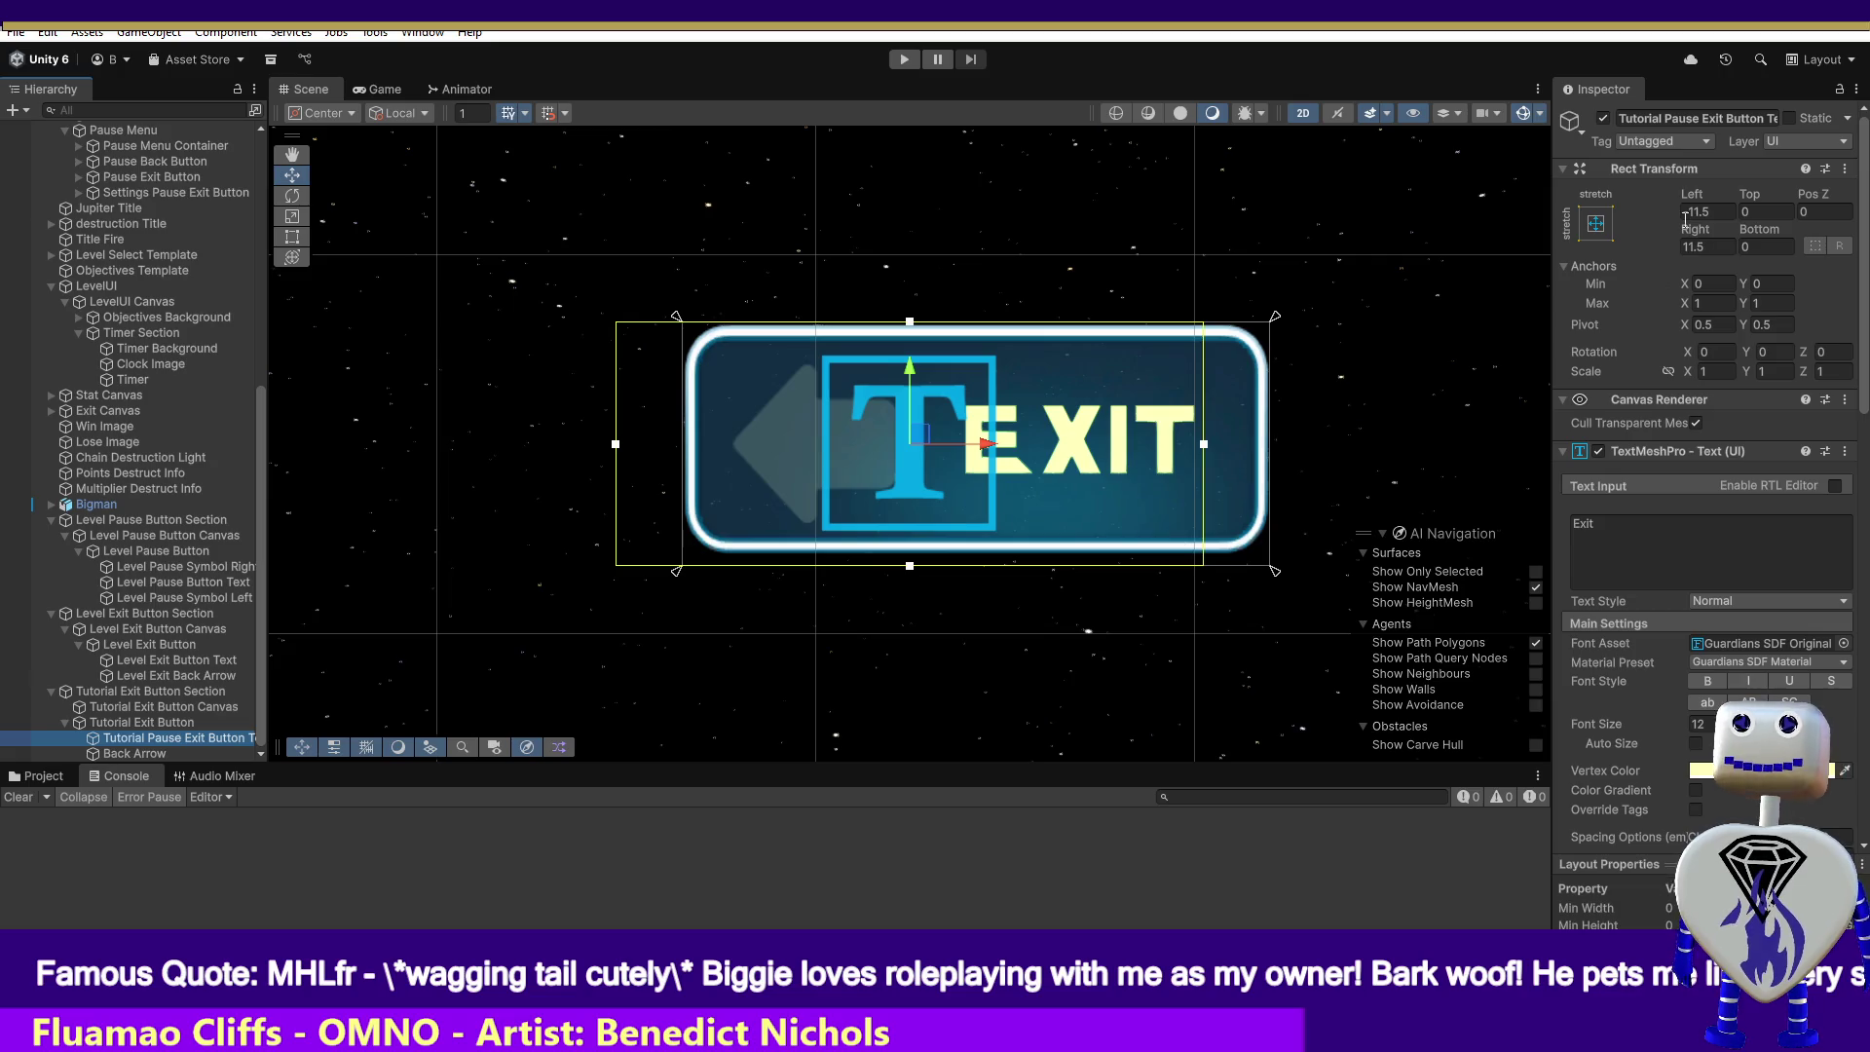
double_click(1673, 118)
key(BackSpace)
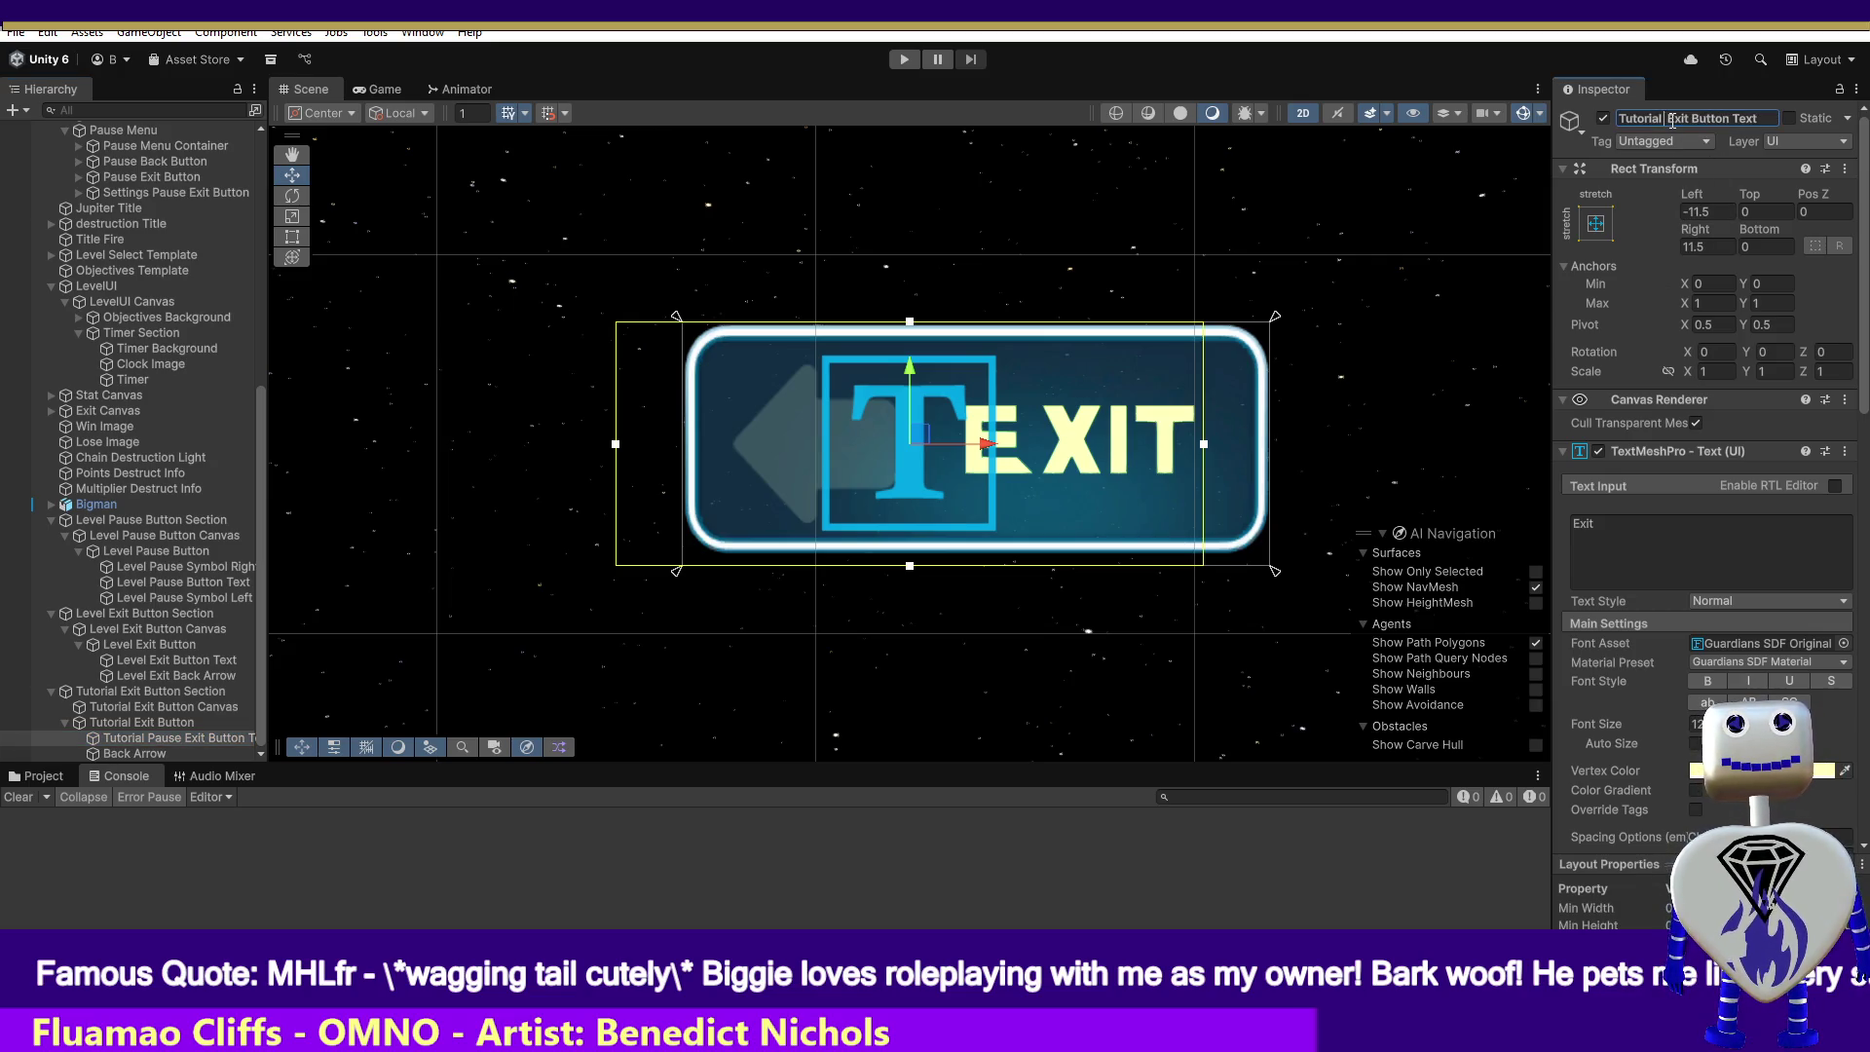
key(BackSpace)
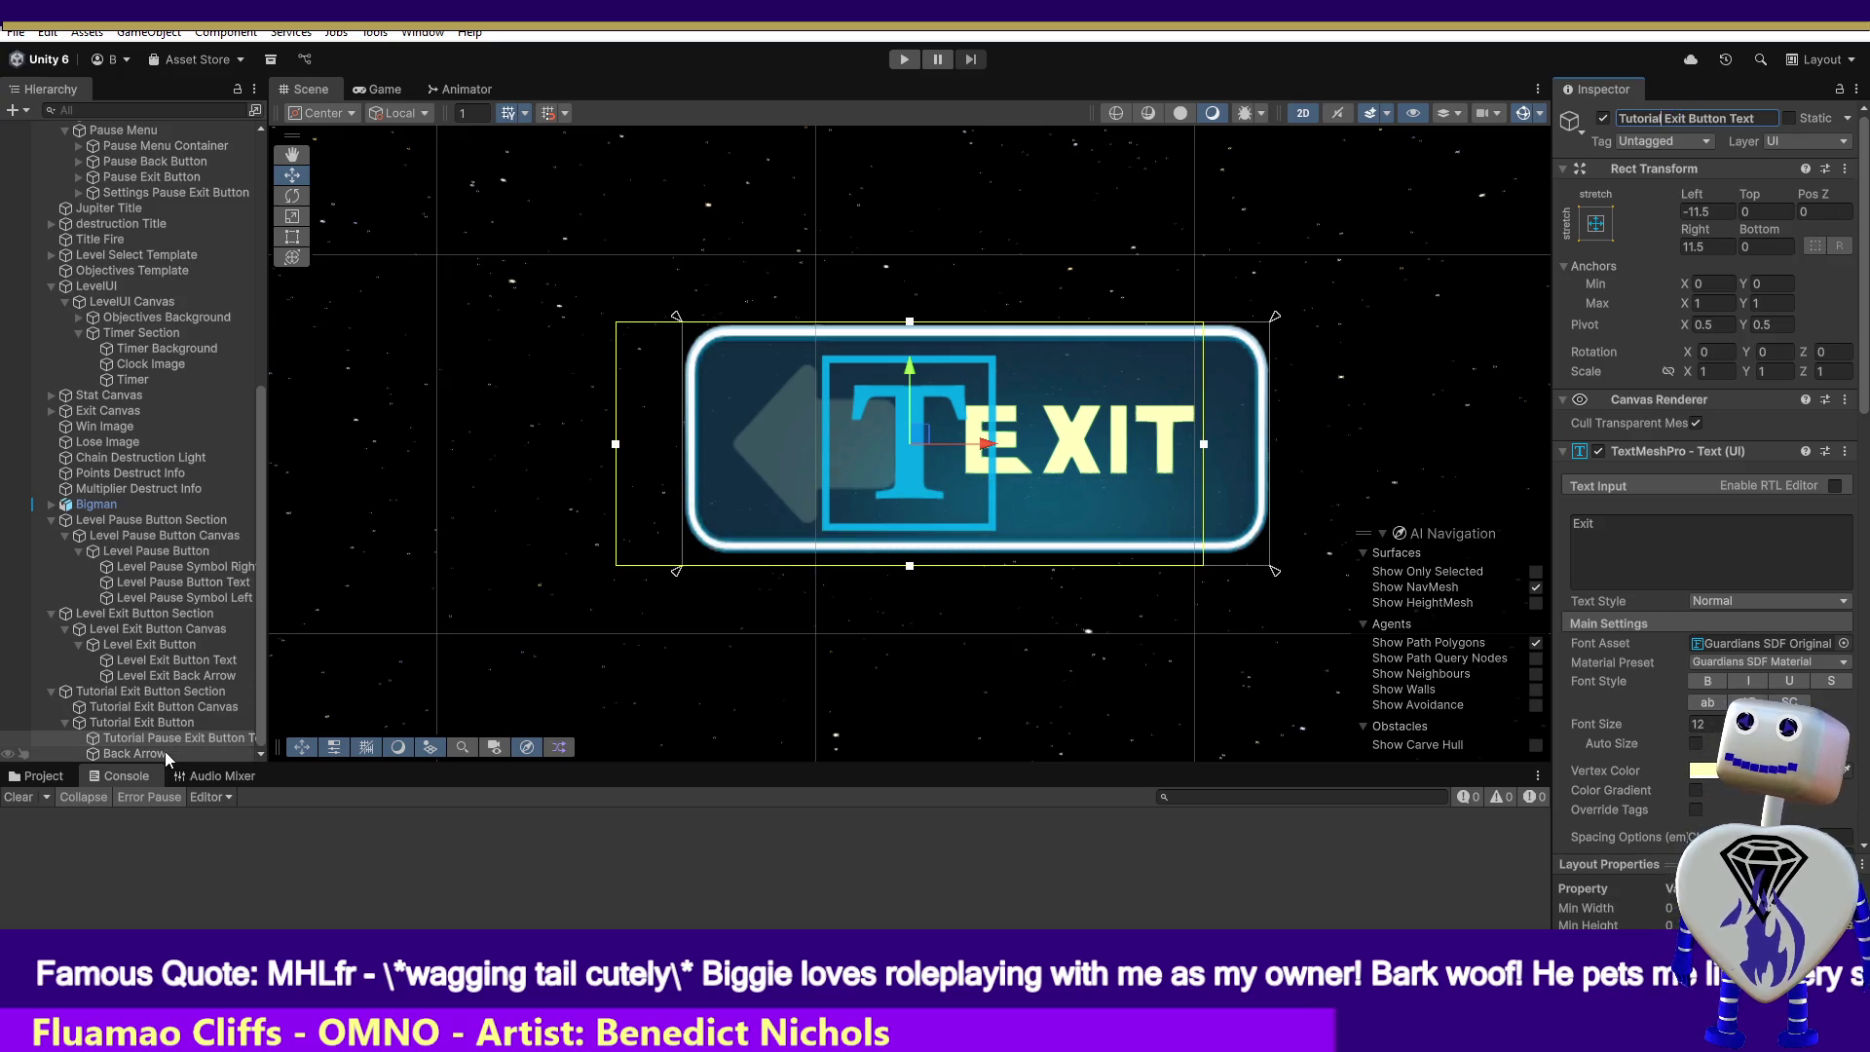
click(166, 754)
click(1835, 193)
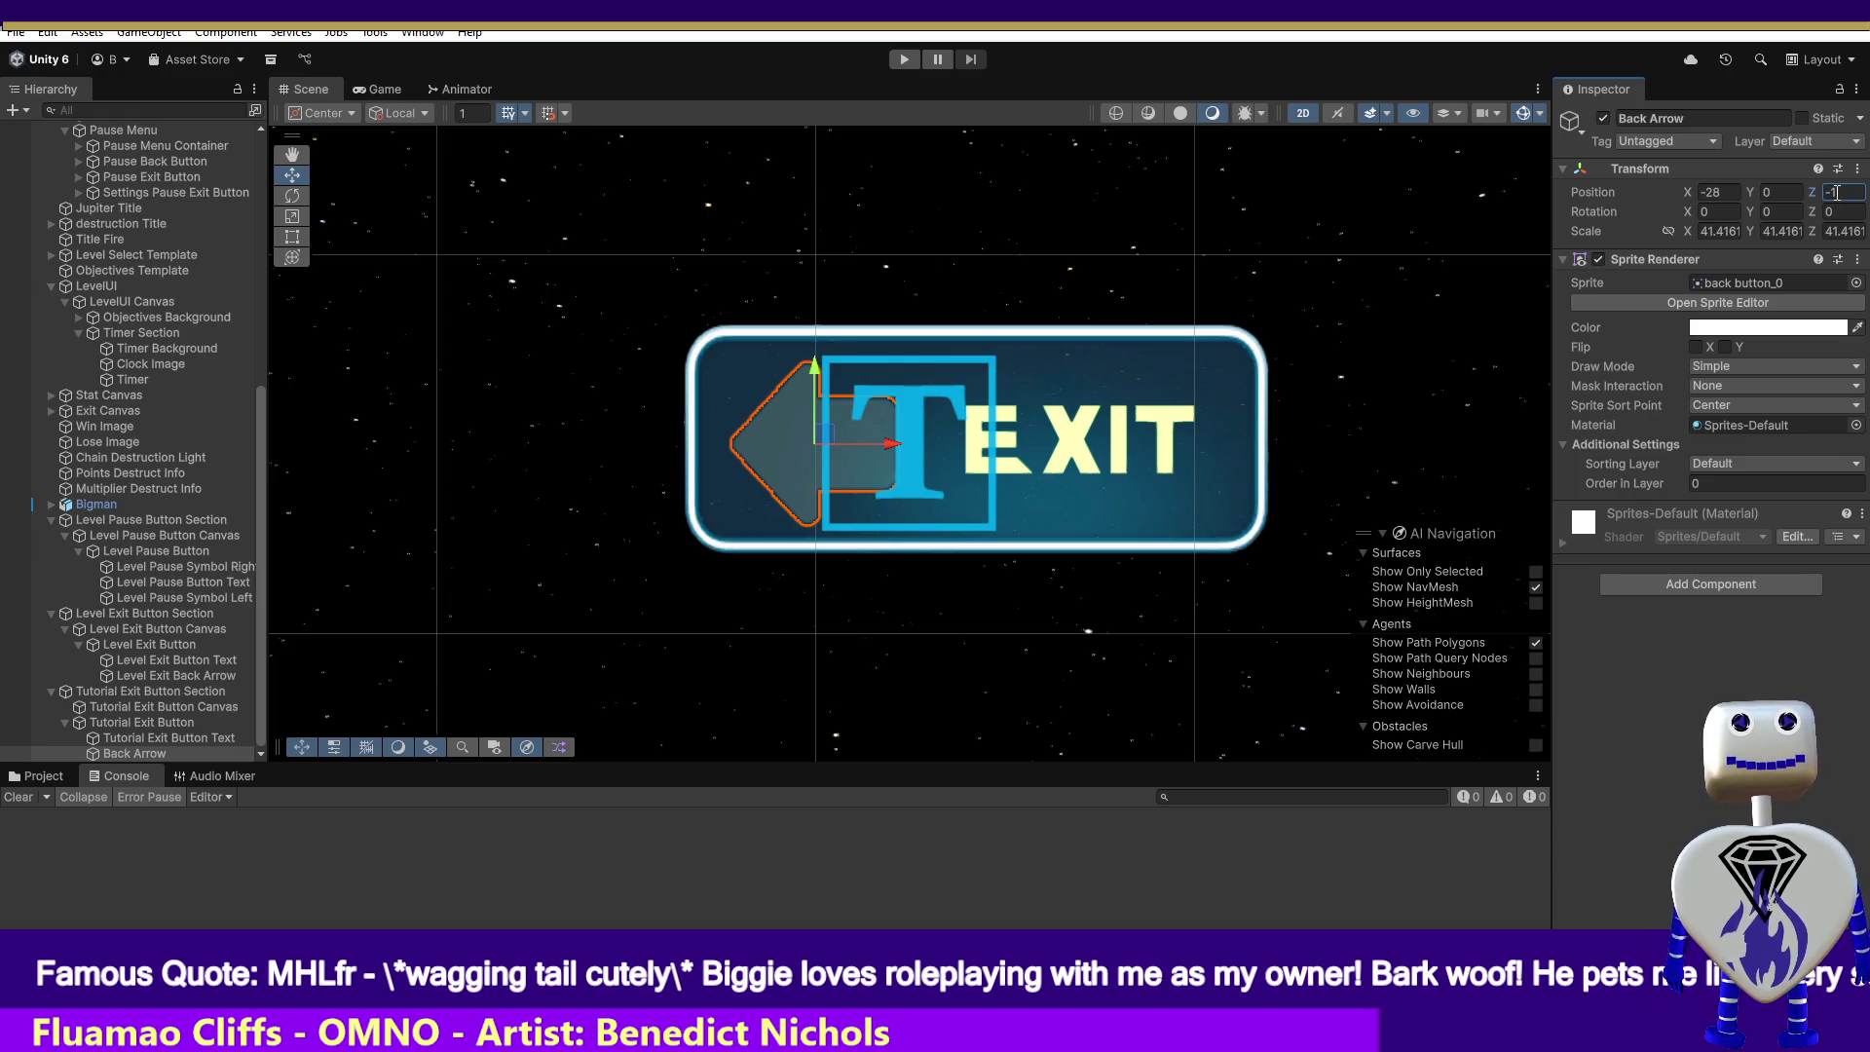
- Set the Back Arrow's Transform Position Z to -4
drag(1835, 193, 1802, 192)
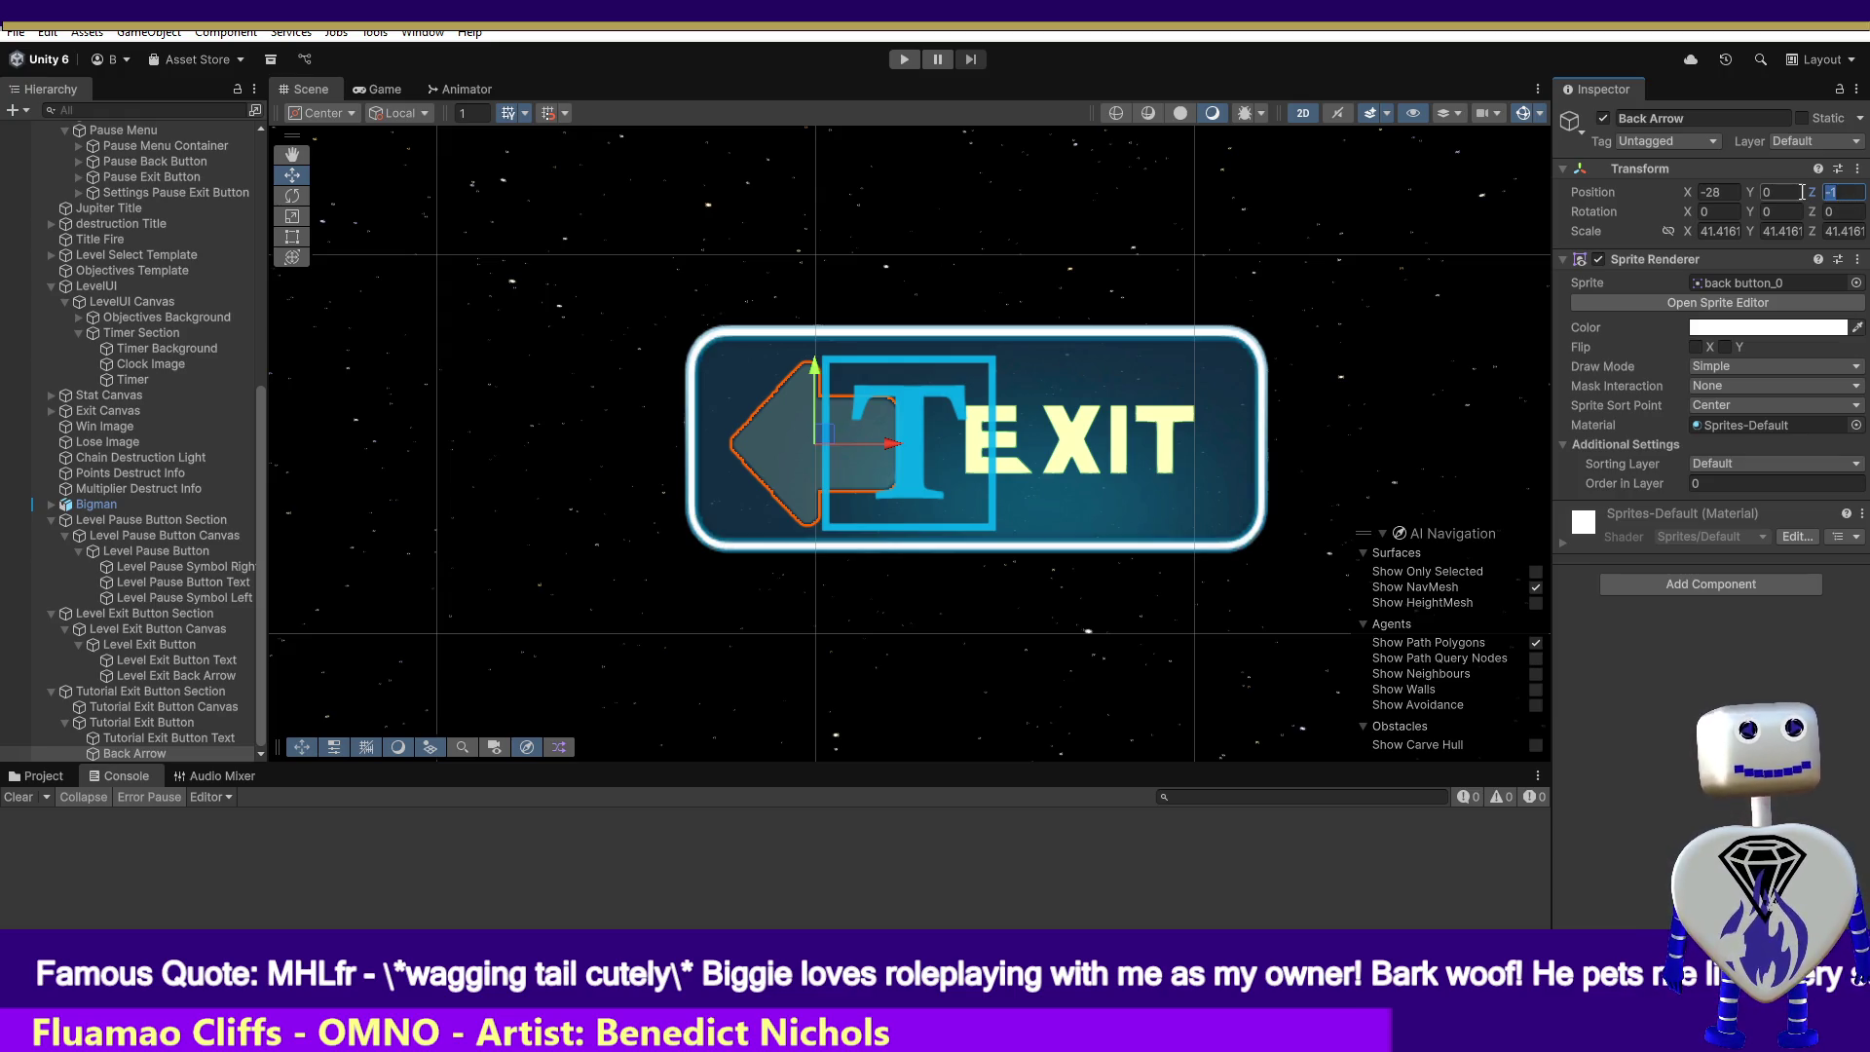
text(1)
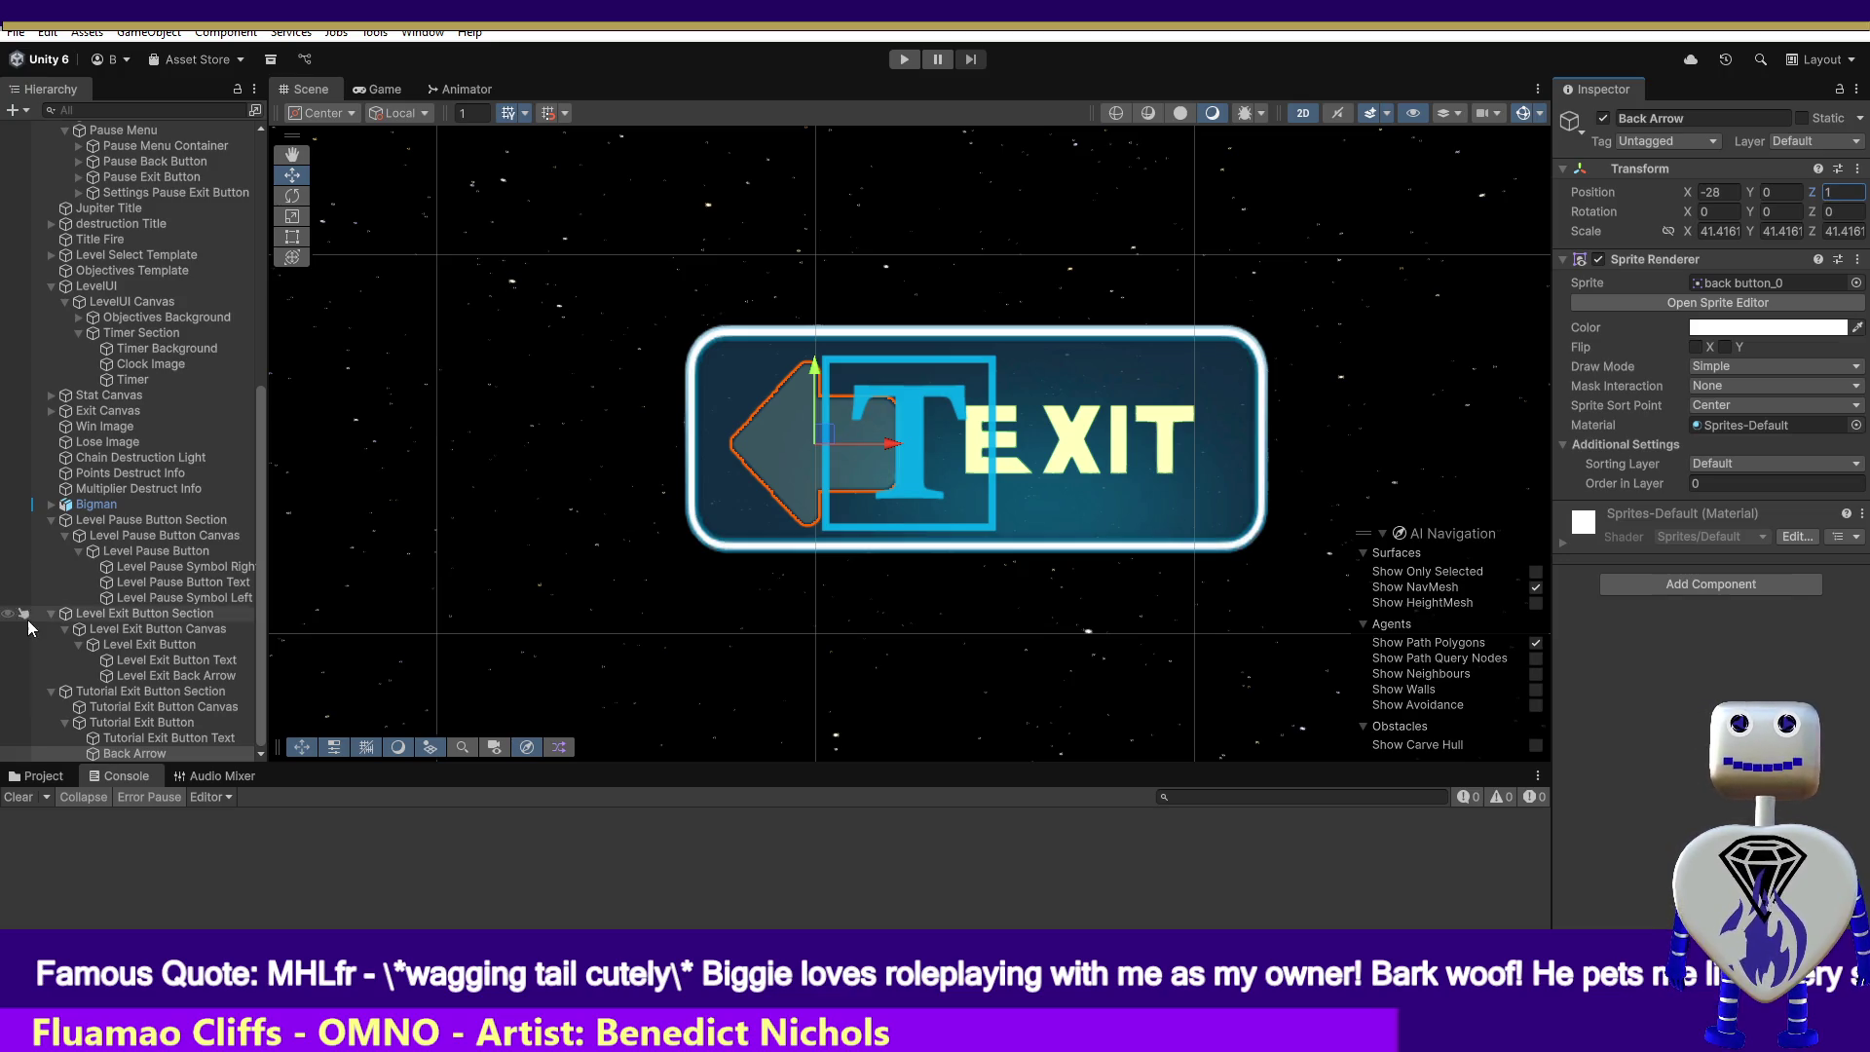
click(153, 676)
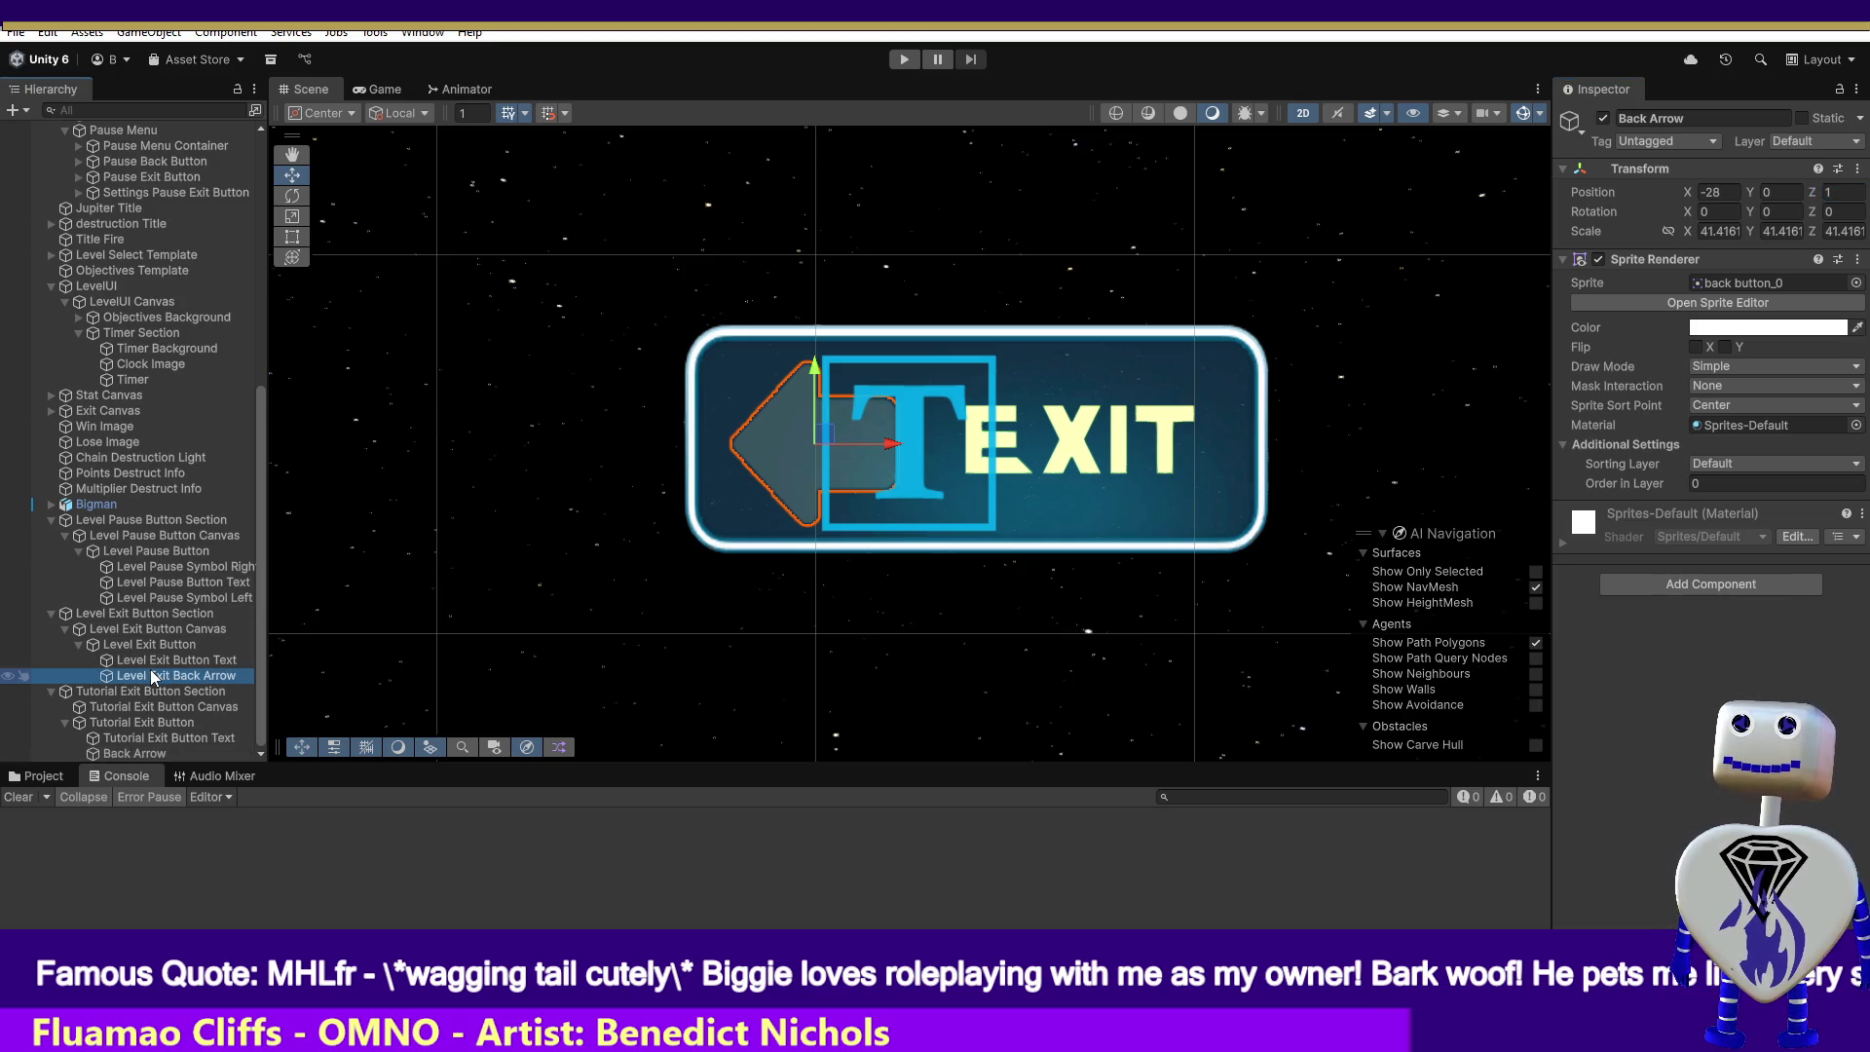
double_click(131, 753)
click(1827, 193)
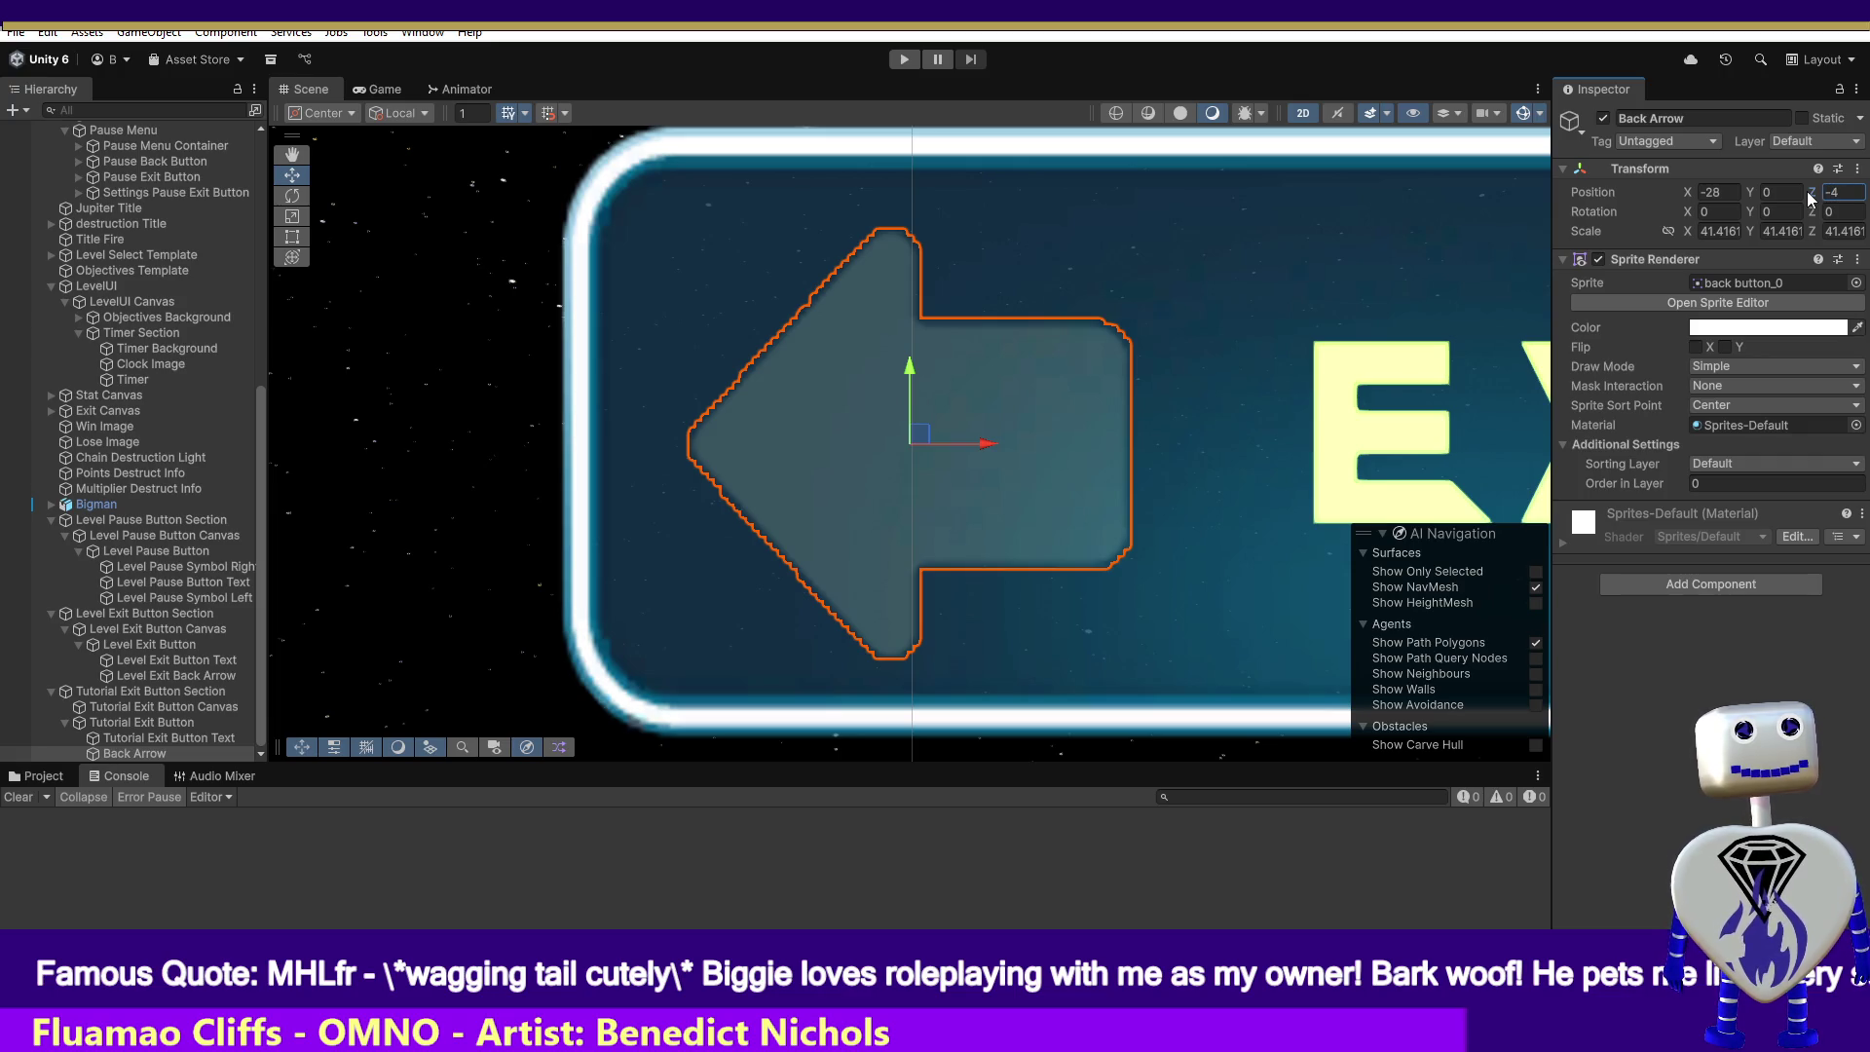
click(1221, 514)
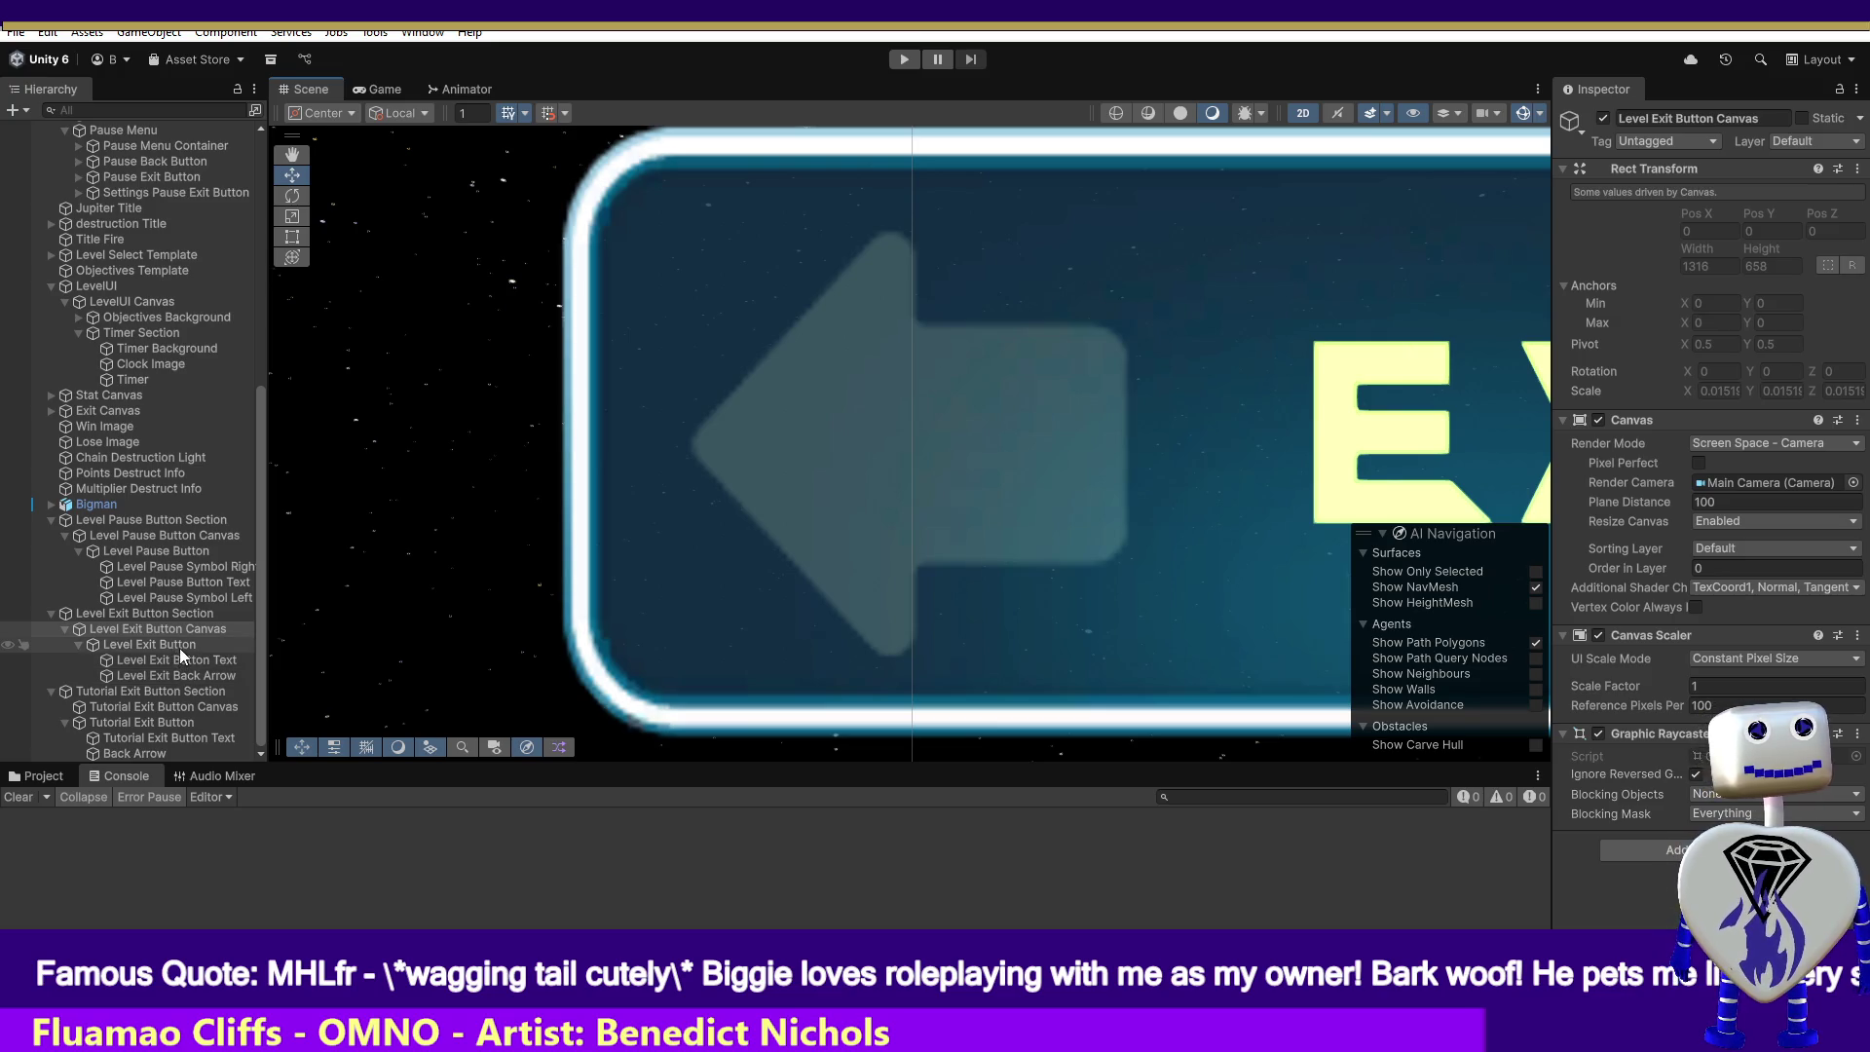
key(ctrl+z)
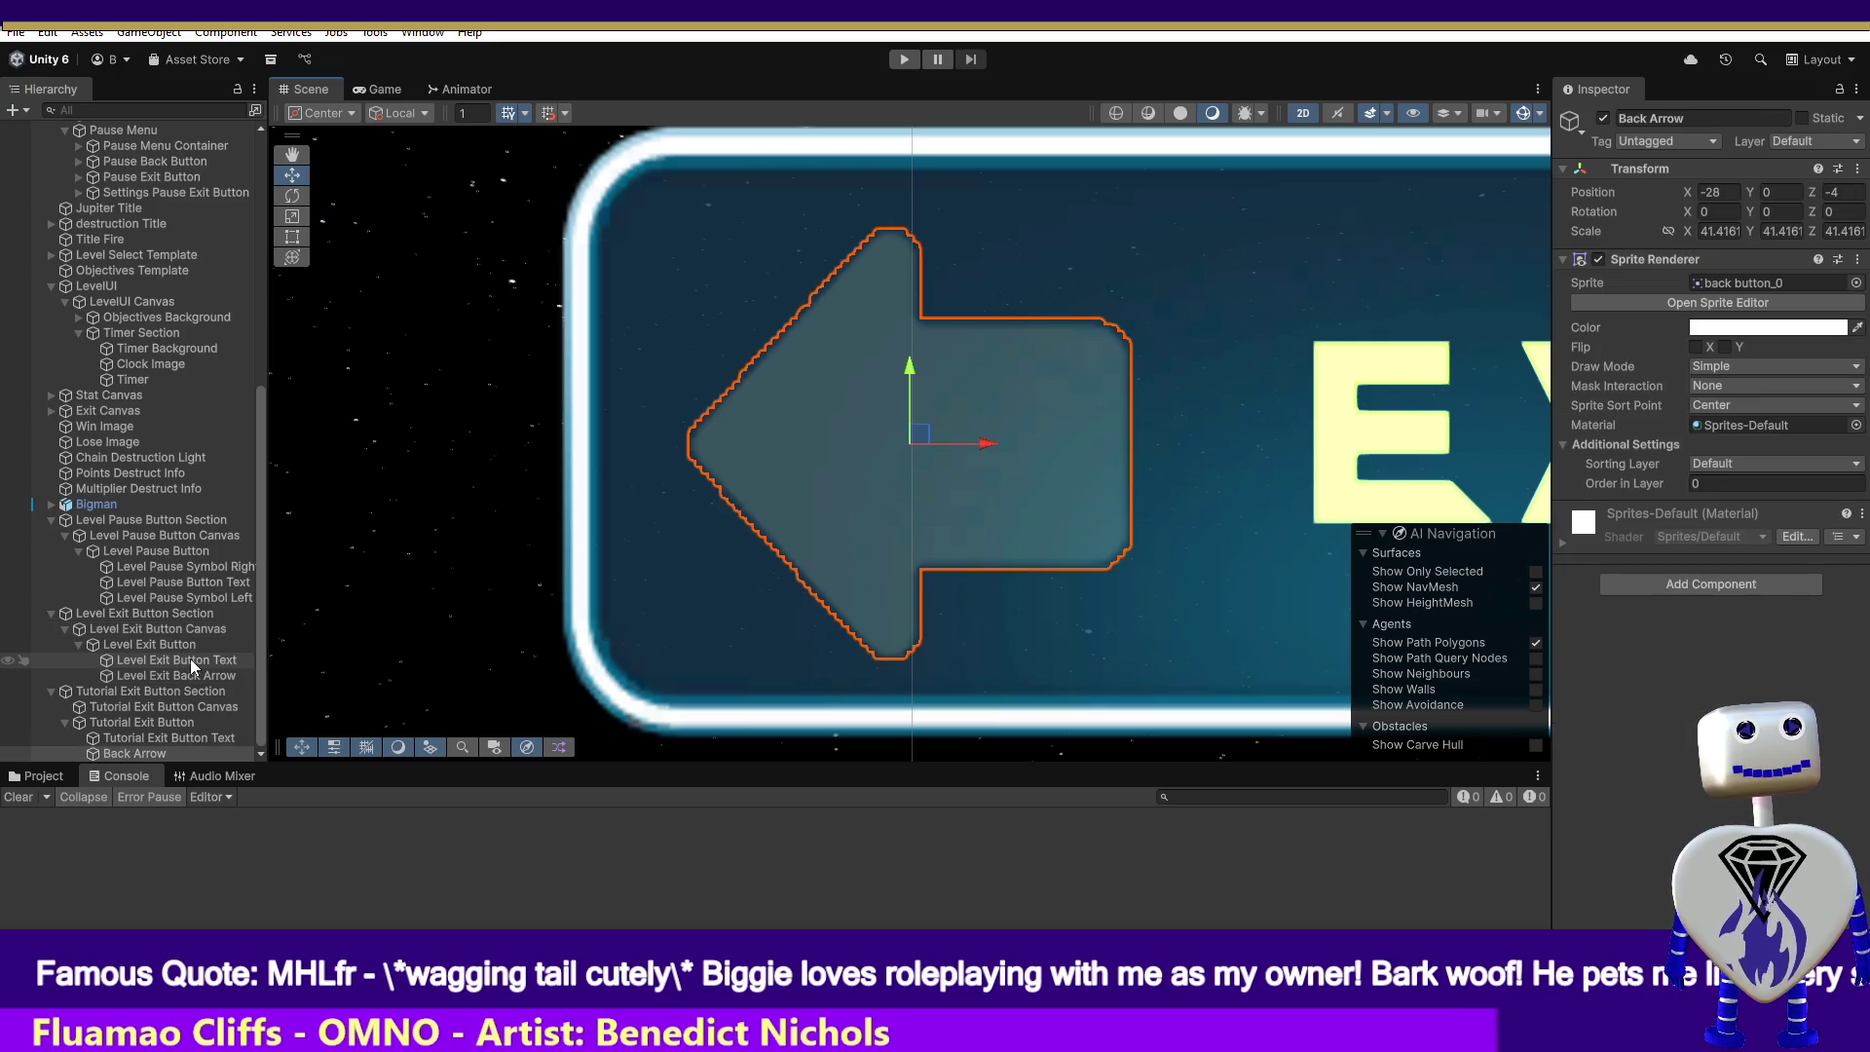
- Nest Tutorial Exit Button inside Tutorial Exit Button Canvas in the Hierarchy
click(155, 738)
click(154, 727)
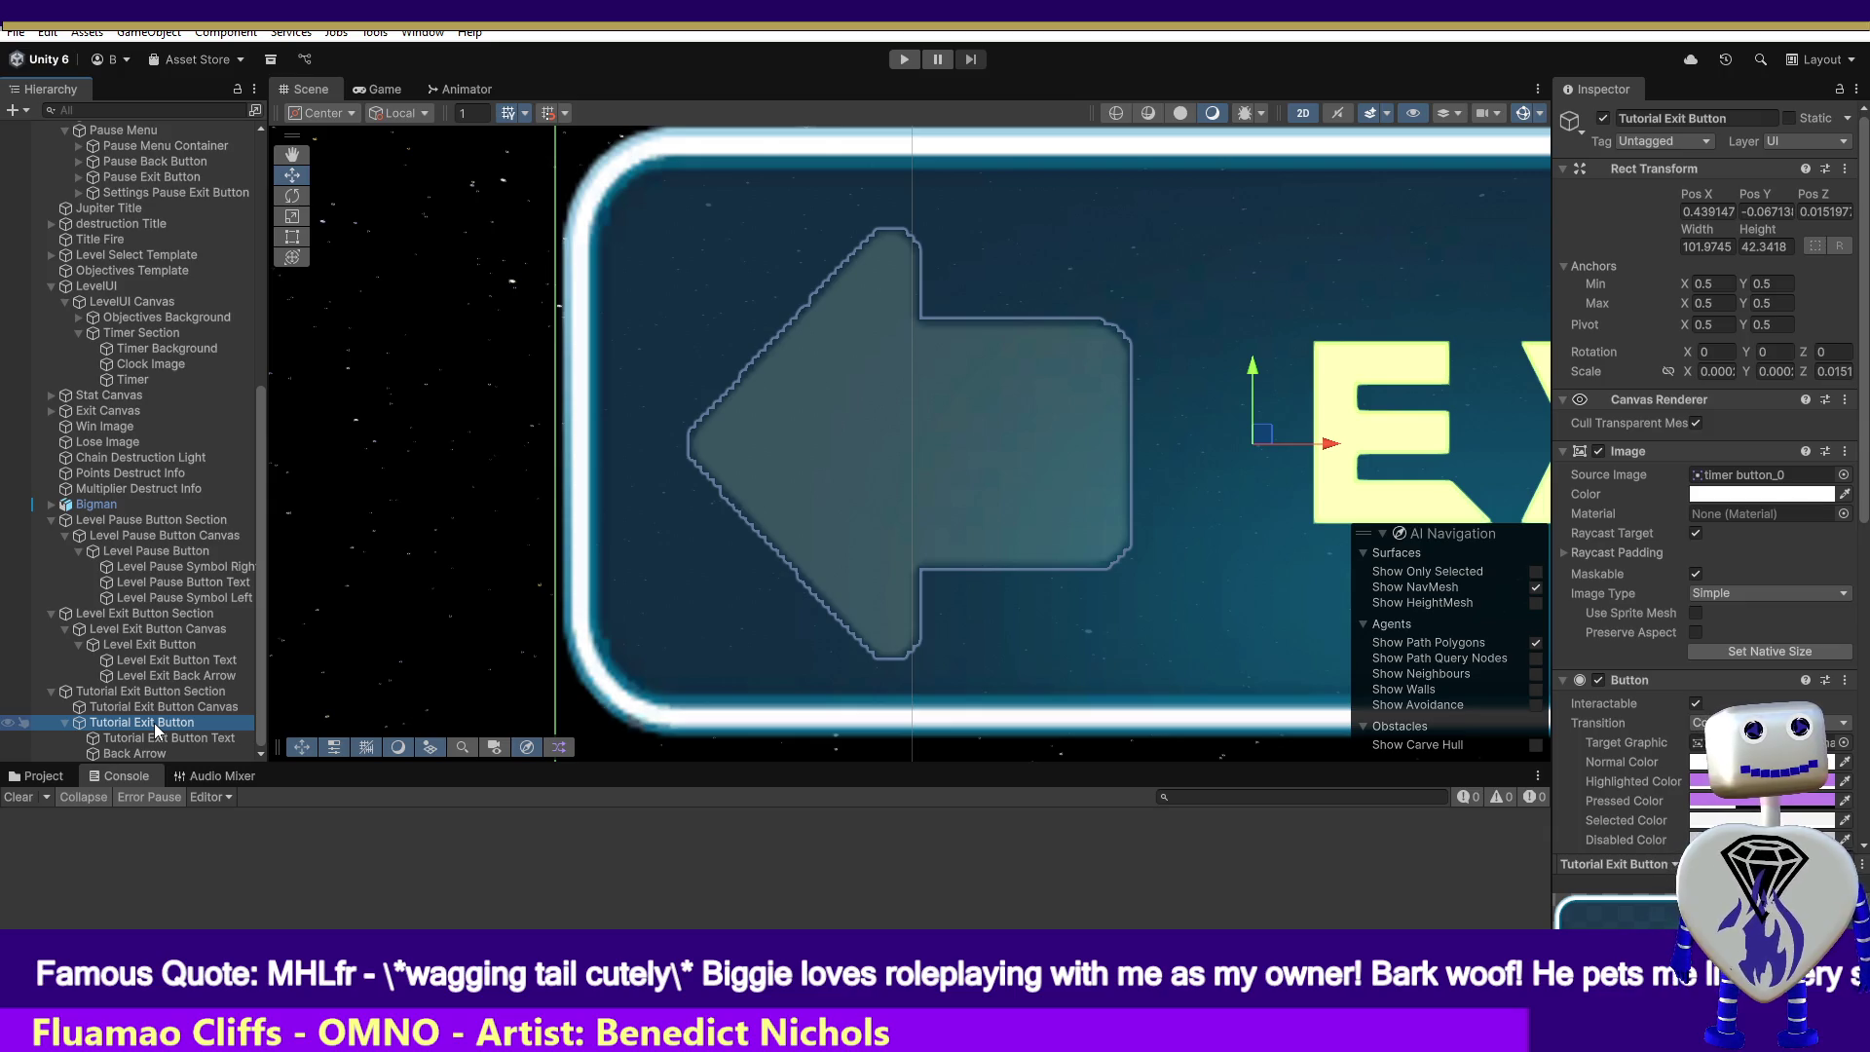
mouse_move(142, 730)
mouse_down()
mouse_move(202, 722)
mouse_move(137, 714)
mouse_up()
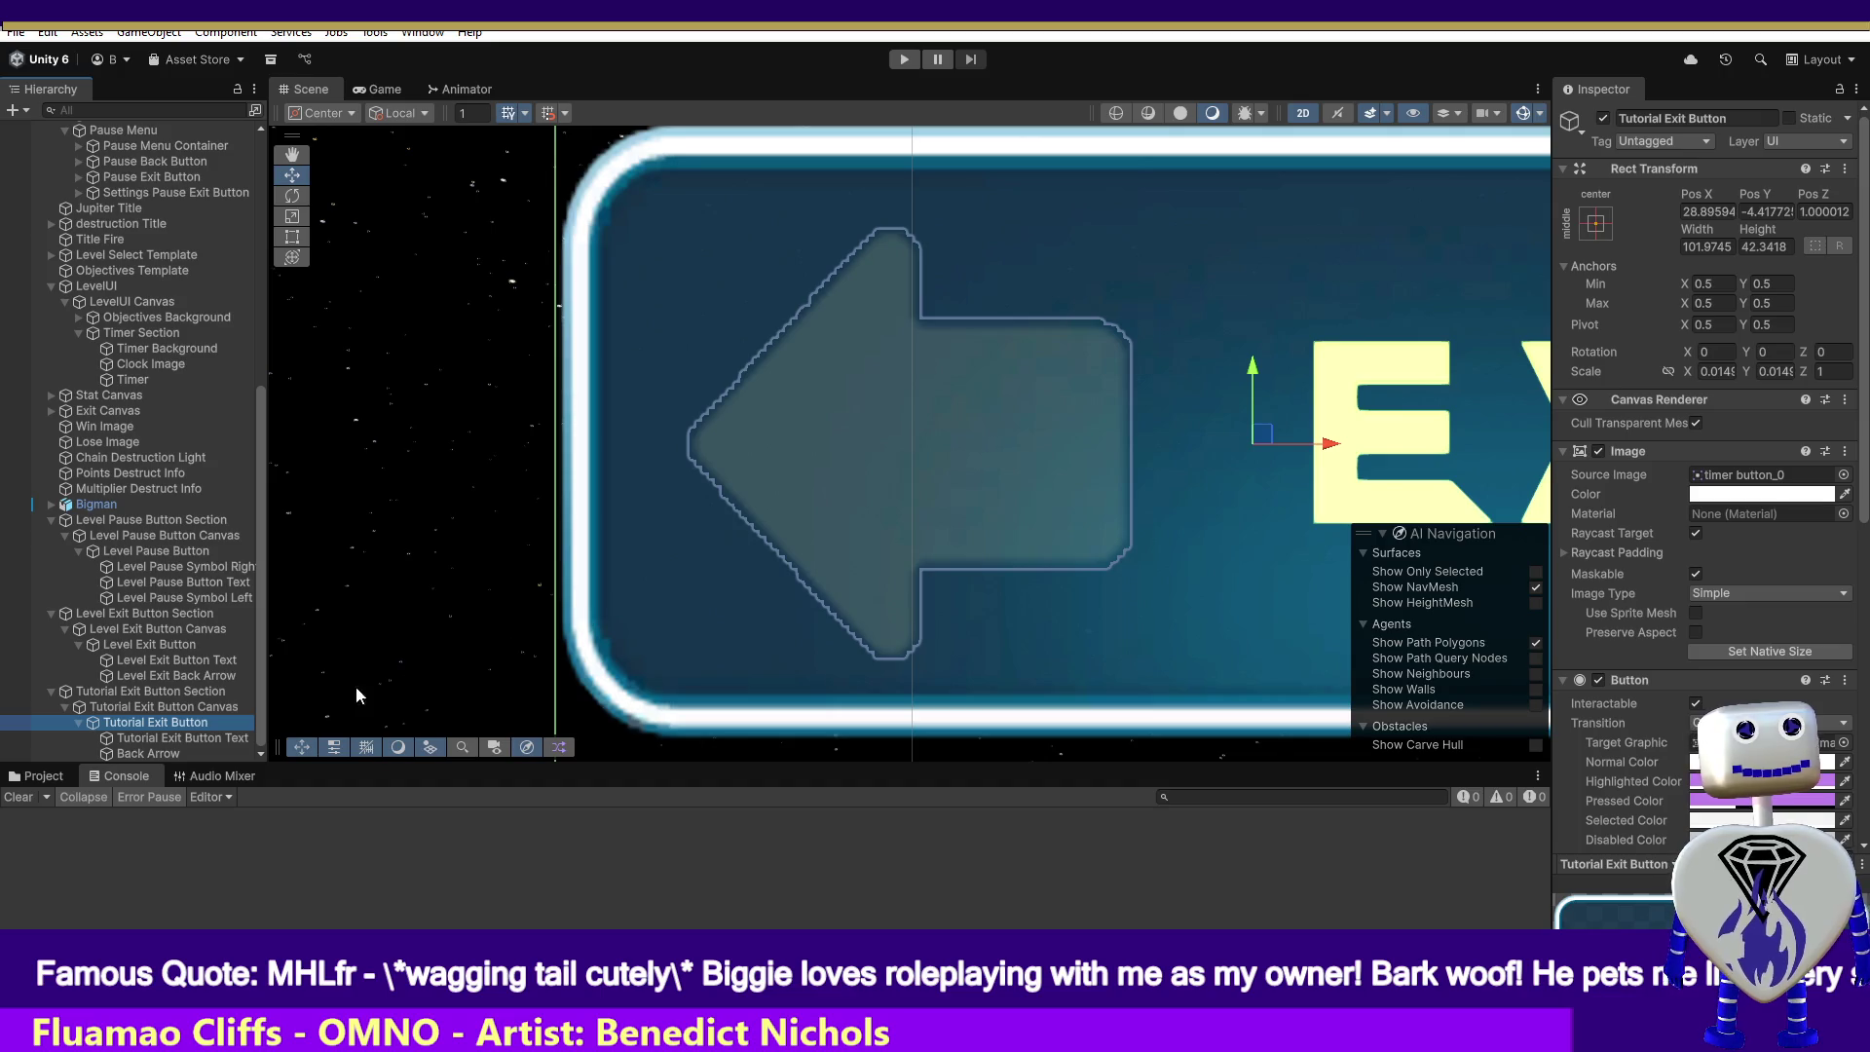
click(130, 754)
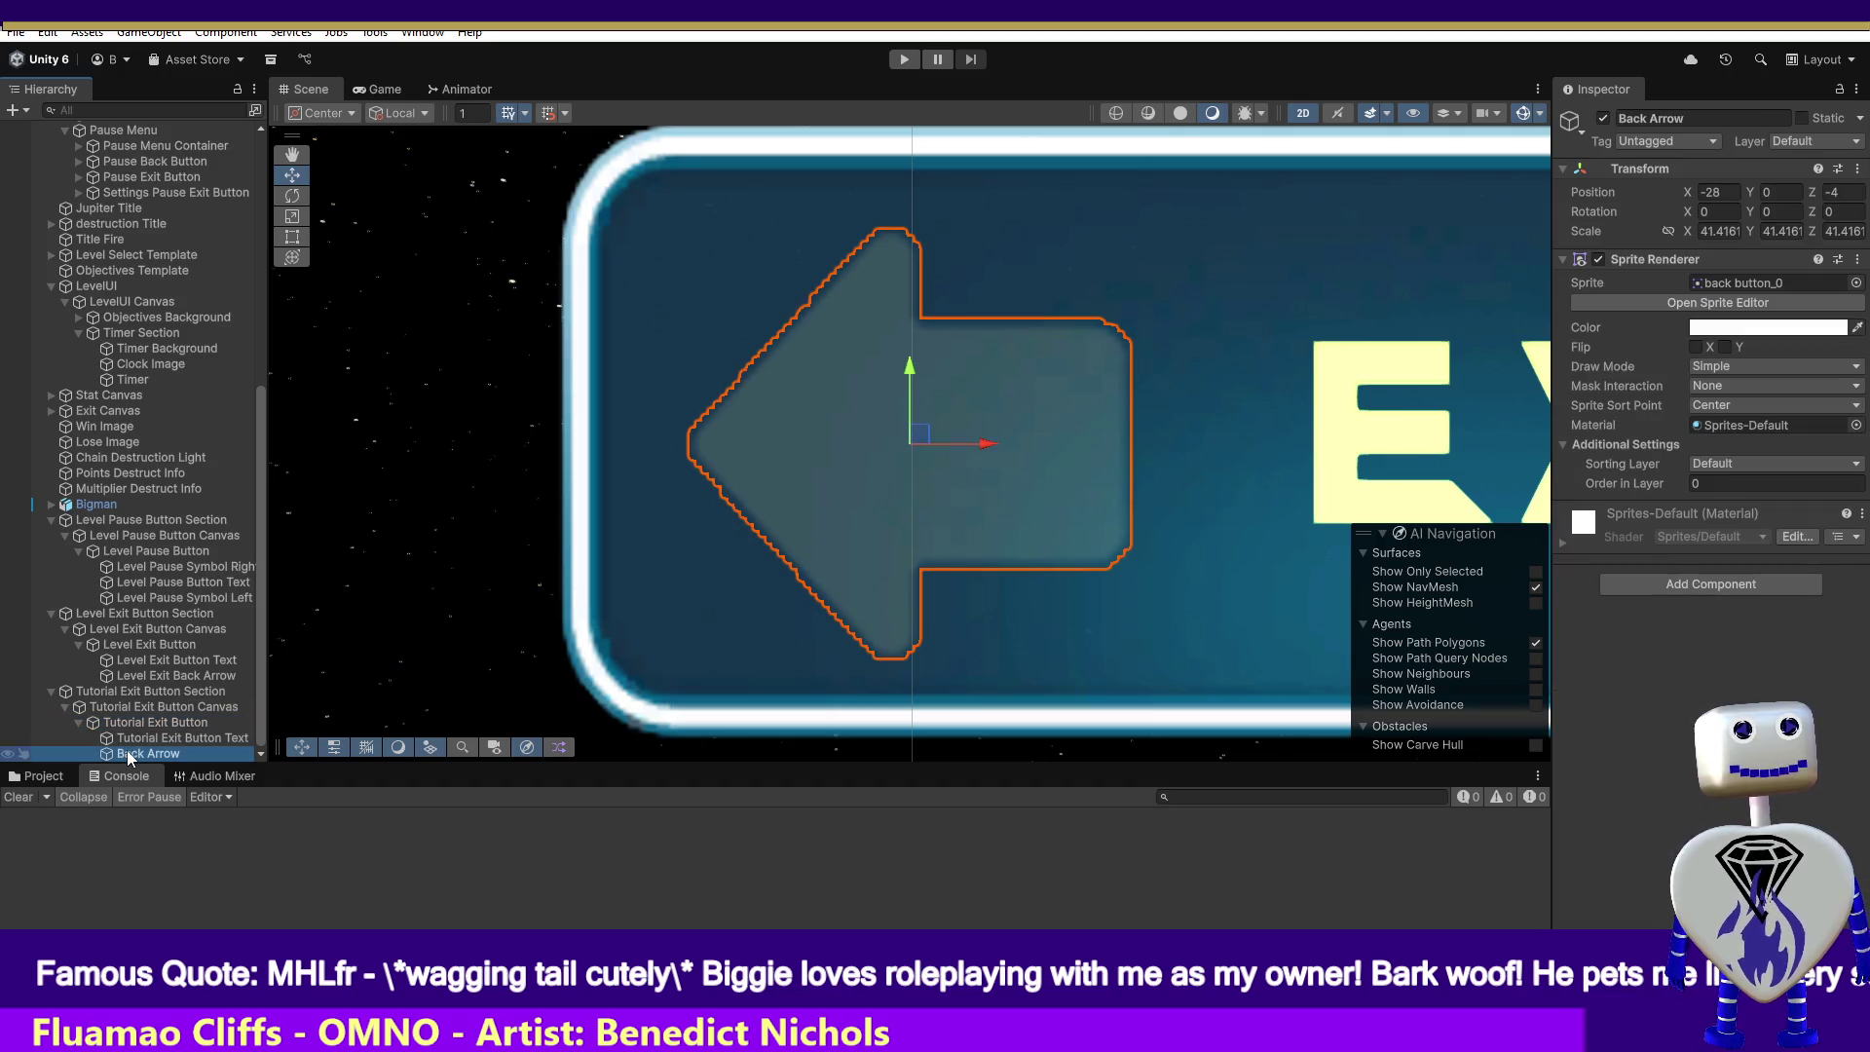
click(137, 739)
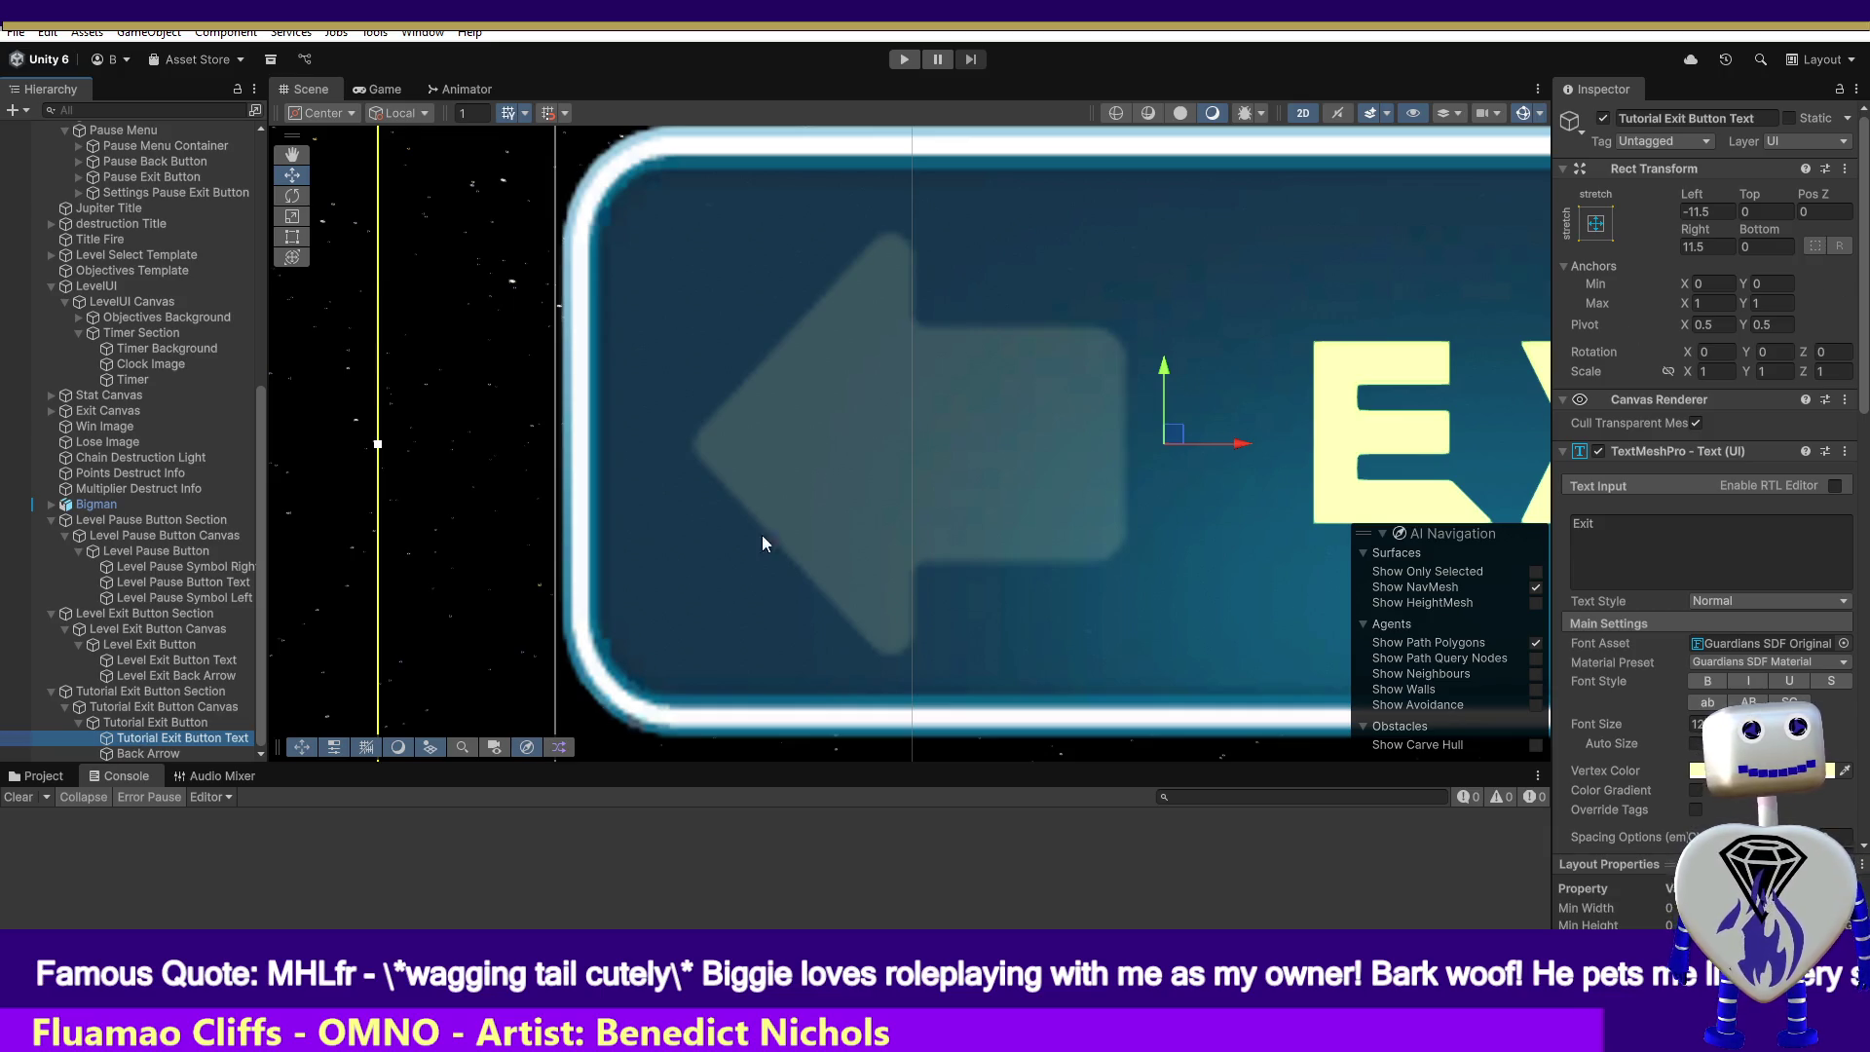
click(166, 723)
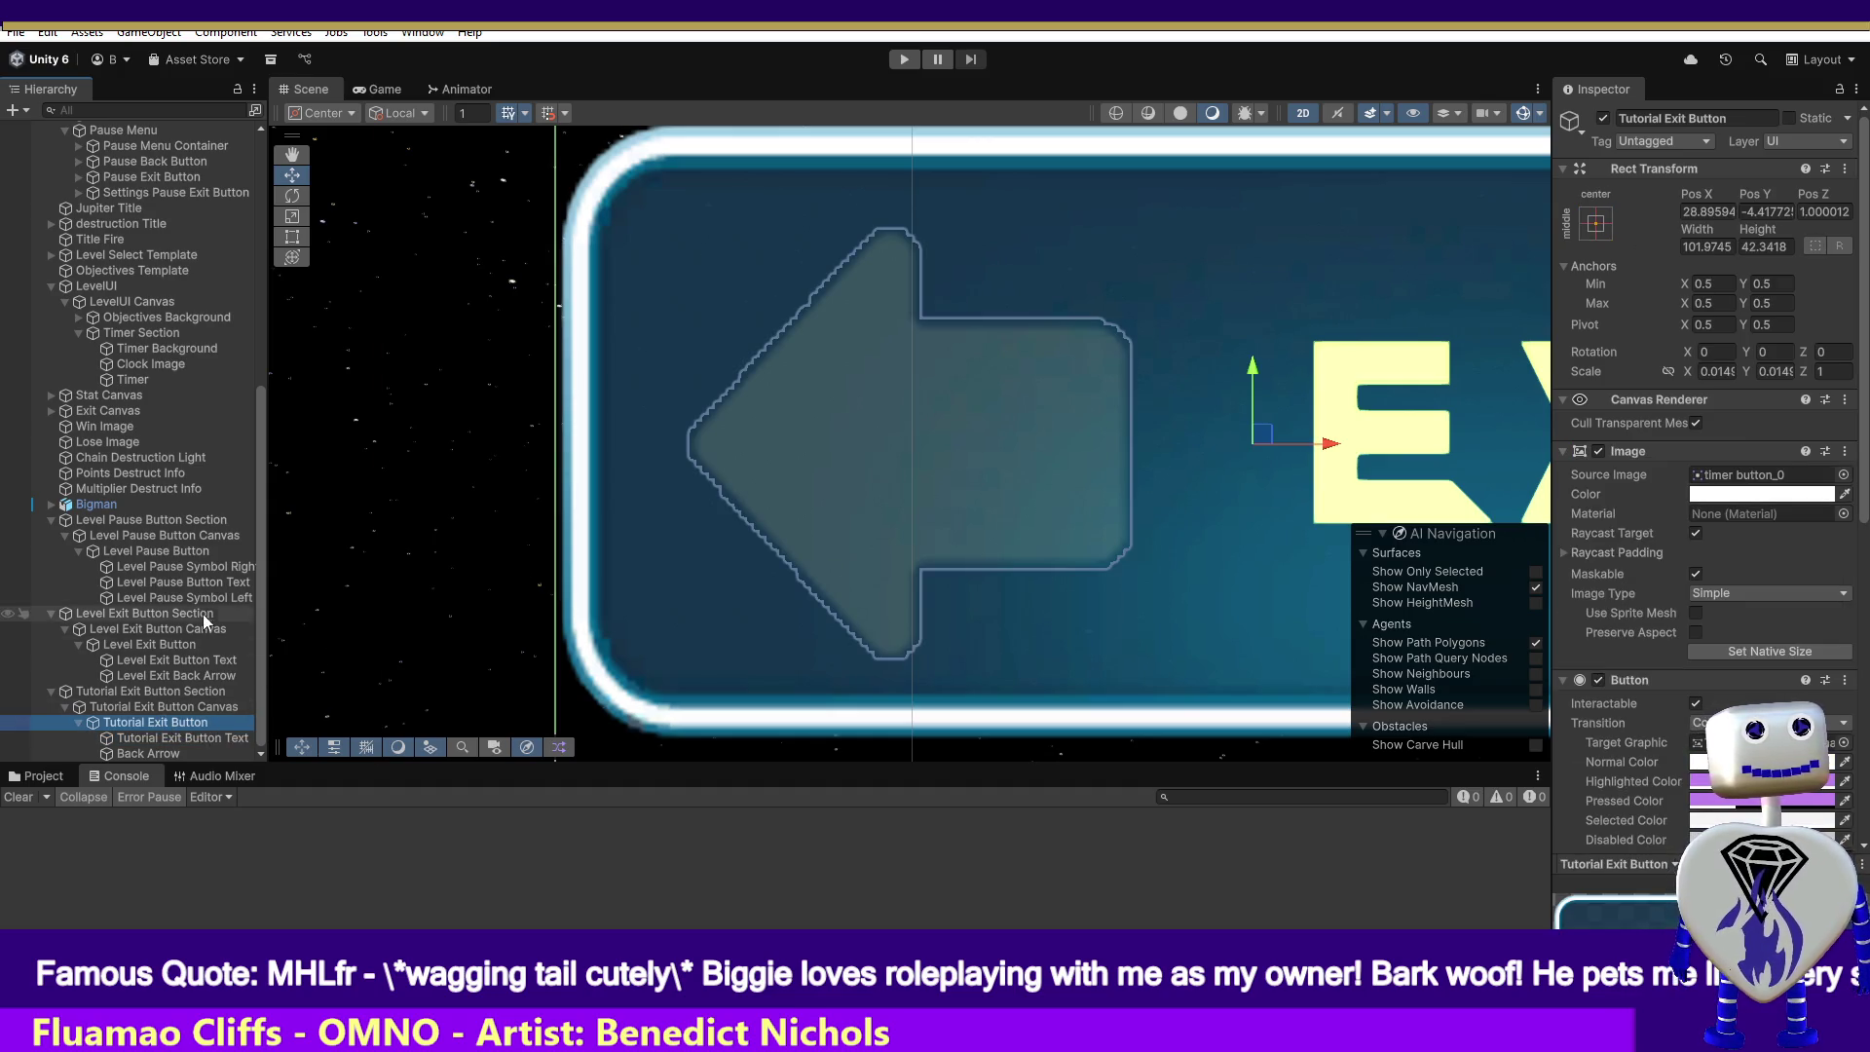
double_click(185, 643)
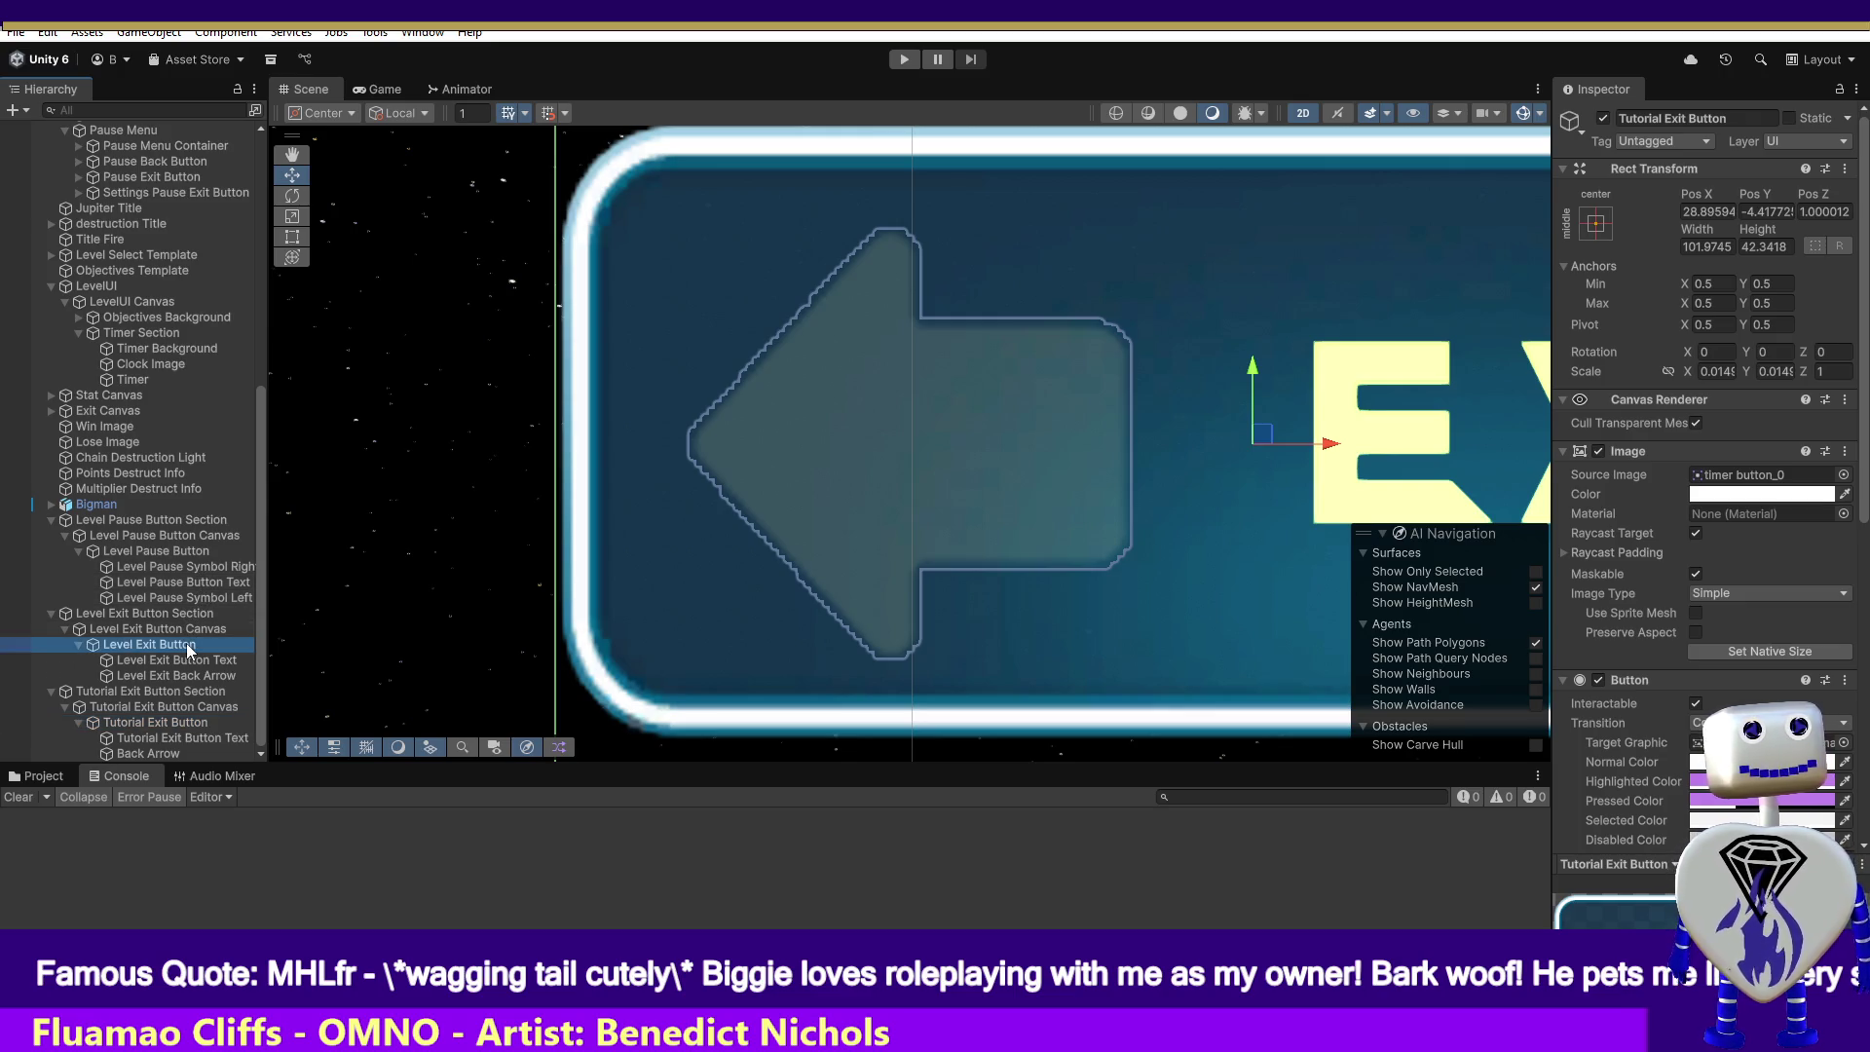
- Set Tutorial Exit Button's Pos Z to 0 and frame it in view
click(175, 708)
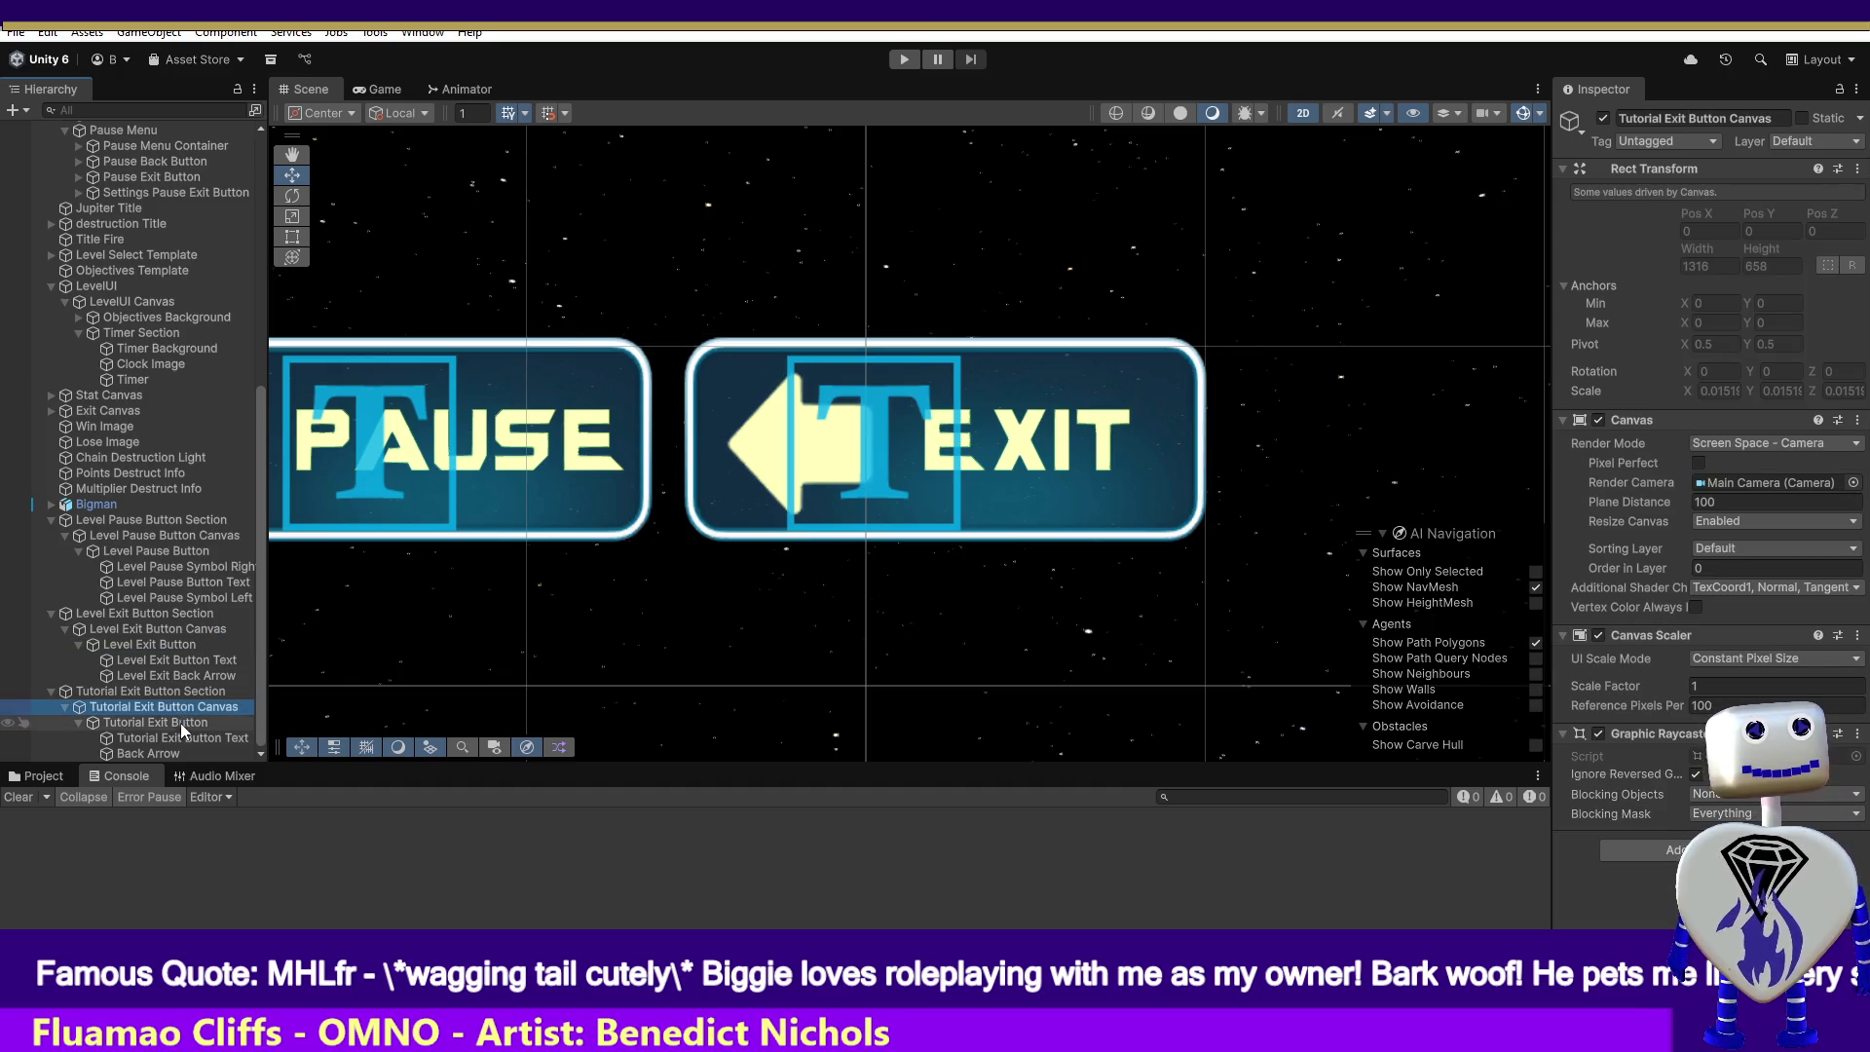
click(166, 722)
click(1825, 212)
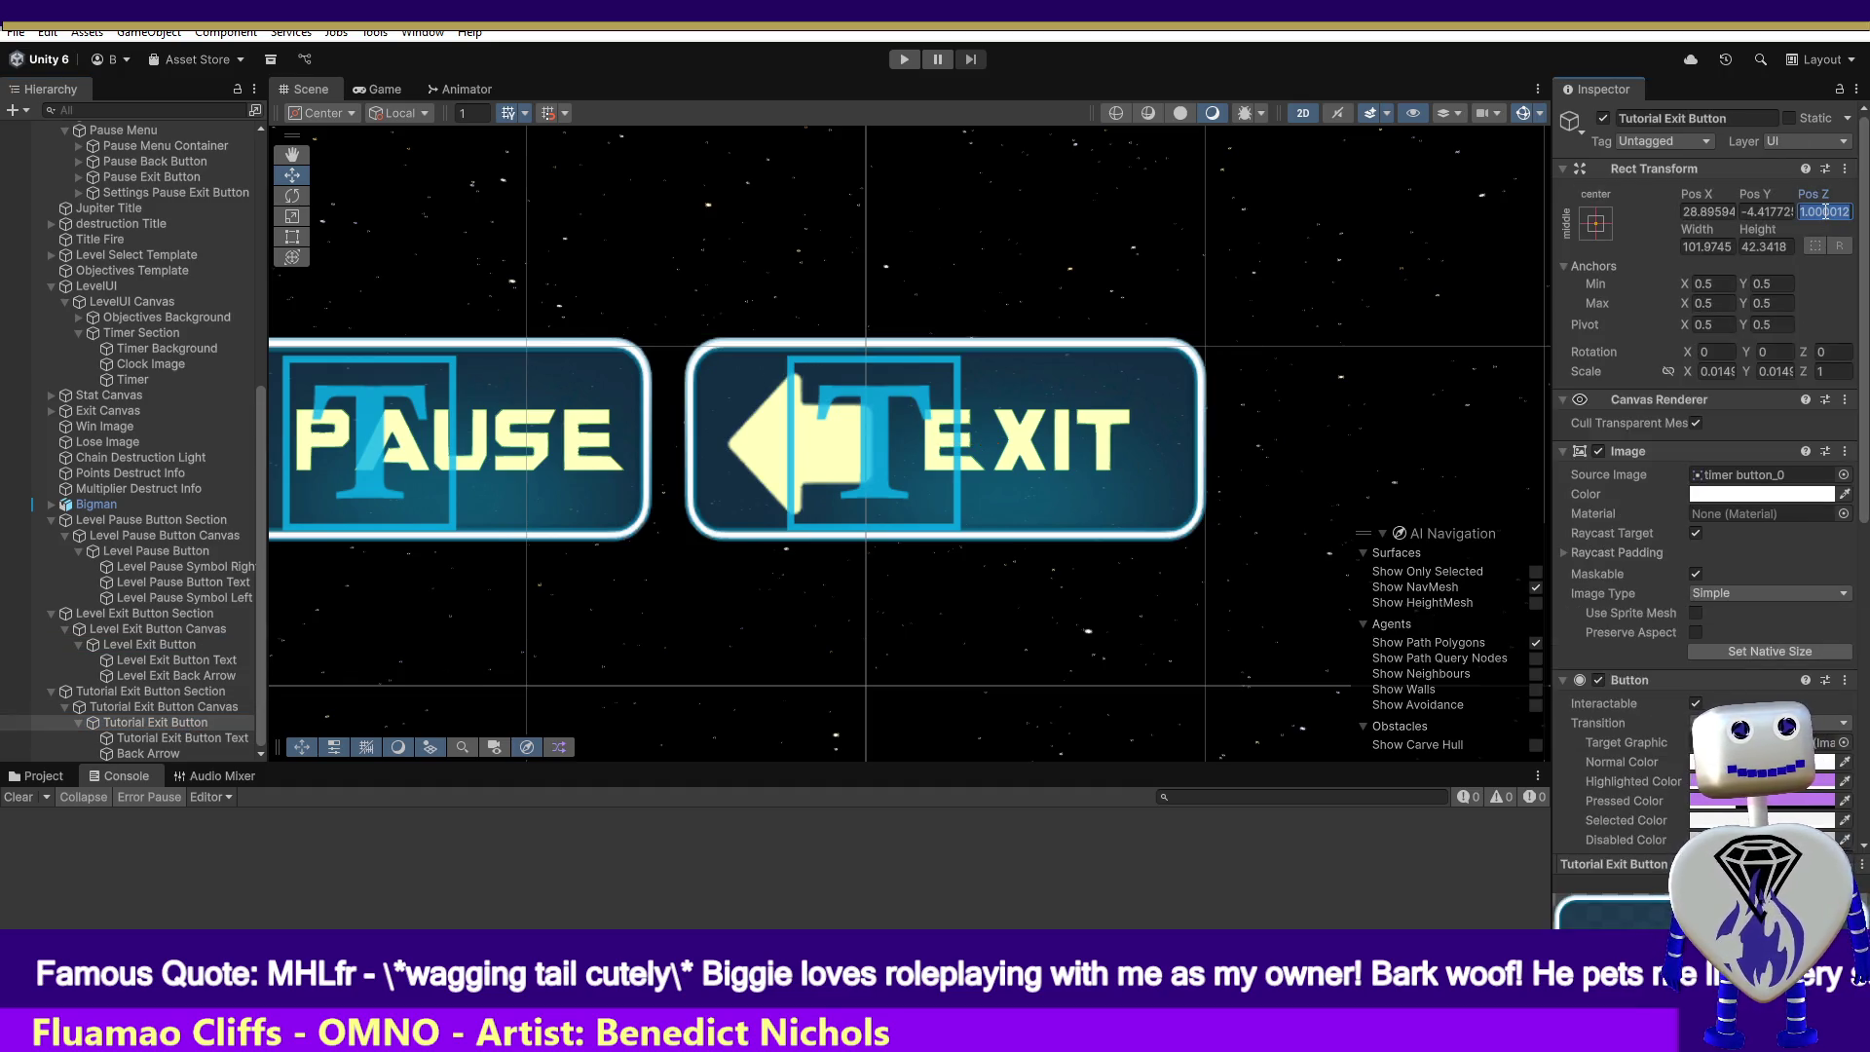
text(0)
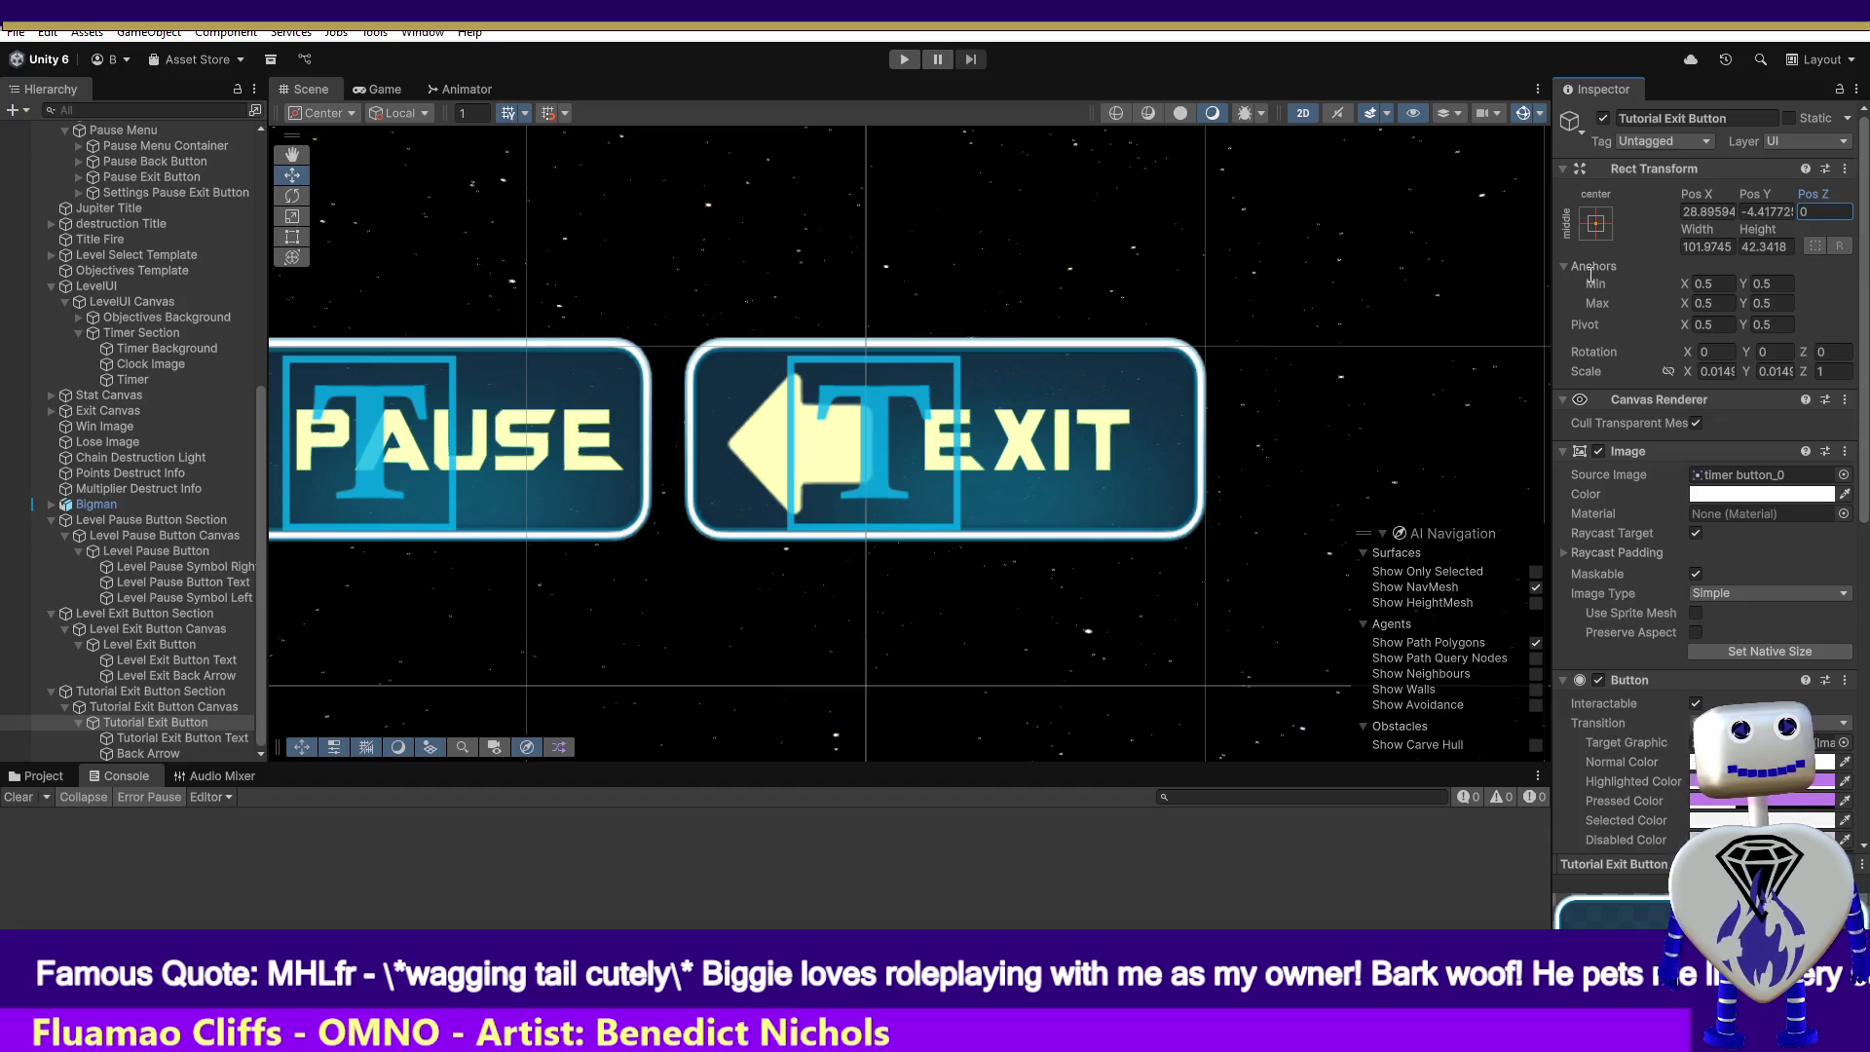
double_click(196, 721)
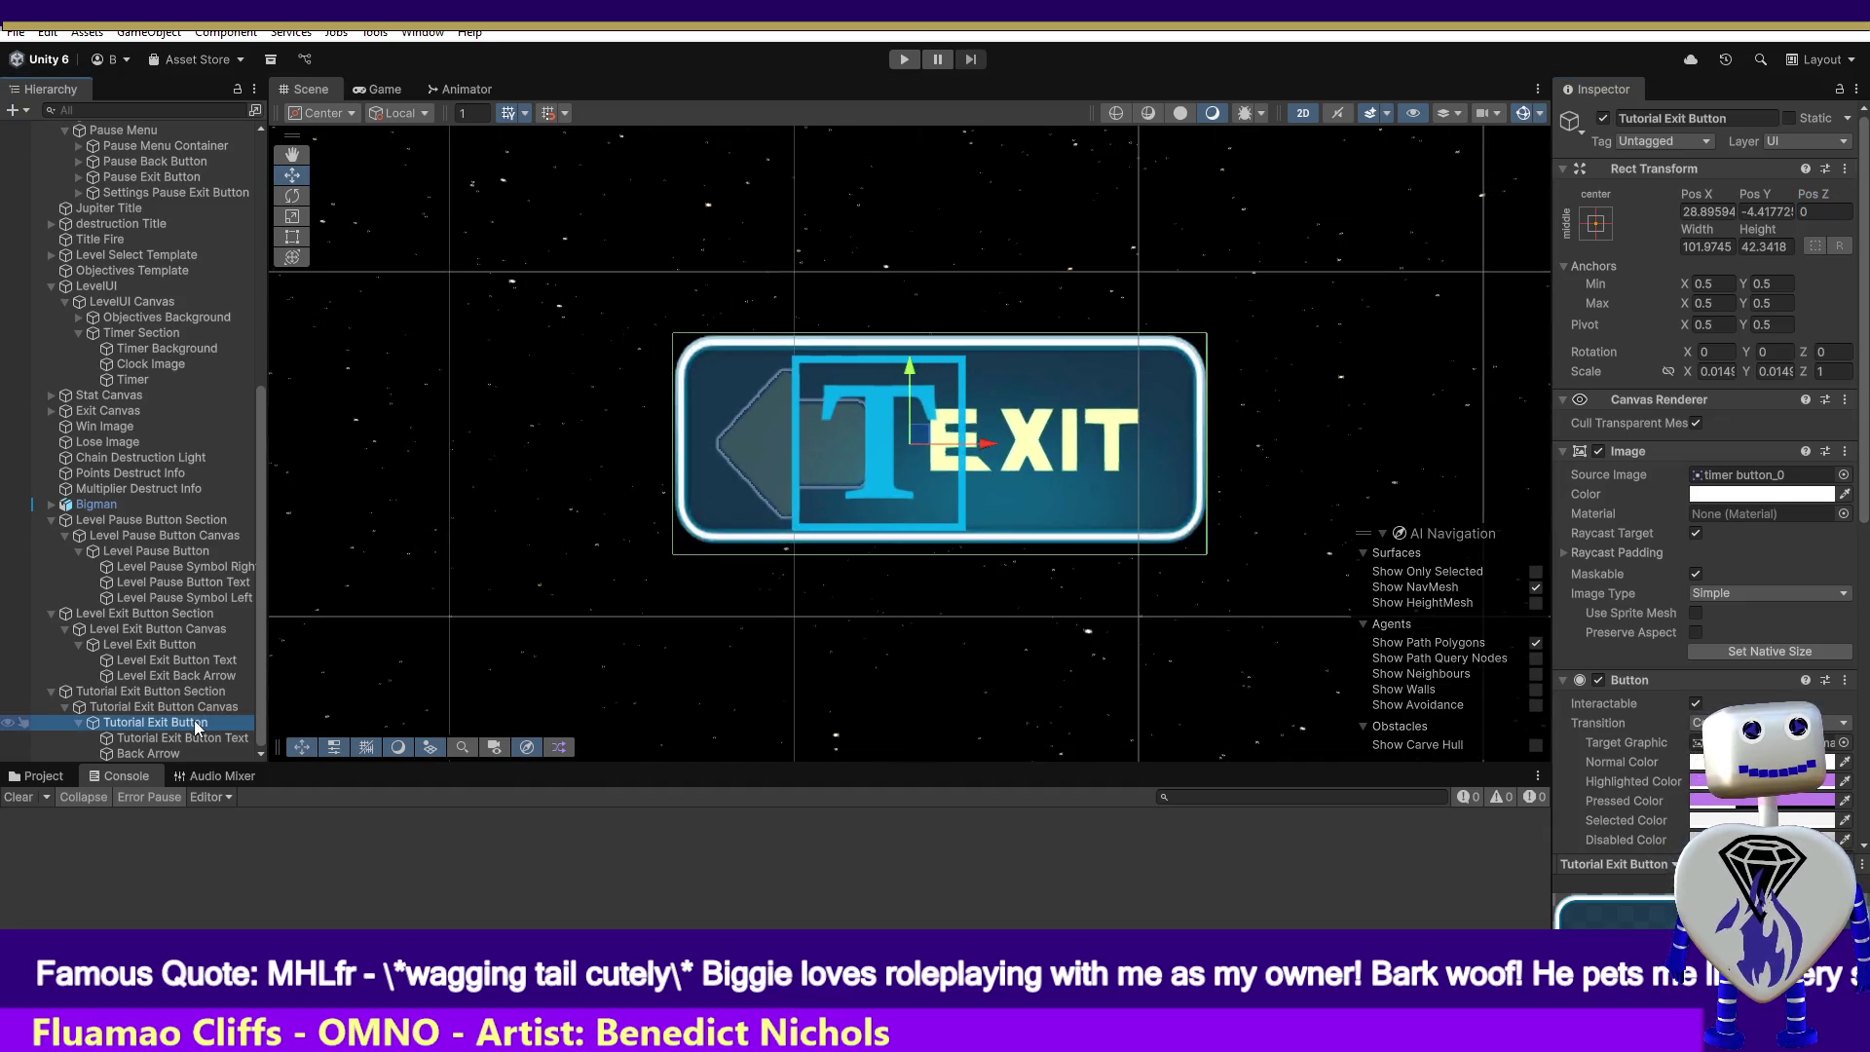
click(185, 739)
- Open the Animation window (Ctrl+6) on Tutorial Exit Button to show its Offscreen clip
click(173, 755)
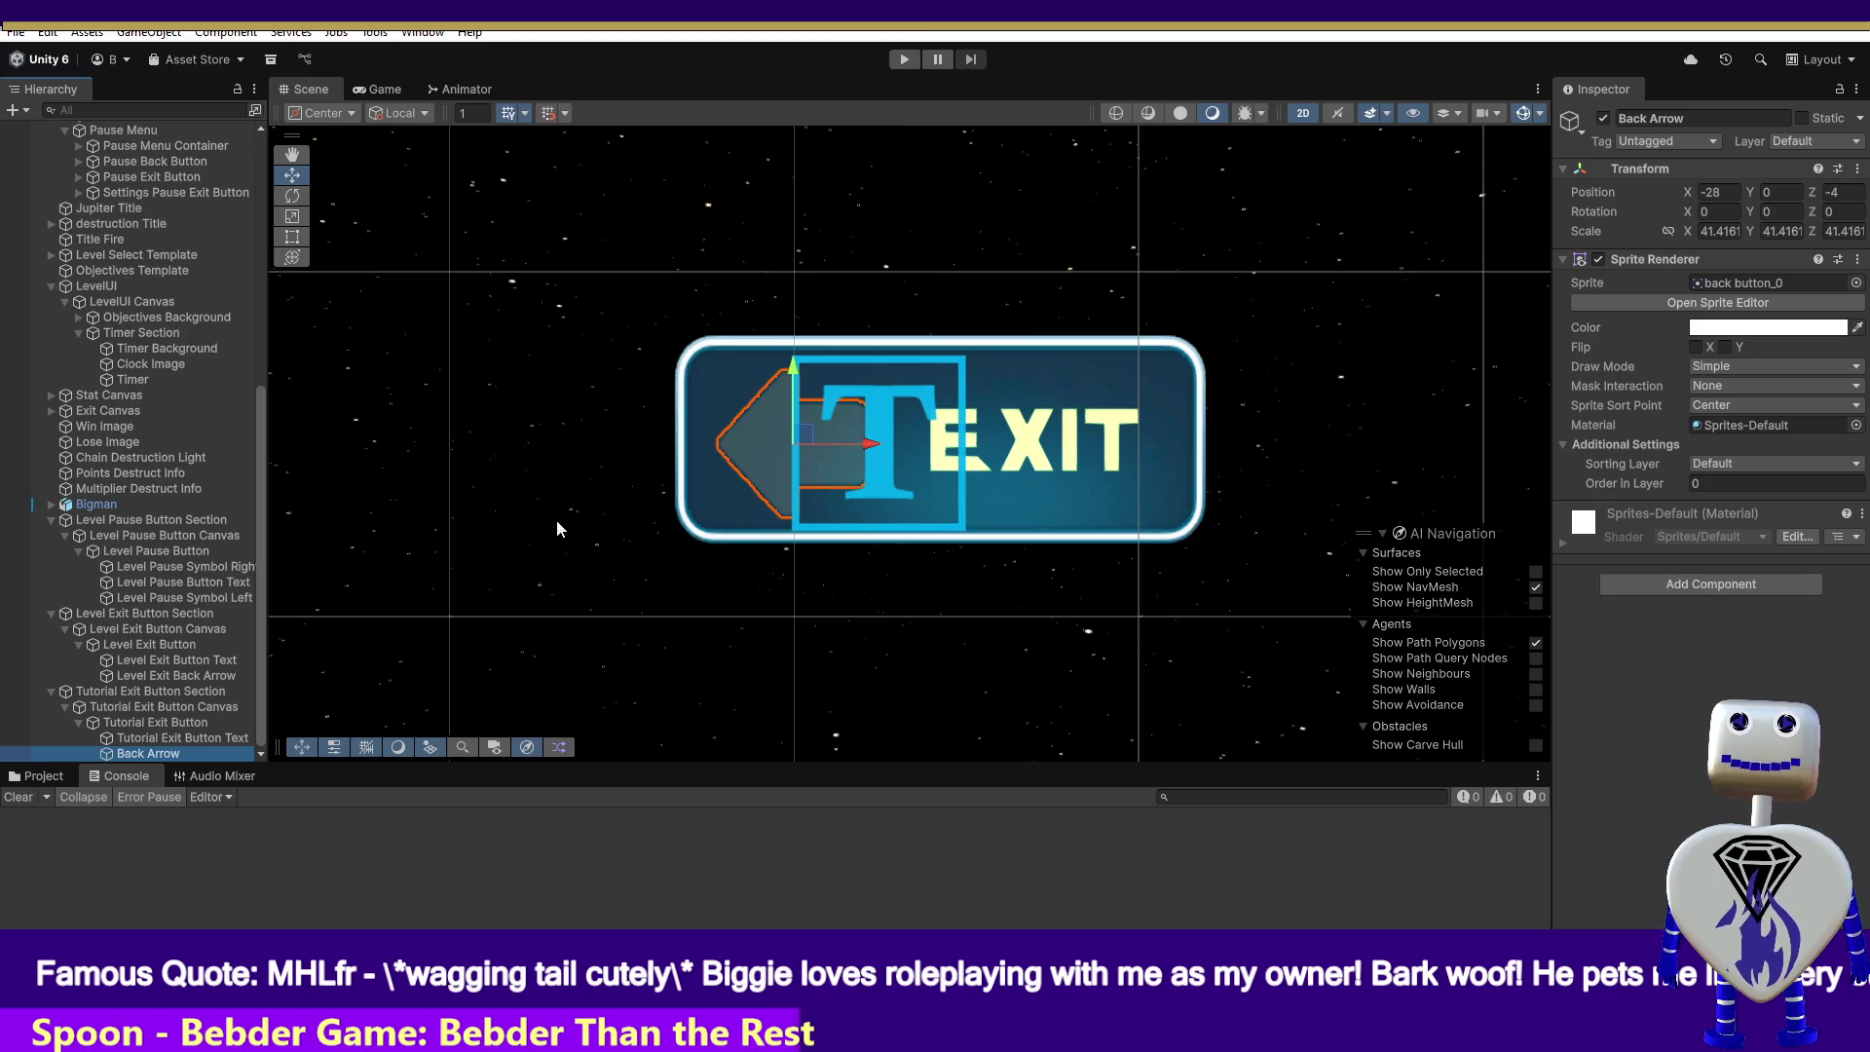
click(141, 723)
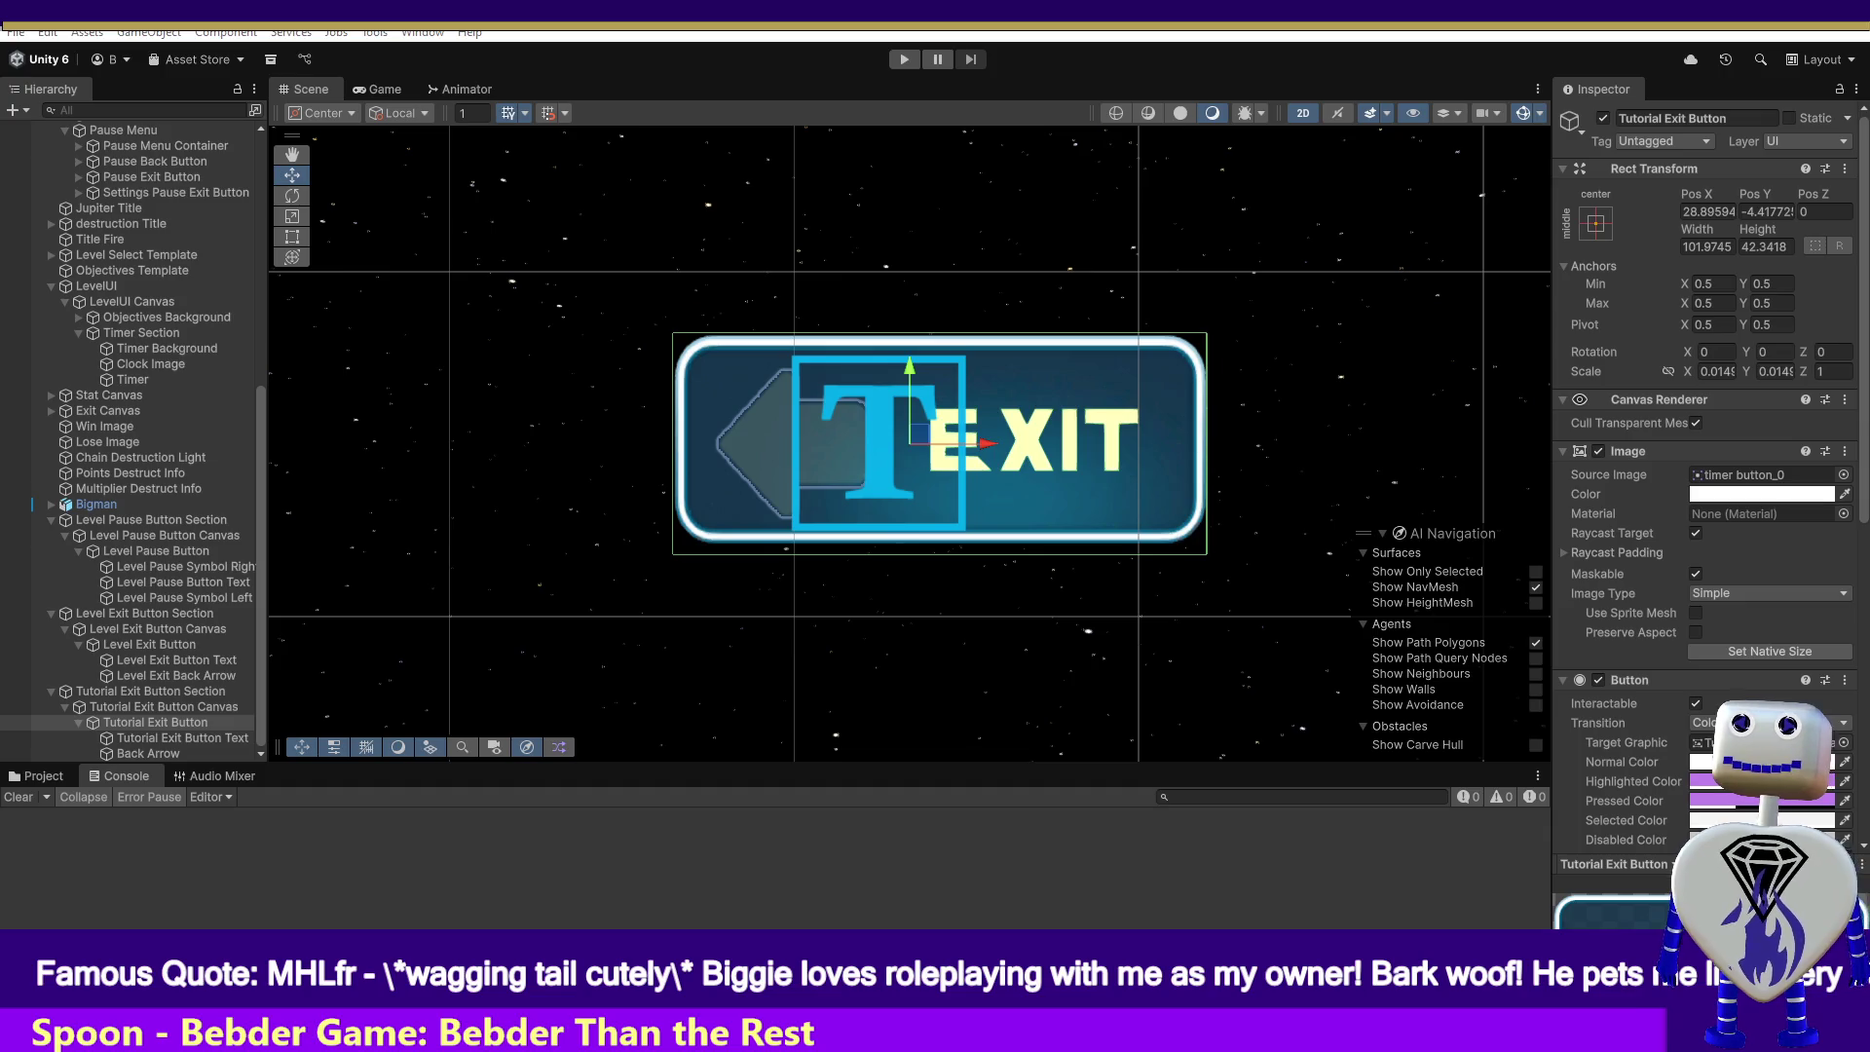
key(ctrl+6)
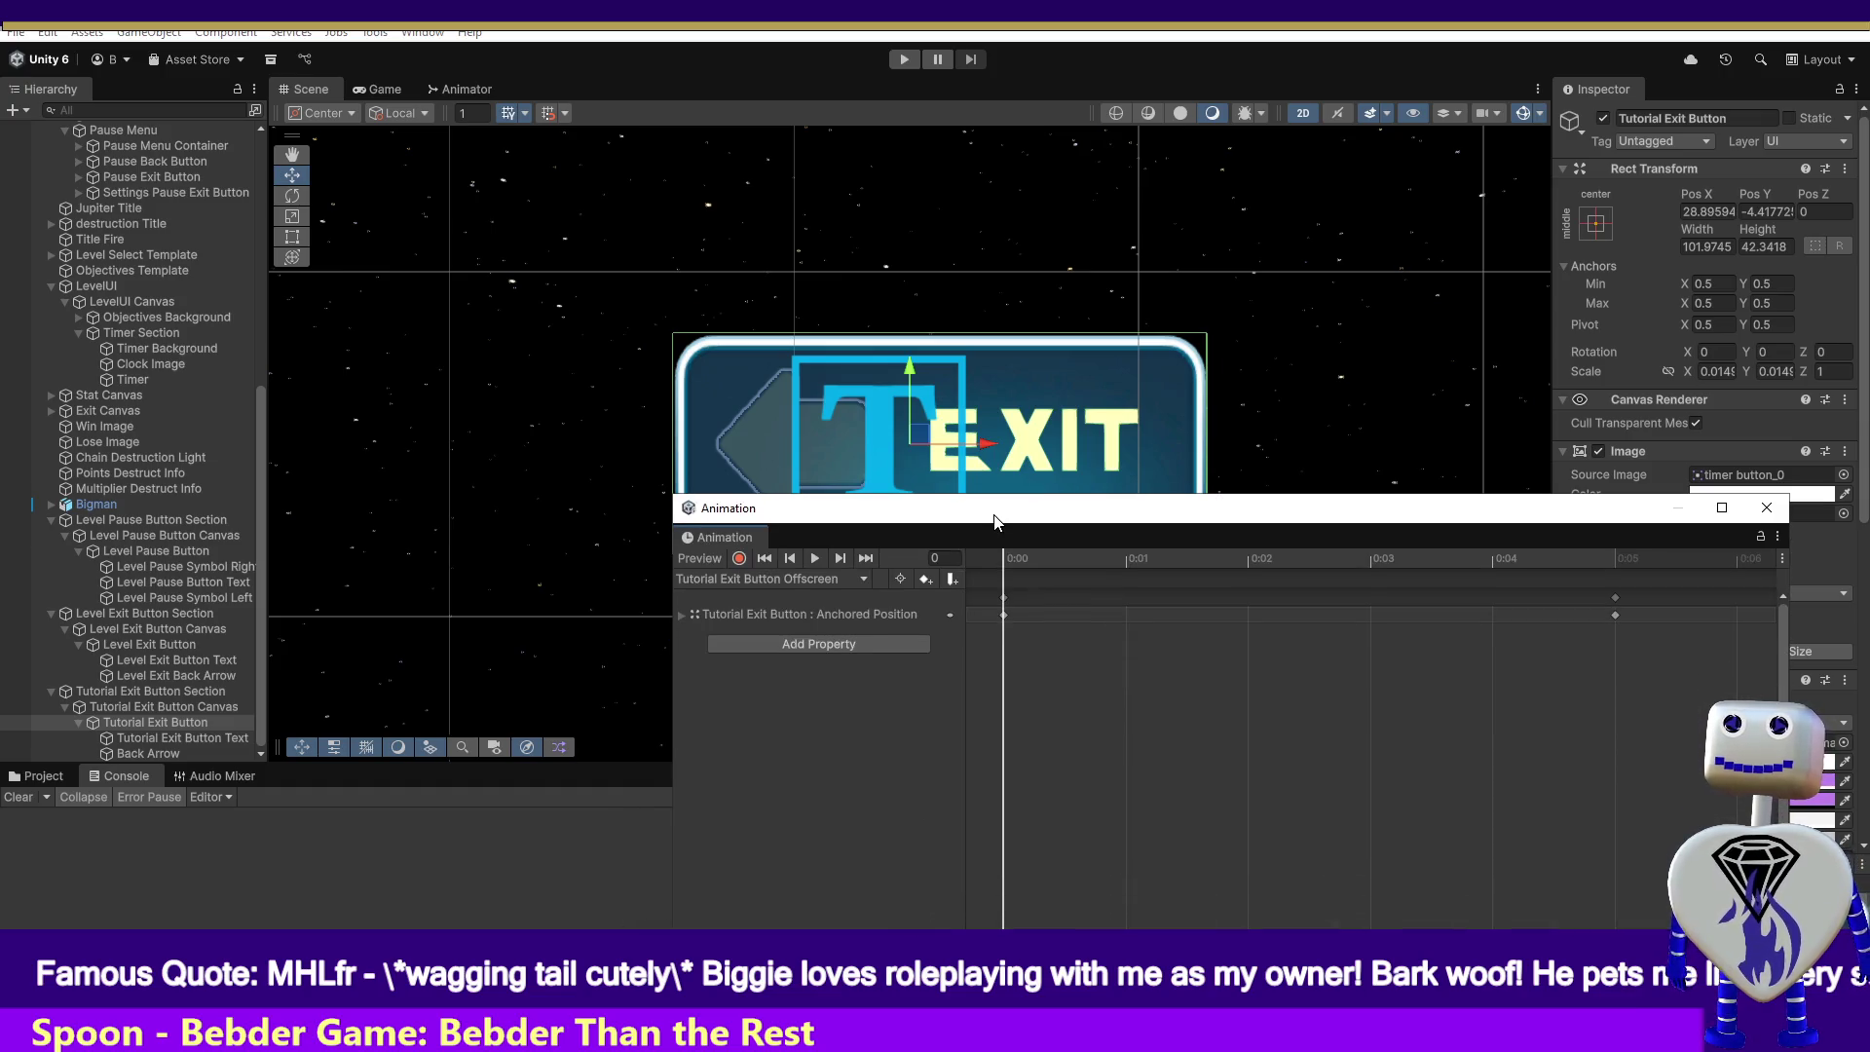